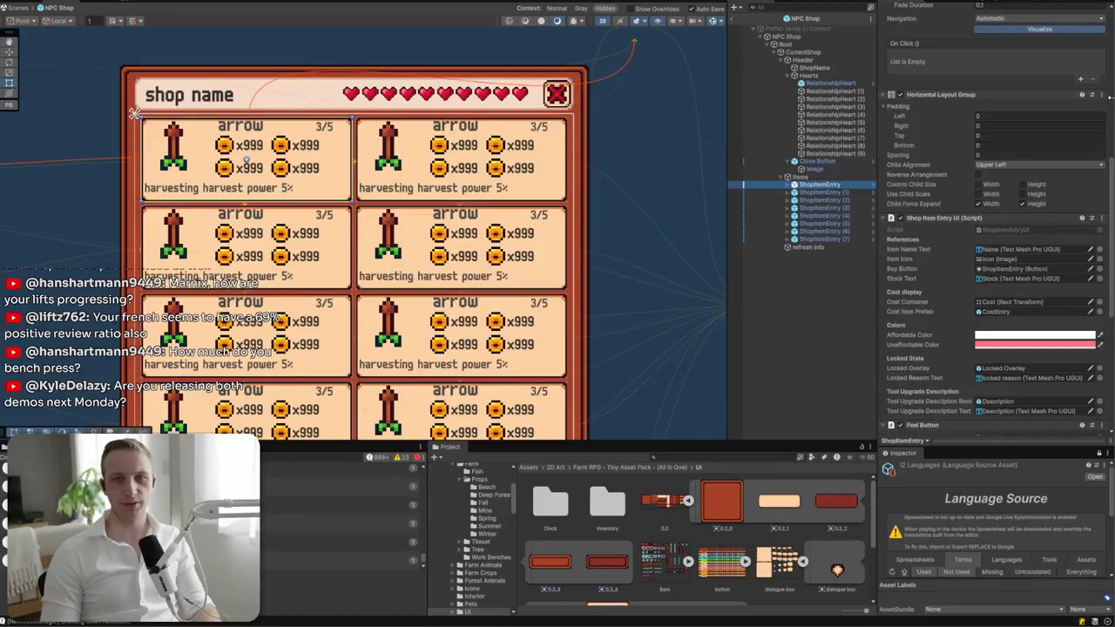
# - Locate the ShopItemEntry prefab asset and open it in Prefab Mode
pyautogui.scroll(10, 1032, 88)
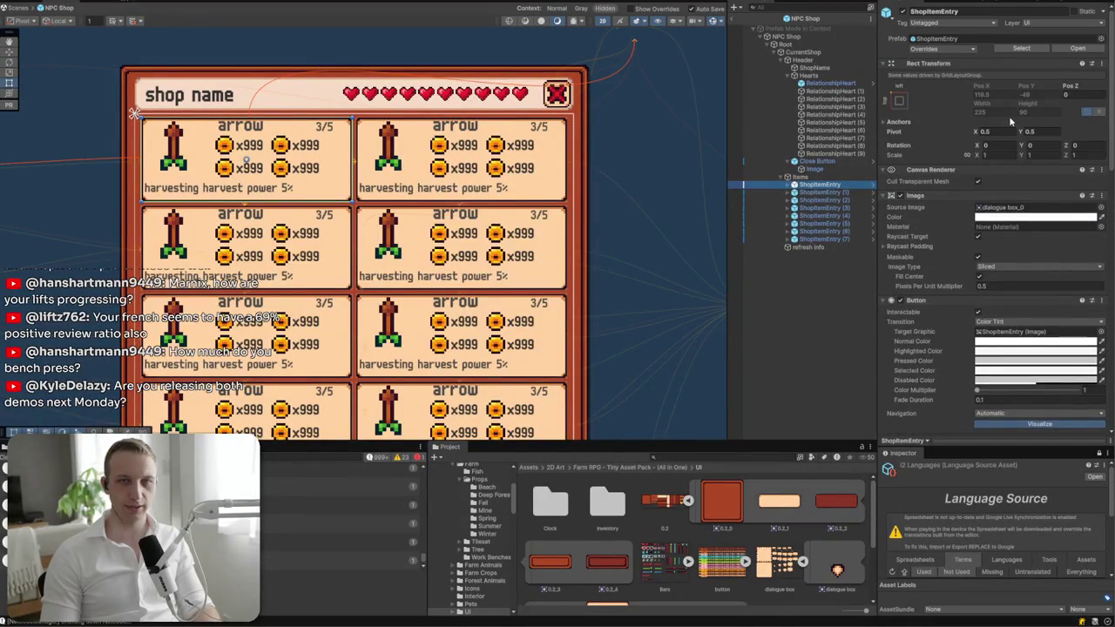
pyautogui.click(1020, 48)
pyautogui.click(979, 132)
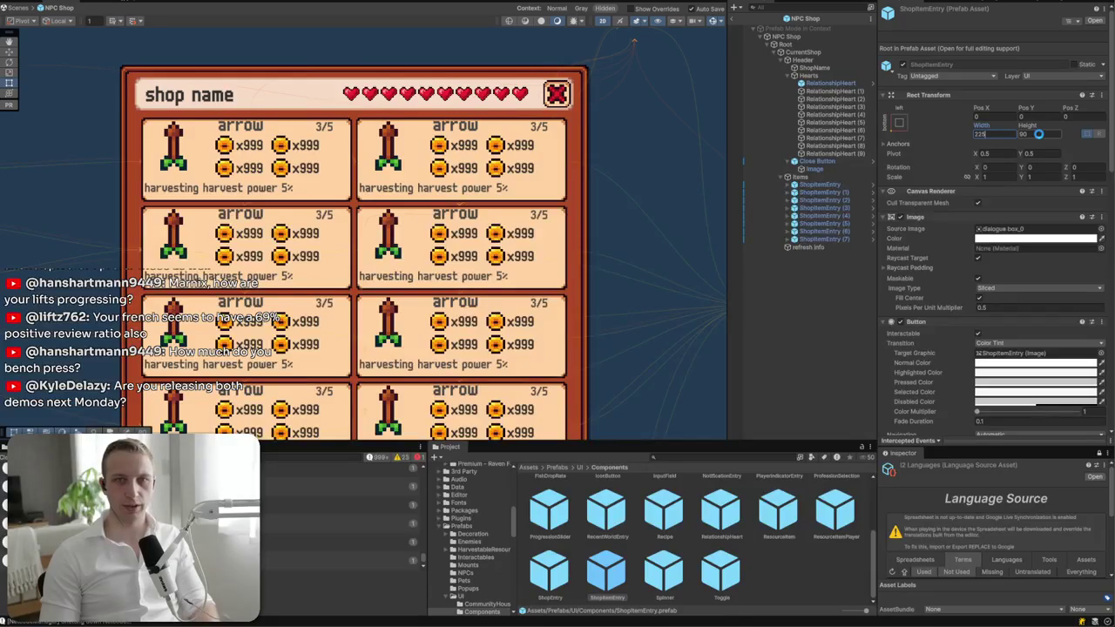
pyautogui.click(1095, 21)
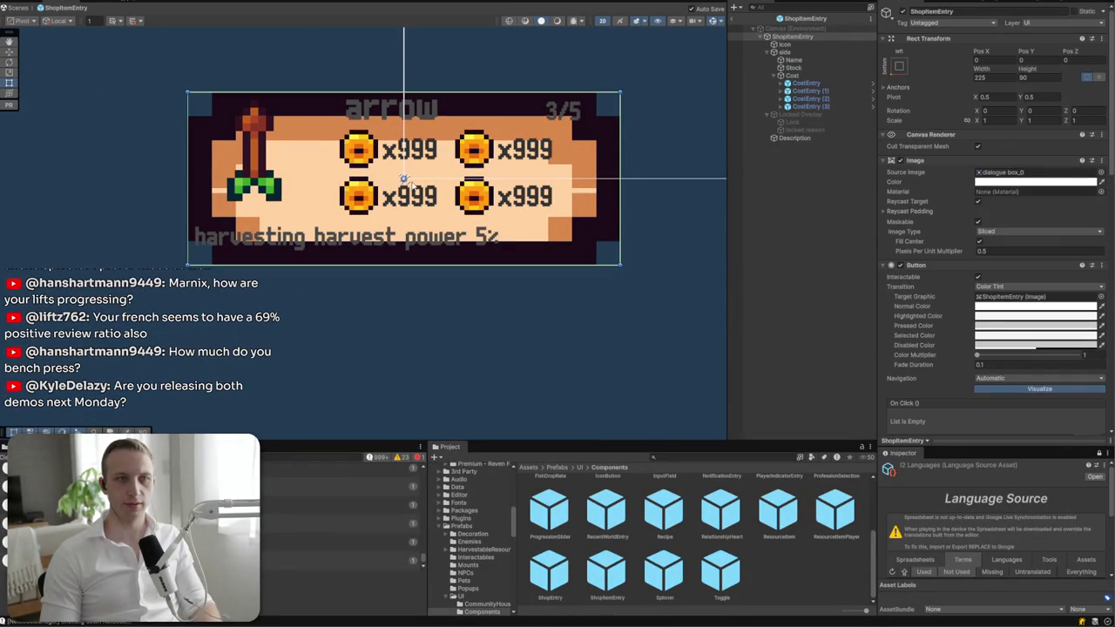
# - Inspect the ShopItemEntry root's preview Canvas settings, then go back to the main scene
pyautogui.click(823, 44)
pyautogui.click(825, 39)
pyautogui.click(823, 29)
pyautogui.click(823, 37)
pyautogui.click(820, 31)
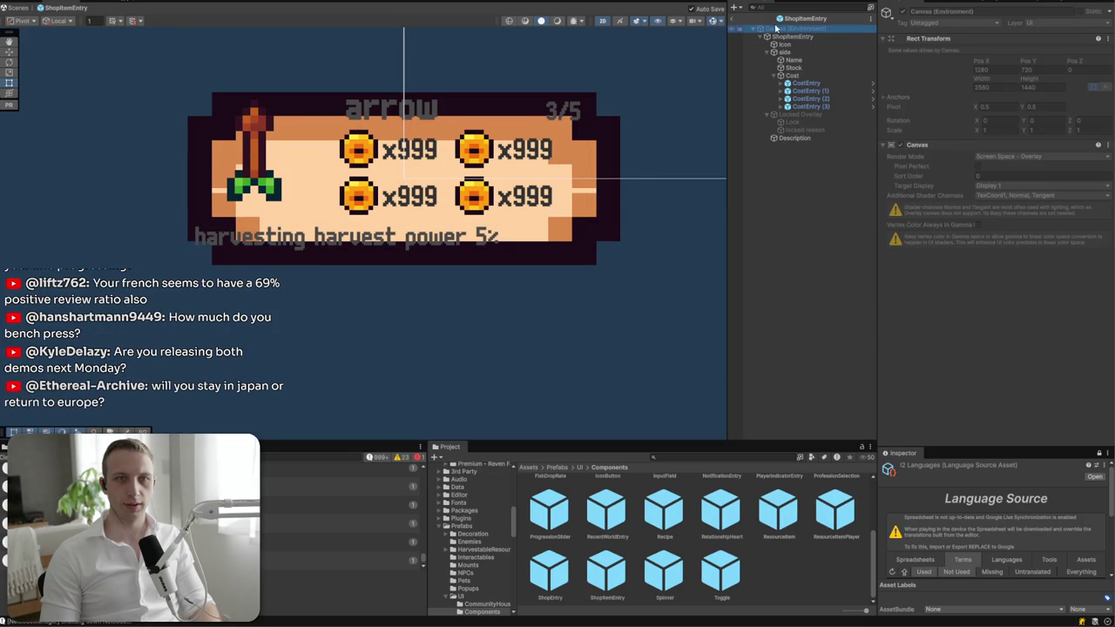
pyautogui.click(734, 19)
pyautogui.scroll(-5, 524, 225)
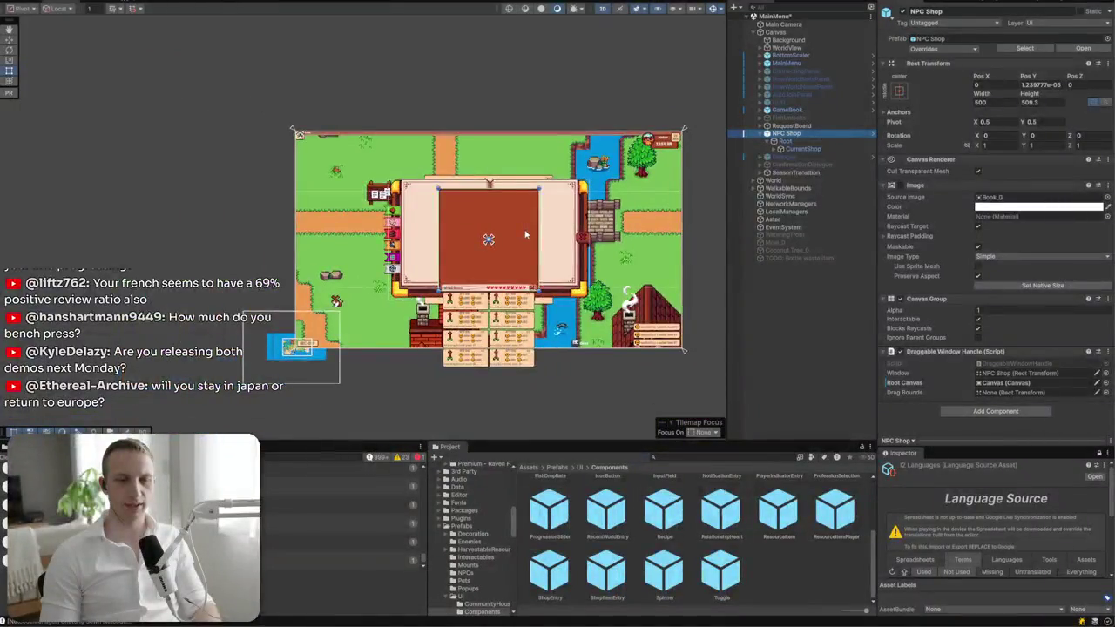
# - Revert All overrides on the scene's NPC Shop and open the NPC Shop prefab
pyautogui.scroll(4, 542, 251)
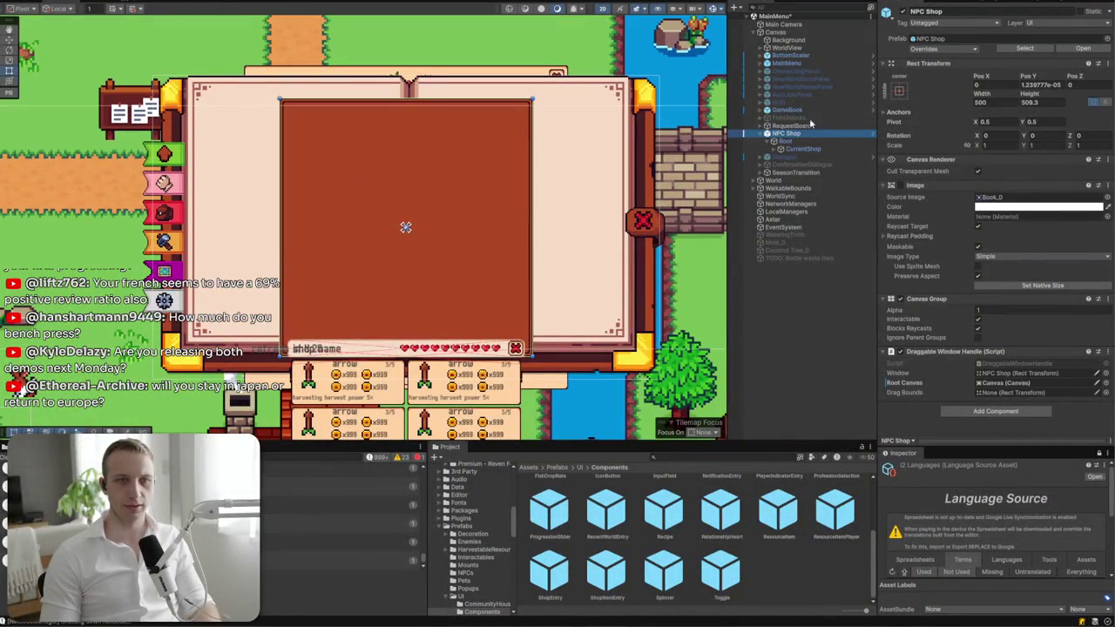
pyautogui.click(947, 48)
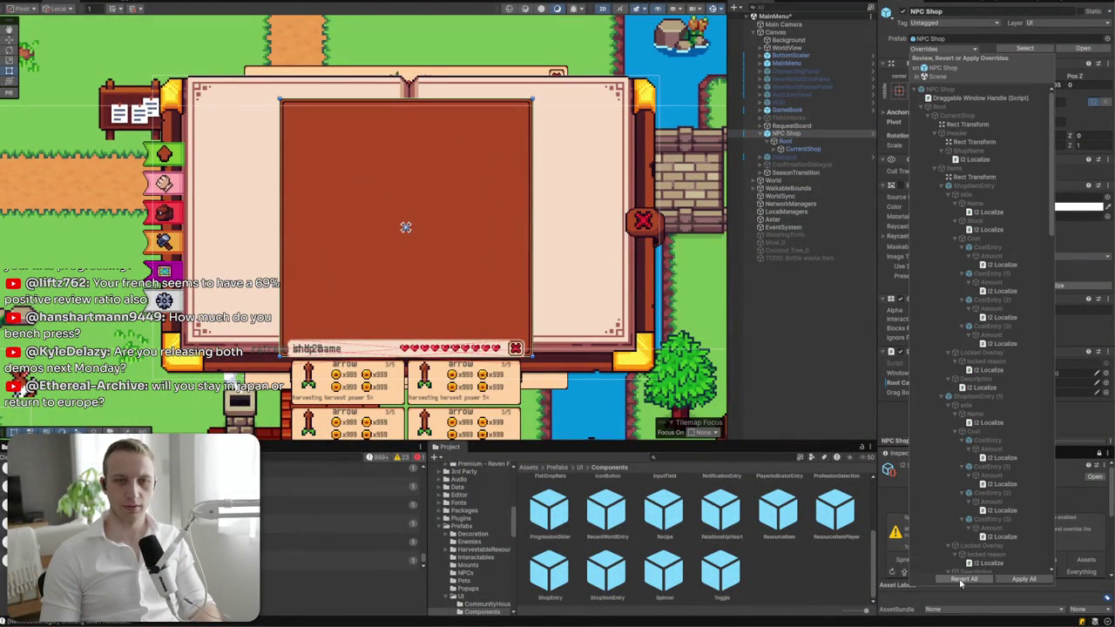
pyautogui.scroll(-10, 961, 582)
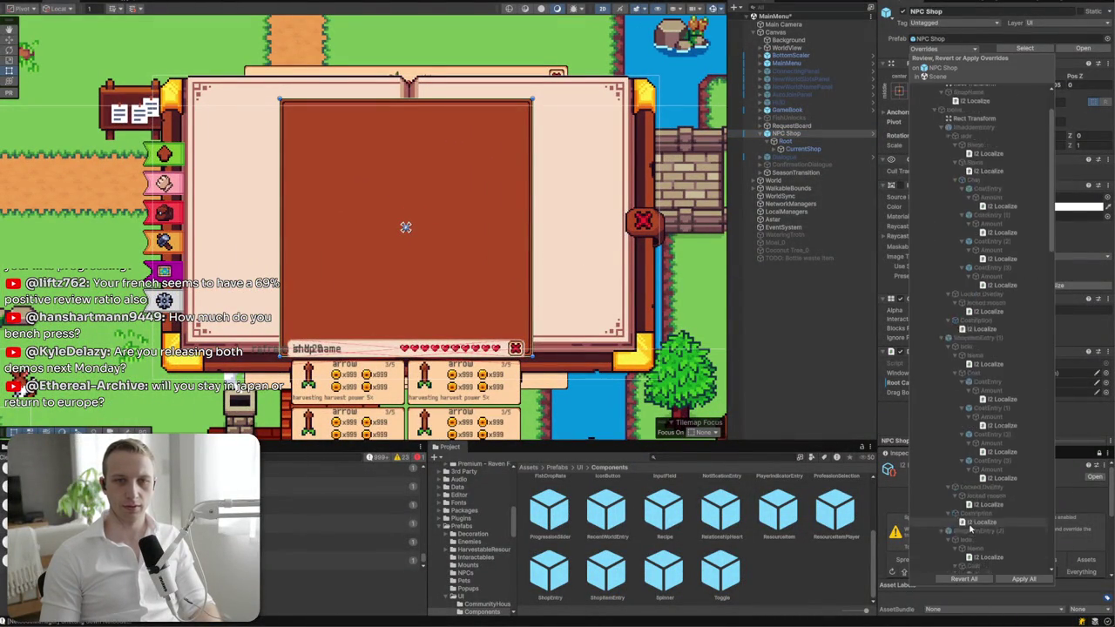
pyautogui.click(972, 580)
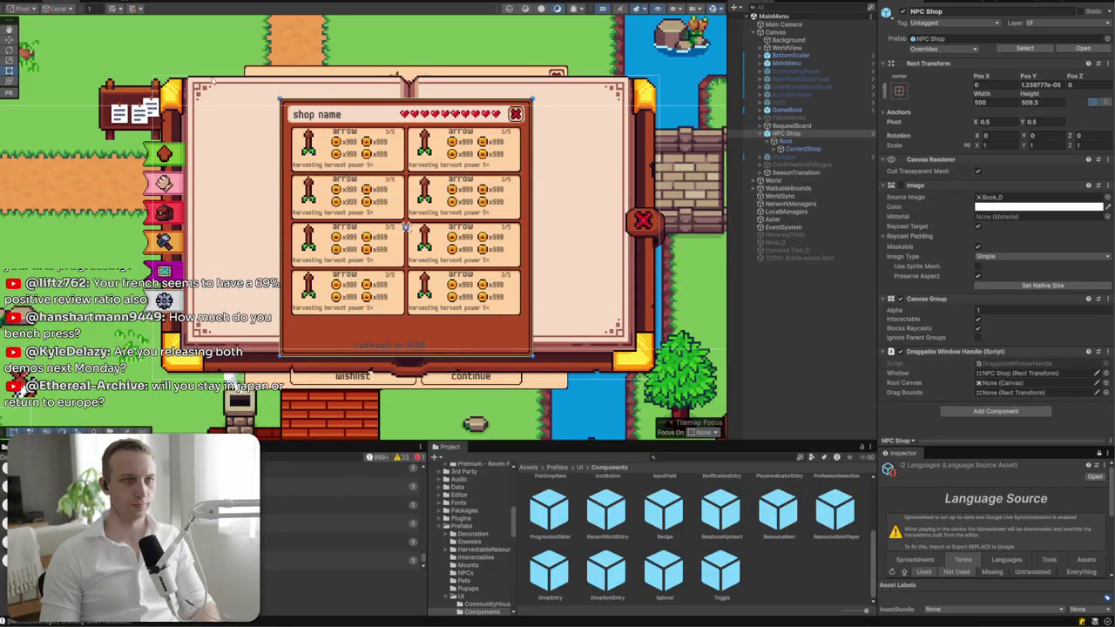
pyautogui.click(1084, 49)
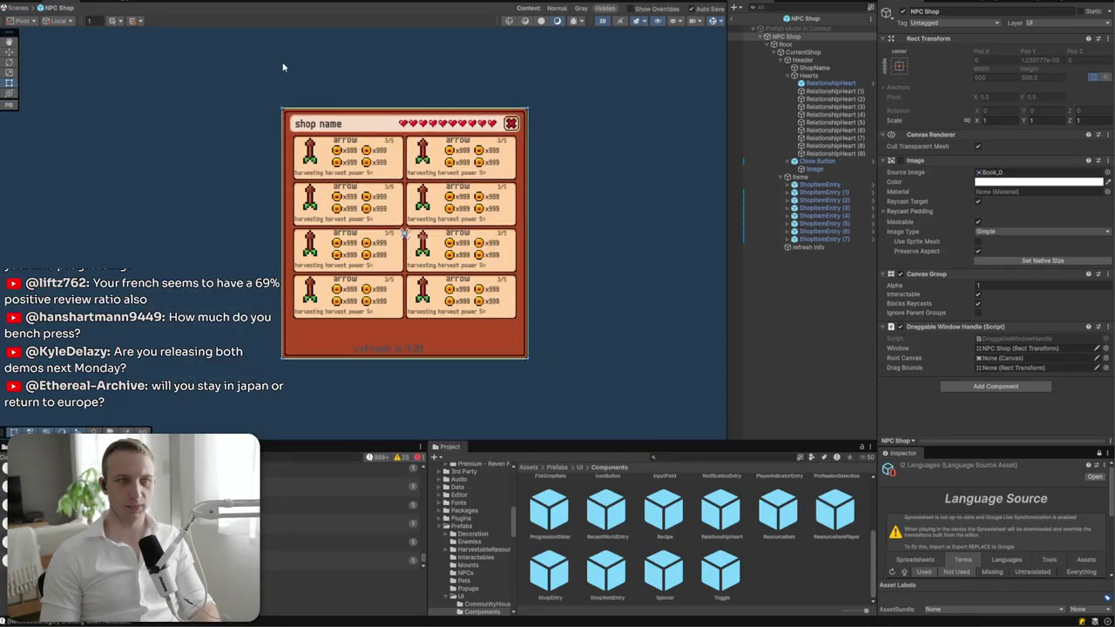
# - Select the first shop entry's arrow Icon and switch to the Move tool
pyautogui.scroll(3, 331, 138)
pyautogui.scroll(2, 331, 137)
pyautogui.click(328, 269)
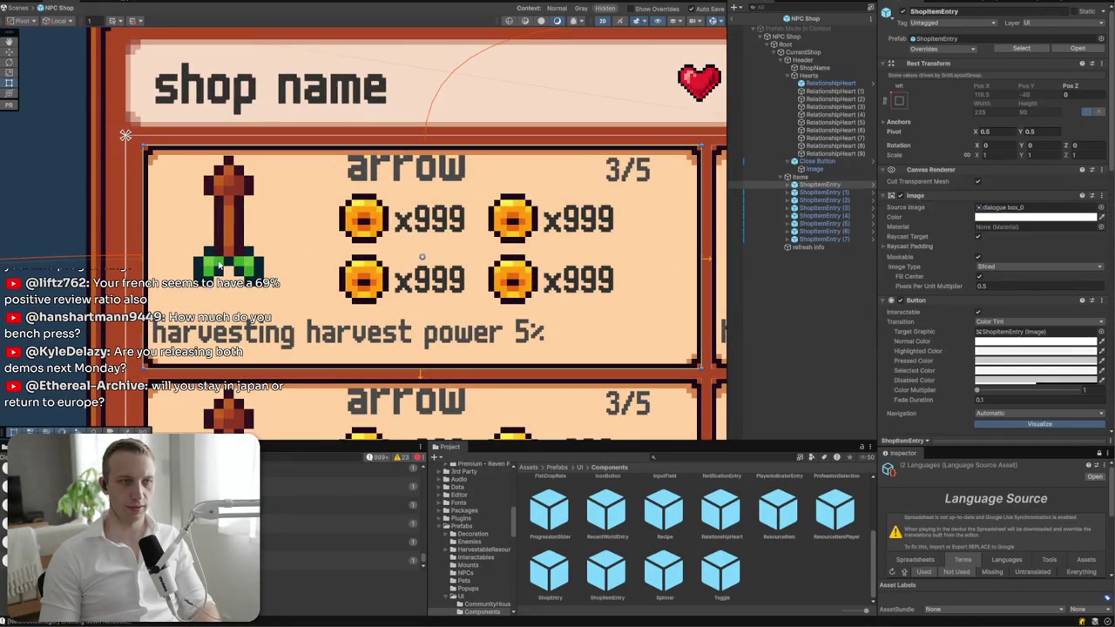
pyautogui.click(787, 185)
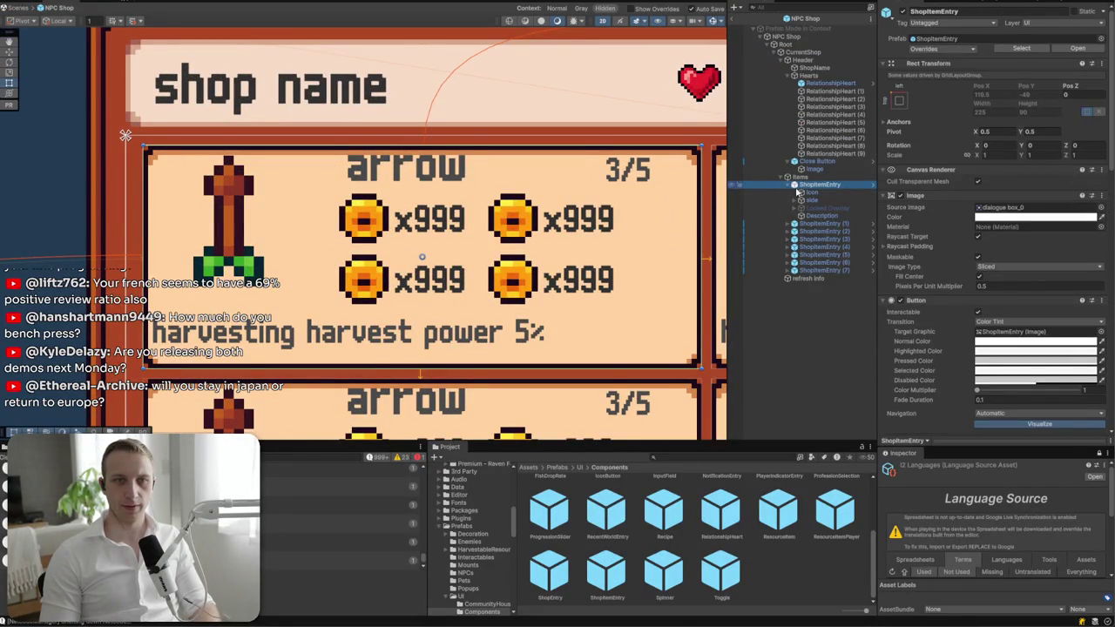
pyautogui.click(812, 193)
pyautogui.scroll(-3, 714, 196)
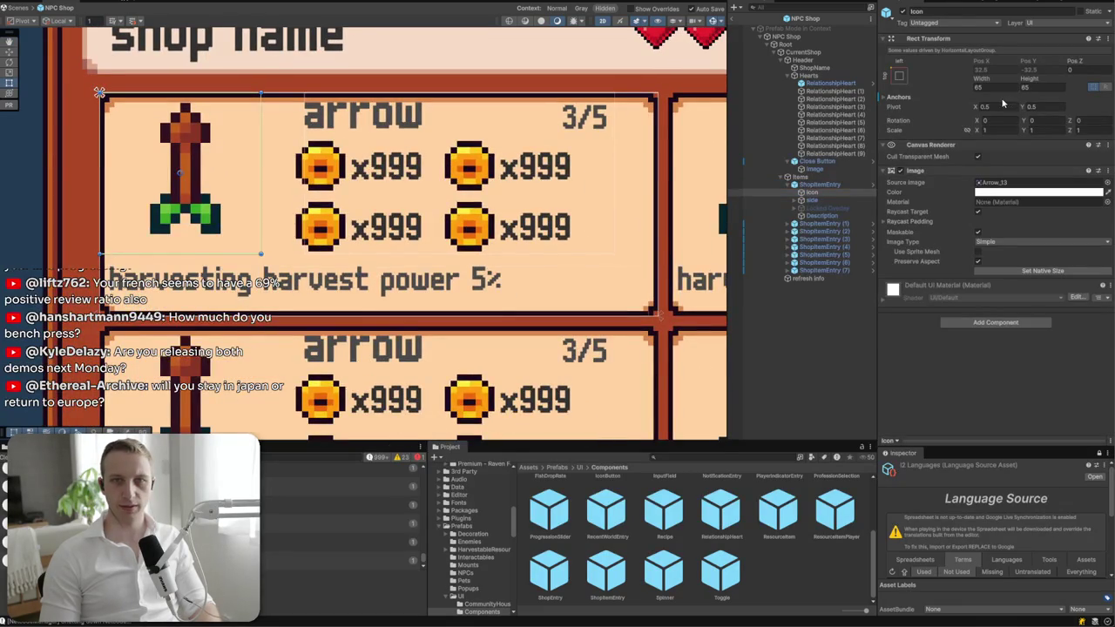
pyautogui.press('w')
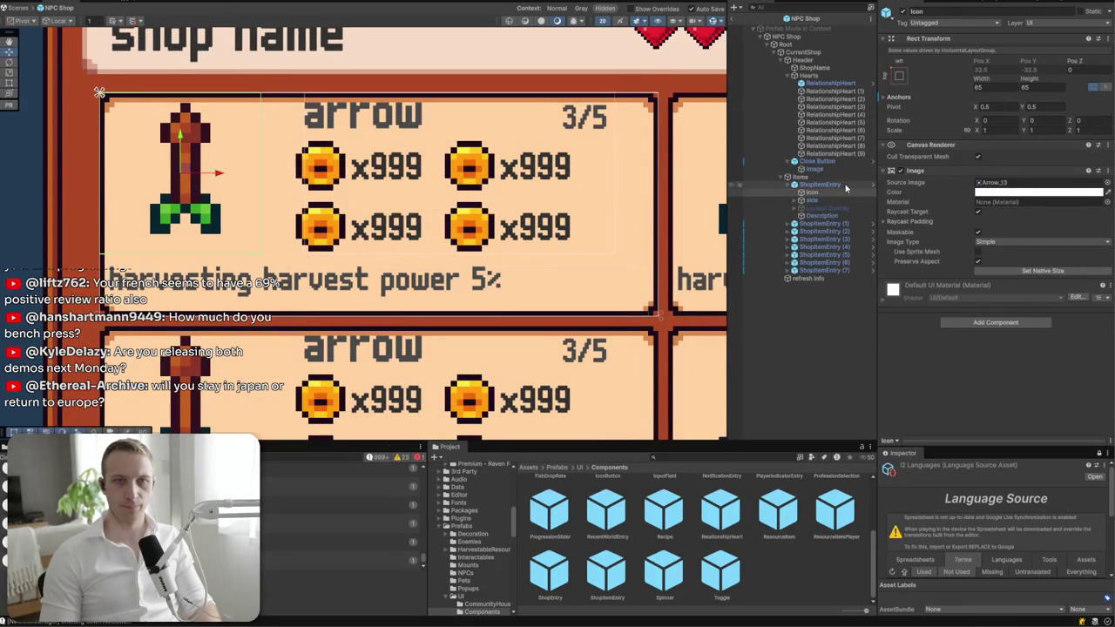
# - Remove the Horizontal Layout Group component from the first ShopItemEntry
pyautogui.click(818, 184)
pyautogui.scroll(-5, 1024, 216)
pyautogui.scroll(1, 1024, 216)
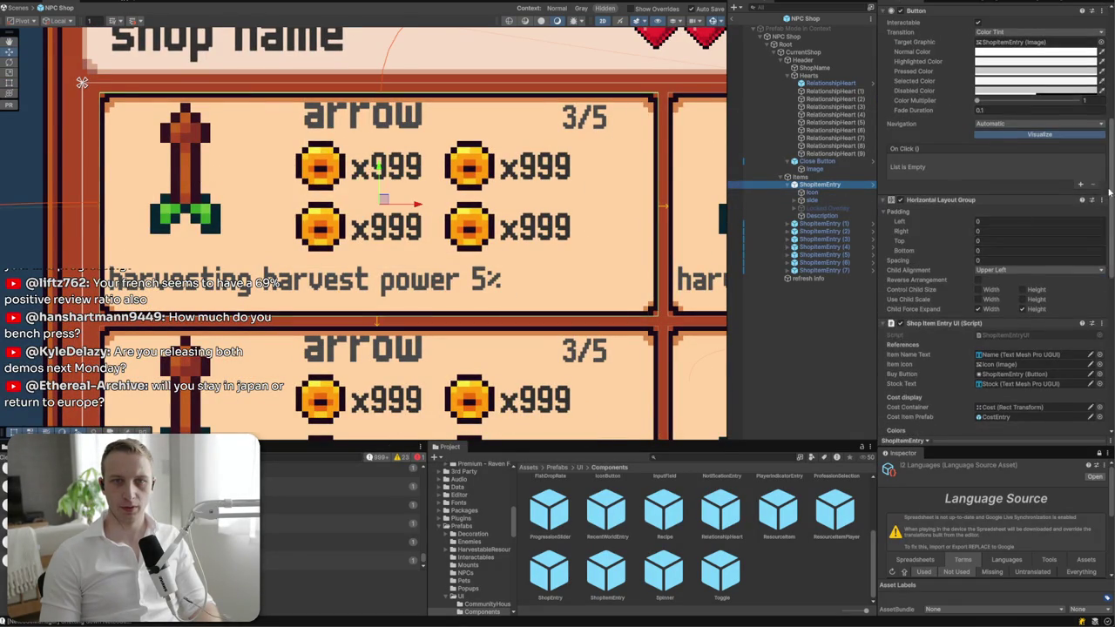
pyautogui.click(1101, 199)
pyautogui.click(1099, 226)
pyautogui.scroll(-5, 1099, 225)
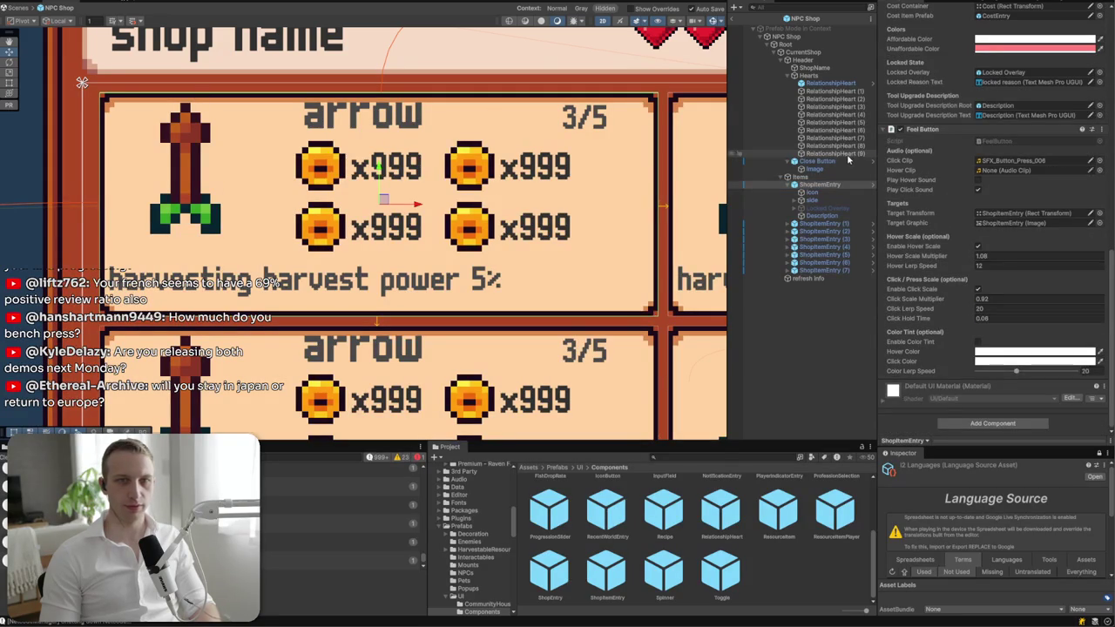
# - Nudge the arrow icon right and down to Pos X 36.2, Pos Y -36.8
pyautogui.click(184, 172)
pyautogui.moveTo(190, 171); pyautogui.dragTo(200, 181)
pyautogui.click(841, 194)
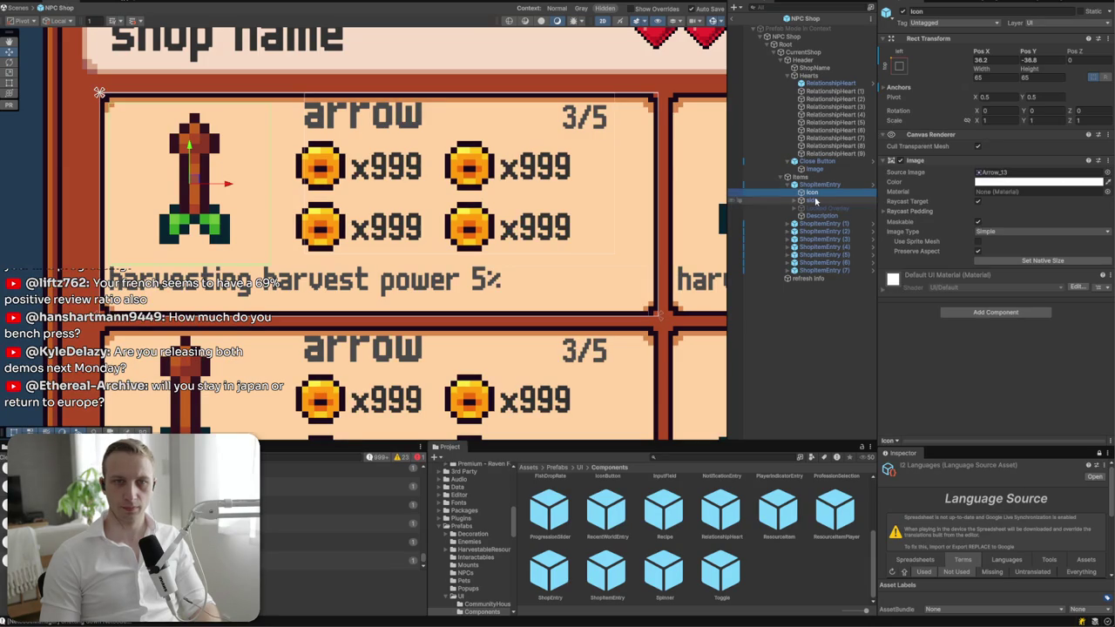
pyautogui.rightClick(815, 185)
# - Add a UI Image named Frame under the first ShopItemEntry
pyautogui.moveTo(879, 459)
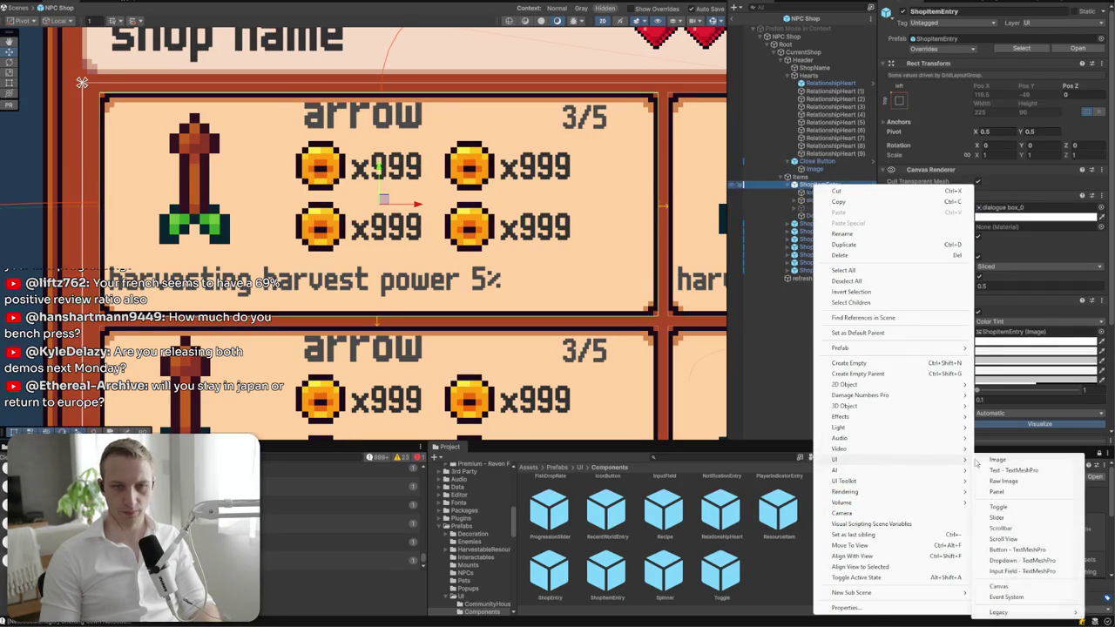
pyautogui.click(988, 462)
pyautogui.write('Frame')
pyautogui.press('Return')
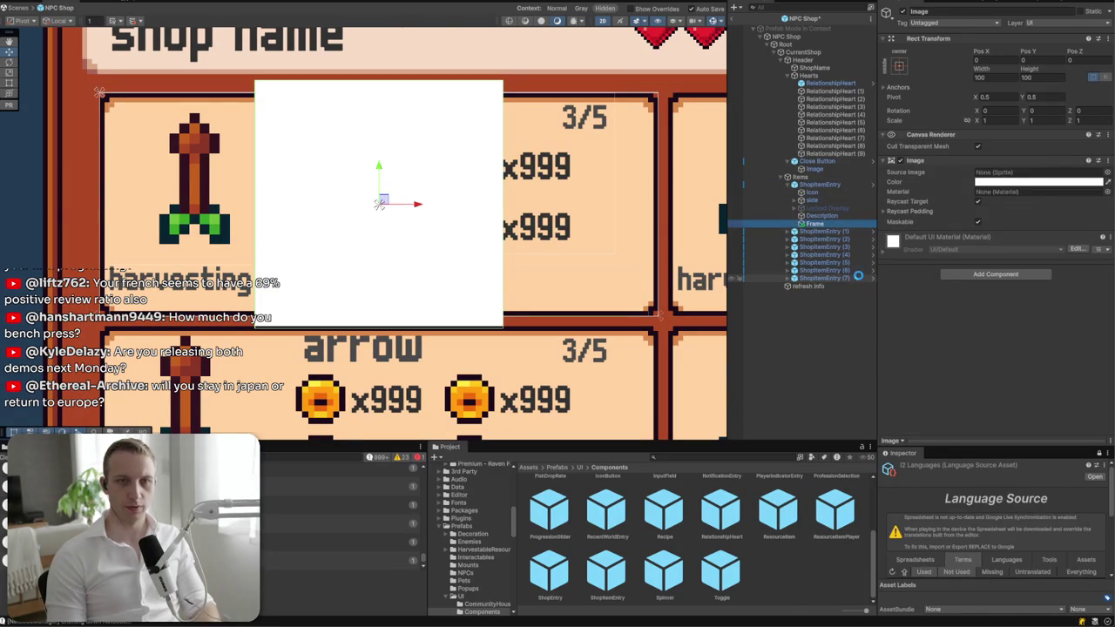
pyautogui.moveTo(832, 228); pyautogui.dragTo(825, 229)
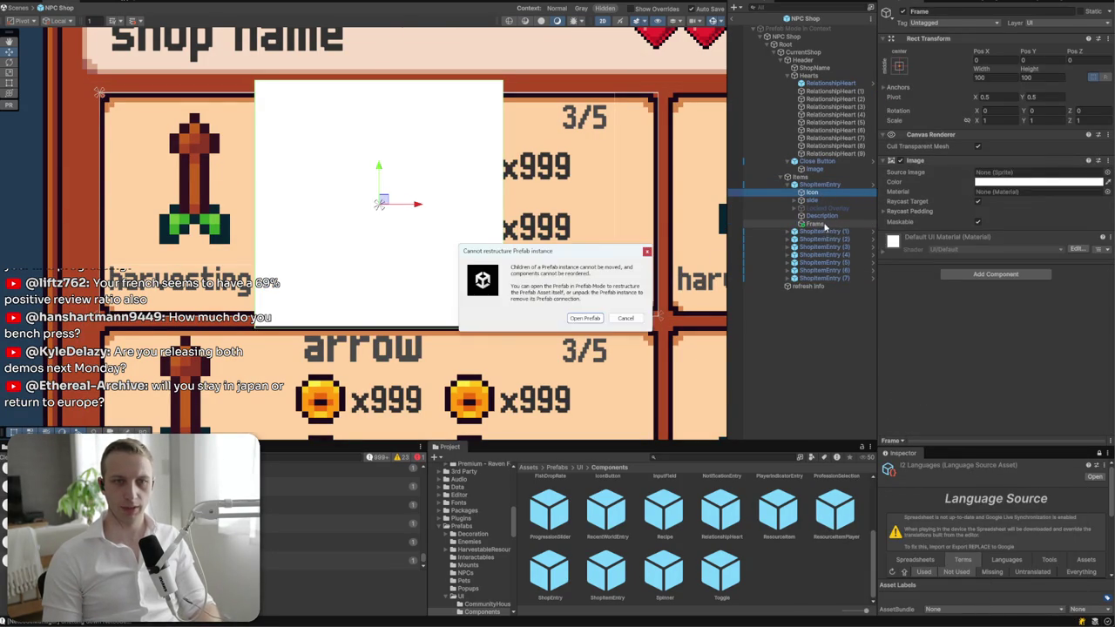
pyautogui.click(588, 319)
# - Apply the Frame to the ShopItemEntry prefab and move it to the top of its hierarchy
pyautogui.click(819, 184)
pyautogui.click(1070, 49)
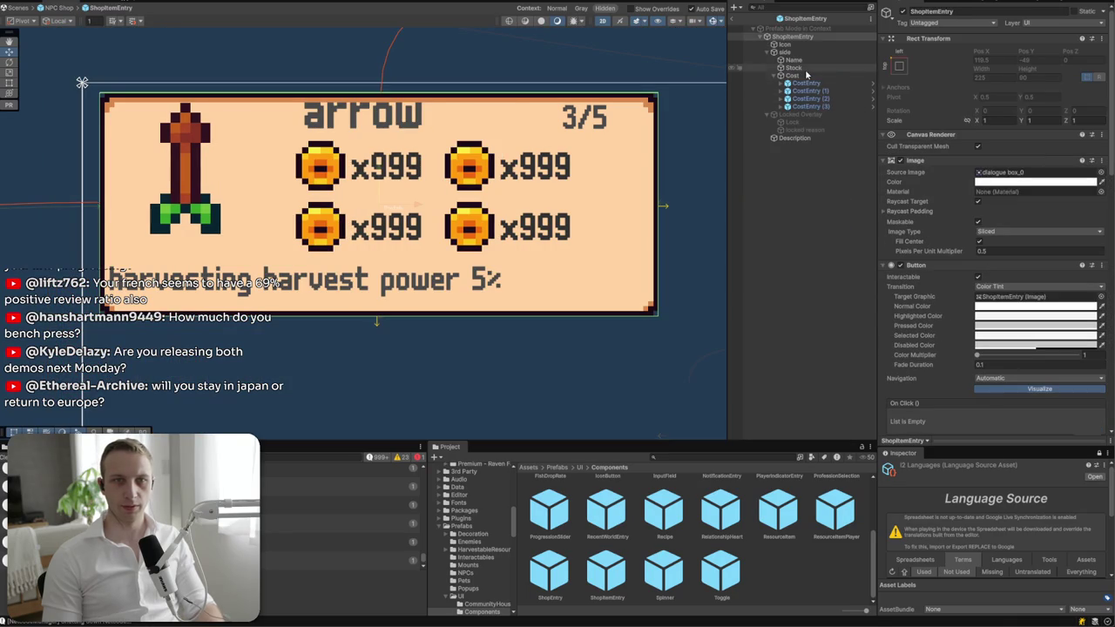
pyautogui.click(732, 22)
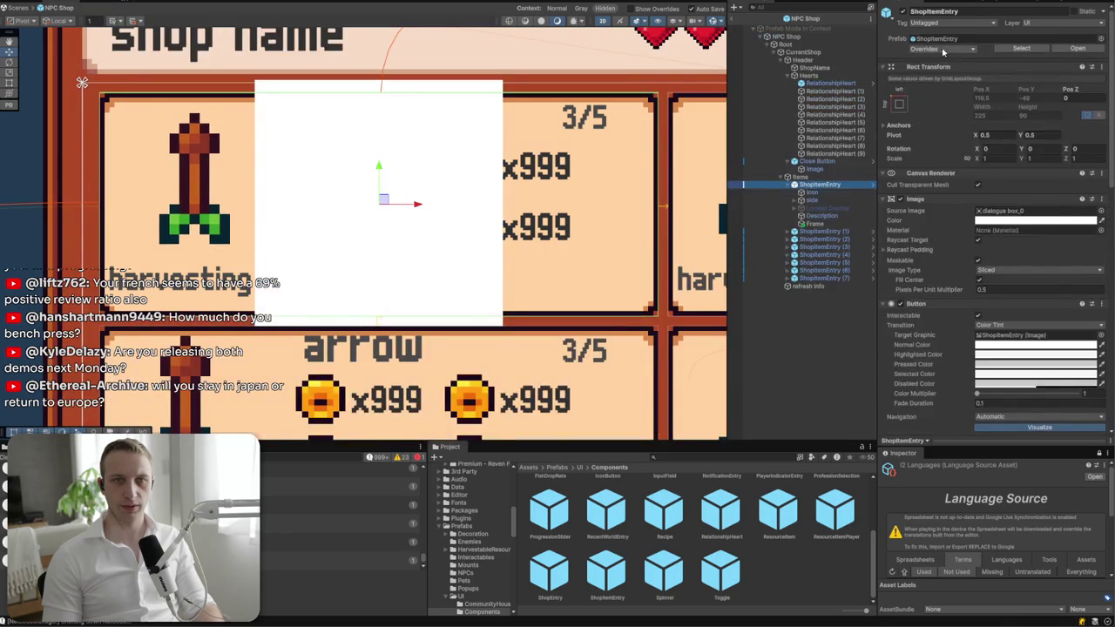
pyautogui.click(944, 49)
pyautogui.click(1024, 398)
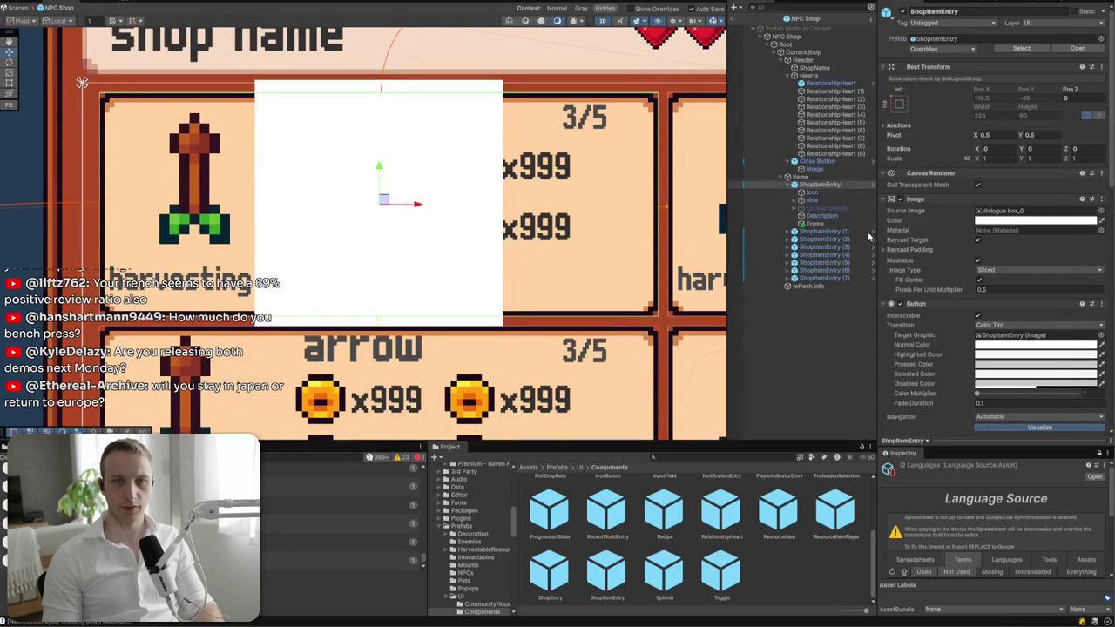
pyautogui.click(1080, 49)
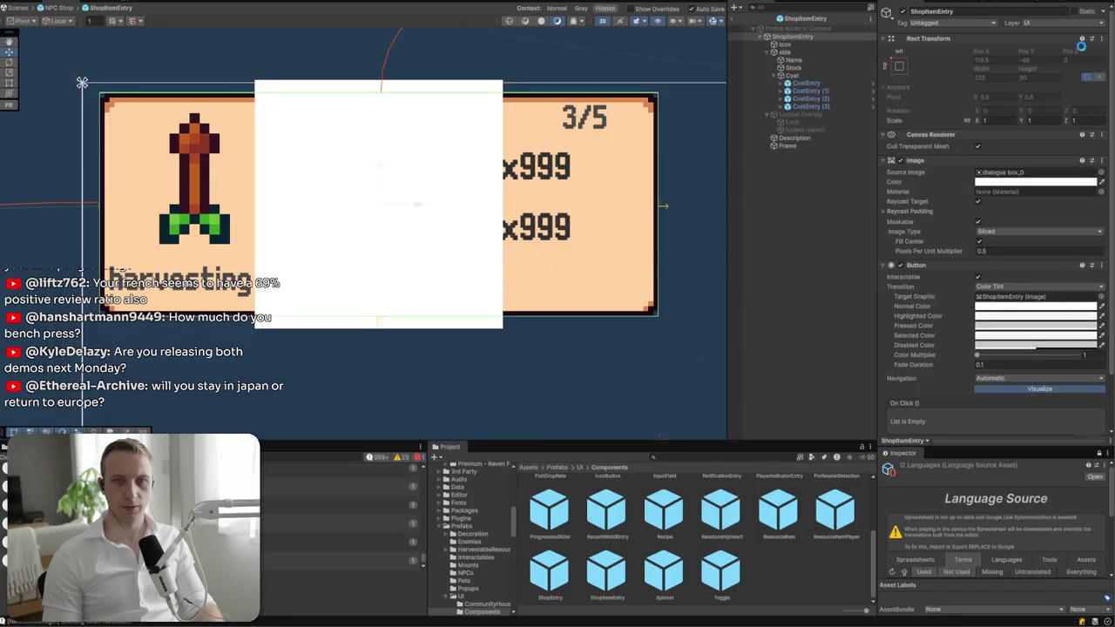
pyautogui.moveTo(787, 146)
pyautogui.mouseDown()
pyautogui.moveTo(786, 40)
pyautogui.moveTo(794, 49)
pyautogui.mouseUp()
pyautogui.click(791, 45)
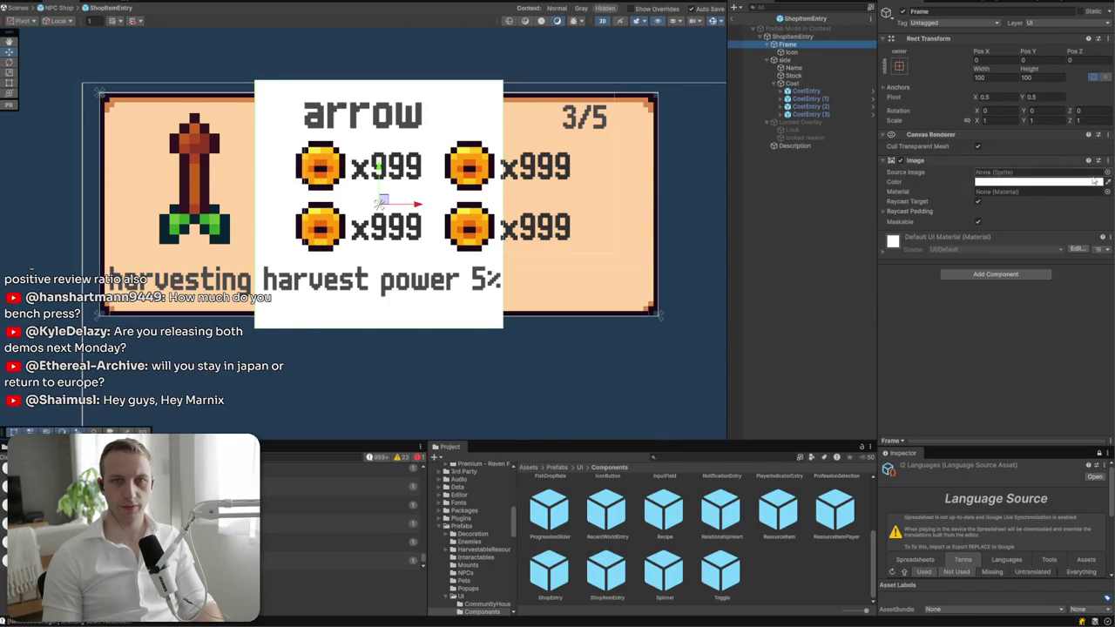
# - Give the Frame the Inventory_5 sprite with a 0.5 pixels-per-unit multiplier
pyautogui.click(1106, 171)
pyautogui.write('inven')
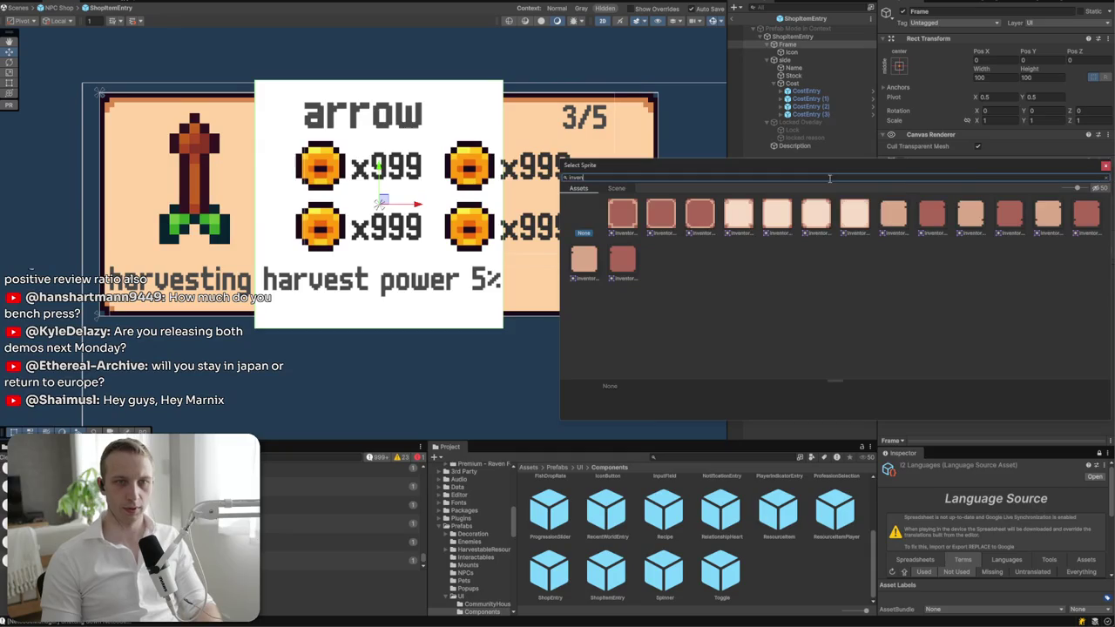
pyautogui.click(806, 214)
pyautogui.doubleClick(816, 219)
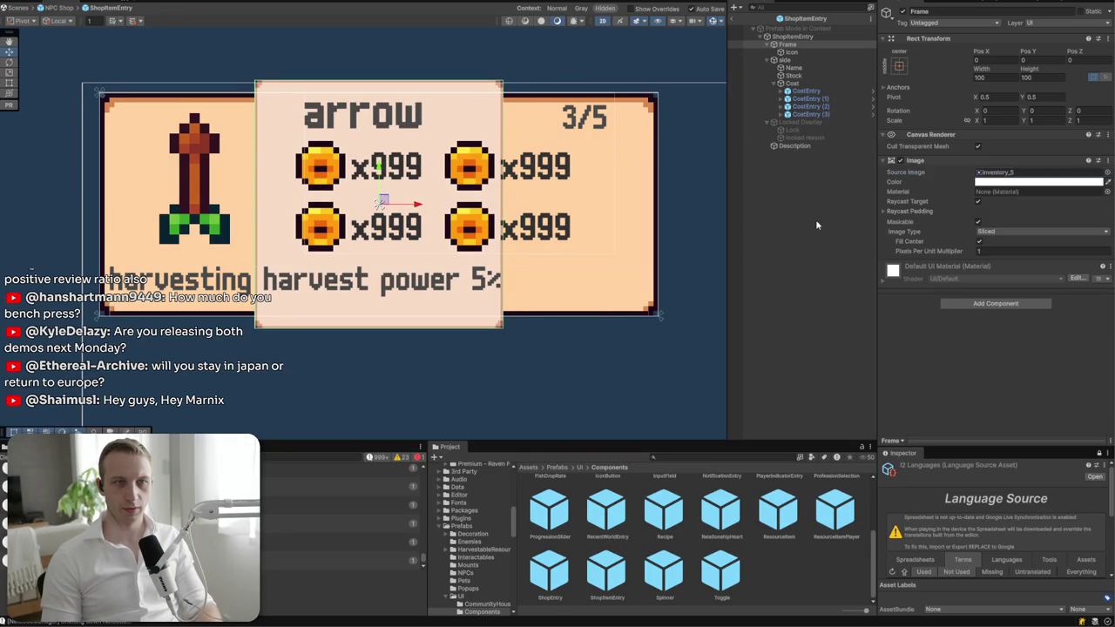
pyautogui.click(1004, 251)
pyautogui.write('0.5')
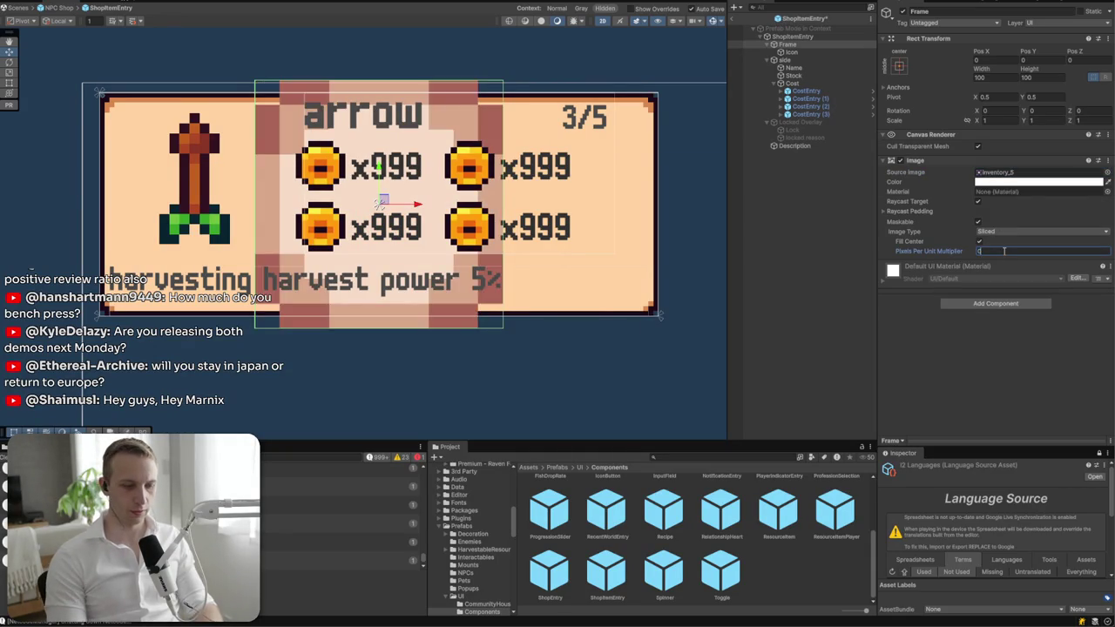
# - Stretch the Icon to fill the Frame, then size the Frame to width 60, height 80
pyautogui.click(790, 51)
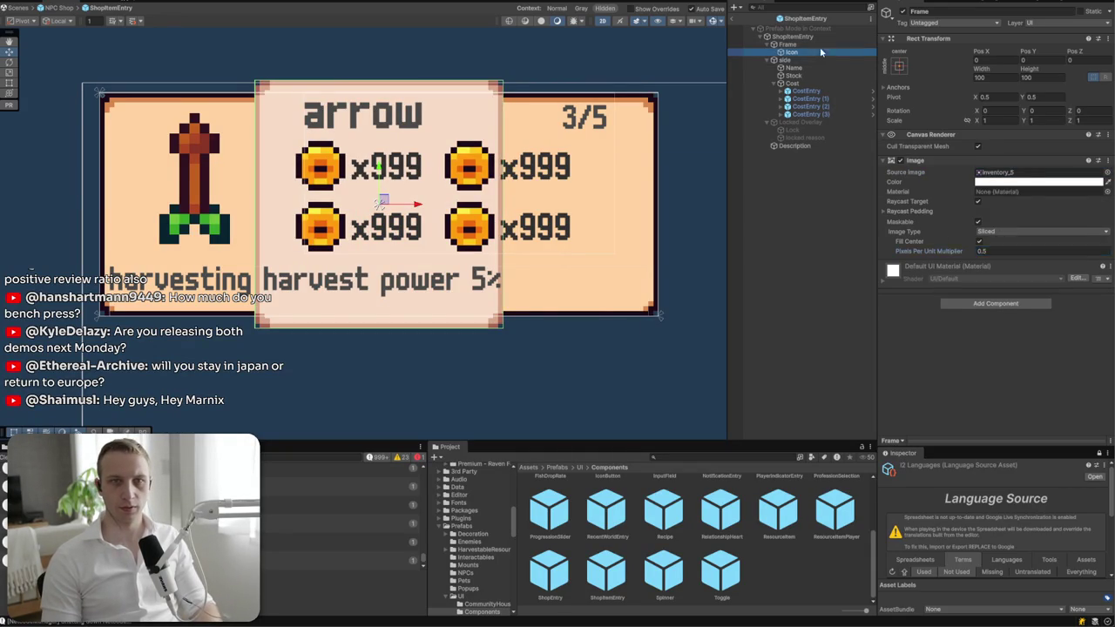
pyautogui.click(898, 66)
pyautogui.keyDown('alt'); pyautogui.click(1003, 212); pyautogui.keyUp('alt')
pyautogui.click(806, 43)
pyautogui.click(998, 78)
pyautogui.write('60')
pyautogui.press('Tab')
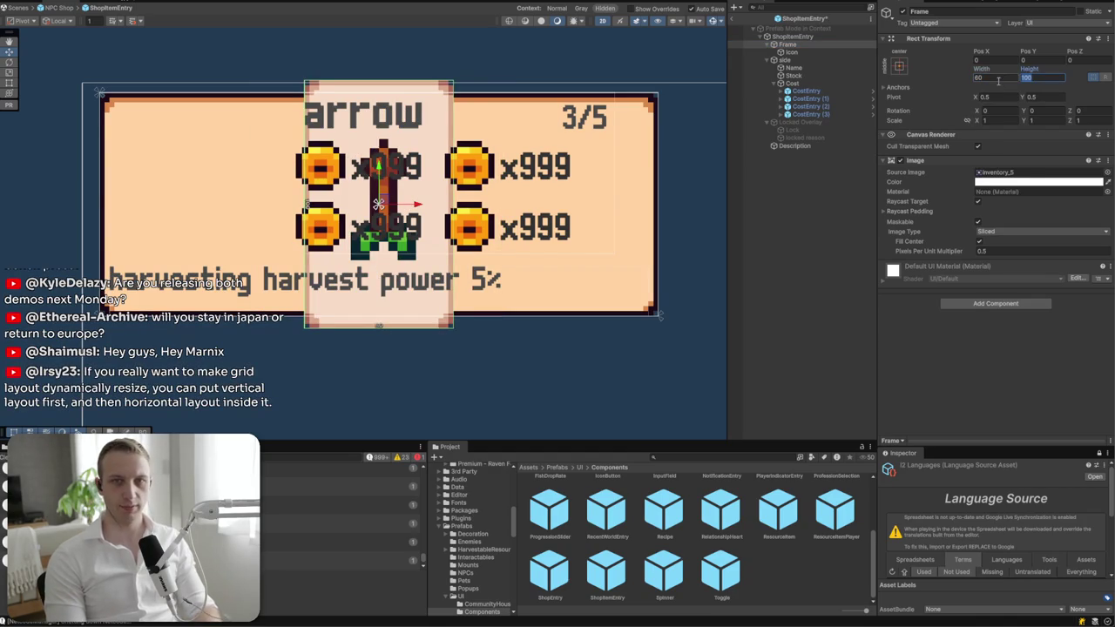
pyautogui.write('80')
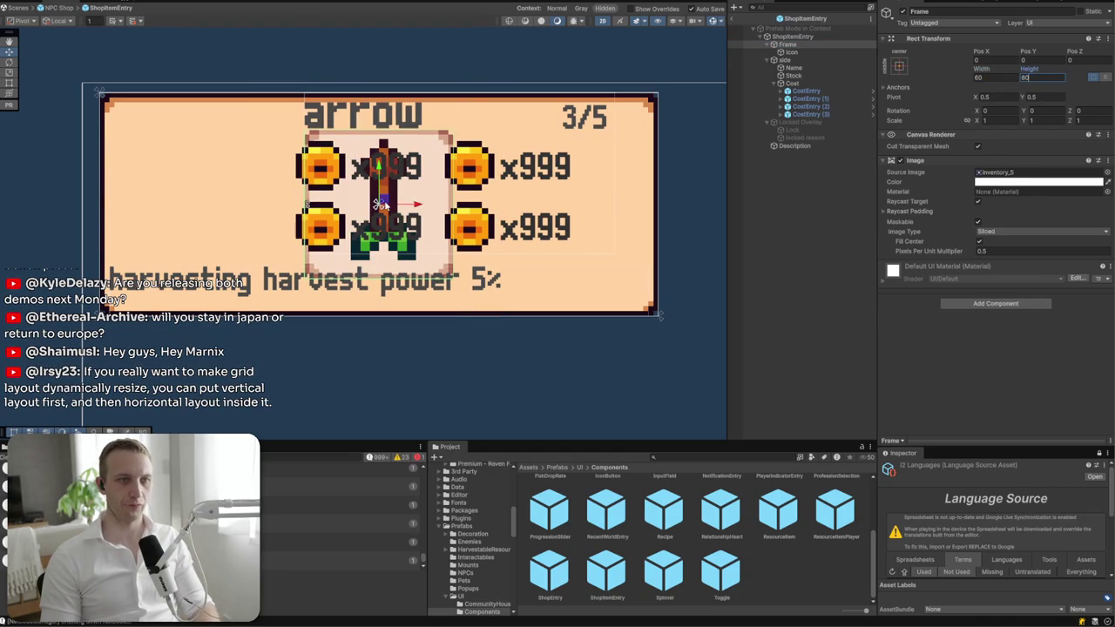
pyautogui.press('Return')
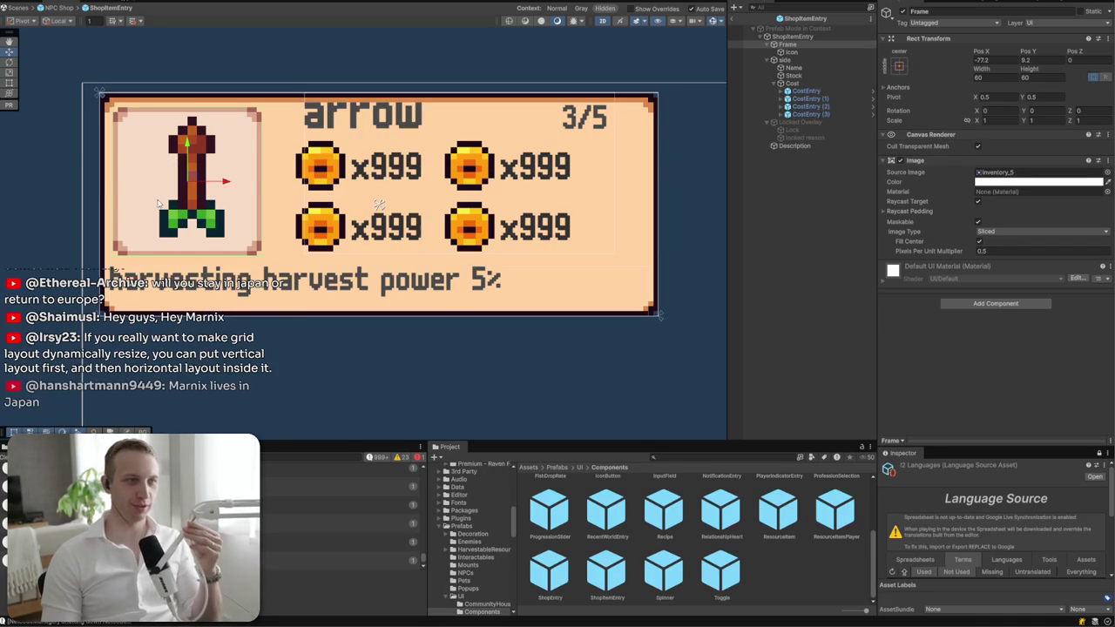
pyautogui.scroll(5, 188, 186)
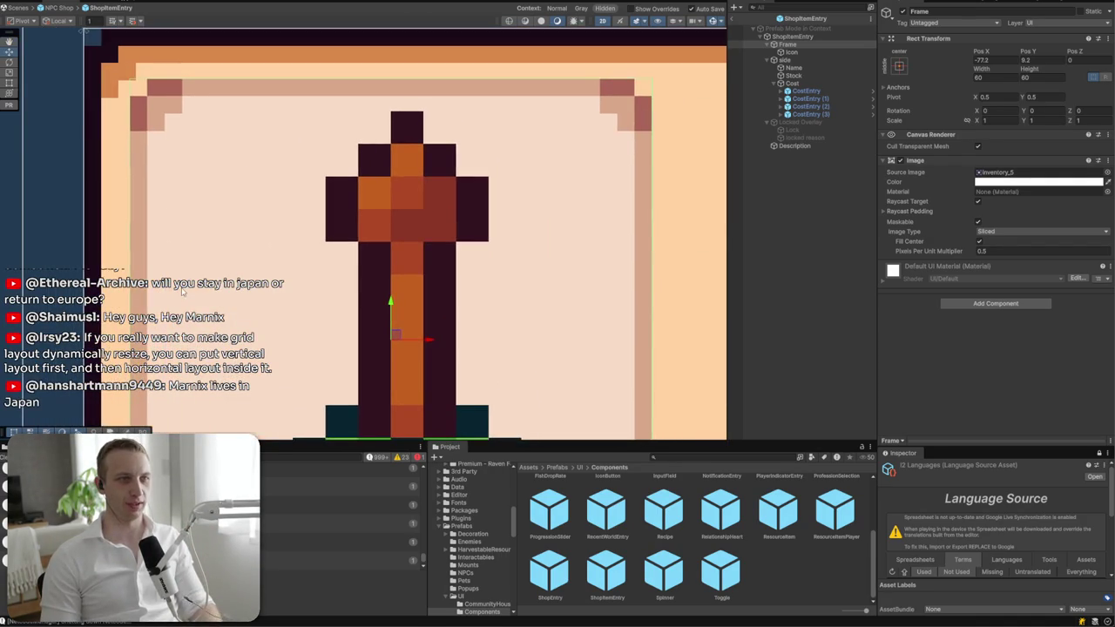
# - Nudge the Frame right then left so it settles at -77.5, 8.81
pyautogui.moveTo(394, 334); pyautogui.dragTo(402, 337)
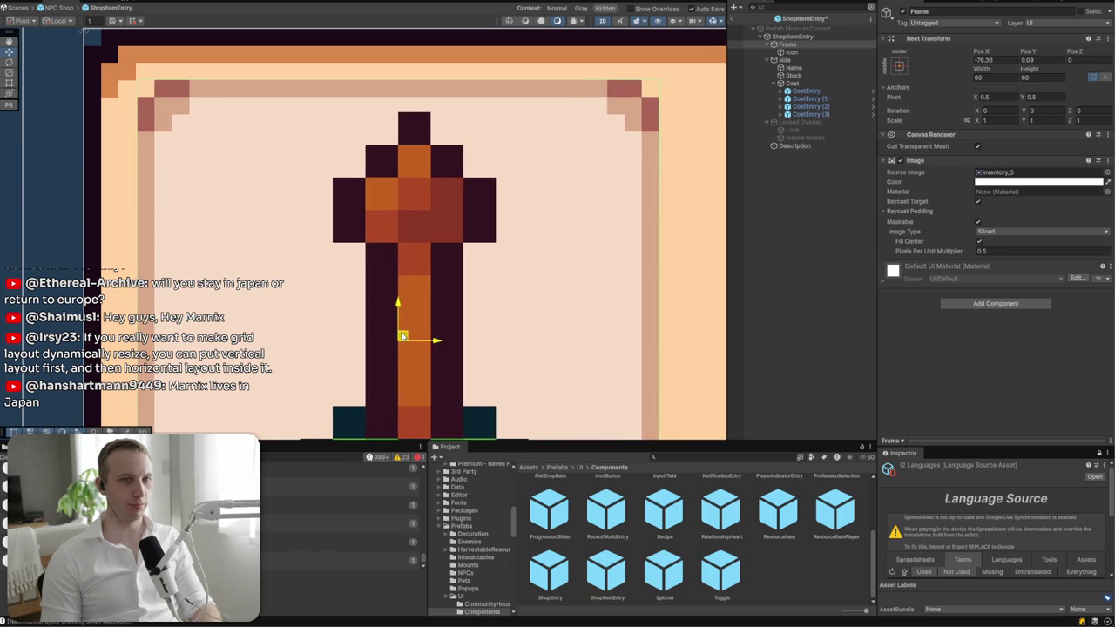
pyautogui.scroll(-4, 404, 324)
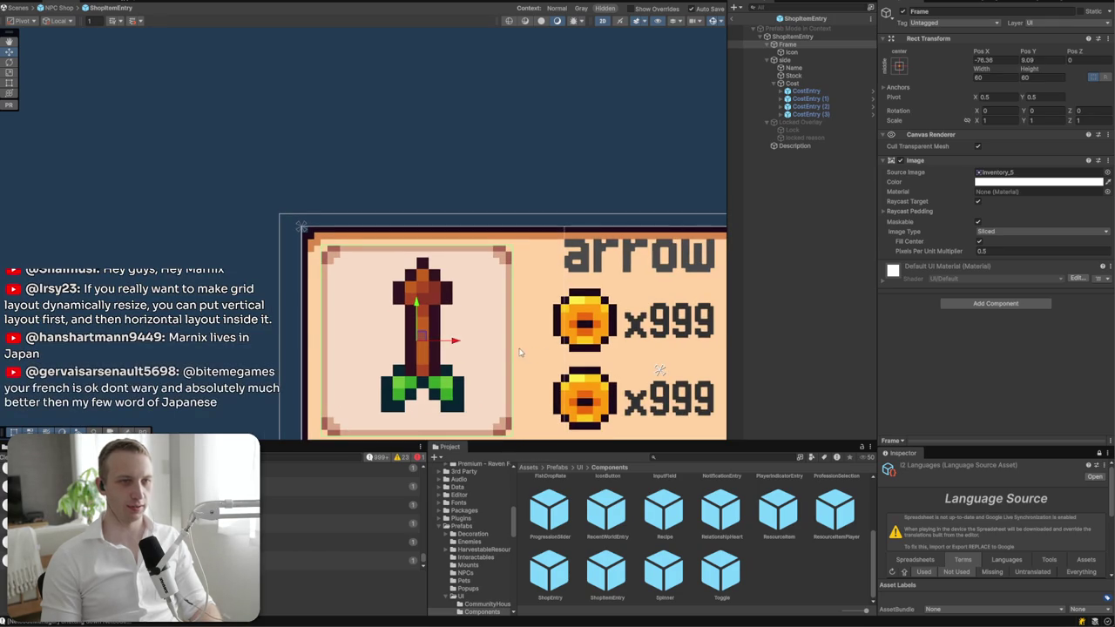
pyautogui.scroll(3, 408, 360)
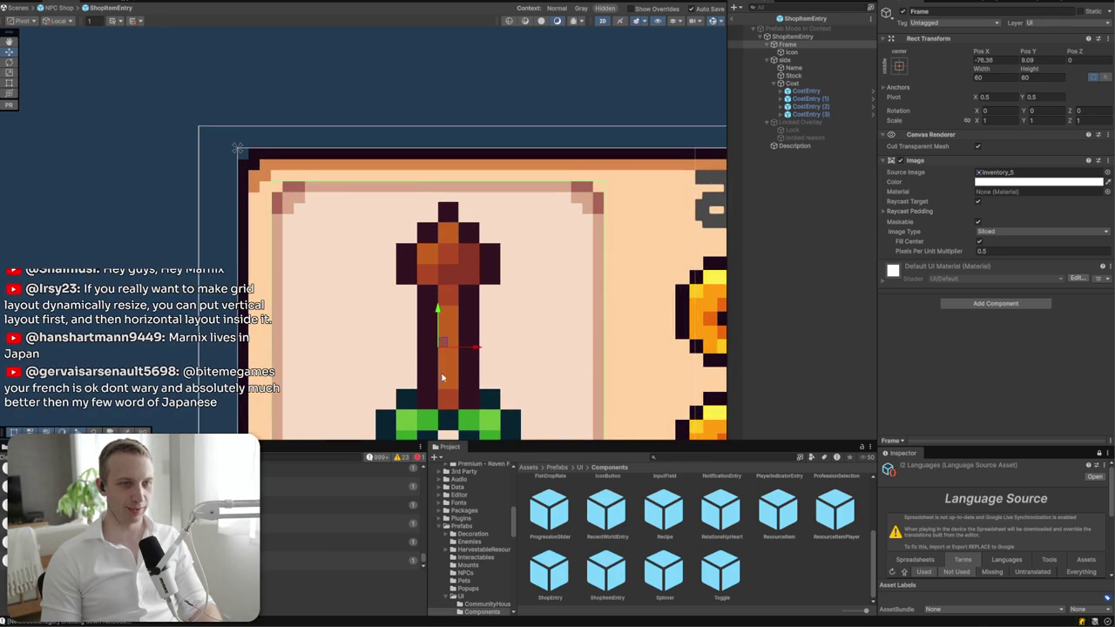
pyautogui.moveTo(446, 345); pyautogui.dragTo(440, 346)
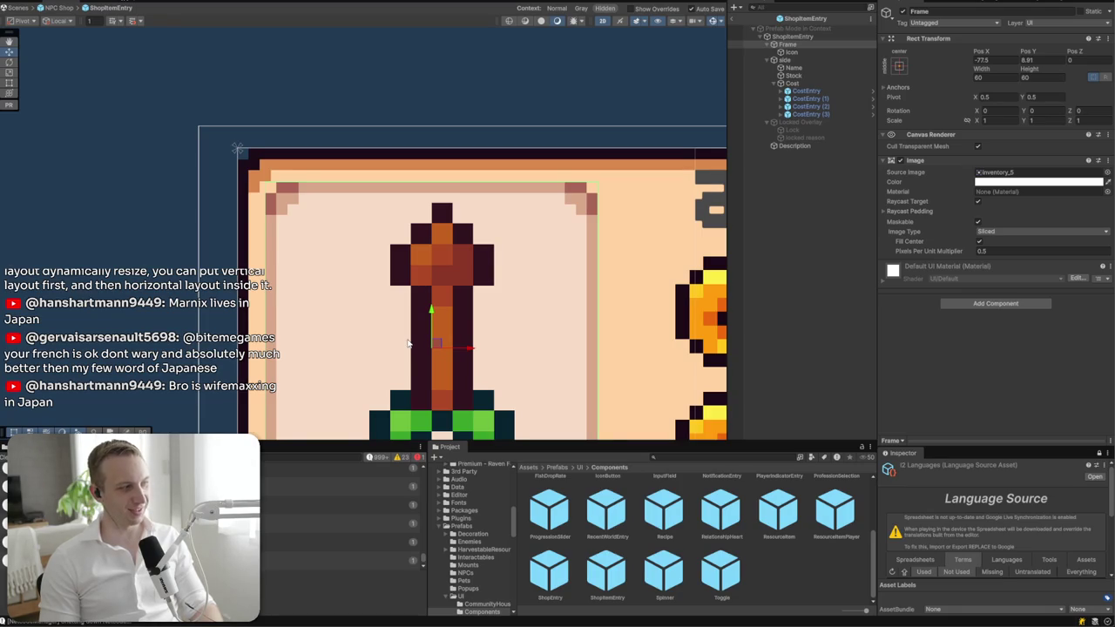
# - Deselect the Frame, bring the whole entry into view and select the 3/5 stock text
pyautogui.click(481, 78)
pyautogui.scroll(-3, 488, 170)
pyautogui.moveTo(493, 174)
pyautogui.mouseDown()
pyautogui.moveTo(332, 146)
pyautogui.moveTo(304, 207)
pyautogui.mouseUp()
pyautogui.click(385, 130)
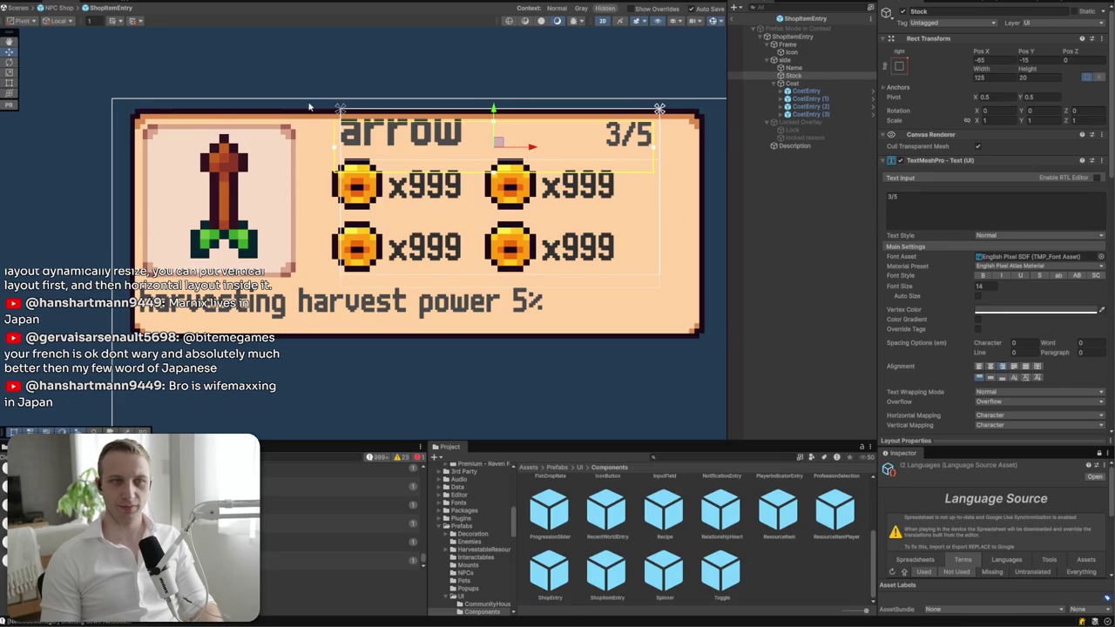
# - Remove the Vertical Layout Group component from the entry's 'side' container
pyautogui.scroll(4, 312, 108)
pyautogui.moveTo(313, 108); pyautogui.dragTo(71, 108)
pyautogui.scroll(-4, 166, 148)
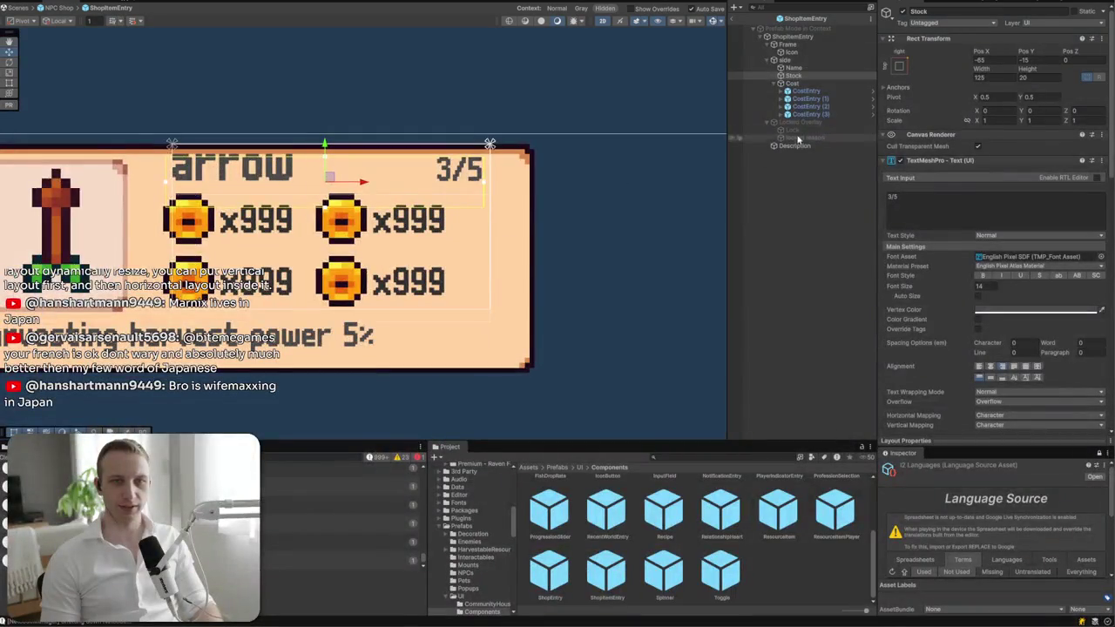
pyautogui.click(785, 59)
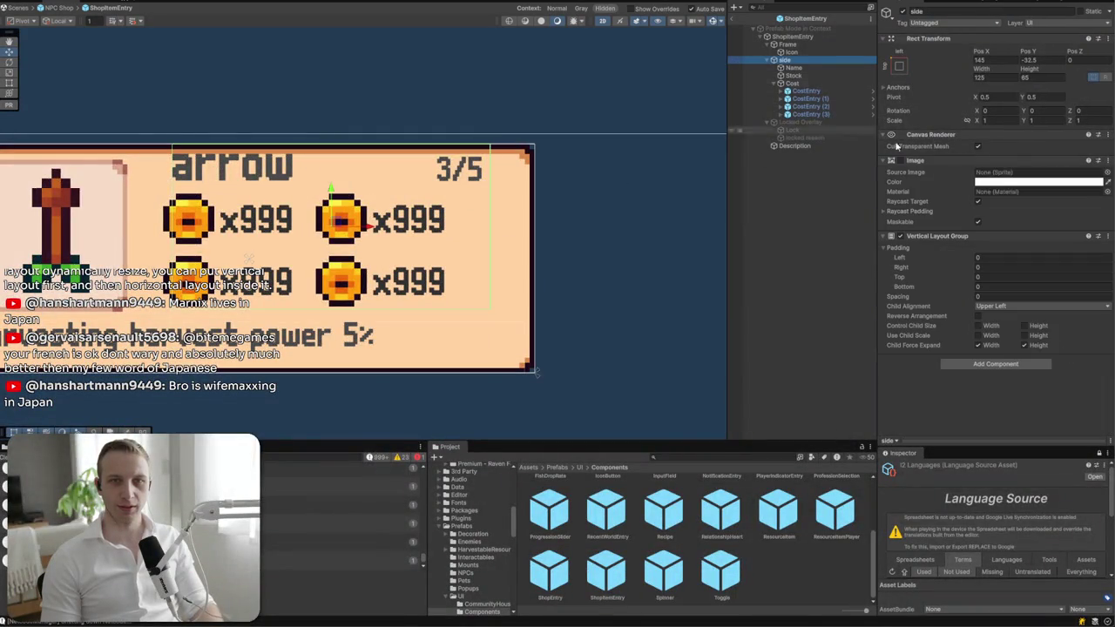
pyautogui.click(1105, 241)
pyautogui.click(1064, 235)
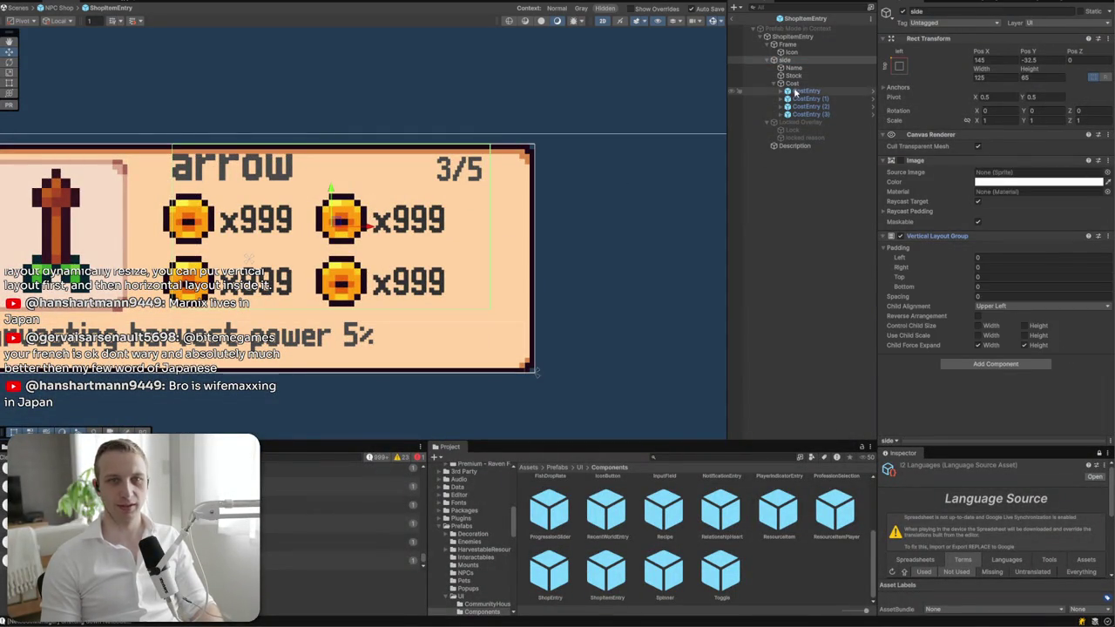
pyautogui.click(1108, 236)
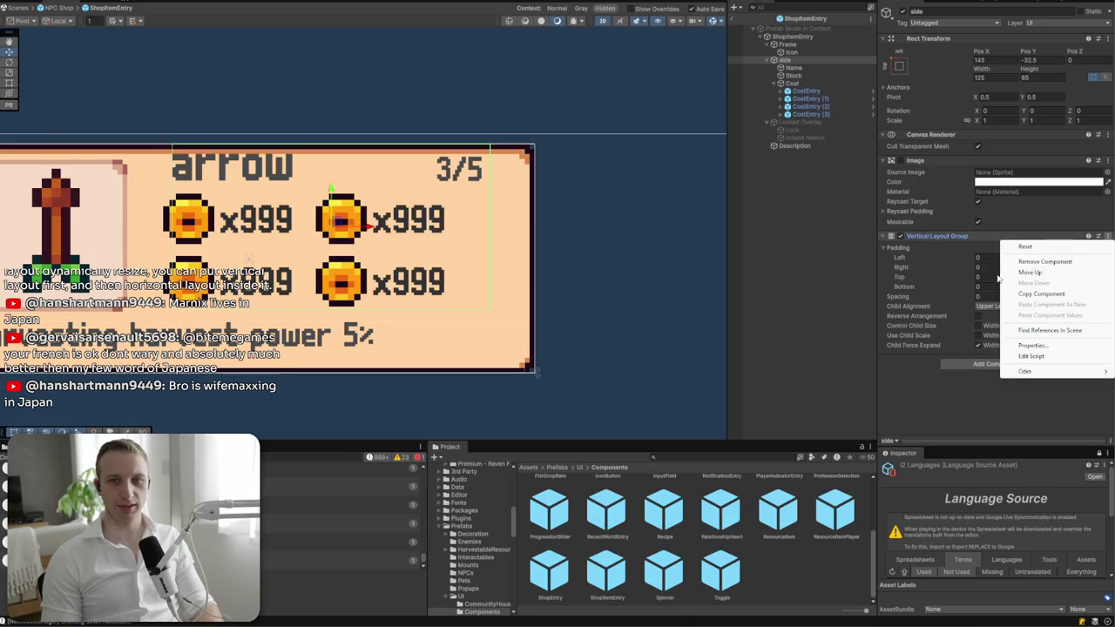
pyautogui.click(1021, 263)
pyautogui.click(757, 59)
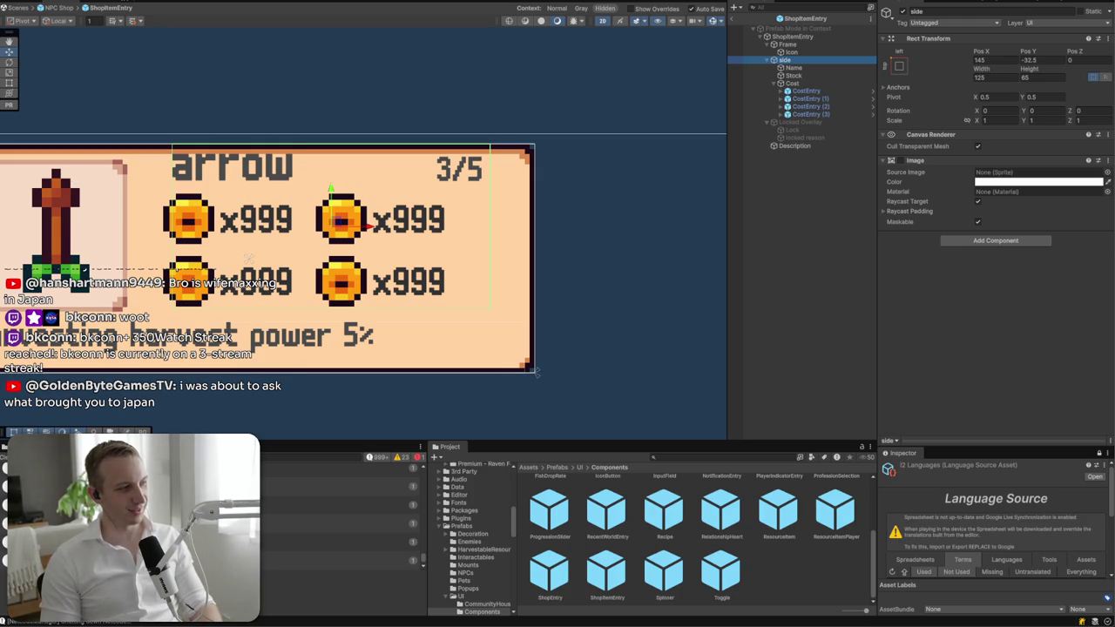
pyautogui.click(475, 173)
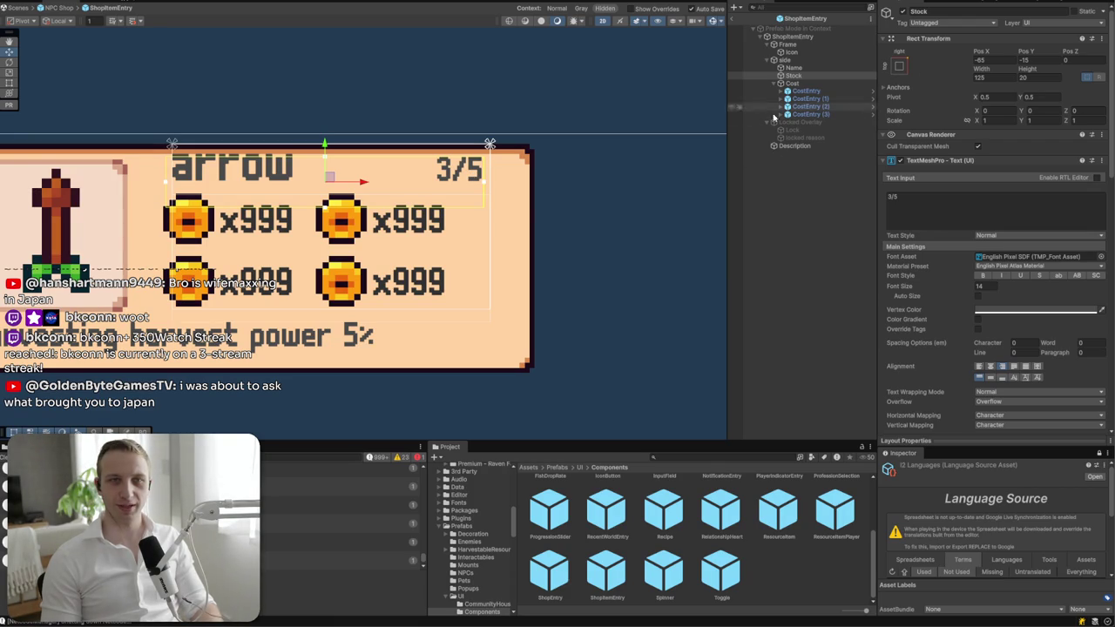
# - Resize the 3/5 stock text, colour it 323232 and anchor it top-right
pyautogui.moveTo(330, 178)
pyautogui.mouseDown()
pyautogui.moveTo(421, 278)
pyautogui.moveTo(350, 208)
pyautogui.moveTo(564, 261)
pyautogui.moveTo(407, 348)
pyautogui.mouseUp()
pyautogui.press('t')
pyautogui.moveTo(249, 348)
pyautogui.mouseDown()
pyautogui.moveTo(517, 349)
pyautogui.moveTo(507, 349)
pyautogui.mouseUp()
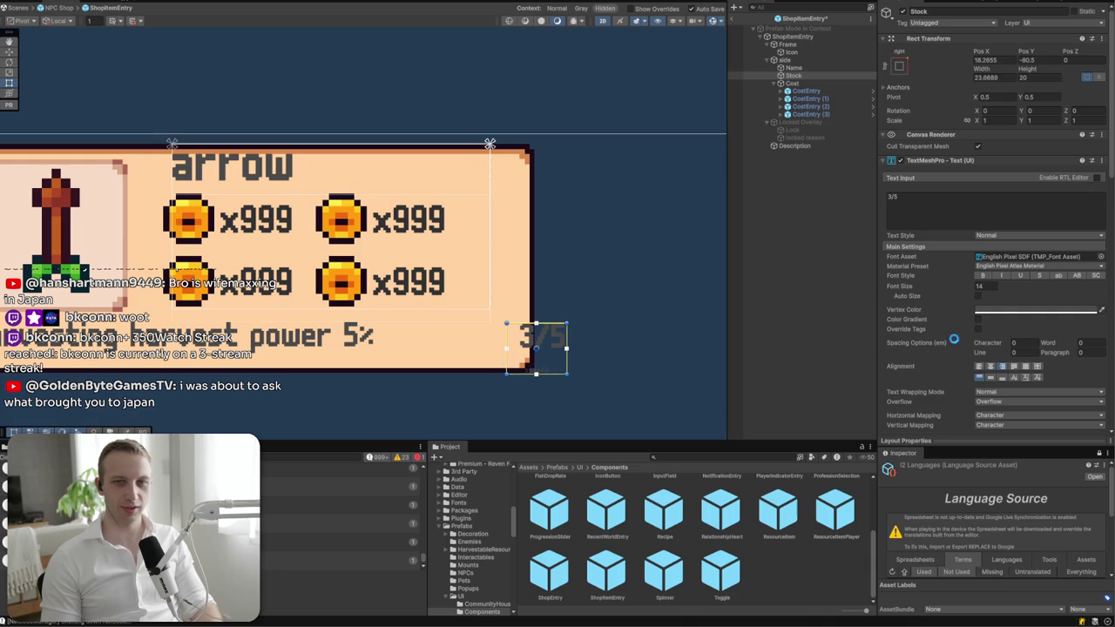
pyautogui.click(1001, 310)
pyautogui.write('323232')
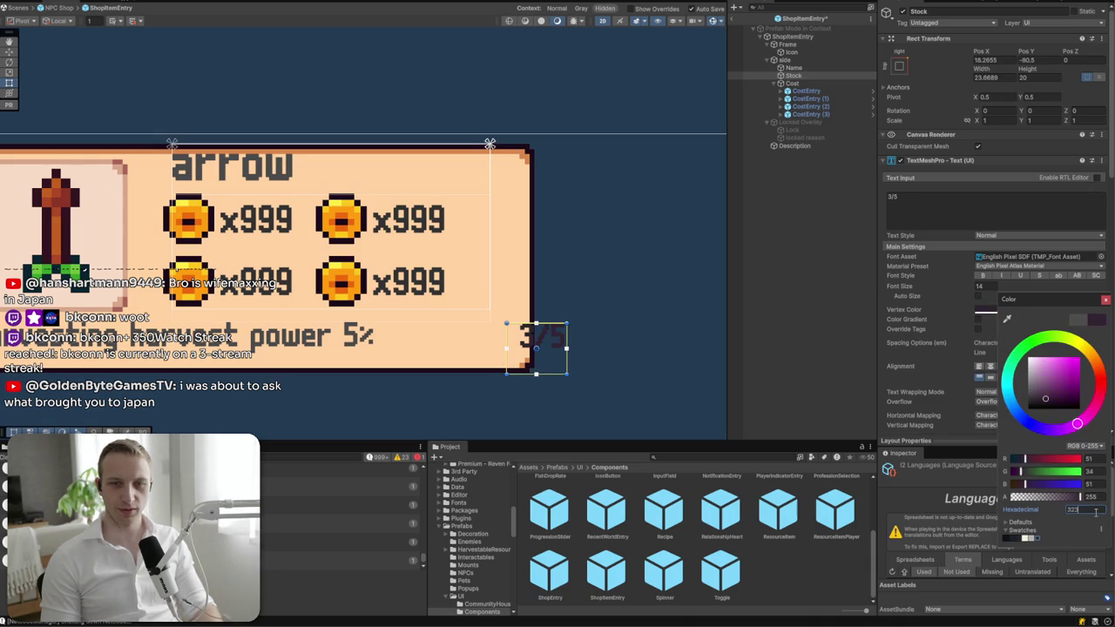
pyautogui.click(1106, 301)
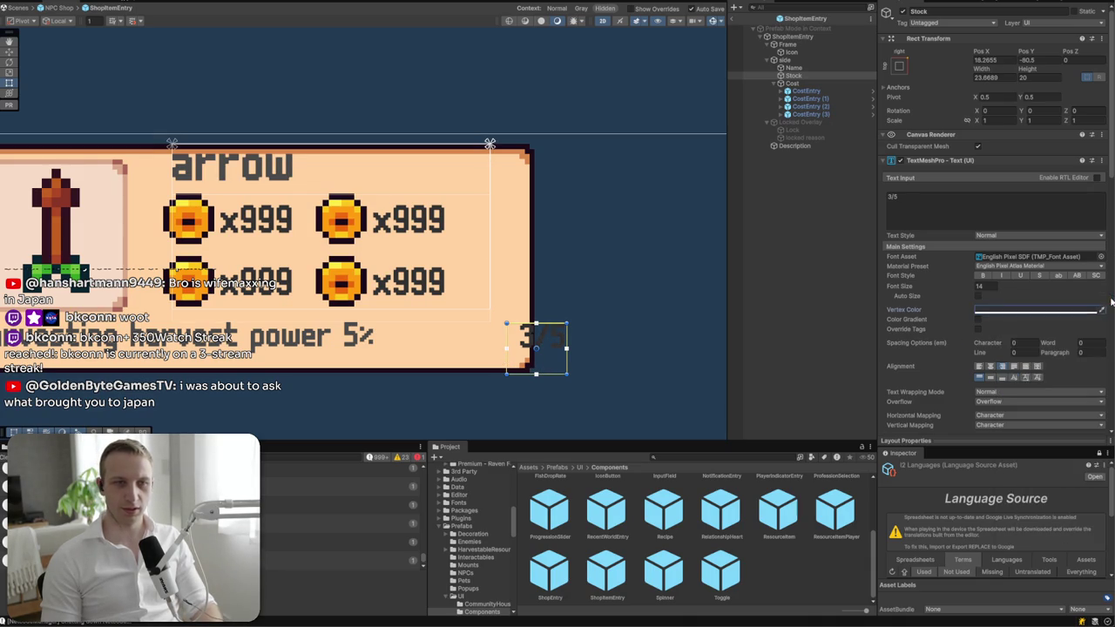
pyautogui.click(899, 65)
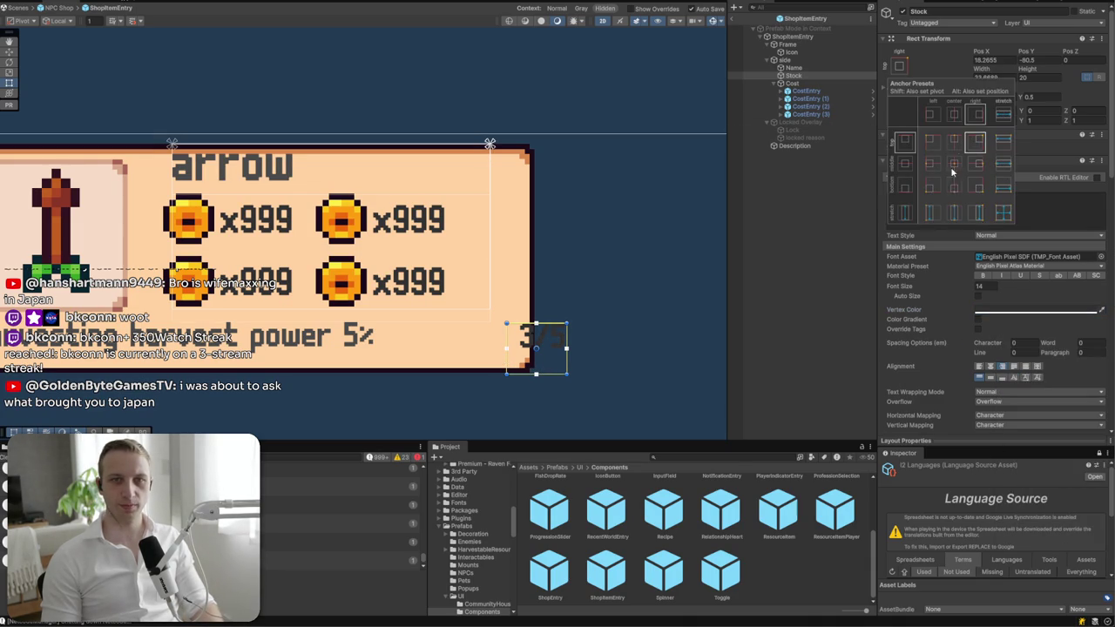
pyautogui.keyDown('alt'); pyautogui.click(977, 148); pyautogui.keyUp('alt')
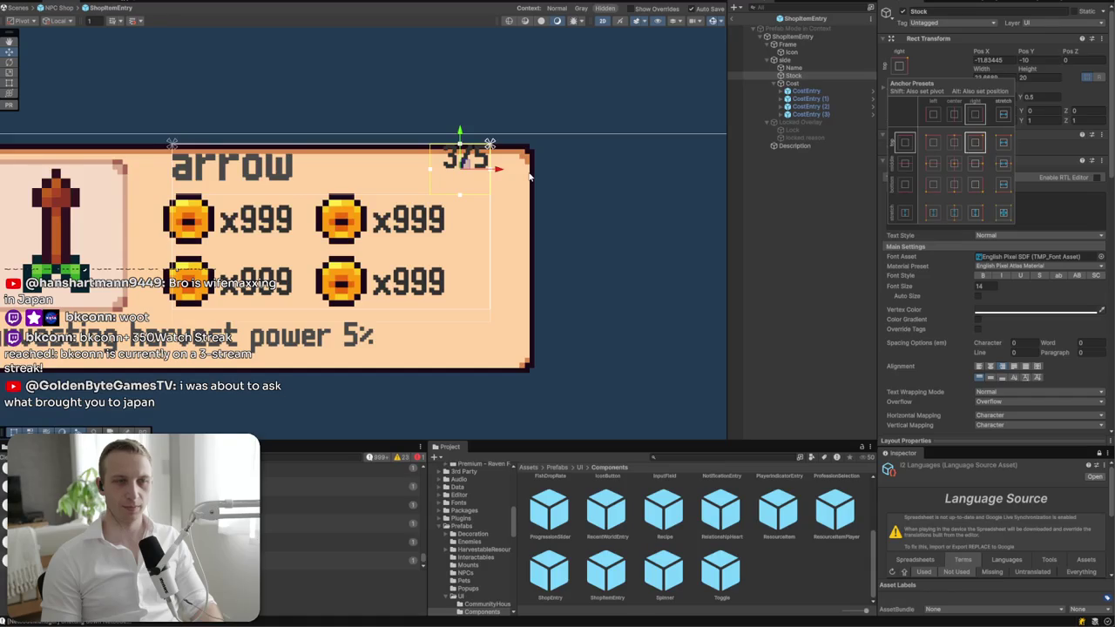
# - Apply the stretch-stretch anchor preset to the side container
pyautogui.click(784, 60)
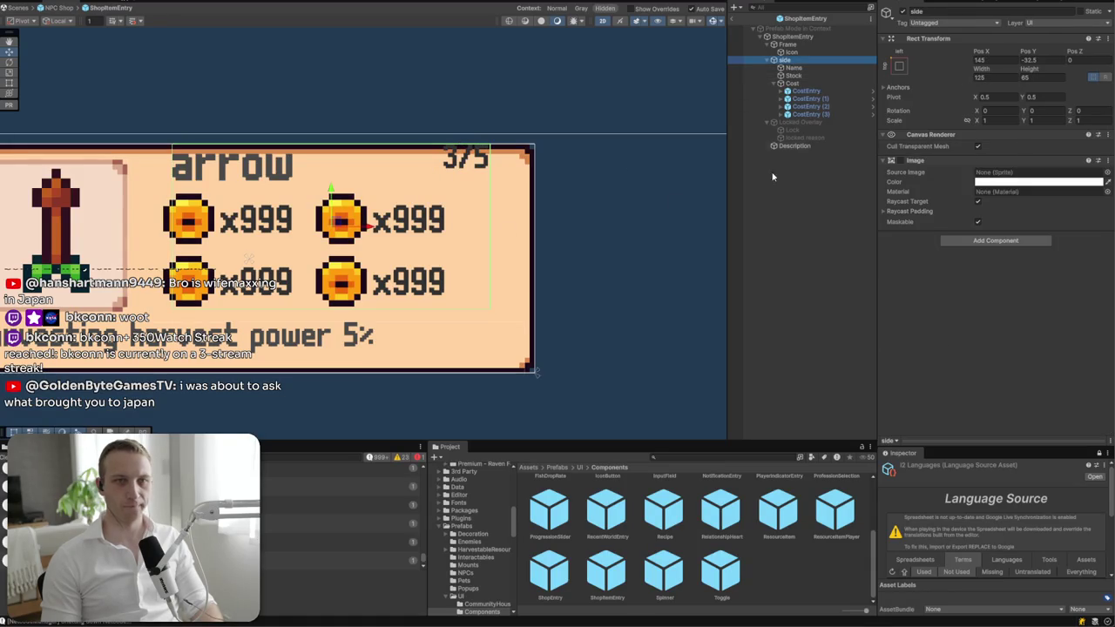
pyautogui.press('g')
pyautogui.click(1071, 256)
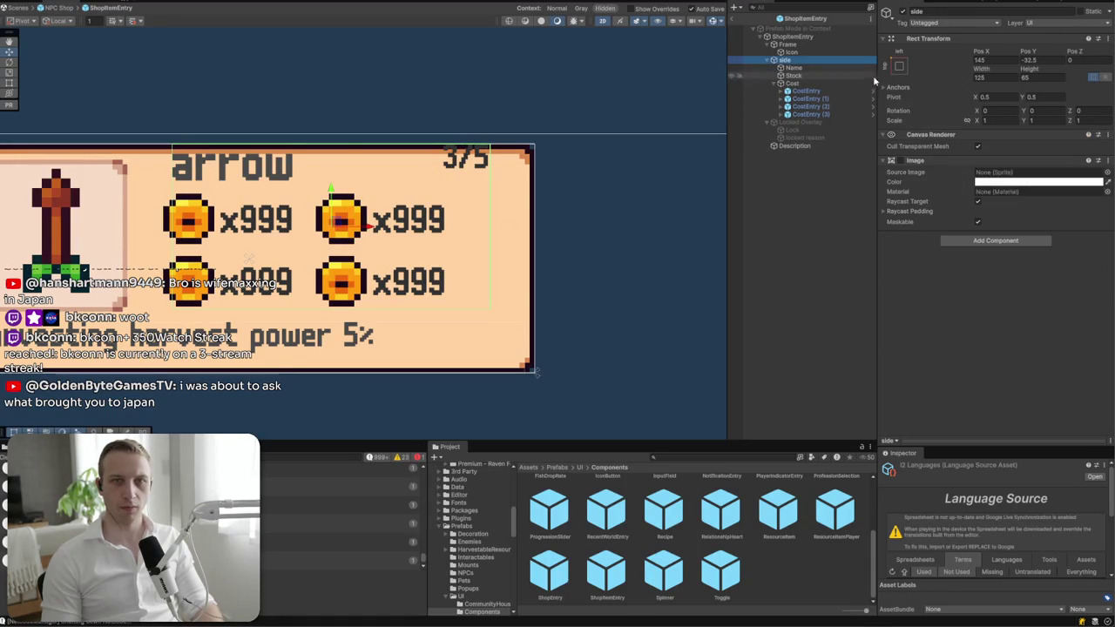
pyautogui.click(899, 65)
pyautogui.keyDown('alt'); pyautogui.click(1001, 214); pyautogui.keyUp('alt')
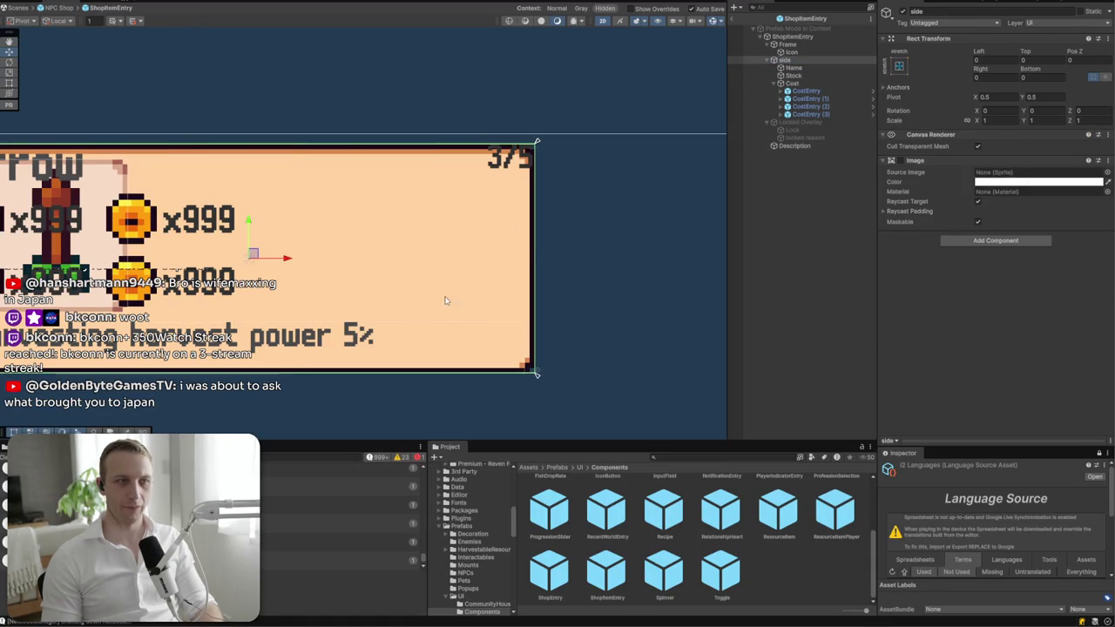
# - Drag side's left, top and bottom edges roughly inward to clear the icon frame
pyautogui.press('f')
pyautogui.moveTo(85, 235)
pyautogui.mouseDown()
pyautogui.moveTo(293, 235)
pyautogui.moveTo(277, 235)
pyautogui.mouseUp()
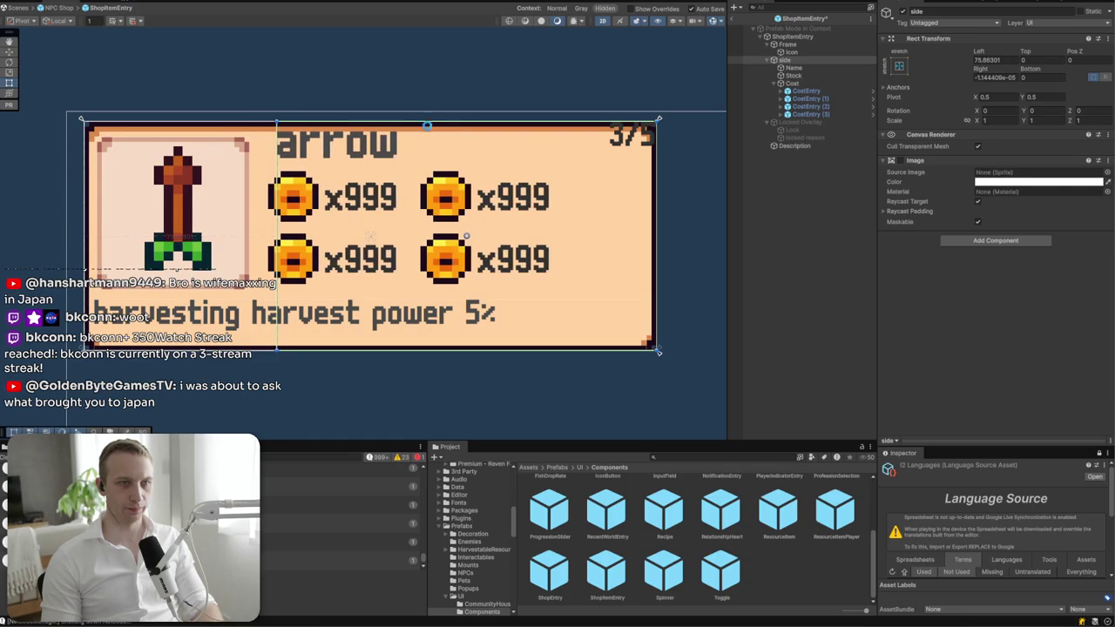
pyautogui.moveTo(426, 121); pyautogui.dragTo(427, 137)
pyautogui.moveTo(490, 348); pyautogui.dragTo(490, 335)
# - Set side's insets exactly: Top 8, Bottom 8, Right 8, Left 72
pyautogui.click(1046, 59)
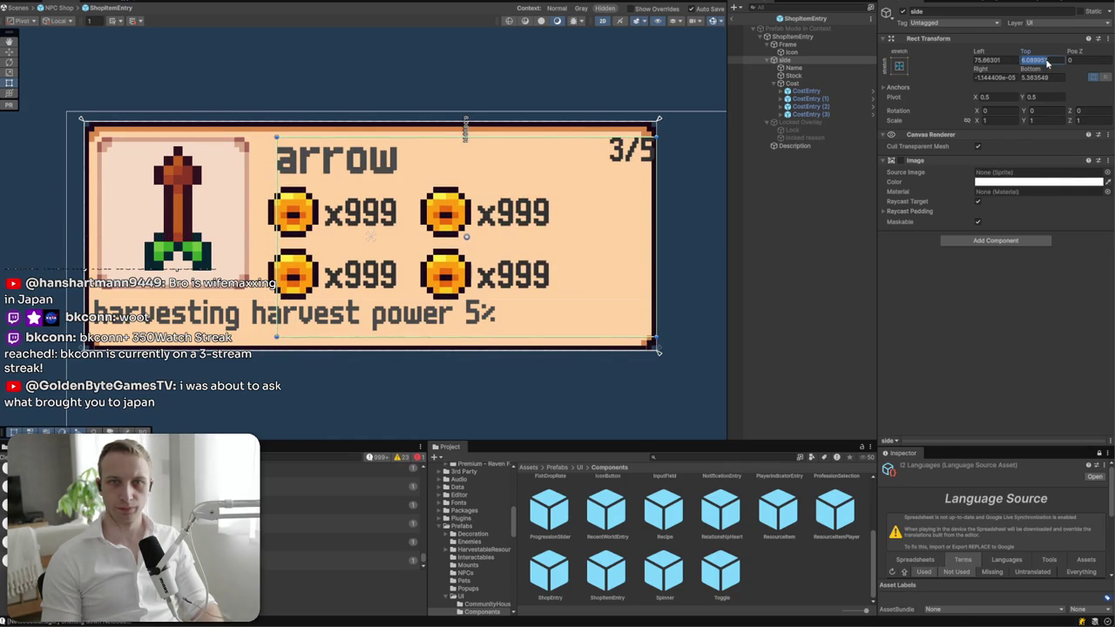
pyautogui.write('8')
pyautogui.click(1032, 76)
pyautogui.write('8')
pyautogui.click(992, 77)
pyautogui.write('8')
pyautogui.click(1002, 59)
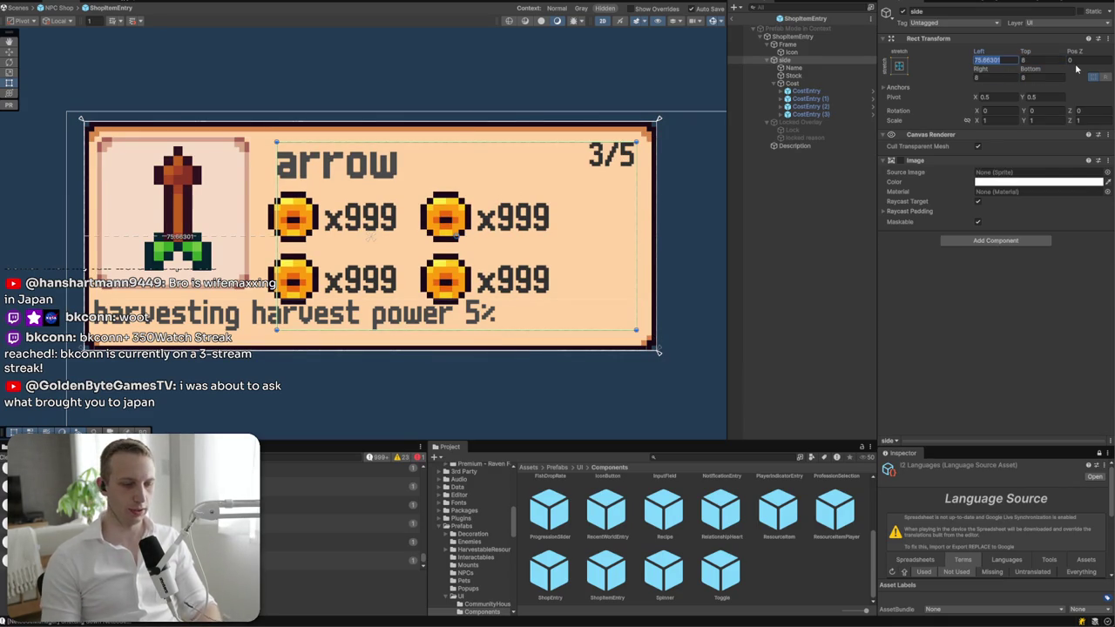
pyautogui.write('68-8')
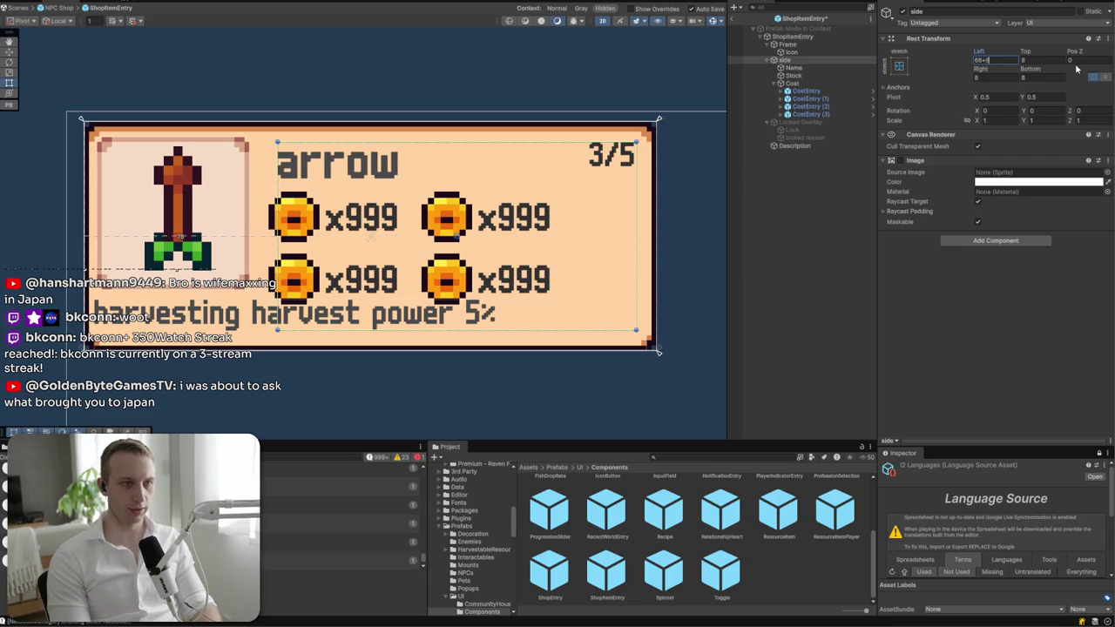
pyautogui.press('Return')
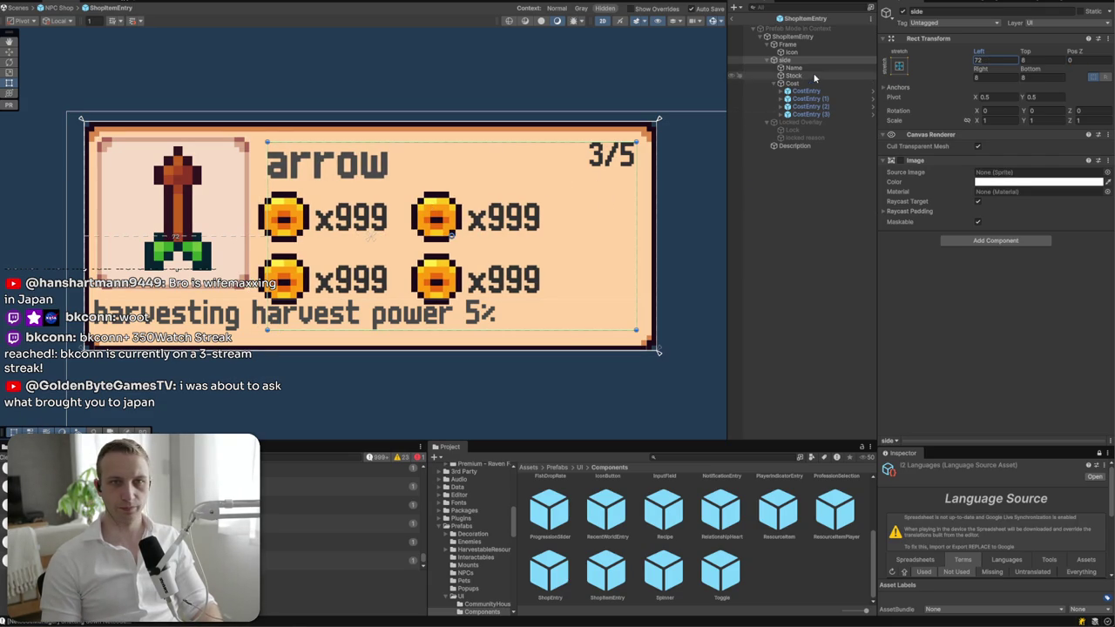
pyautogui.click(788, 67)
# - Set the name text's font size to 18 and its height to 15
pyautogui.click(975, 287)
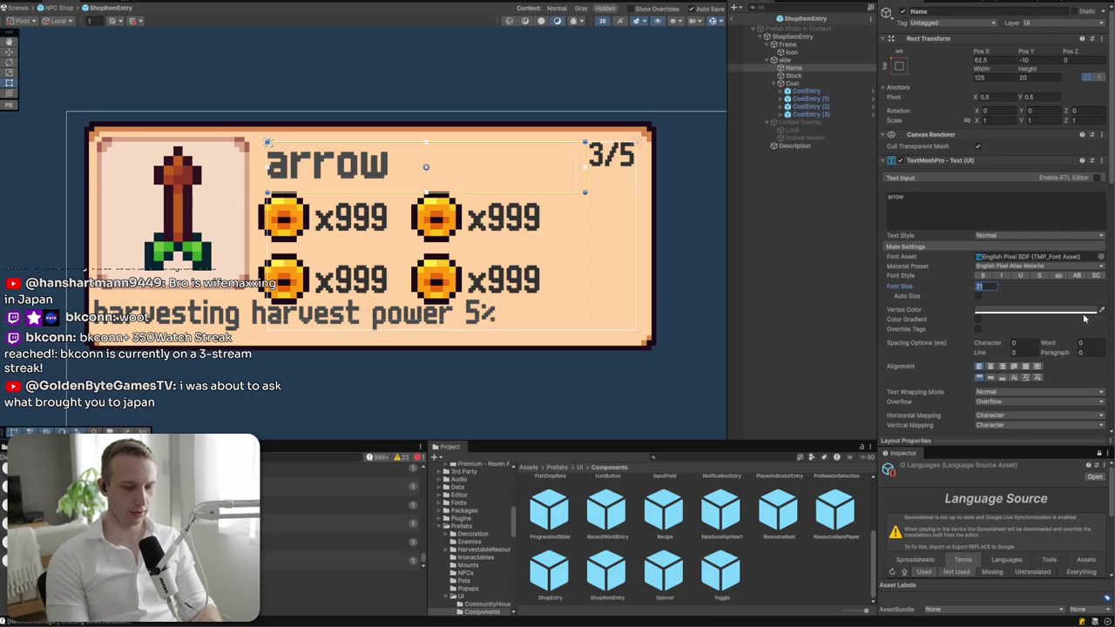
pyautogui.write('18')
pyautogui.click(1045, 84)
pyautogui.click(1032, 78)
pyautogui.moveTo(545, 195); pyautogui.dragTo(545, 183)
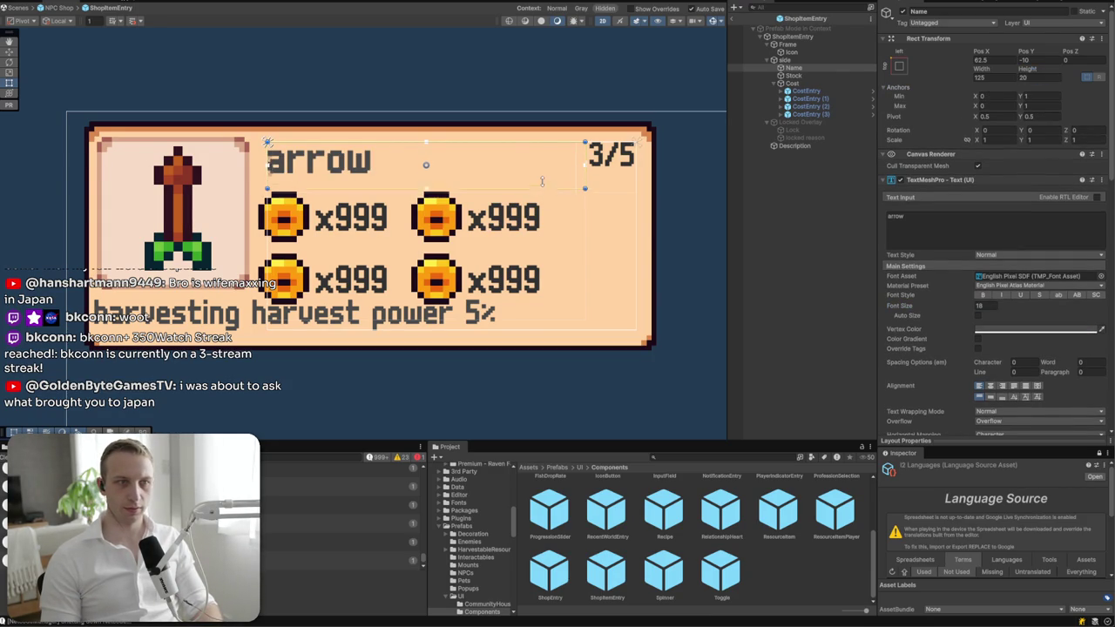
pyautogui.click(1054, 87)
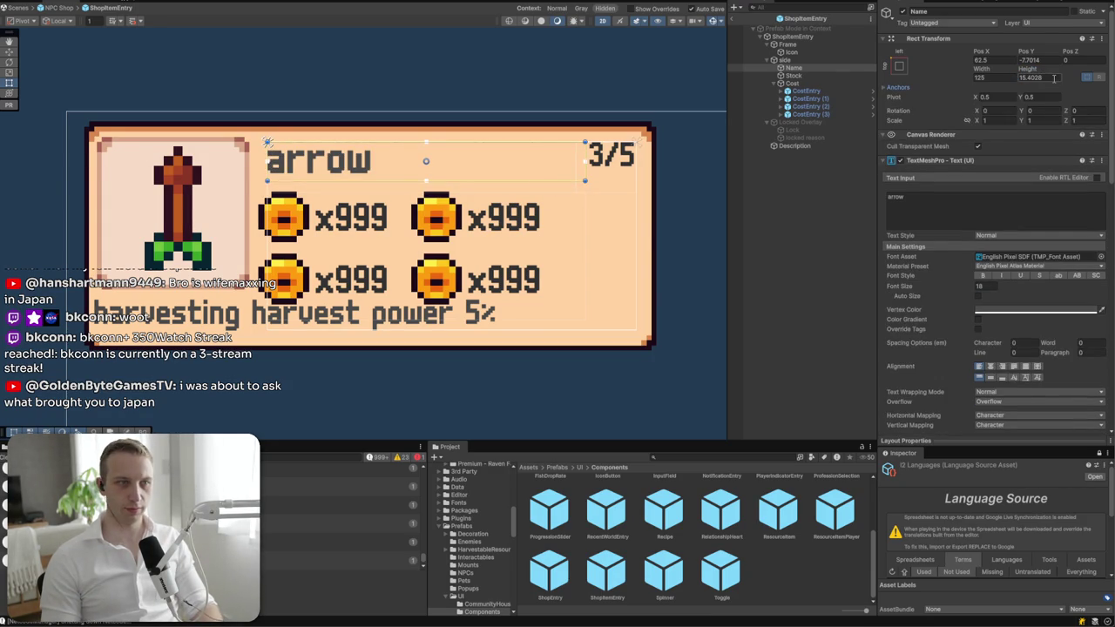
pyautogui.click(899, 67)
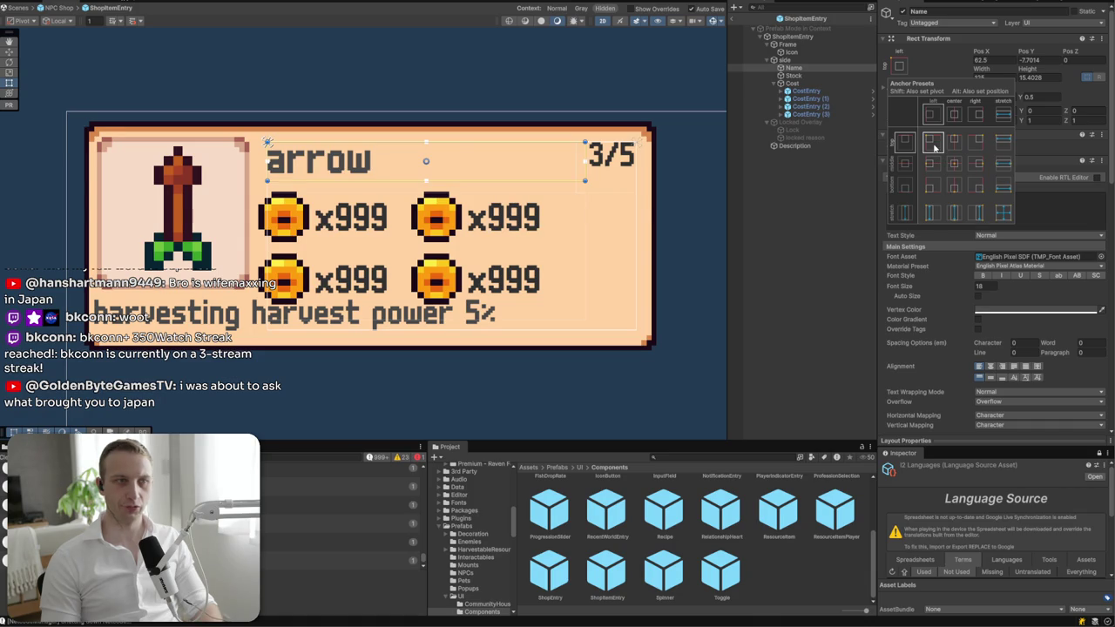
pyautogui.click(1037, 77)
pyautogui.write('15')
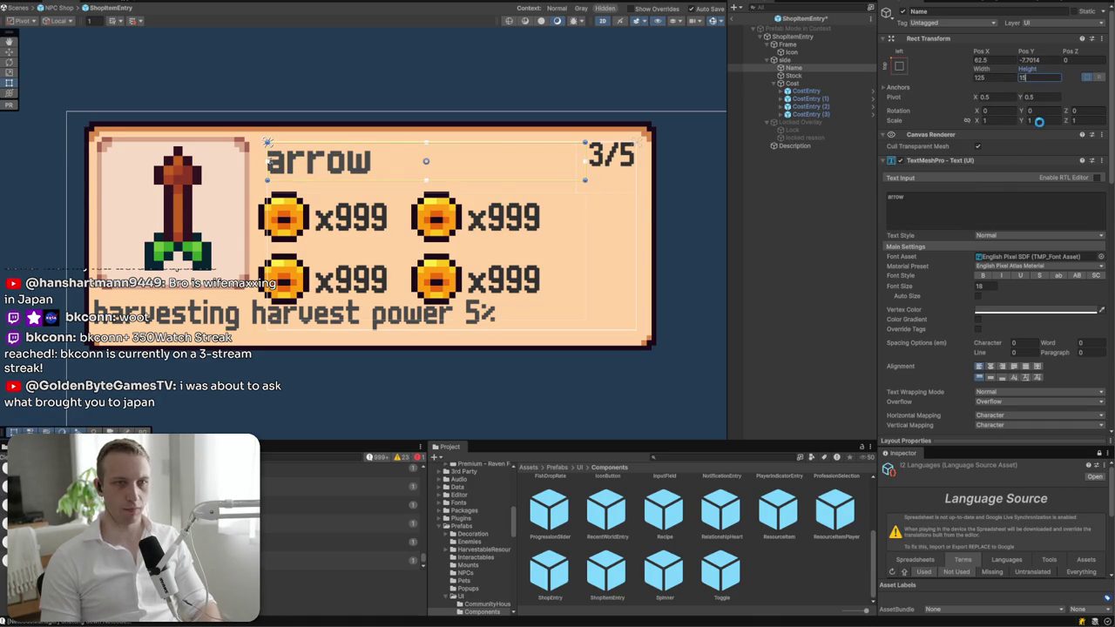
pyautogui.click(1036, 311)
# - Colour the name text dark grey 323232
pyautogui.click(1080, 507)
pyautogui.write('32')
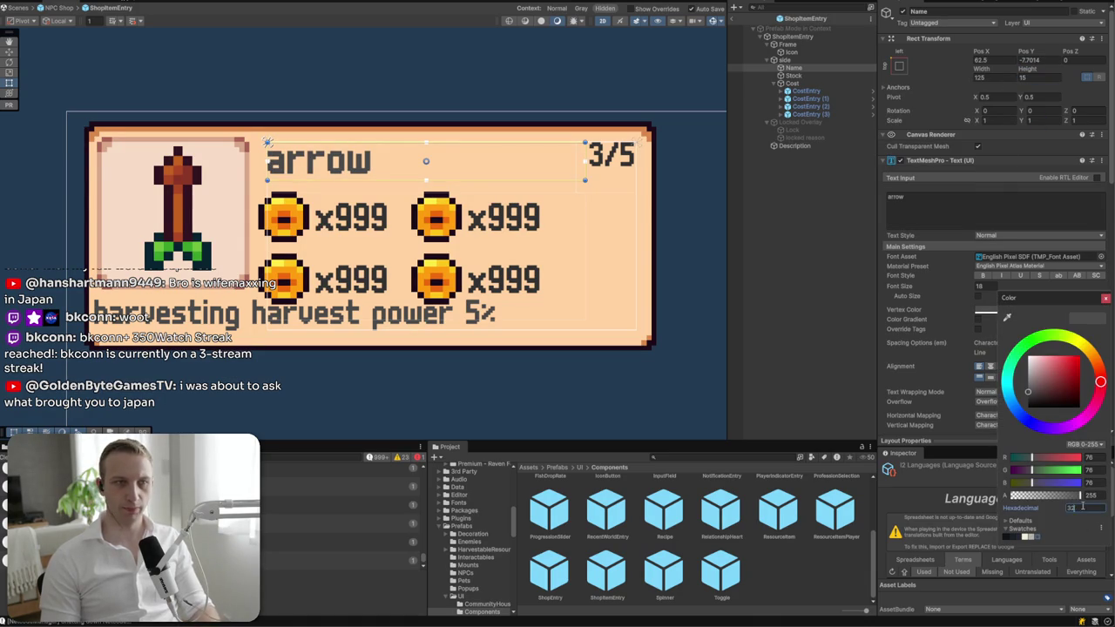
pyautogui.write('3232')
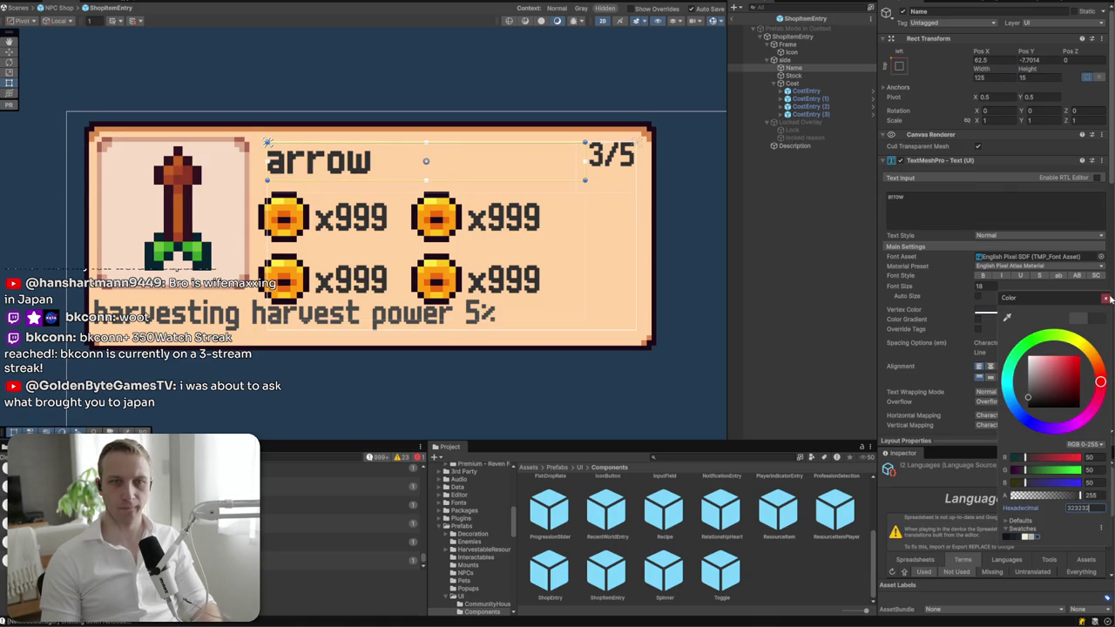
pyautogui.click(1106, 298)
pyautogui.click(635, 196)
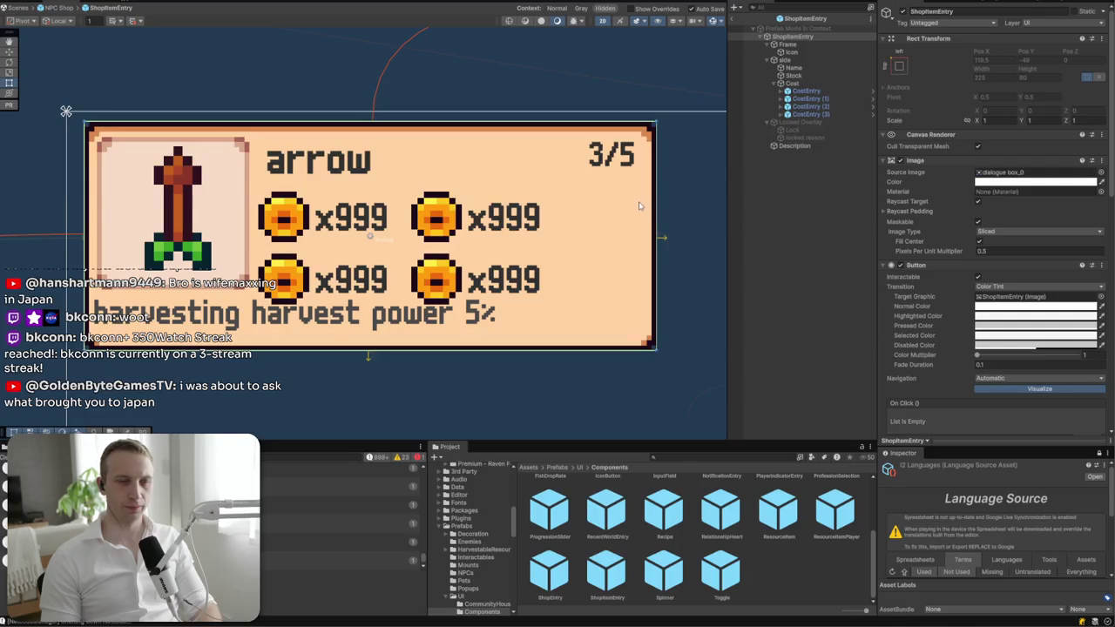
# - Open the CostEntry prefab and resize its coin icon to 18×18
pyautogui.click(610, 157)
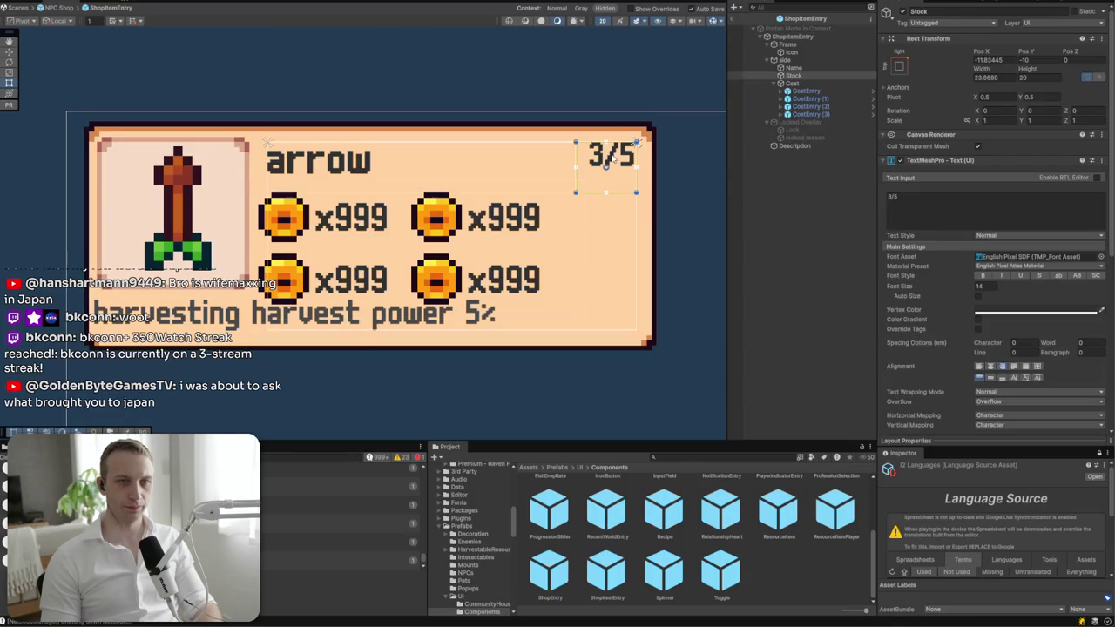
pyautogui.click(340, 162)
pyautogui.click(810, 106)
pyautogui.click(806, 91)
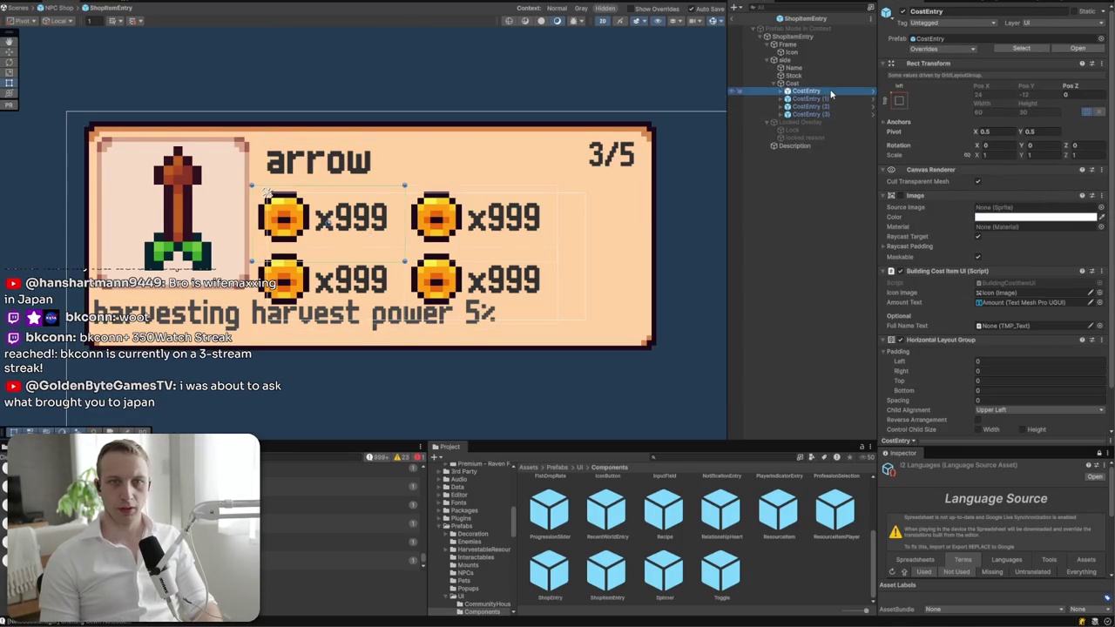
pyautogui.click(1077, 48)
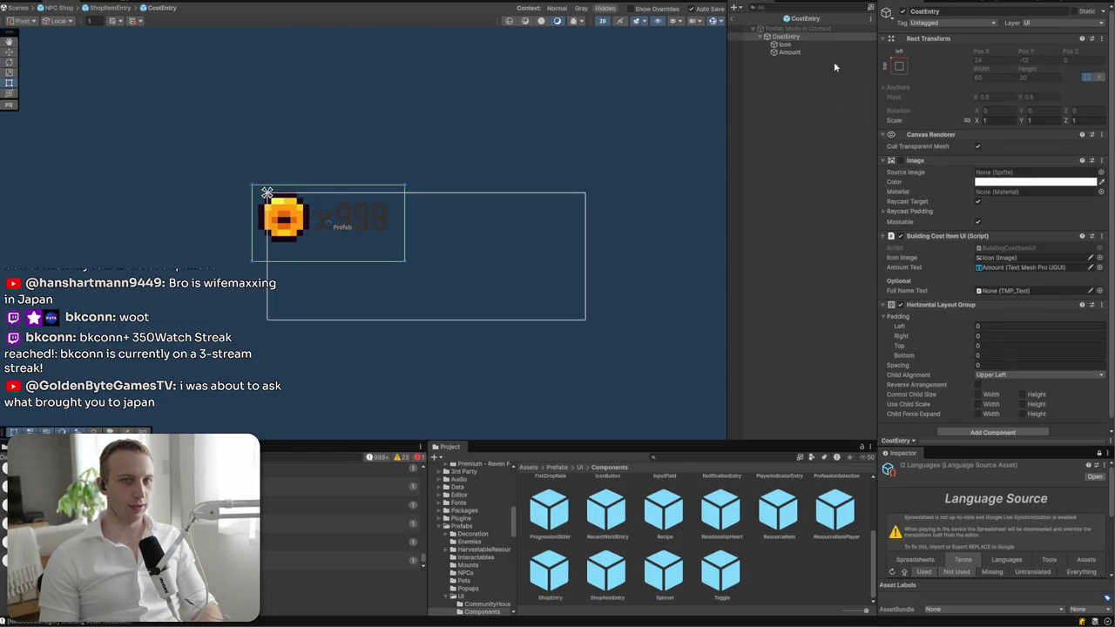
pyautogui.click(788, 44)
pyautogui.click(993, 87)
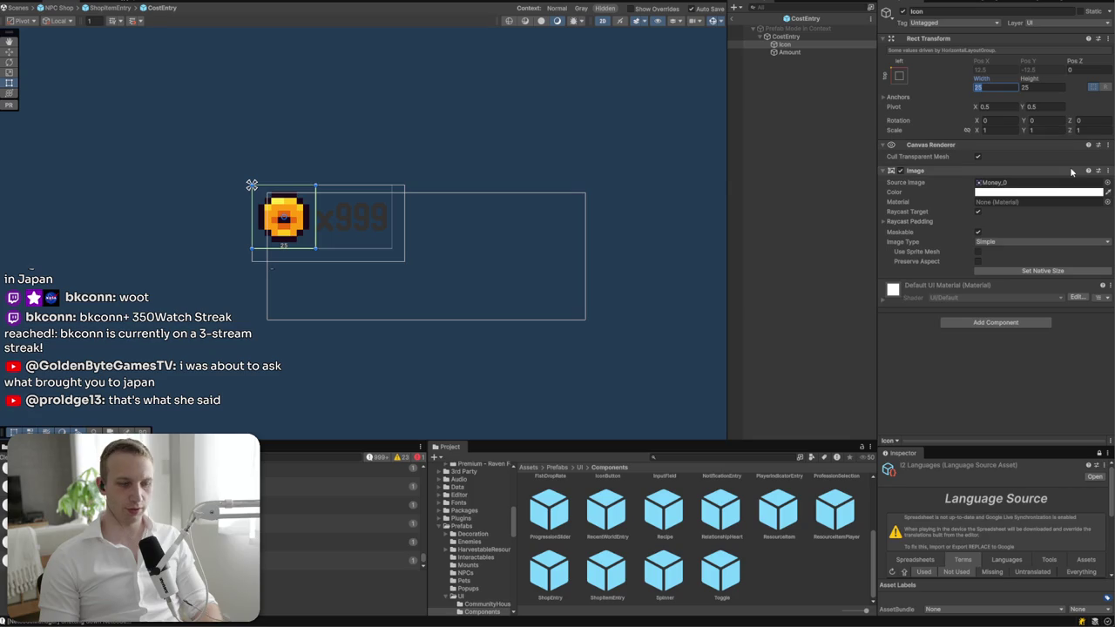
pyautogui.write('18')
pyautogui.press('Tab')
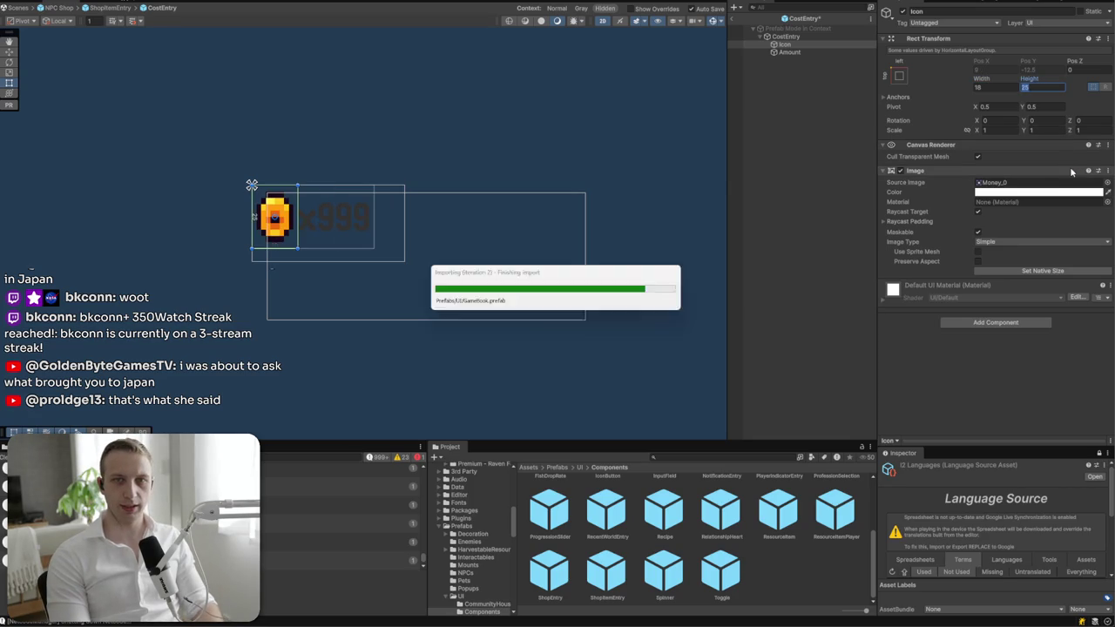
pyautogui.write('18')
# - Set the Amount text's font size to 14, then return to ShopItemEntry
pyautogui.click(789, 52)
pyautogui.click(984, 296)
pyautogui.write('14')
pyautogui.click(1051, 321)
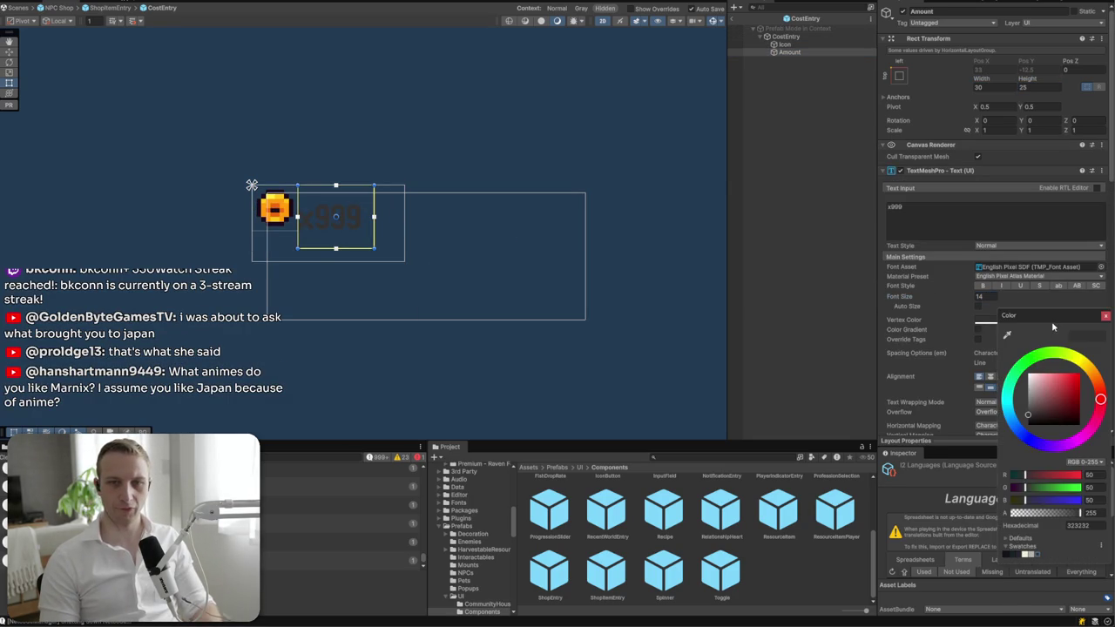
pyautogui.click(883, 331)
pyautogui.scroll(6, 328, 219)
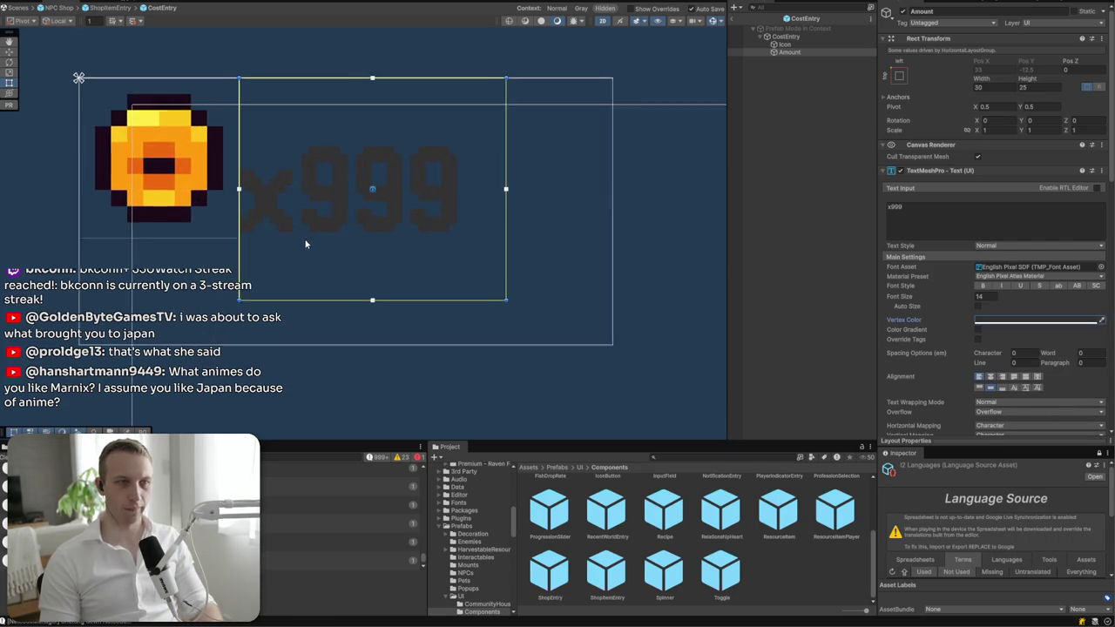
pyautogui.press('w')
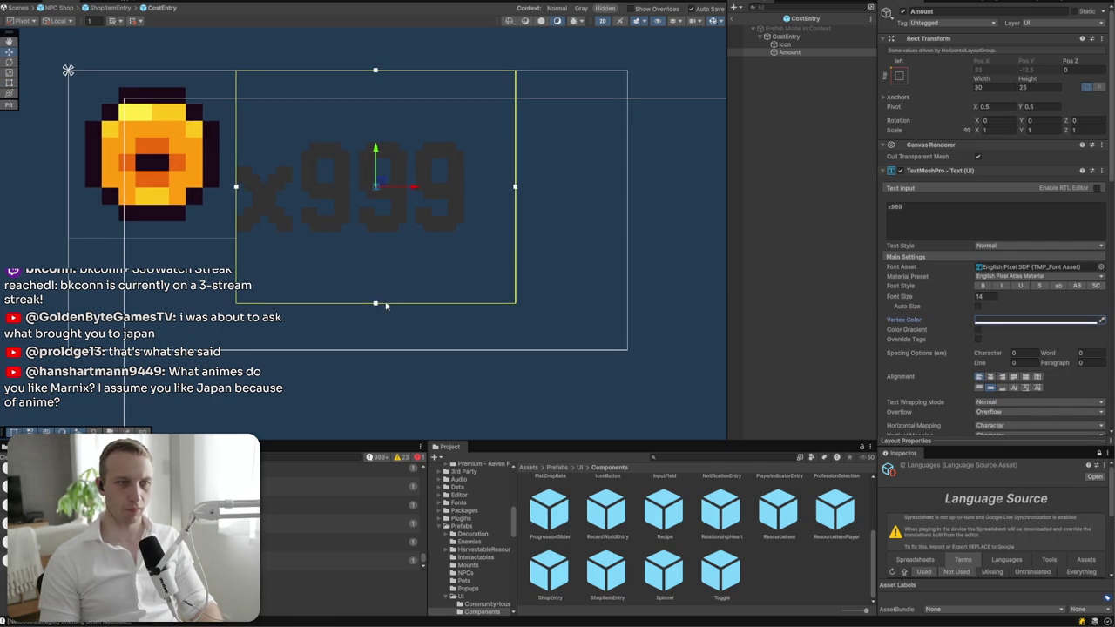
pyautogui.click(784, 36)
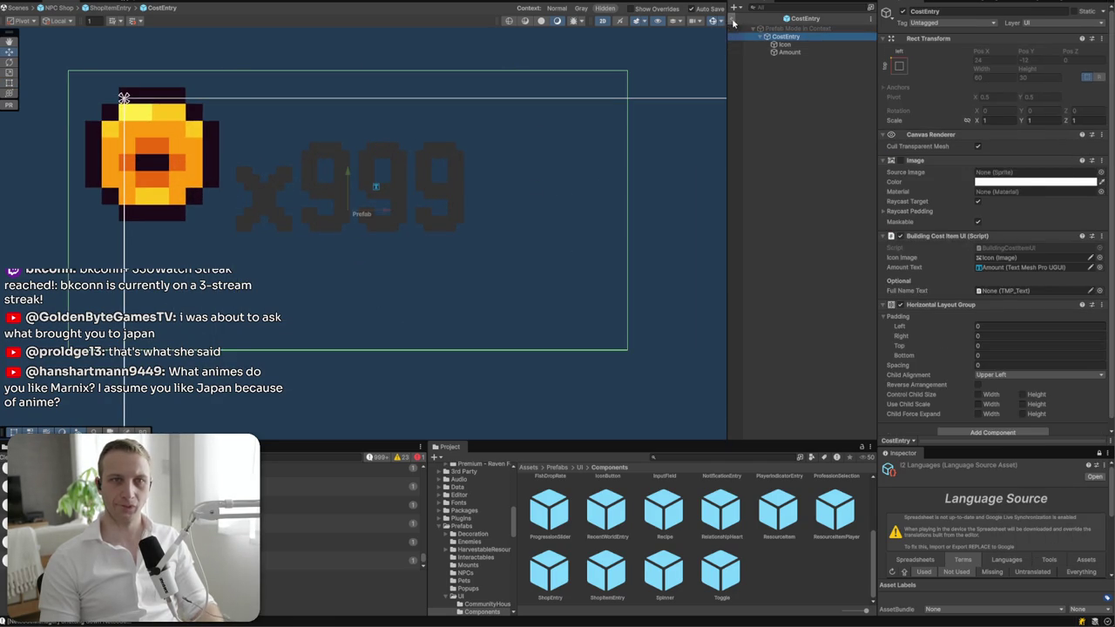
pyautogui.click(731, 23)
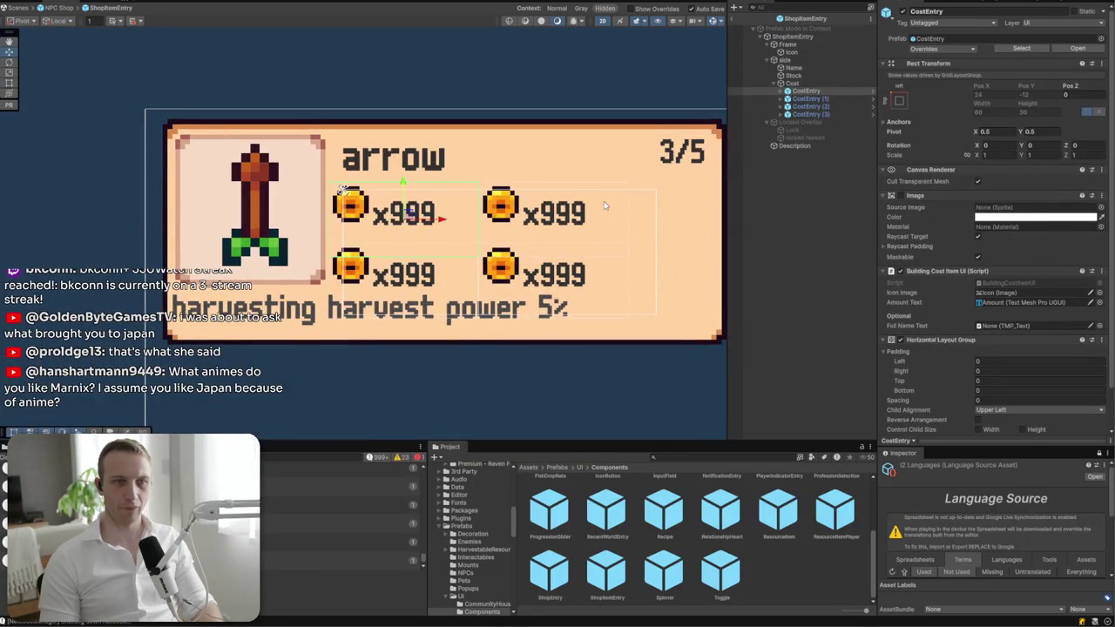
# - Select the Cost grid container and set its cell height to 20
pyautogui.scroll(3, 391, 203)
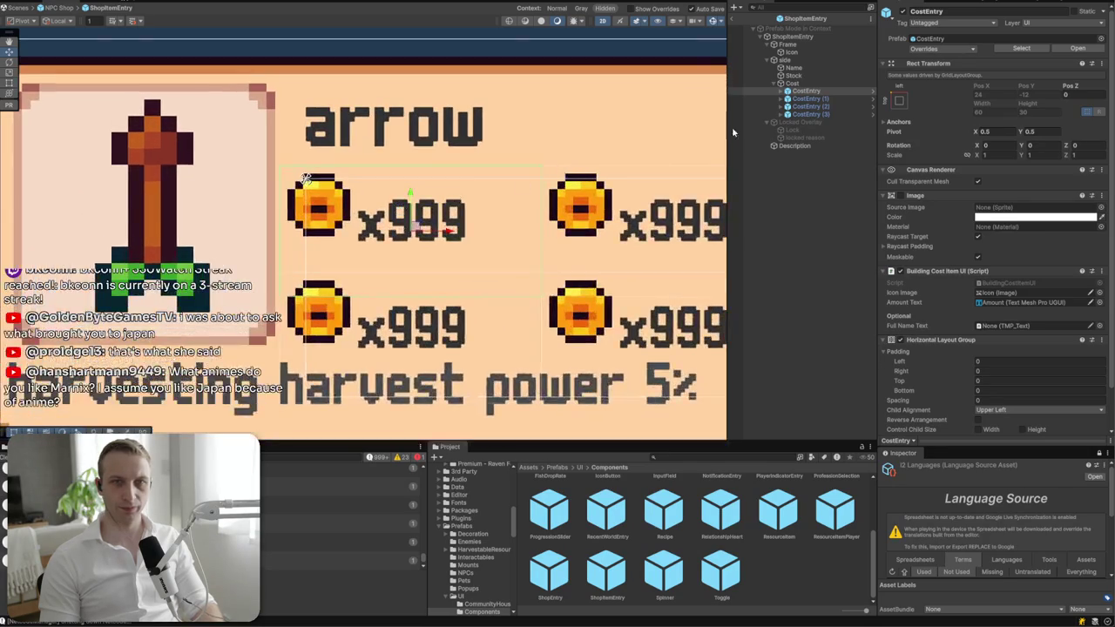
pyautogui.click(782, 90)
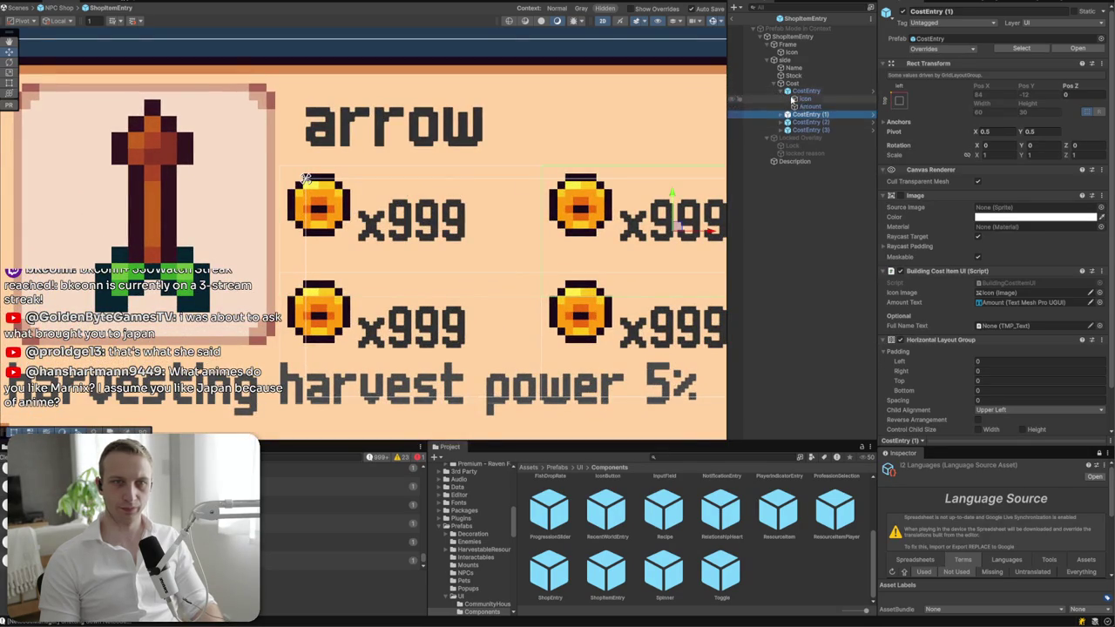
pyautogui.click(805, 99)
pyautogui.click(814, 92)
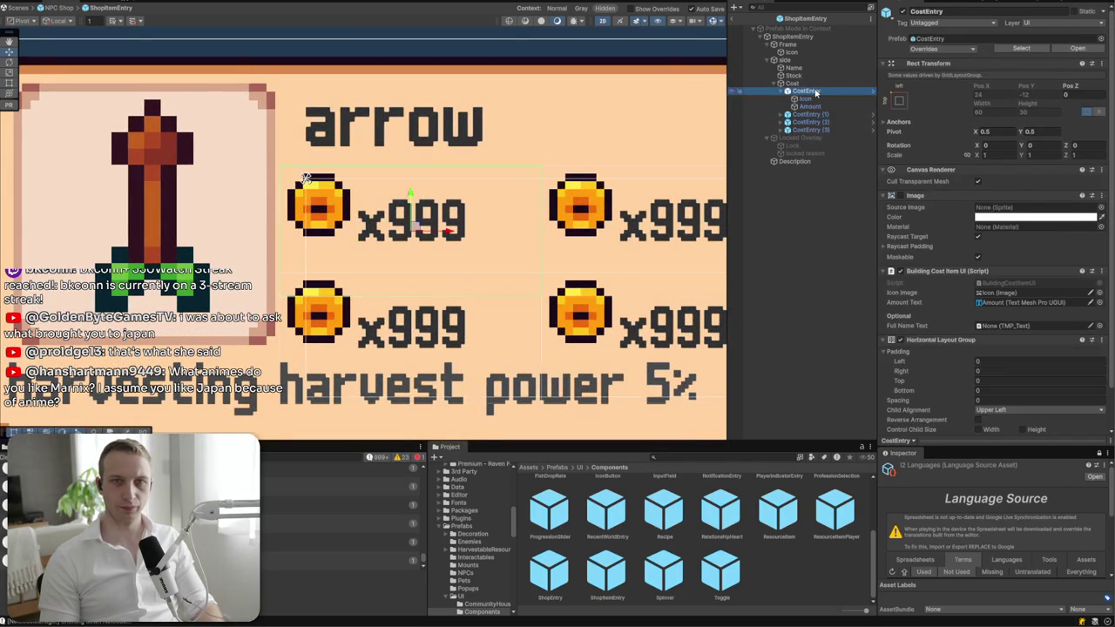
pyautogui.click(814, 84)
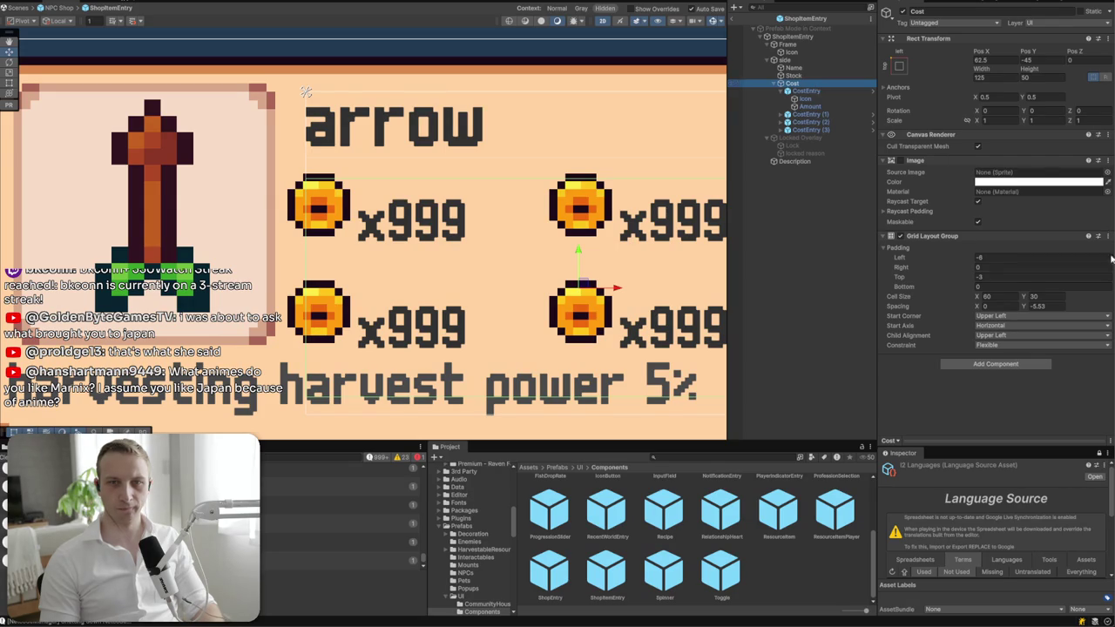
pyautogui.doubleClick(1036, 296)
pyautogui.write('20')
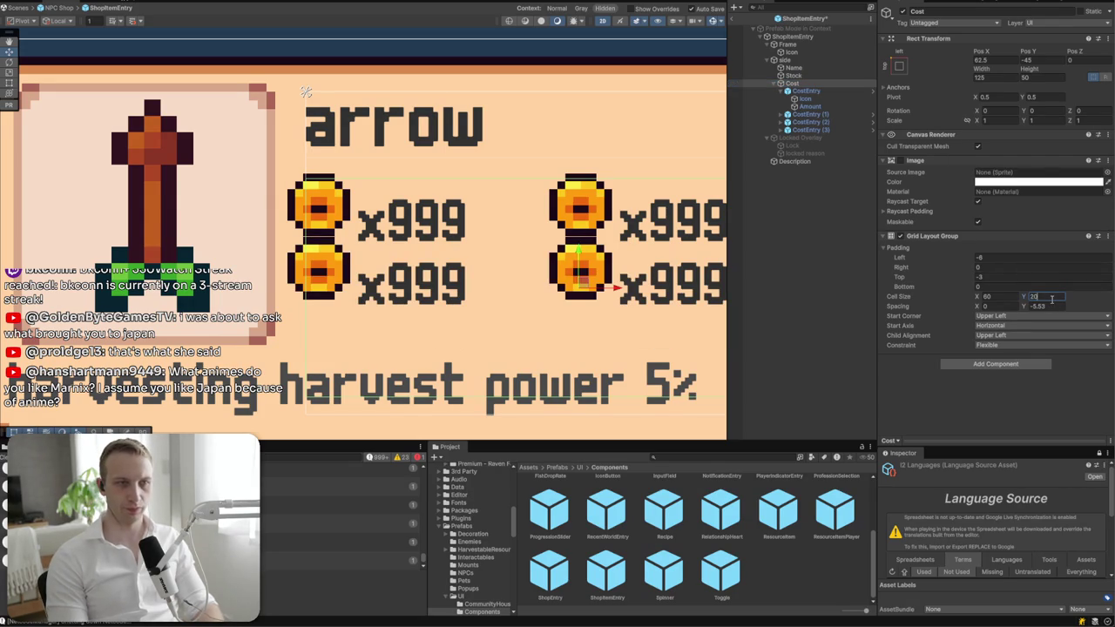
# - Set the grid's top and left padding and its vertical spacing to 0
pyautogui.click(1031, 276)
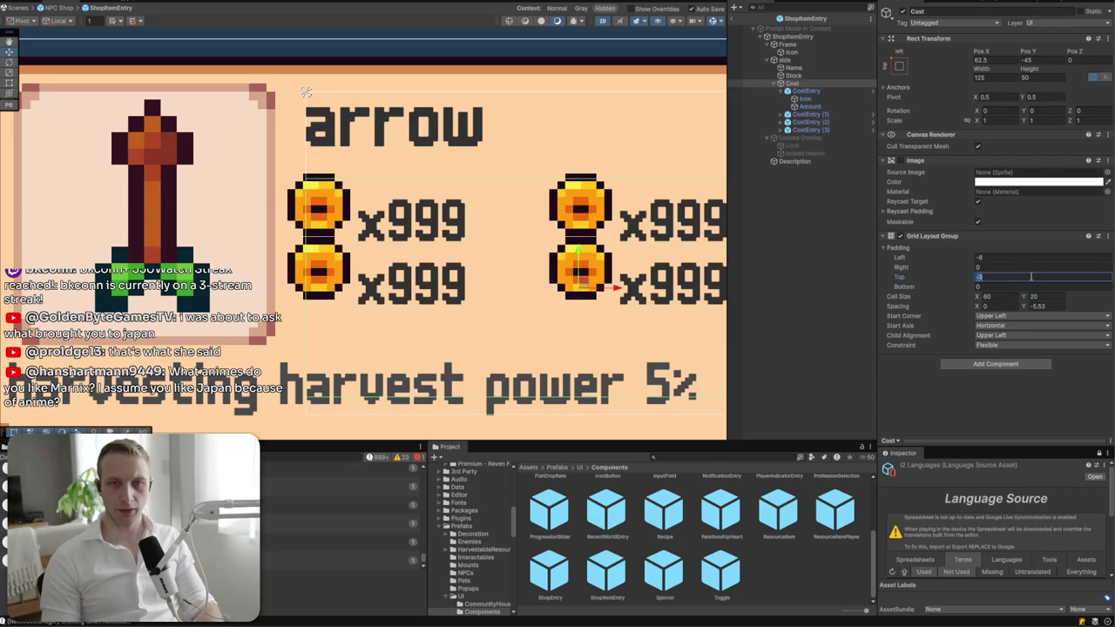
pyautogui.write('0')
pyautogui.click(1031, 258)
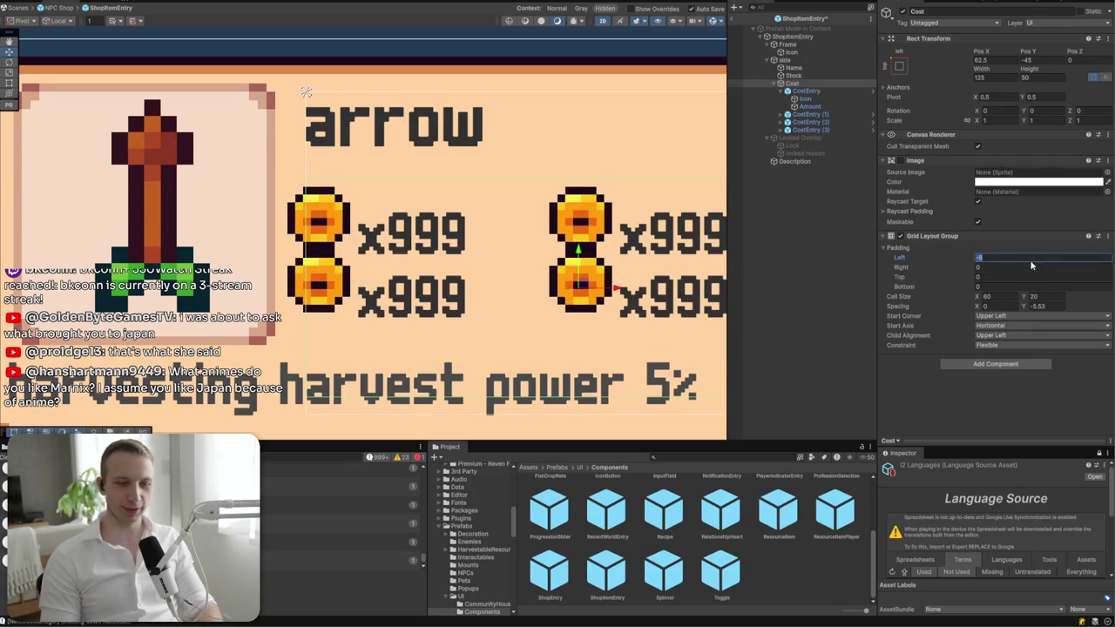
pyautogui.write('0')
pyautogui.click(998, 286)
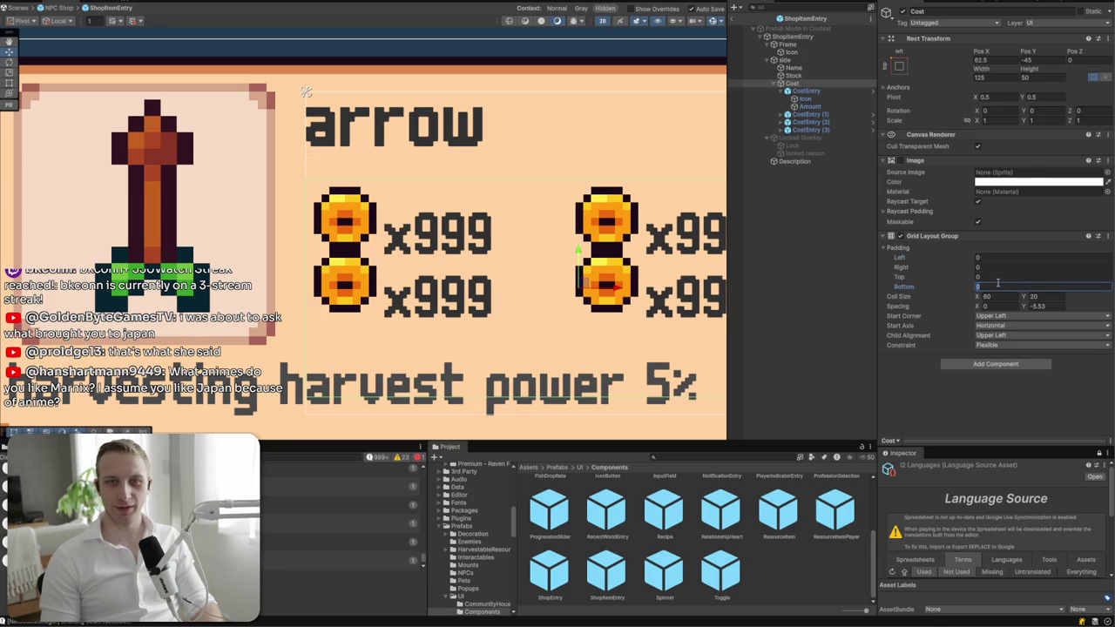
pyautogui.click(1033, 307)
pyautogui.write('0')
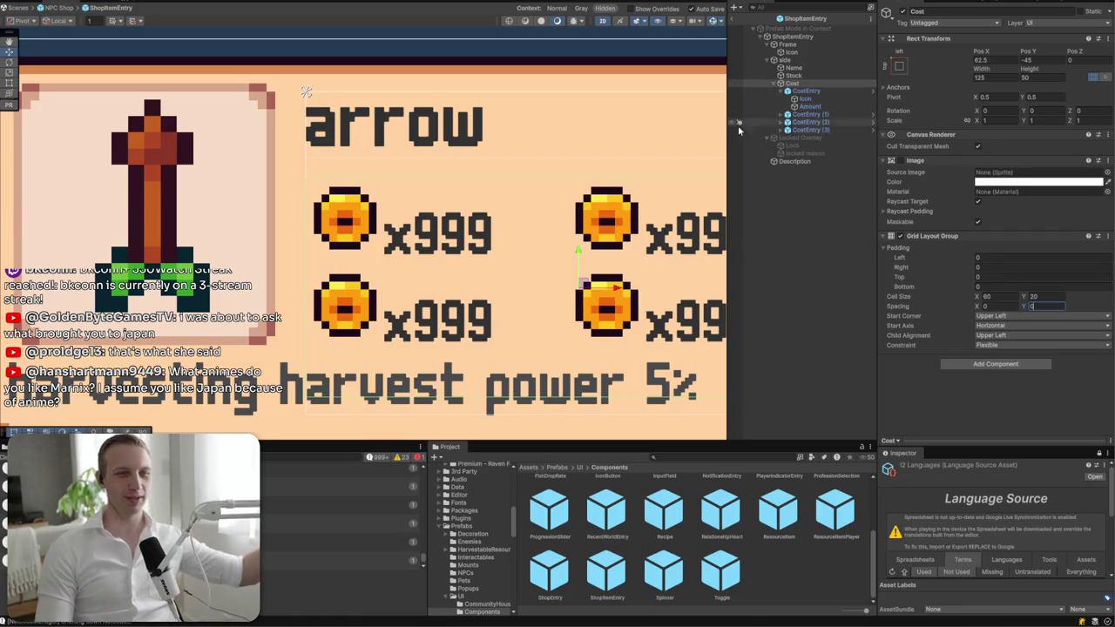
pyautogui.click(782, 92)
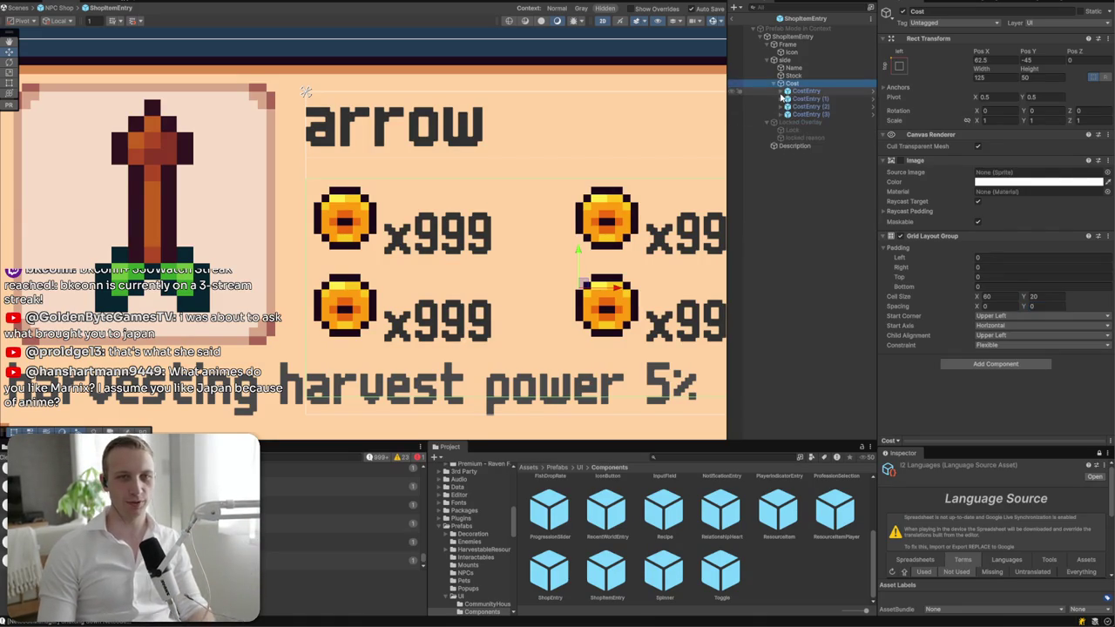
# - Move the Cost grid up toward the name and set its height to 40
pyautogui.click(797, 92)
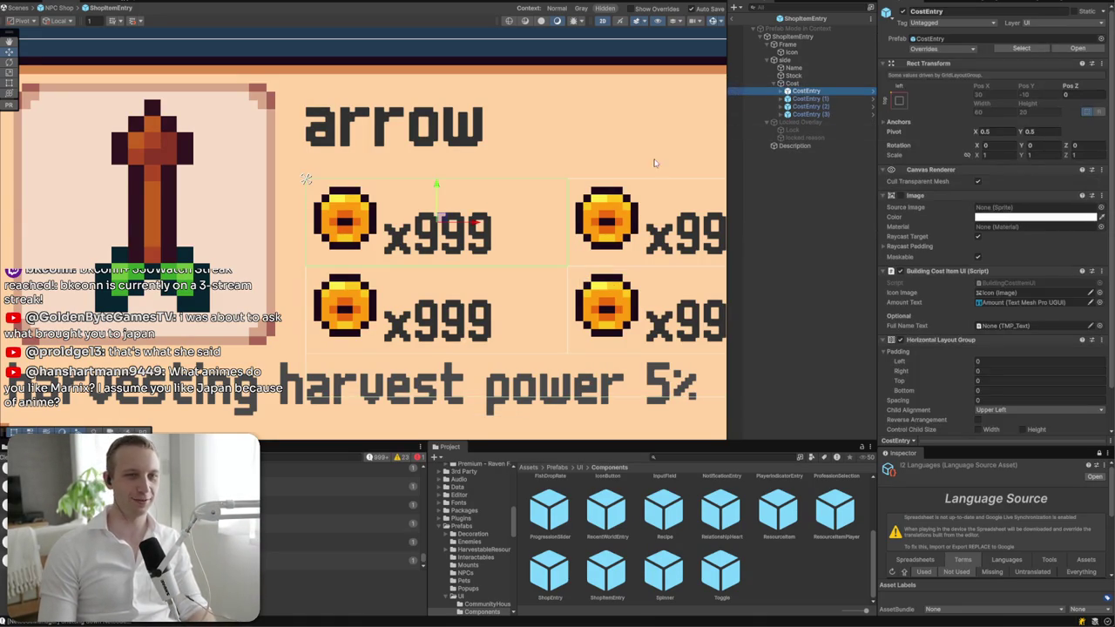
pyautogui.click(841, 83)
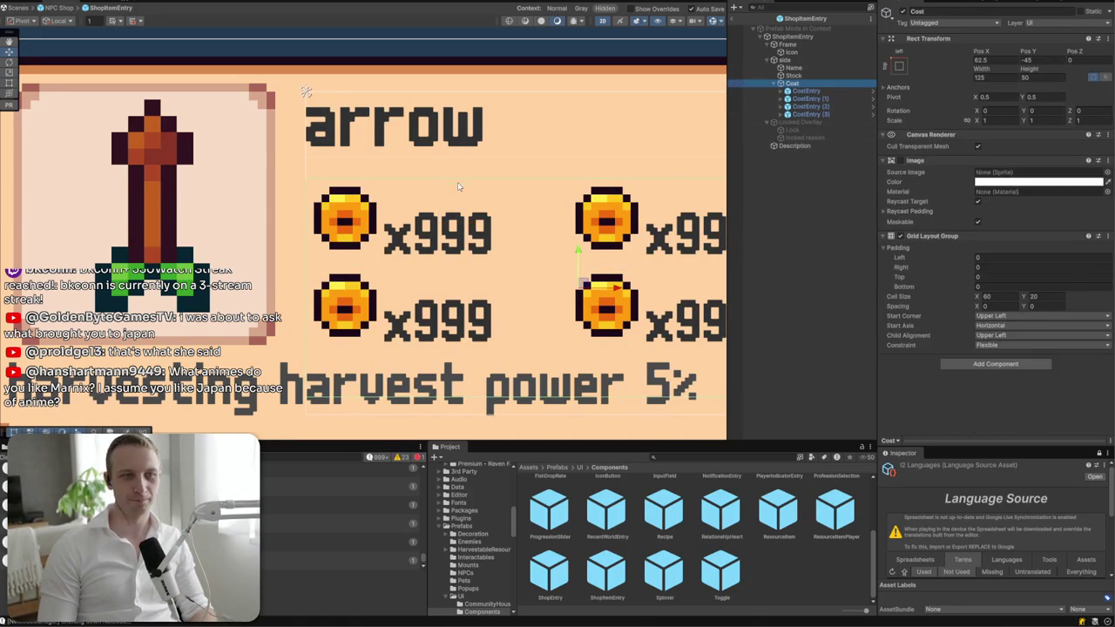
pyautogui.moveTo(578, 254); pyautogui.dragTo(578, 232)
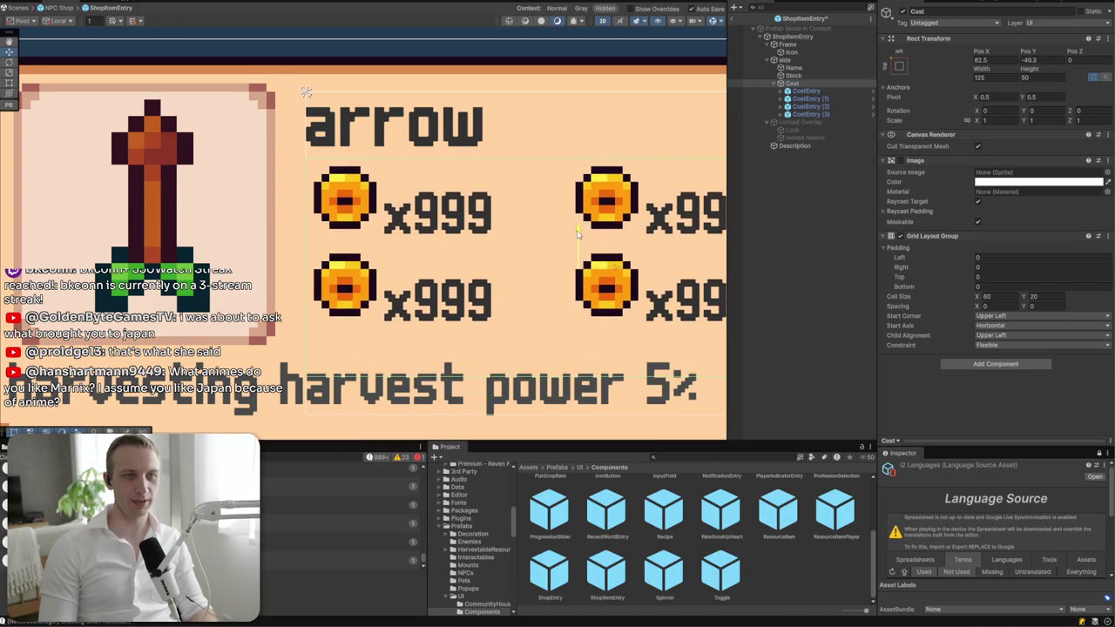
pyautogui.hscroll(5, 576, 228)
pyautogui.press('y')
pyautogui.press('t')
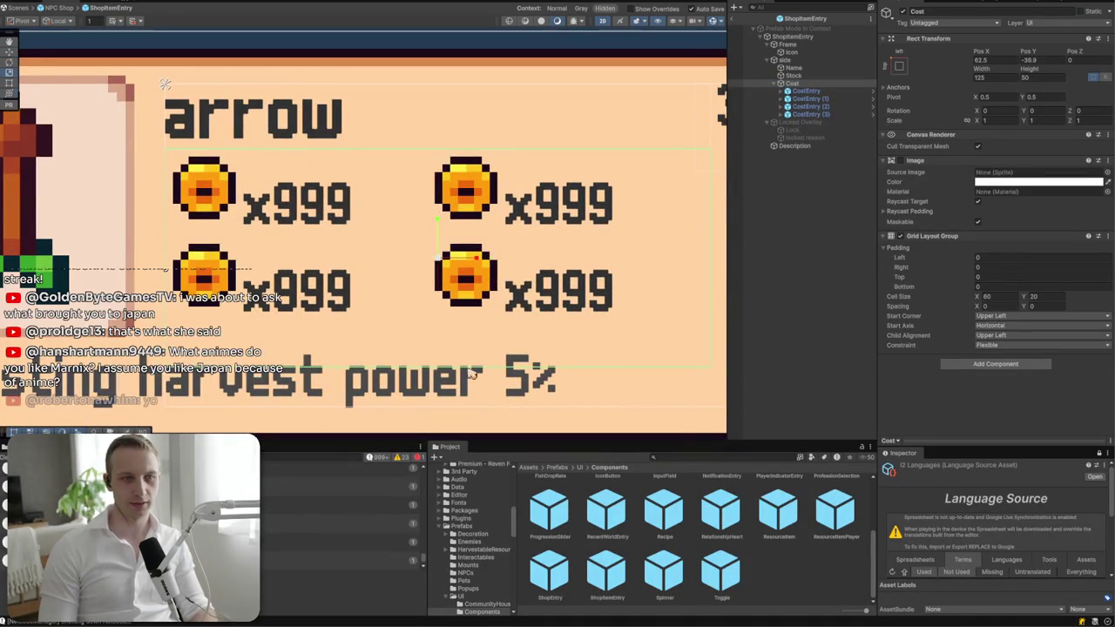
pyautogui.moveTo(469, 342); pyautogui.dragTo(478, 317)
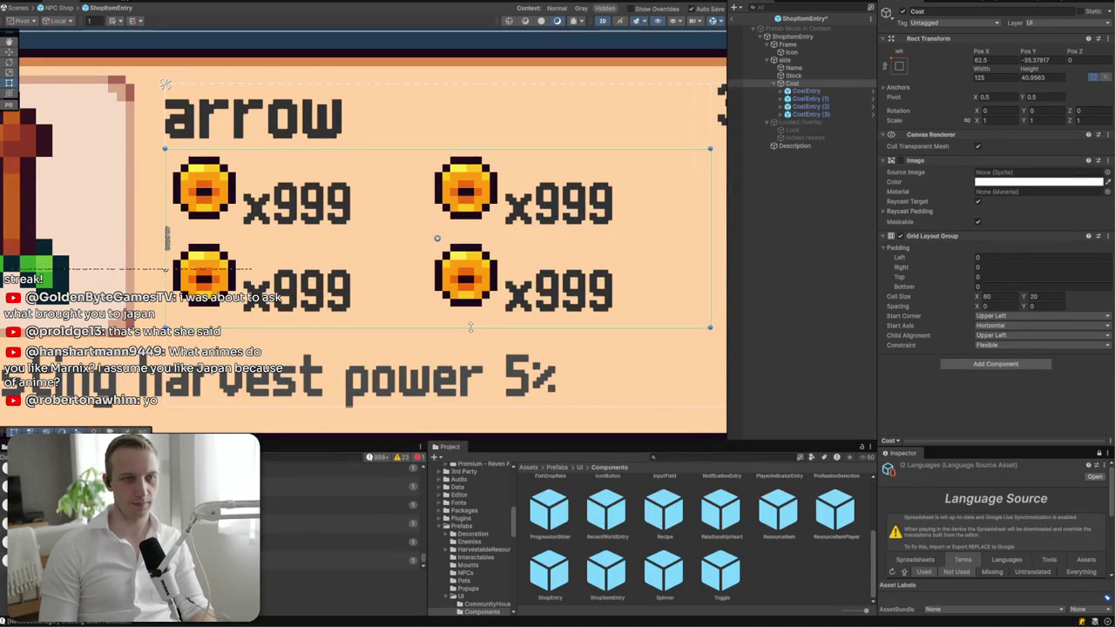
pyautogui.click(1030, 77)
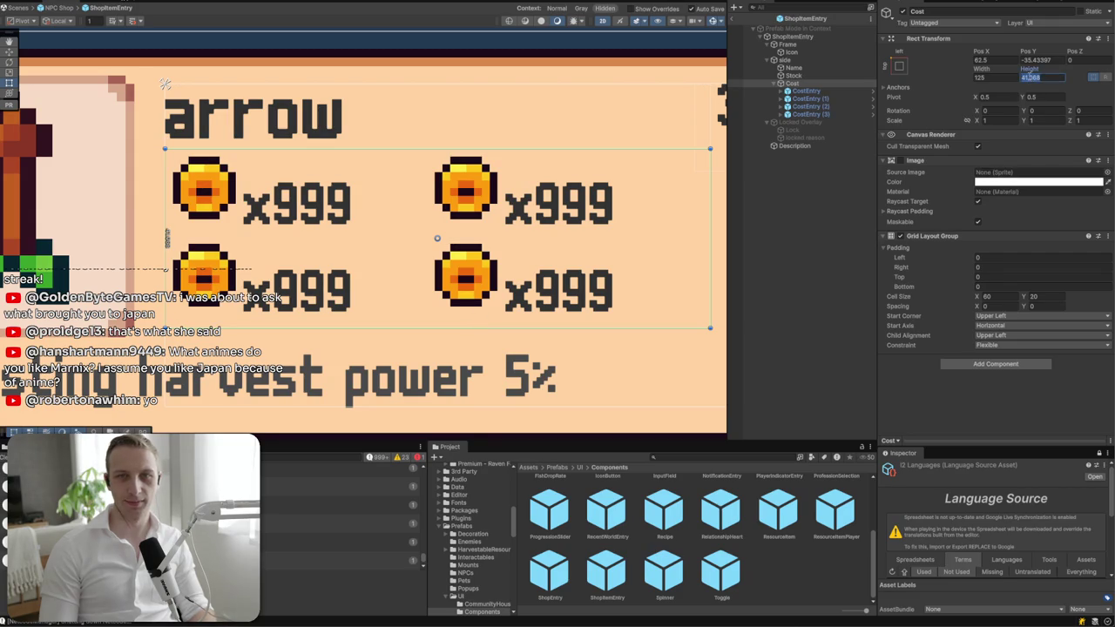
pyautogui.write('40')
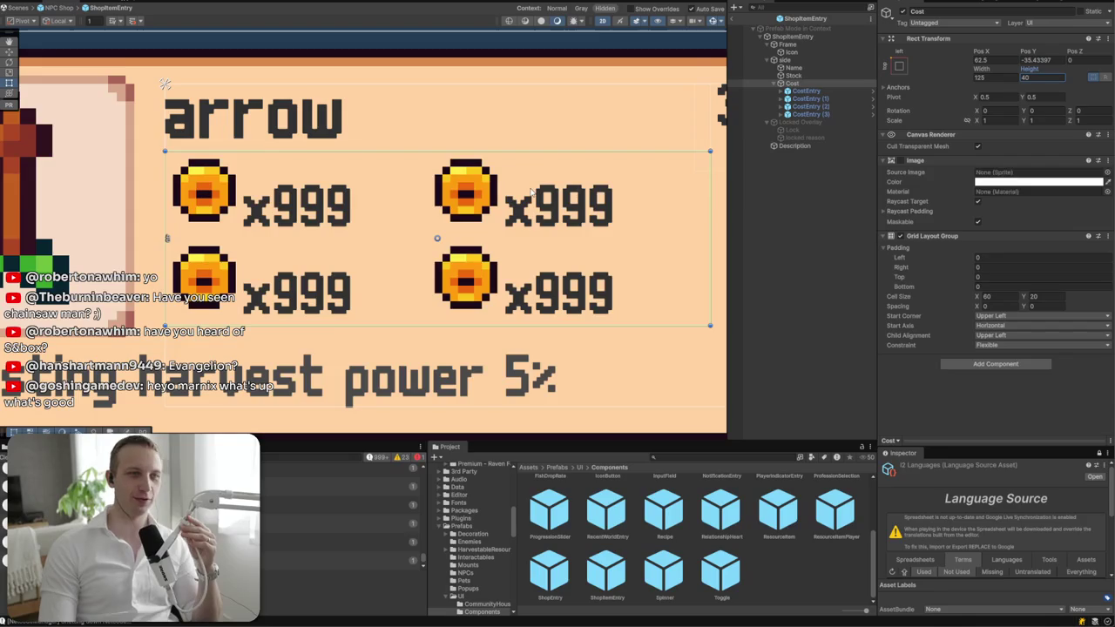
pyautogui.click(461, 196)
# - Shrink CostEntry (1)'s x999 amount box to about 28 wide and 18 high
pyautogui.click(462, 196)
pyautogui.click(462, 196)
pyautogui.click(461, 196)
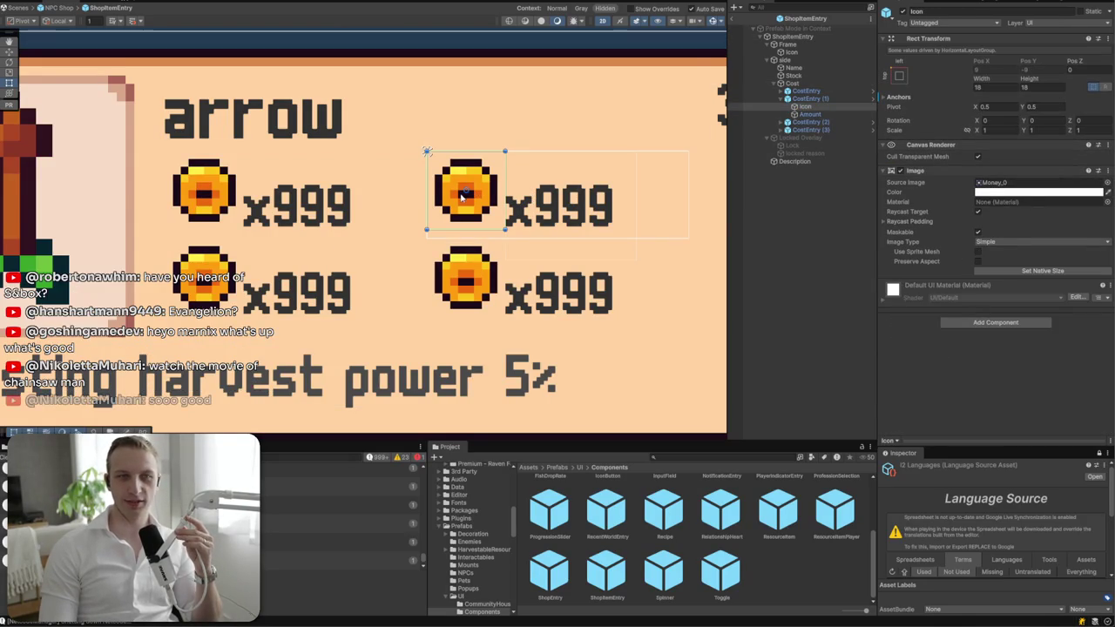
pyautogui.click(568, 230)
pyautogui.click(580, 219)
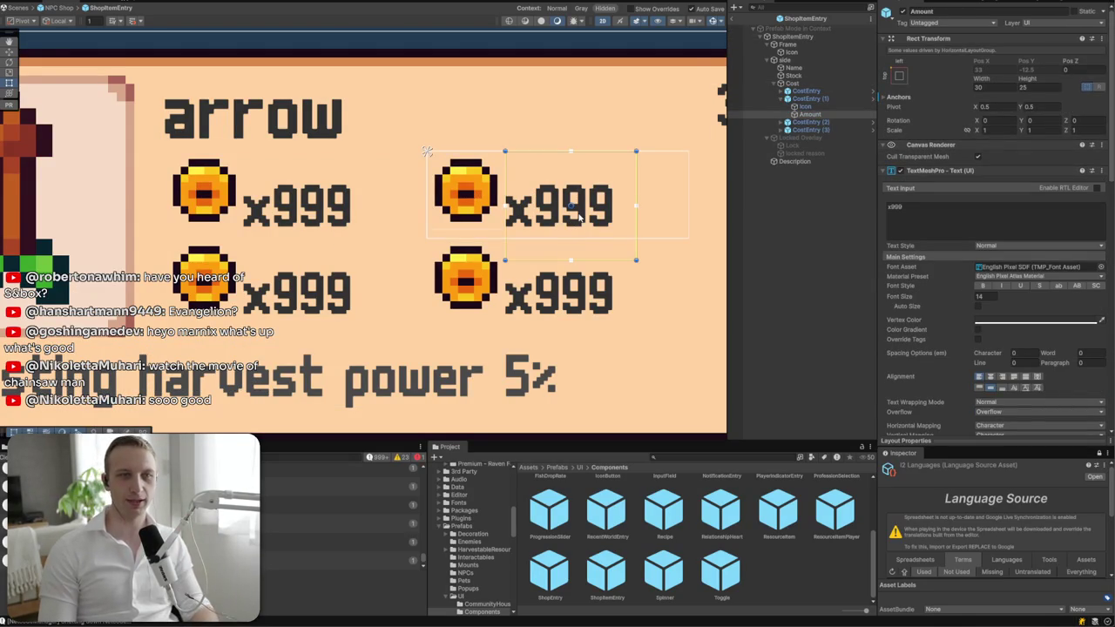
pyautogui.moveTo(593, 258); pyautogui.dragTo(597, 238)
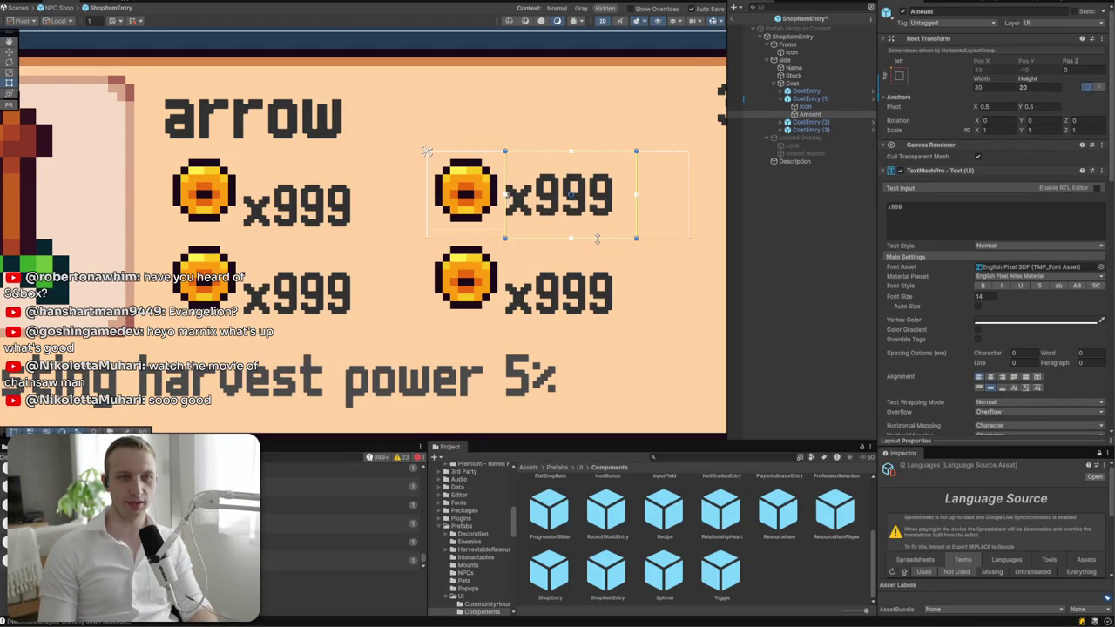
pyautogui.moveTo(509, 229); pyautogui.dragTo(513, 228)
pyautogui.click(1040, 87)
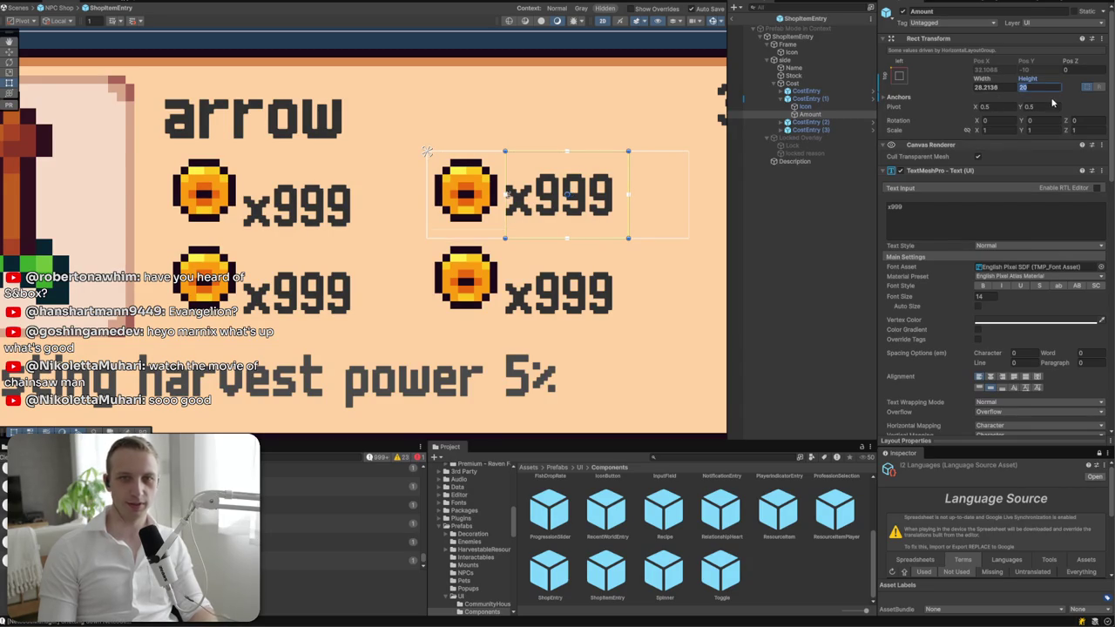
pyautogui.write('18')
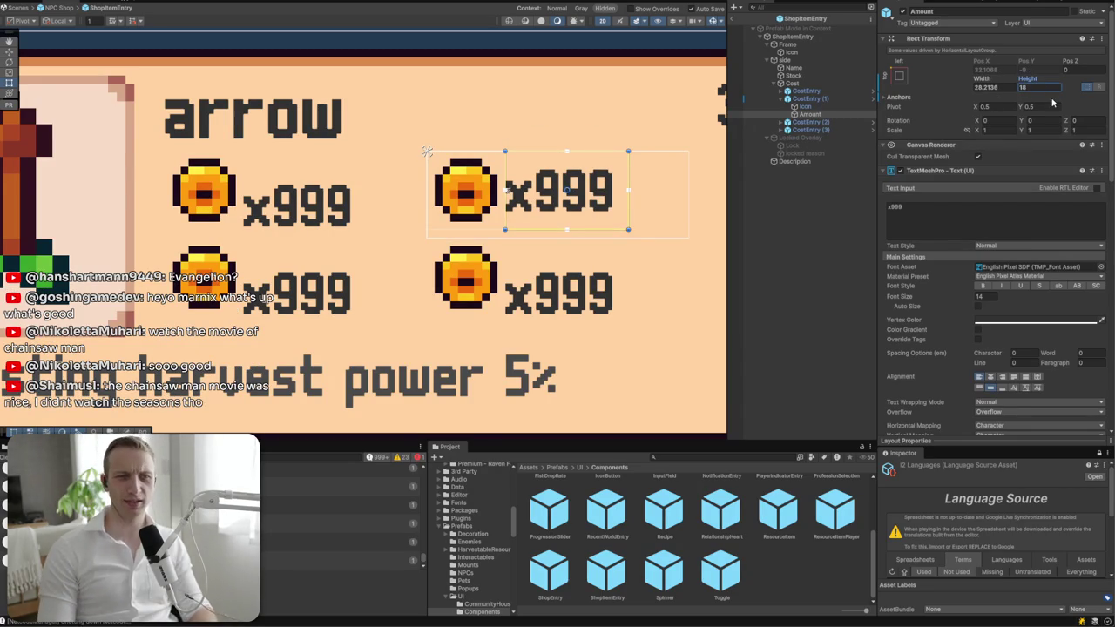
pyautogui.click(807, 98)
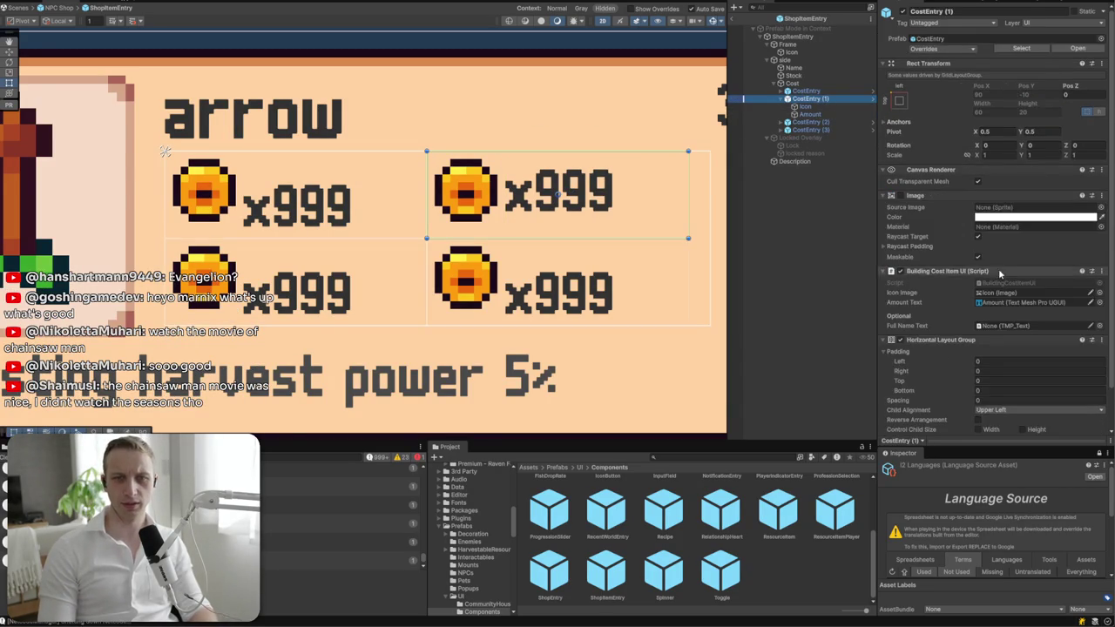
# - Set CostEntry (1)'s layout to Middle Left child alignment with spacing 3
pyautogui.scroll(-2, 992, 355)
pyautogui.click(994, 365)
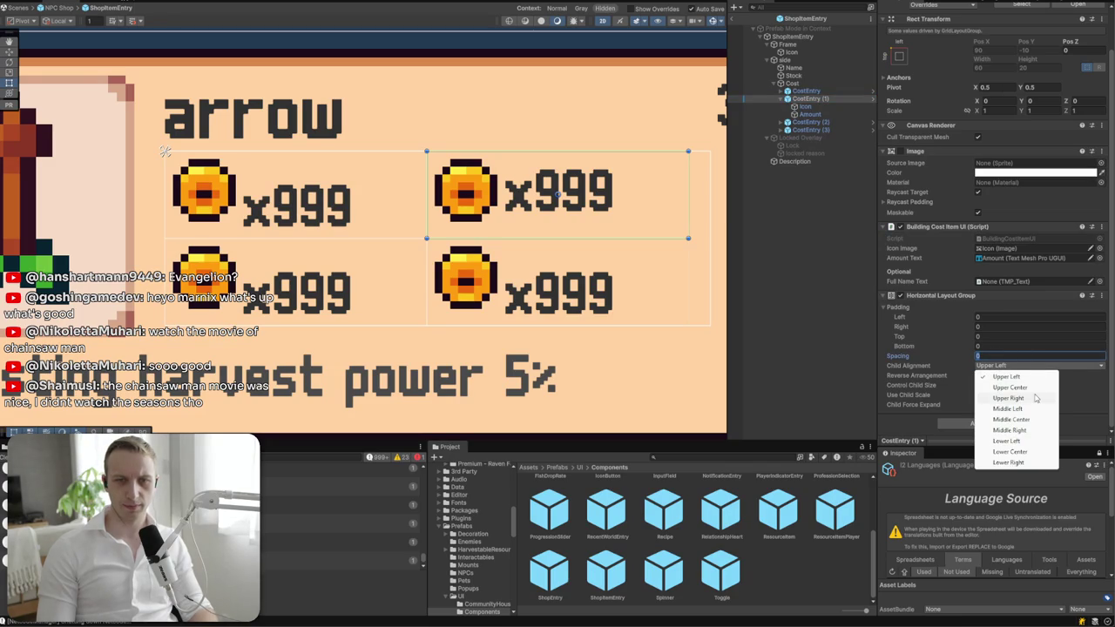
pyautogui.click(1010, 409)
pyautogui.click(999, 356)
pyautogui.write('10')
pyautogui.press('BackSpace')
pyautogui.press('BackSpace')
pyautogui.write('0')
pyautogui.write('7')
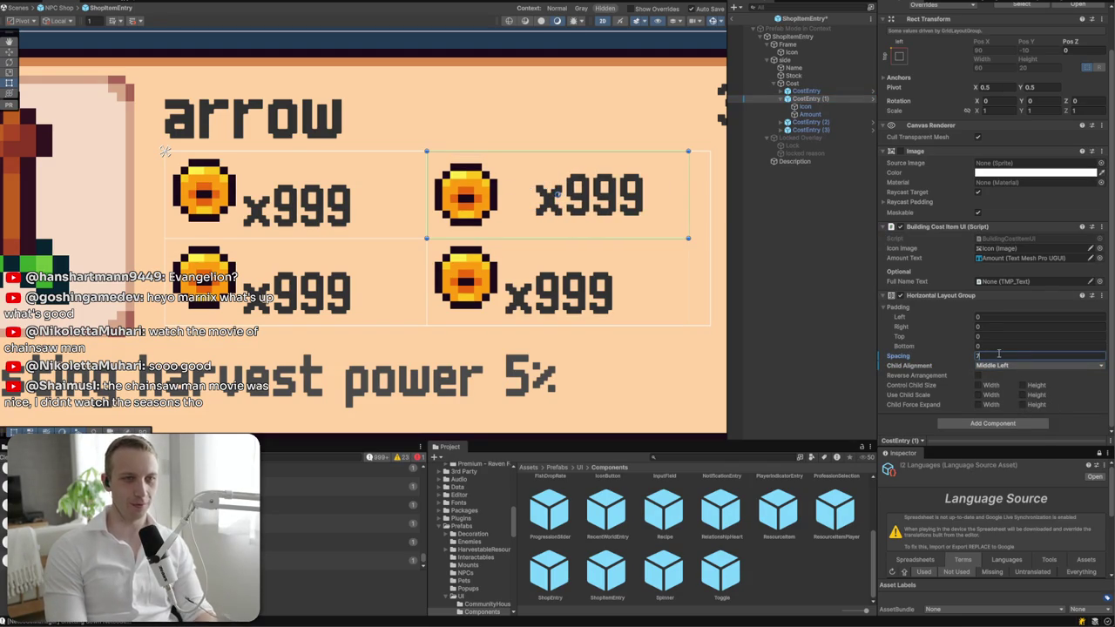
pyautogui.press('BackSpace')
pyautogui.write('4')
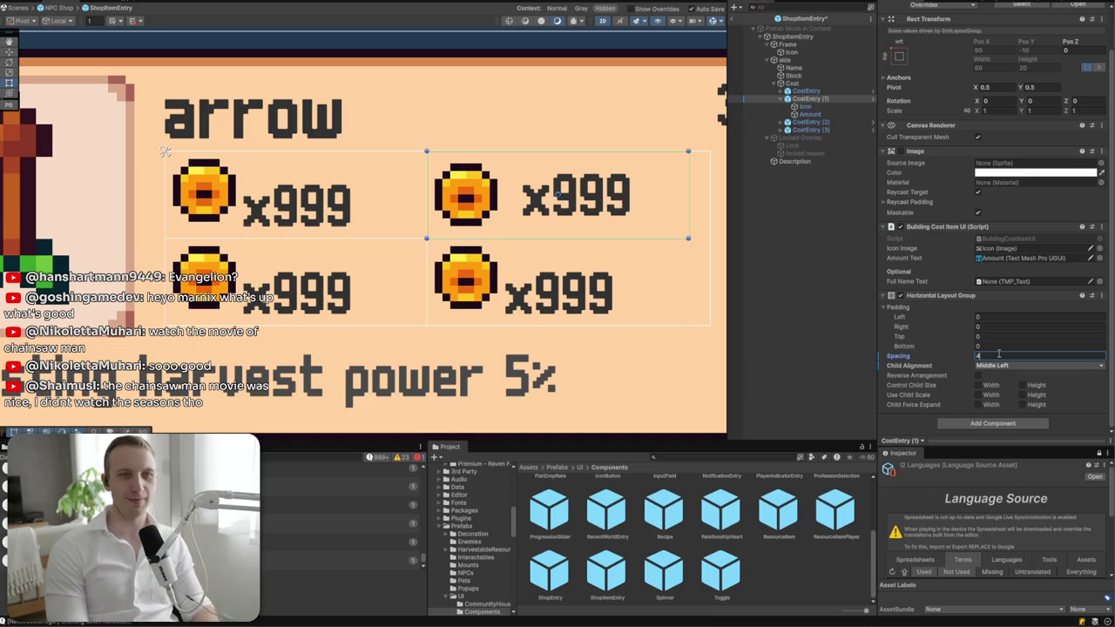
pyautogui.press('BackSpace')
pyautogui.write('3')
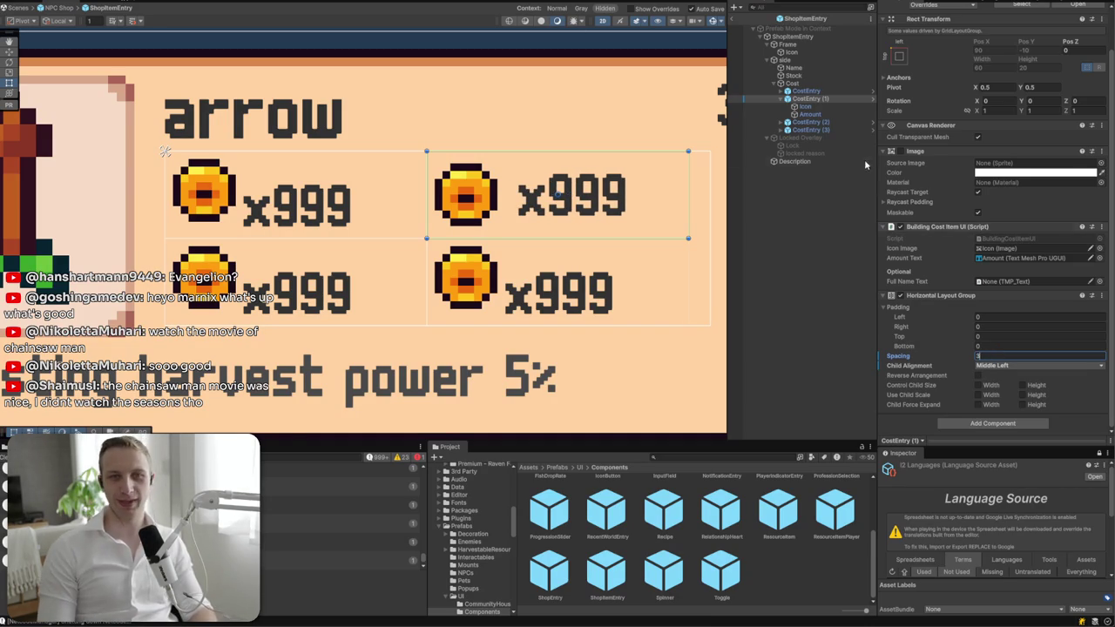
# - Apply all prefab overrides so every cost entry uses this layout
pyautogui.scroll(2, 945, 83)
pyautogui.click(955, 51)
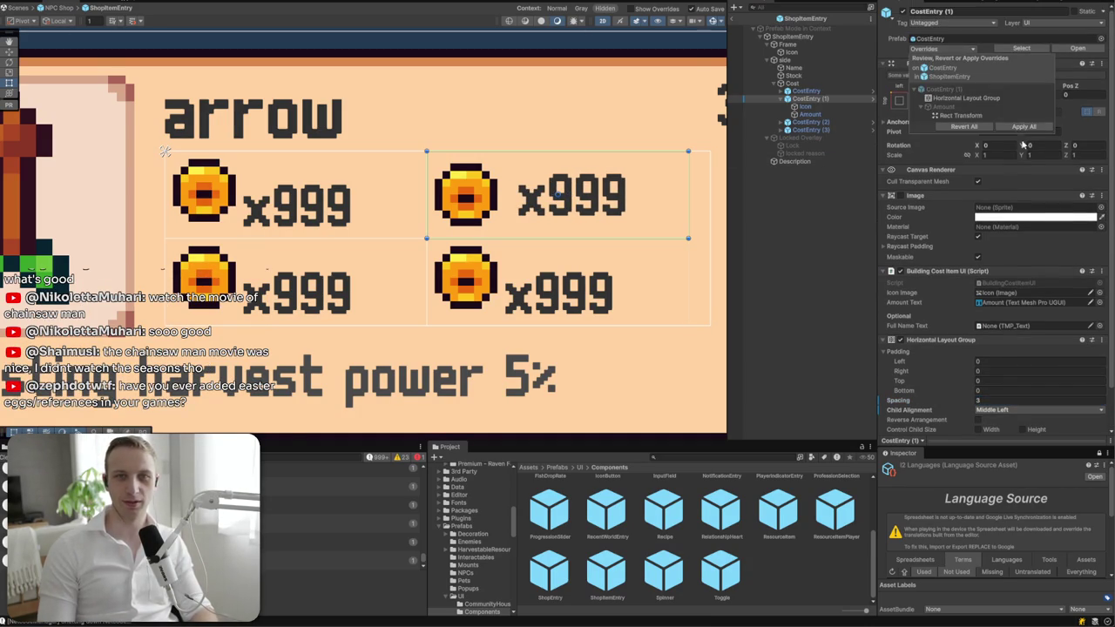
pyautogui.click(1032, 126)
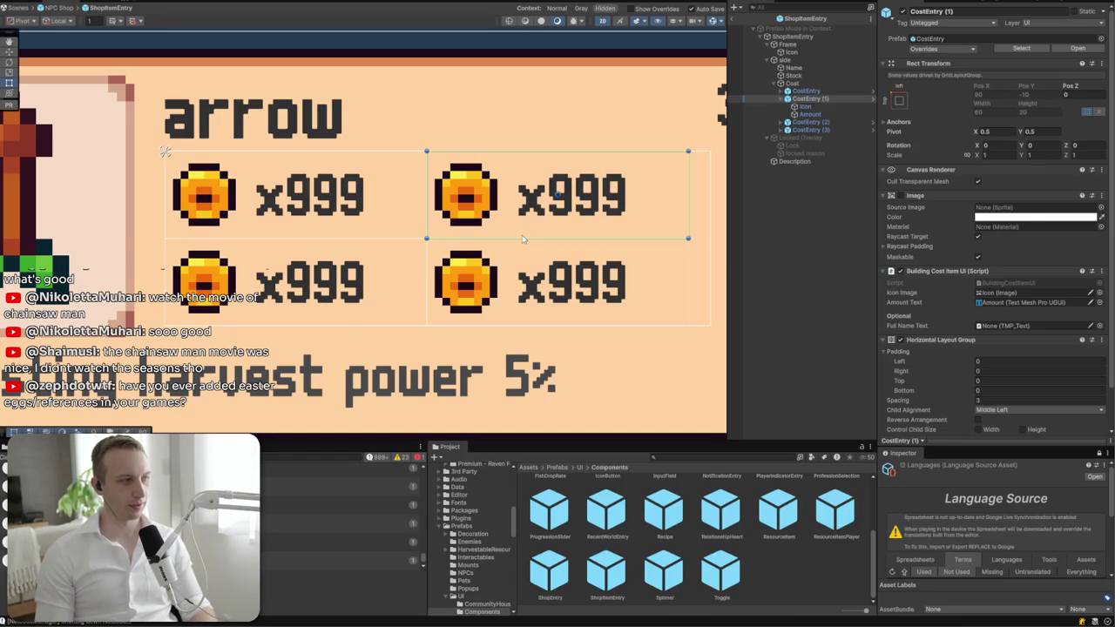
pyautogui.scroll(-2, 362, 231)
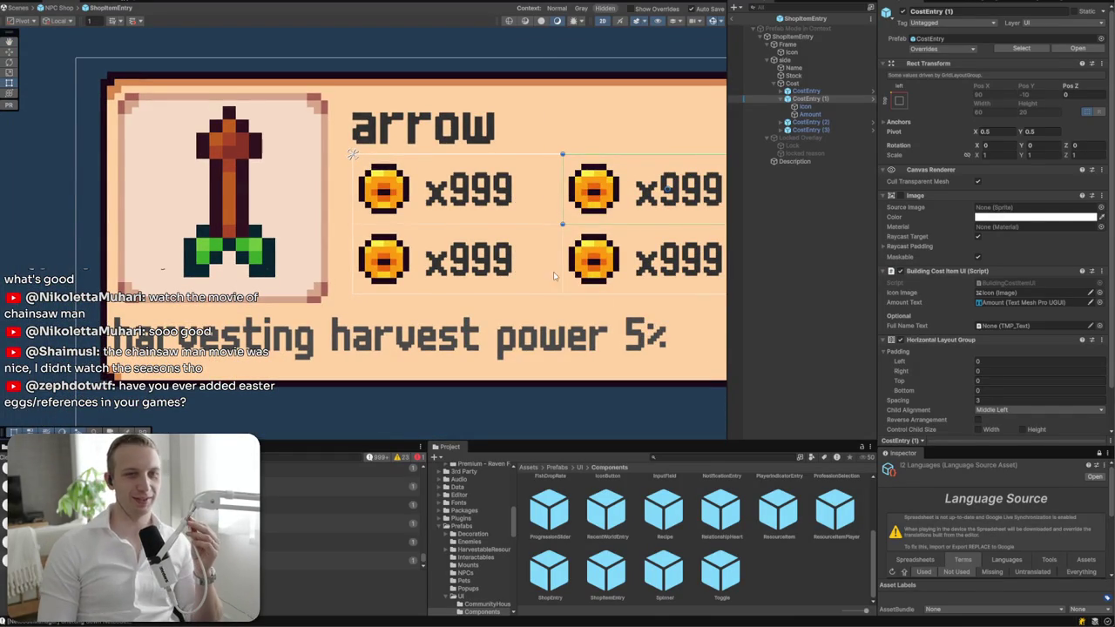
# - Shorten the harvest power description box to a height of 14
pyautogui.click(629, 358)
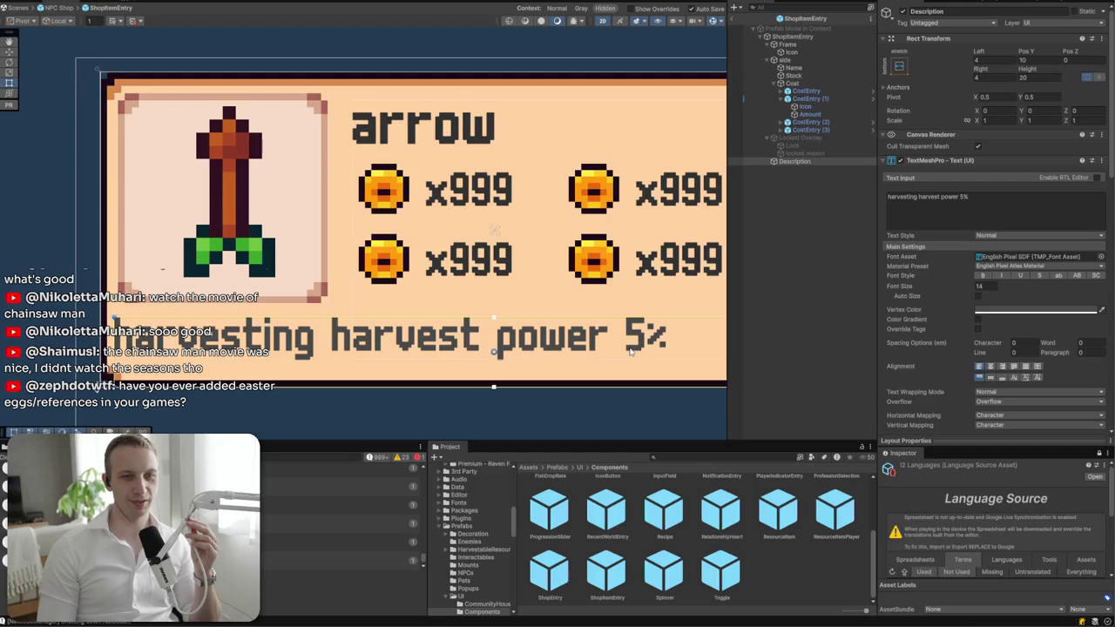
pyautogui.press('e')
pyautogui.press('r')
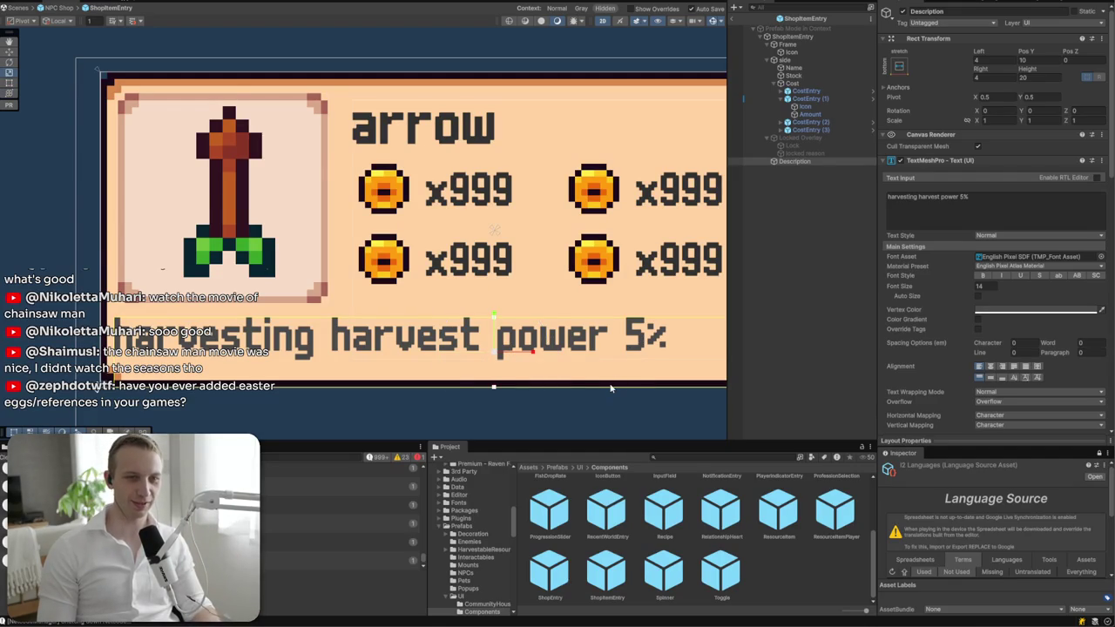
pyautogui.press('t')
pyautogui.moveTo(609, 384); pyautogui.dragTo(607, 366)
pyautogui.click(1059, 79)
pyautogui.write('1114')
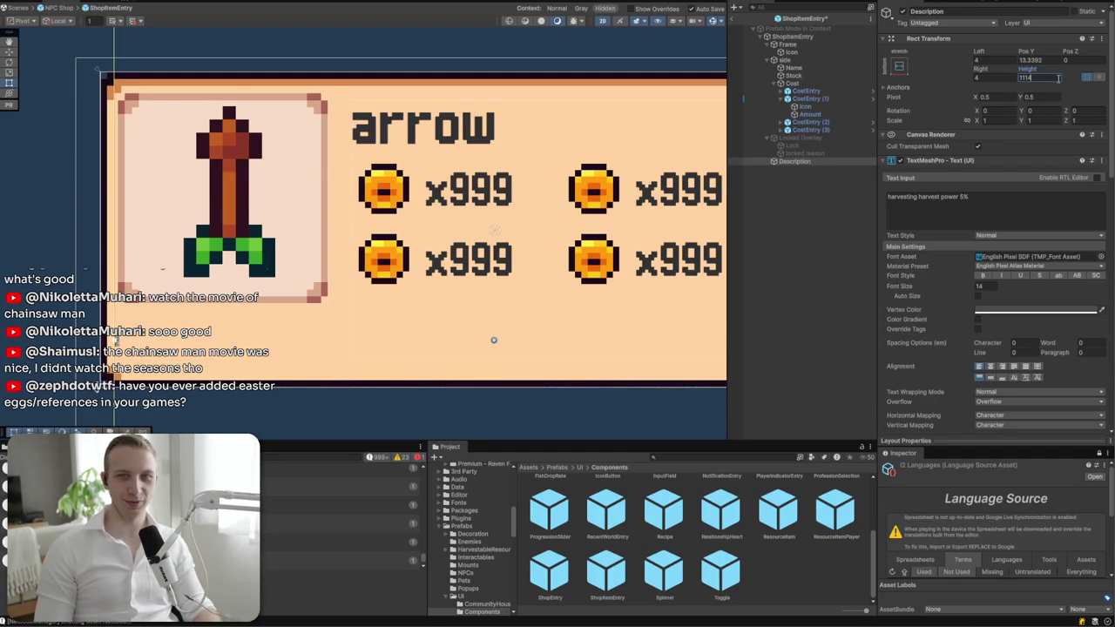
pyautogui.press('BackSpace')
pyautogui.write('4')
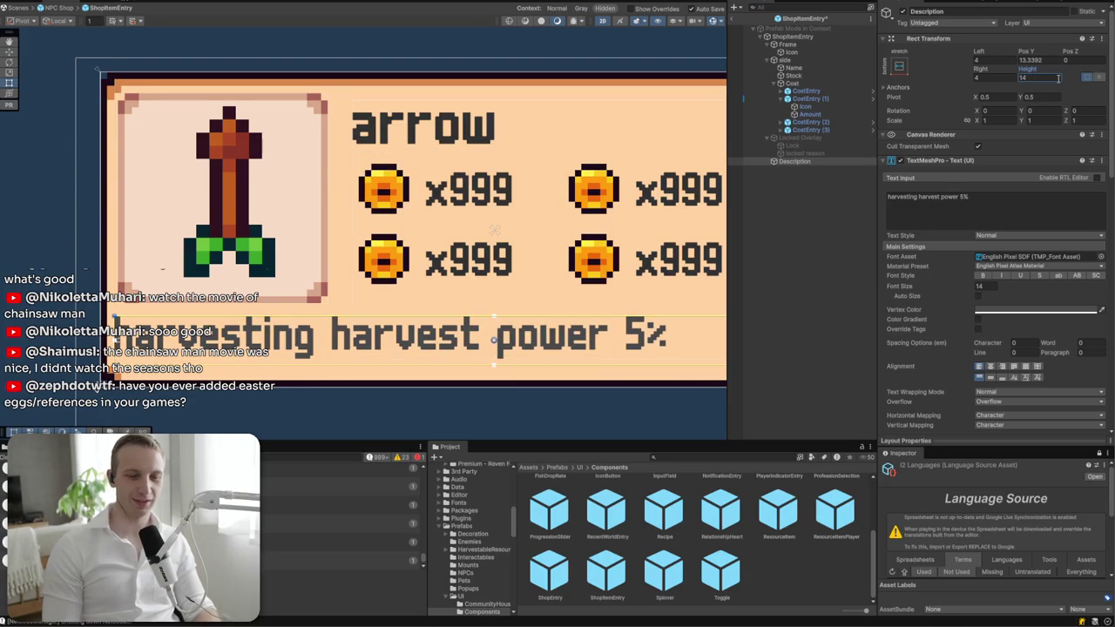
# - Colour the description dark grey 323232 and centre it vertically
pyautogui.click(1036, 310)
pyautogui.click(1084, 510)
pyautogui.write('3')
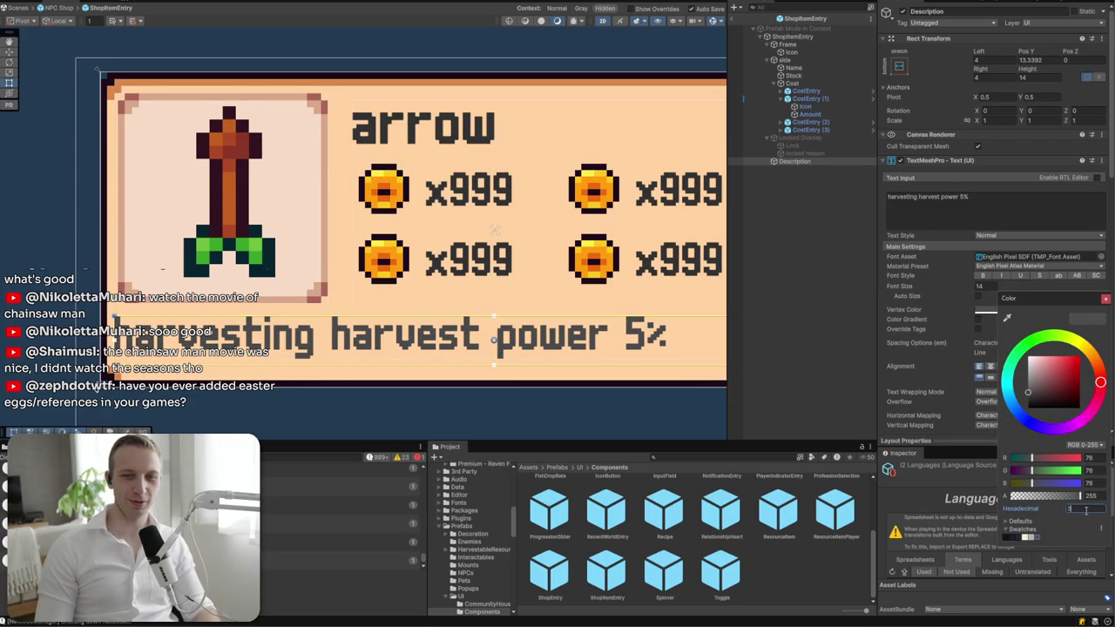
pyautogui.write('23232')
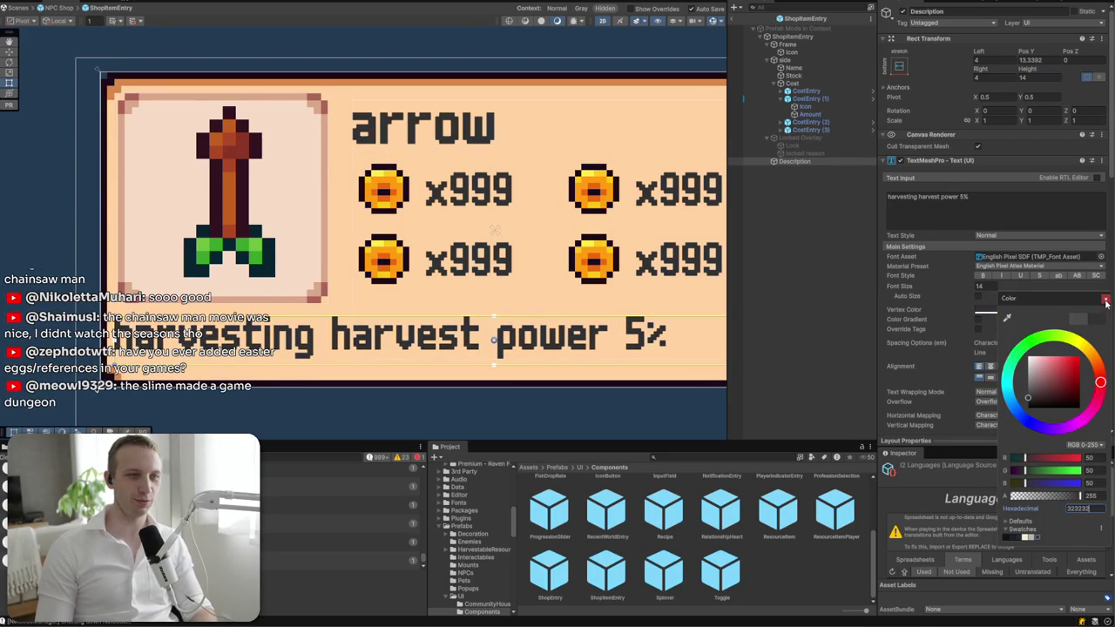
pyautogui.click(1106, 300)
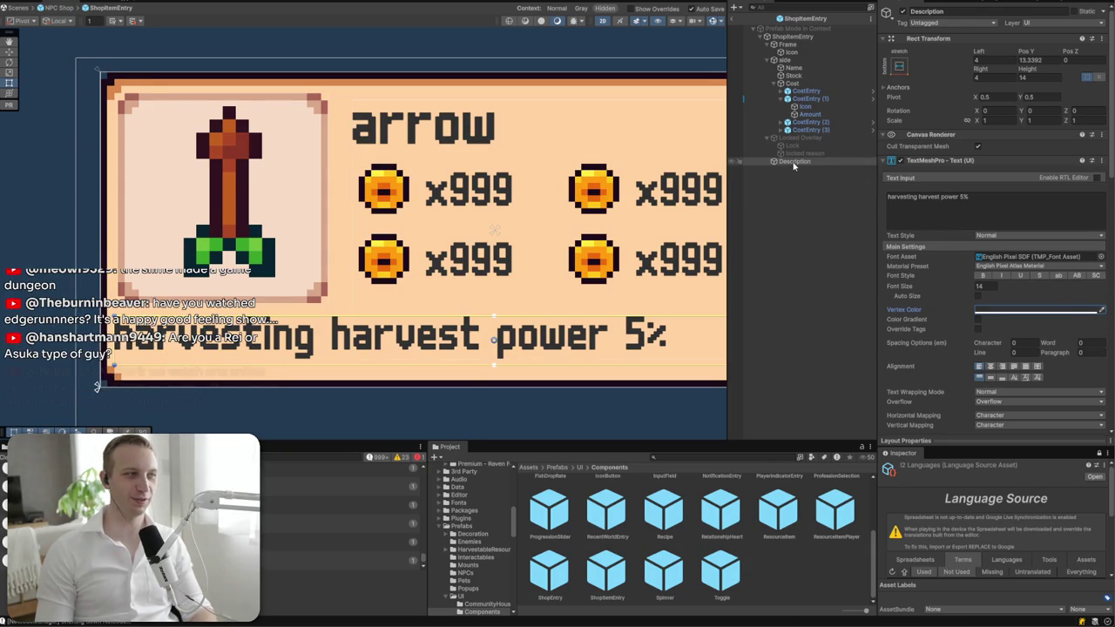
pyautogui.click(988, 377)
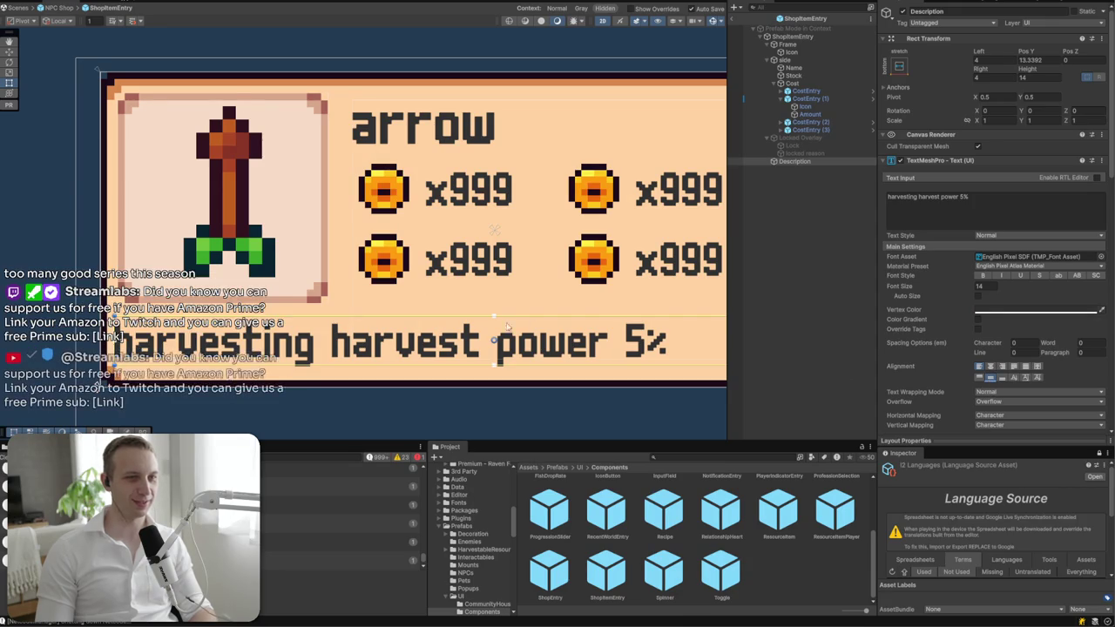
pyautogui.scroll(-3, 53, 253)
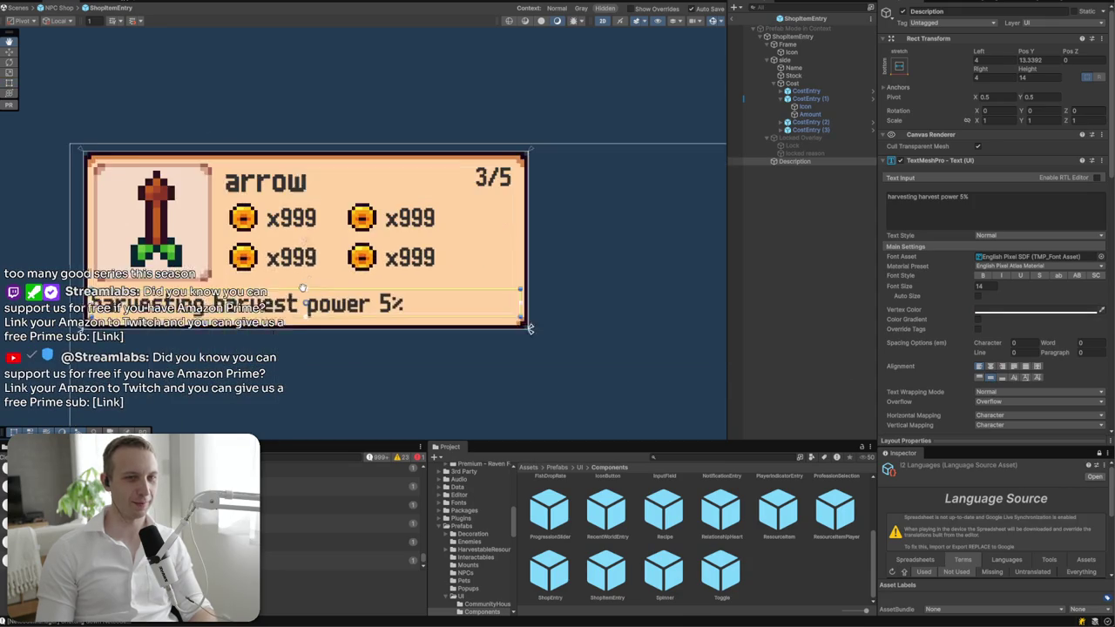
# - Adjust the description's side insets and set its vertical position to 16
pyautogui.click(642, 212)
pyautogui.click(240, 299)
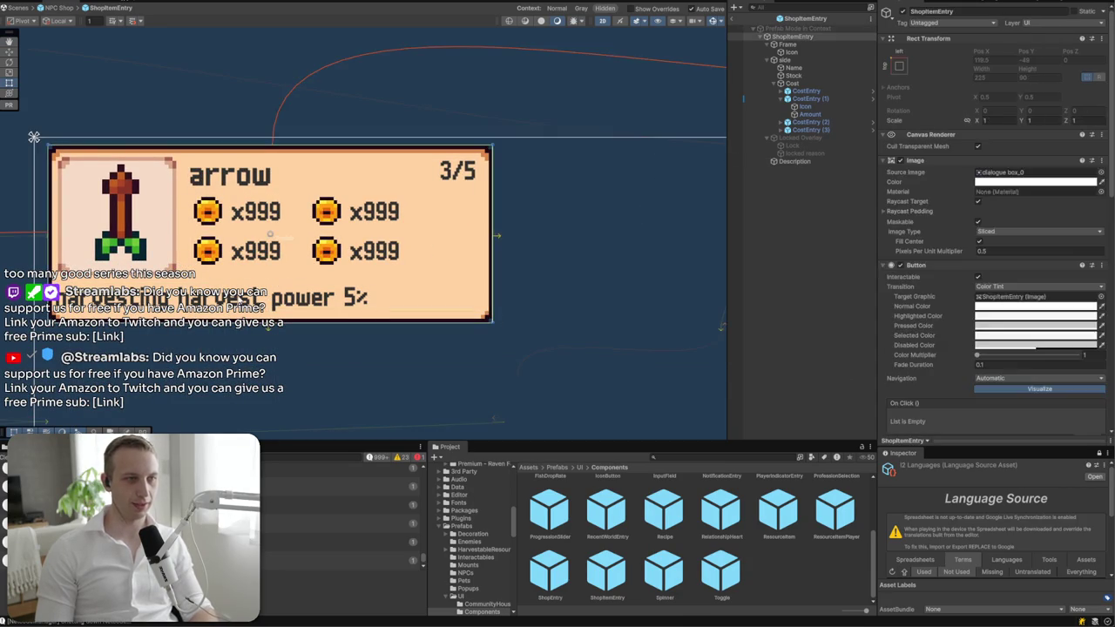
pyautogui.doubleClick(993, 59)
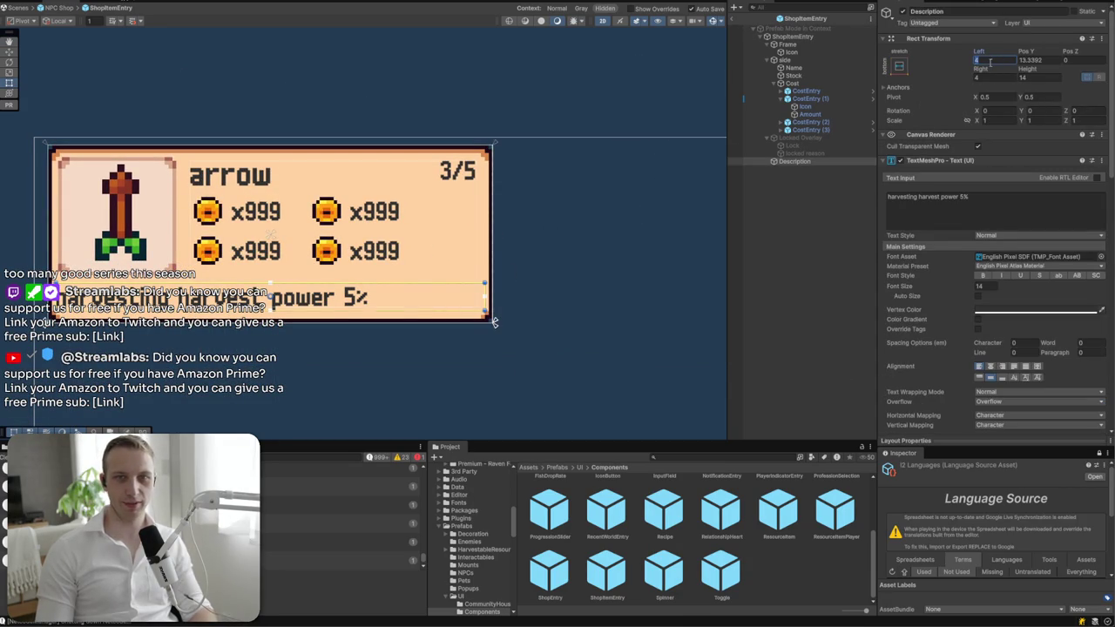
pyautogui.write('10')
pyautogui.doubleClick(991, 76)
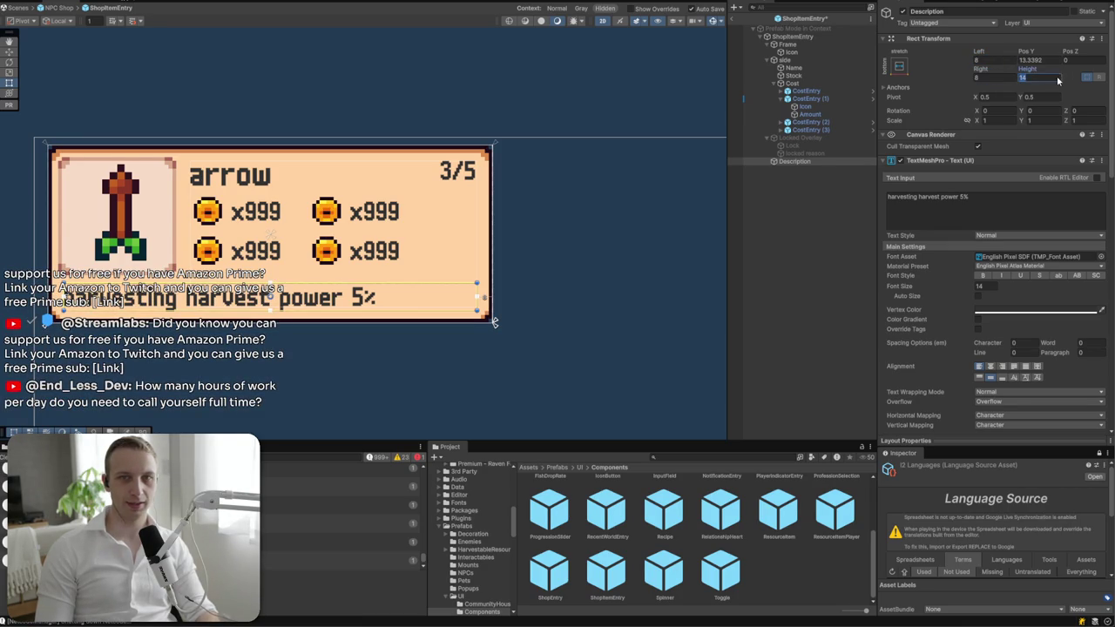
pyautogui.doubleClick(1048, 60)
pyautogui.write('16')
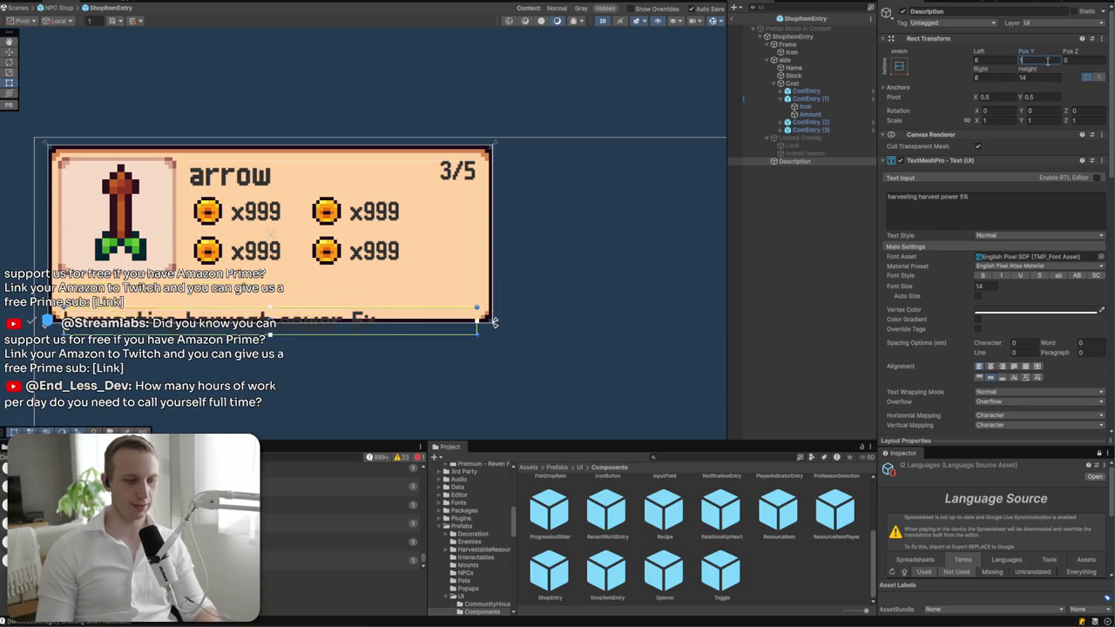
# - Nudge the description slightly down, then return to the NPC Shop prefab
pyautogui.click(306, 306)
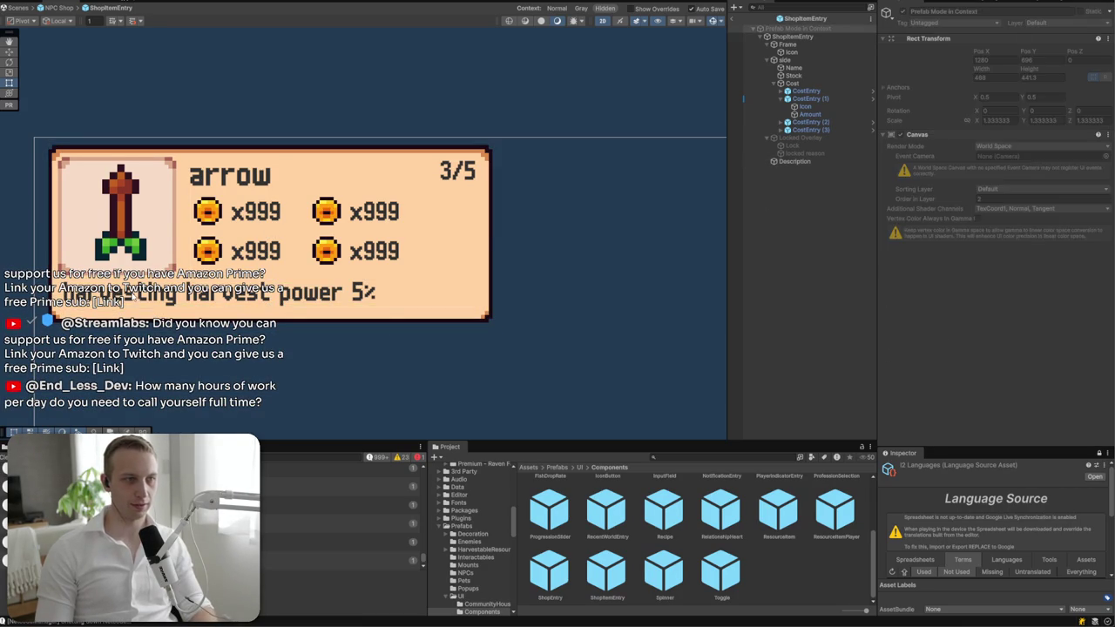
pyautogui.click(305, 300)
pyautogui.moveTo(272, 254); pyautogui.dragTo(271, 259)
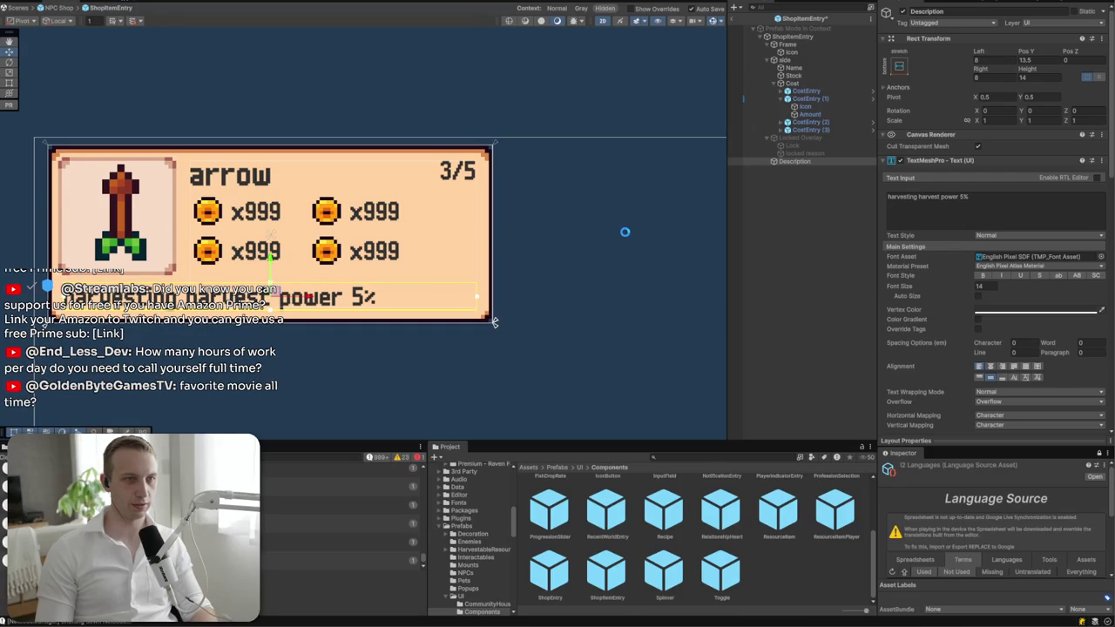
pyautogui.click(624, 231)
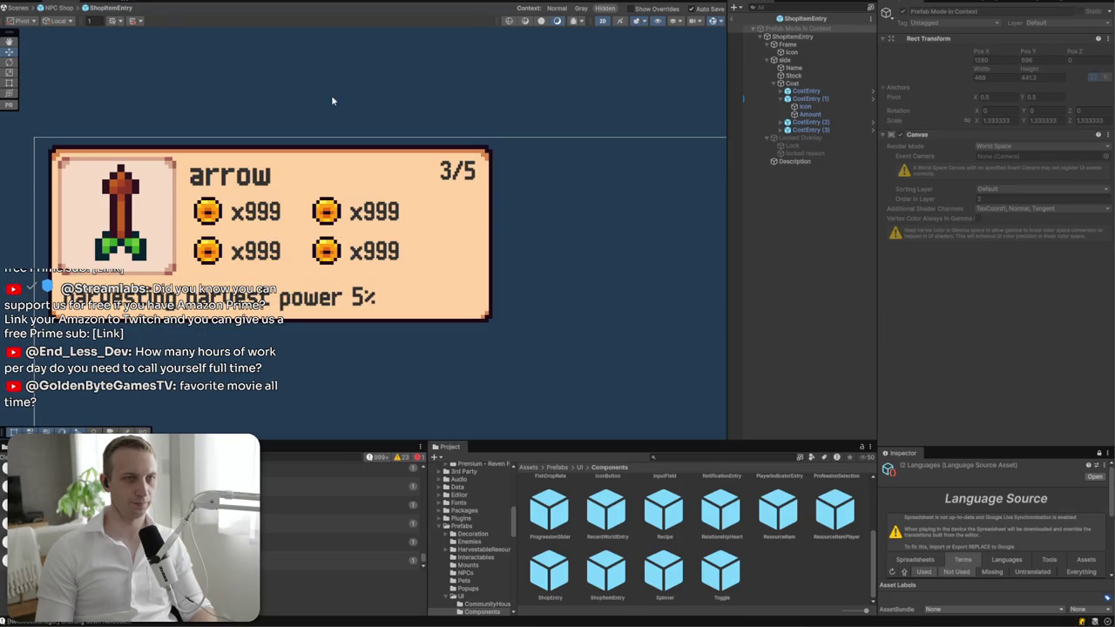
pyautogui.click(735, 18)
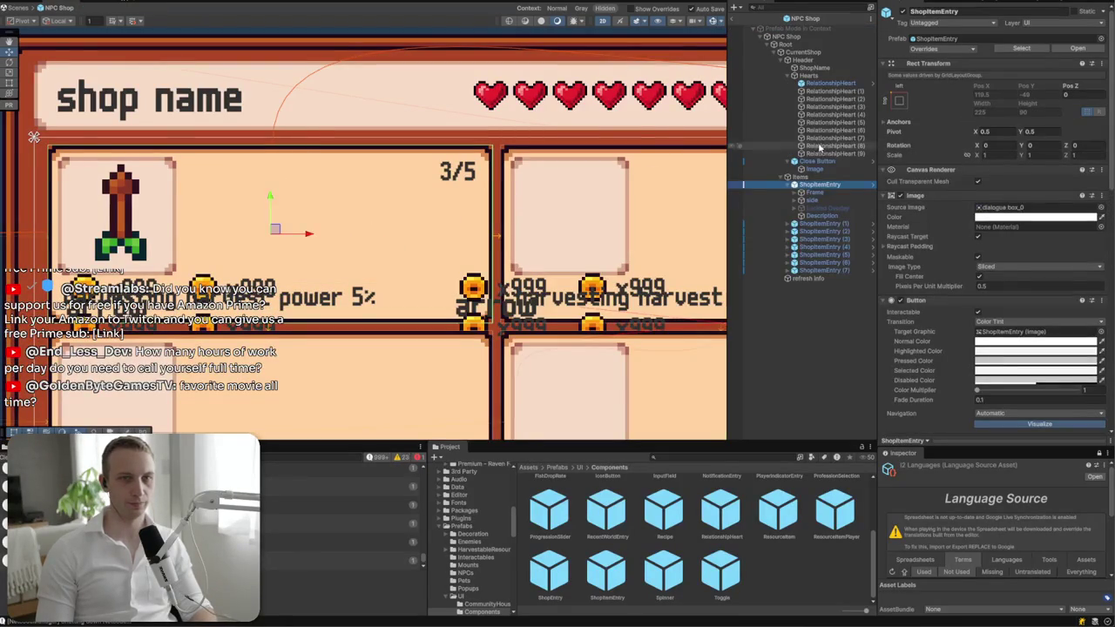
# - Apply the overrides to the ShopItemEntry prefab
pyautogui.click(920, 49)
pyautogui.click(964, 154)
pyautogui.scroll(-1, 670, 238)
pyautogui.scroll(-3, 670, 238)
# - Delete ShopItemEntry (1)–(7) and duplicate the original ShopItemEntry to refill the grid
pyautogui.click(820, 223)
pyautogui.keyDown('shift'); pyautogui.click(823, 271); pyautogui.keyUp('shift')
pyautogui.press('Delete')
pyautogui.click(822, 185)
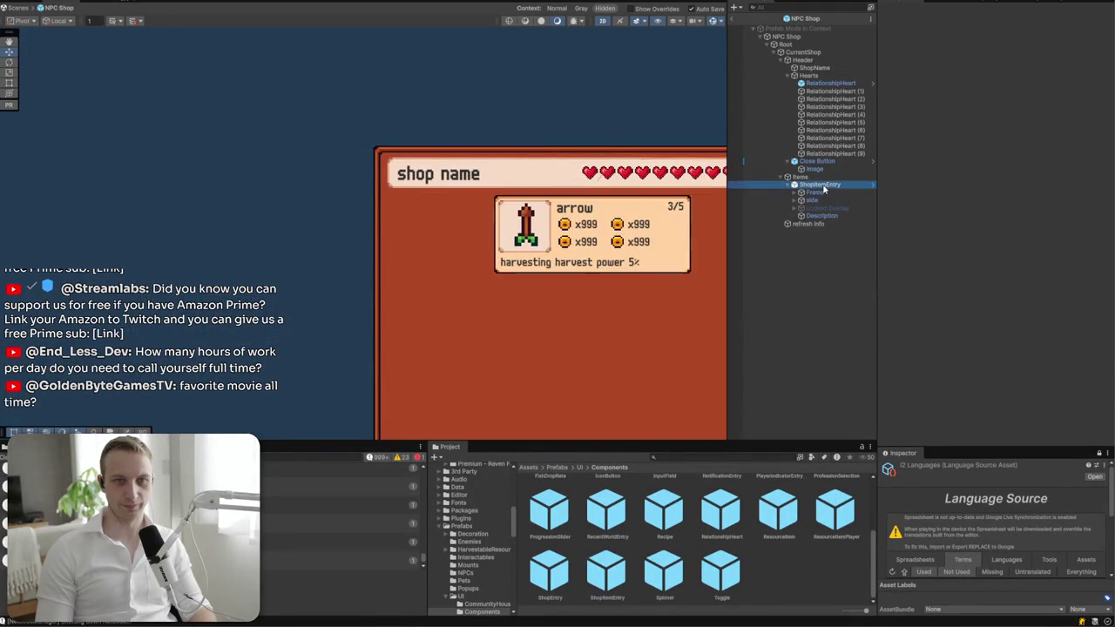
pyautogui.hotkey('ctrl', 'd')
pyautogui.hotkey('ctrl', 'd')
pyautogui.hotkey('ctrl', 'd')
pyautogui.hotkey('ctrl', 'd')
pyautogui.hotkey('ctrl', 'd')
pyautogui.hotkey('ctrl', 'd')
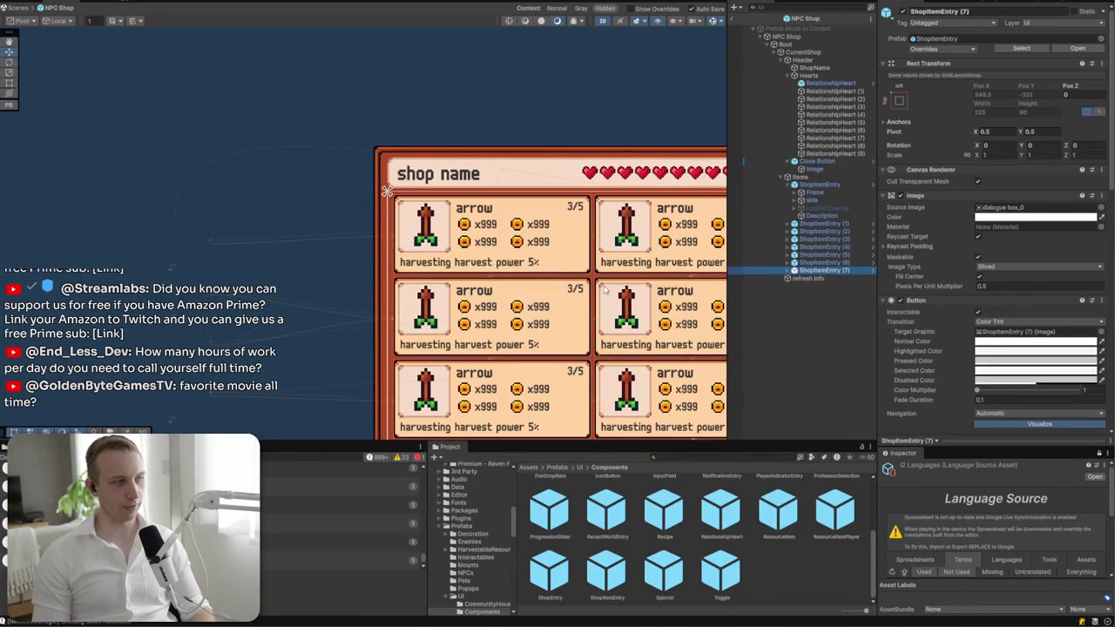
pyautogui.scroll(-3, 605, 289)
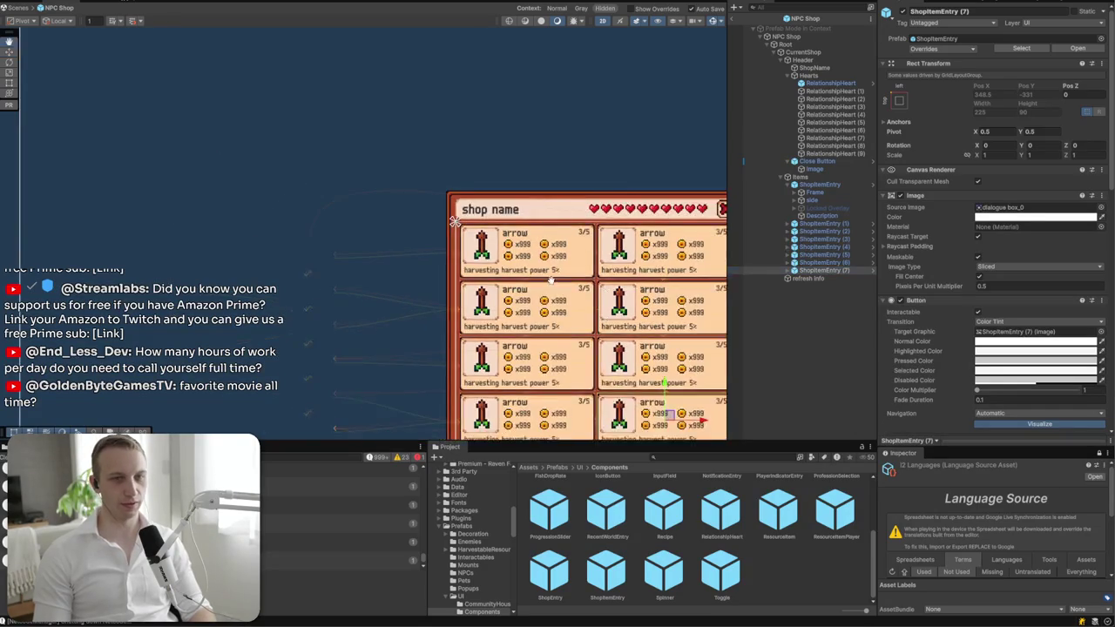
pyautogui.scroll(1, 610, 287)
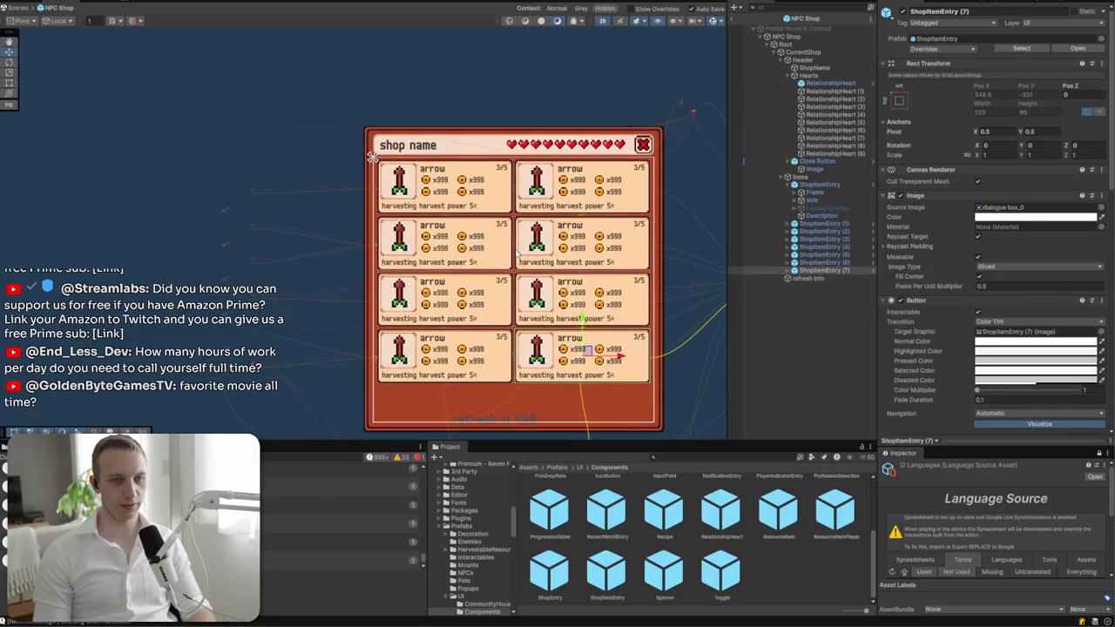
pyautogui.click(820, 186)
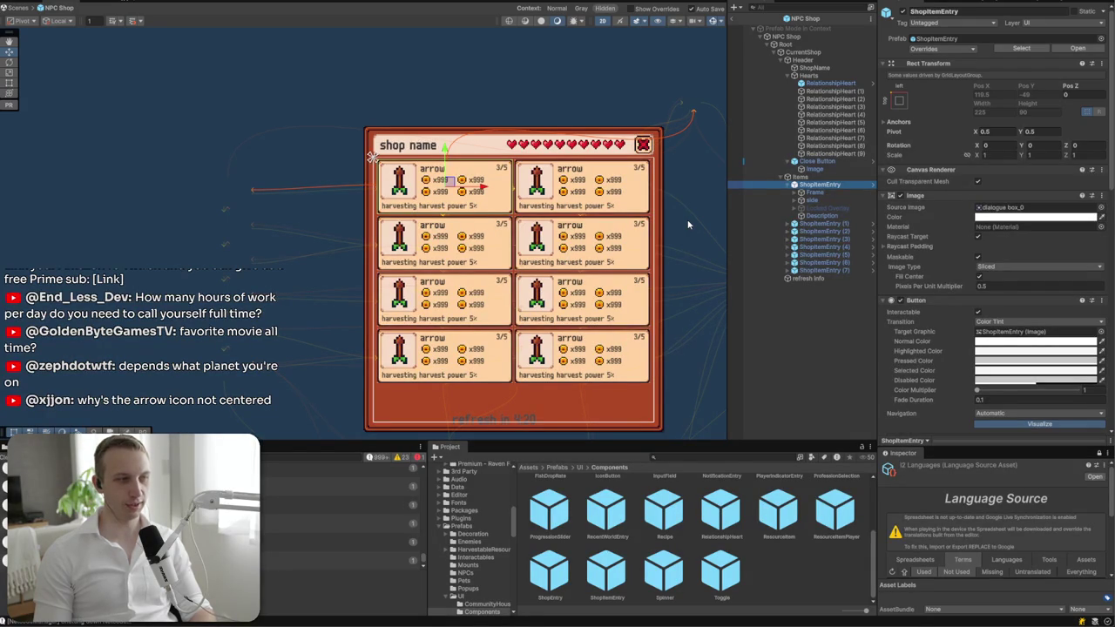
pyautogui.scroll(-3, 979, 346)
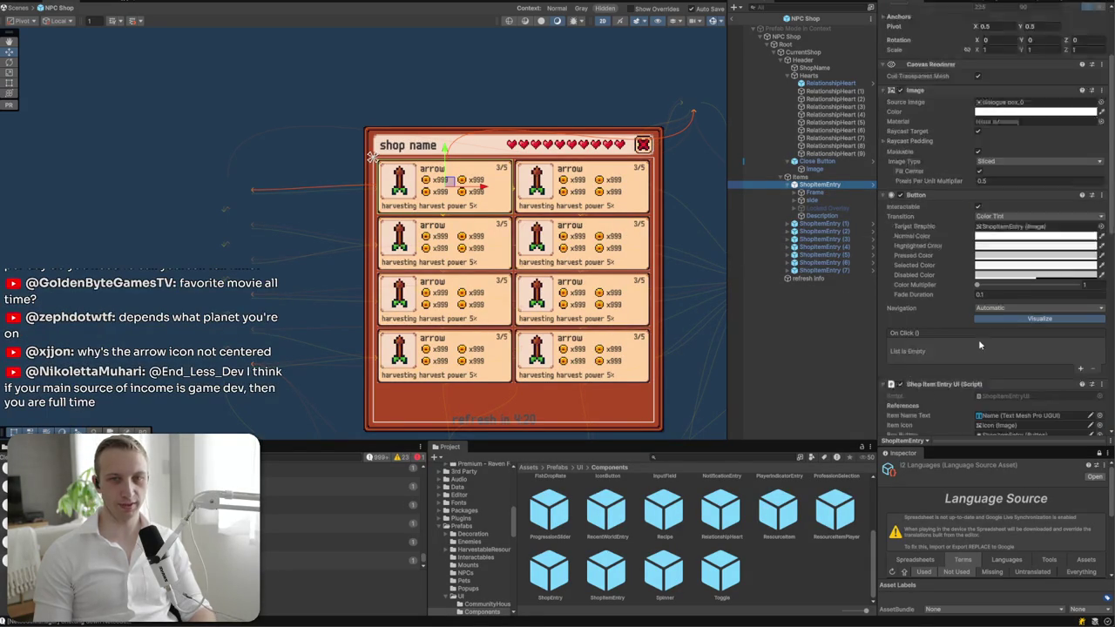
# - Frame the shop panel and select the Items grid to review the entries
pyautogui.scroll(-2, 980, 346)
pyautogui.press('f')
pyautogui.click(799, 177)
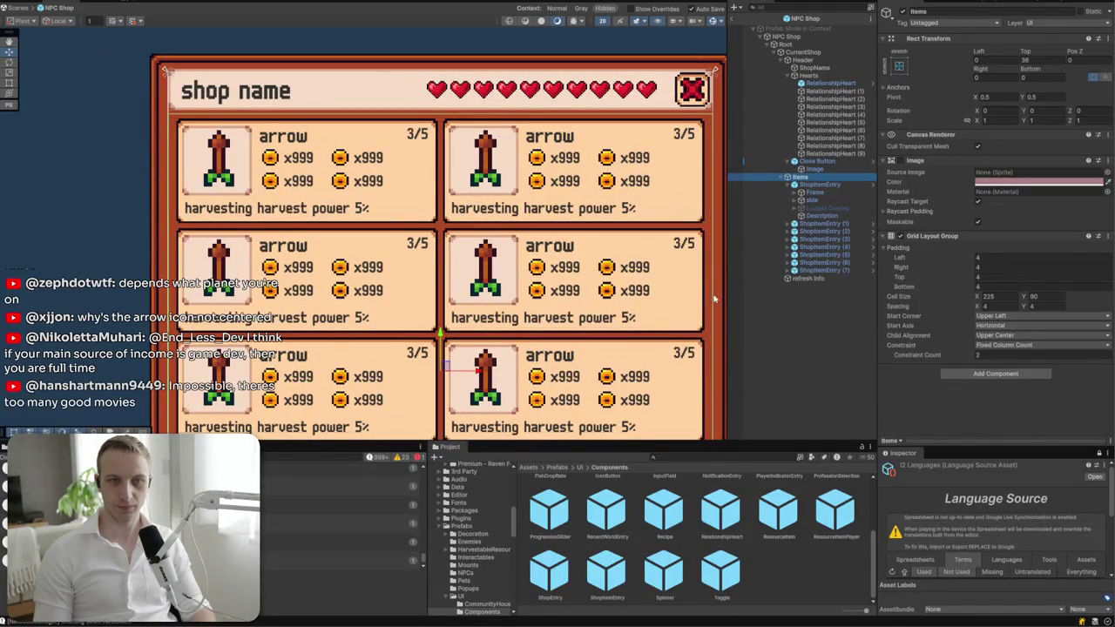
pyautogui.scroll(-3, 697, 299)
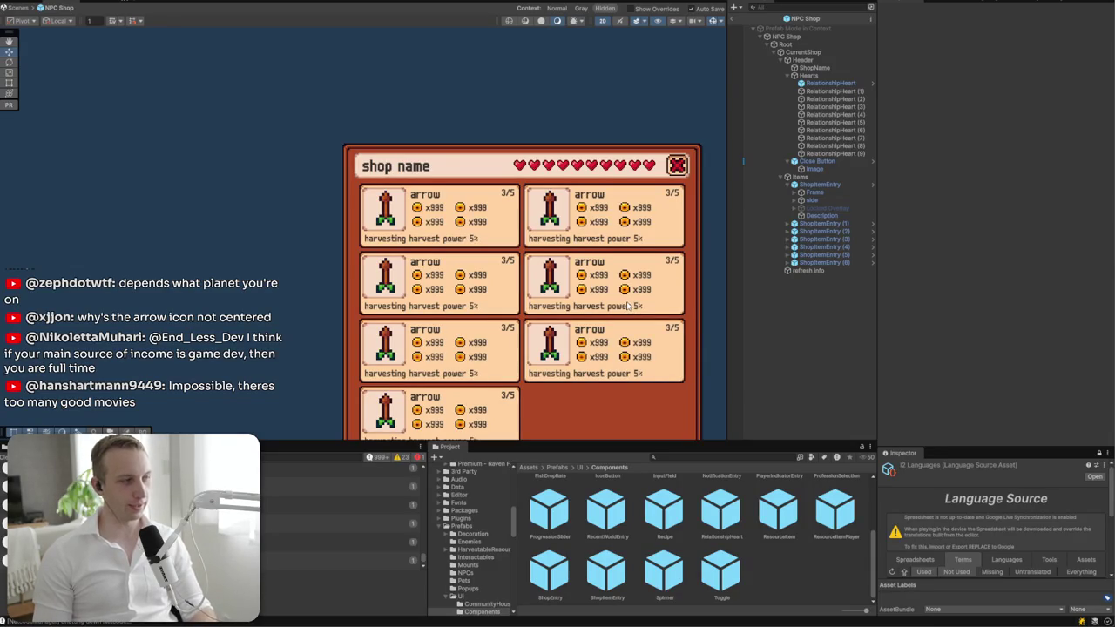
pyautogui.scroll(2, 510, 244)
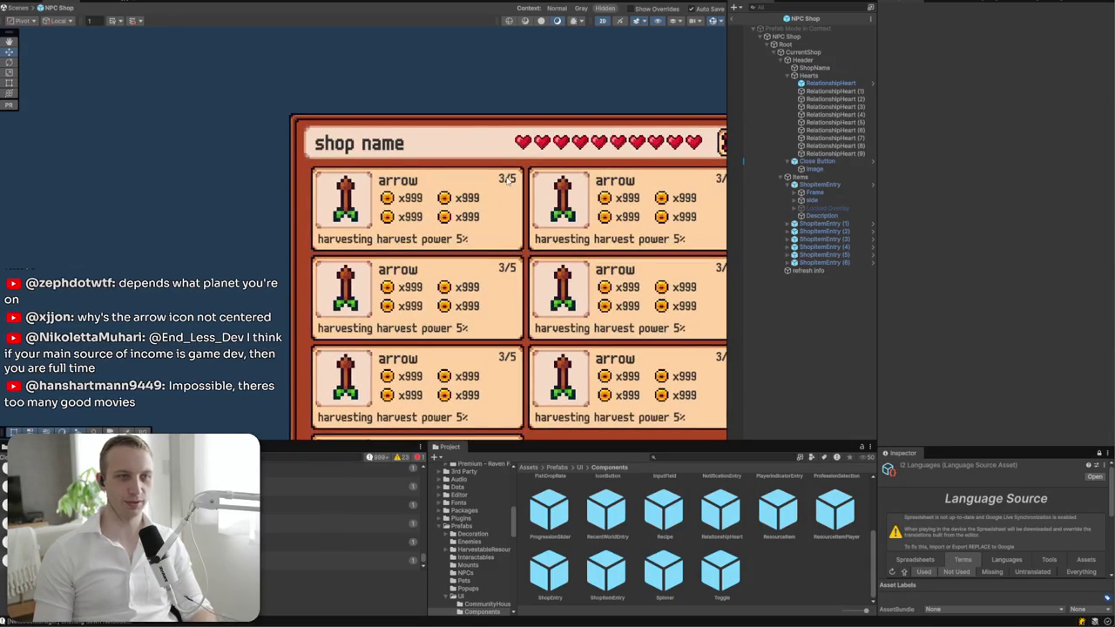
pyautogui.scroll(1, 410, 180)
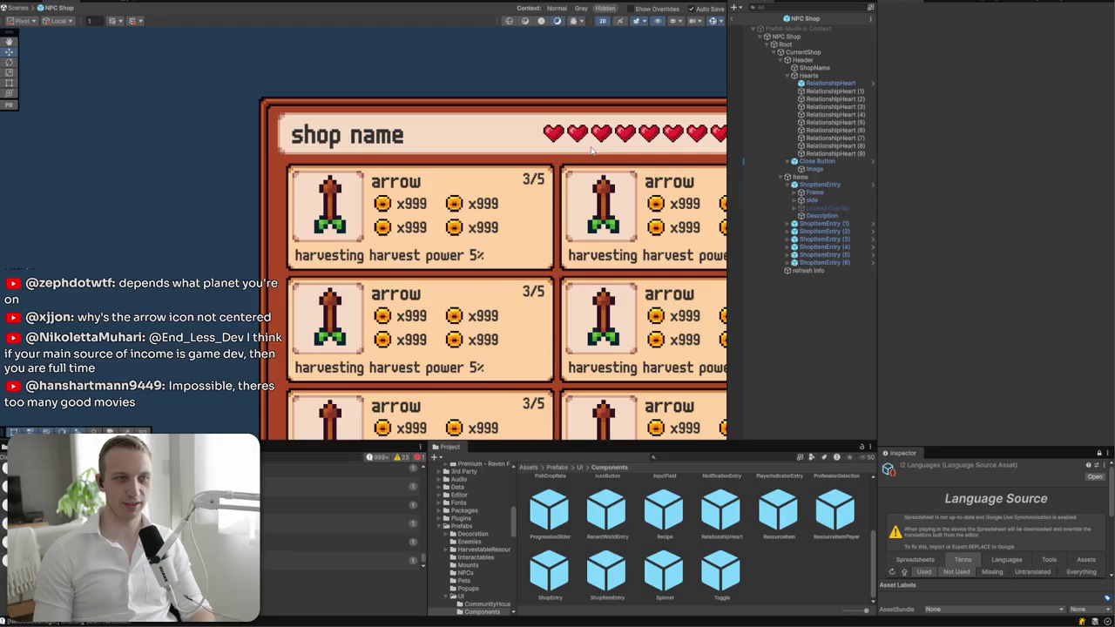
pyautogui.scroll(3, 540, 148)
# - Tick Preserve Aspect on RelationshipHeart (3)'s Image component
pyautogui.click(696, 194)
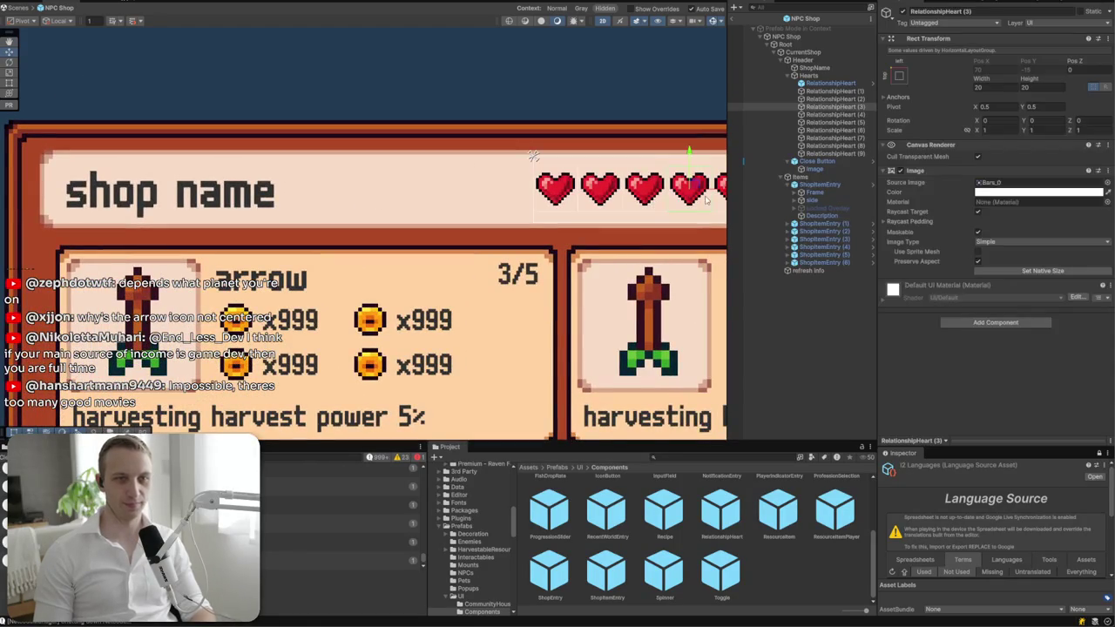
pyautogui.click(977, 262)
pyautogui.scroll(-5, 365, 248)
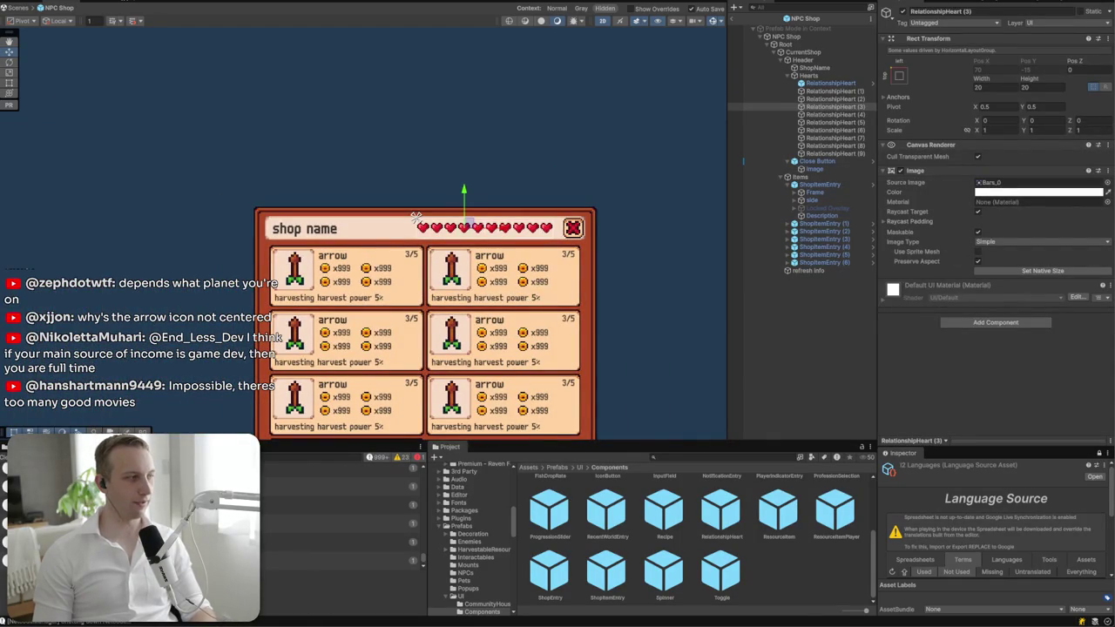
pyautogui.moveTo(319, 267); pyautogui.dragTo(563, 145)
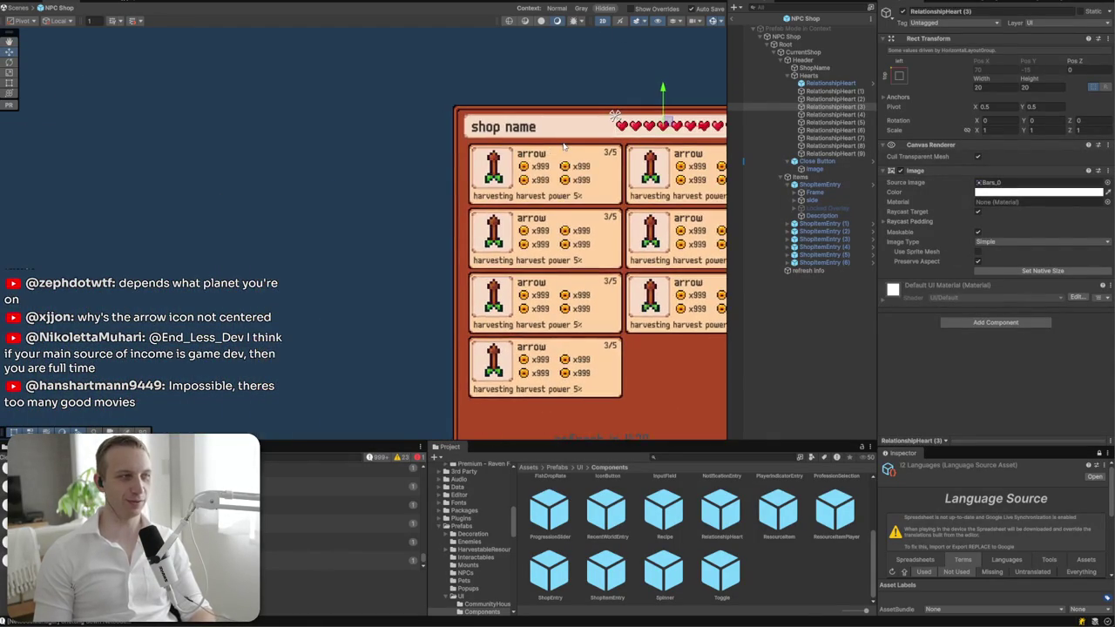
pyautogui.moveTo(615, 280); pyautogui.dragTo(464, 209)
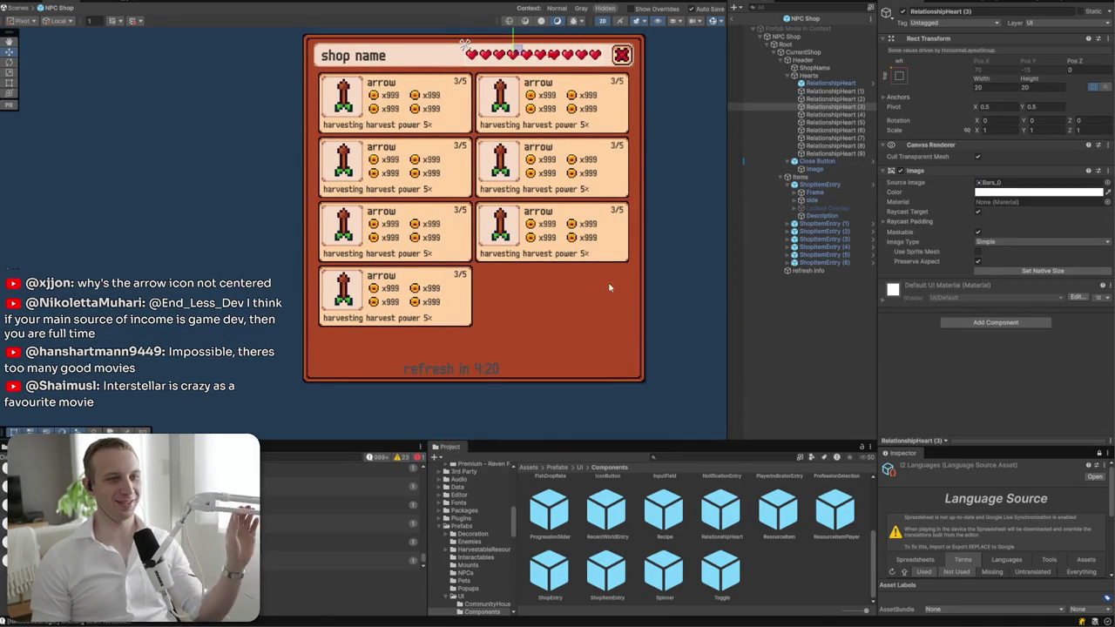
pyautogui.click(486, 373)
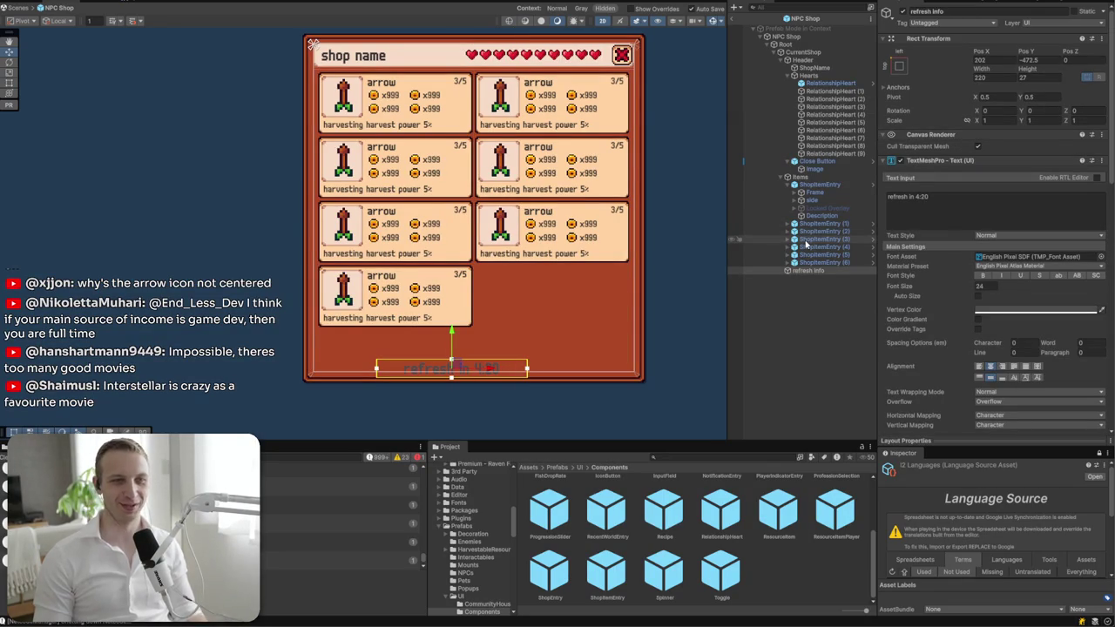
# - Colour the refresh countdown text 323232 and nudge it up about 10 px
pyautogui.click(1006, 310)
pyautogui.click(1080, 513)
pyautogui.write('32')
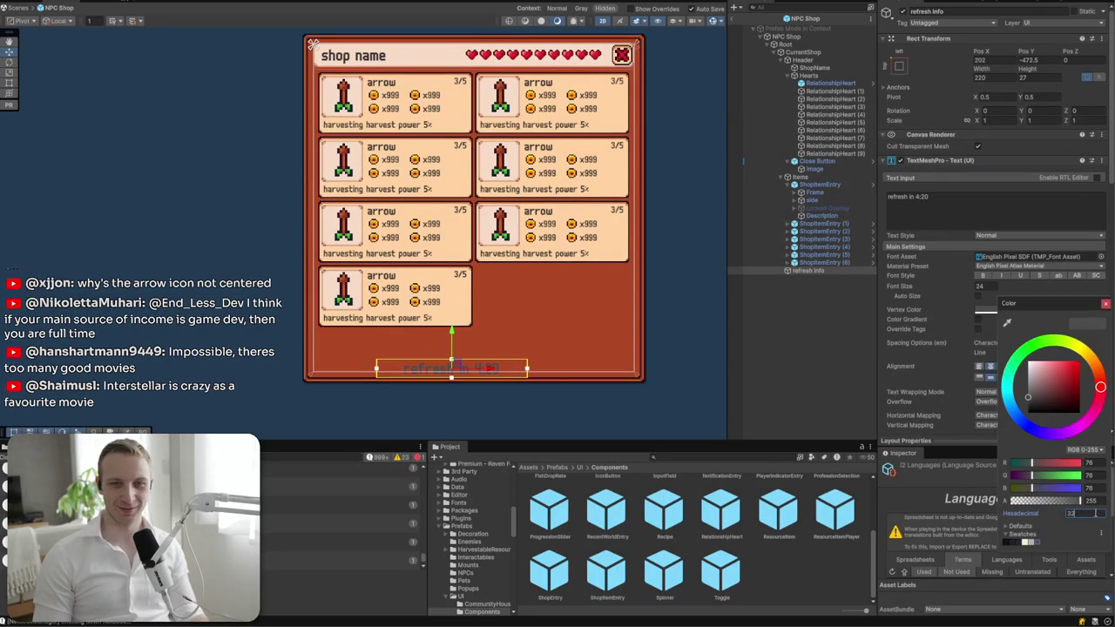
pyautogui.write('3232')
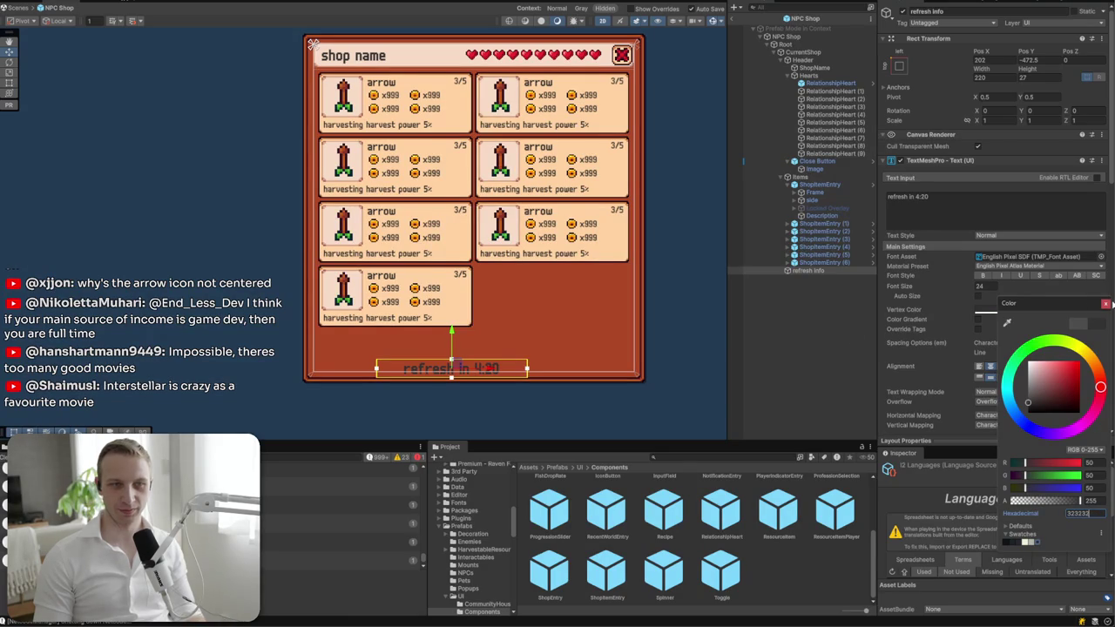
pyautogui.click(1105, 303)
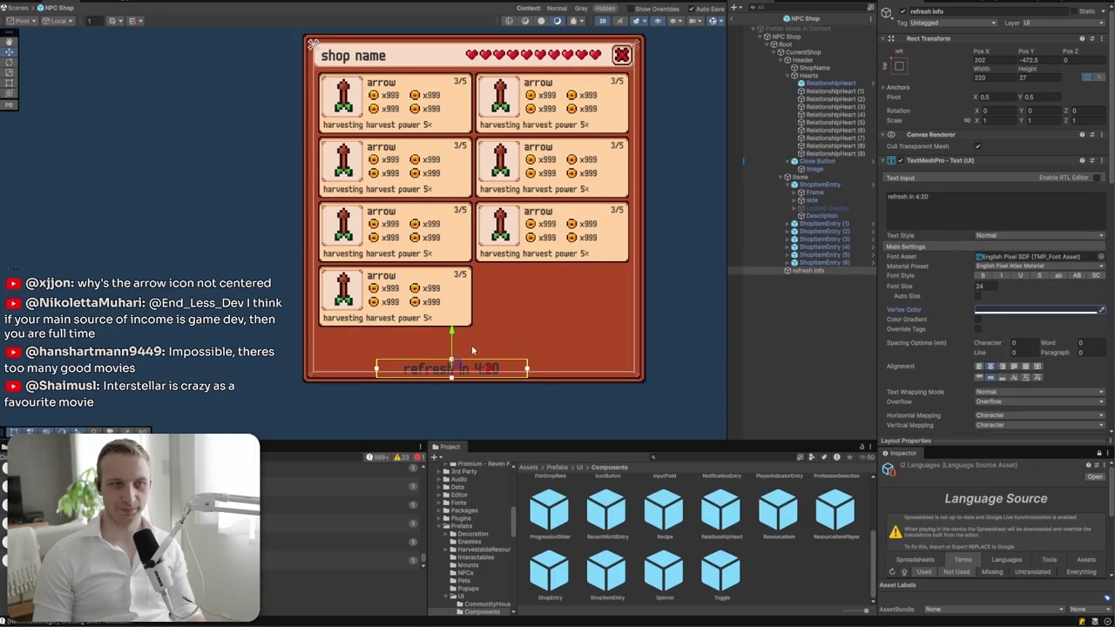
pyautogui.moveTo(452, 338); pyautogui.dragTo(452, 329)
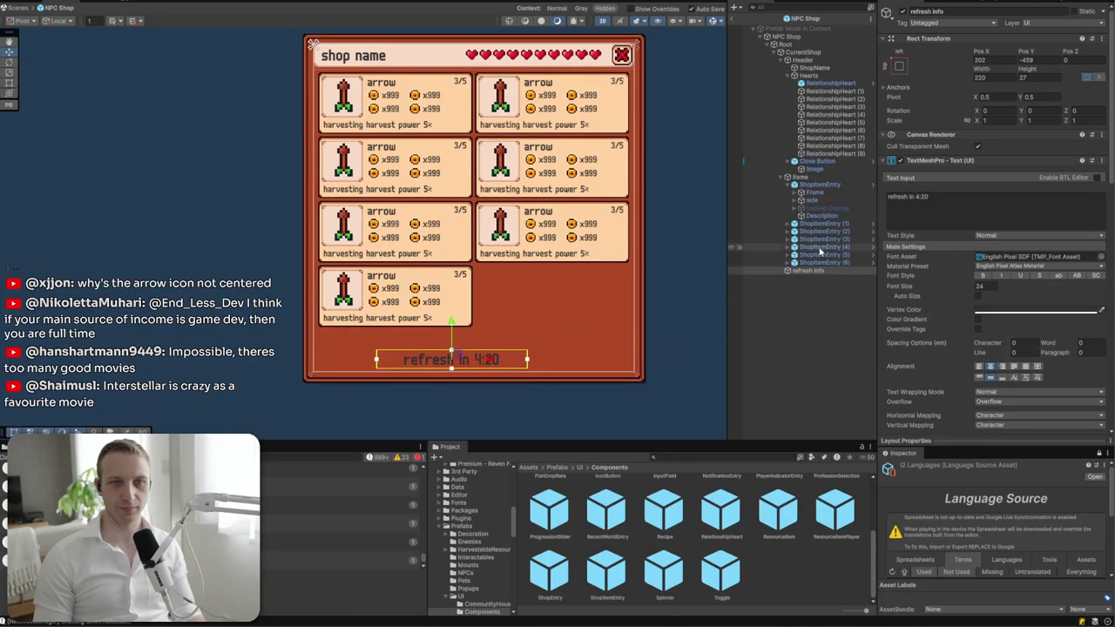
# - Duplicate the last shop item entry into an eighth card
pyautogui.click(843, 262)
pyautogui.hotkey('ctrl', 'd')
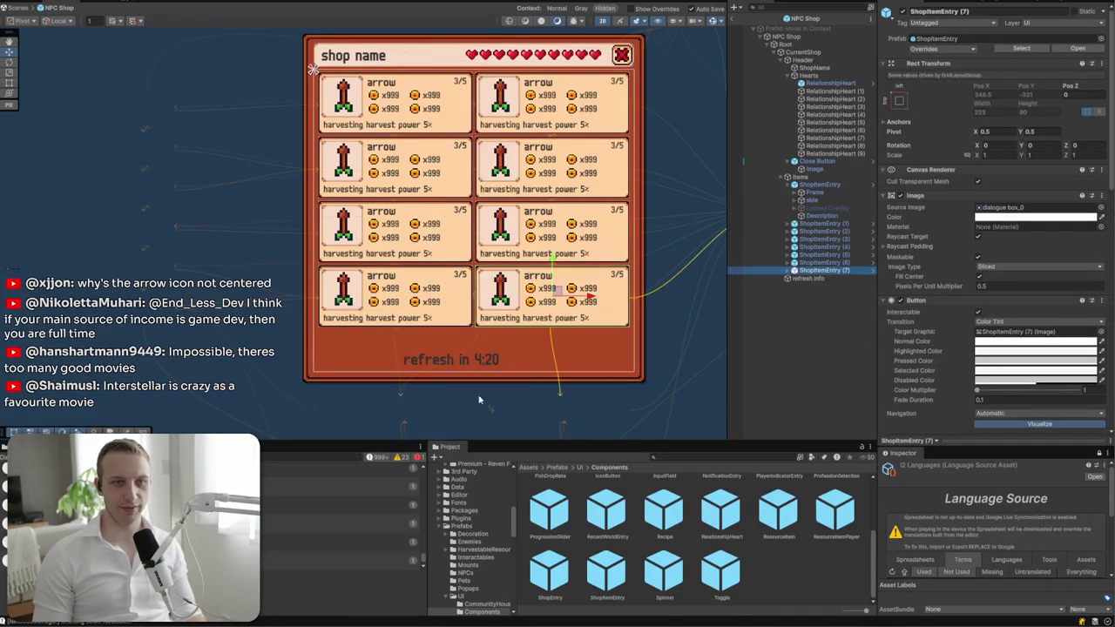
pyautogui.click(639, 369)
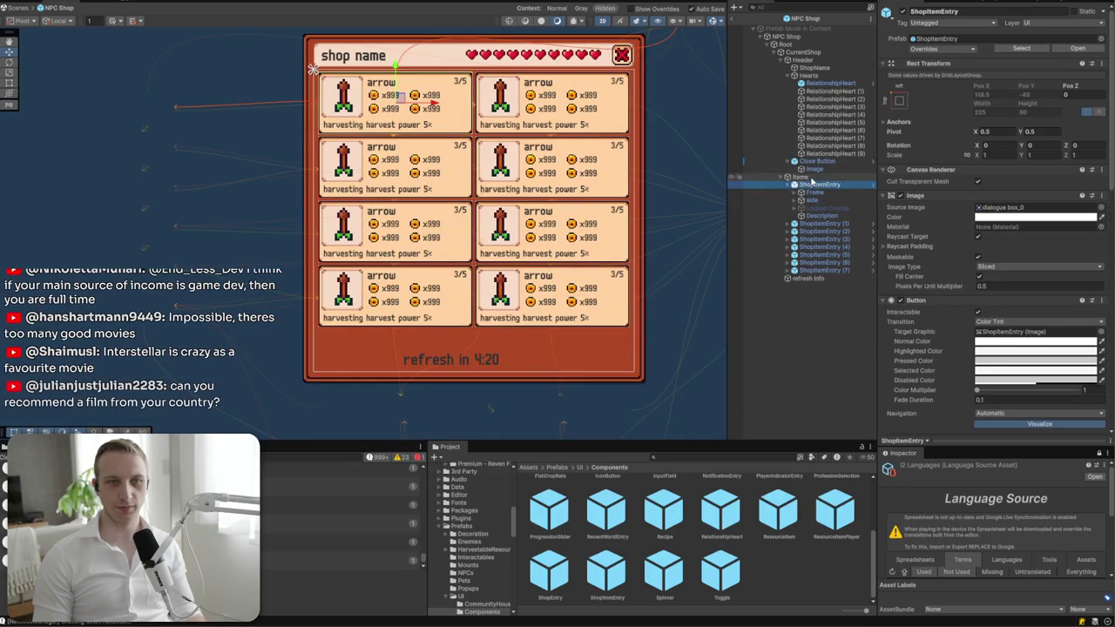
pyautogui.click(523, 379)
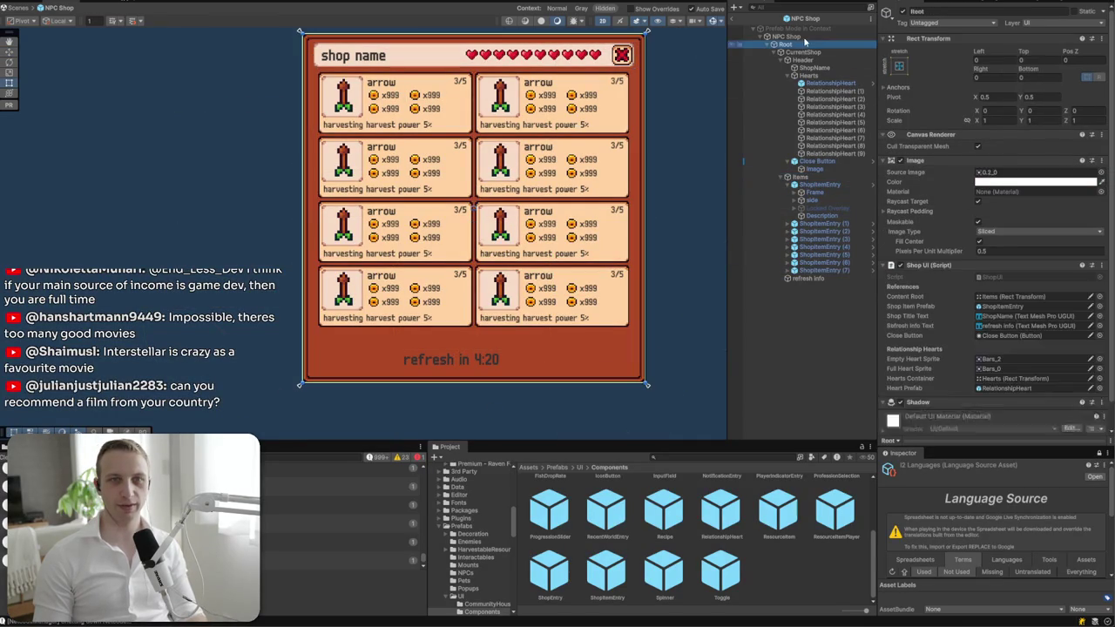
pyautogui.moveTo(523, 379); pyautogui.dragTo(534, 357)
pyautogui.hotkey('ctrl', 'z')
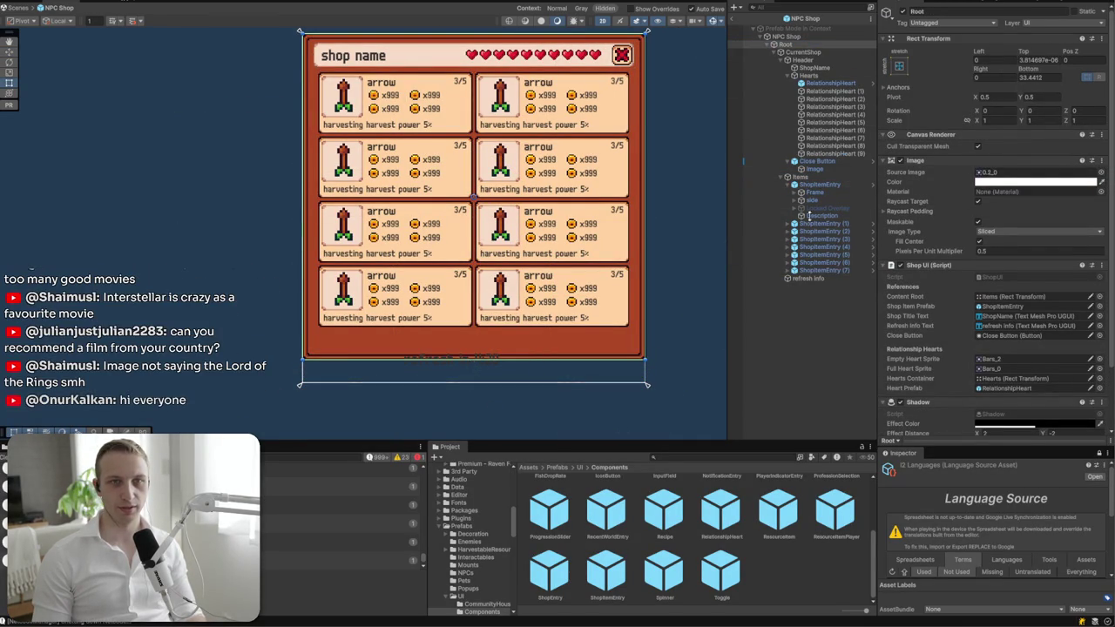
# - Anchor the countdown to the panel's bottom centre and shorten the Root panel
pyautogui.click(808, 278)
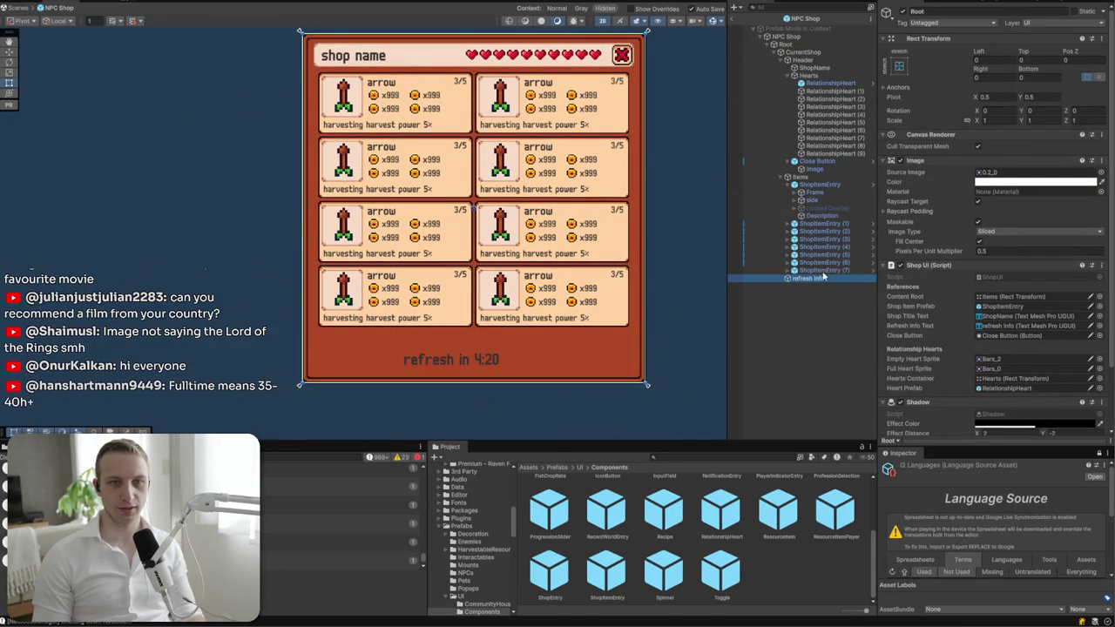
pyautogui.click(899, 65)
pyautogui.keyDown('alt'); pyautogui.click(953, 185); pyautogui.keyUp('alt')
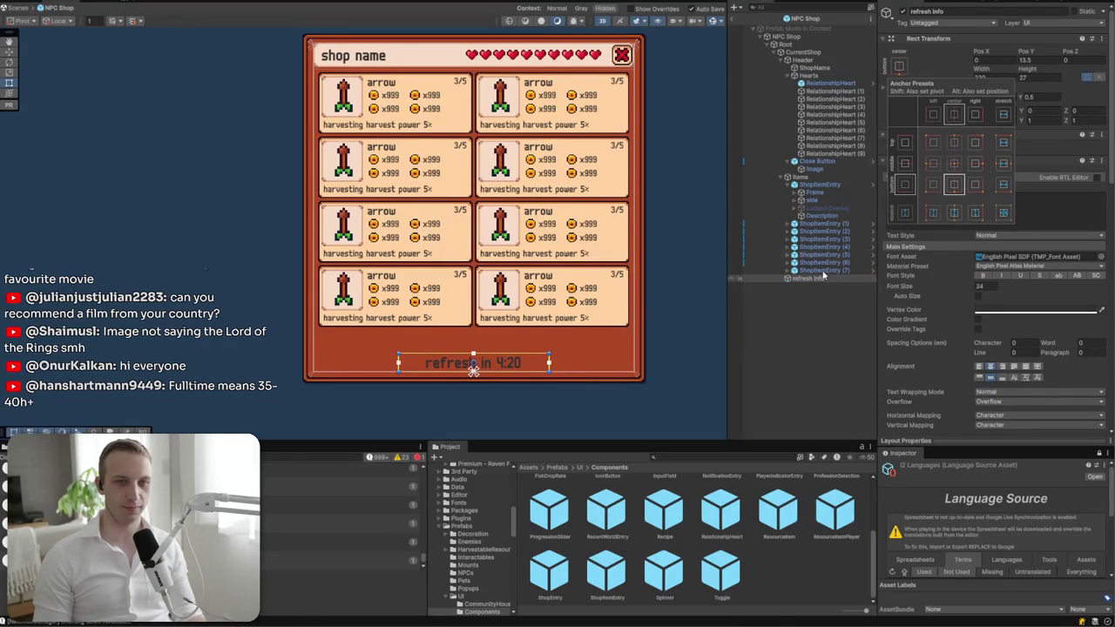
pyautogui.click(588, 259)
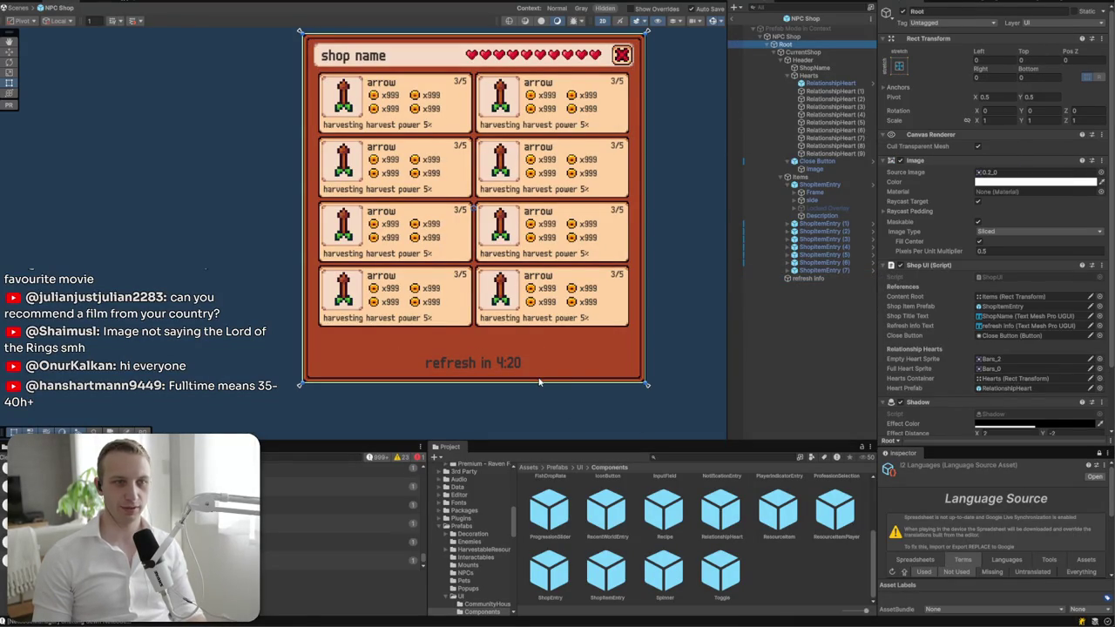
pyautogui.moveTo(539, 381); pyautogui.dragTo(541, 362)
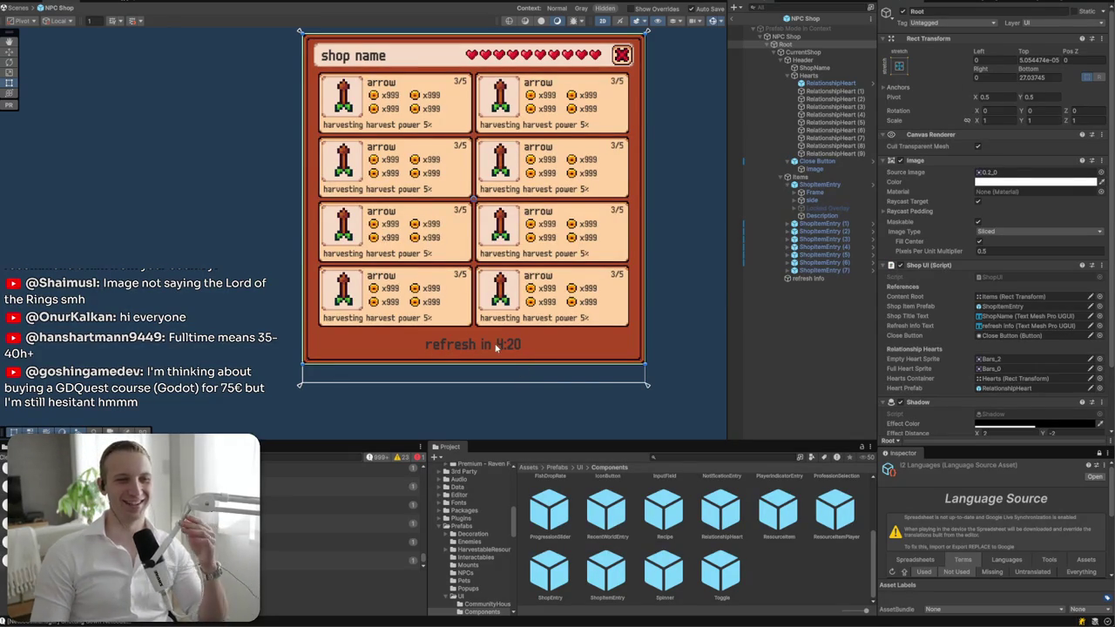
# - Reduce the refresh countdown text's TextMeshPro font size from 24 to 20
pyautogui.click(496, 345)
pyautogui.doubleClick(982, 285)
pyautogui.write('20')
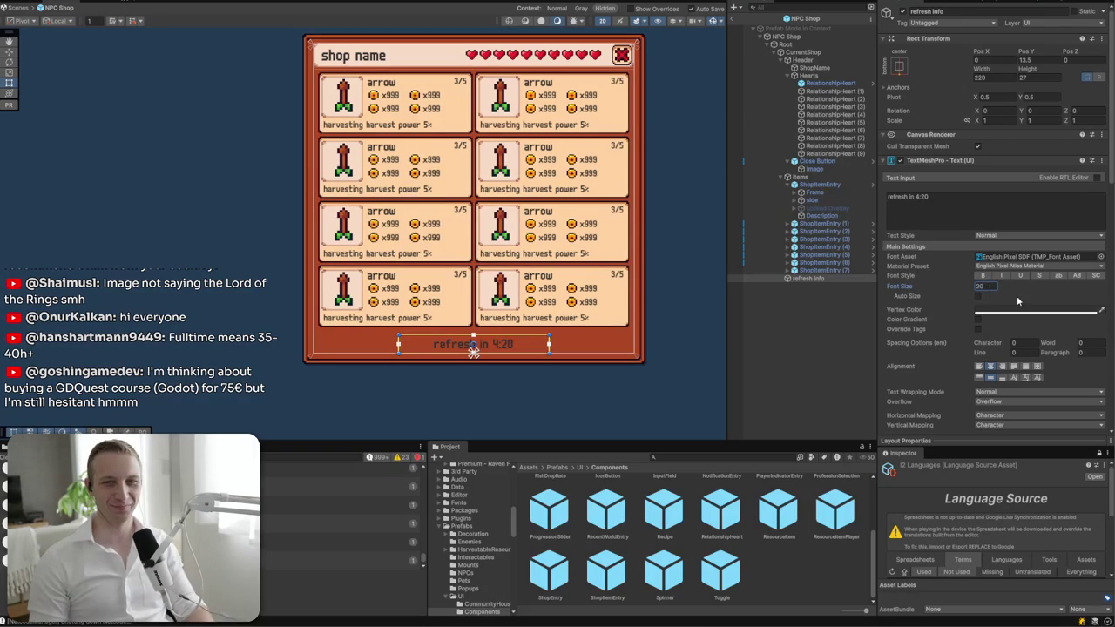
pyautogui.click(889, 202)
pyautogui.click(889, 201)
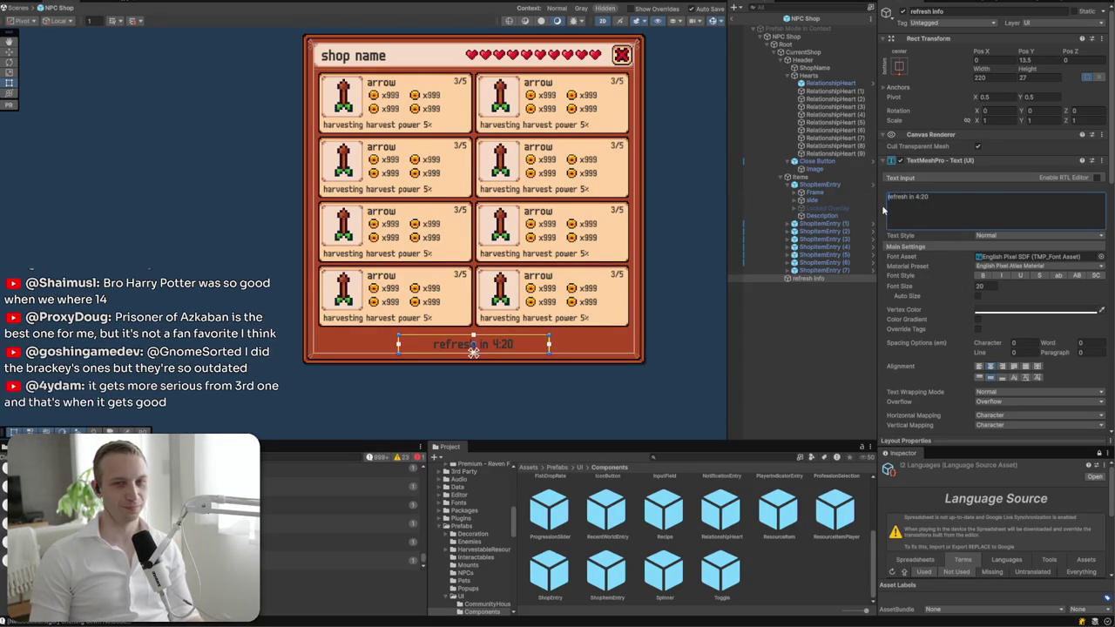
# - Capitalise the countdown to 'Refresh in 4:20' and change 'info' to 'Info' in the object name
pyautogui.write('R')
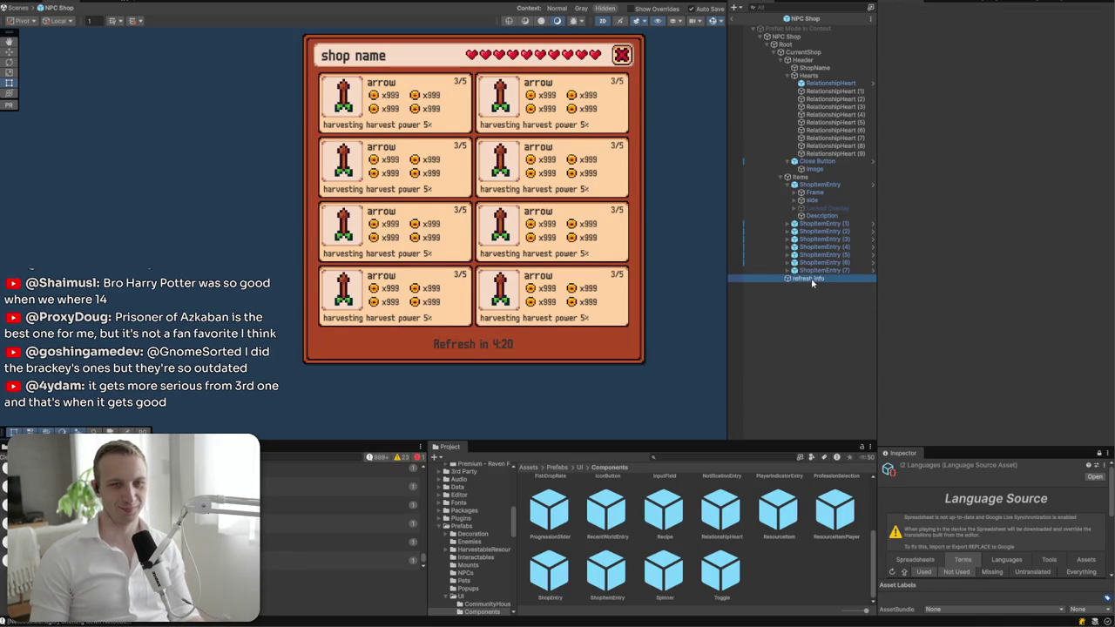
pyautogui.click(915, 13)
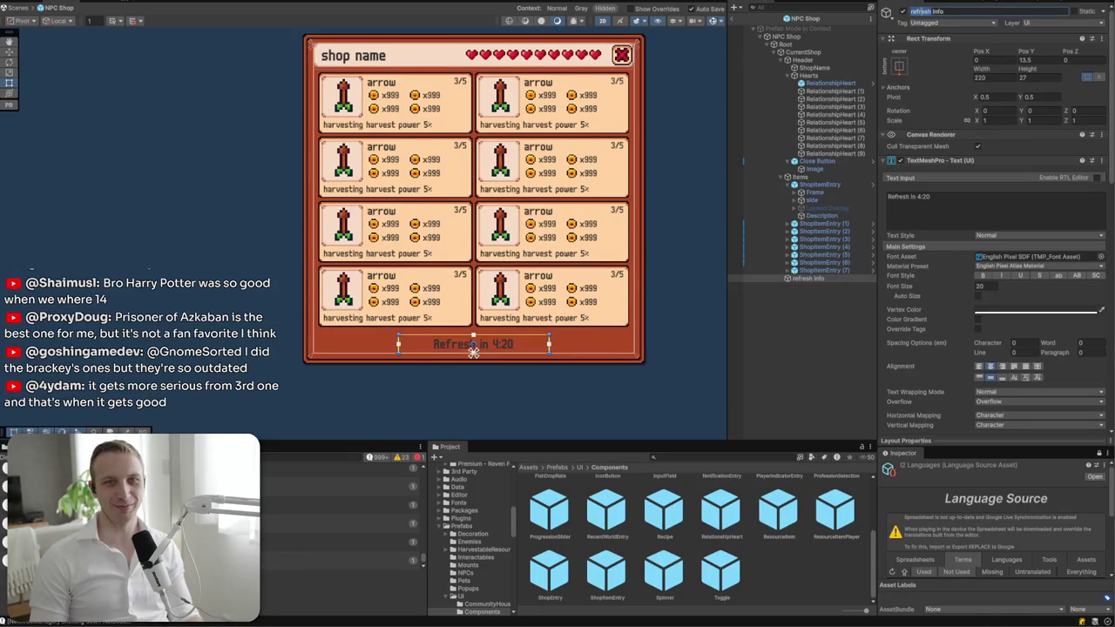
pyautogui.click(934, 12)
pyautogui.press('Delete')
pyautogui.write('I')
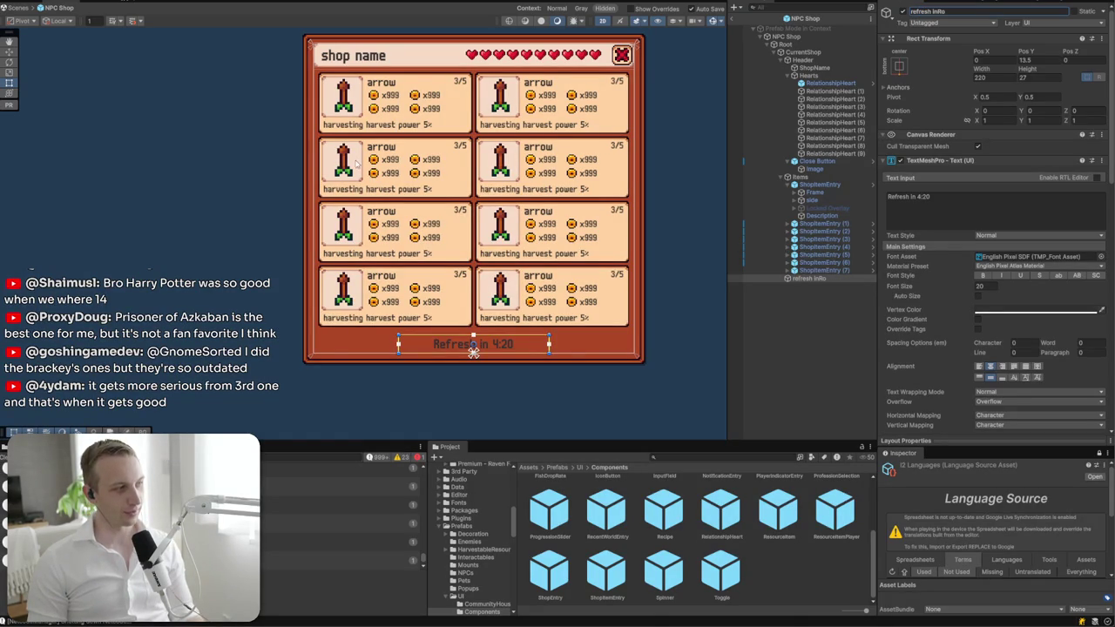
# - Rename the countdown object to 'Refresh Info' with a capital R
pyautogui.click(802, 291)
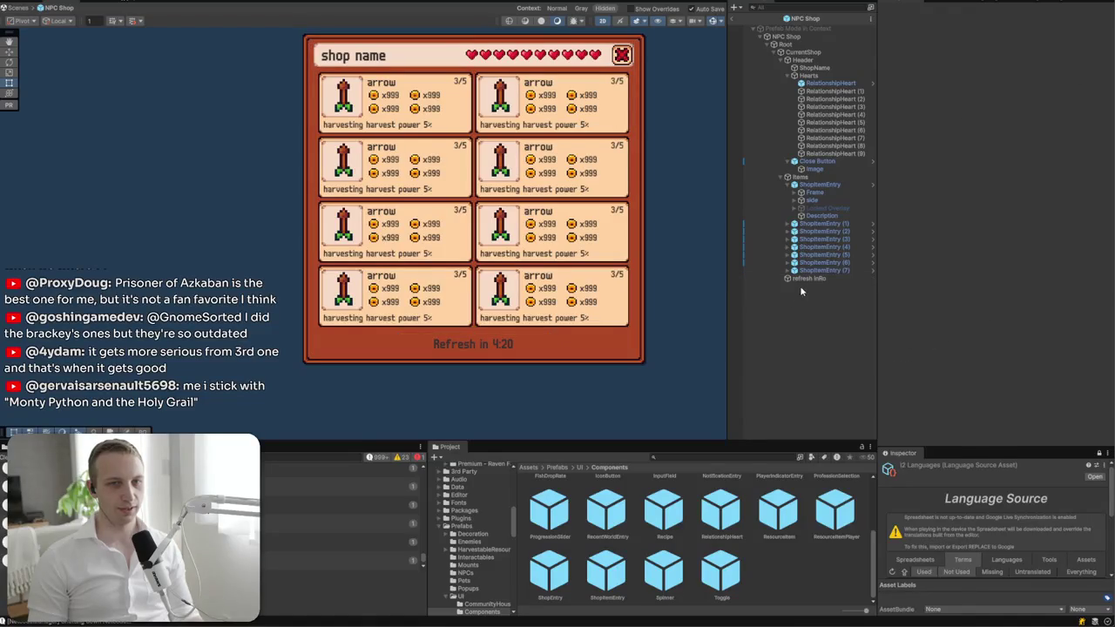
pyautogui.click(804, 279)
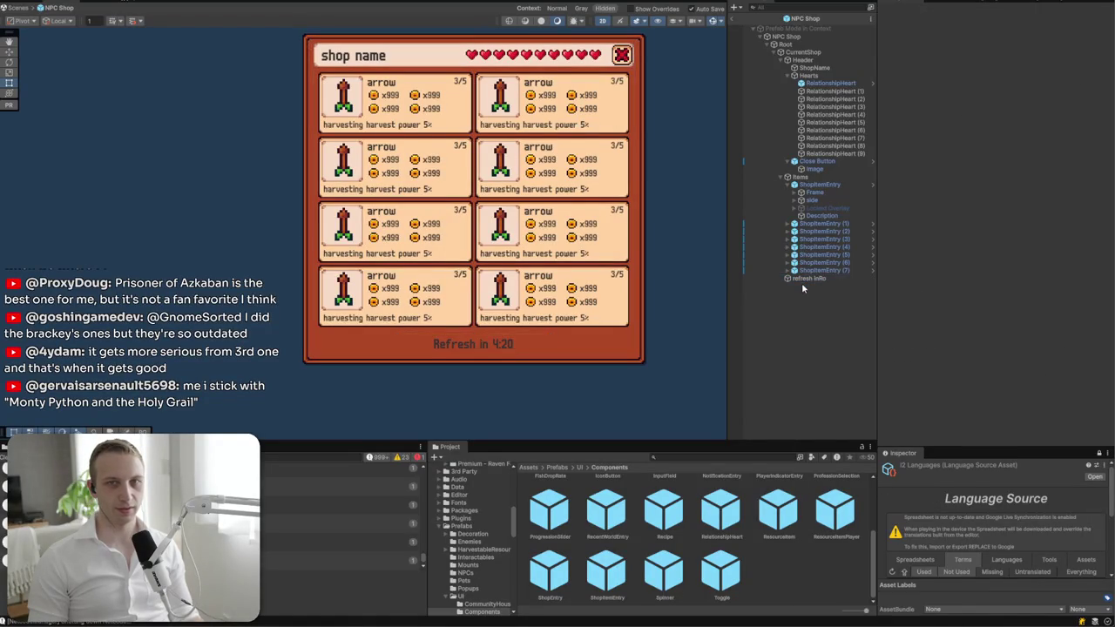
pyautogui.click(803, 283)
pyautogui.click(928, 11)
pyautogui.write('Refresh')
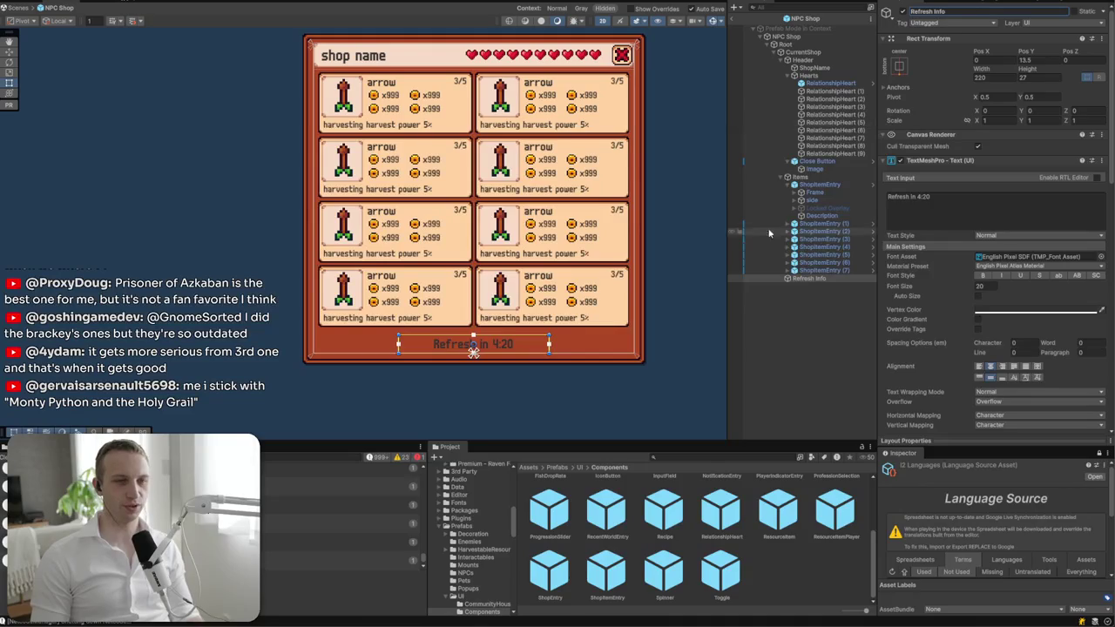
pyautogui.click(797, 311)
pyautogui.click(793, 279)
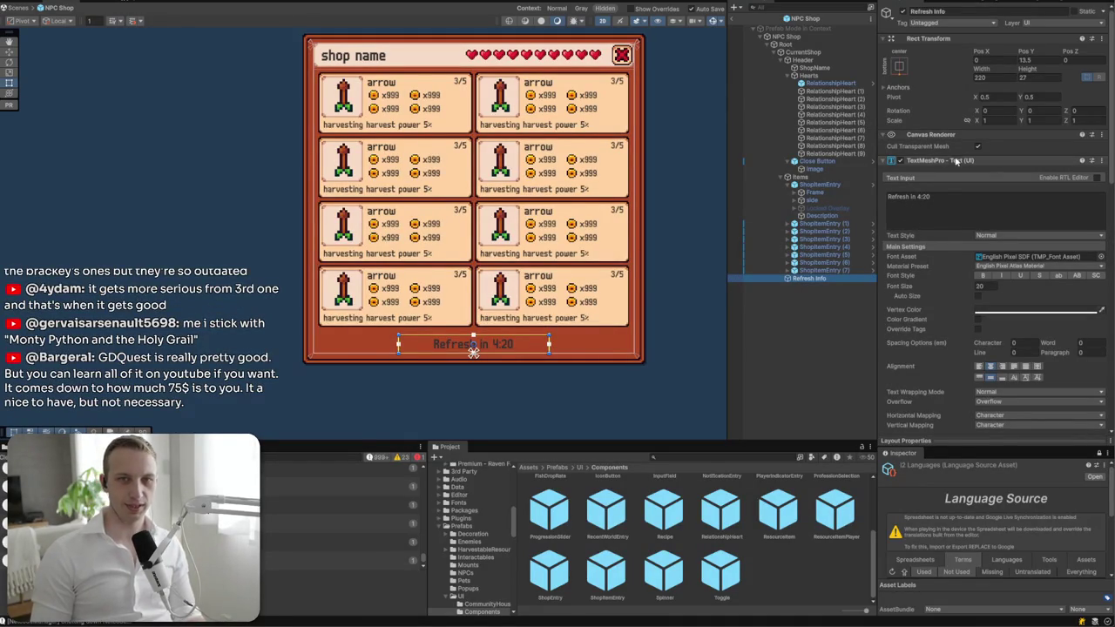
# - Select the shop Root and open the Shop UI component's context menu
pyautogui.scroll(-6, 952, 227)
pyautogui.scroll(6, 952, 227)
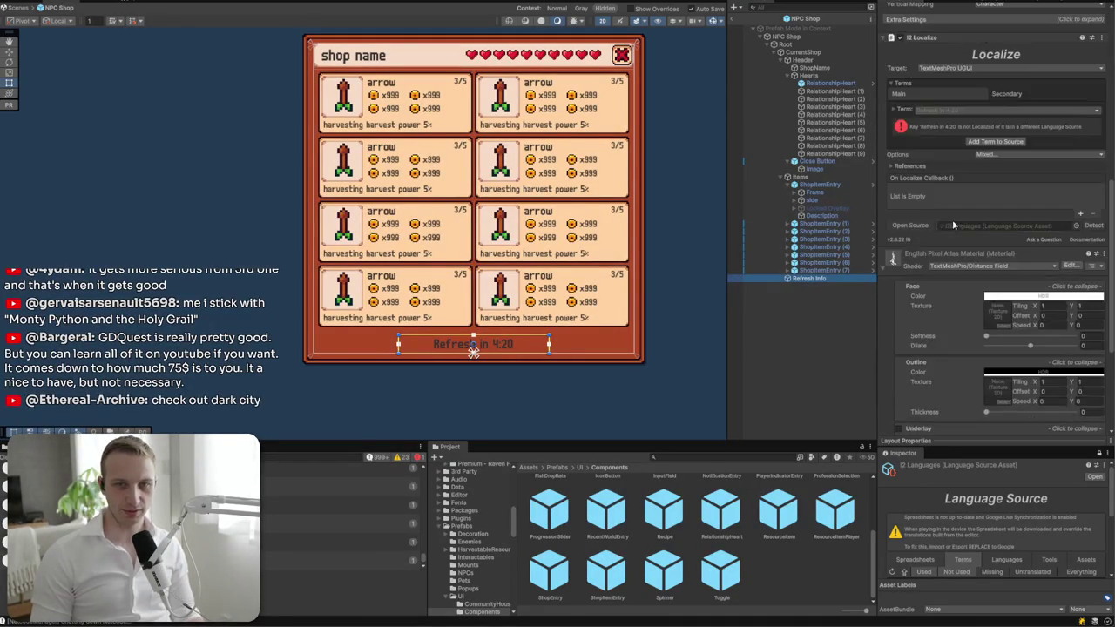
pyautogui.click(837, 44)
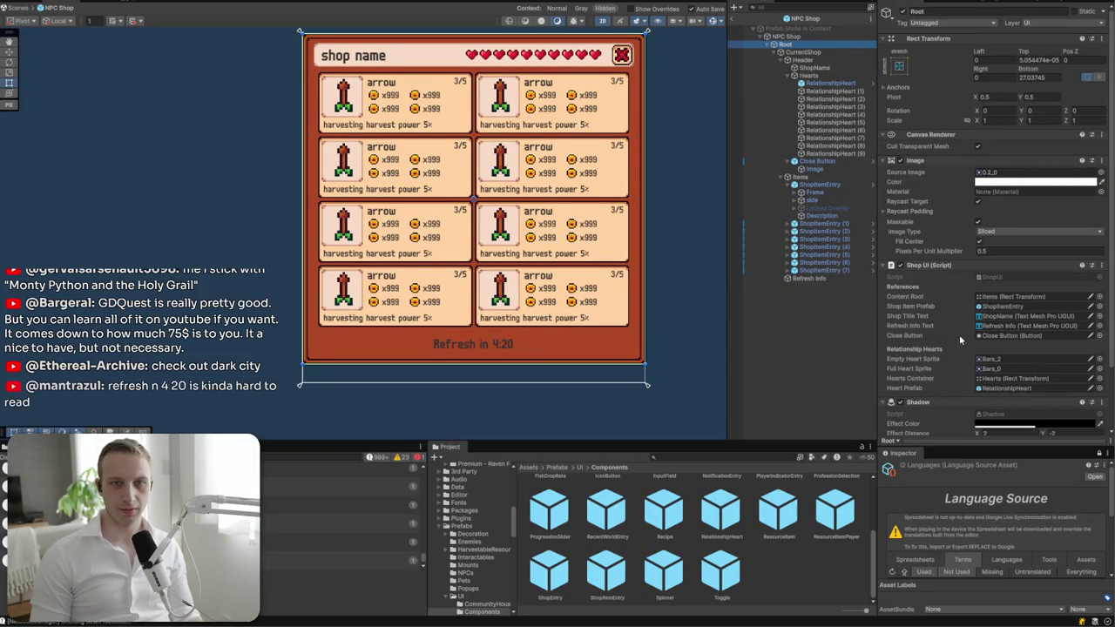
pyautogui.rightClick(910, 265)
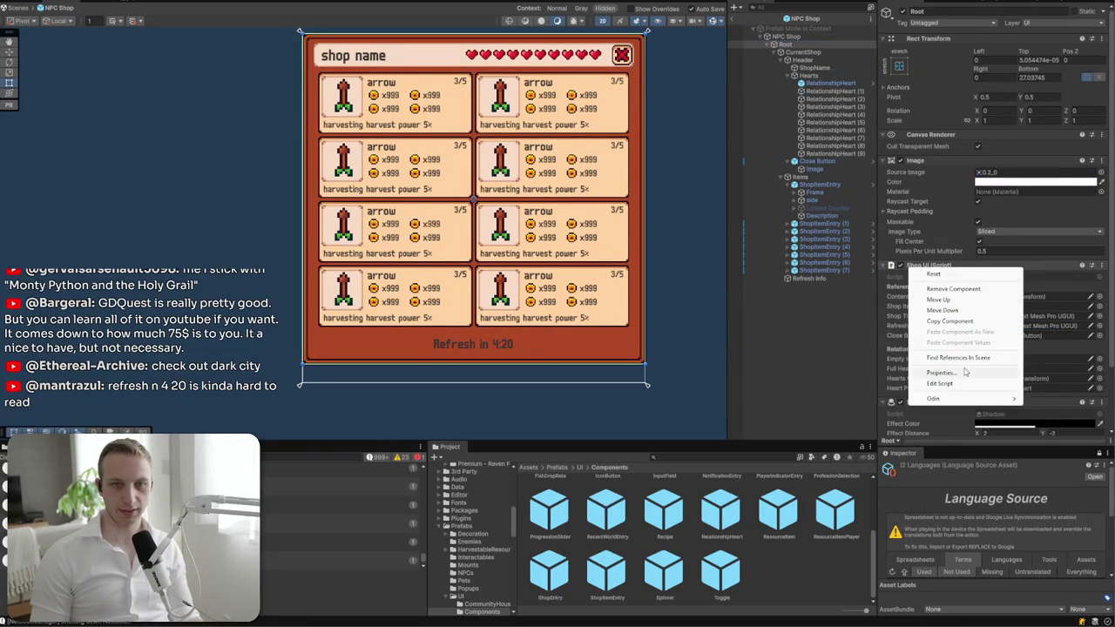
pyautogui.click(981, 338)
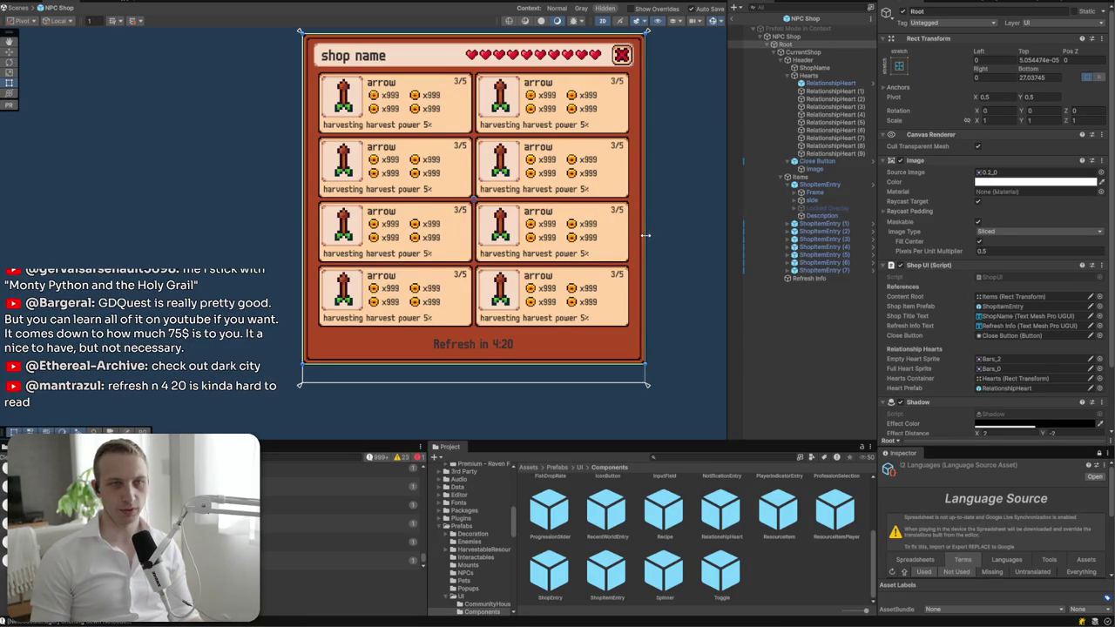
# - Change the Items Grid Layout Group cell width from 225 to 231, giving 231×90 cells
pyautogui.click(807, 178)
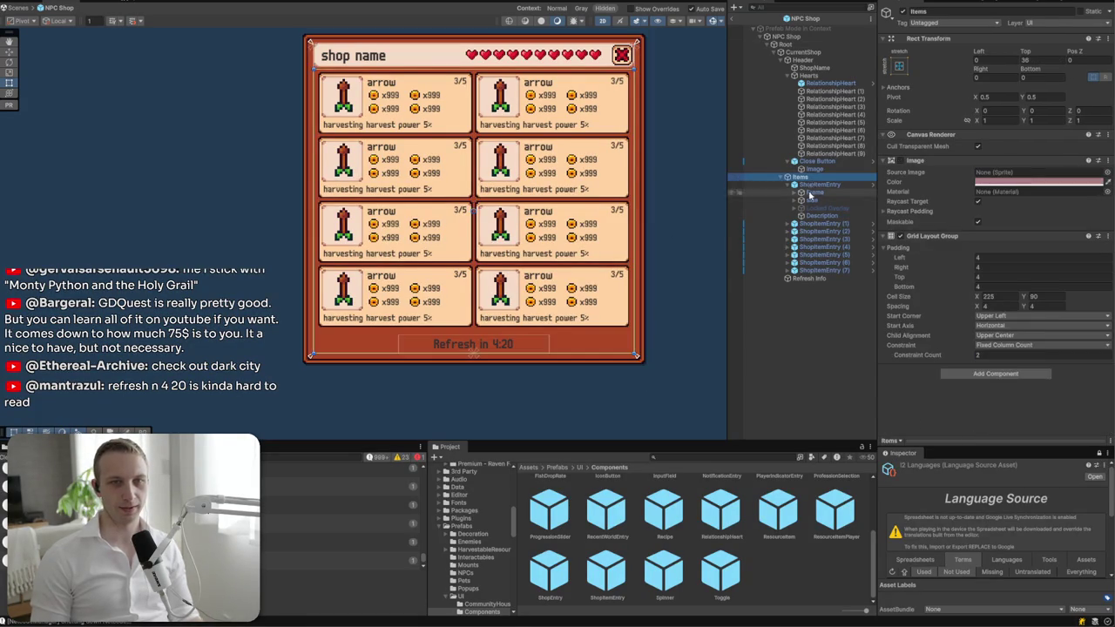
pyautogui.click(833, 77)
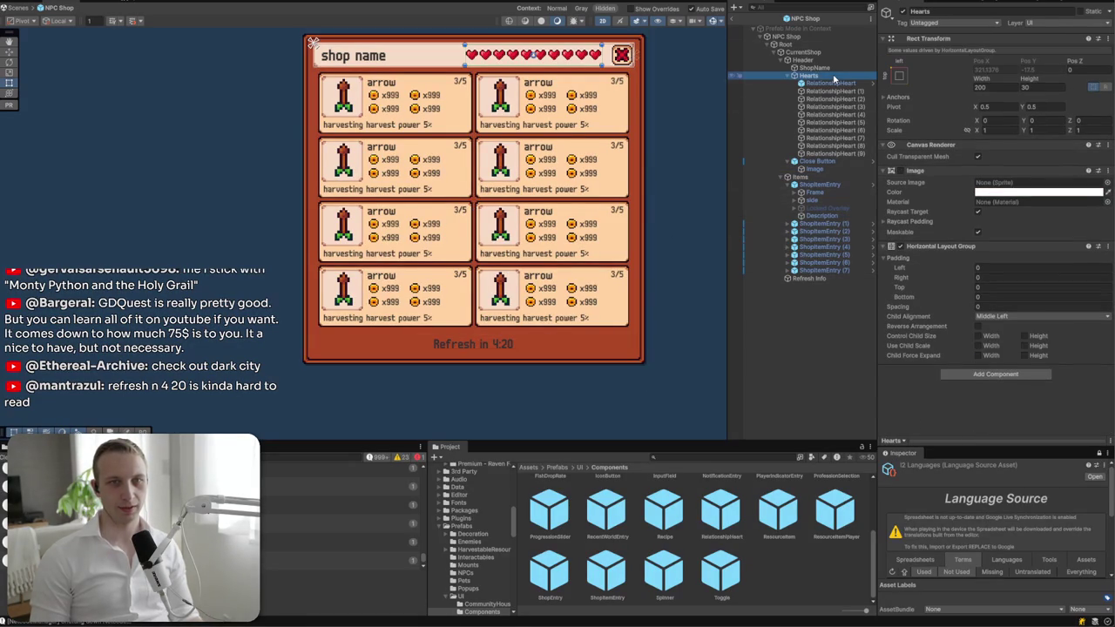
pyautogui.click(834, 177)
pyautogui.click(992, 296)
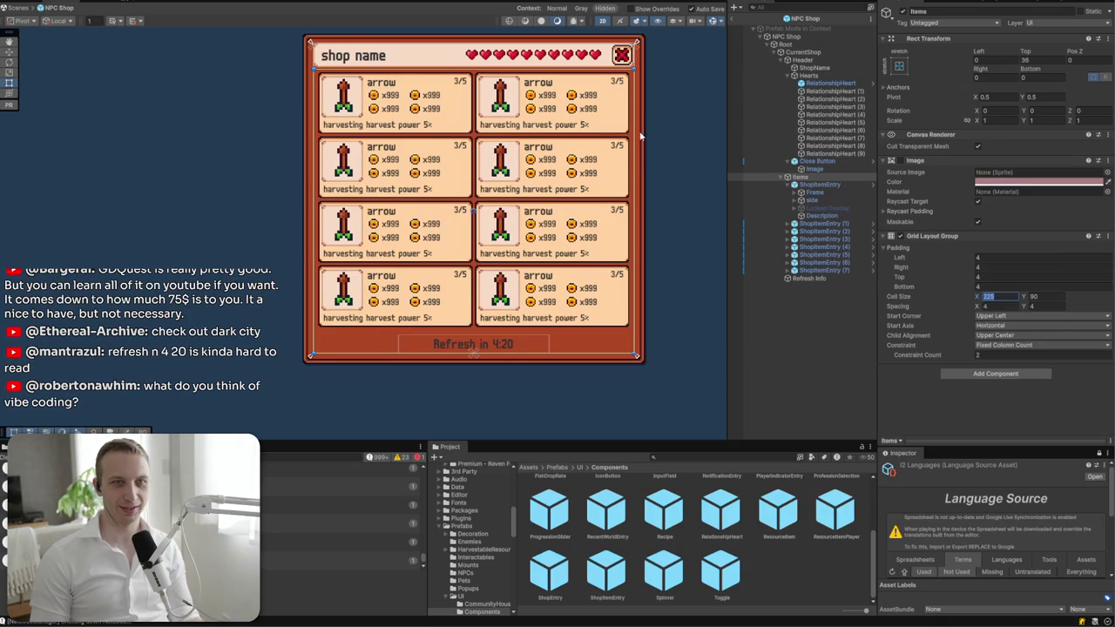
pyautogui.click(1000, 297)
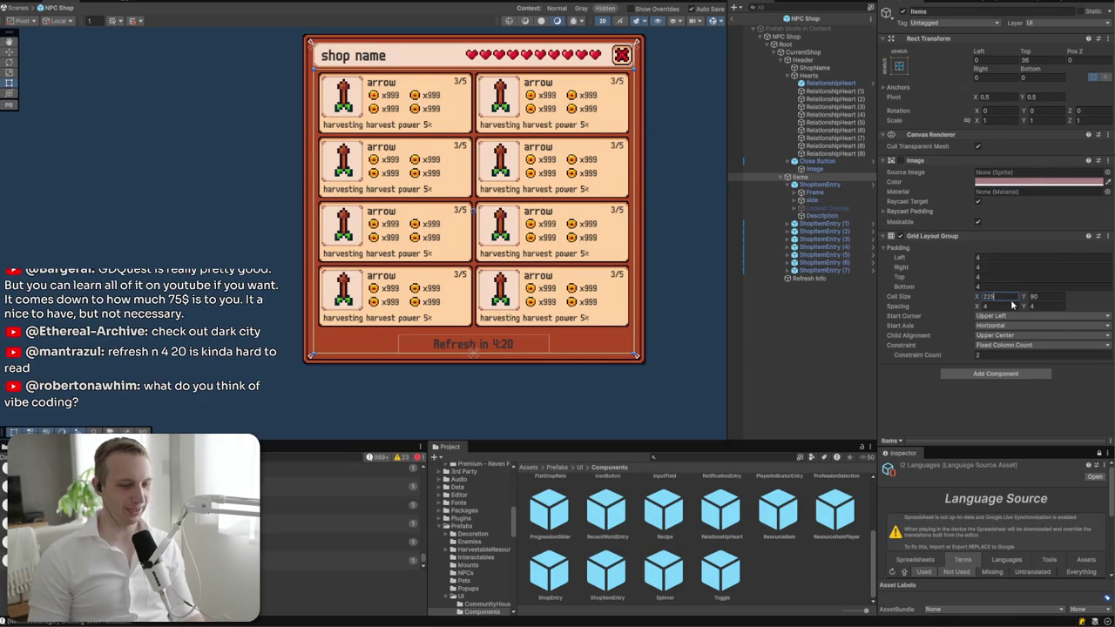
pyautogui.press('BackSpace')
pyautogui.press('BackSpace')
pyautogui.press('BackSpace')
pyautogui.write('230')
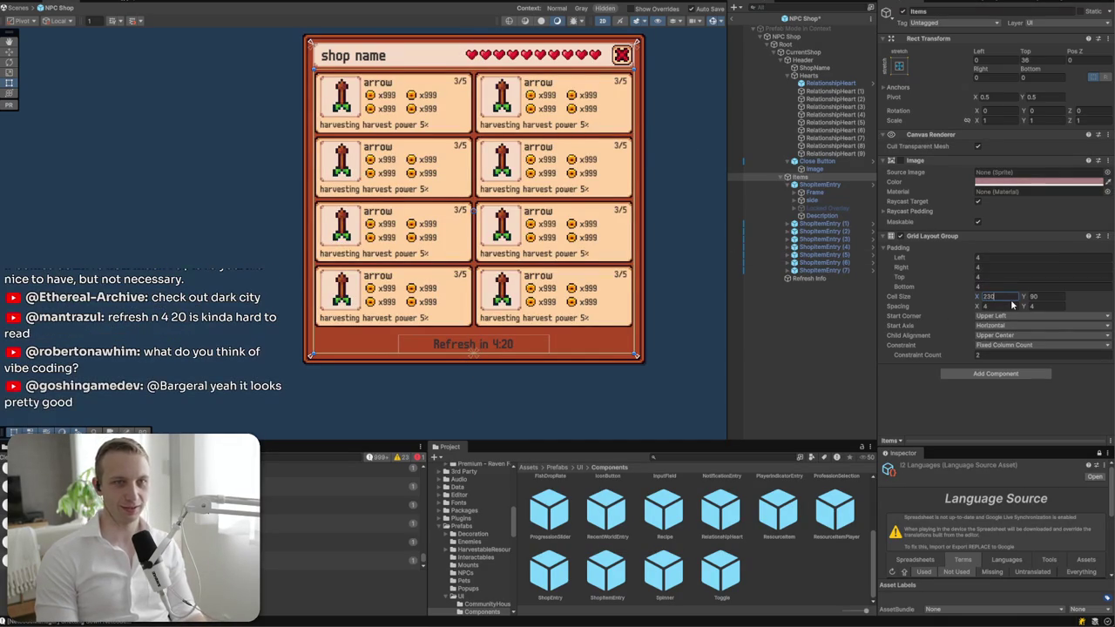
pyautogui.press('BackSpace')
pyautogui.write('1')
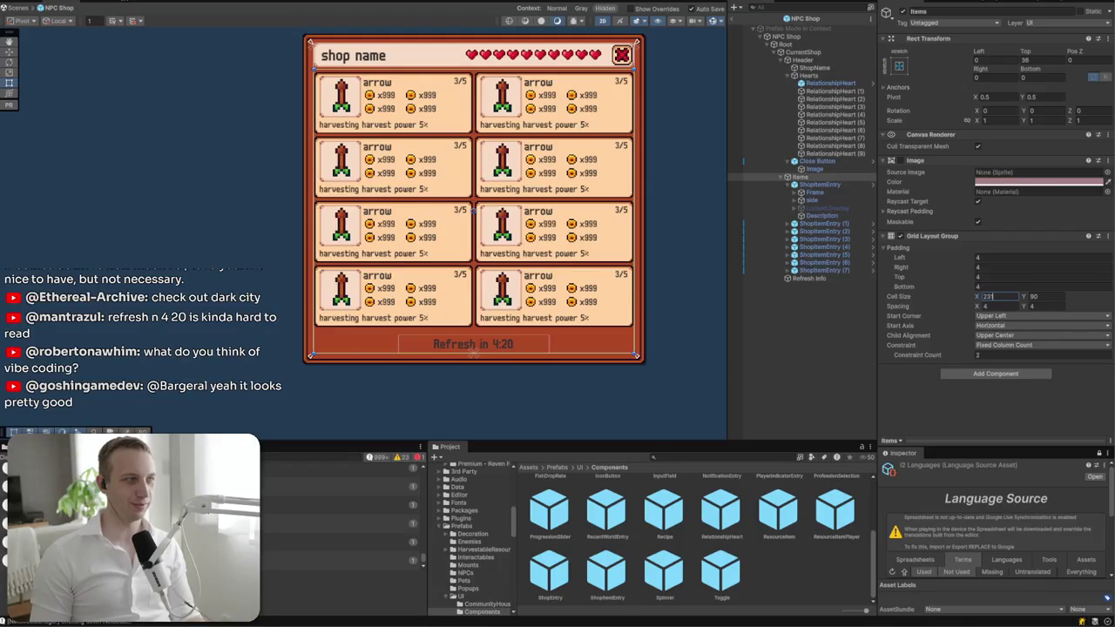
pyautogui.hotkey('alt', 'Tab')
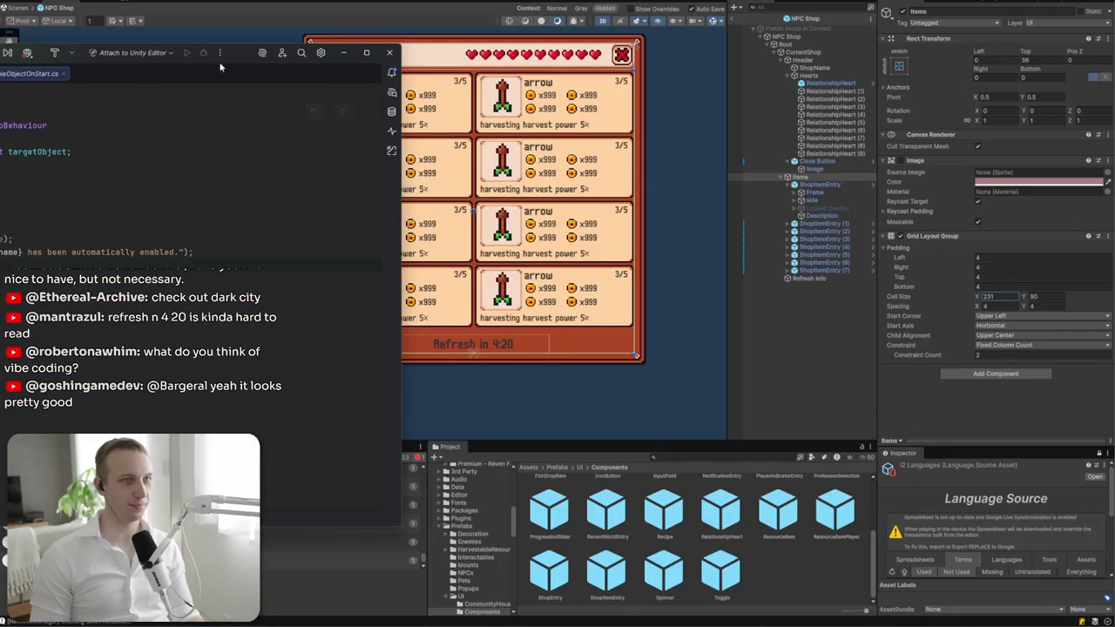
# - In ShopUI.cs, find the refreshInfoText usages and go to the UpdateRefreshInfoText method
pyautogui.moveTo(211, 55); pyautogui.dragTo(819, 68)
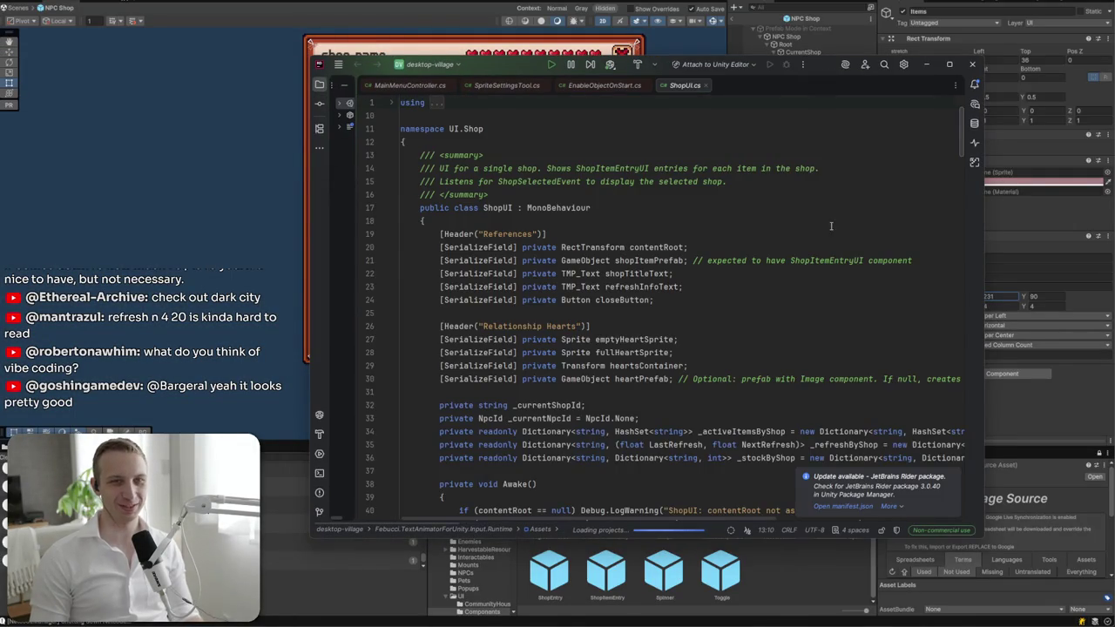
pyautogui.scroll(-4, 761, 250)
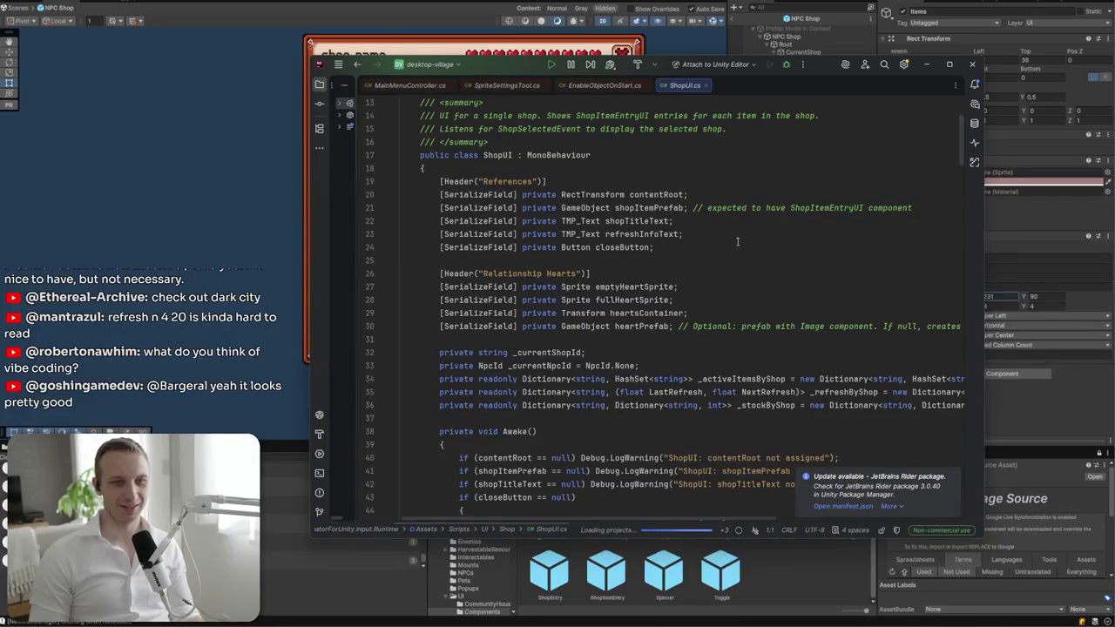
pyautogui.click(630, 235)
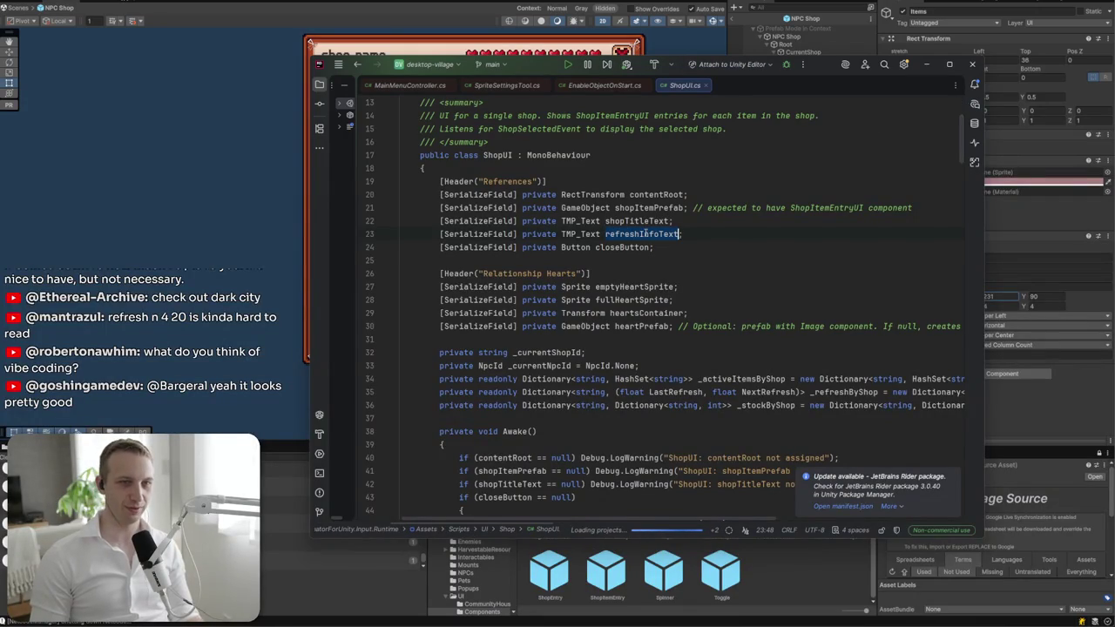
pyautogui.click(640, 233)
pyautogui.doubleClick(641, 234)
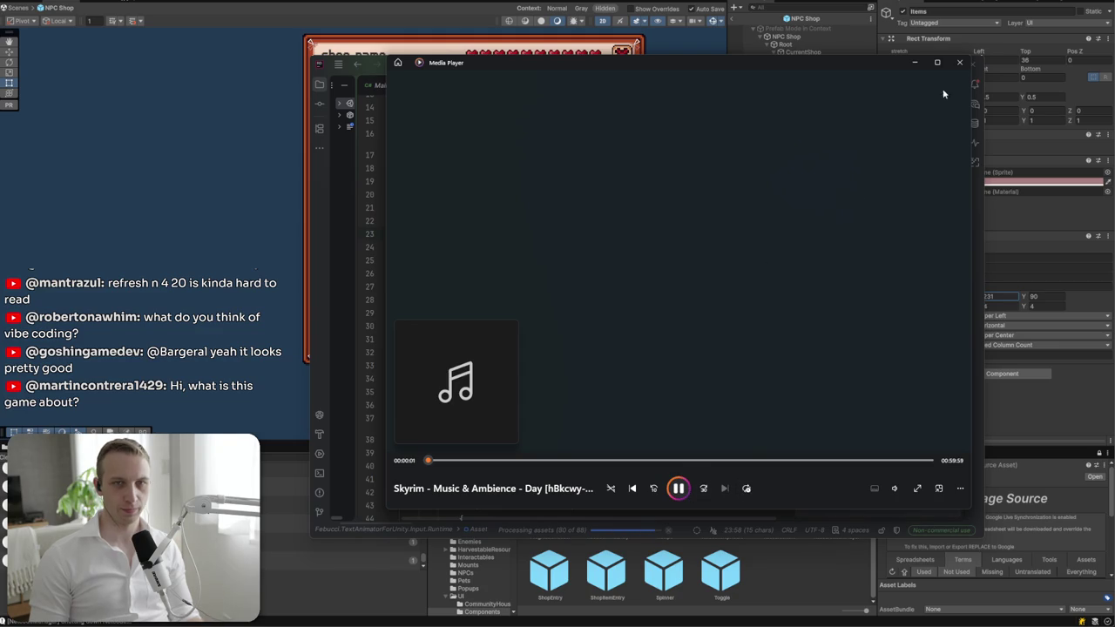
pyautogui.click(911, 66)
pyautogui.hotkey('ctrl', 'f')
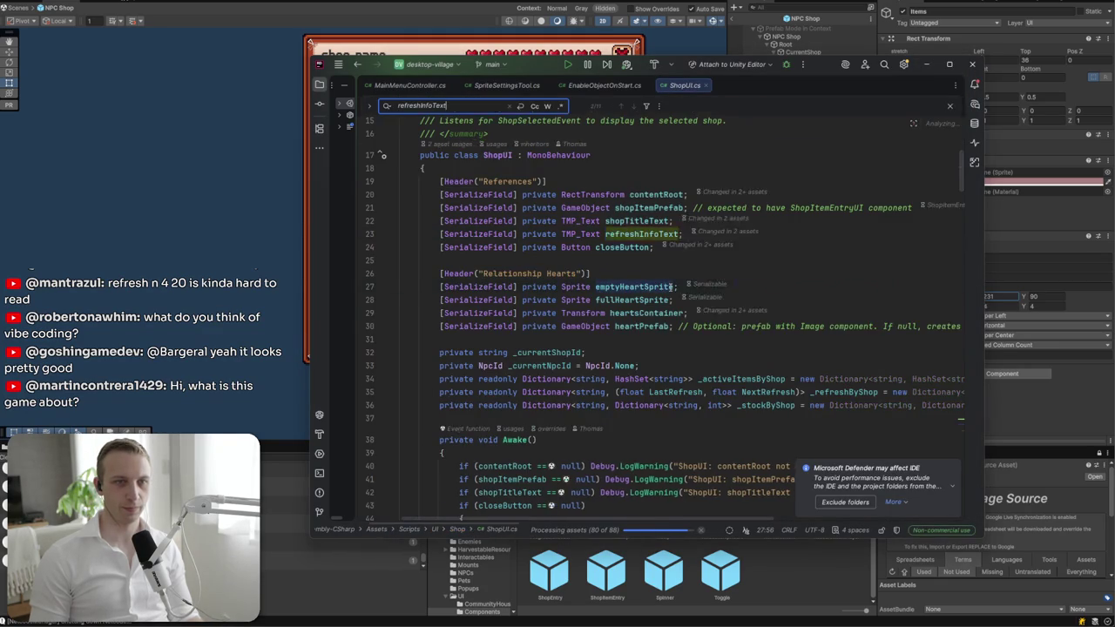
pyautogui.press('Return')
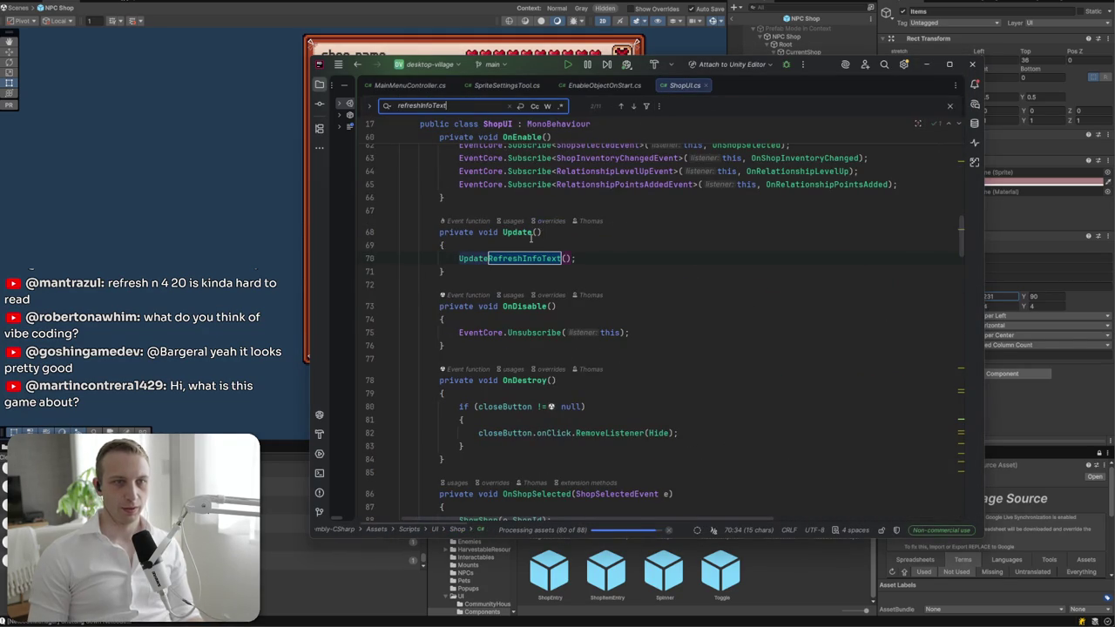
pyautogui.keyDown('ctrl'); pyautogui.click(498, 258); pyautogui.keyUp('ctrl')
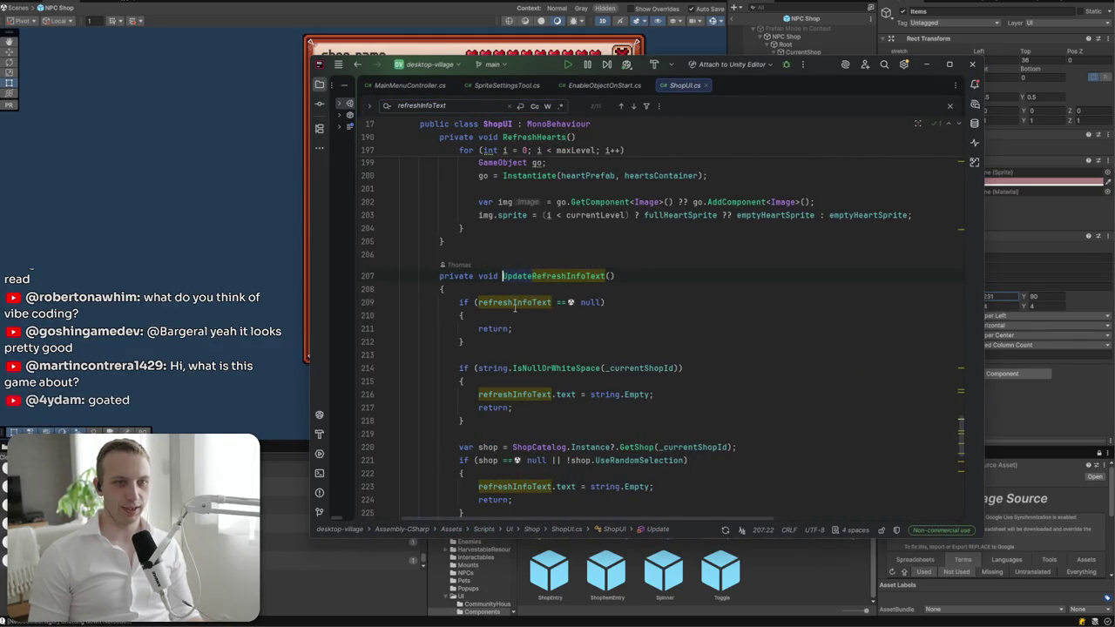
# - Remove the translated "shop_refresh_in" prefix from the 0:00 fallback text on line 229
pyautogui.scroll(-4, 522, 299)
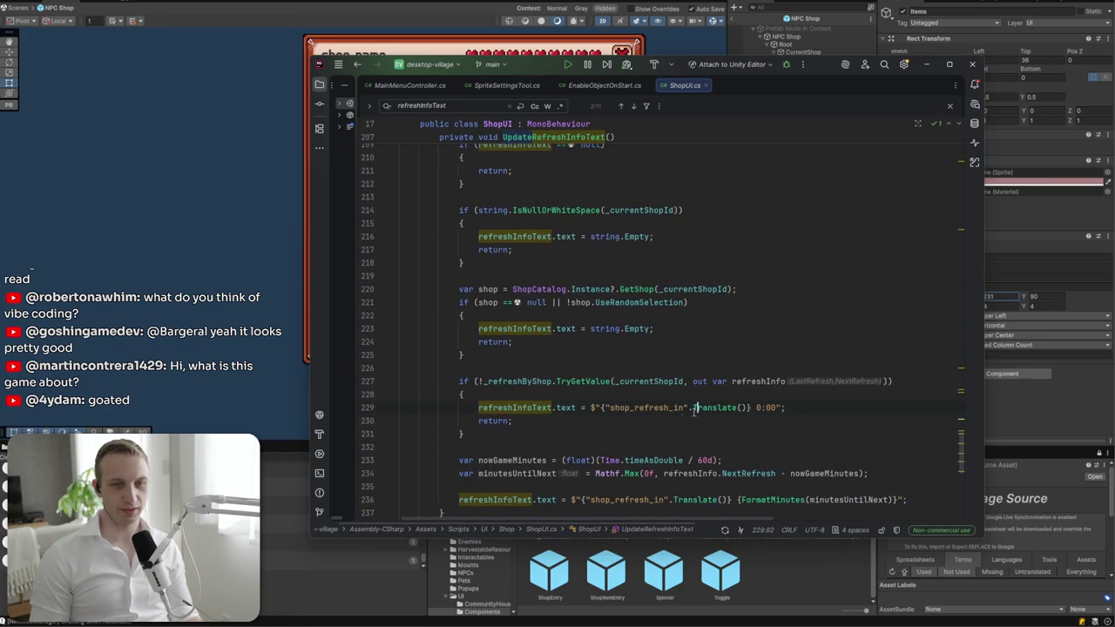
pyautogui.click(669, 407)
pyautogui.doubleClick(638, 406)
pyautogui.click(752, 407)
pyautogui.hotkey('ctrl', 'shift', 'Left')
pyautogui.hotkey('ctrl', 'shift', 'Left')
pyautogui.hotkey('ctrl', 'shift', 'Left')
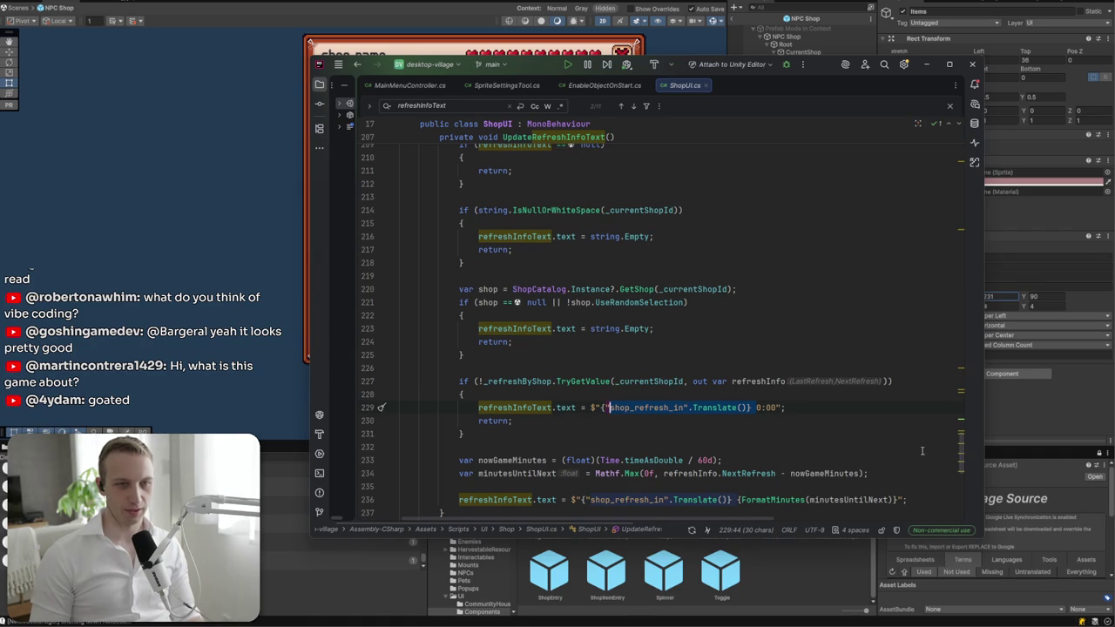
pyautogui.scroll(-3, 548, 375)
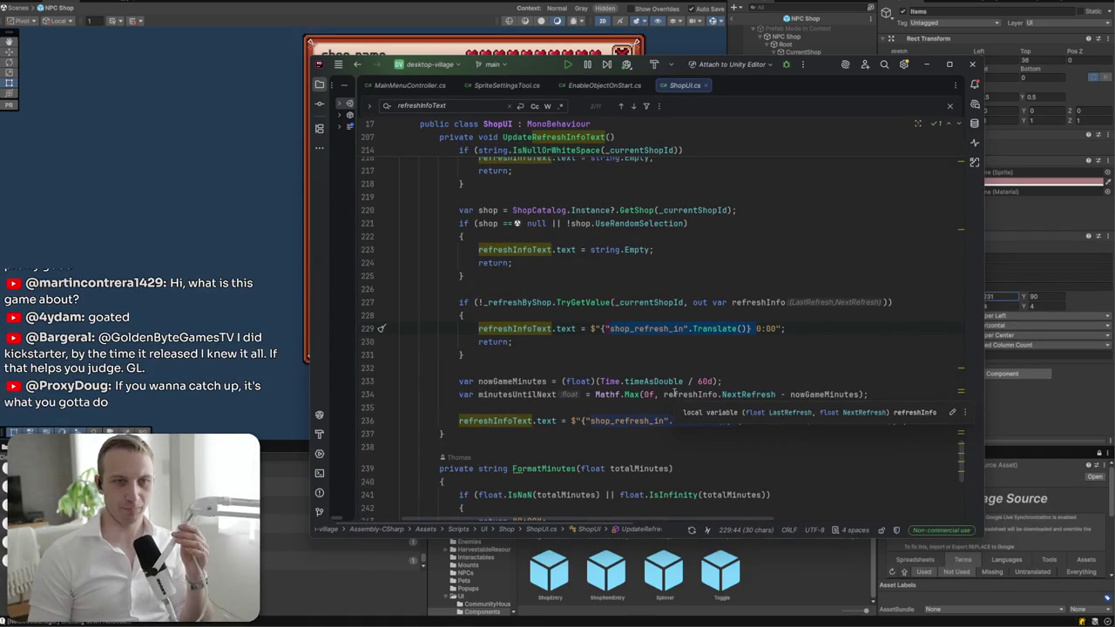
pyautogui.press('BackSpace')
pyautogui.hotkey('ctrl', 'z')
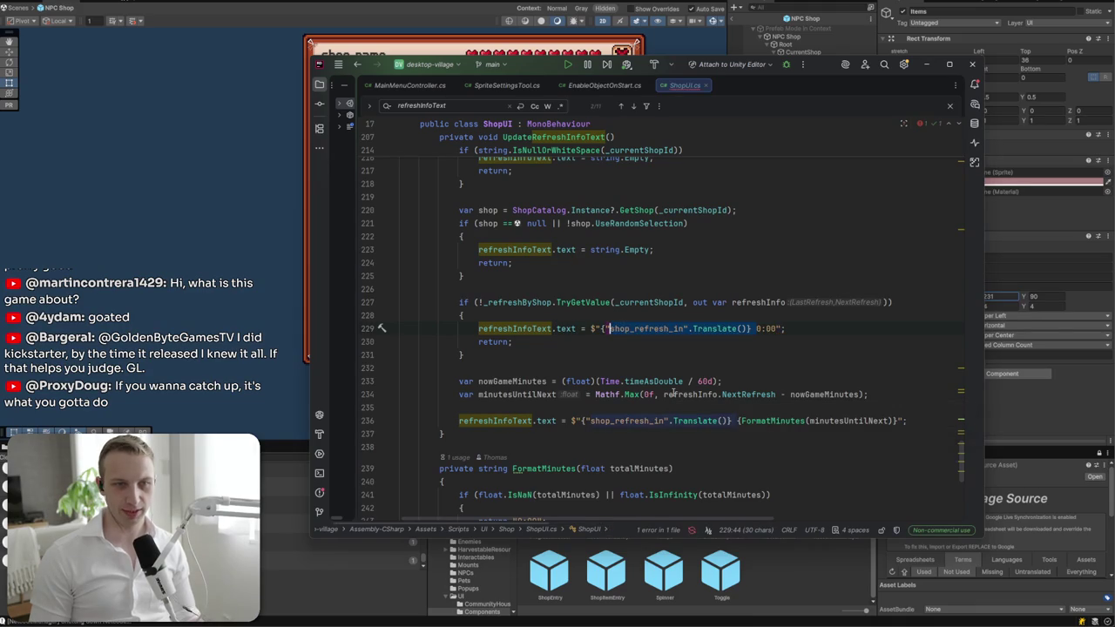
pyautogui.click(611, 329)
pyautogui.moveTo(601, 328); pyautogui.dragTo(755, 328)
pyautogui.press('BackSpace')
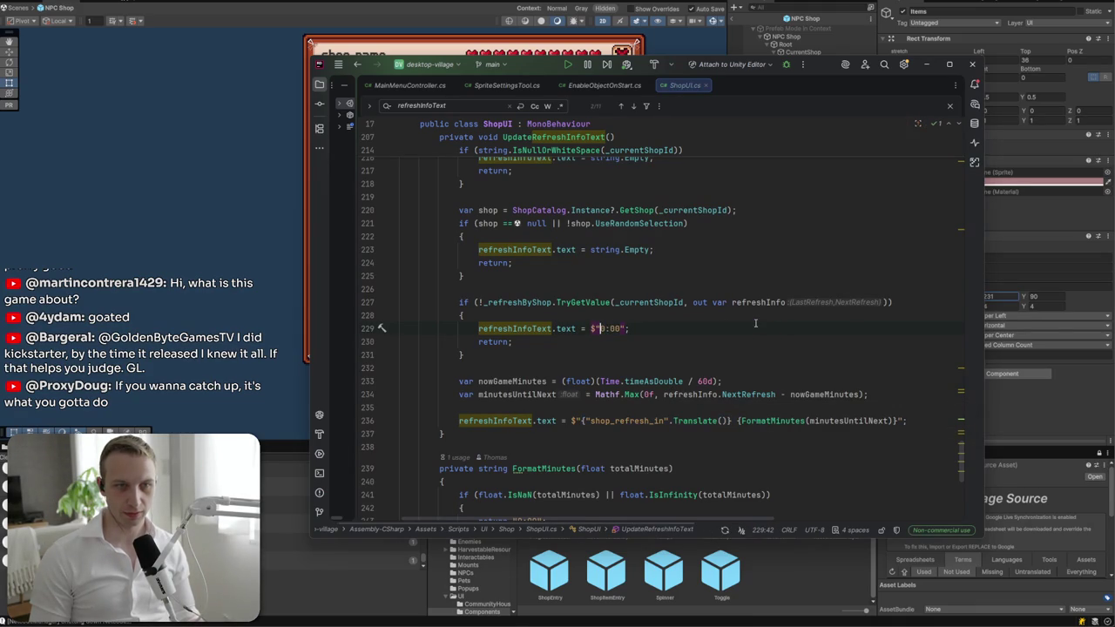
# - Delete the translated prefix from the countdown line, leaving only the time string
pyautogui.moveTo(581, 421); pyautogui.dragTo(736, 420)
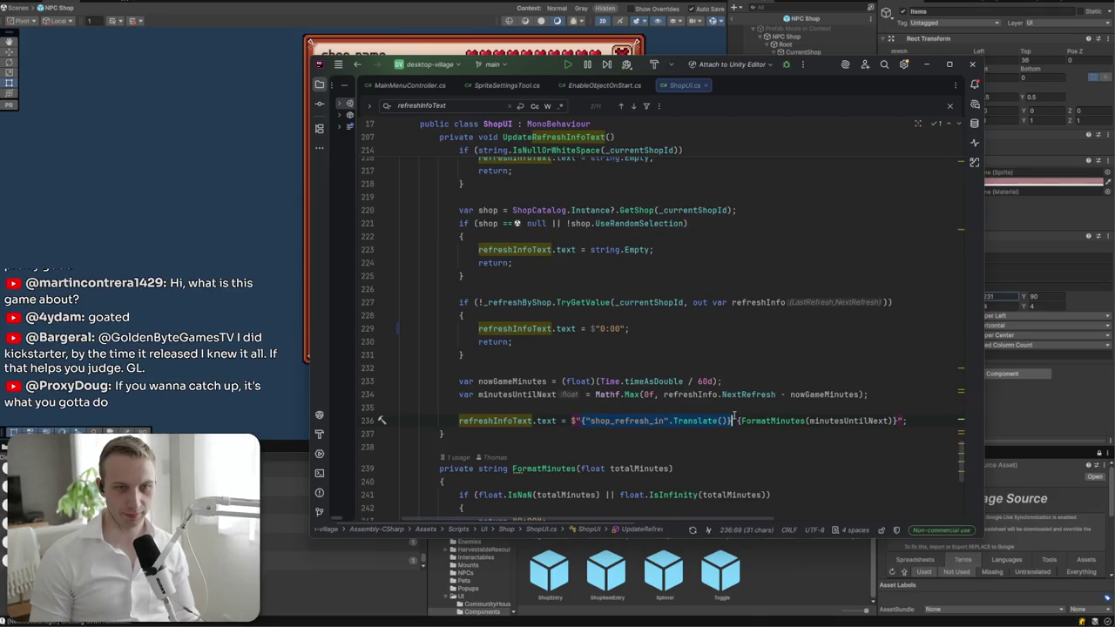
pyautogui.press('BackSpace')
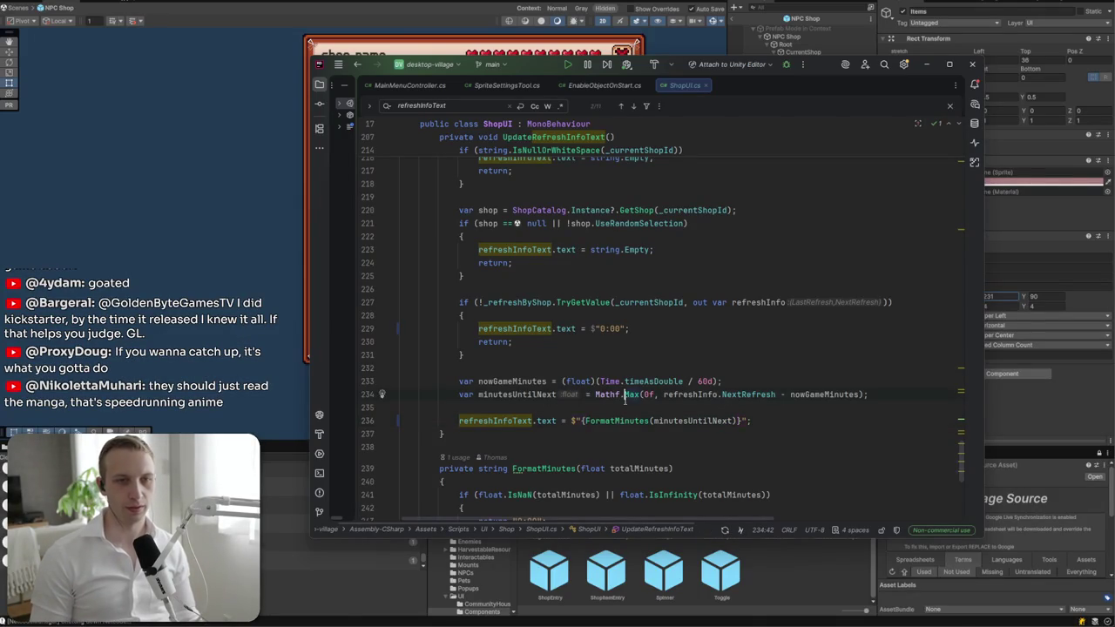
pyautogui.scroll(-3, 625, 398)
pyautogui.scroll(-5, 625, 400)
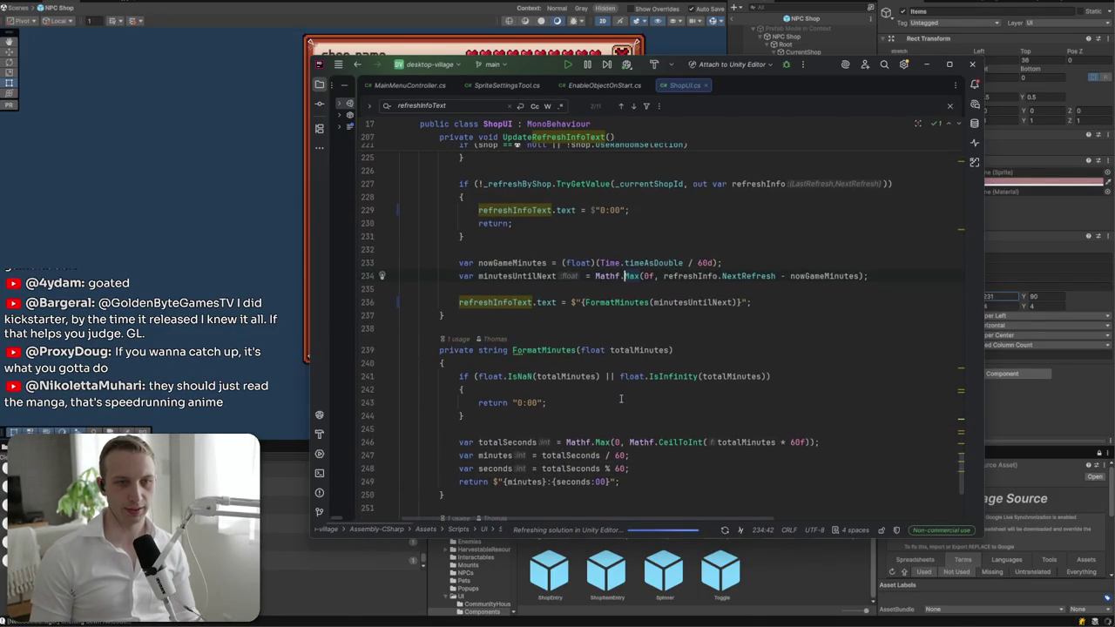
pyautogui.scroll(-5, 621, 398)
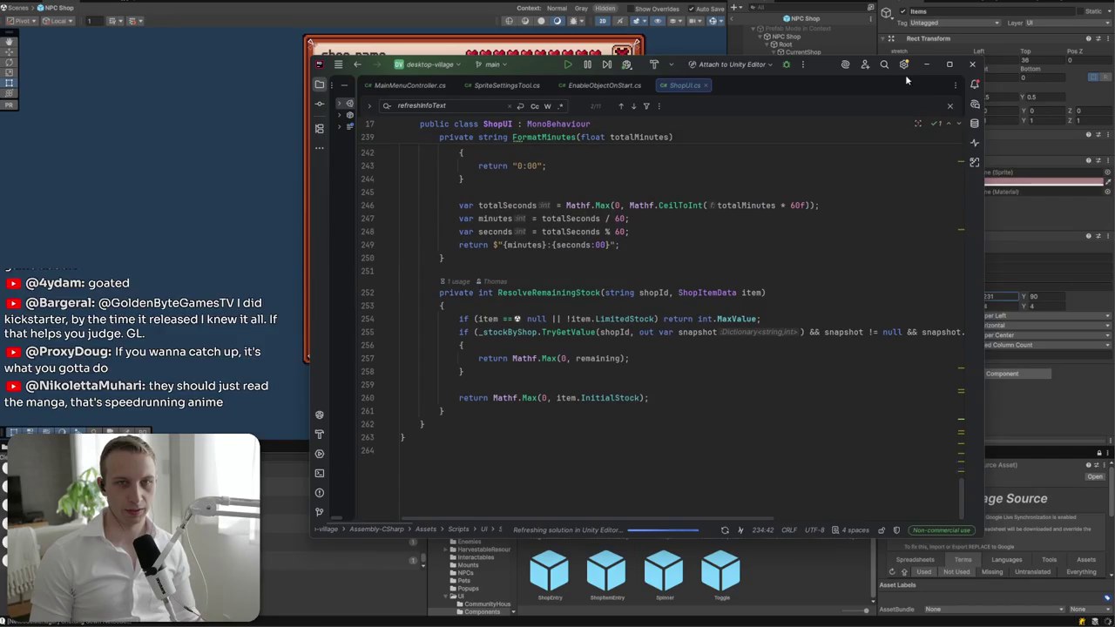
pyautogui.click(926, 63)
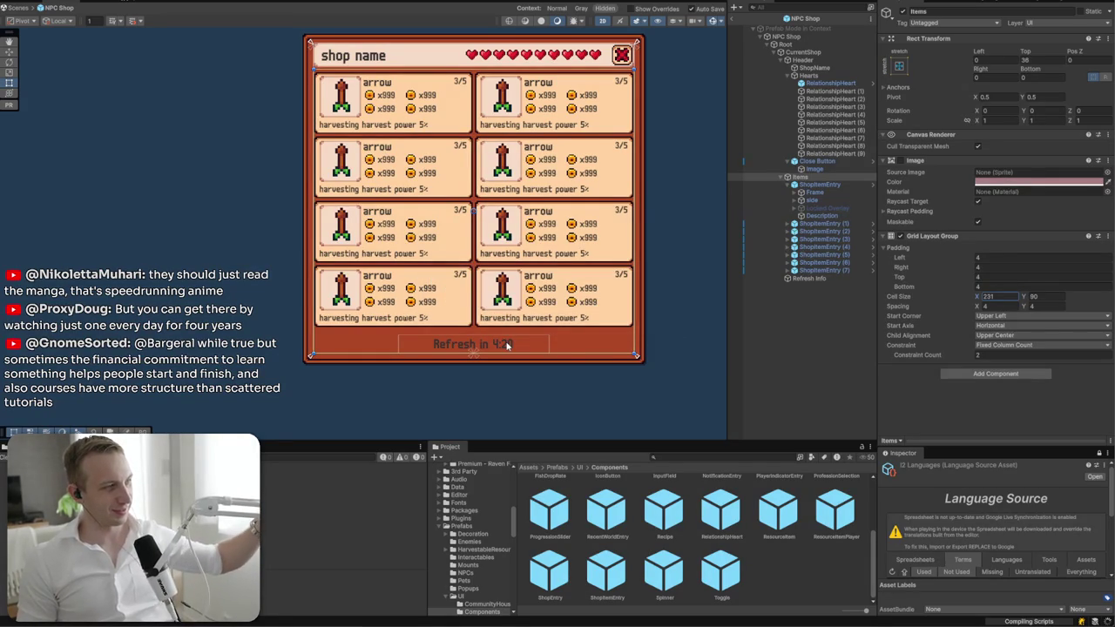
# - Replace the Refresh Info TextMeshPro text with '04:20'
pyautogui.click(508, 345)
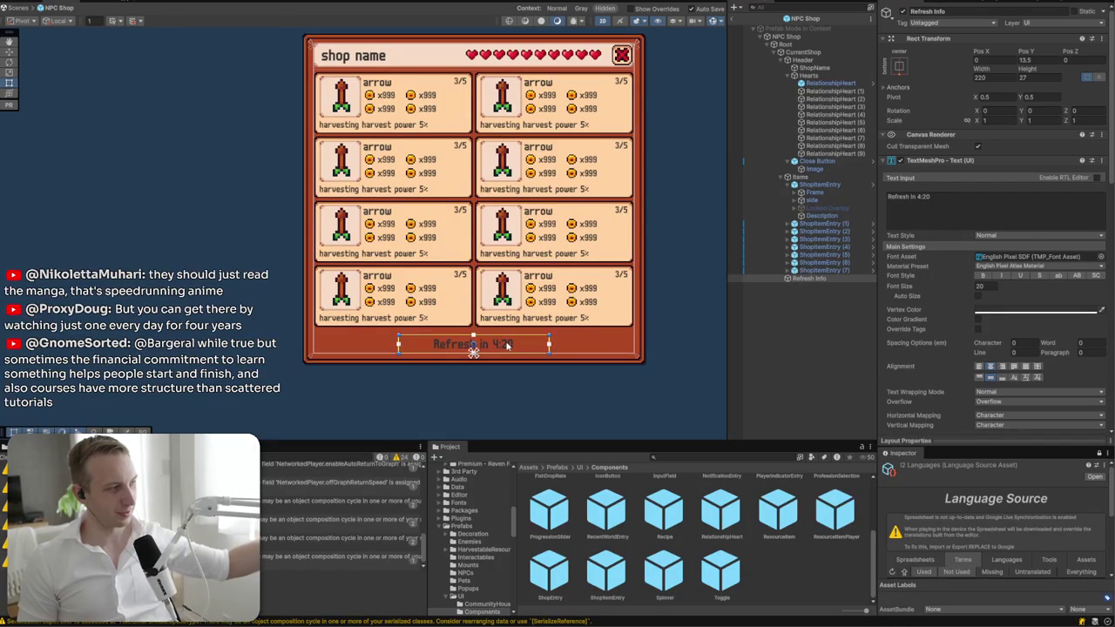
pyautogui.tripleClick(944, 205)
pyautogui.write('04:20')
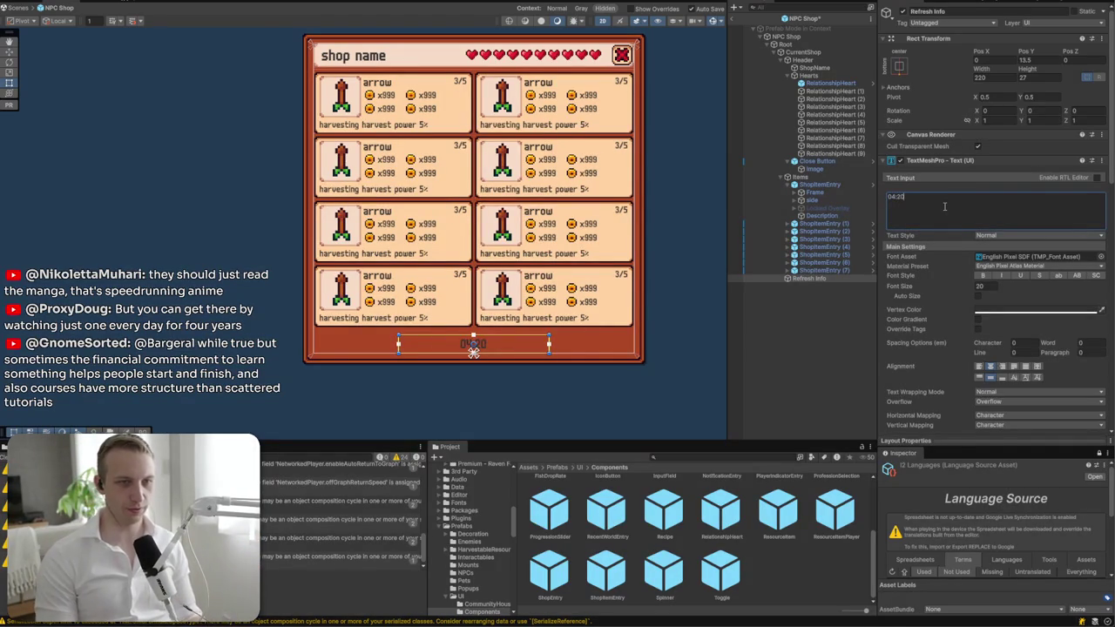
pyautogui.rightClick(833, 301)
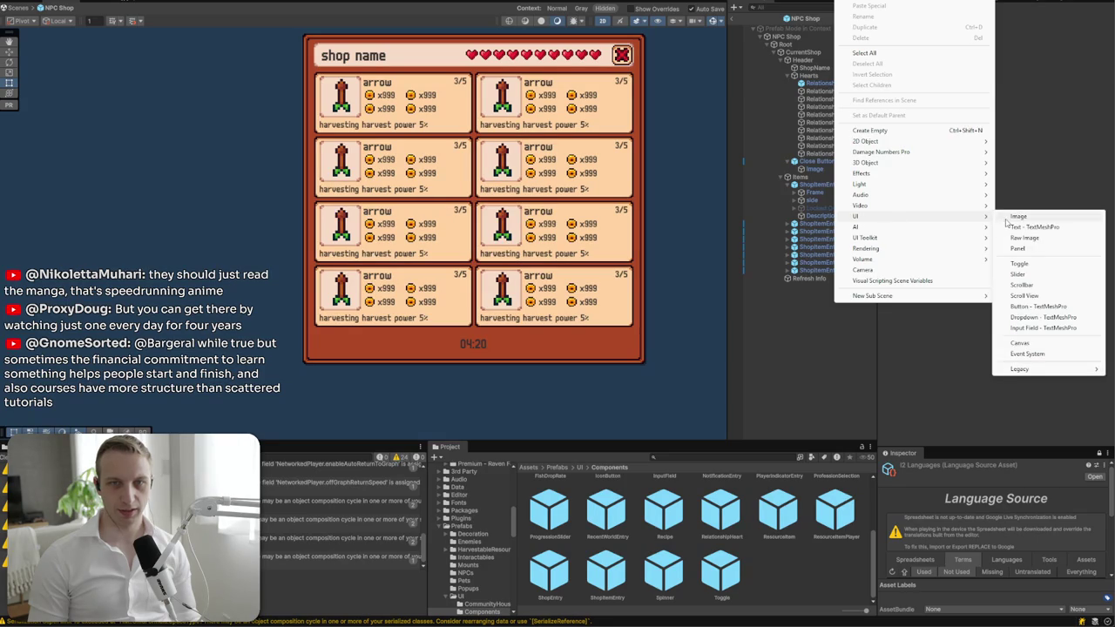
# - Create a UI Image named TimeRemaining with the Inventory_5 sprite as its source image
pyautogui.click(1005, 223)
pyautogui.write('Tim')
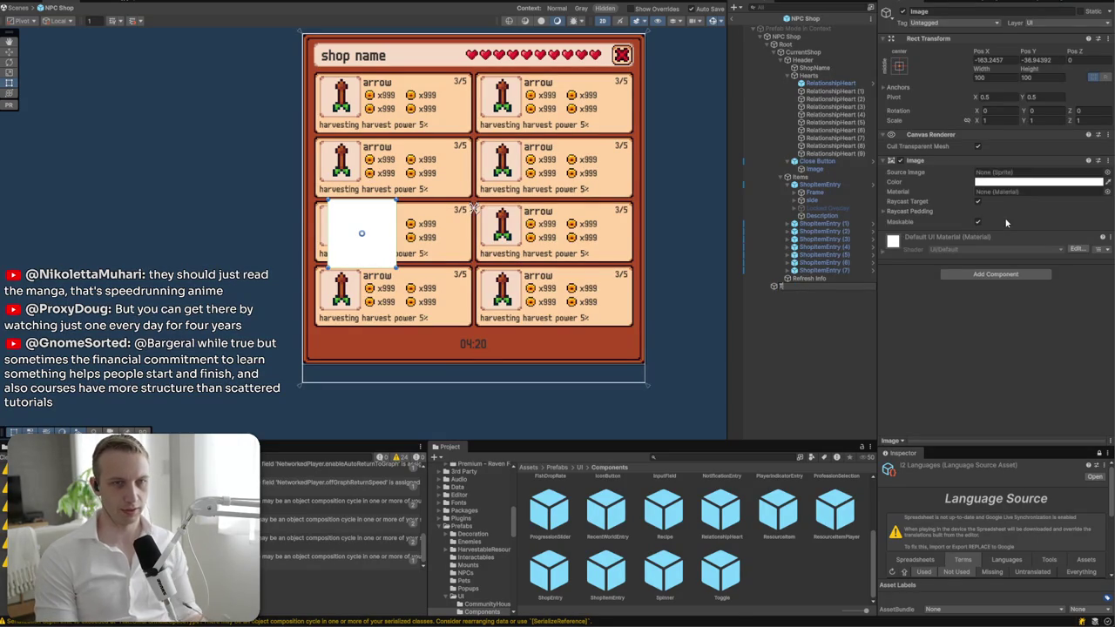
pyautogui.write('eRemaining')
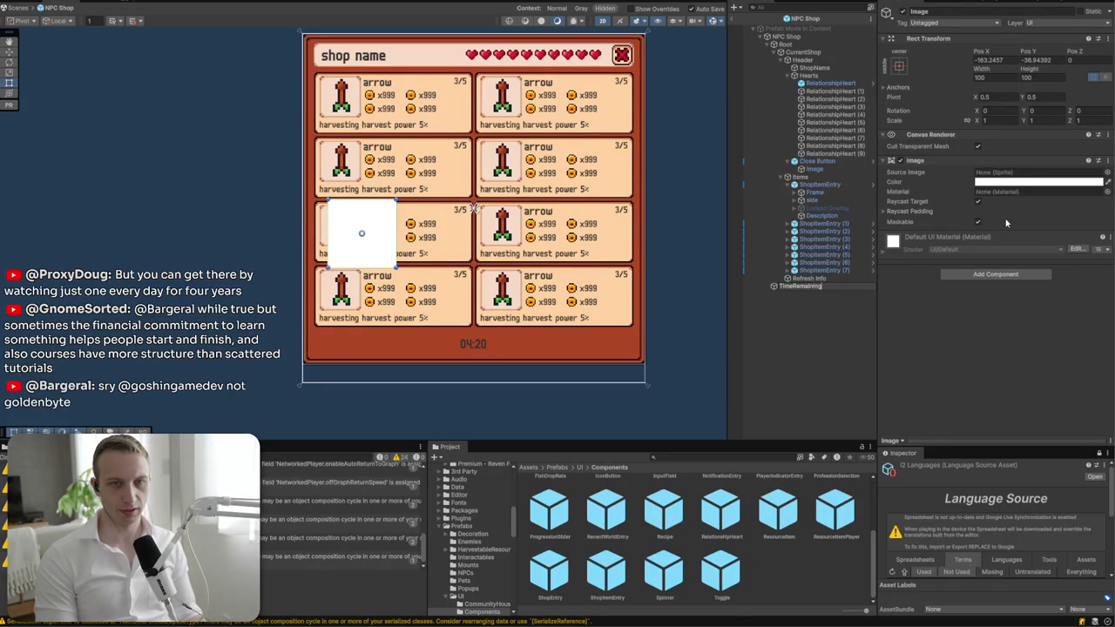
pyautogui.press('Return')
pyautogui.click(1107, 172)
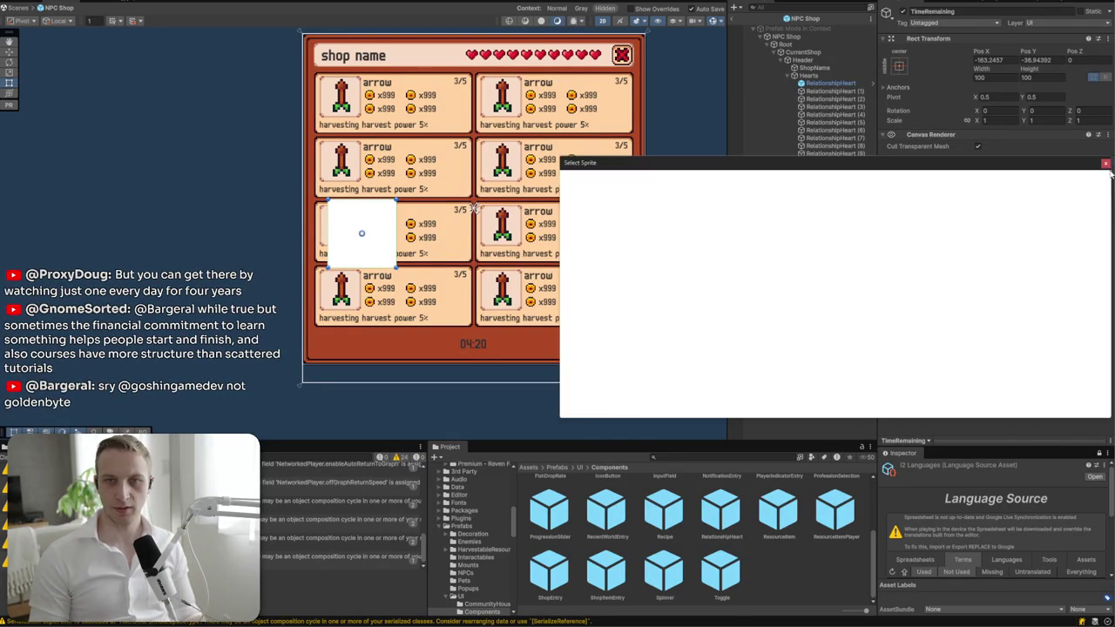
pyautogui.write('inven')
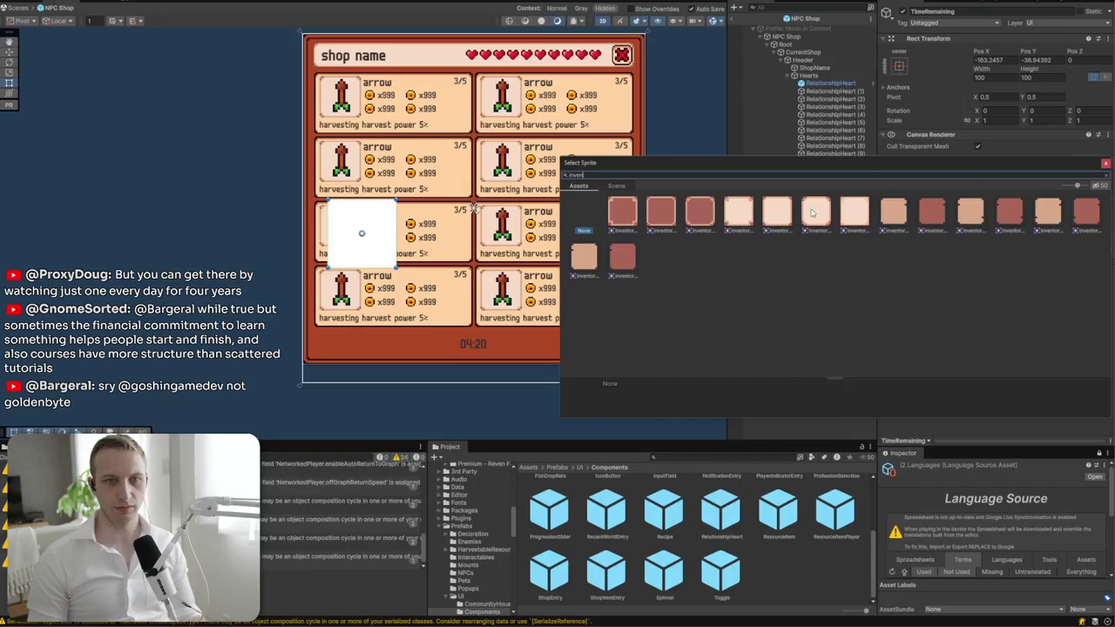
pyautogui.click(811, 212)
pyautogui.doubleClick(812, 212)
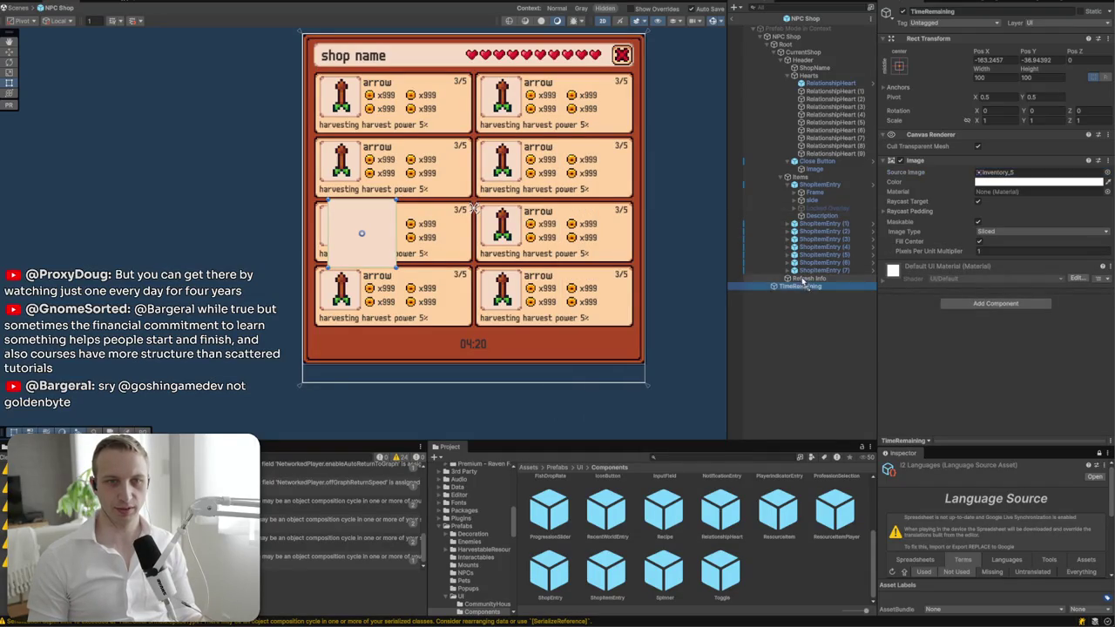
# - Parent Refresh Info to TimeRemaining with stretch anchors, move the frame below the panel, multiplier 0.55
pyautogui.moveTo(782, 286); pyautogui.dragTo(802, 290)
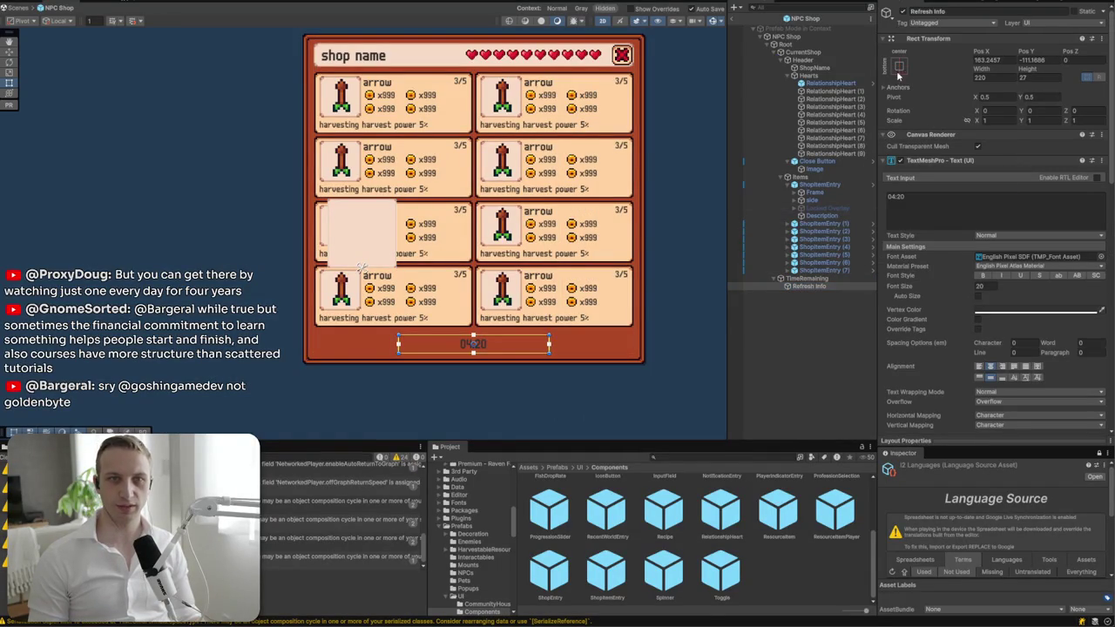
pyautogui.click(899, 66)
pyautogui.keyDown('alt'); pyautogui.click(1003, 212); pyautogui.keyUp('alt')
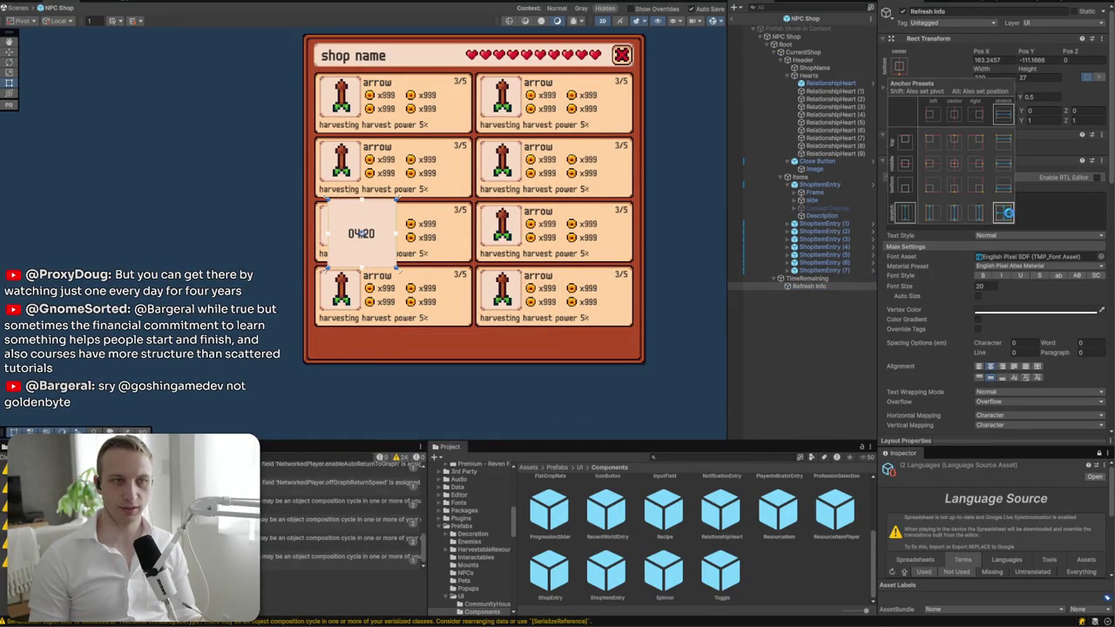
pyautogui.click(808, 279)
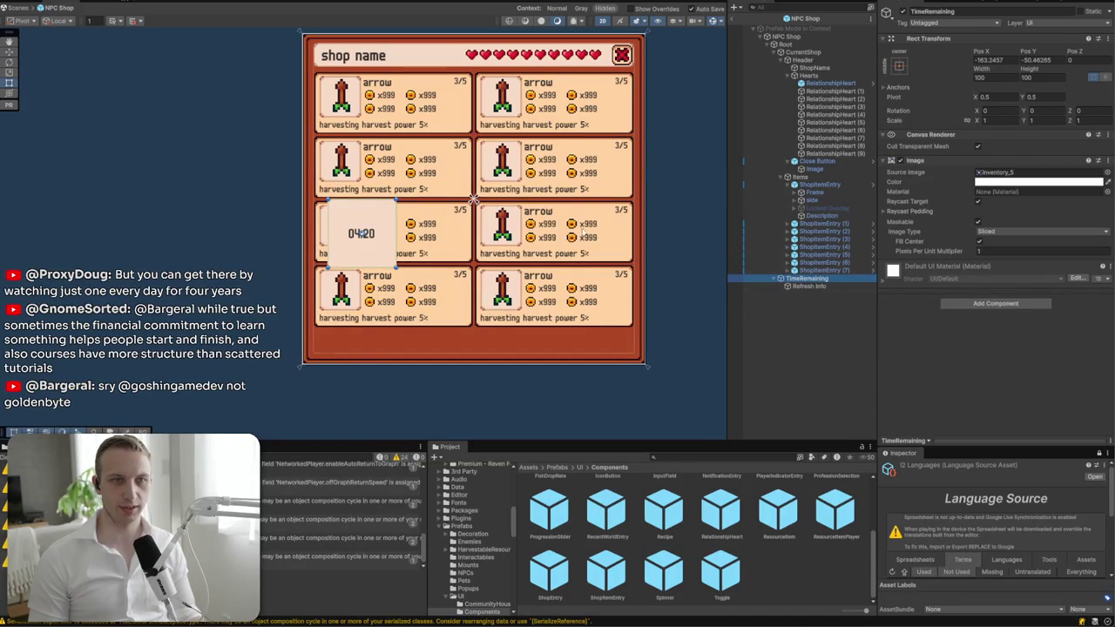
pyautogui.moveTo(361, 233)
pyautogui.mouseDown()
pyautogui.moveTo(456, 304)
pyautogui.moveTo(509, 370)
pyautogui.mouseUp()
pyautogui.click(988, 250)
pyautogui.write('0.55')
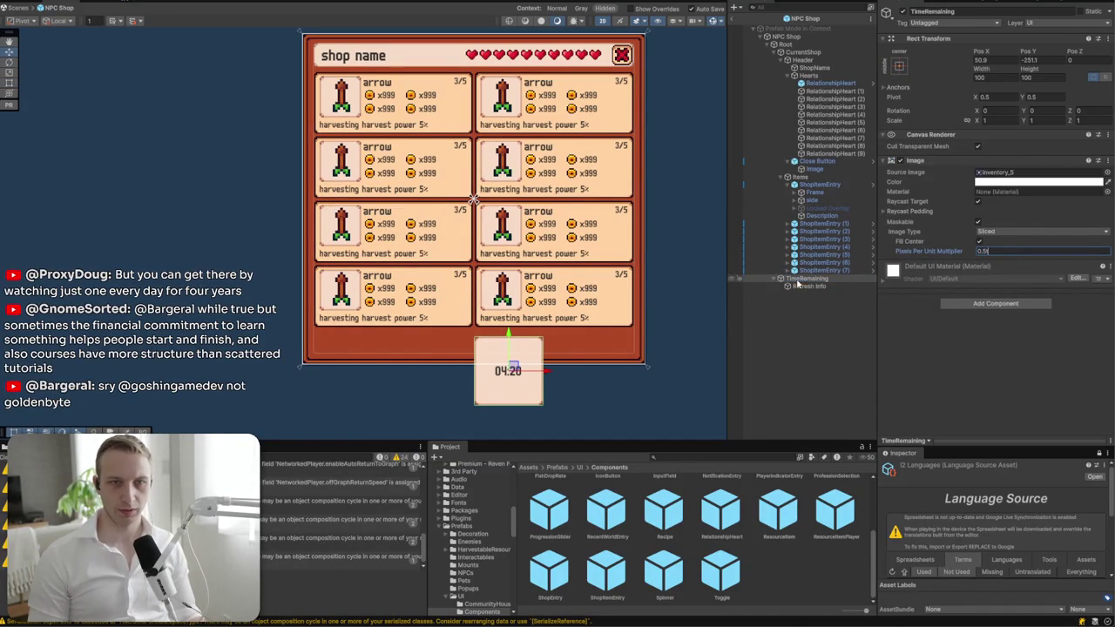
pyautogui.click(796, 280)
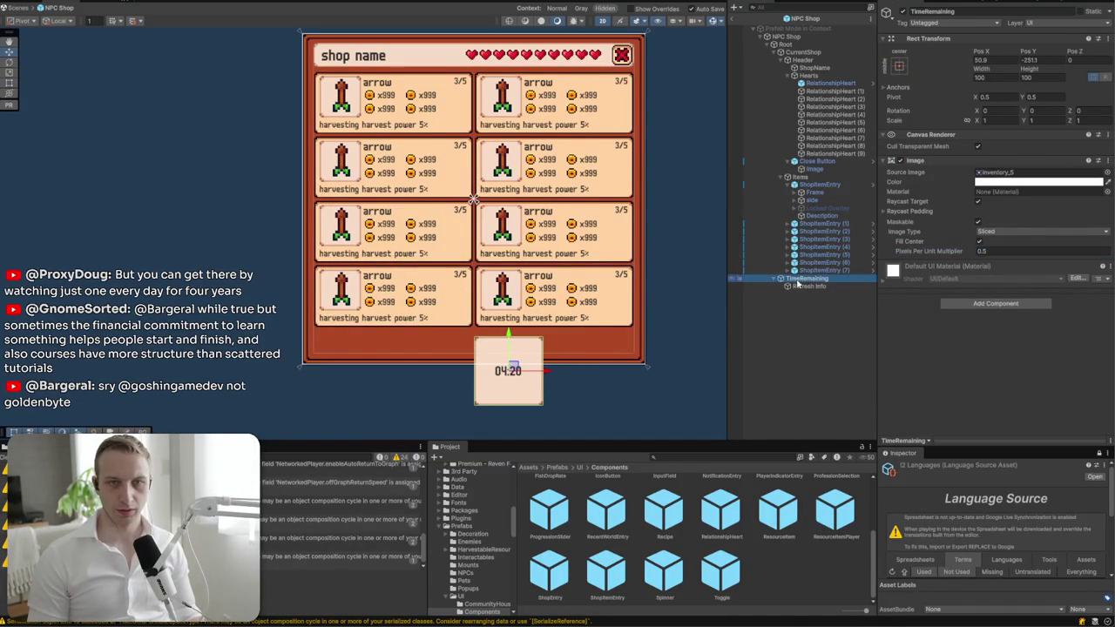
pyautogui.rightClick(833, 280)
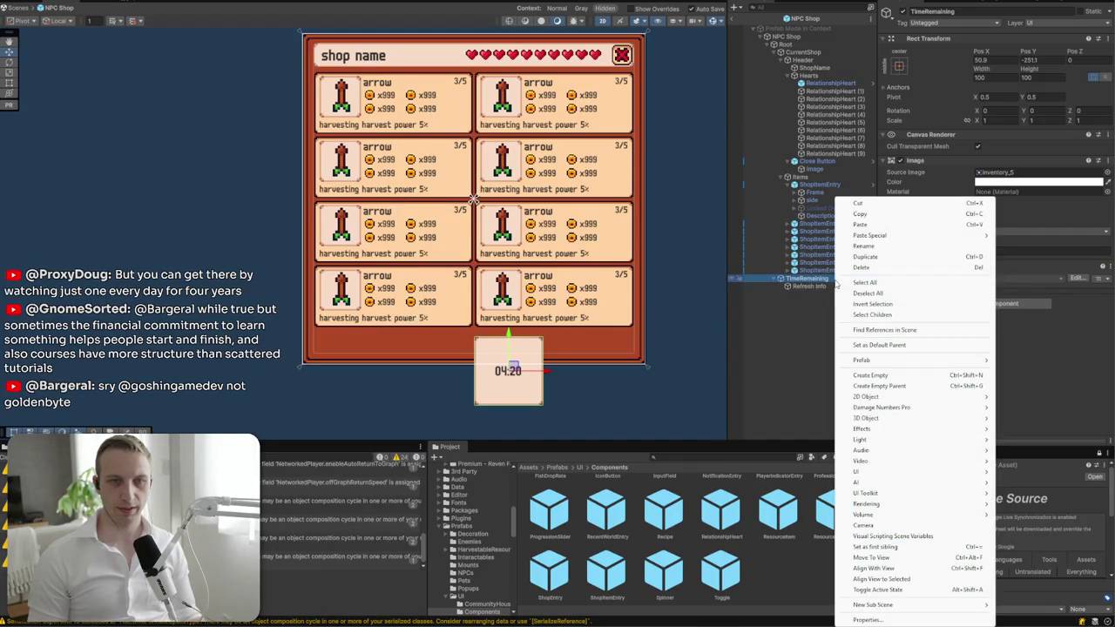
# - Add a 30×30 left-anchored child Image inside TimeRemaining, then open Assets/2D Art
pyautogui.moveTo(896, 471)
pyautogui.click(1039, 472)
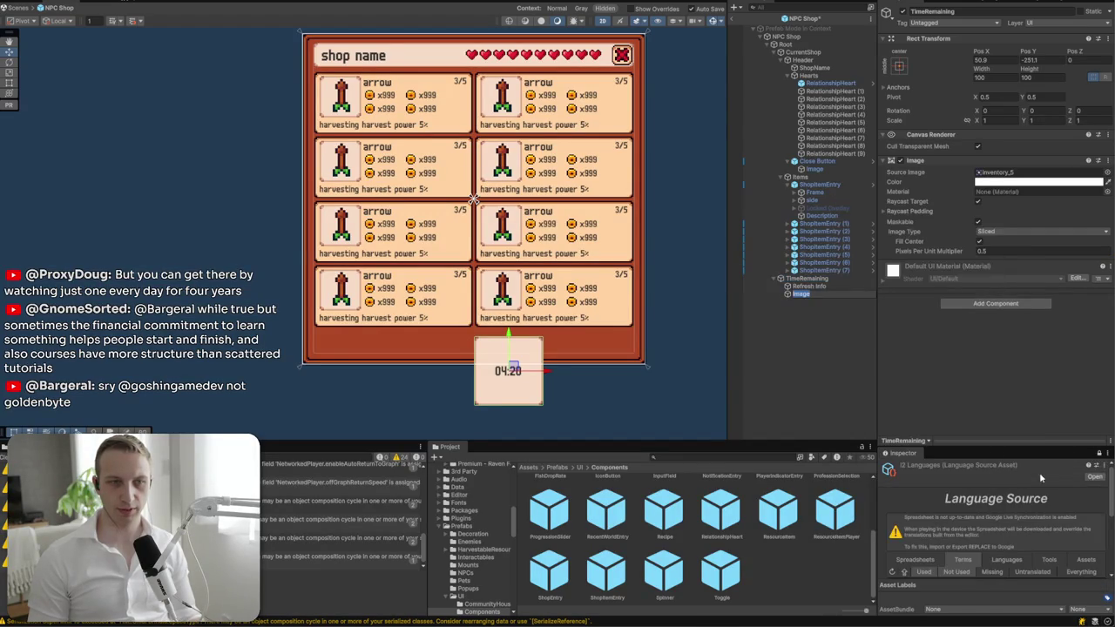
pyautogui.click(899, 66)
pyautogui.click(932, 163)
pyautogui.click(993, 77)
pyautogui.write('30')
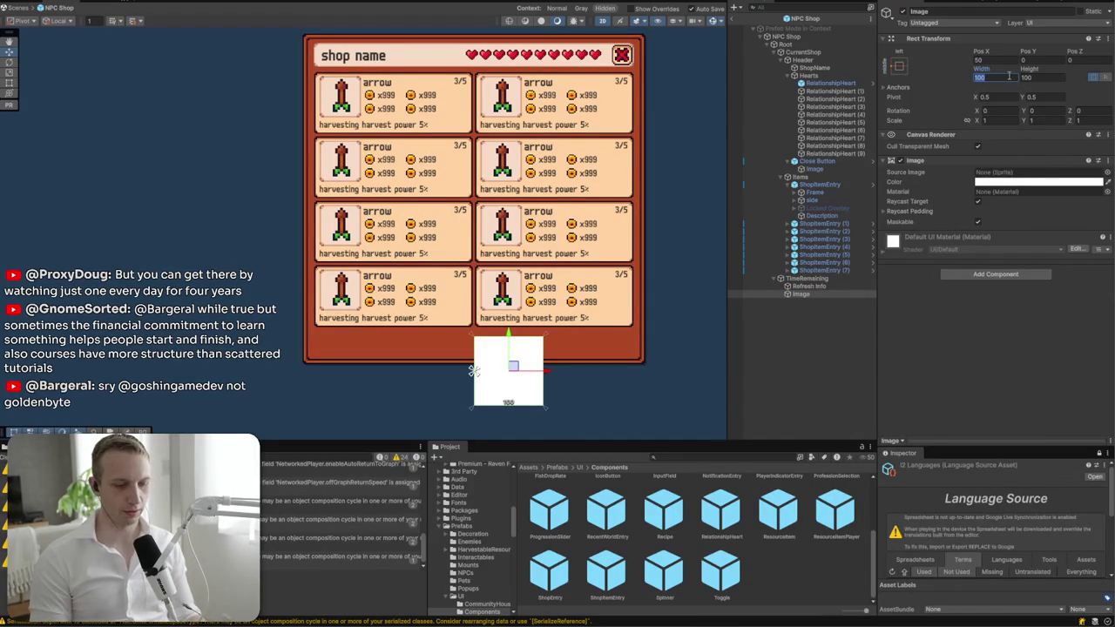
pyautogui.press('Tab')
pyautogui.write('30')
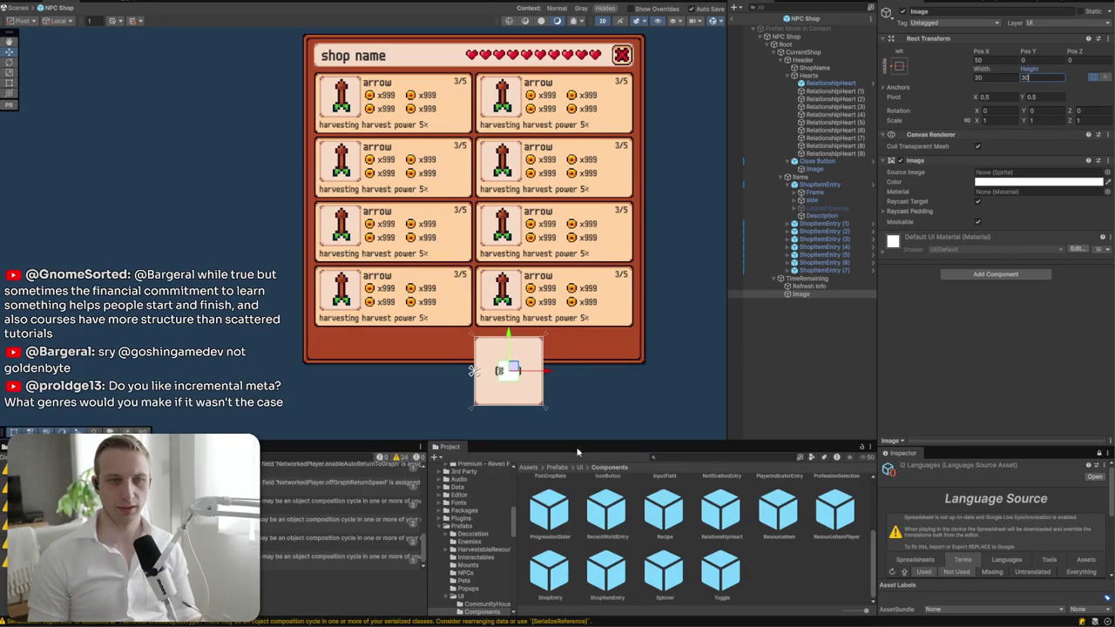
pyautogui.click(528, 468)
pyautogui.doubleClick(550, 498)
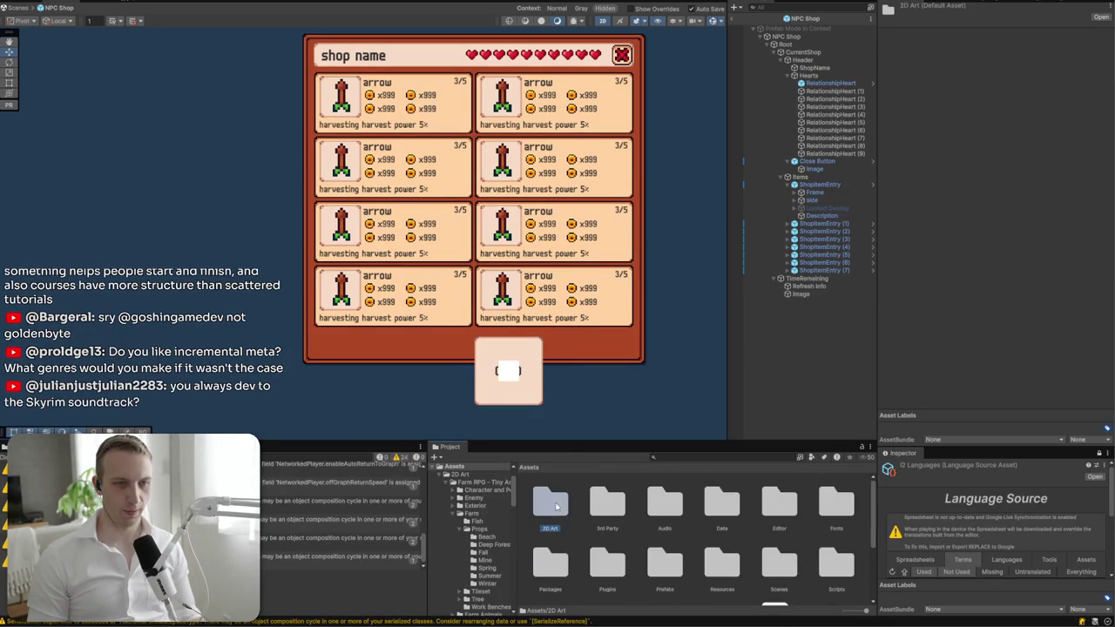
# - Browse the Farm RPG asset pack's UI folder, inspecting the speech bubble, weather and HUD sheets
pyautogui.doubleClick(549, 497)
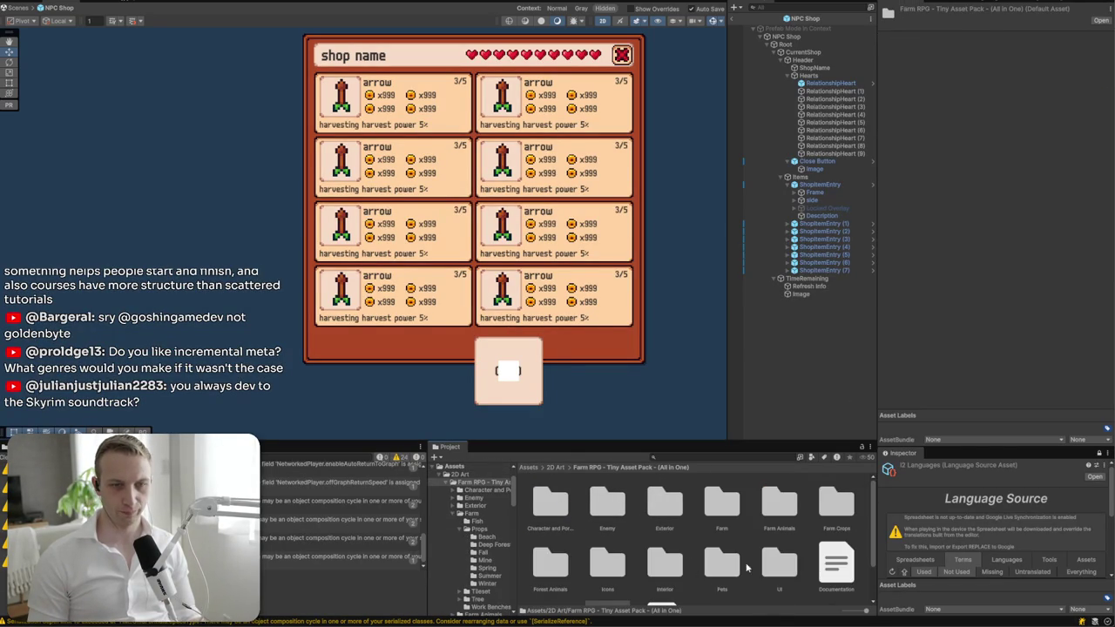
pyautogui.doubleClick(780, 565)
pyautogui.scroll(-2, 681, 522)
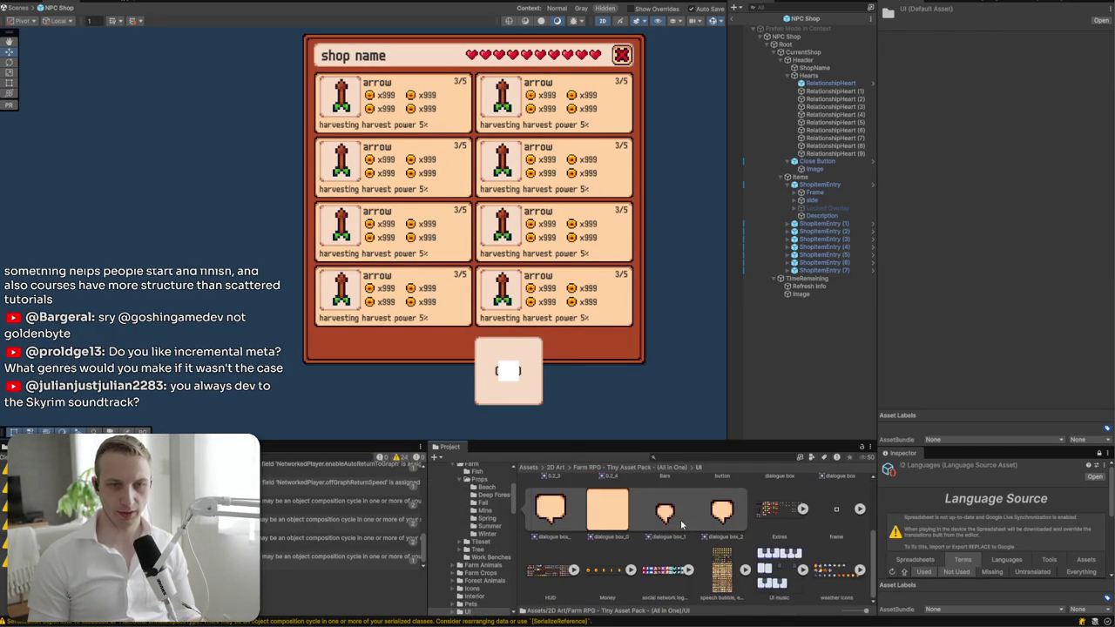
pyautogui.click(715, 567)
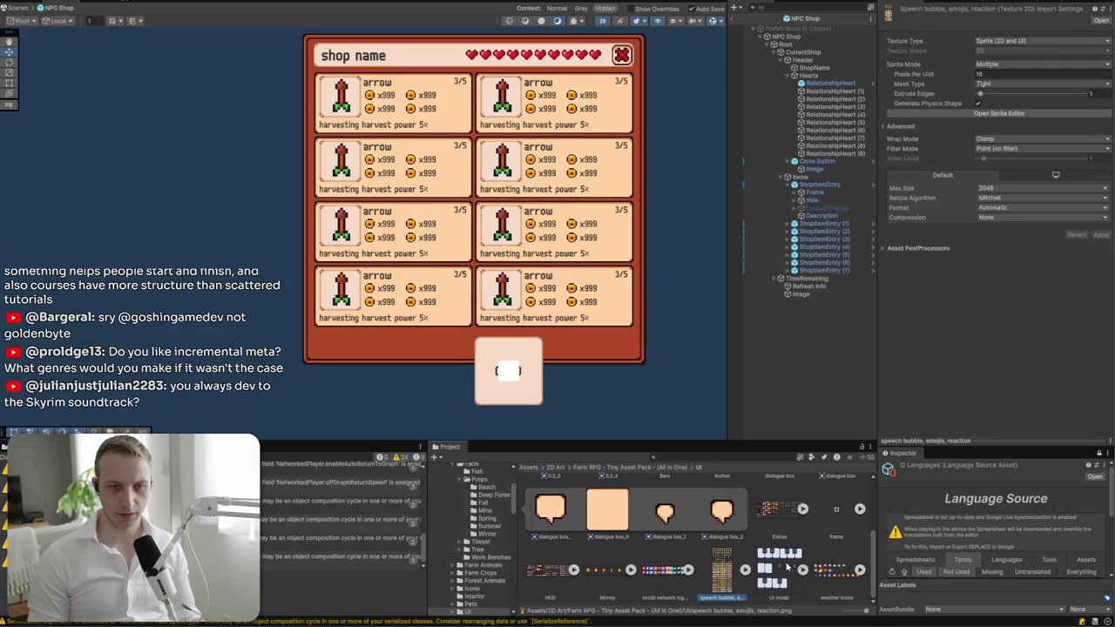
pyautogui.click(831, 571)
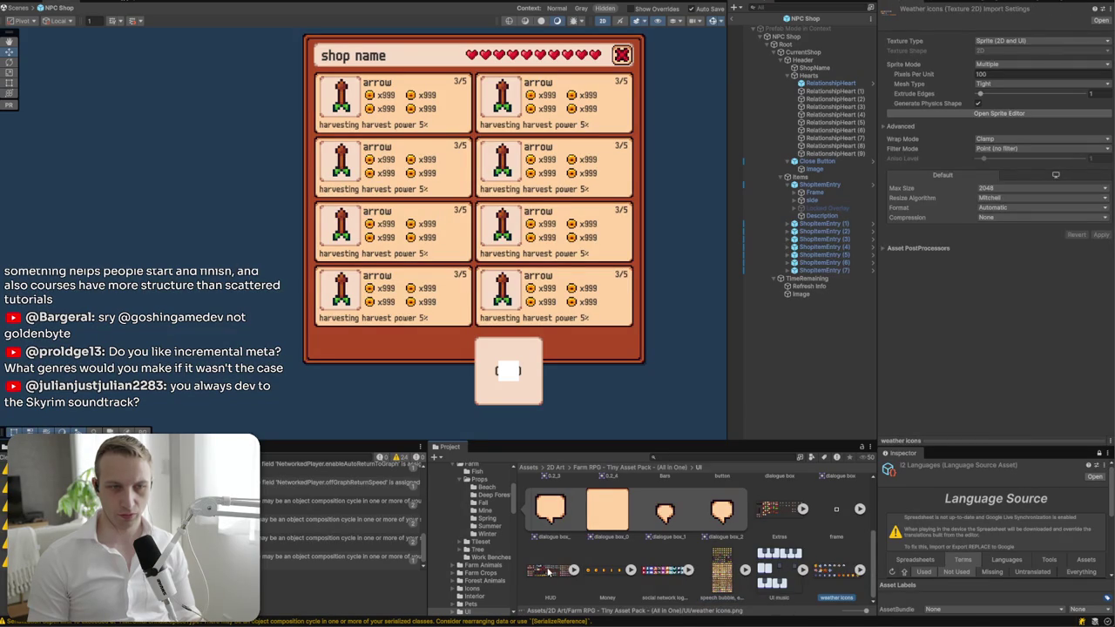
pyautogui.click(573, 570)
pyautogui.scroll(-5, 610, 523)
pyautogui.scroll(-2, 612, 518)
pyautogui.scroll(2, 662, 514)
pyautogui.scroll(-5, 714, 505)
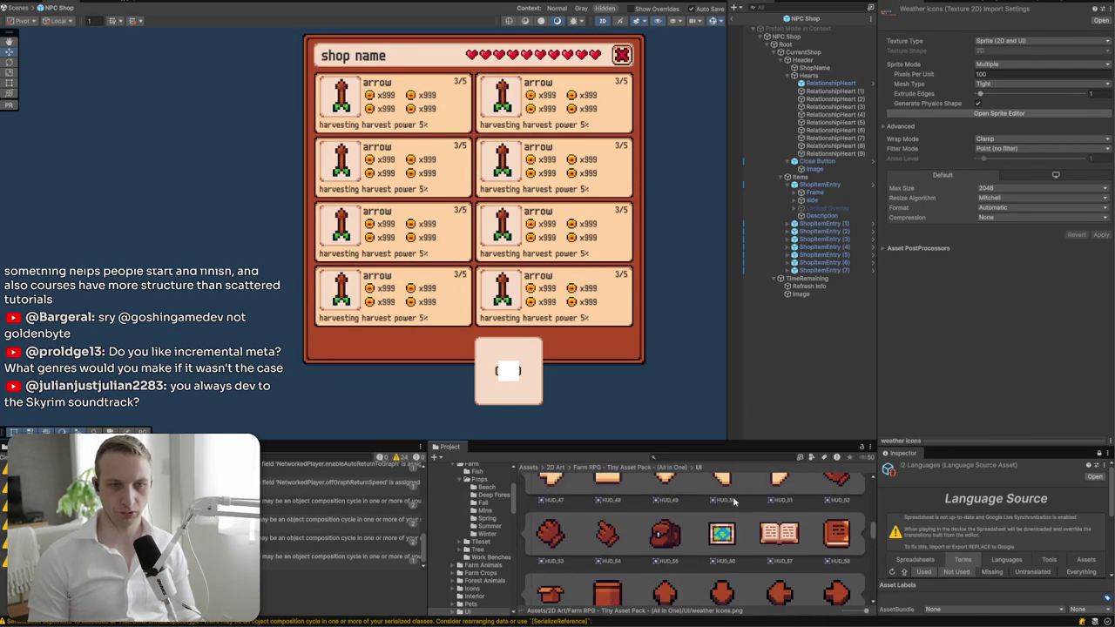
pyautogui.scroll(-6, 734, 502)
pyautogui.scroll(-10, 734, 501)
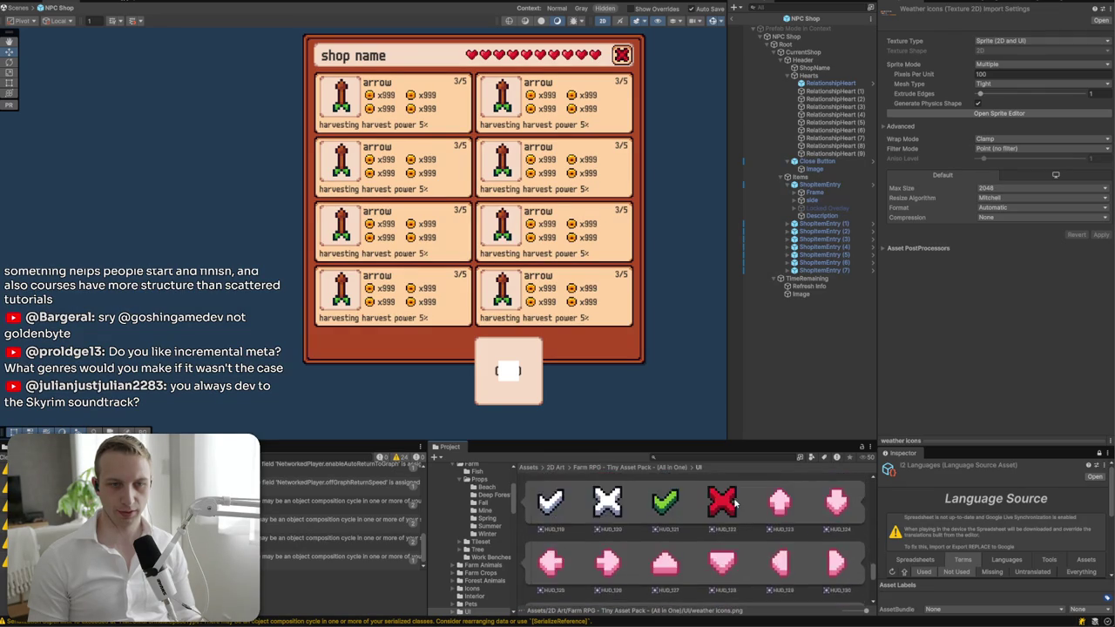
pyautogui.scroll(-6, 734, 502)
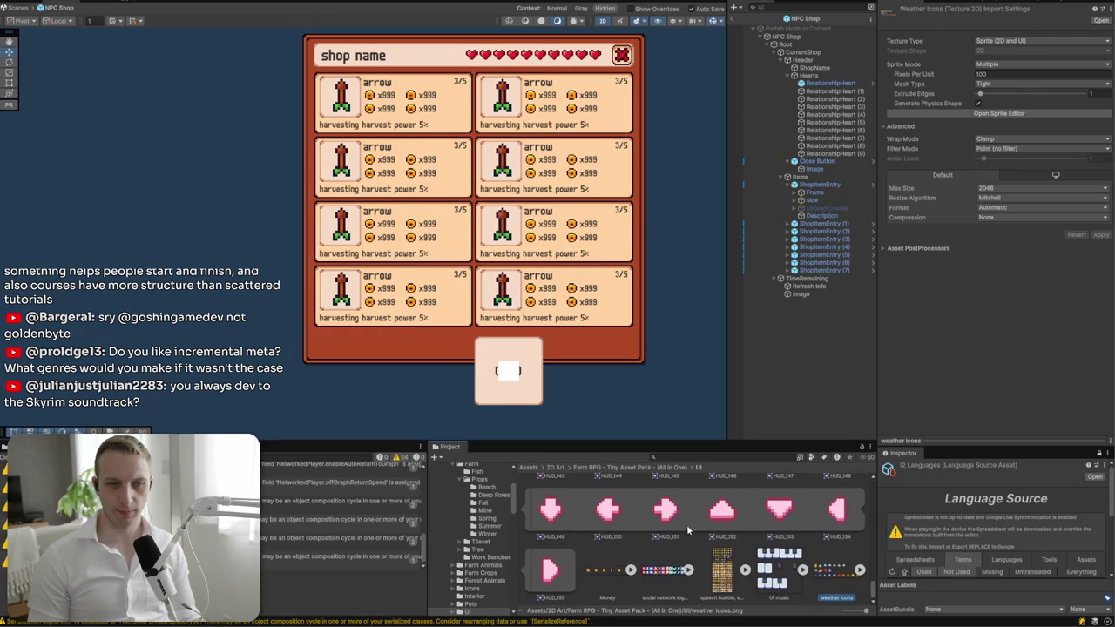
pyautogui.scroll(15, 722, 540)
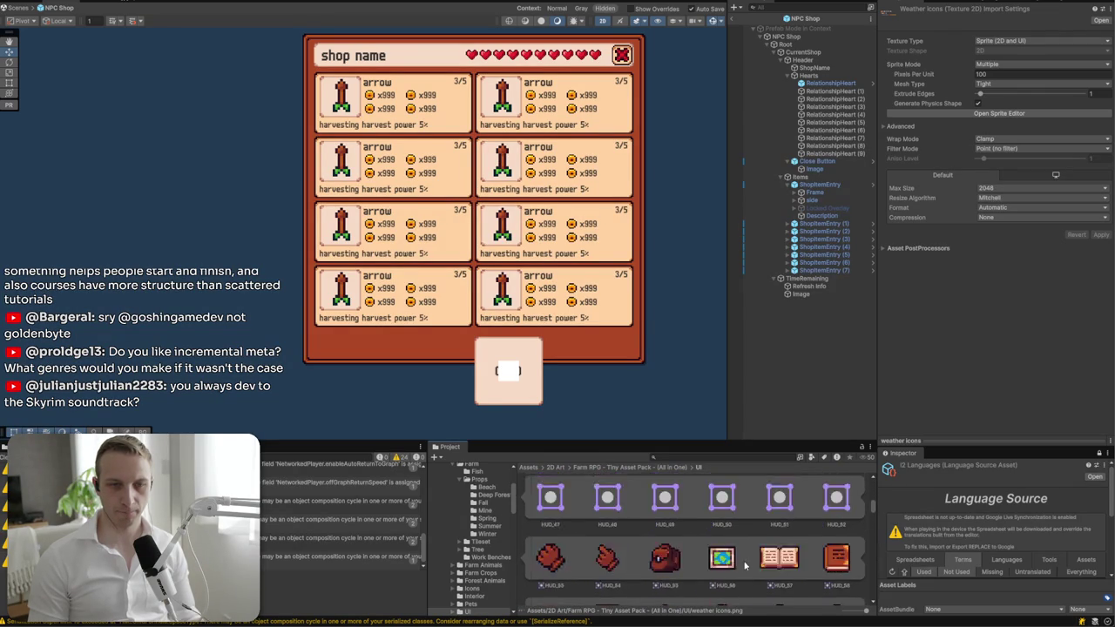
# - Open Clock > Others, expand the clock and Clock 4 sheets, and select the timer's Image
pyautogui.doubleClick(550, 505)
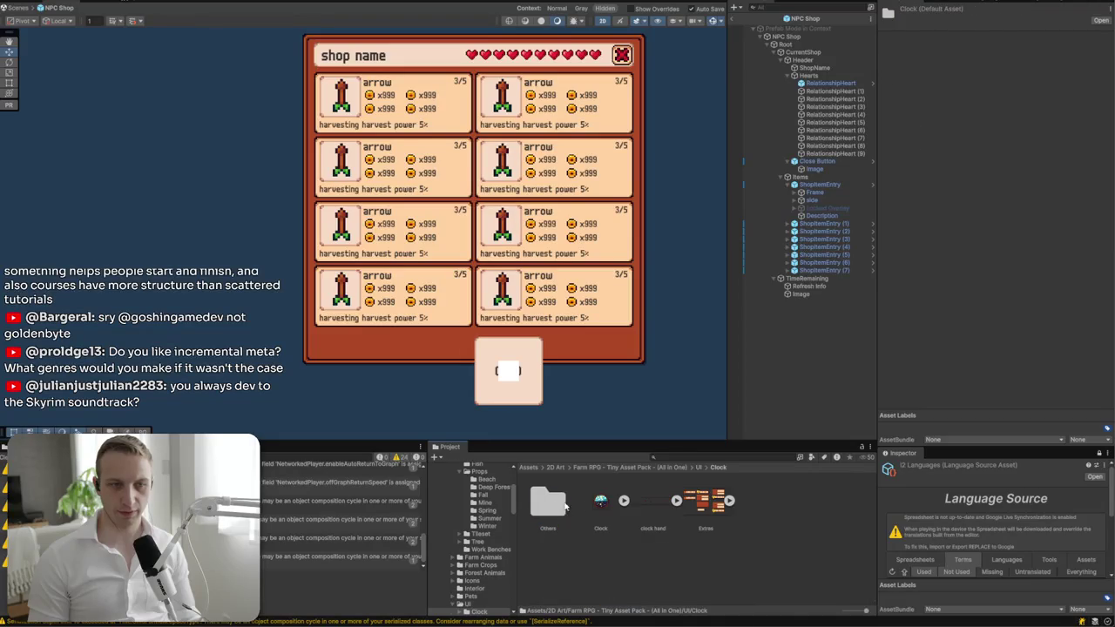
pyautogui.click(624, 502)
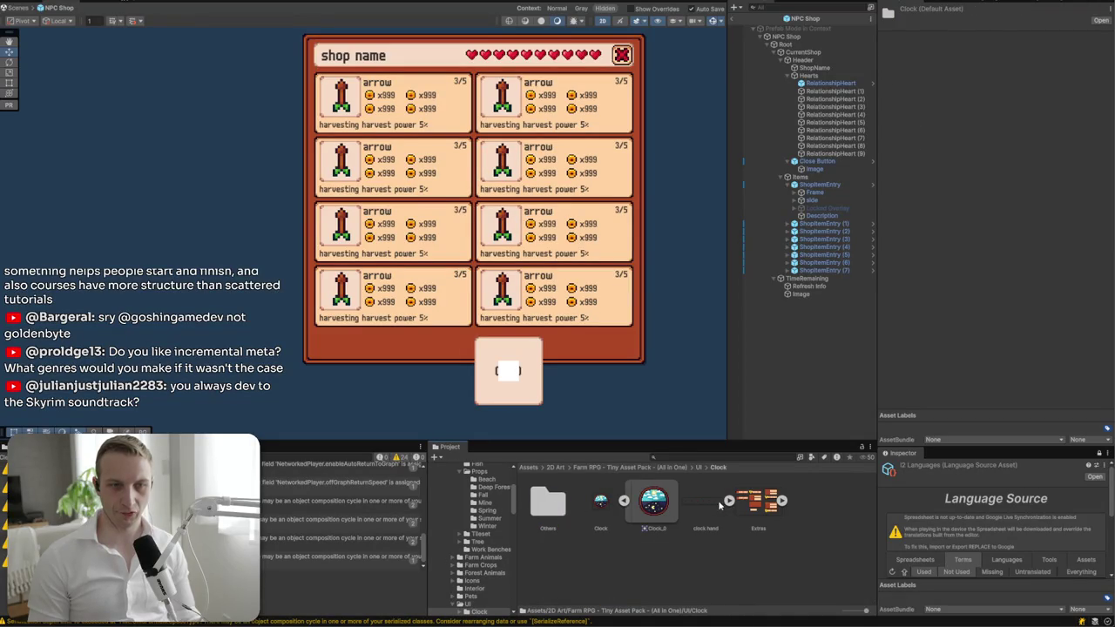
pyautogui.click(782, 500)
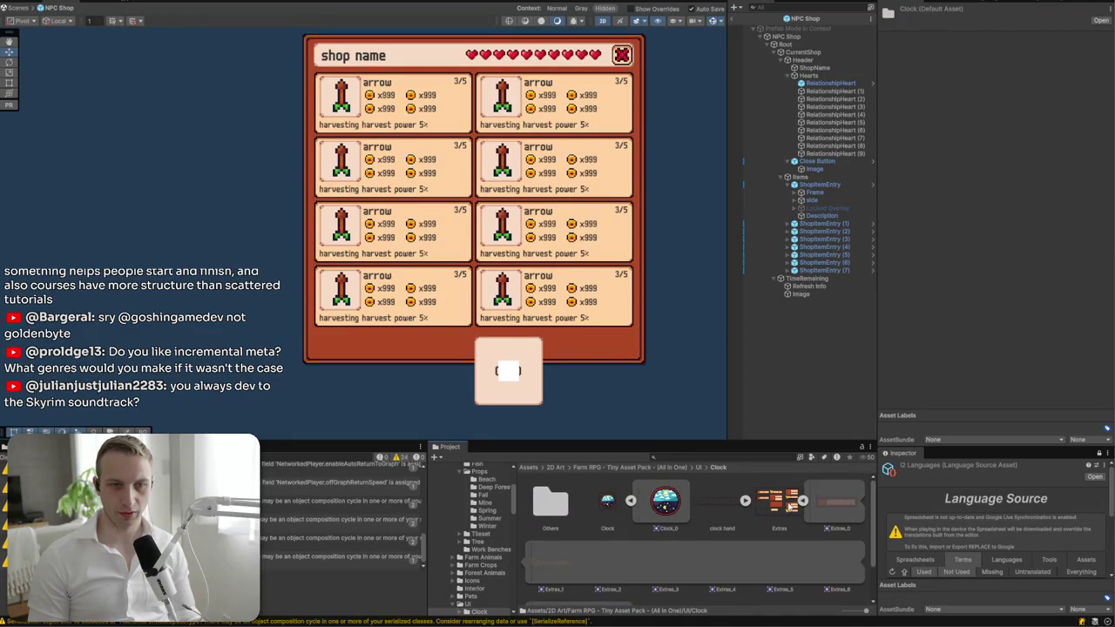
pyautogui.doubleClick(562, 506)
pyautogui.click(571, 502)
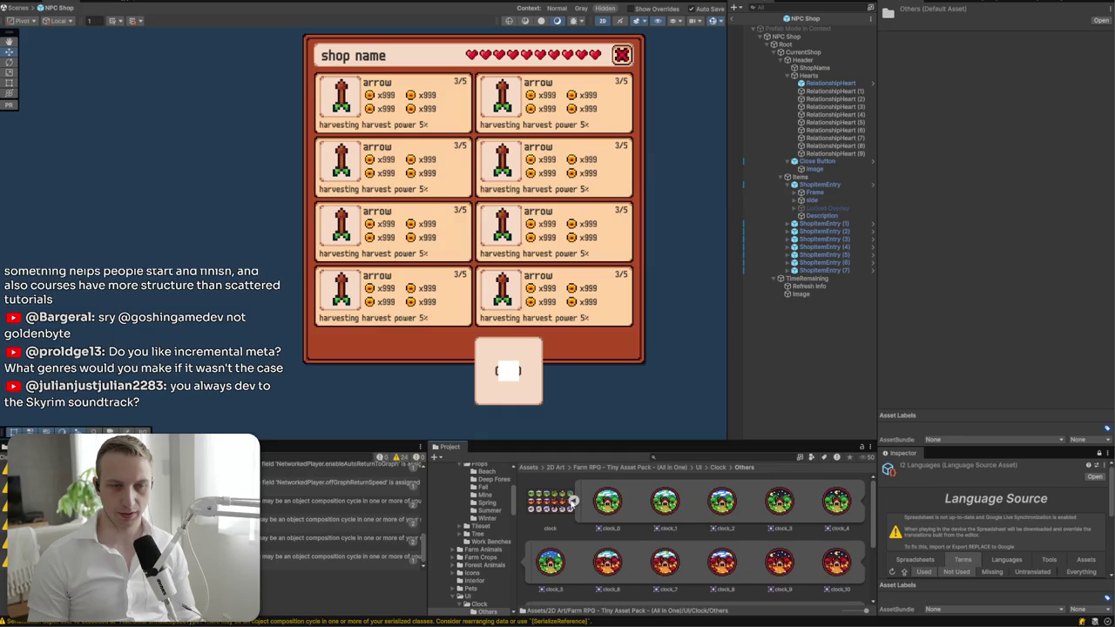
pyautogui.scroll(-3, 627, 557)
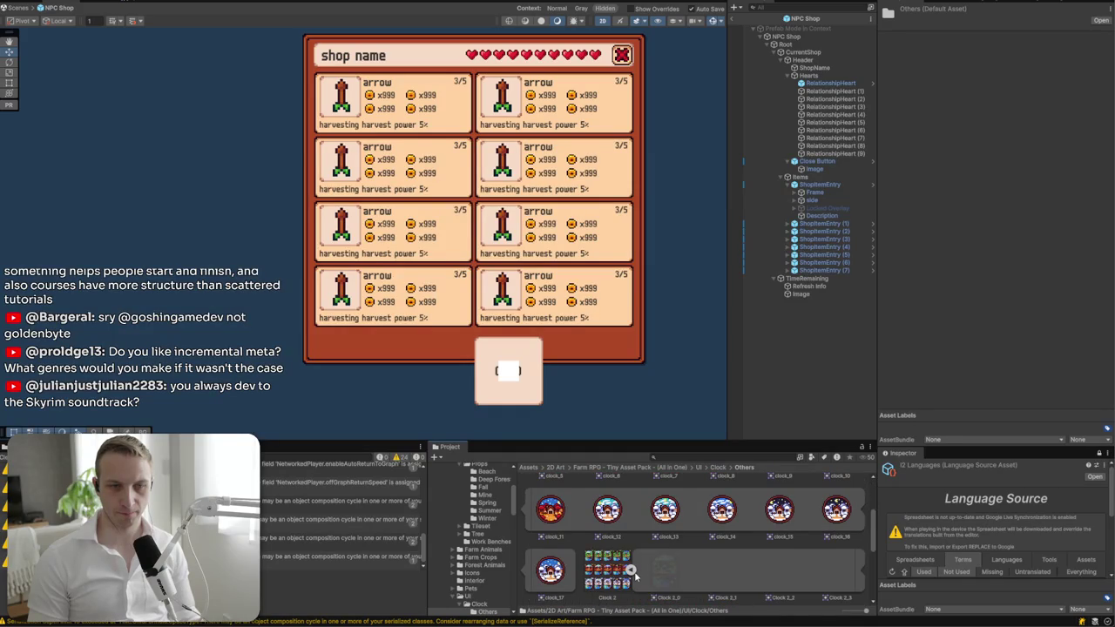
pyautogui.click(745, 570)
pyautogui.scroll(-2, 743, 564)
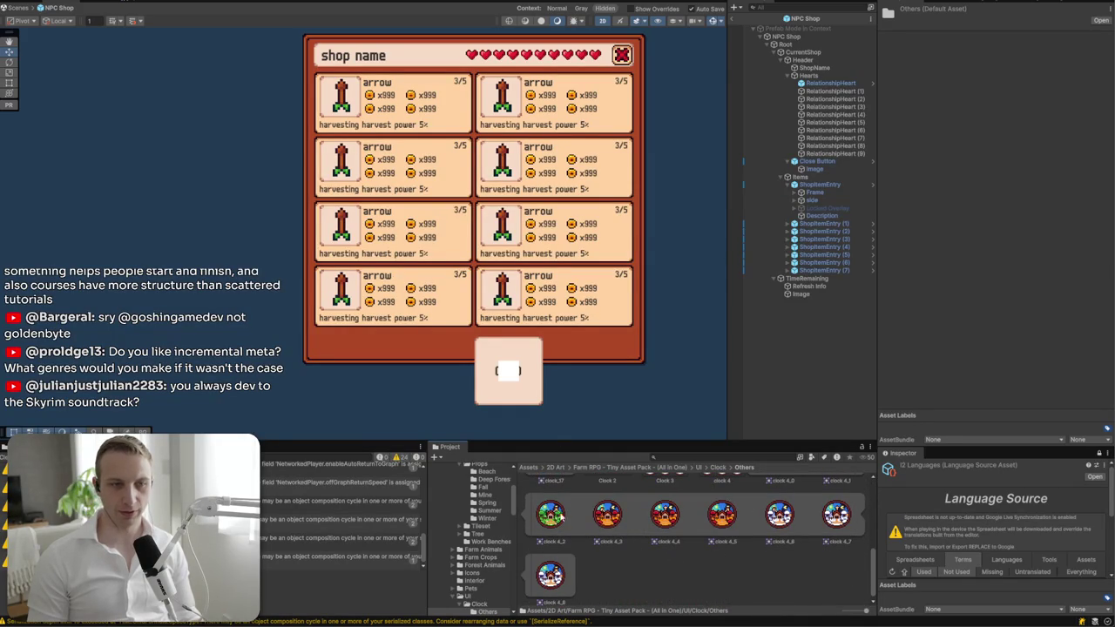
pyautogui.click(808, 285)
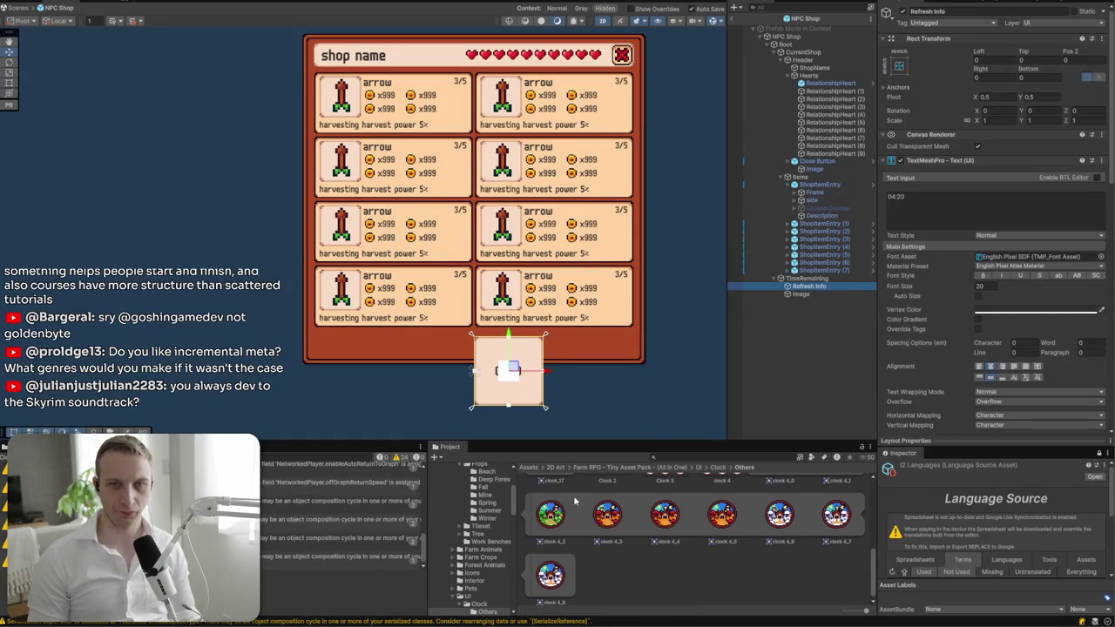
pyautogui.click(800, 294)
# - Assign the clock 4_2 sprite to the timer image and move it left of 04:20
pyautogui.click(997, 174)
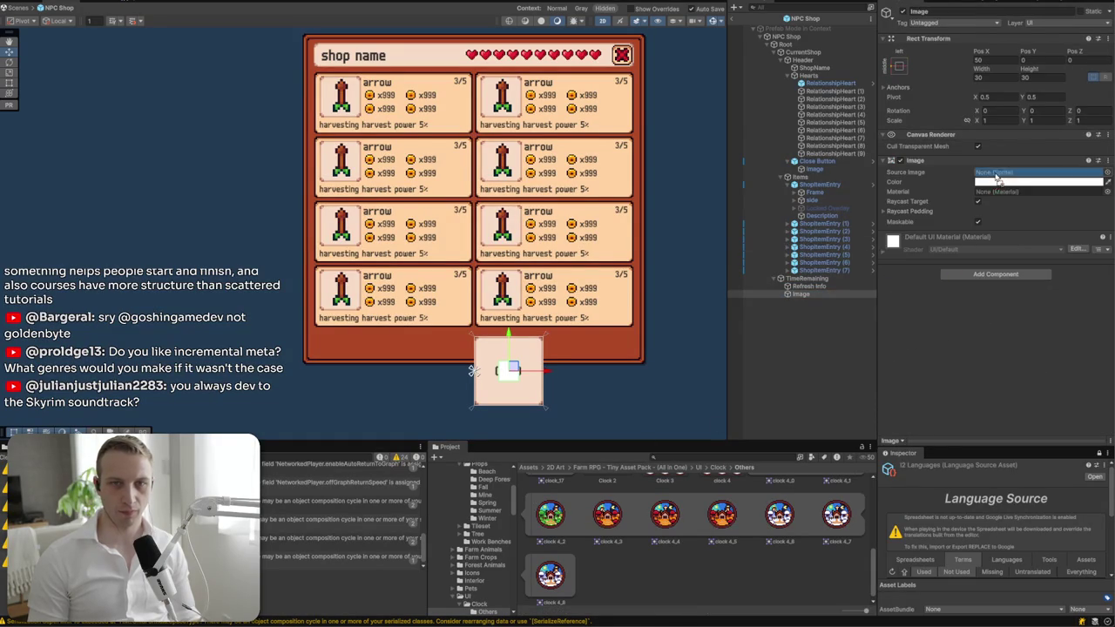
pyautogui.moveTo(997, 177); pyautogui.dragTo(997, 174)
pyautogui.scroll(5, 492, 370)
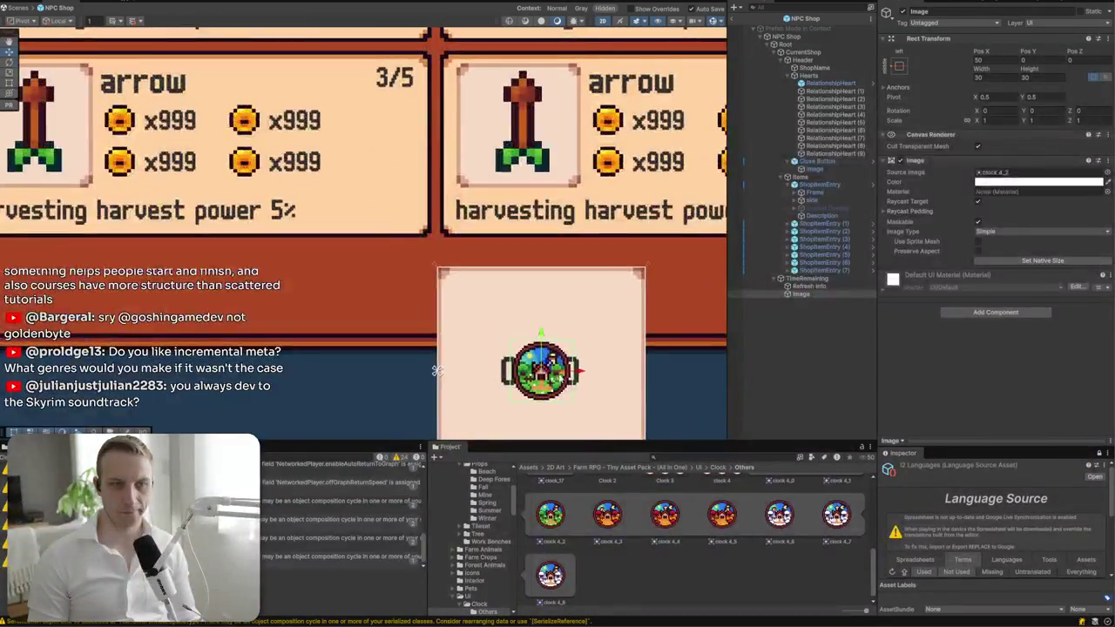
pyautogui.scroll(5, 557, 303)
pyautogui.moveTo(523, 302); pyautogui.dragTo(344, 306)
pyautogui.scroll(-10, 404, 316)
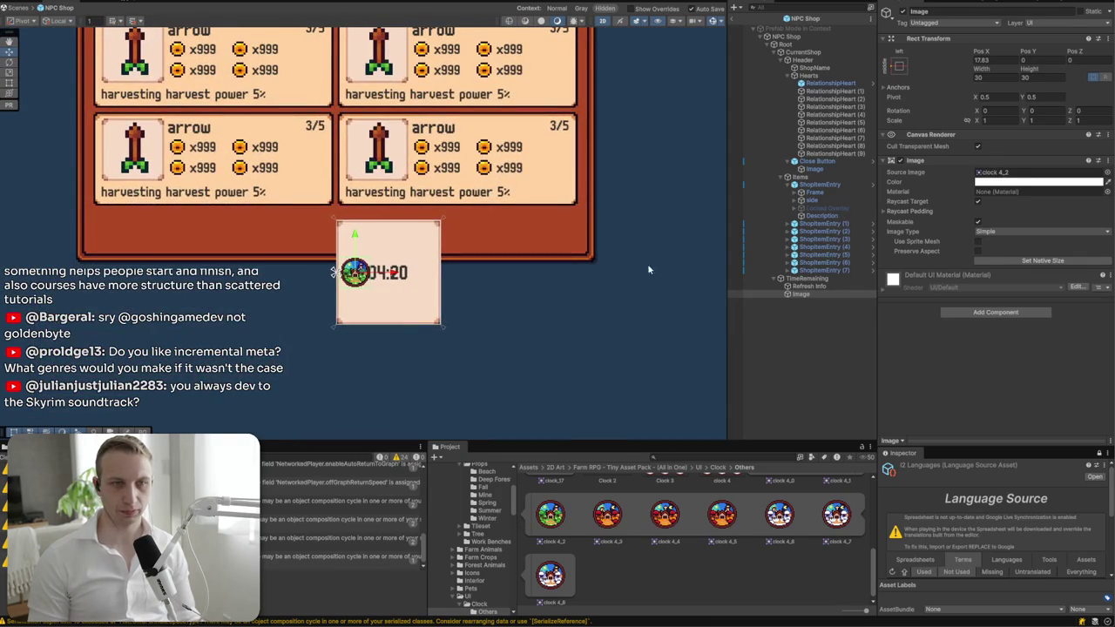
pyautogui.click(836, 279)
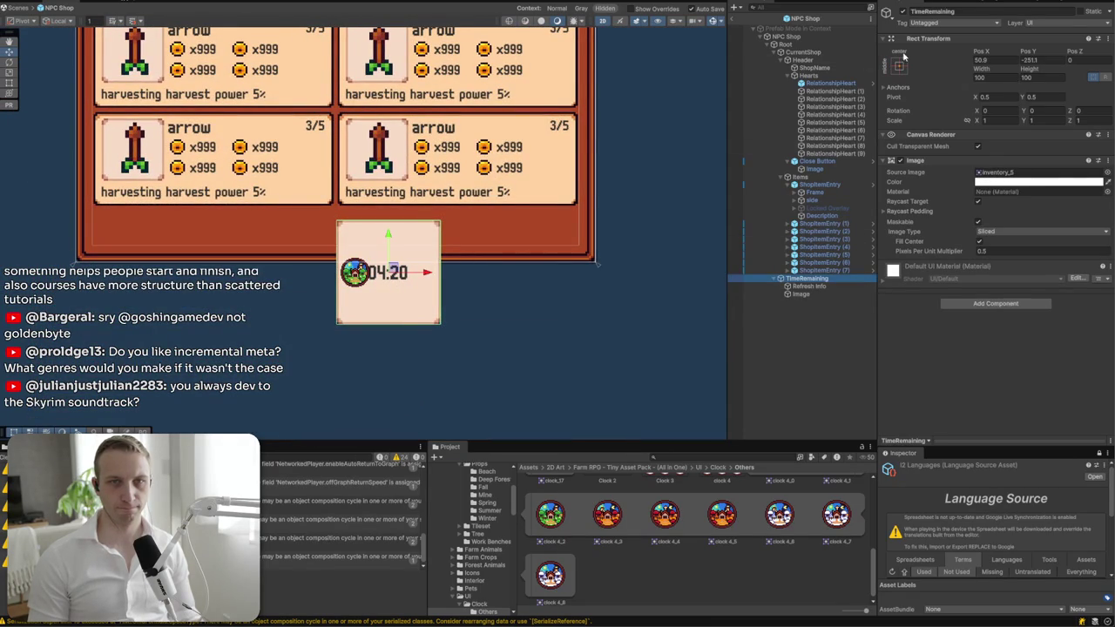
pyautogui.click(898, 66)
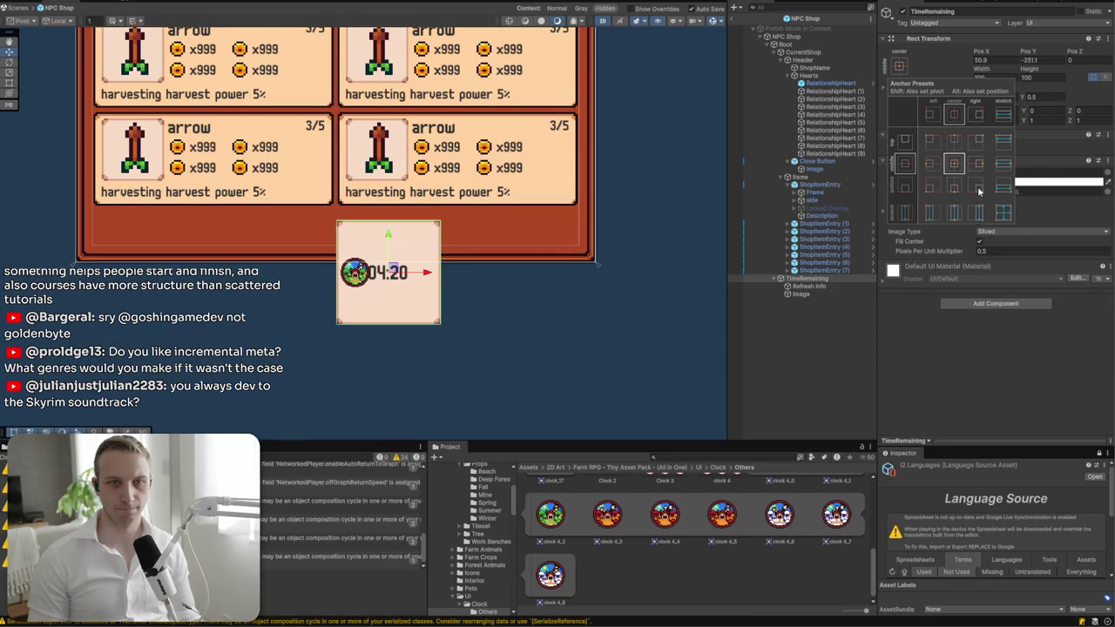
# - Anchor the TimeRemaining timer bottom-right and set its Height to 40
pyautogui.keyDown('alt'); pyautogui.keyDown('shift'); pyautogui.click(977, 187); pyautogui.keyUp('shift'); pyautogui.keyUp('alt')
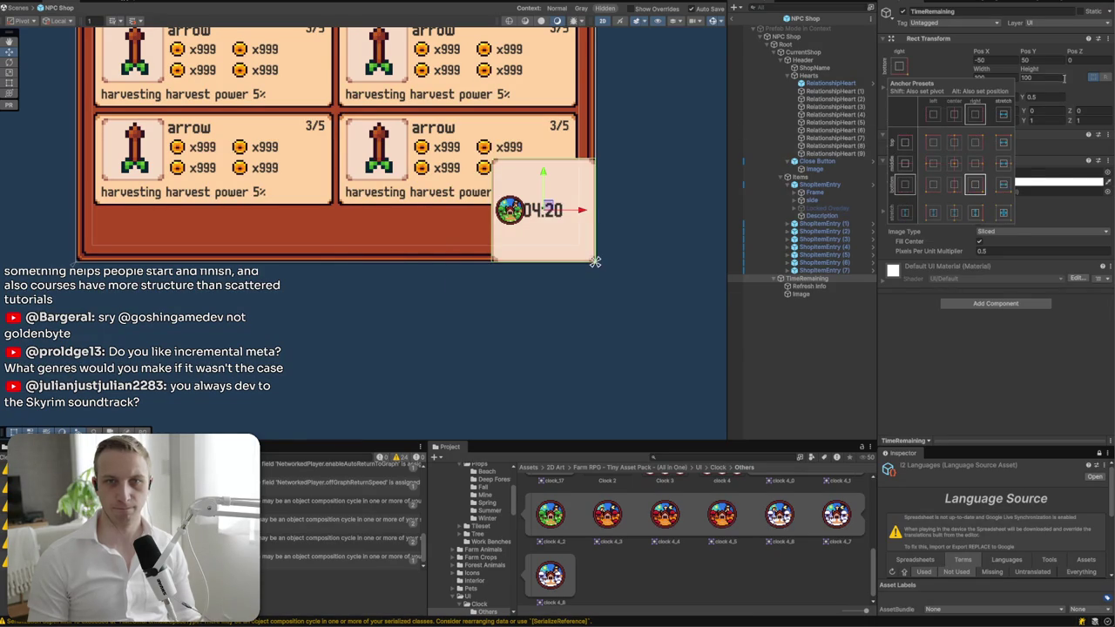
pyautogui.click(1062, 78)
pyautogui.write('40')
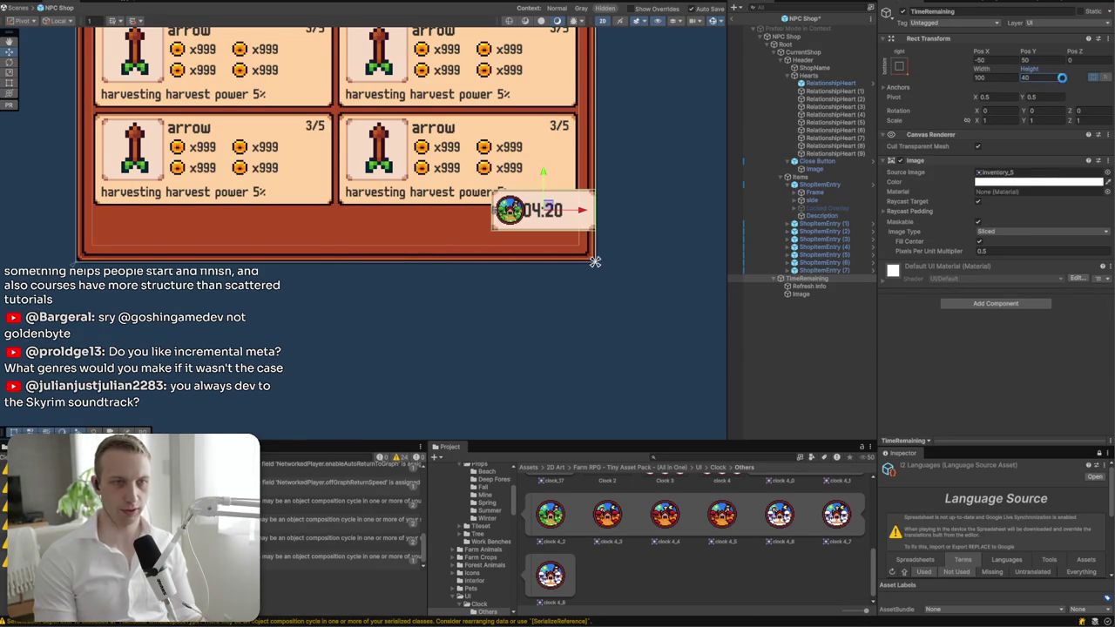
# - Stretch the Refresh Info countdown across the timer box with Left 34
pyautogui.click(834, 287)
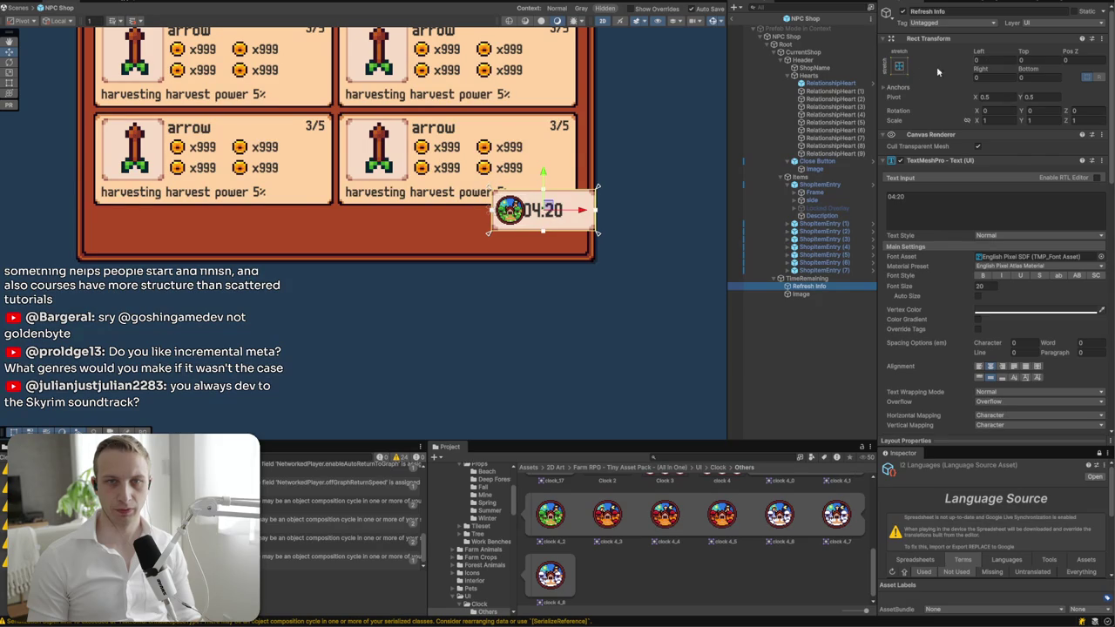
pyautogui.click(899, 67)
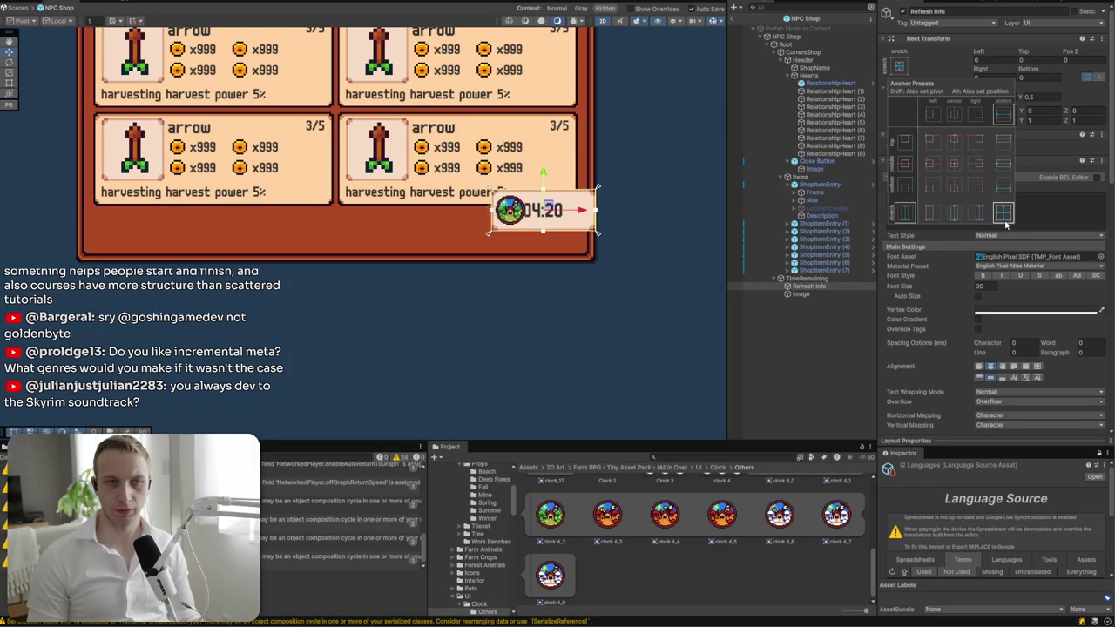
pyautogui.click(989, 59)
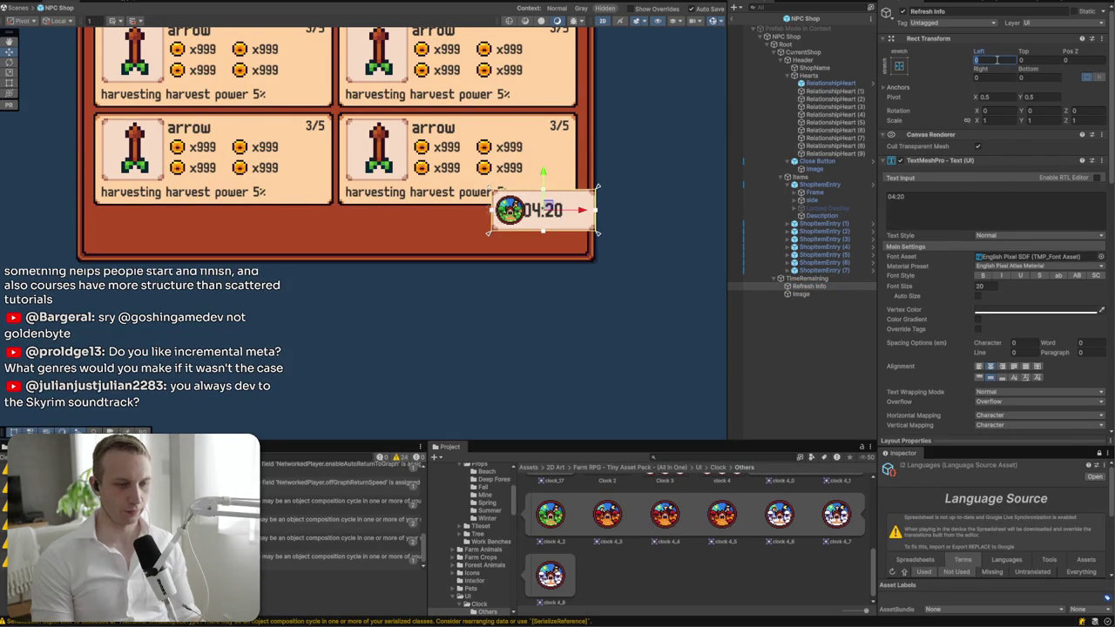
pyautogui.write('34')
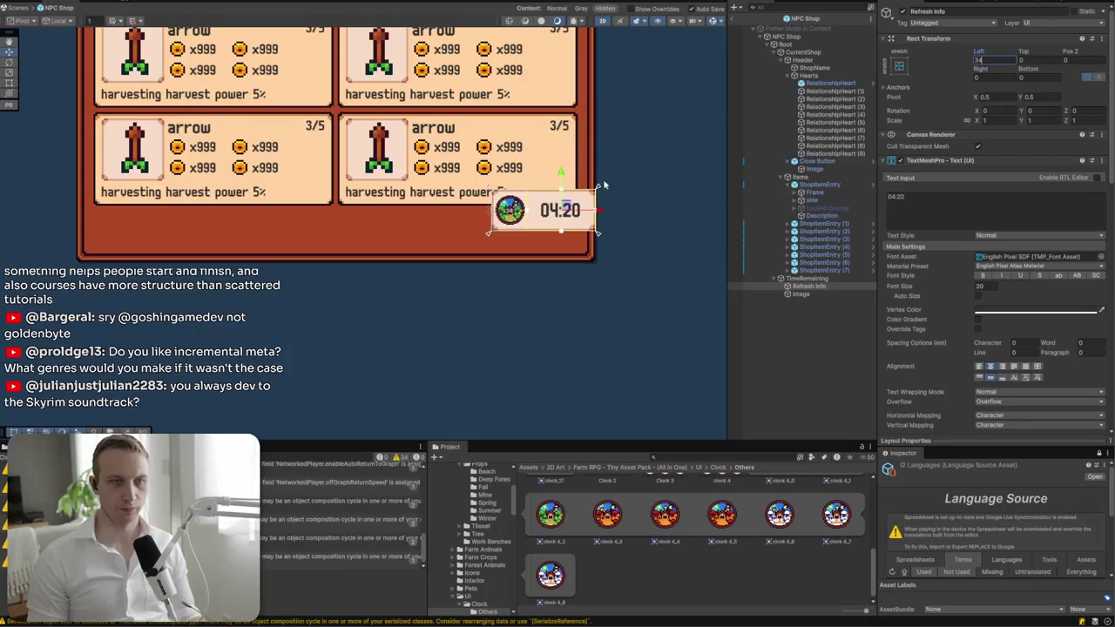
# - Adjust the timer container's size, cancelling a 50 height to keep 40, and entering width 120
pyautogui.click(826, 280)
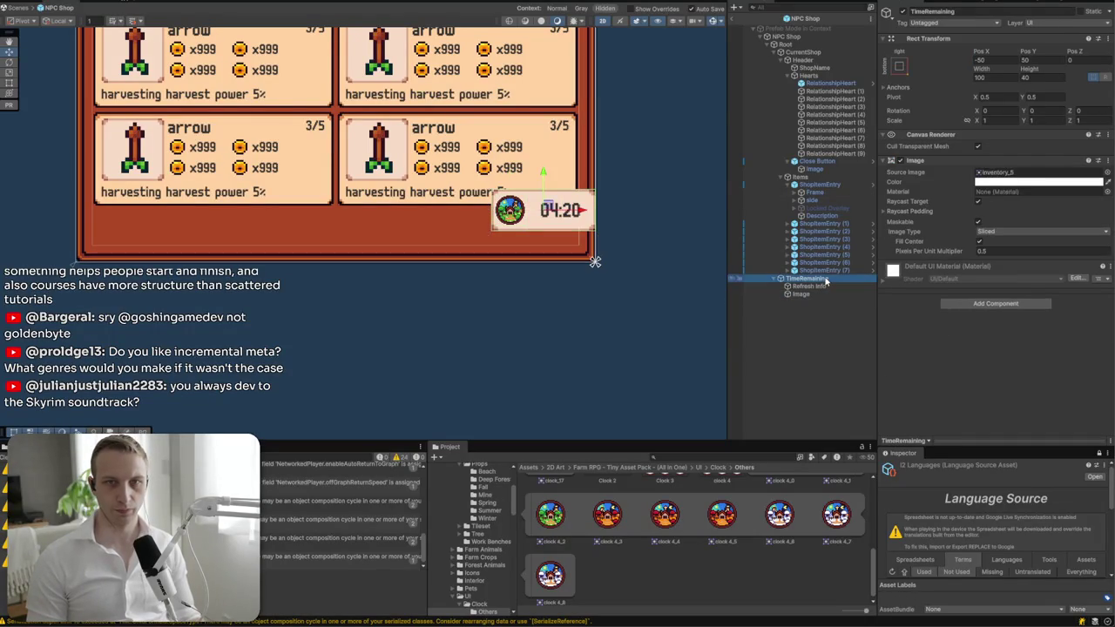
pyautogui.doubleClick(1040, 77)
pyautogui.write('50')
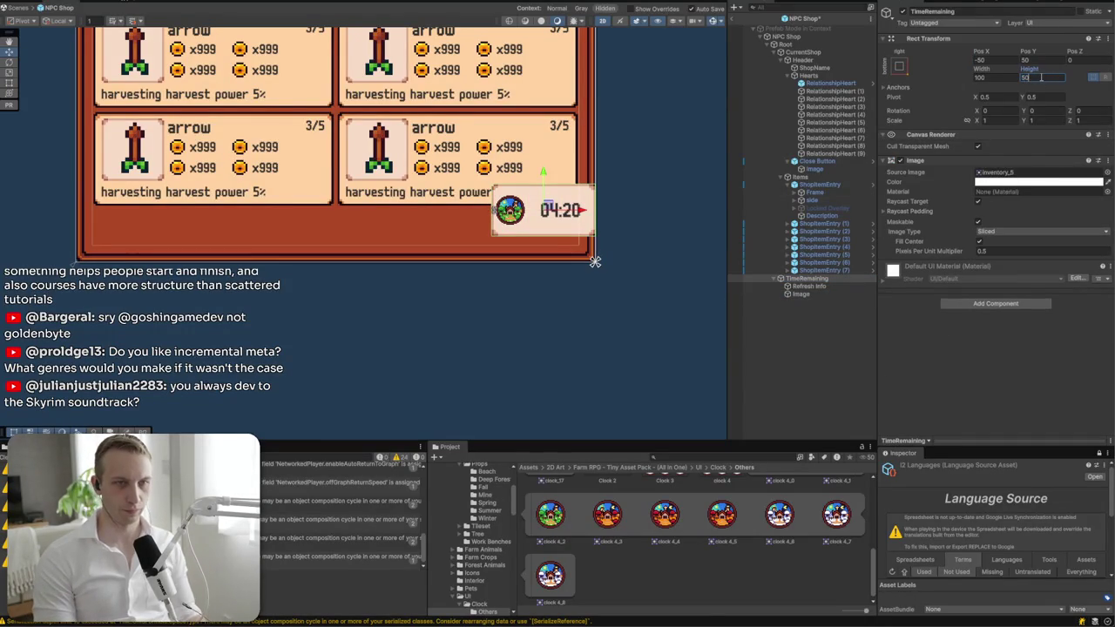
pyautogui.press('Escape')
pyautogui.click(985, 77)
pyautogui.write('120')
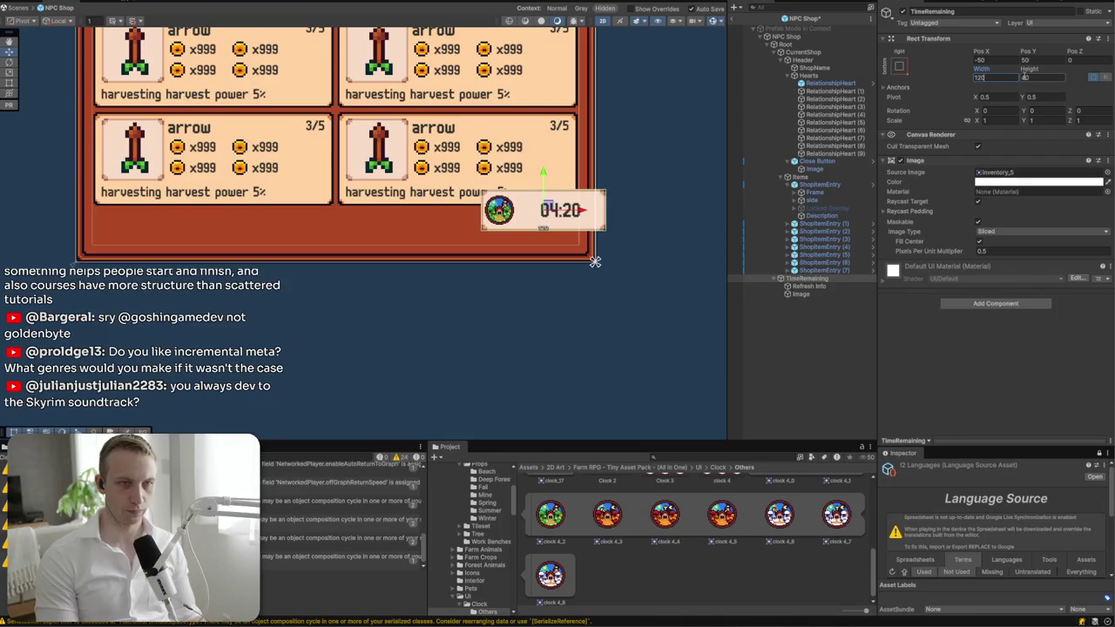
# - Nudge the clock icon slightly right inside the timer
pyautogui.click(809, 286)
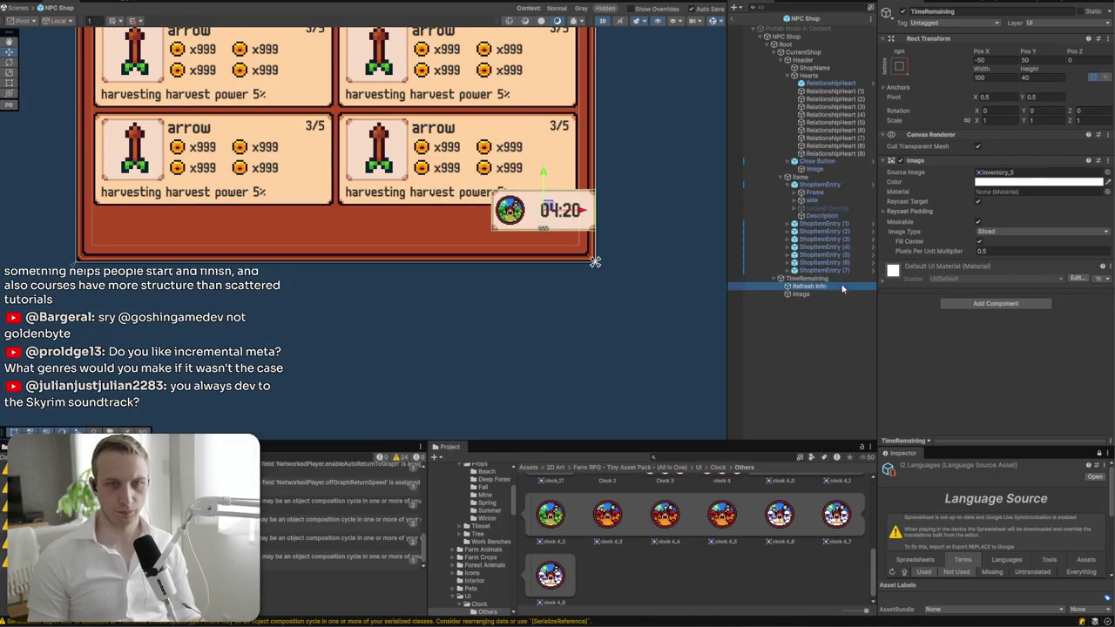
pyautogui.click(834, 294)
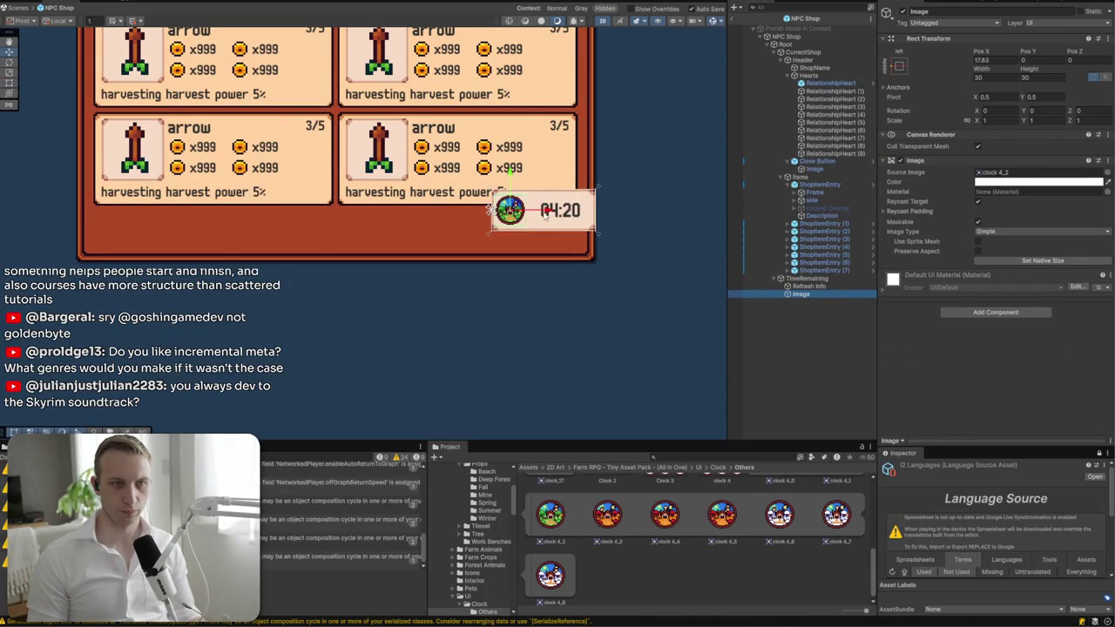
pyautogui.moveTo(546, 216); pyautogui.dragTo(556, 214)
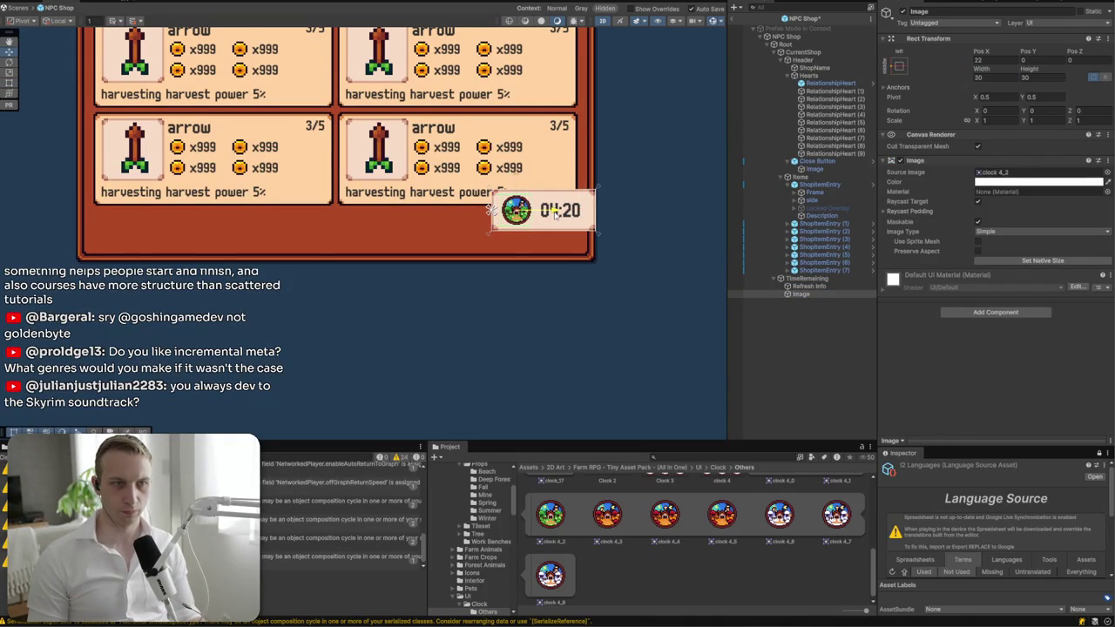
pyautogui.click(644, 268)
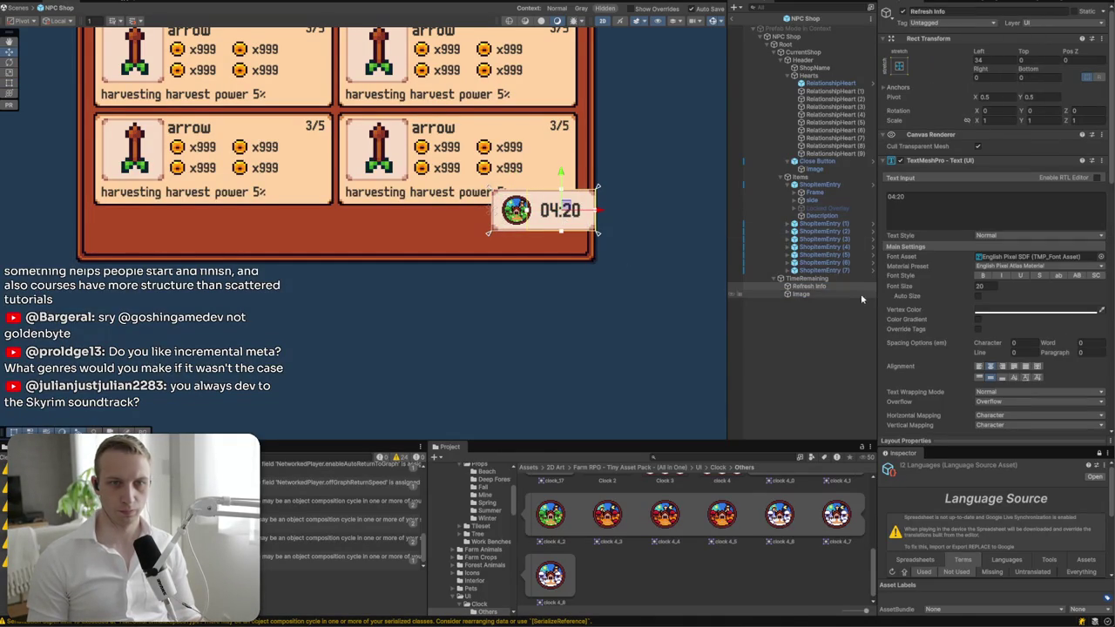
# - Move the TimeRemaining timer into the header beside the shop name
pyautogui.click(806, 278)
pyautogui.moveTo(567, 219)
pyautogui.mouseDown()
pyautogui.moveTo(548, 277)
pyautogui.moveTo(433, 139)
pyautogui.mouseUp()
pyautogui.scroll(-3, 548, 277)
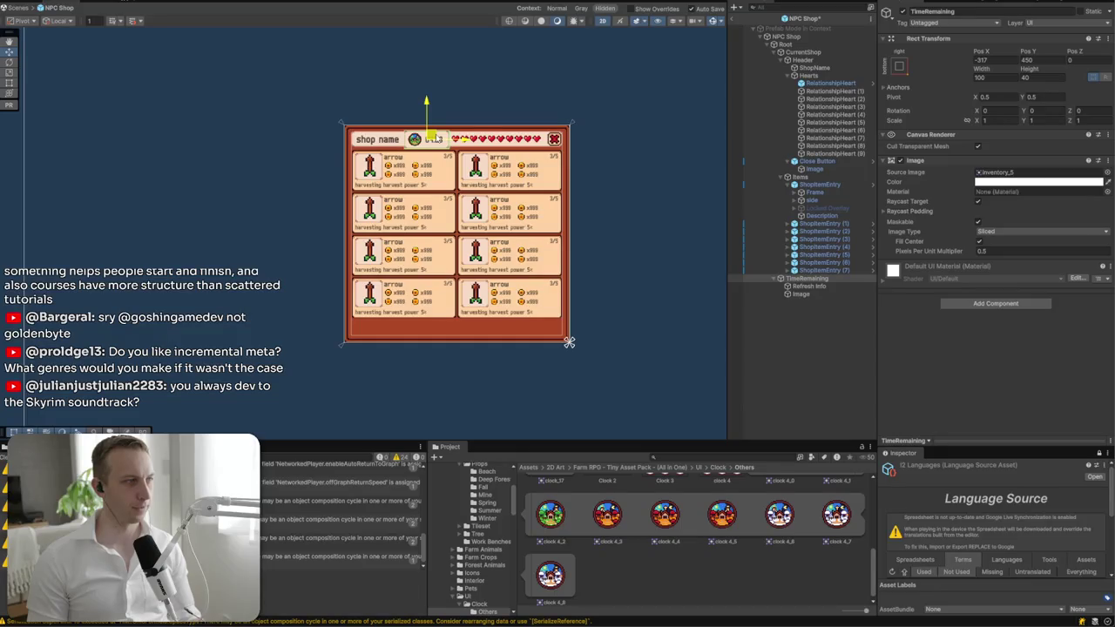
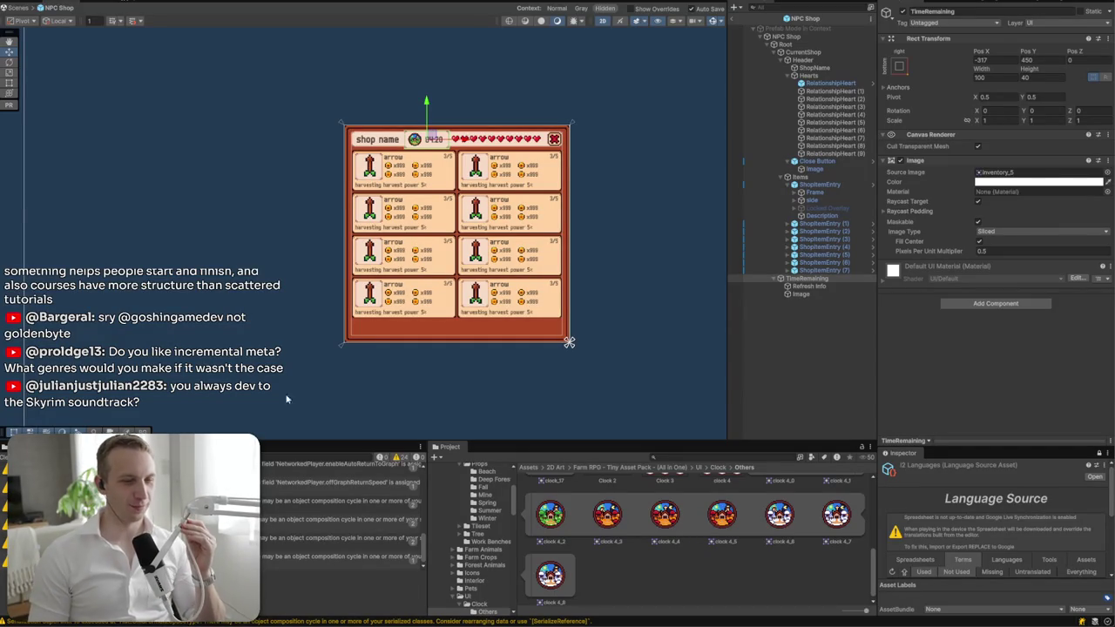
# - Enlarge the NPC Shop panel, reposition the clock badge, save, and move Refresh Info in the hierarchy
pyautogui.moveTo(427, 139)
pyautogui.mouseDown()
pyautogui.moveTo(387, 324)
pyautogui.moveTo(377, 317)
pyautogui.mouseUp()
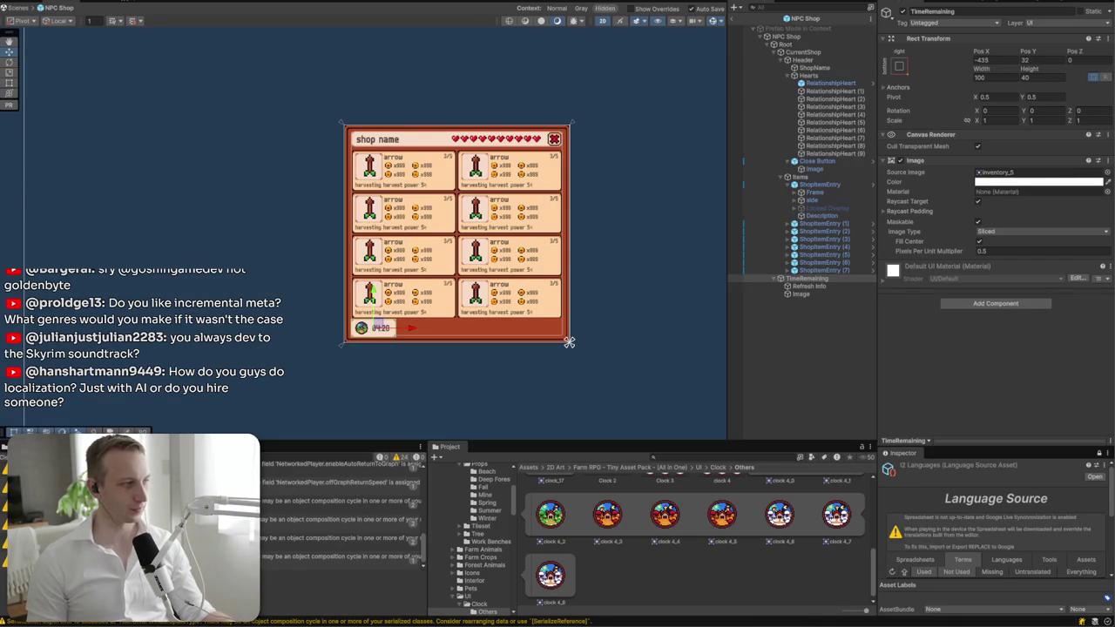
pyautogui.moveTo(568, 342); pyautogui.dragTo(641, 342)
pyautogui.moveTo(402, 316)
pyautogui.mouseDown()
pyautogui.moveTo(420, 279)
pyautogui.moveTo(458, 66)
pyautogui.moveTo(581, 49)
pyautogui.moveTo(617, 69)
pyautogui.moveTo(566, 69)
pyautogui.moveTo(586, 70)
pyautogui.mouseUp()
pyautogui.hotkey('ctrl', 's')
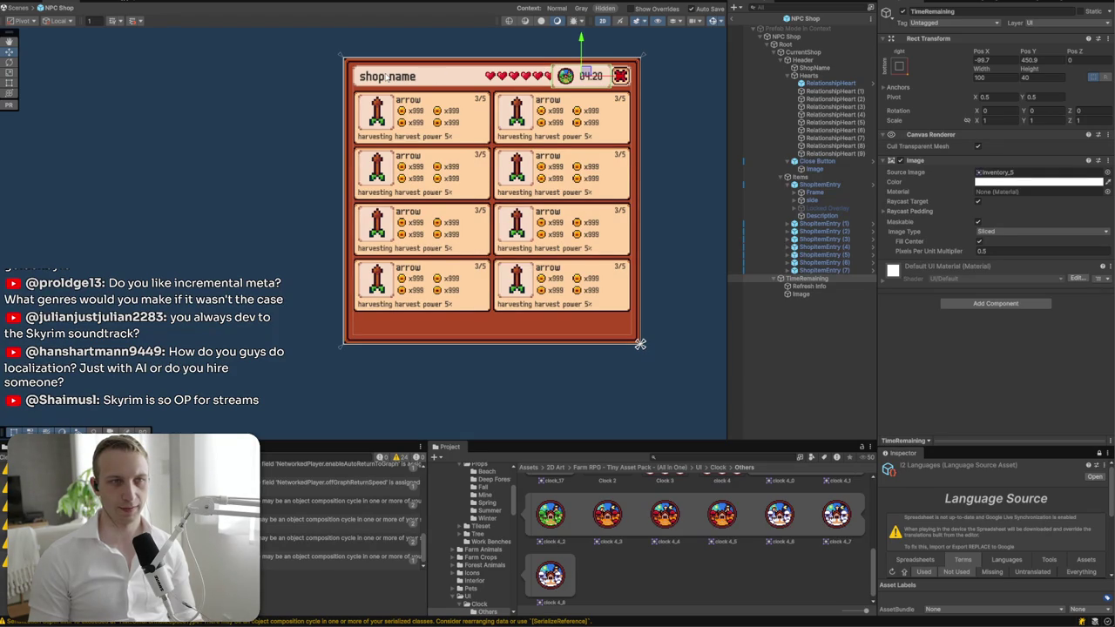
pyautogui.moveTo(585, 77); pyautogui.dragTo(587, 77)
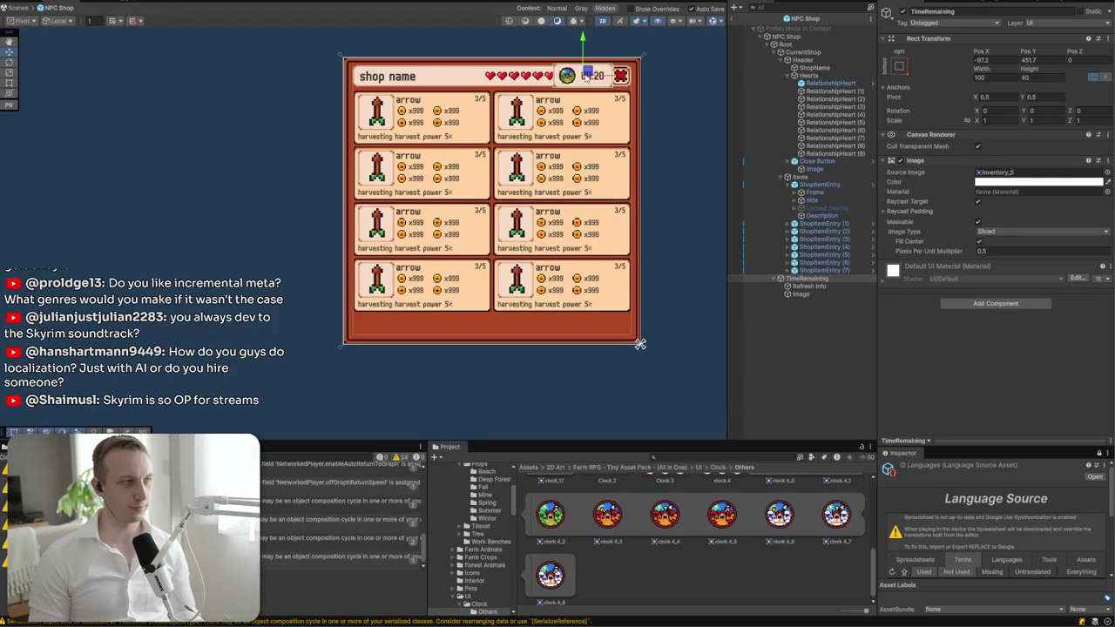
pyautogui.moveTo(808, 285); pyautogui.dragTo(796, 279)
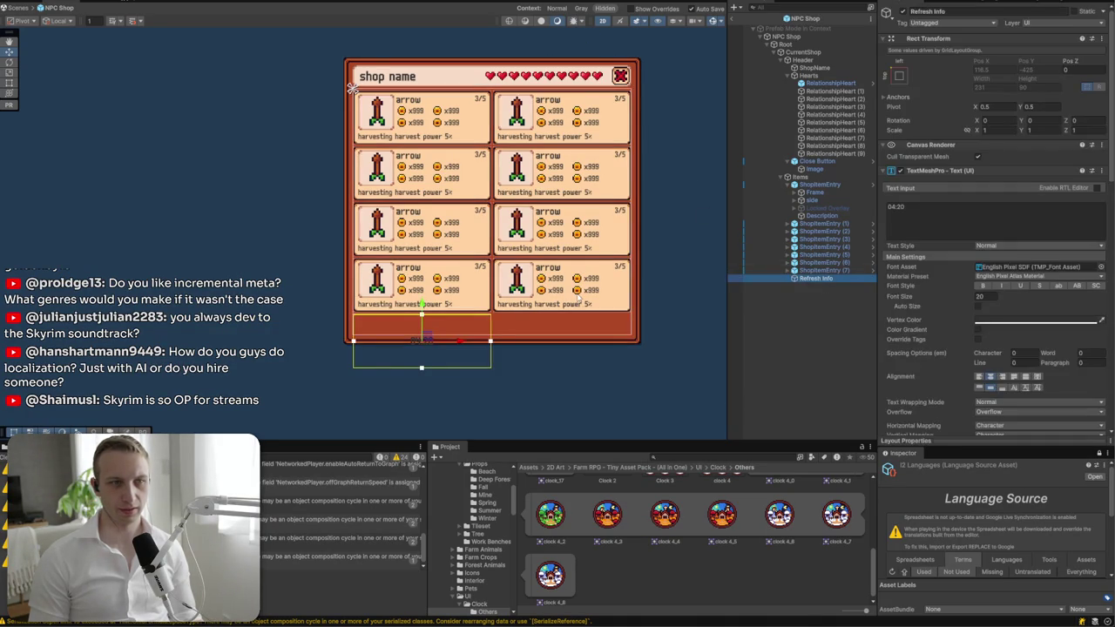
# - Set Refresh Info to width 60, height 30 and place it between ShopName and Hearts
pyautogui.click(425, 339)
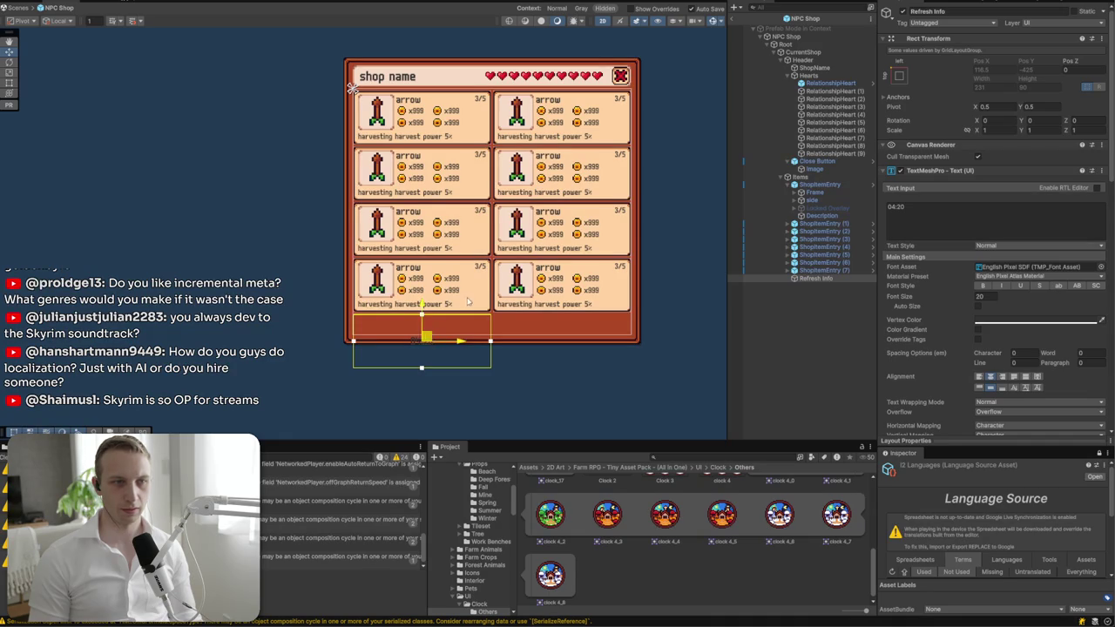
pyautogui.moveTo(818, 277); pyautogui.dragTo(794, 162)
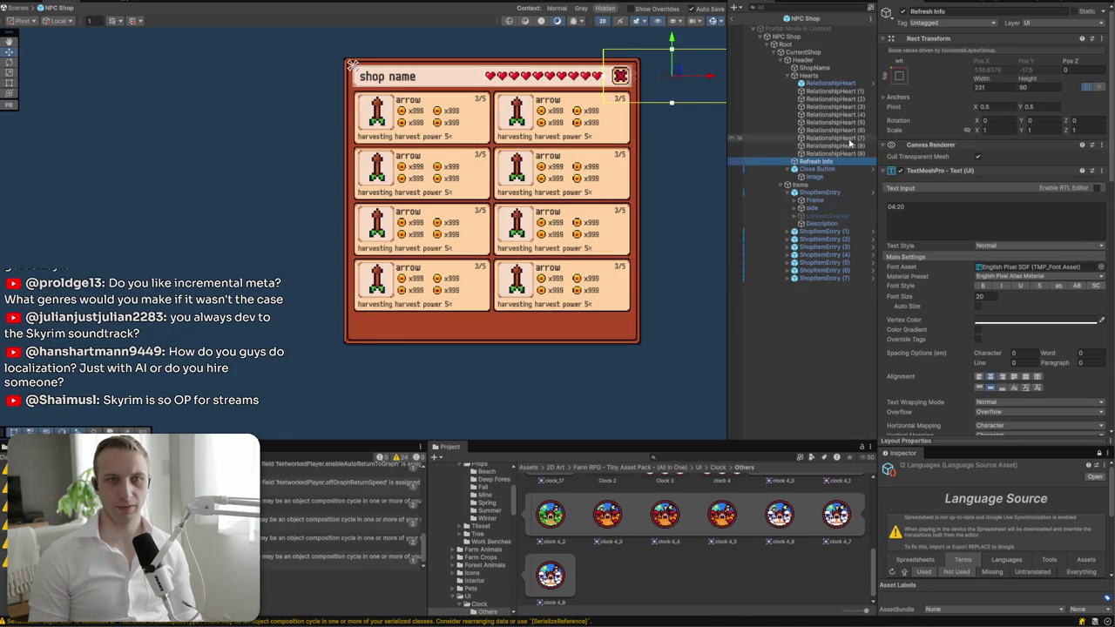
pyautogui.press('f')
pyautogui.click(989, 87)
pyautogui.click(1022, 87)
pyautogui.write('30')
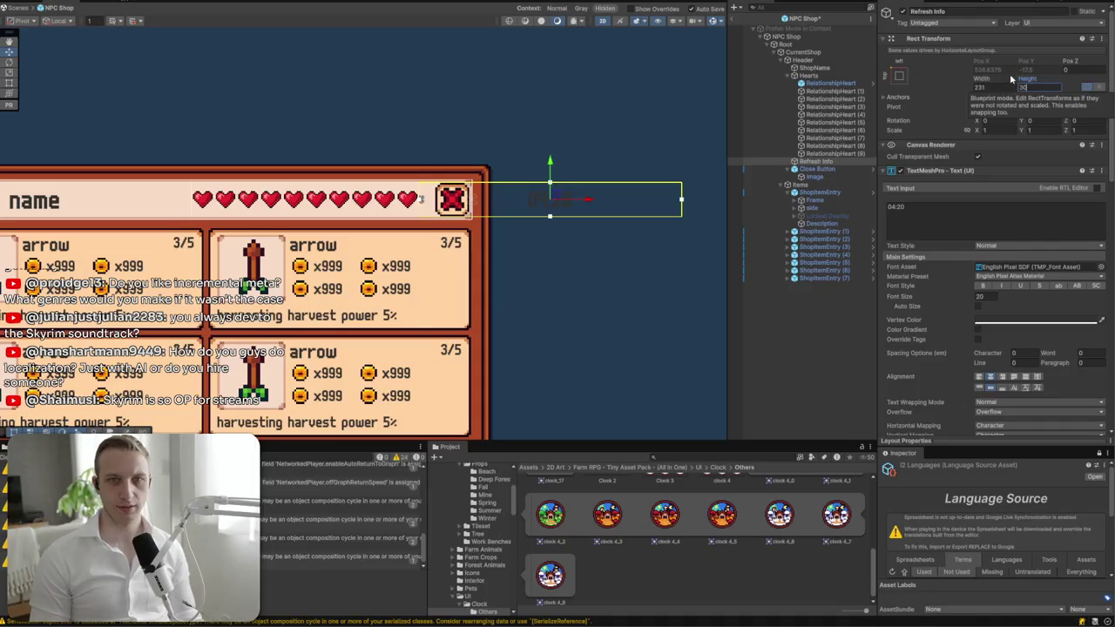
pyautogui.click(1006, 85)
pyautogui.write('60')
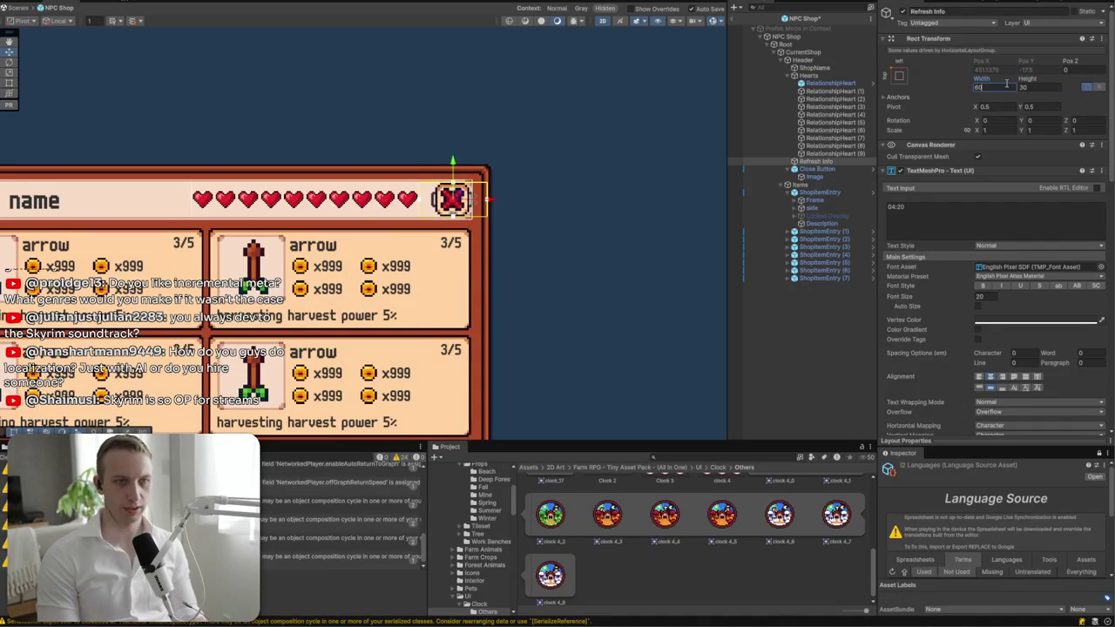
pyautogui.press('Return')
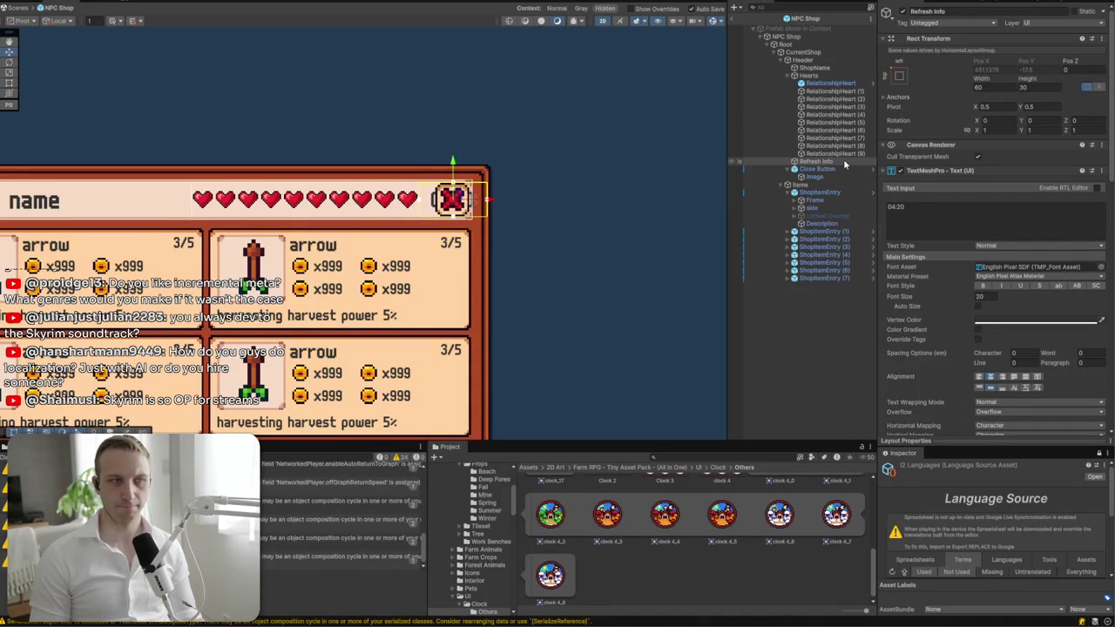
pyautogui.moveTo(843, 159)
pyautogui.mouseDown()
pyautogui.moveTo(814, 145)
pyautogui.moveTo(796, 76)
pyautogui.mouseUp()
pyautogui.hscroll(-5, 398, 216)
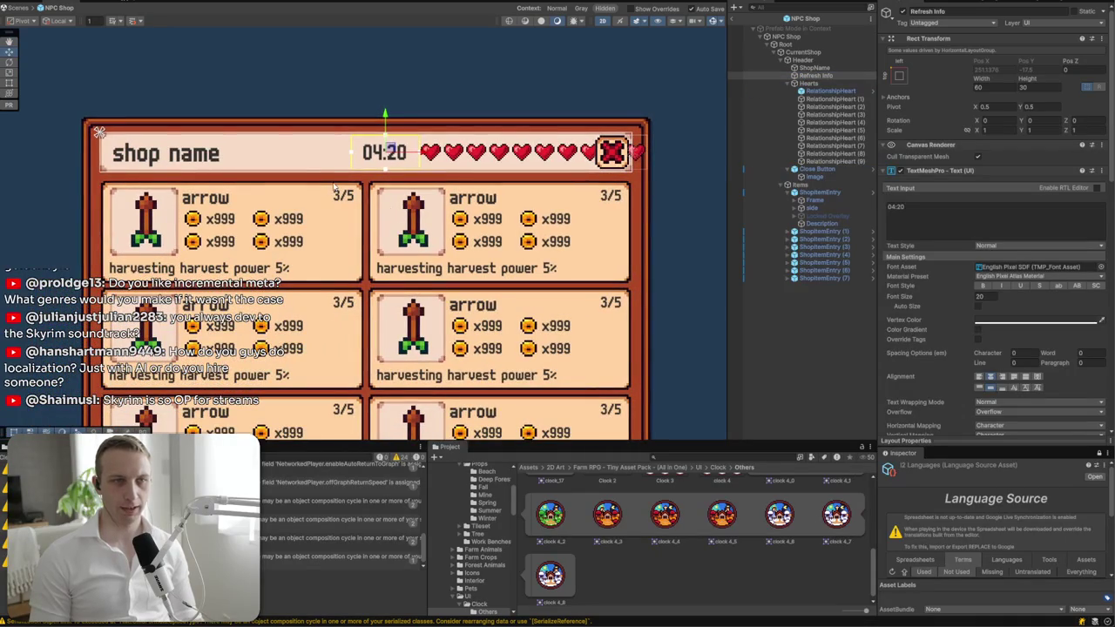
# - Widen the ShopName text area and set the 04:20 timer's width to 80
pyautogui.click(306, 163)
pyautogui.moveTo(230, 154)
pyautogui.mouseDown()
pyautogui.moveTo(341, 158)
pyautogui.moveTo(294, 159)
pyautogui.mouseUp()
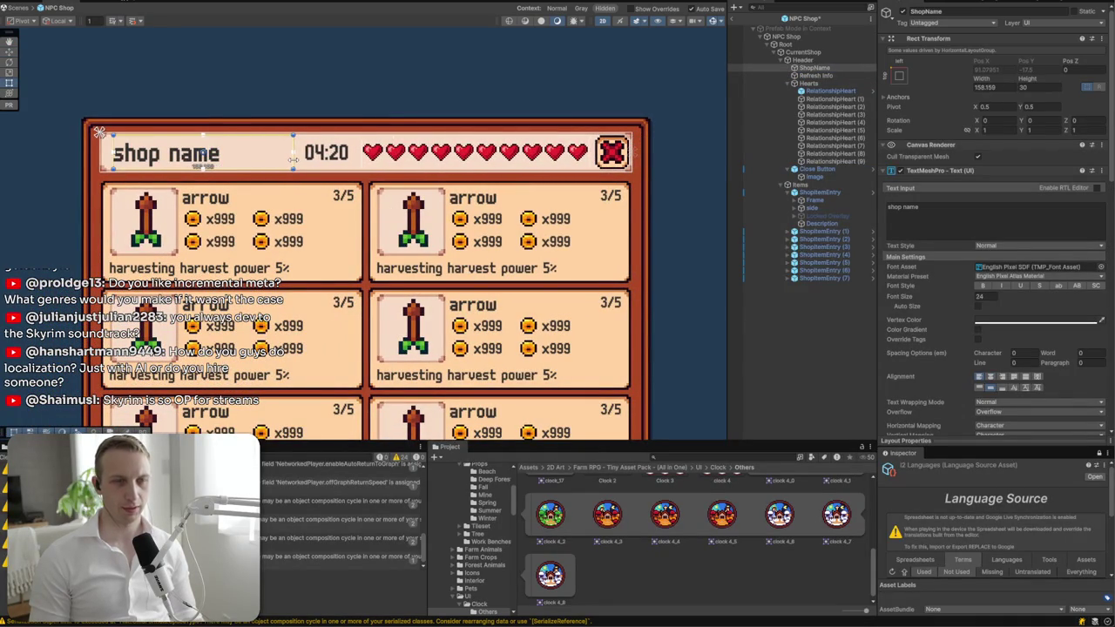
pyautogui.click(360, 100)
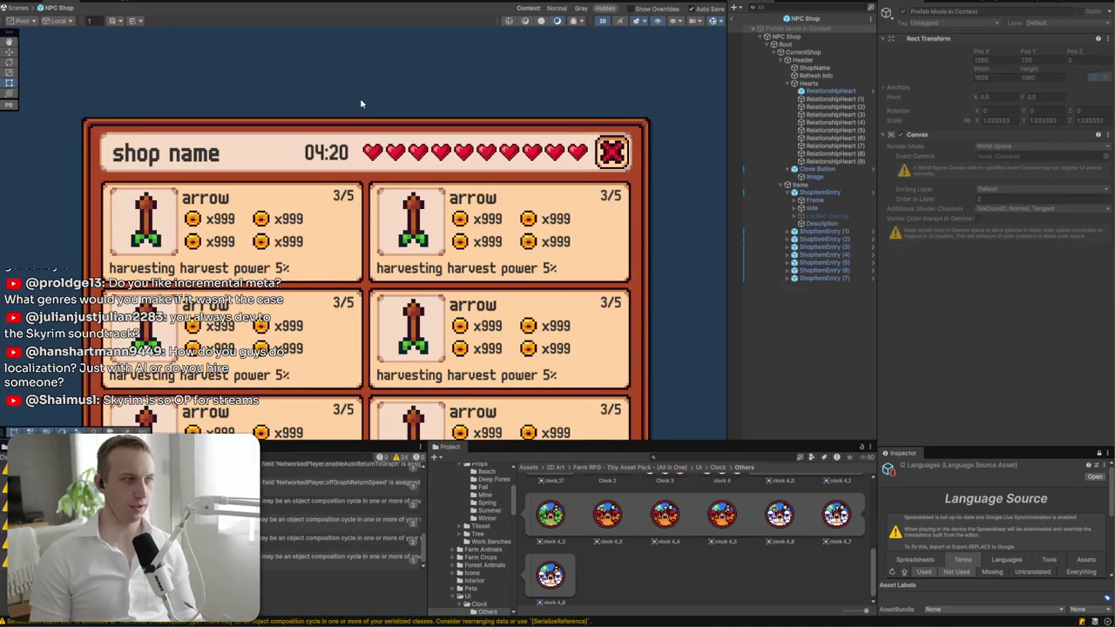
pyautogui.click(349, 154)
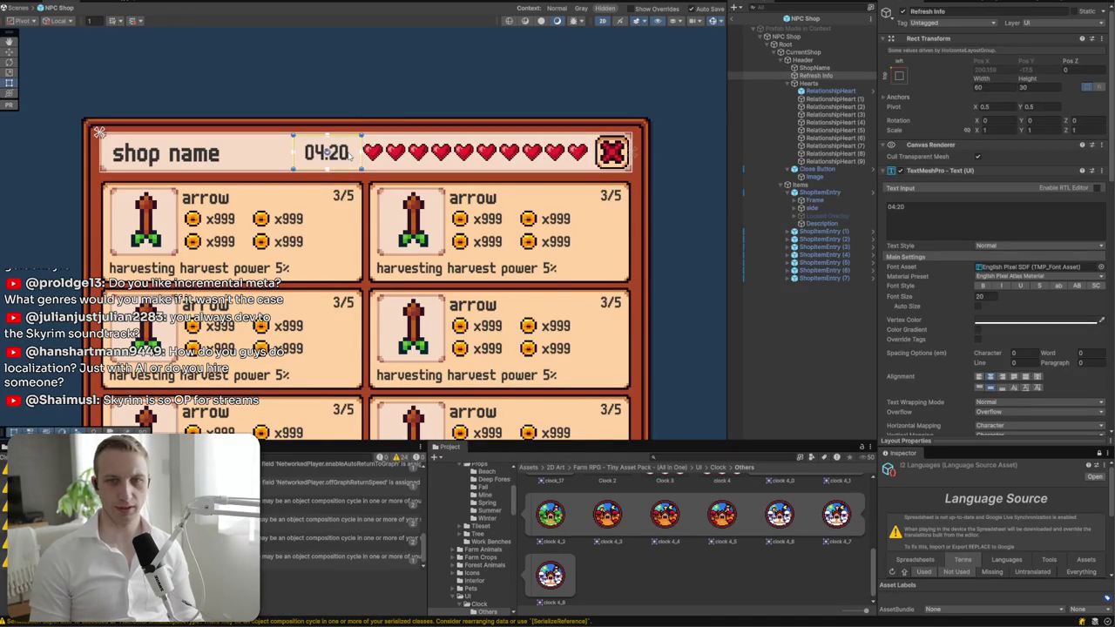
pyautogui.click(992, 88)
pyautogui.write('80')
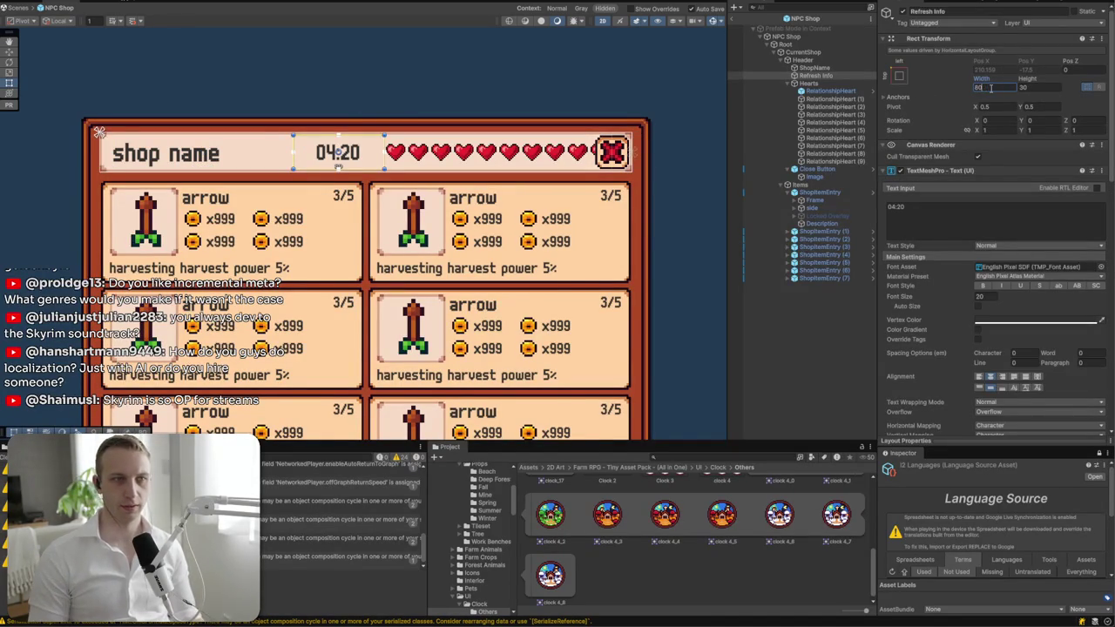
# - Narrow the ShopName text area to about 142 width
pyautogui.click(835, 84)
pyautogui.click(834, 69)
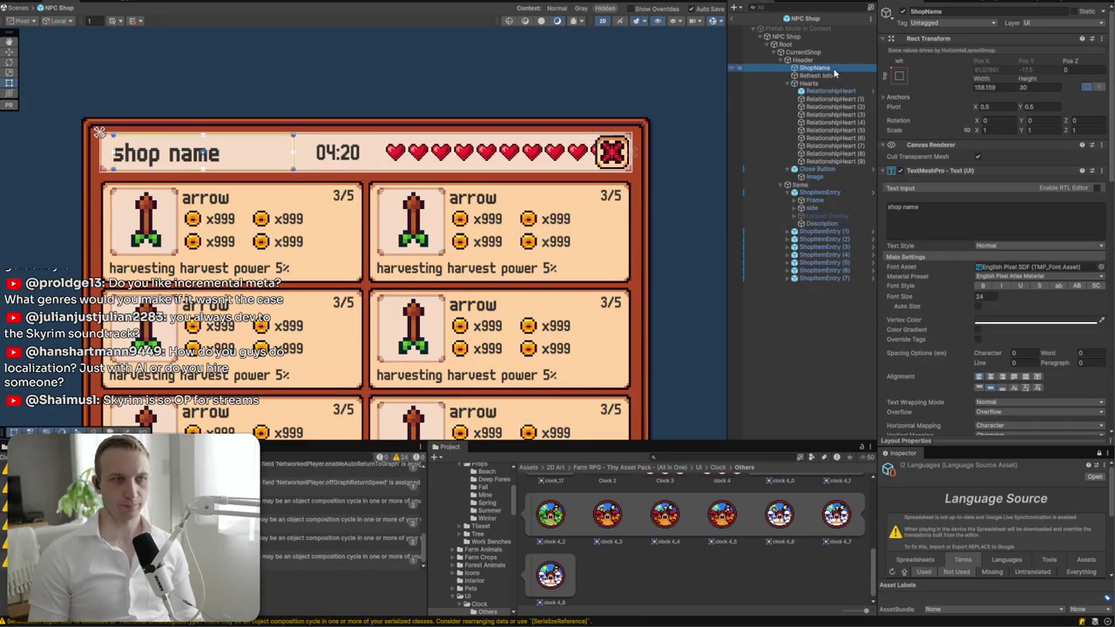
pyautogui.moveTo(294, 160)
pyautogui.mouseDown()
pyautogui.moveTo(261, 160)
pyautogui.moveTo(274, 160)
pyautogui.mouseUp()
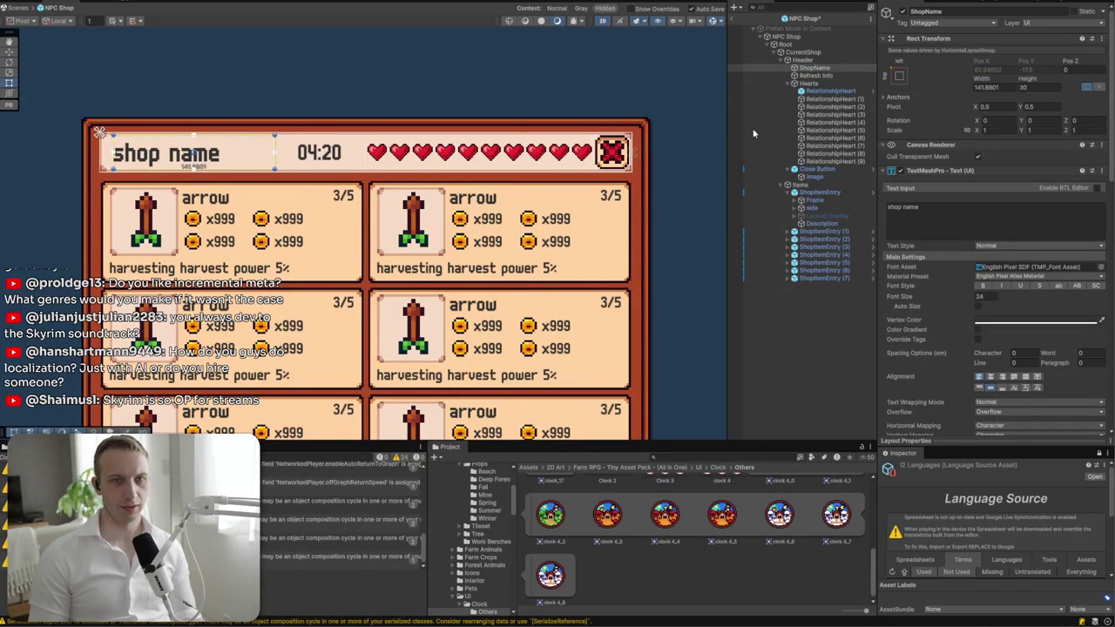
pyautogui.click(821, 83)
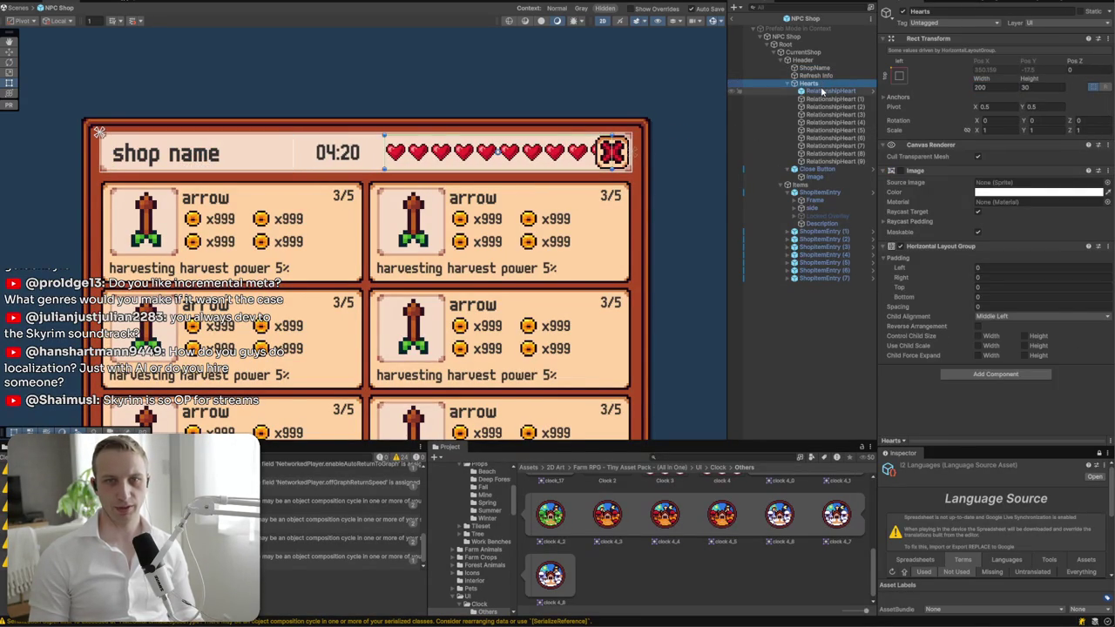
pyautogui.click(822, 91)
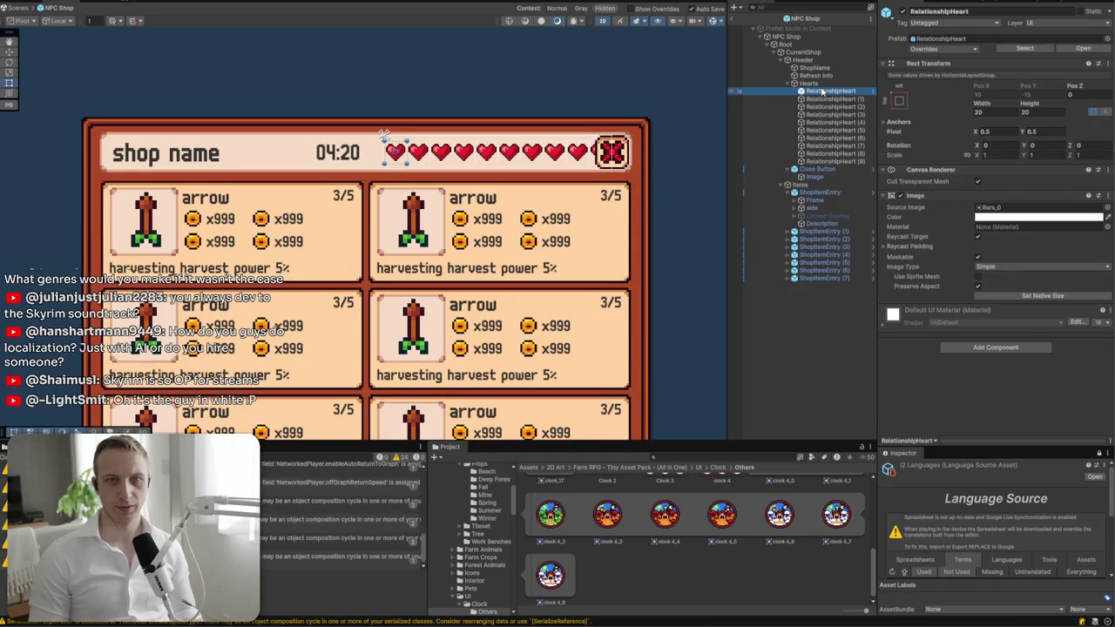
pyautogui.keyDown('shift'); pyautogui.click(820, 162); pyautogui.keyUp('shift')
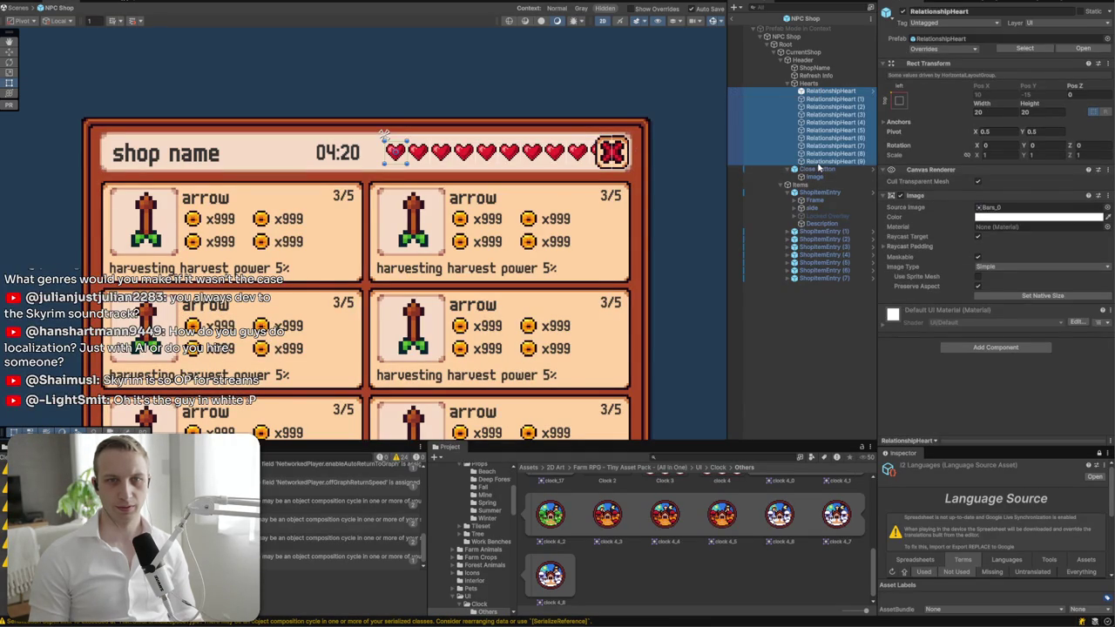
pyautogui.click(823, 91)
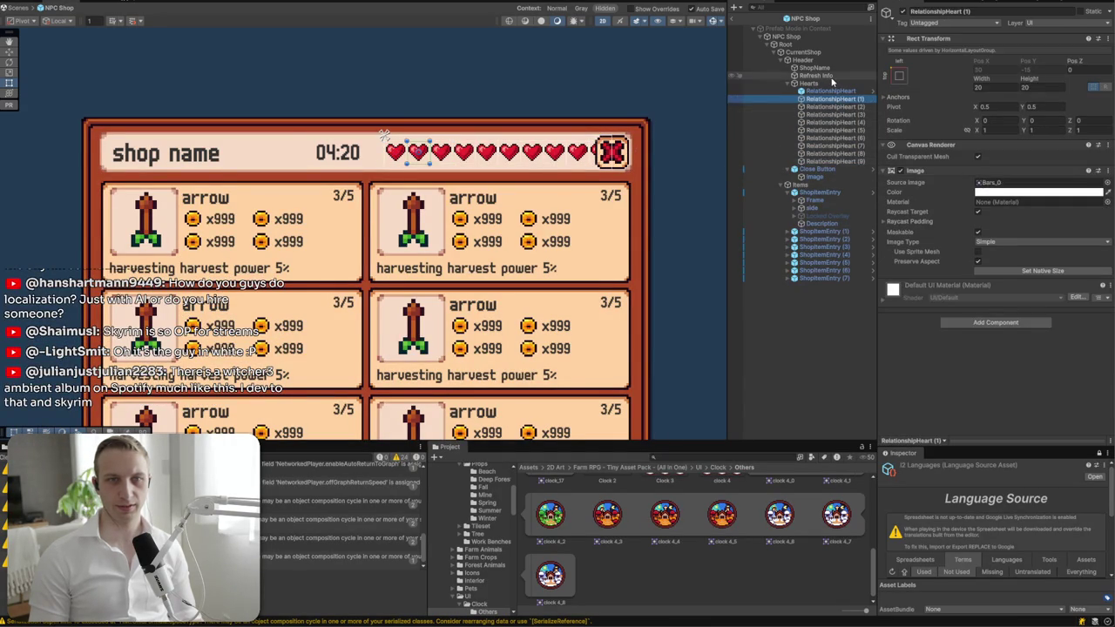
pyautogui.moveTo(816, 76); pyautogui.dragTo(831, 87)
pyautogui.click(831, 87)
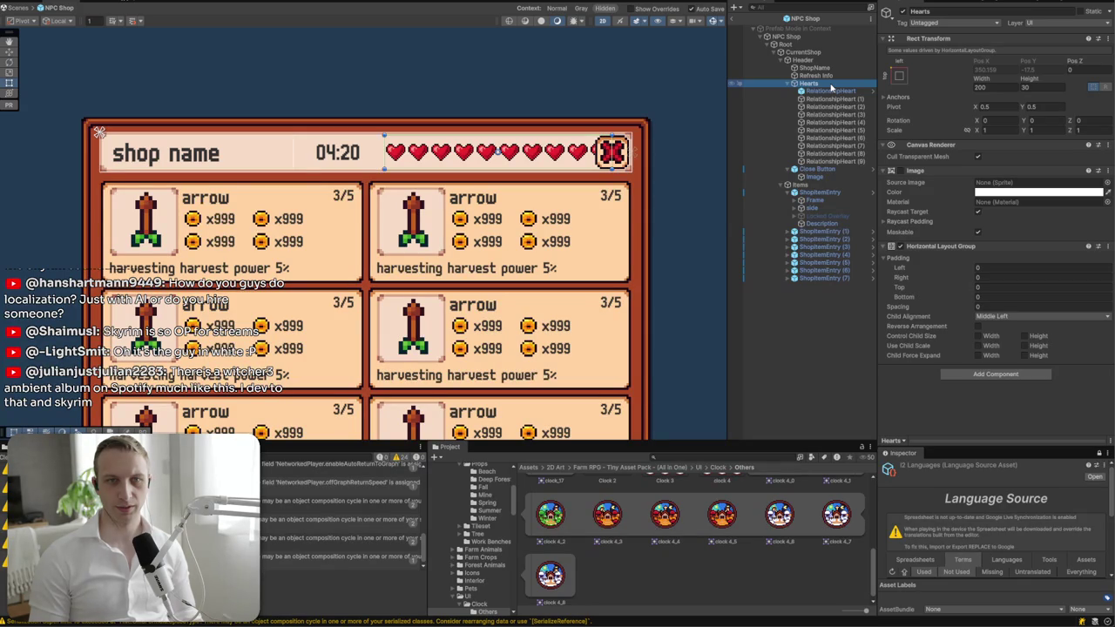
pyautogui.click(821, 53)
pyautogui.click(785, 44)
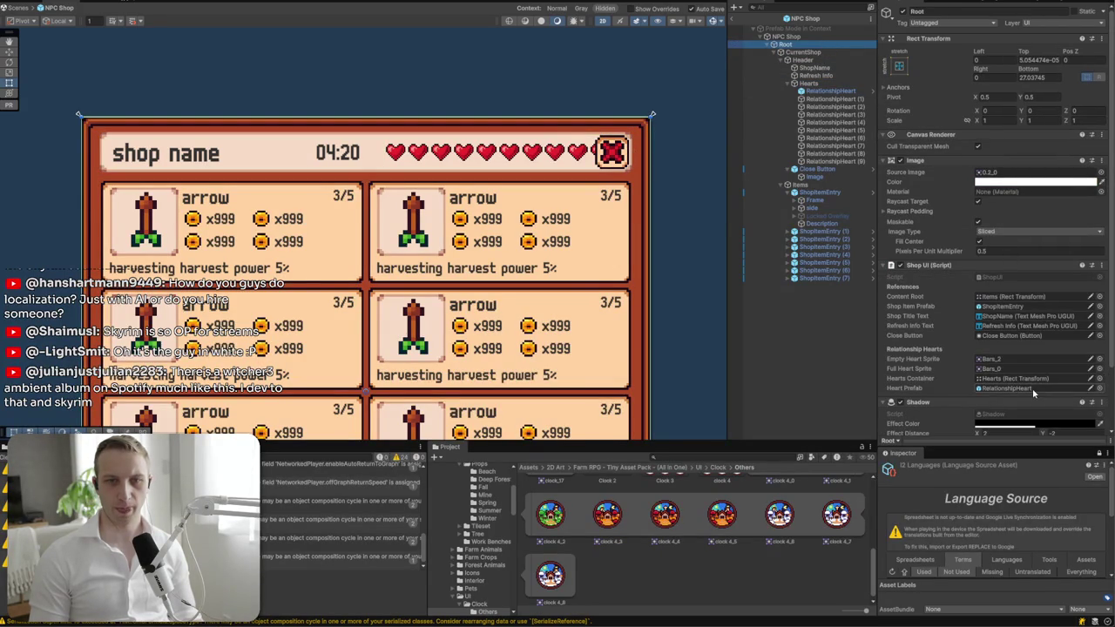
pyautogui.click(1032, 388)
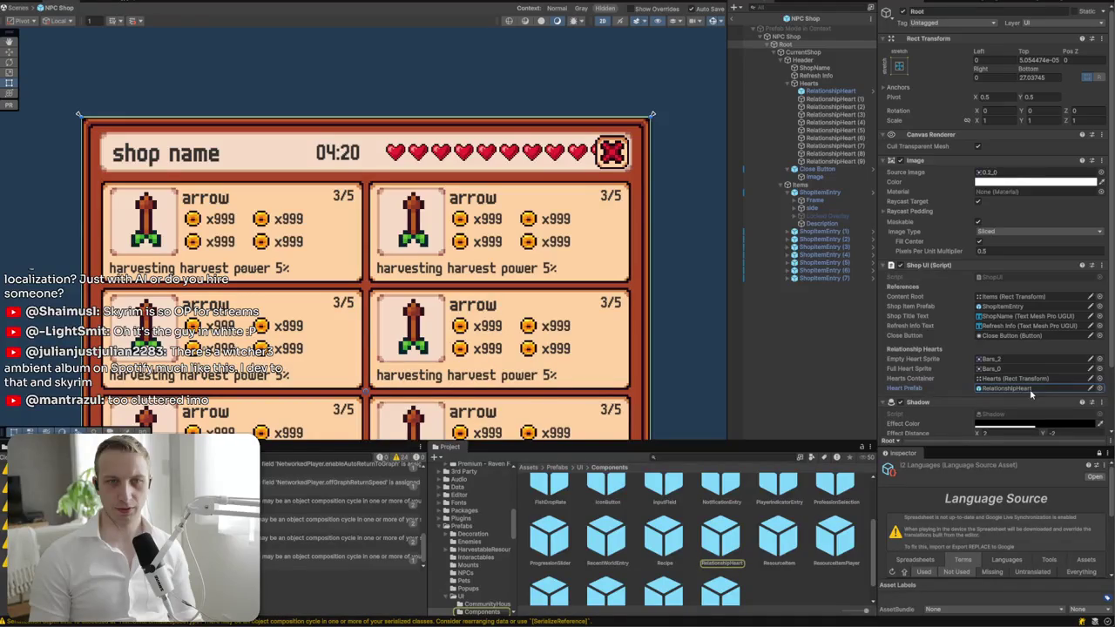
pyautogui.click(840, 99)
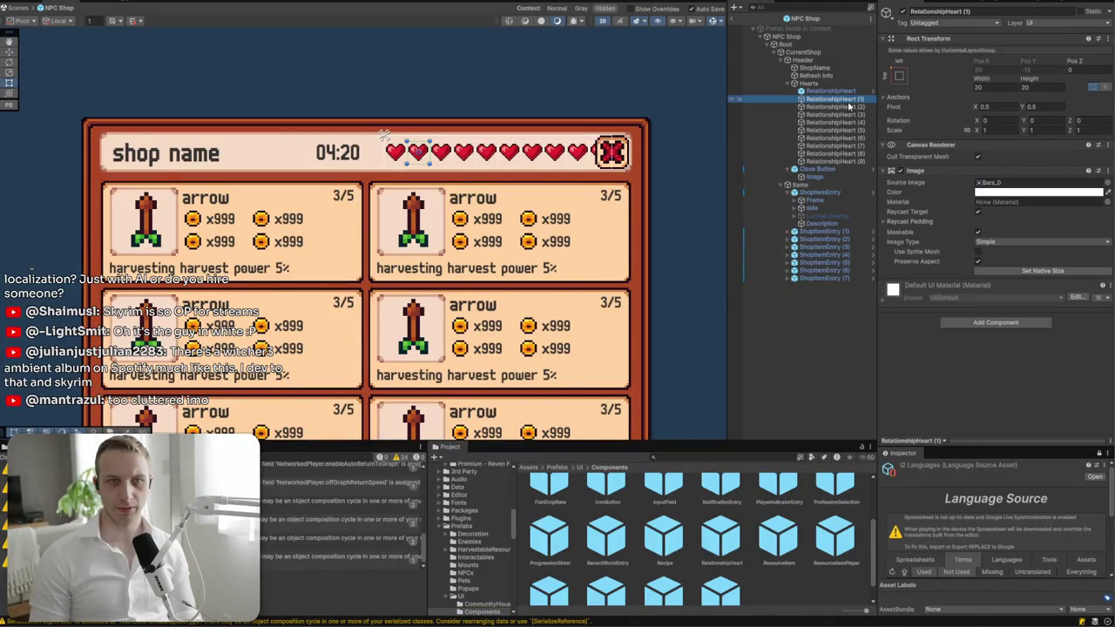
pyautogui.click(831, 91)
pyautogui.click(978, 113)
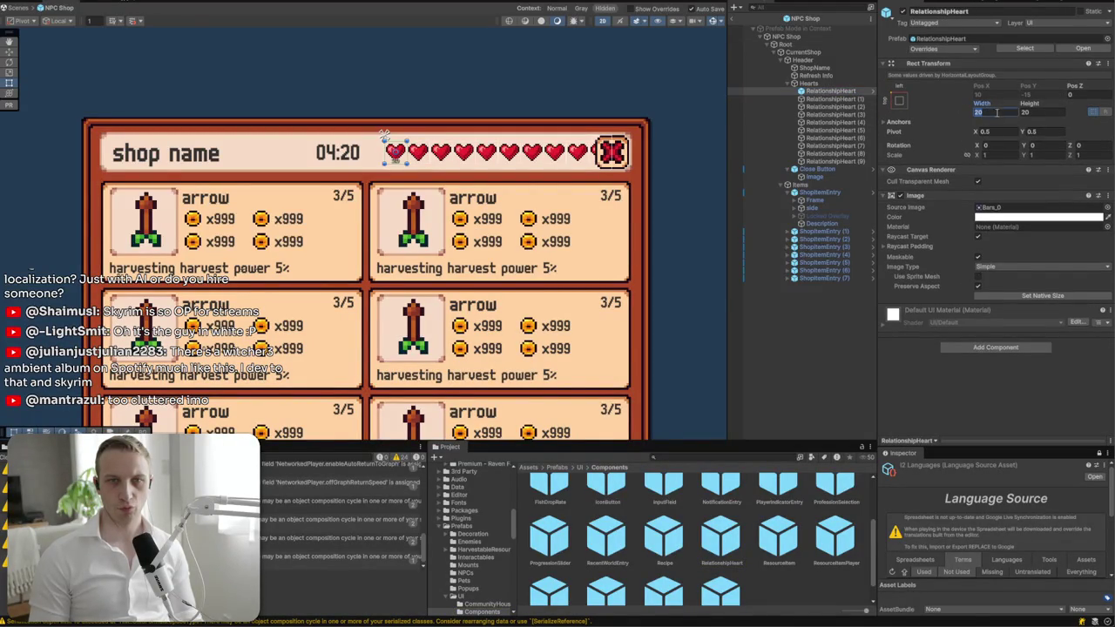
pyautogui.write('17')
pyautogui.press('Tab')
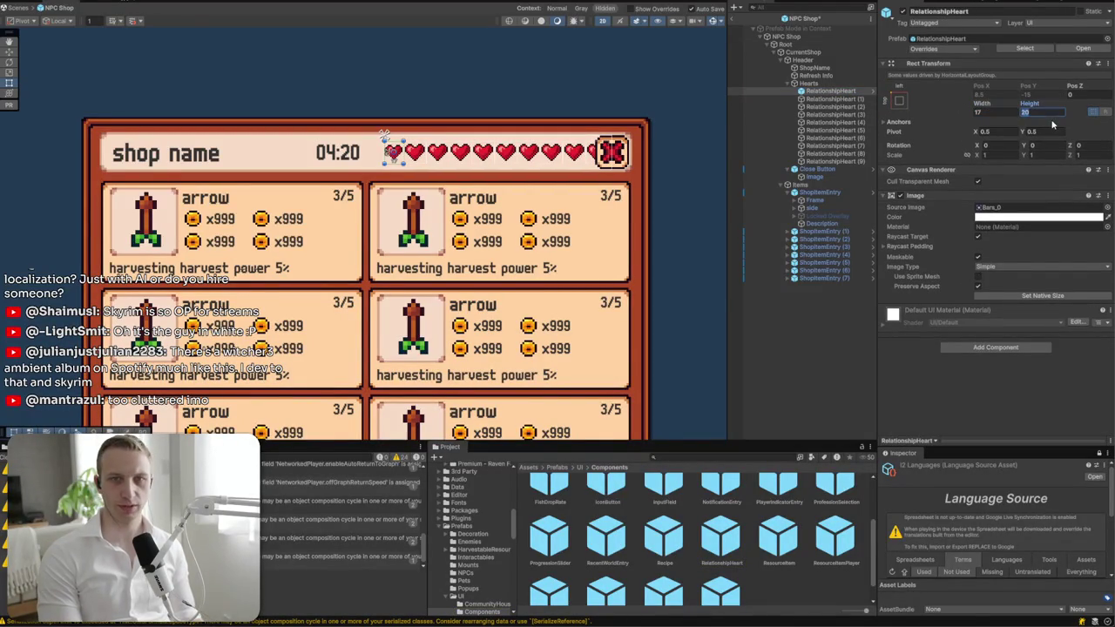
pyautogui.write('17')
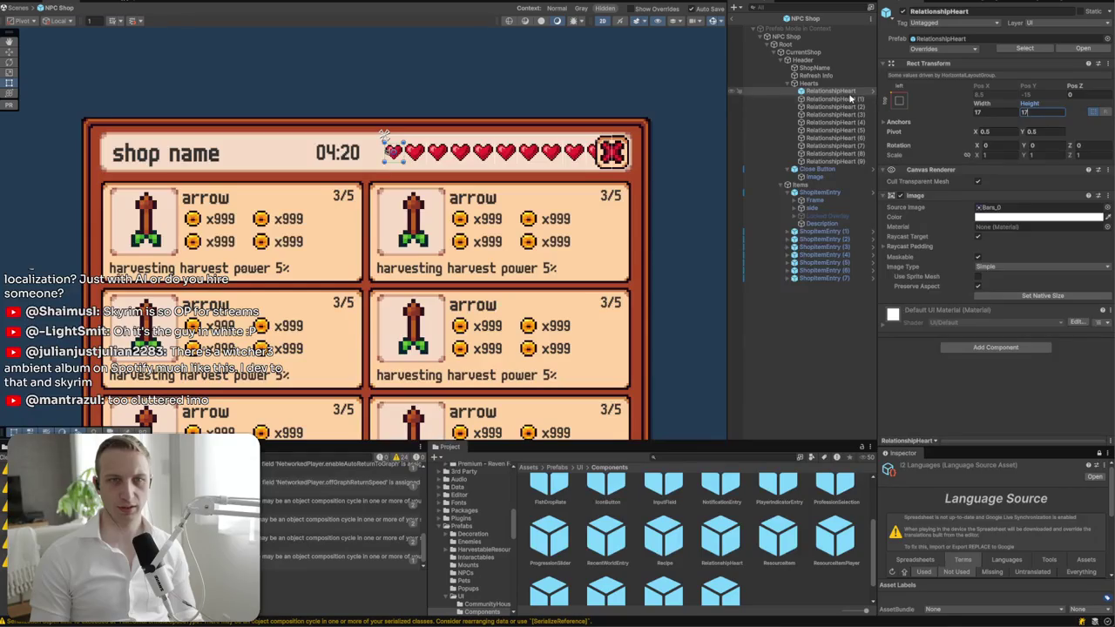
pyautogui.click(834, 99)
pyautogui.keyDown('shift'); pyautogui.click(831, 161); pyautogui.keyUp('shift')
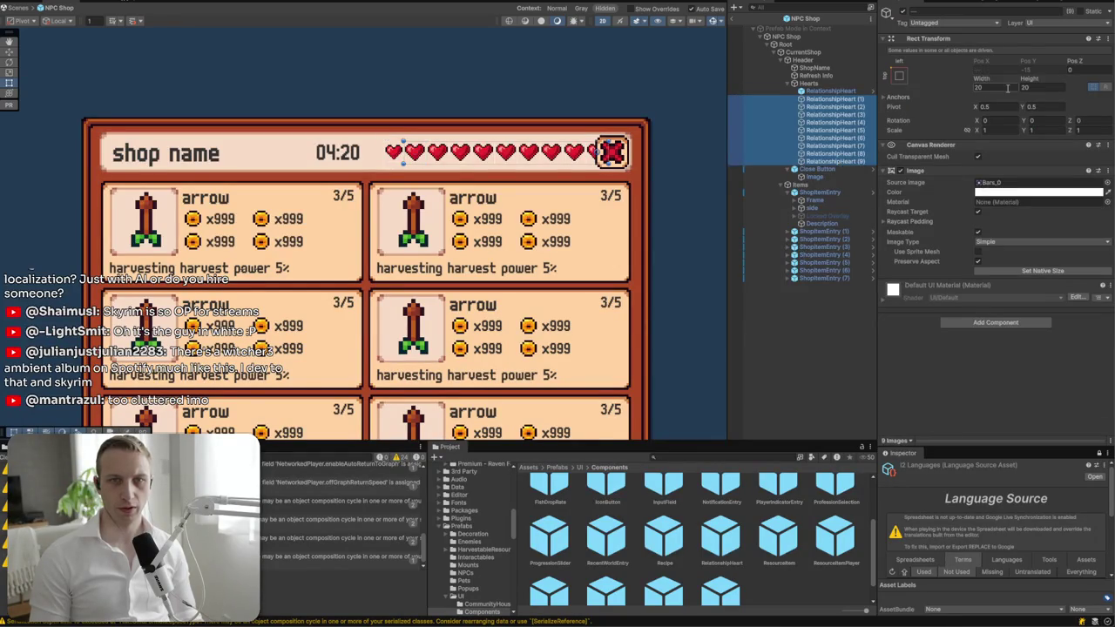
pyautogui.doubleClick(1007, 88)
pyautogui.write('17')
pyautogui.press('Tab')
pyautogui.write('17')
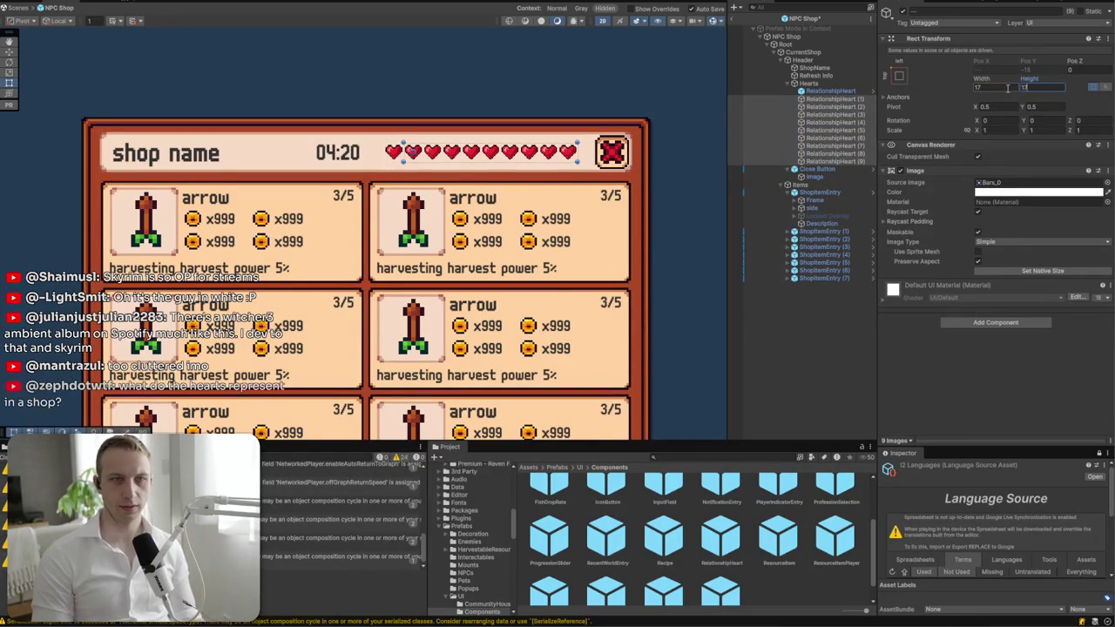
pyautogui.click(812, 81)
pyautogui.click(814, 76)
pyautogui.click(810, 83)
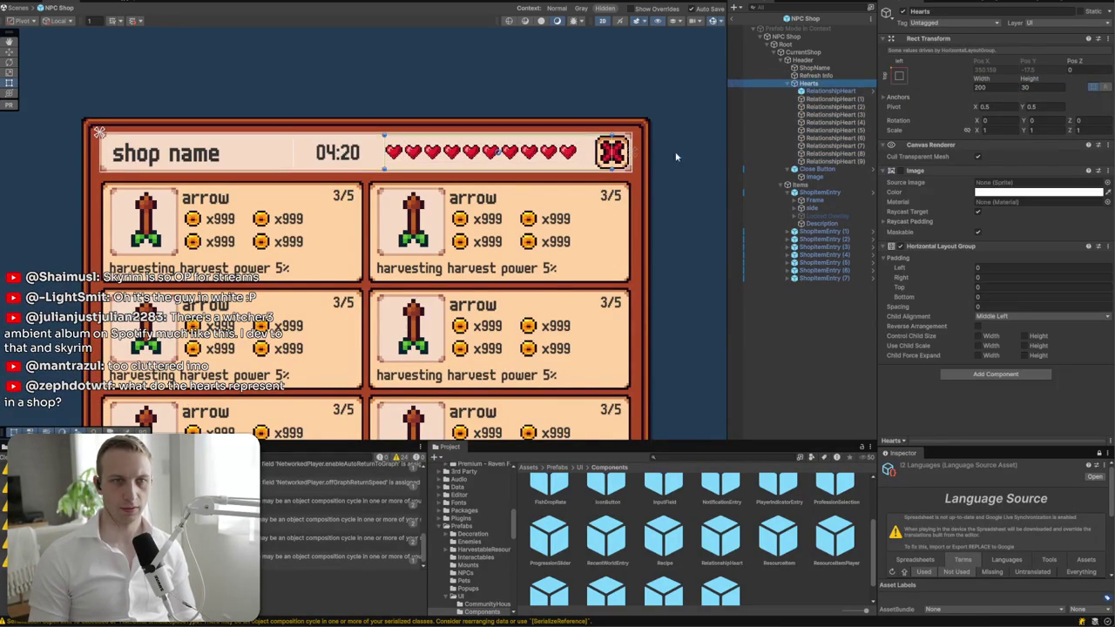
pyautogui.moveTo(631, 155); pyautogui.dragTo(583, 162)
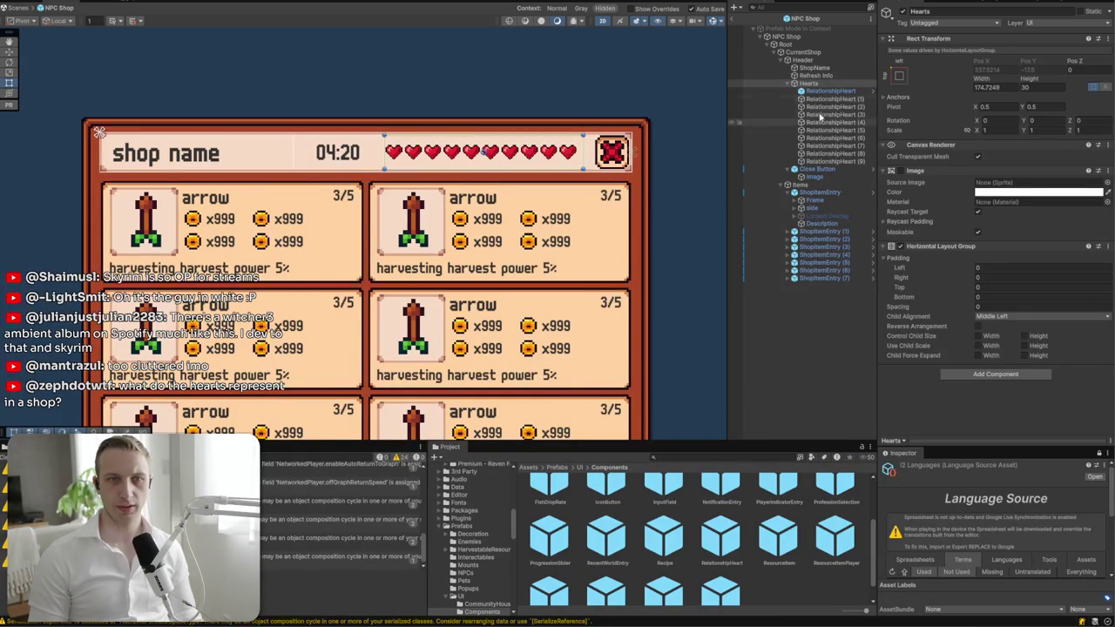
pyautogui.click(819, 69)
pyautogui.moveTo(290, 166); pyautogui.dragTo(303, 162)
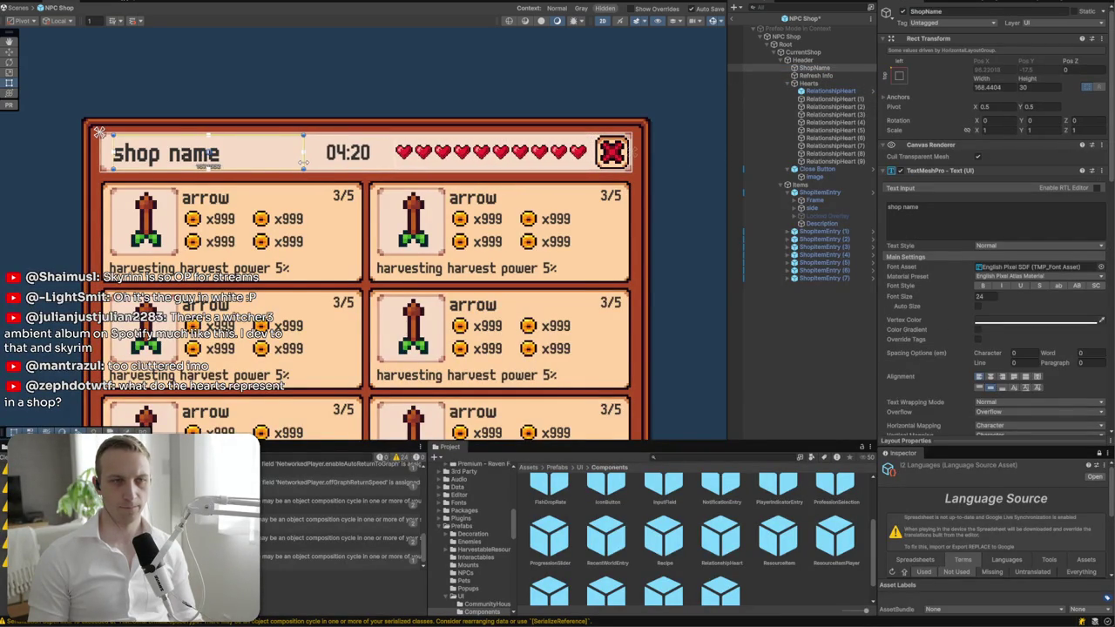
pyautogui.click(364, 158)
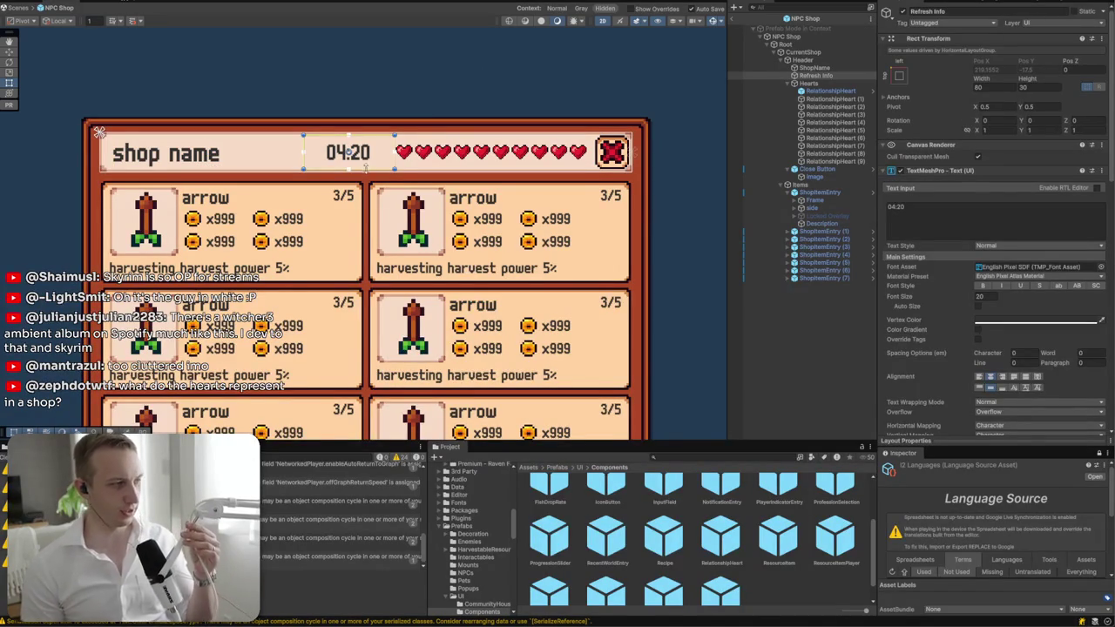
pyautogui.scroll(-3, 434, 152)
pyautogui.scroll(-1, 435, 152)
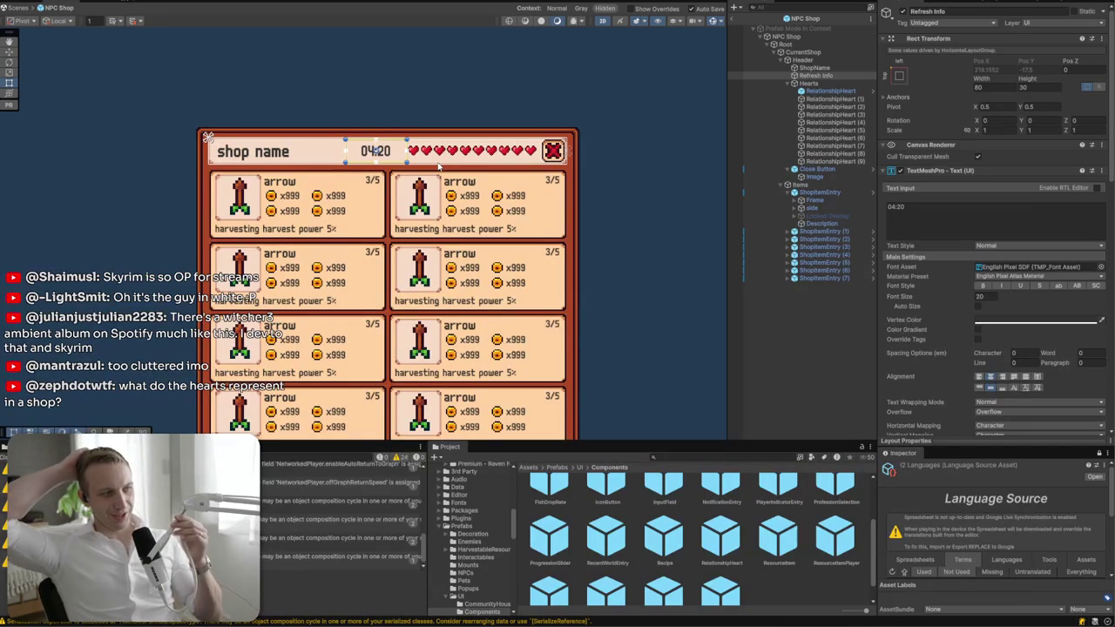
pyautogui.click(438, 164)
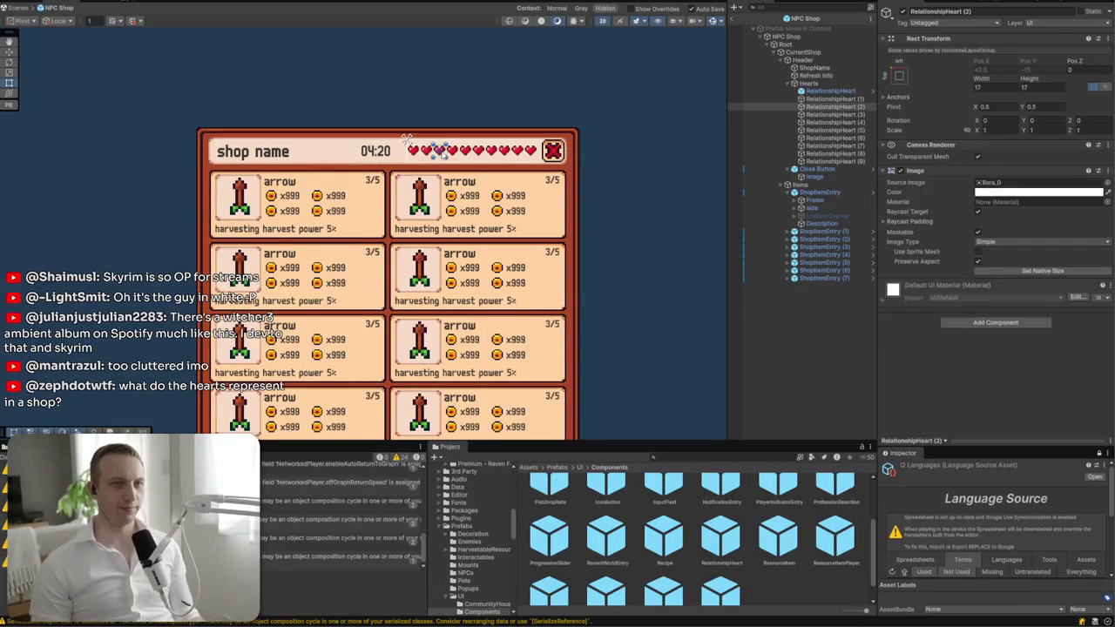
pyautogui.click(817, 84)
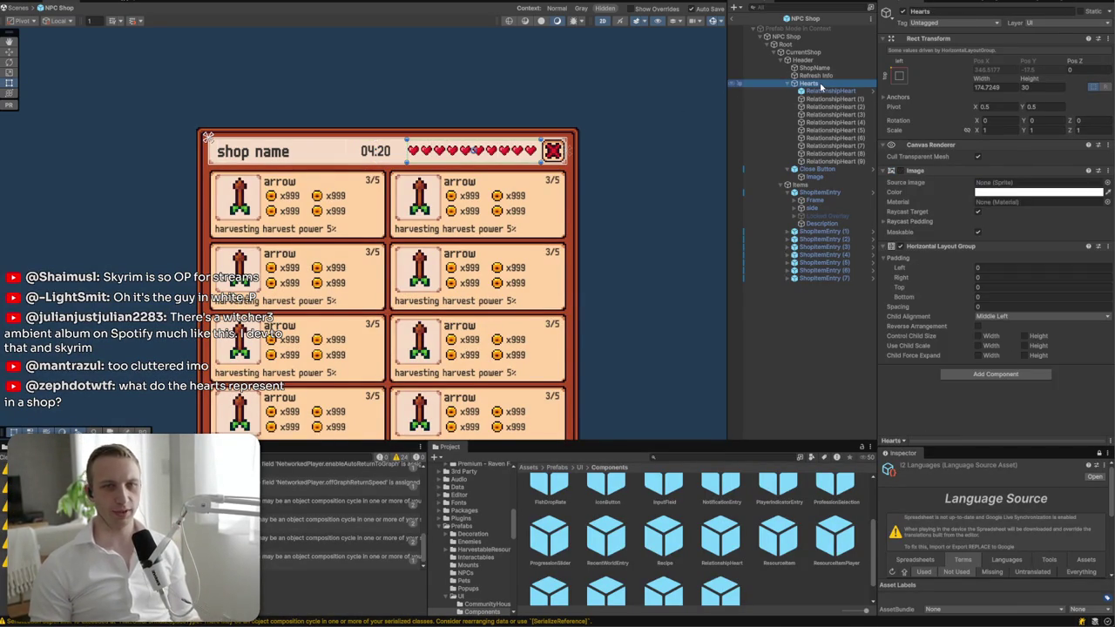
# - Hide the Hearts row and widen the shop name so the 04:20 timer shifts right
pyautogui.click(902, 11)
pyautogui.click(375, 151)
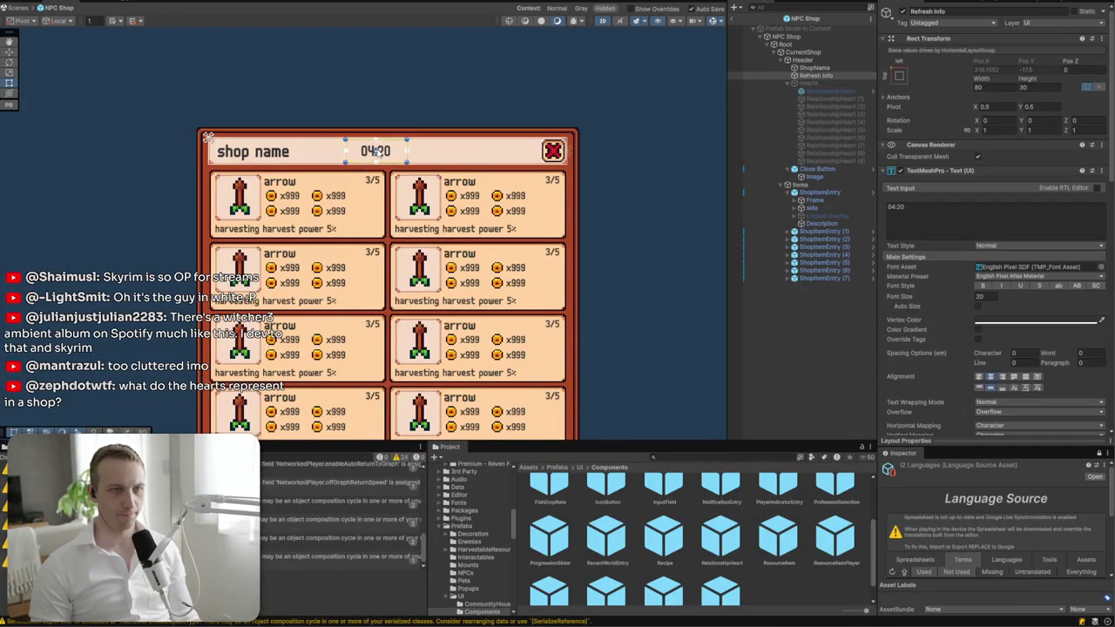
pyautogui.click(329, 159)
pyautogui.moveTo(347, 157); pyautogui.dragTo(360, 157)
pyautogui.click(399, 151)
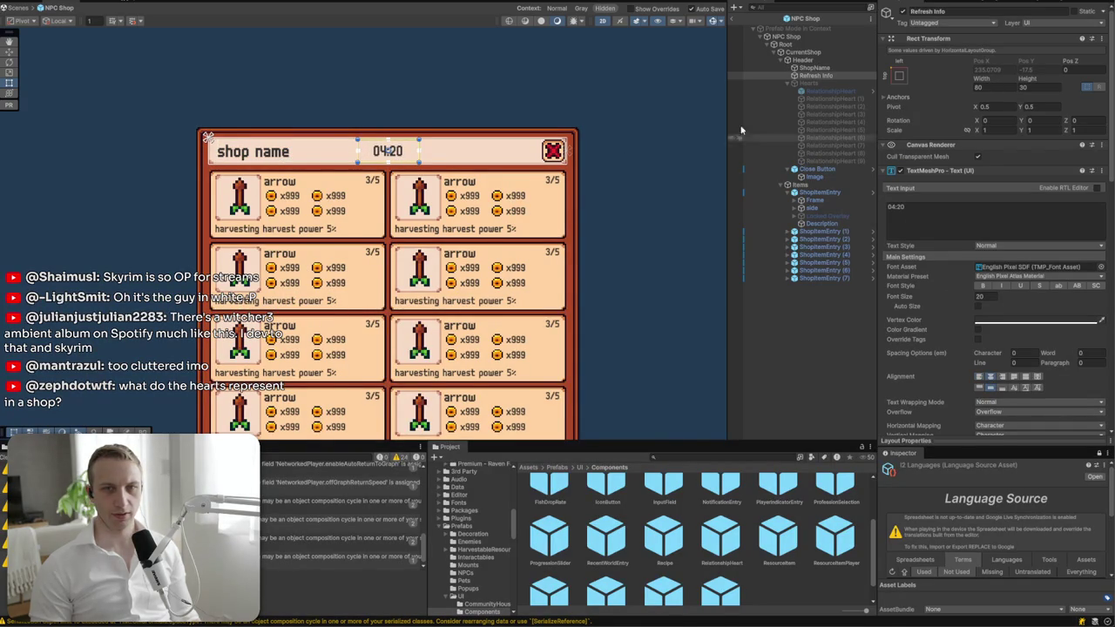
# - Shorten the shop panel by raising Root's bottom edge in the Scene view
pyautogui.scroll(5, 370, 140)
pyautogui.scroll(-5, 370, 142)
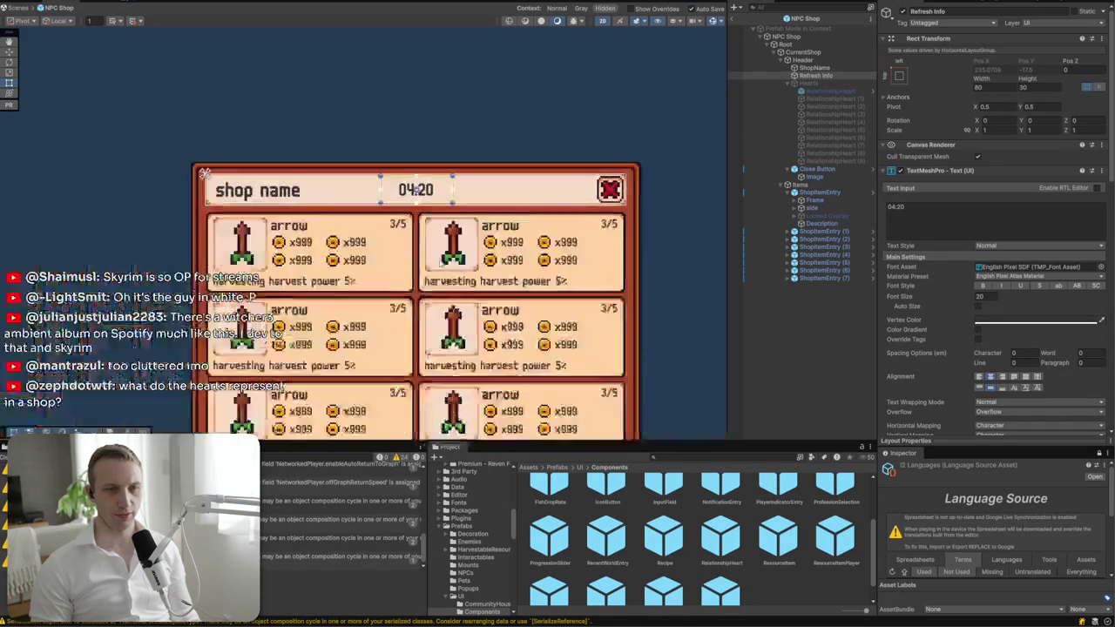
pyautogui.click(451, 154)
pyautogui.moveTo(512, 364); pyautogui.dragTo(502, 237)
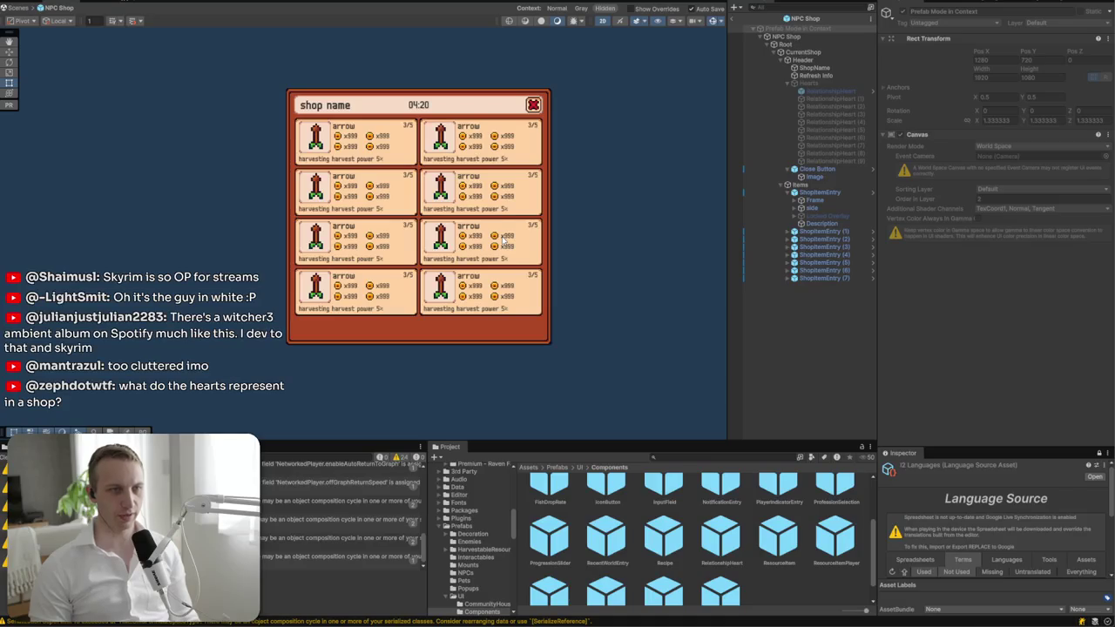
pyautogui.click(428, 332)
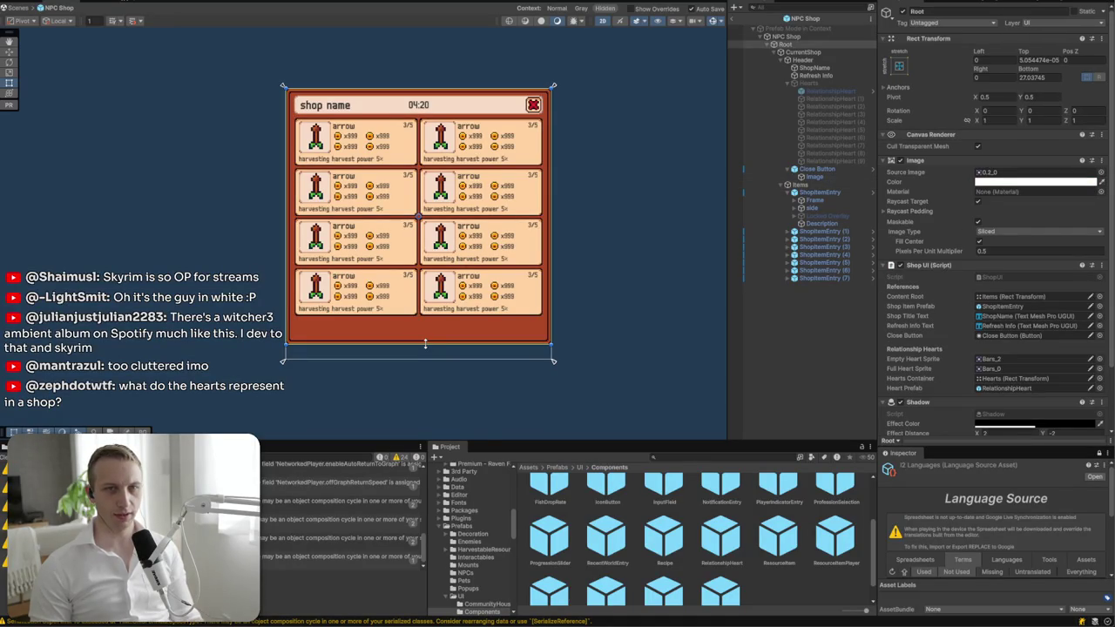
pyautogui.moveTo(419, 357)
pyautogui.mouseDown()
pyautogui.moveTo(420, 336)
pyautogui.moveTo(422, 360)
pyautogui.moveTo(463, 324)
pyautogui.mouseUp()
pyautogui.click(574, 363)
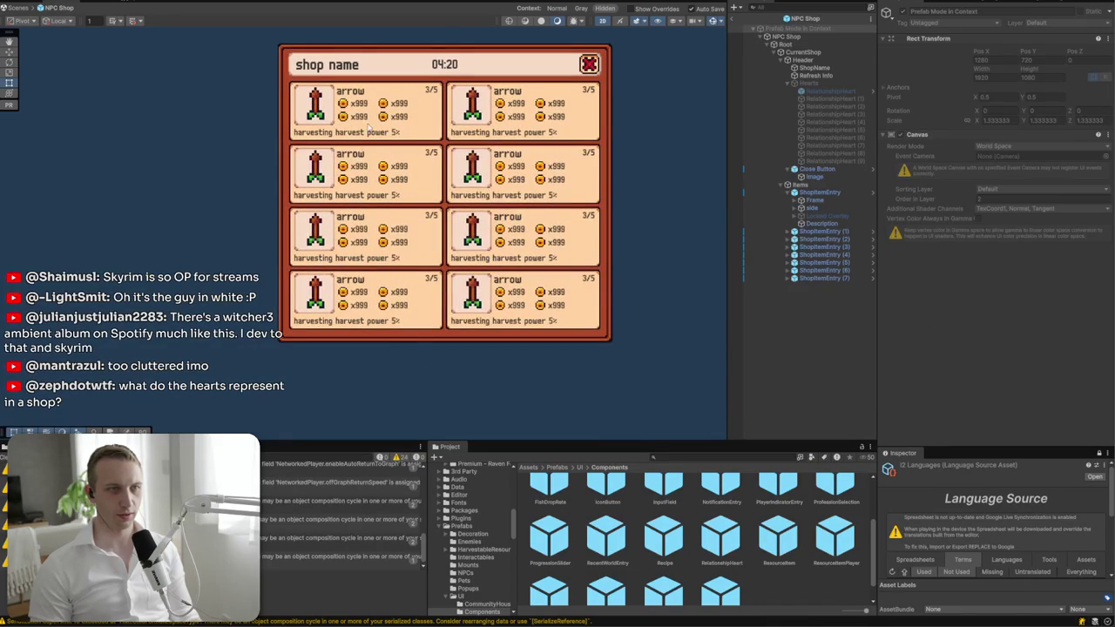
pyautogui.scroll(2, 369, 115)
pyautogui.click(352, 140)
pyautogui.click(802, 59)
# - Search 'inven', preview several inventory sprites, and apply inventory_5 as the Header's Source Image
pyautogui.click(1101, 177)
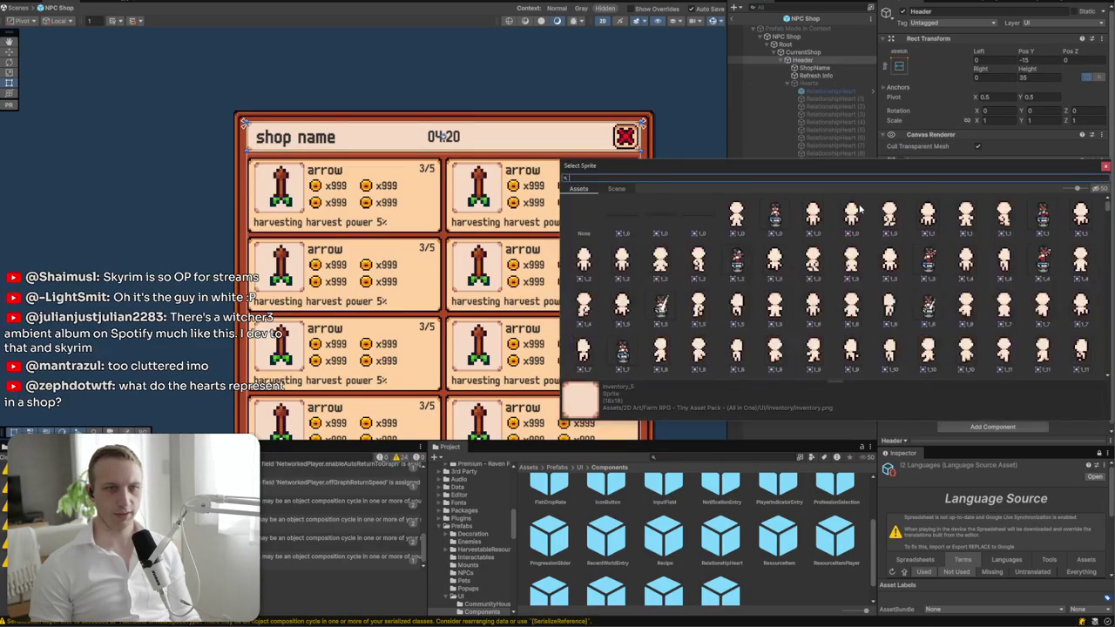
pyautogui.write('inven')
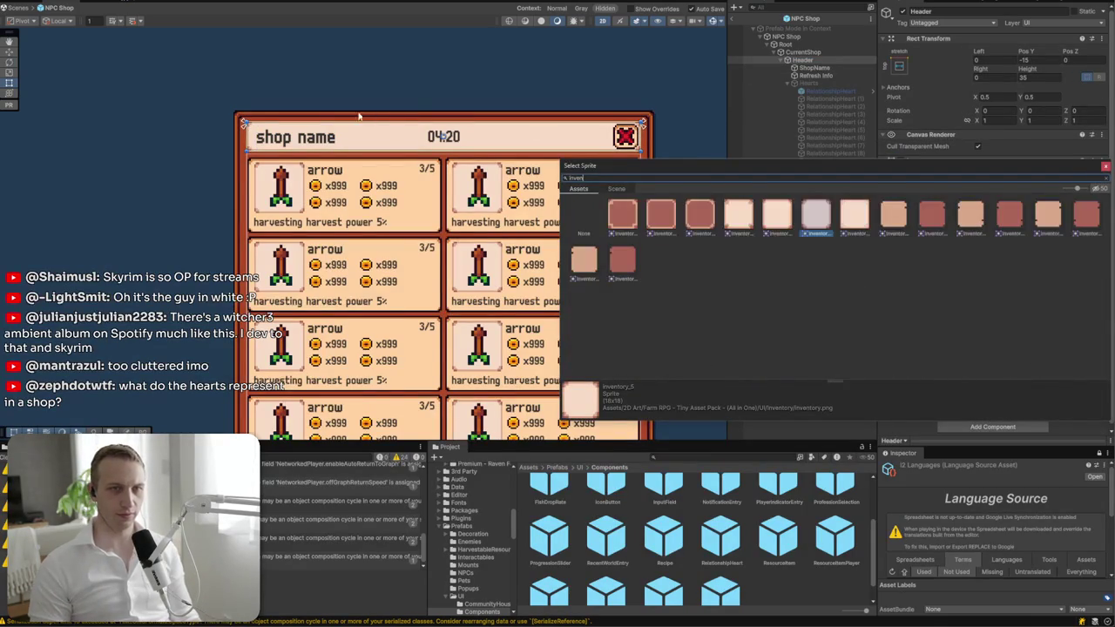
pyautogui.scroll(2, 347, 123)
pyautogui.click(662, 219)
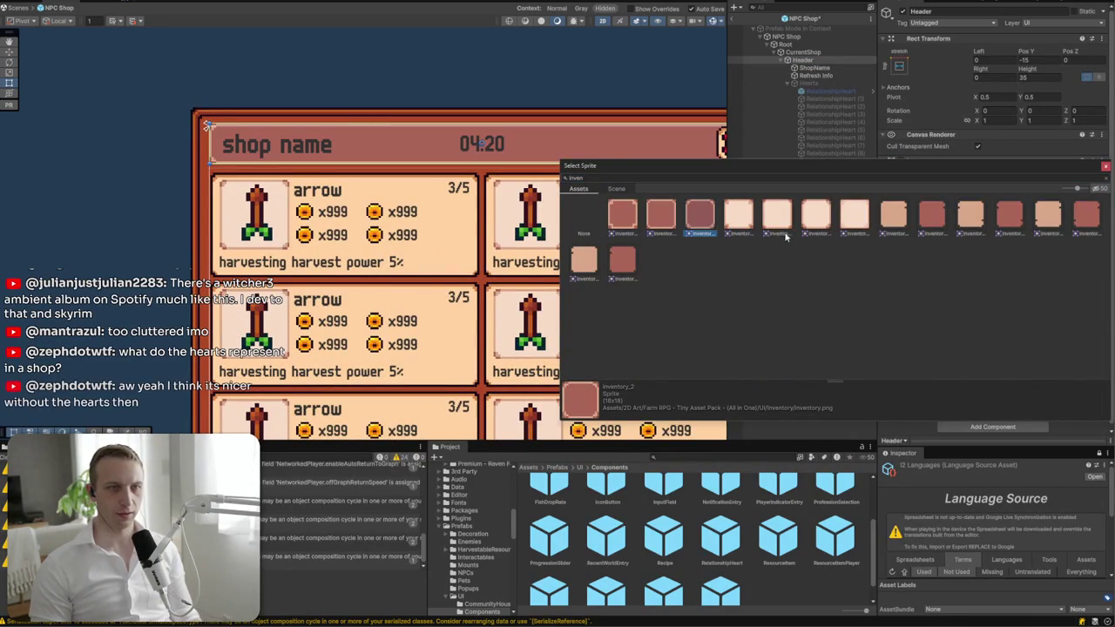
pyautogui.click(816, 216)
pyautogui.click(862, 224)
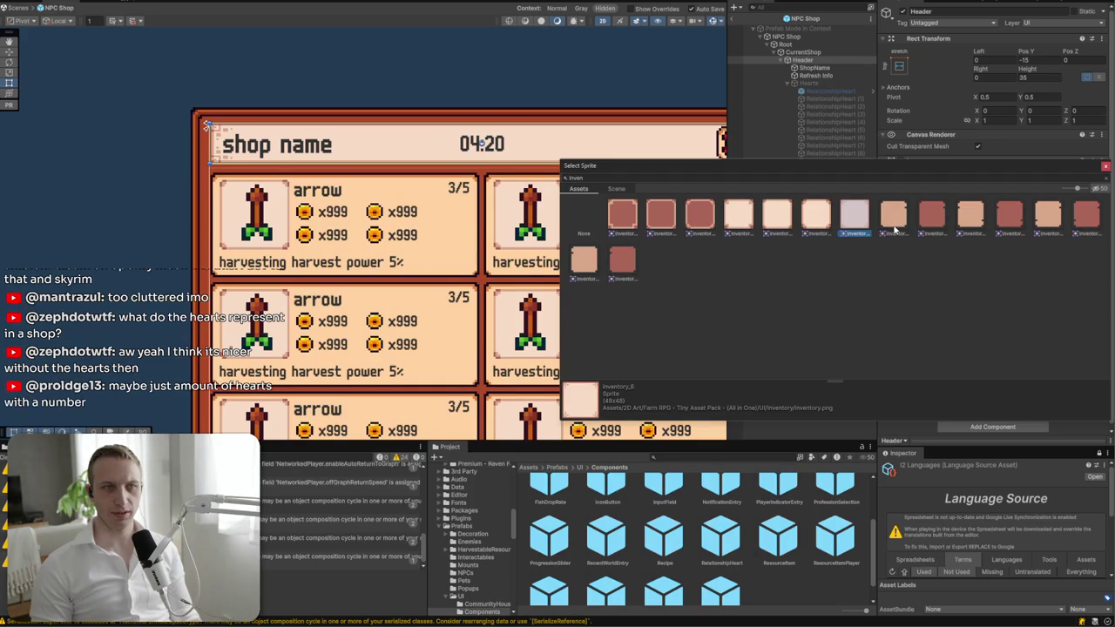
pyautogui.click(895, 224)
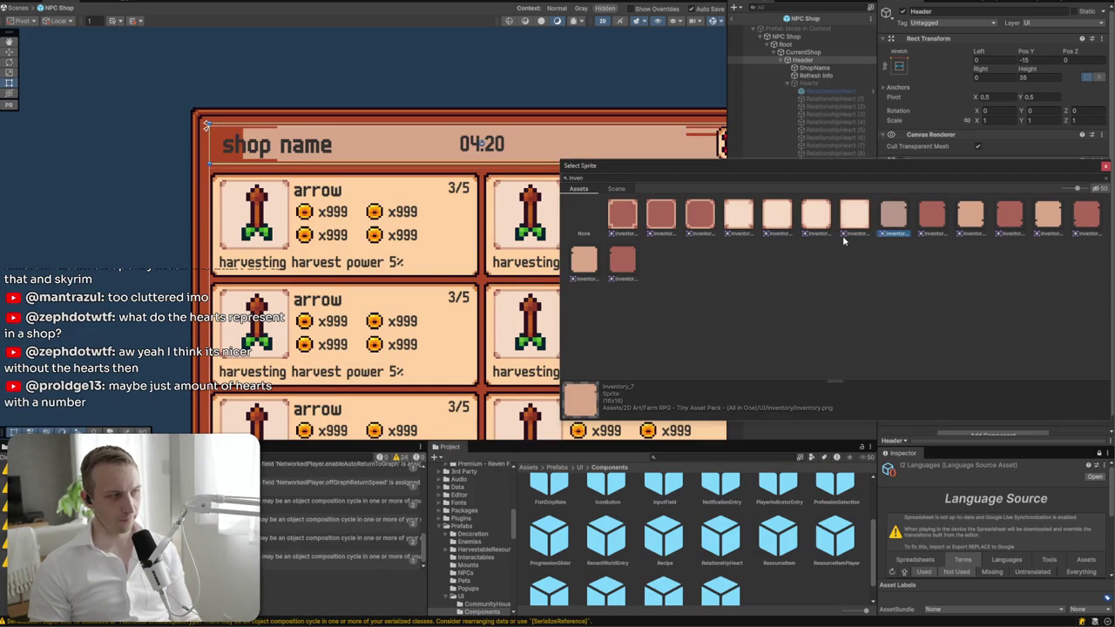
pyautogui.click(777, 215)
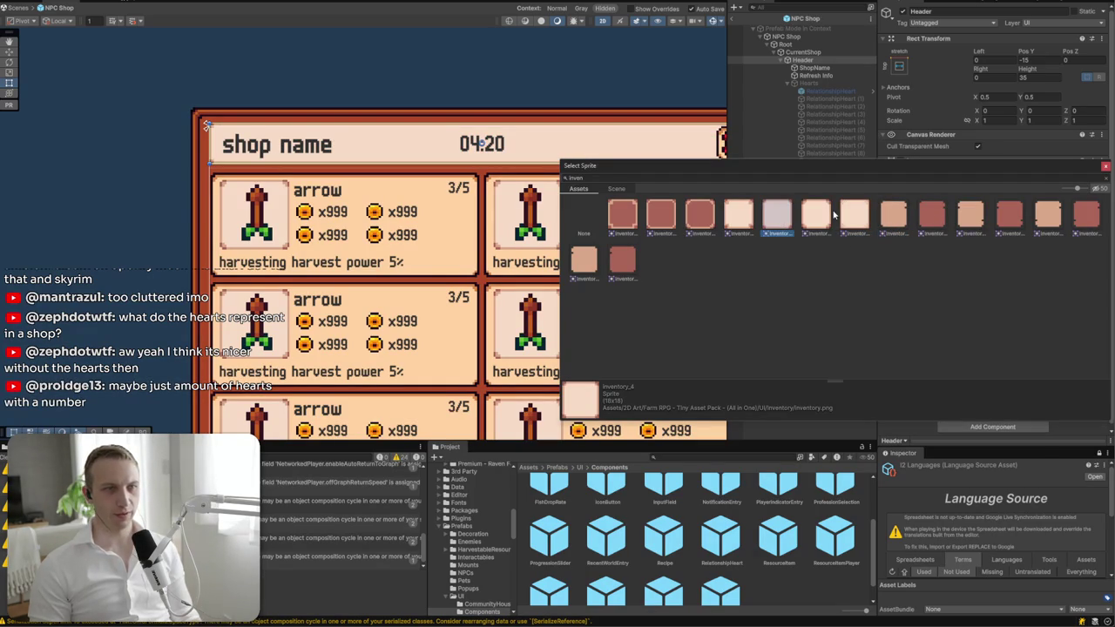
pyautogui.click(815, 218)
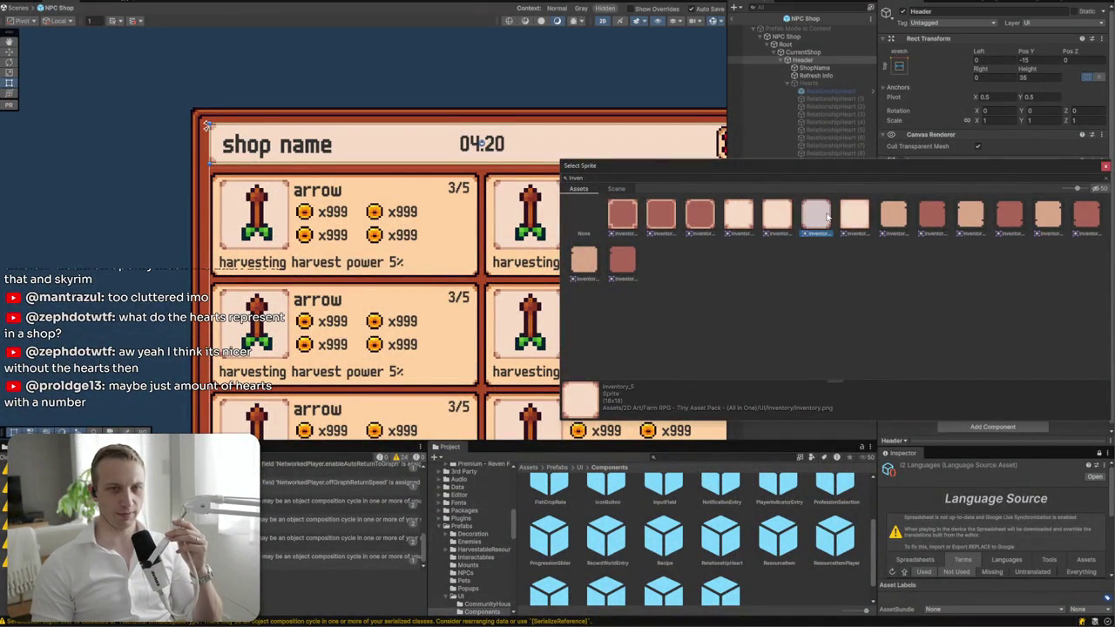
pyautogui.doubleClick(816, 218)
# - On Root, check the Shop UI script's Bars_2 empty heart sprite and open its component menu
pyautogui.click(786, 45)
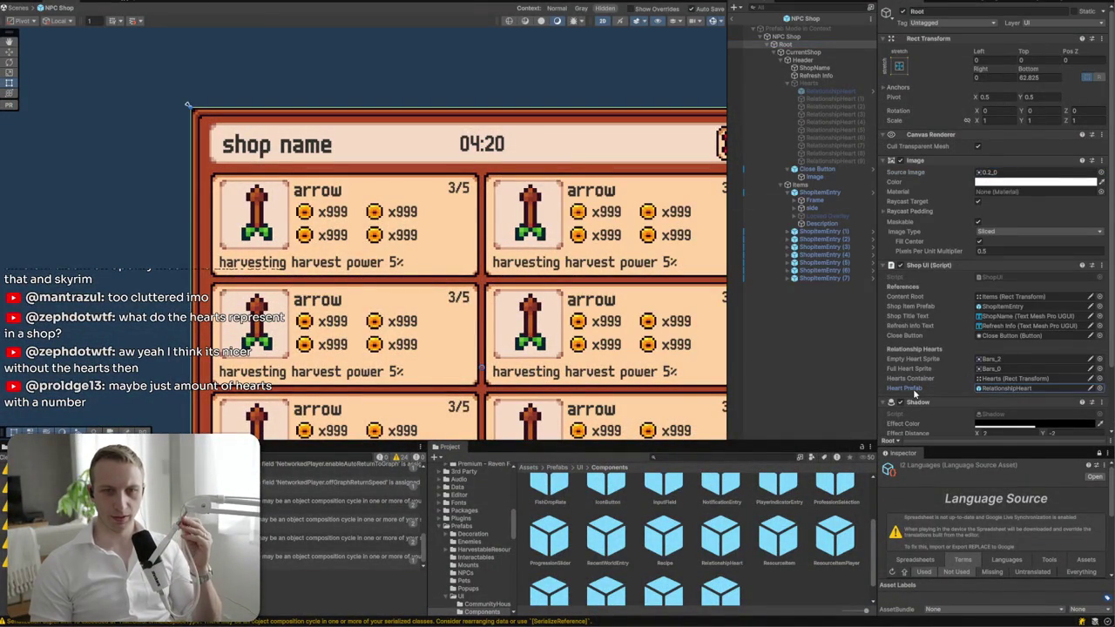
pyautogui.click(906, 361)
pyautogui.click(1031, 359)
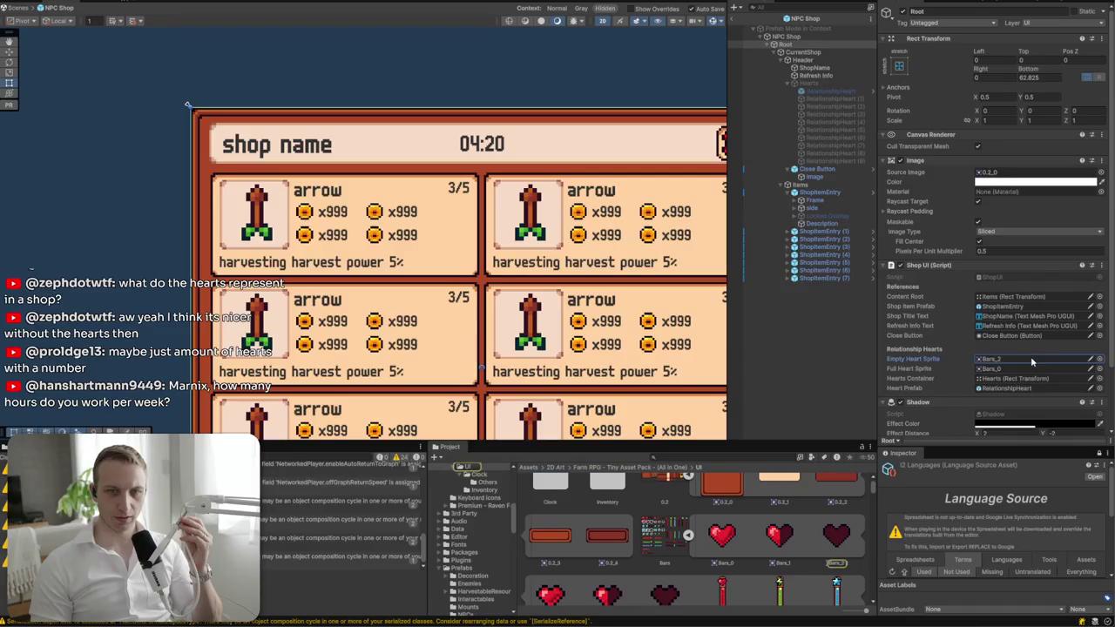
pyautogui.rightClick(923, 266)
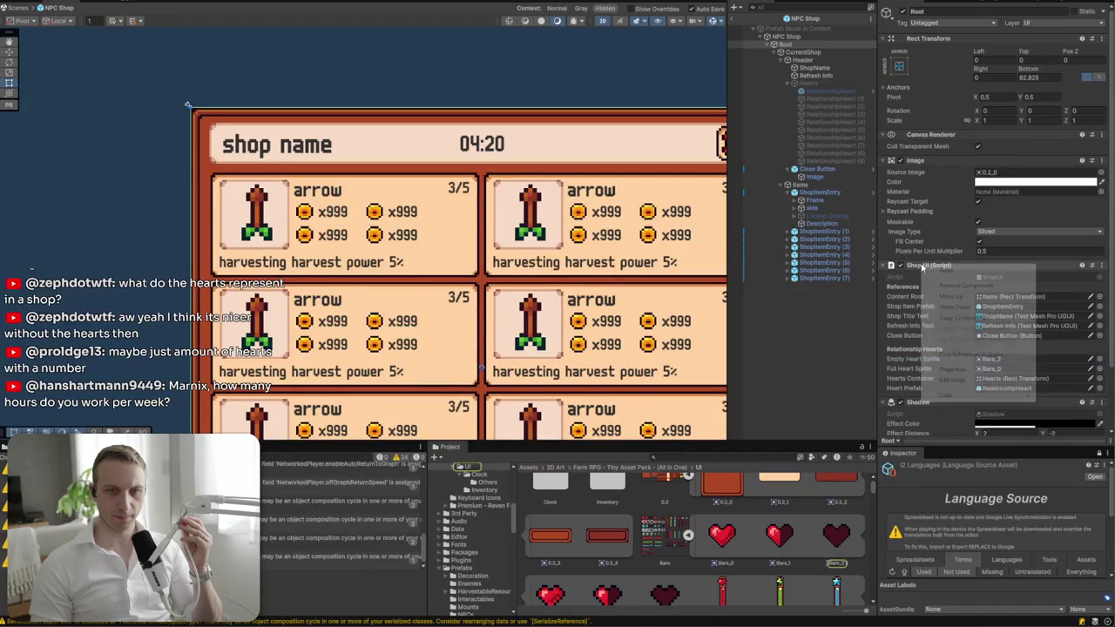
# - Open ShopUI.cs in Rider and block-comment the Relationship Hearts fields
pyautogui.click(953, 381)
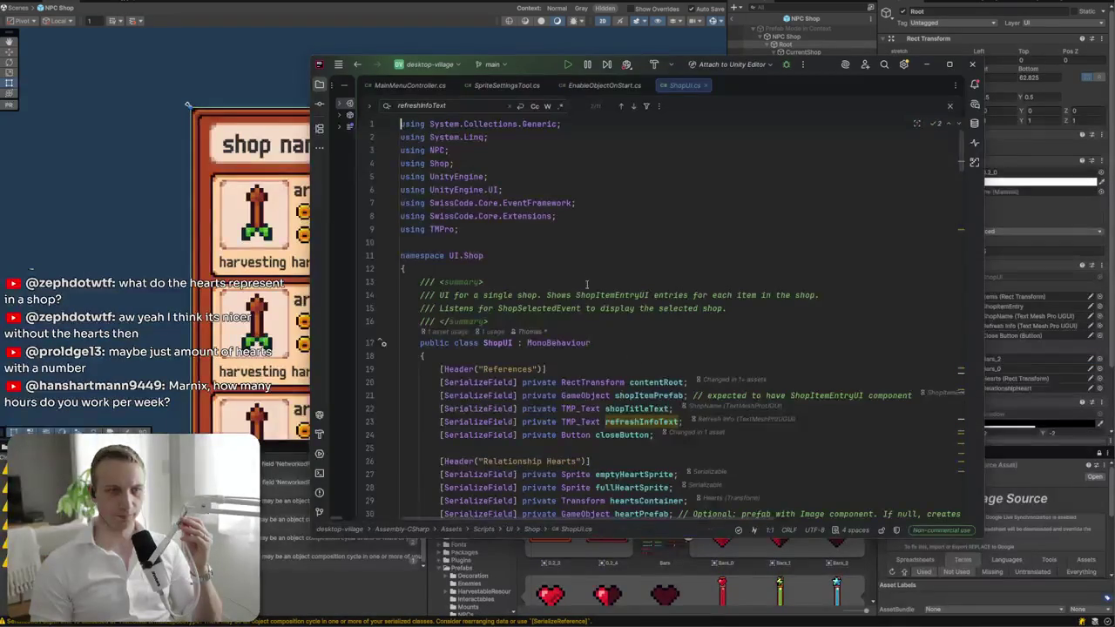
pyautogui.click(550, 328)
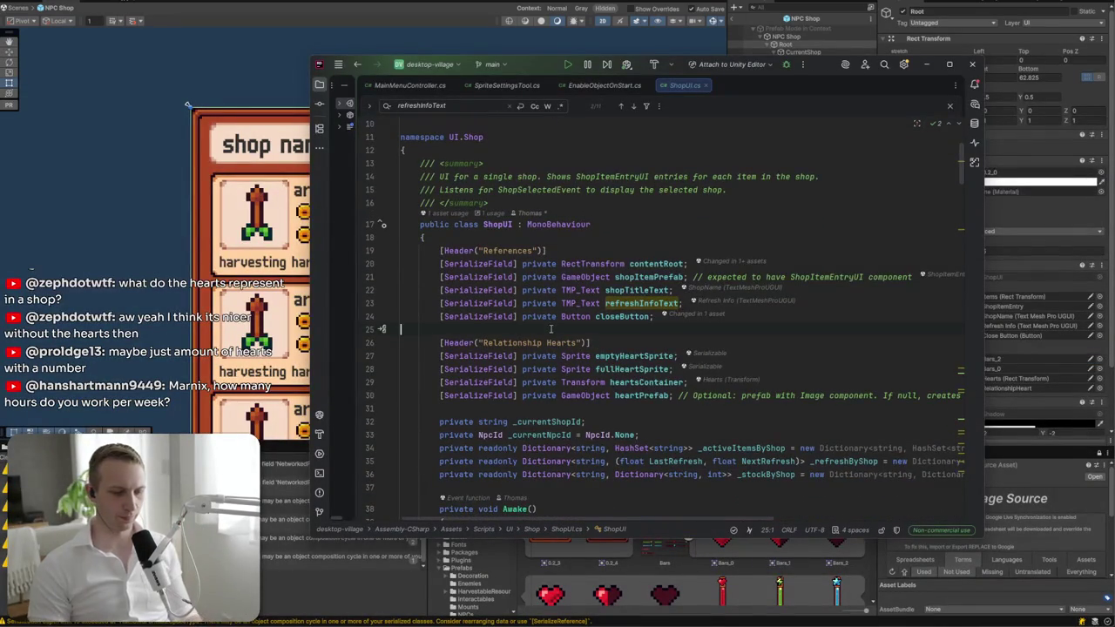
pyautogui.press('Return')
pyautogui.write('//')
pyautogui.click(462, 422)
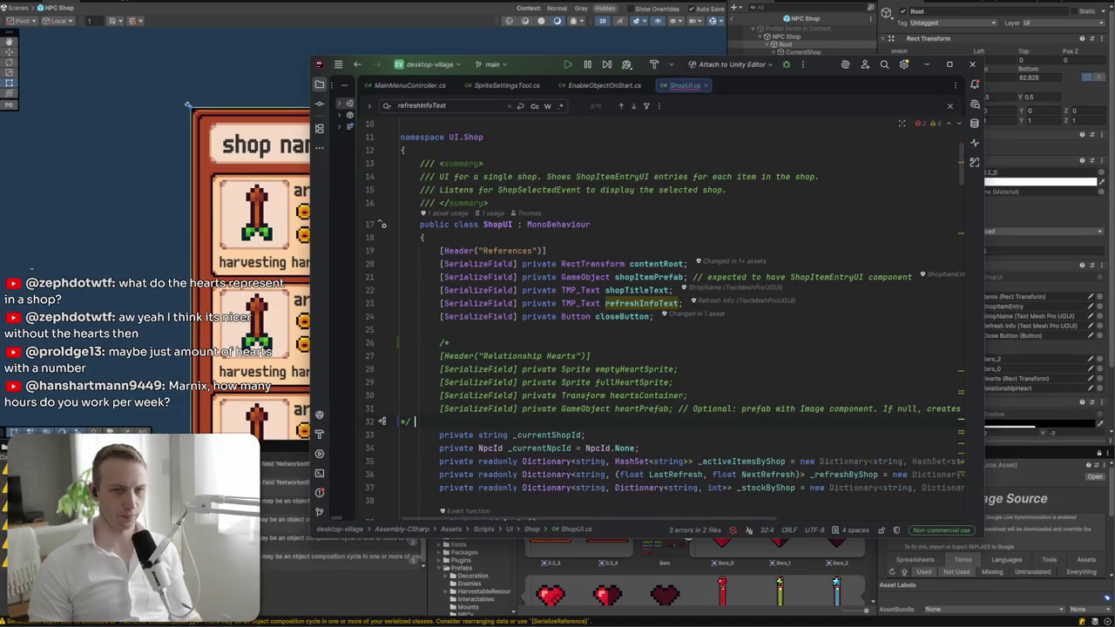
pyautogui.write('*/')
pyautogui.scroll(-5, 586, 307)
pyautogui.click(586, 301)
pyautogui.scroll(-20, 493, 297)
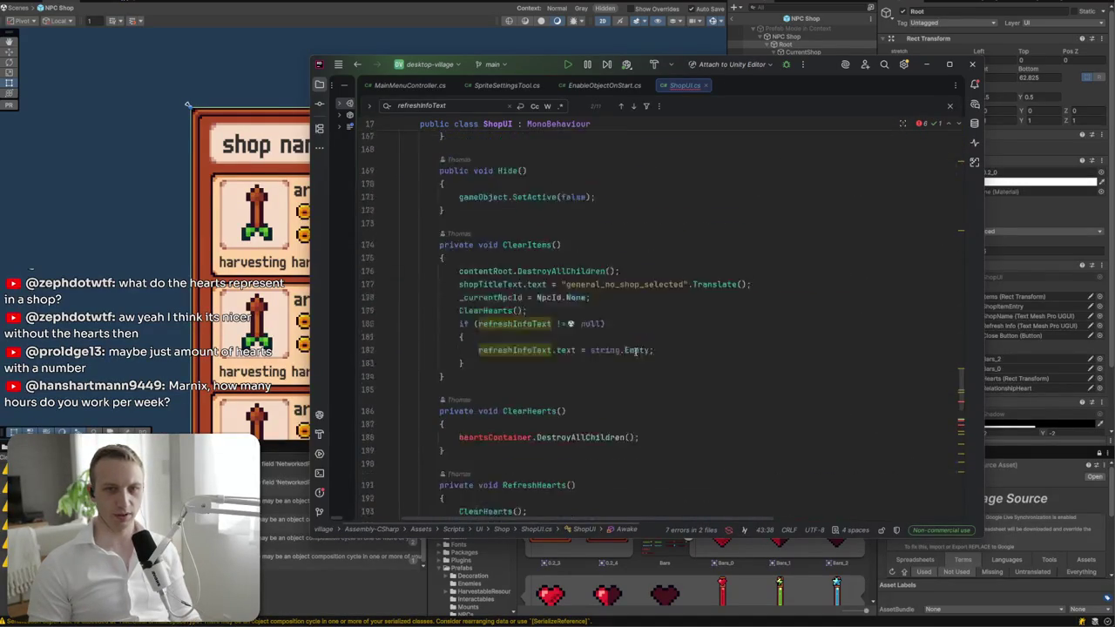
# - Wrap the ClearHearts and RefreshHearts methods in a /* */ block comment
pyautogui.click(459, 292)
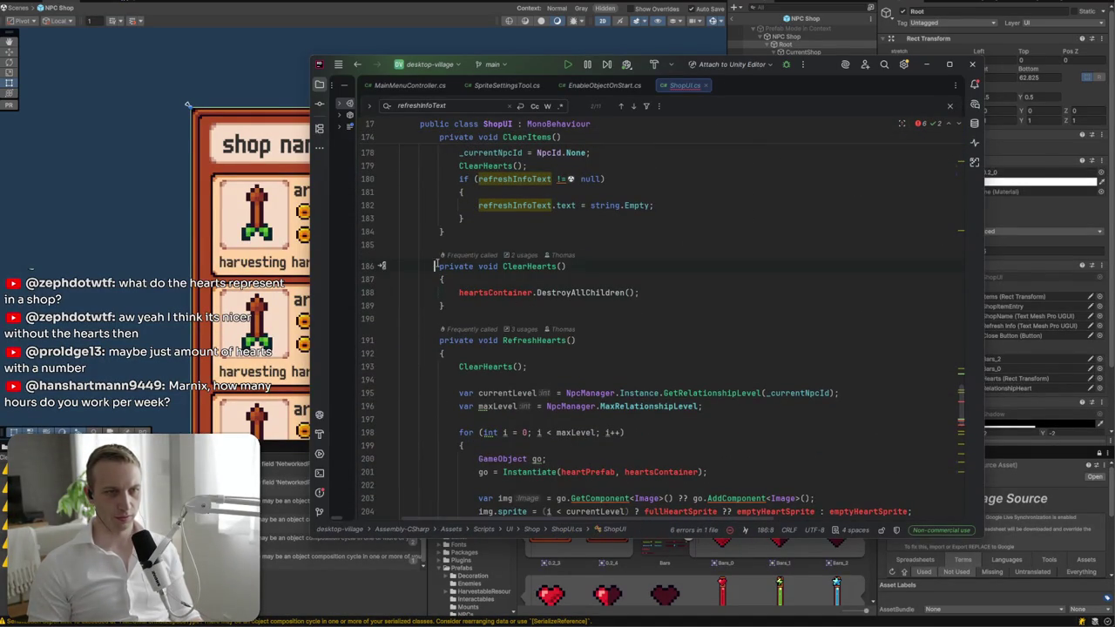
pyautogui.click(435, 264)
pyautogui.press('Return')
pyautogui.write('/*')
pyautogui.scroll(-1, 503, 334)
pyautogui.scroll(-5, 503, 333)
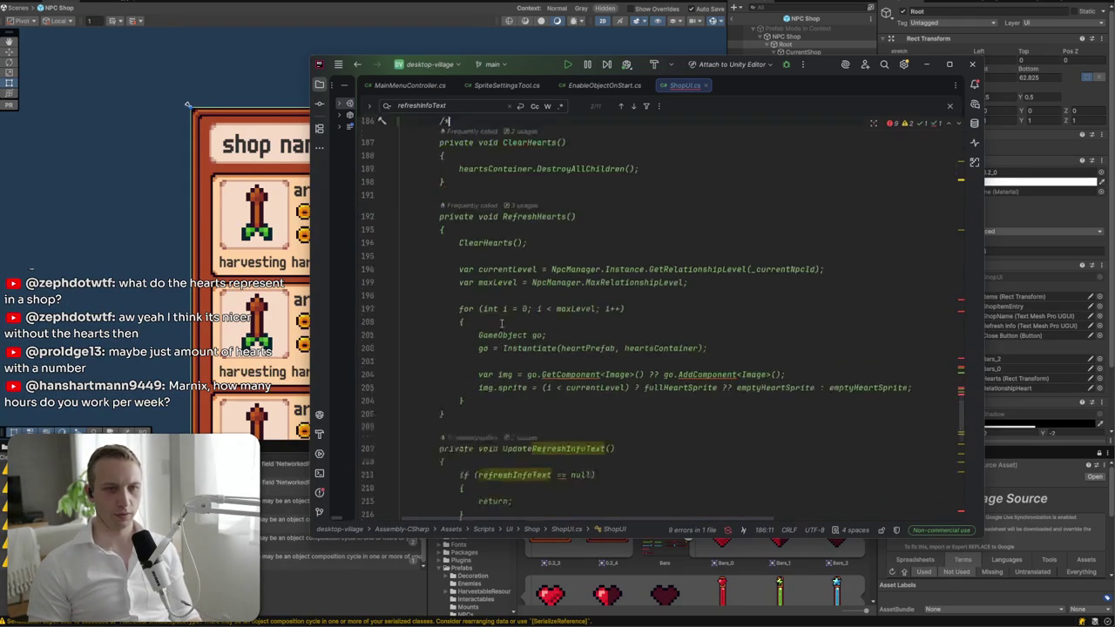
pyautogui.click(501, 316)
pyautogui.press('Return')
pyautogui.write('*/')
pyautogui.scroll(-4, 688, 344)
pyautogui.scroll(15, 688, 344)
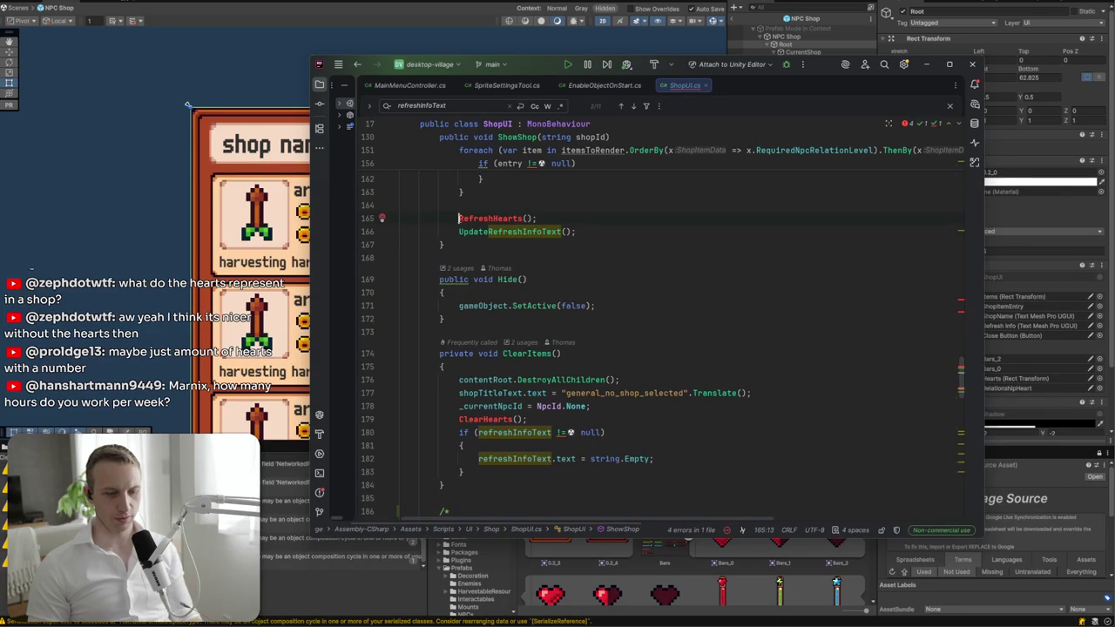
# - Comment out the RefreshHearts call and the ClearHearts call in ClearItems
pyautogui.hotkey('ctrl', '/')
pyautogui.click(459, 418)
pyautogui.write('//')
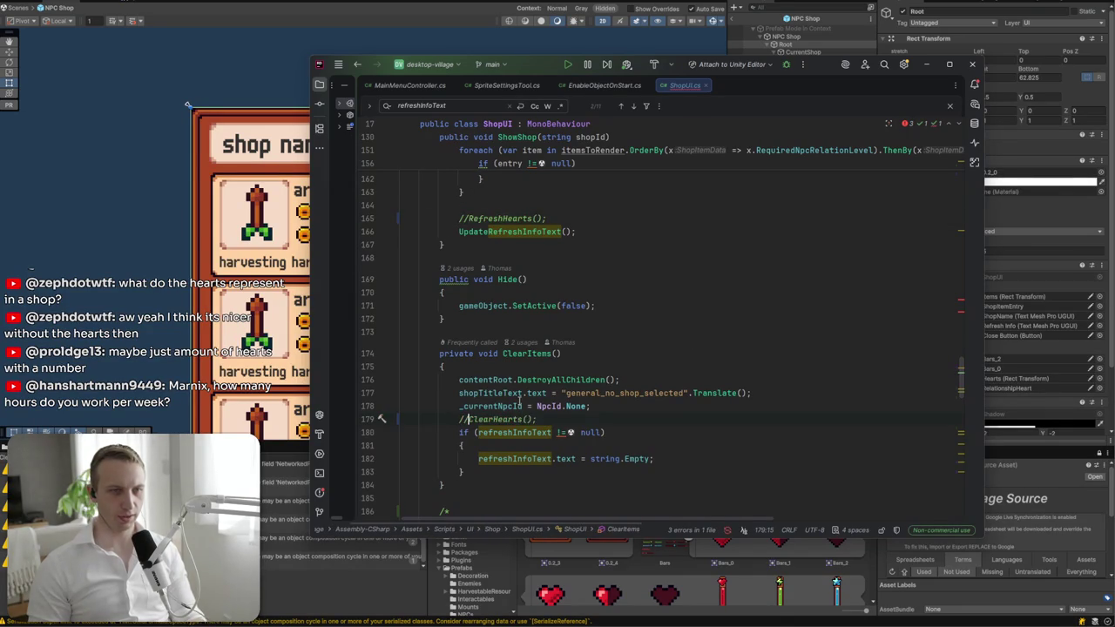
pyautogui.click(523, 191)
# - Block-comment the relationship handlers starting at OnRelationshipLevelUp
pyautogui.scroll(14, 610, 261)
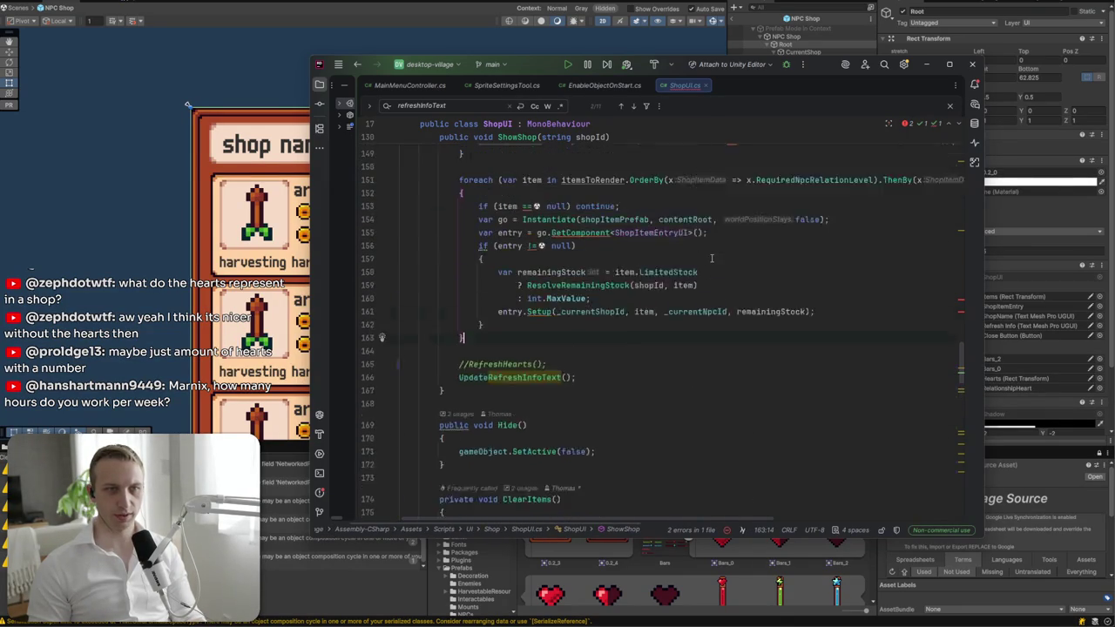
pyautogui.scroll(1, 712, 259)
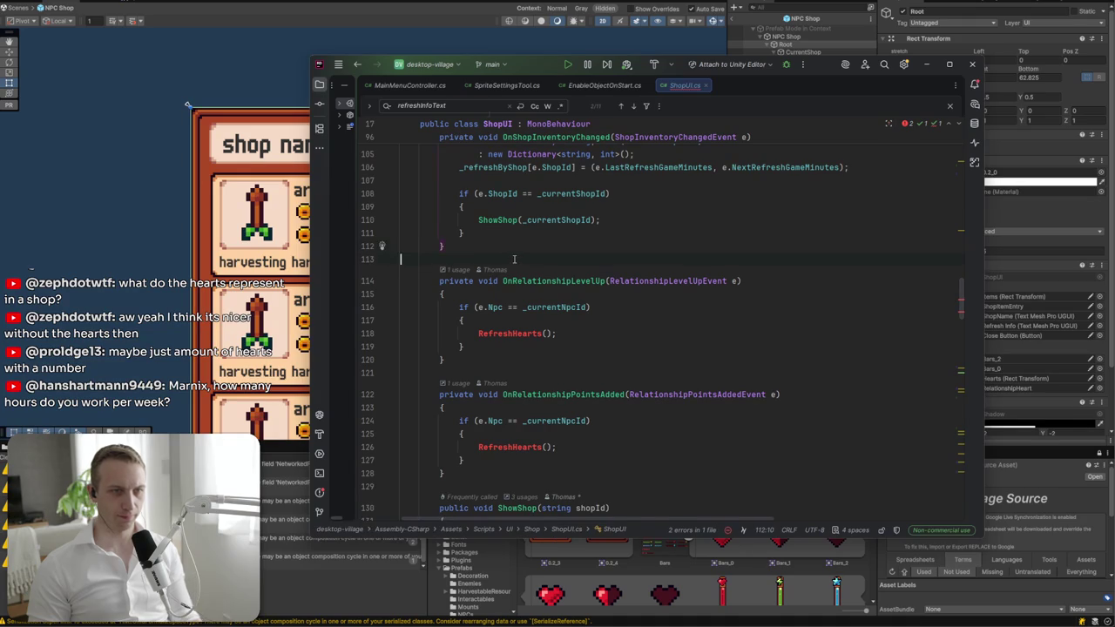
pyautogui.press('Down')
pyautogui.press('Return')
pyautogui.write('/*')
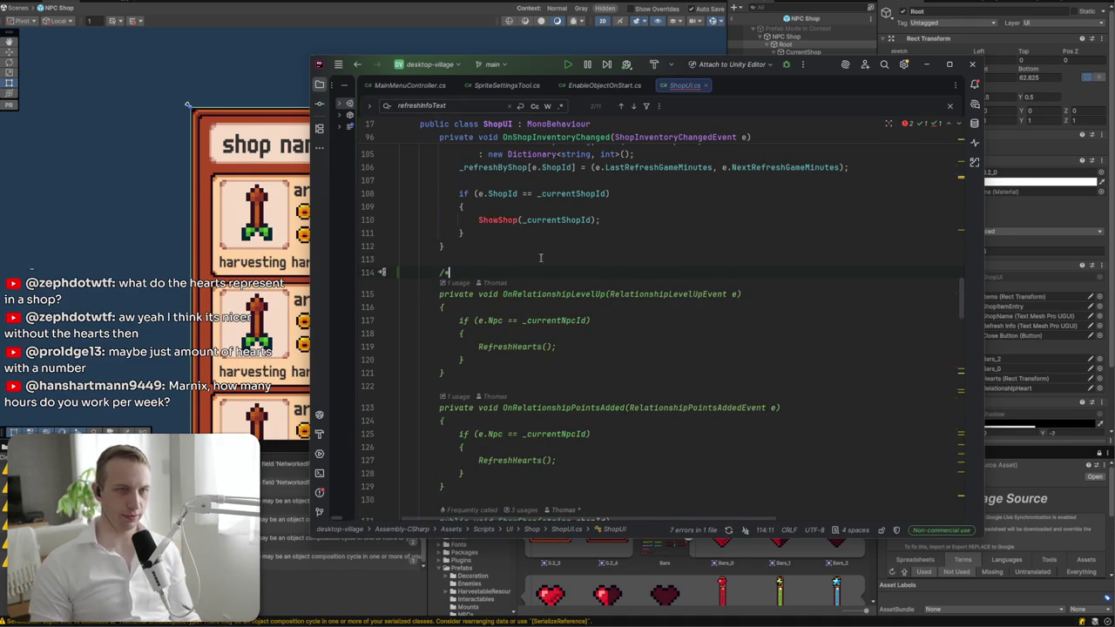
pyautogui.scroll(-2, 495, 407)
pyautogui.click(495, 408)
pyautogui.press('Return')
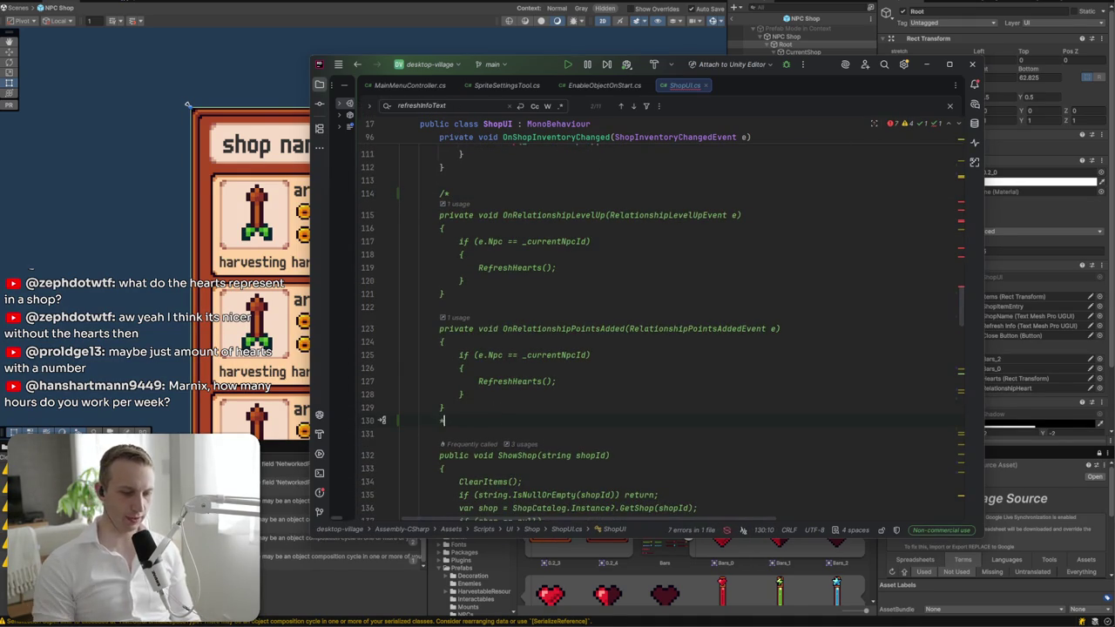
# - Comment out the level-up and points-added event subscriptions in OnEnable
pyautogui.scroll(15, 488, 345)
pyautogui.scroll(-4, 482, 342)
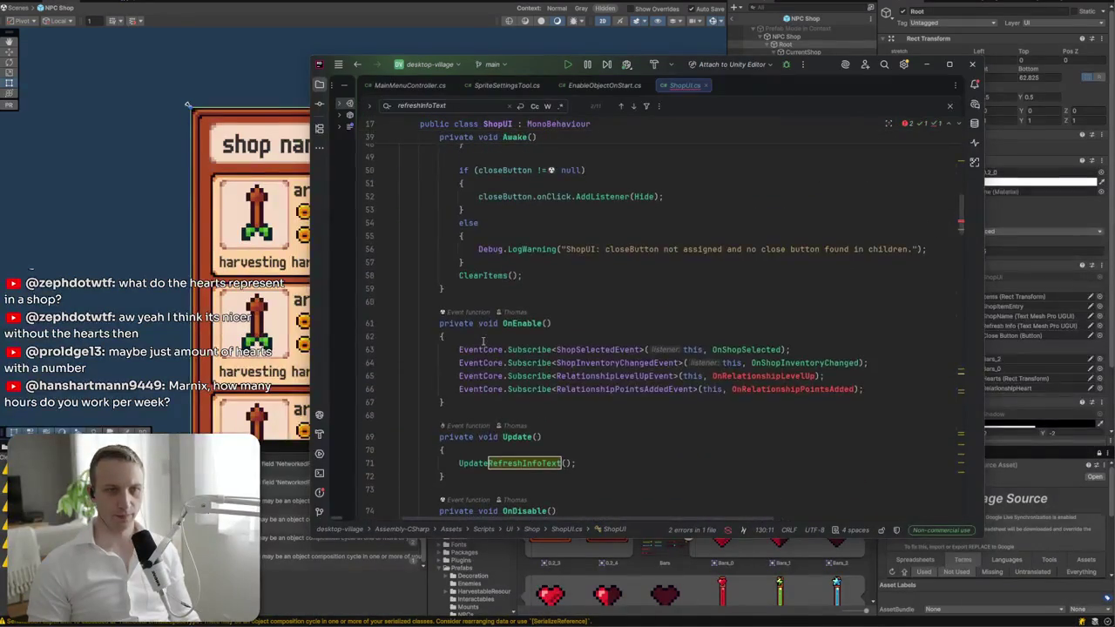
pyautogui.click(466, 375)
pyautogui.hotkey('ctrl', '/')
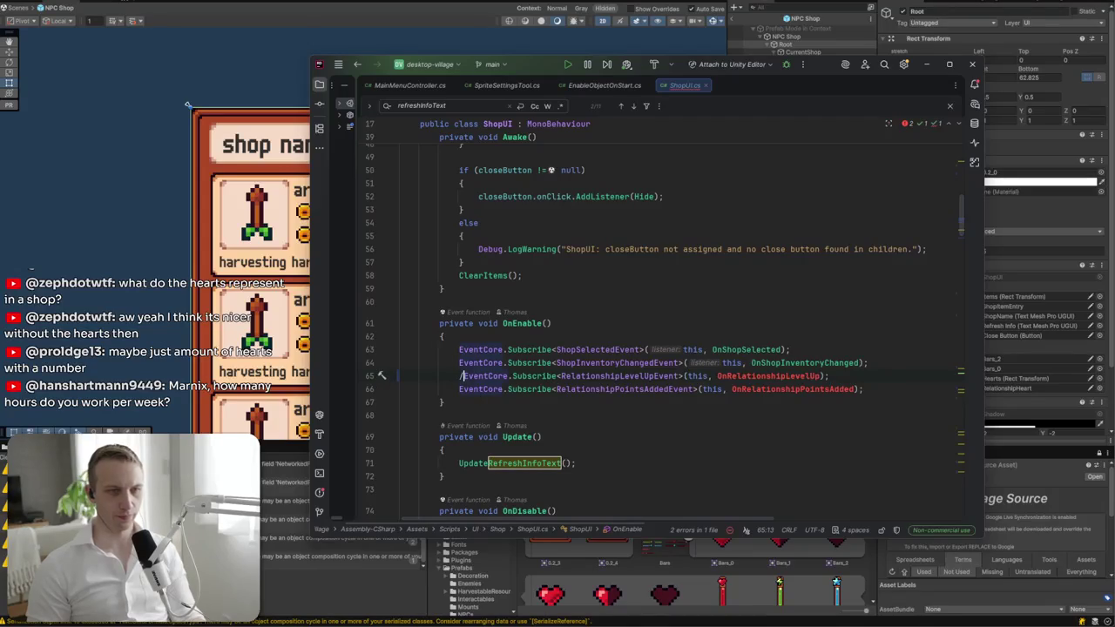
pyautogui.write('//')
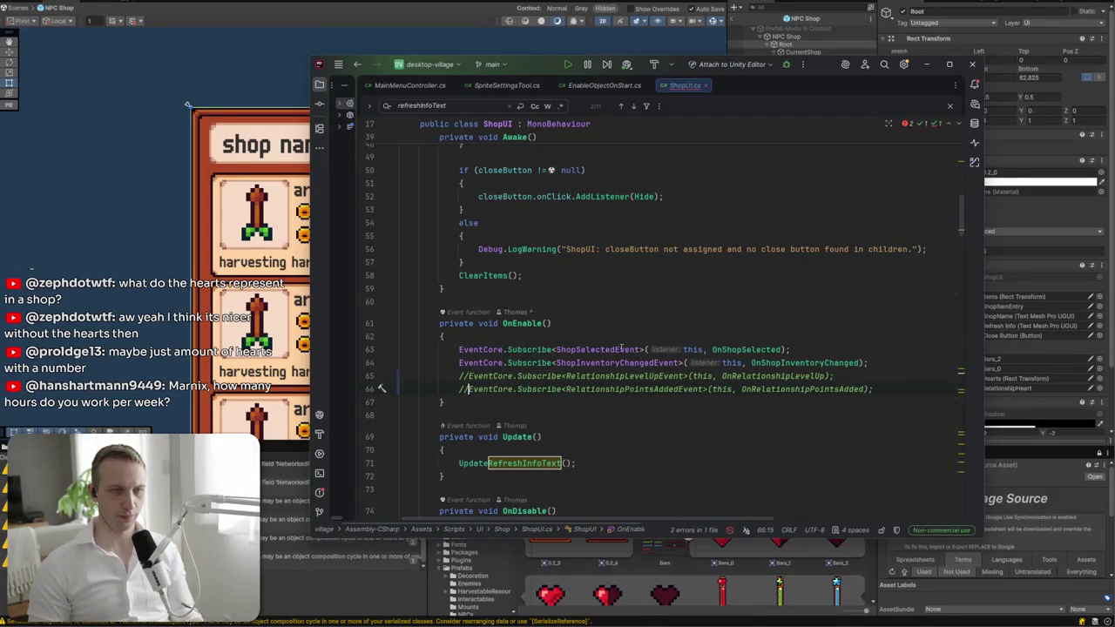
pyautogui.scroll(-15, 672, 356)
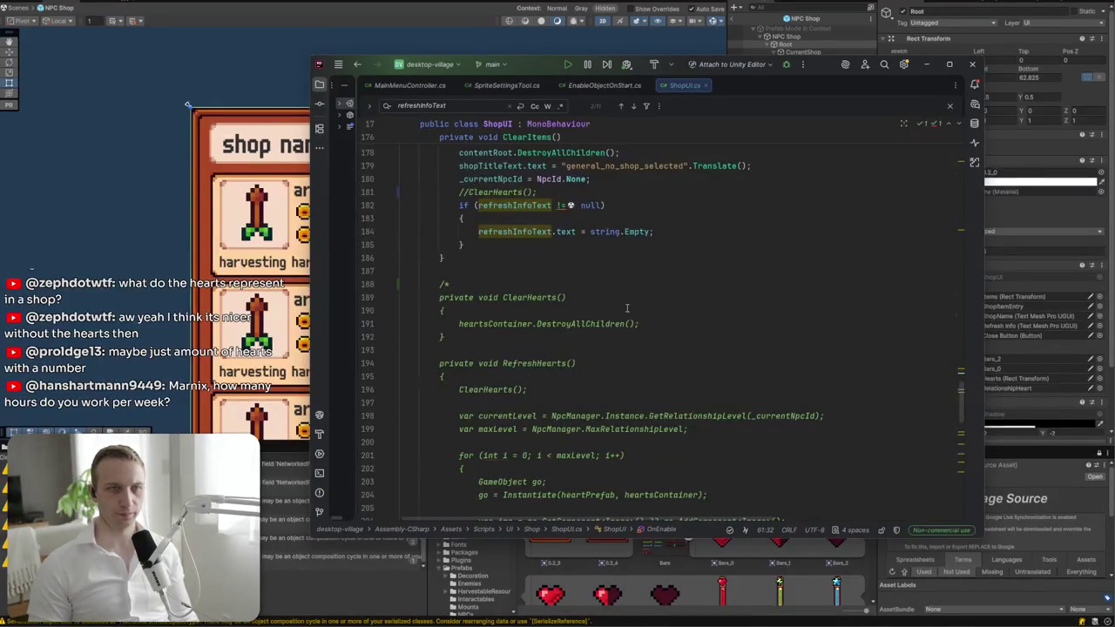
pyautogui.hotkey('alt', 'Tab')
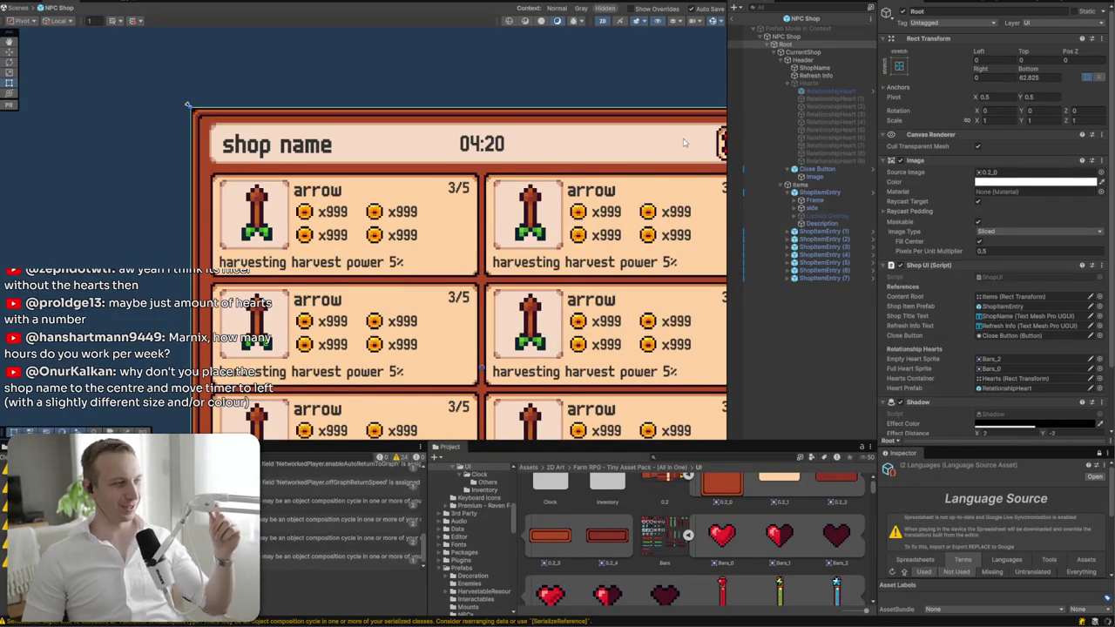
# - Zoom out and pan the Scene view to recentre the recompiled shop panel
pyautogui.scroll(-3, 684, 141)
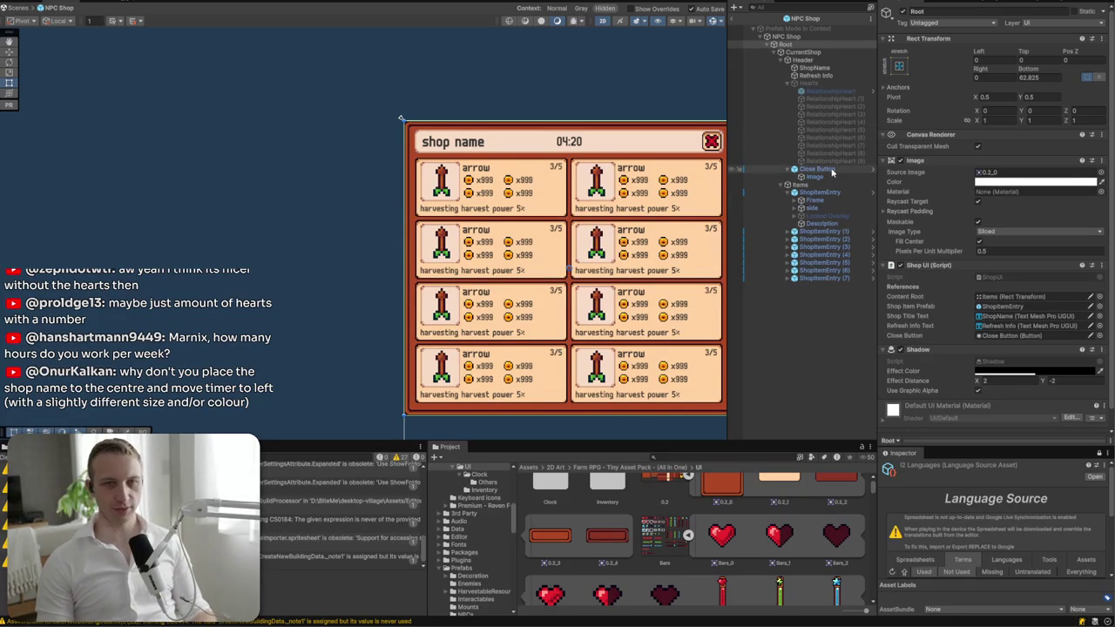
pyautogui.moveTo(556, 112); pyautogui.dragTo(303, 148)
pyautogui.scroll(1, 318, 174)
pyautogui.press('t')
pyautogui.click(322, 177)
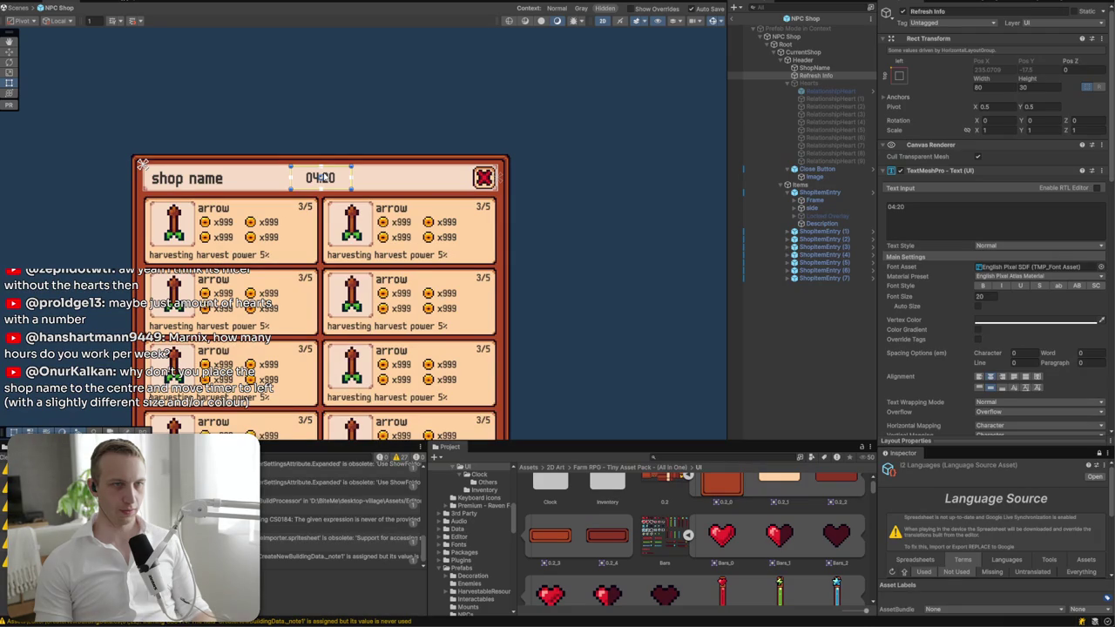
# - Move Refresh Info above ShopName, then resize and centre-align the shop name text
pyautogui.moveTo(812, 76); pyautogui.dragTo(807, 64)
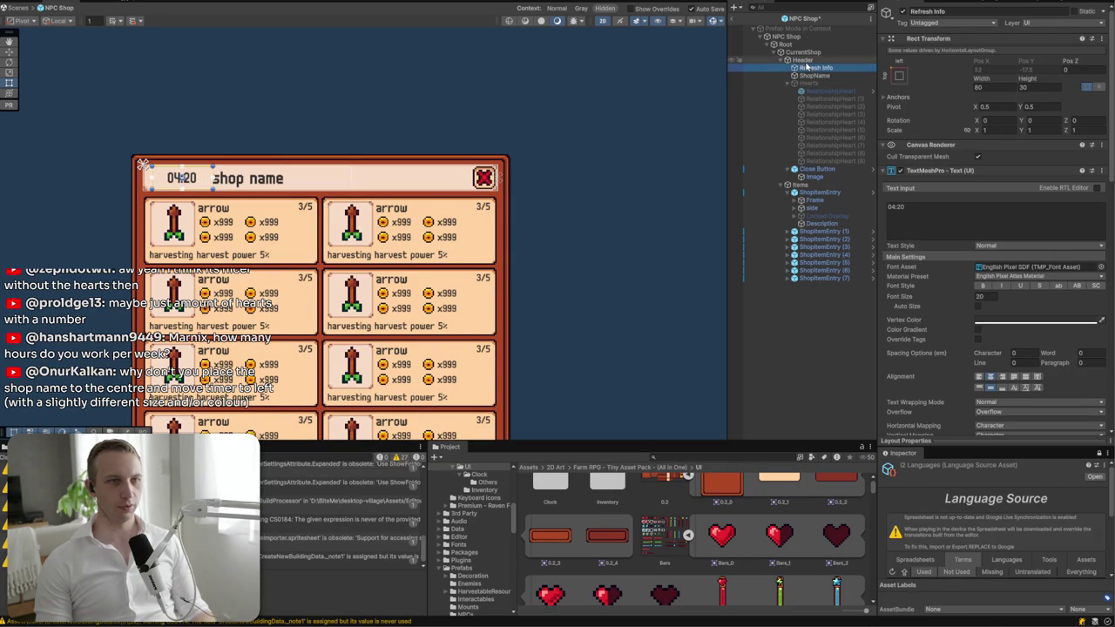
pyautogui.click(279, 183)
pyautogui.moveTo(352, 182); pyautogui.dragTo(448, 184)
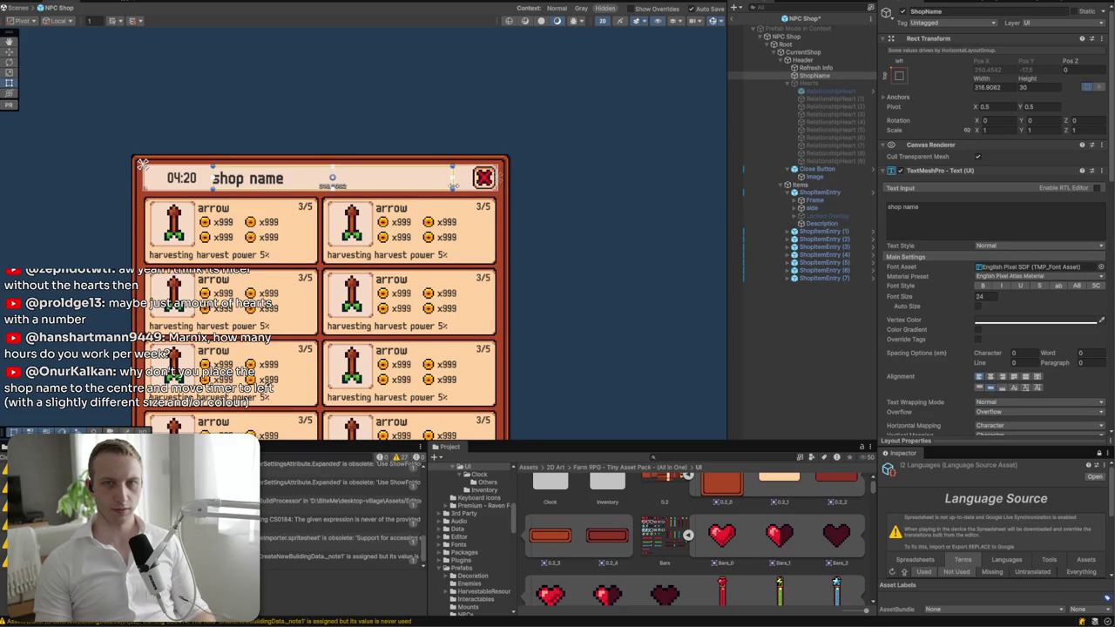
pyautogui.click(990, 377)
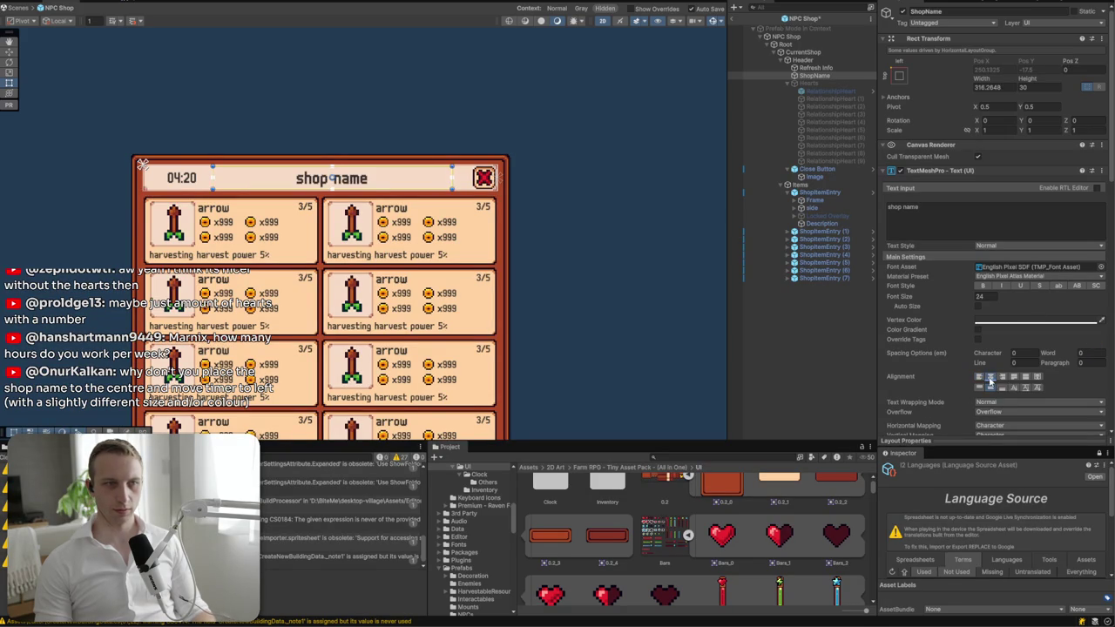
pyautogui.moveTo(453, 188); pyautogui.dragTo(431, 186)
# - Left-align the 04:20 timer text
pyautogui.click(162, 185)
pyautogui.click(182, 181)
pyautogui.click(979, 378)
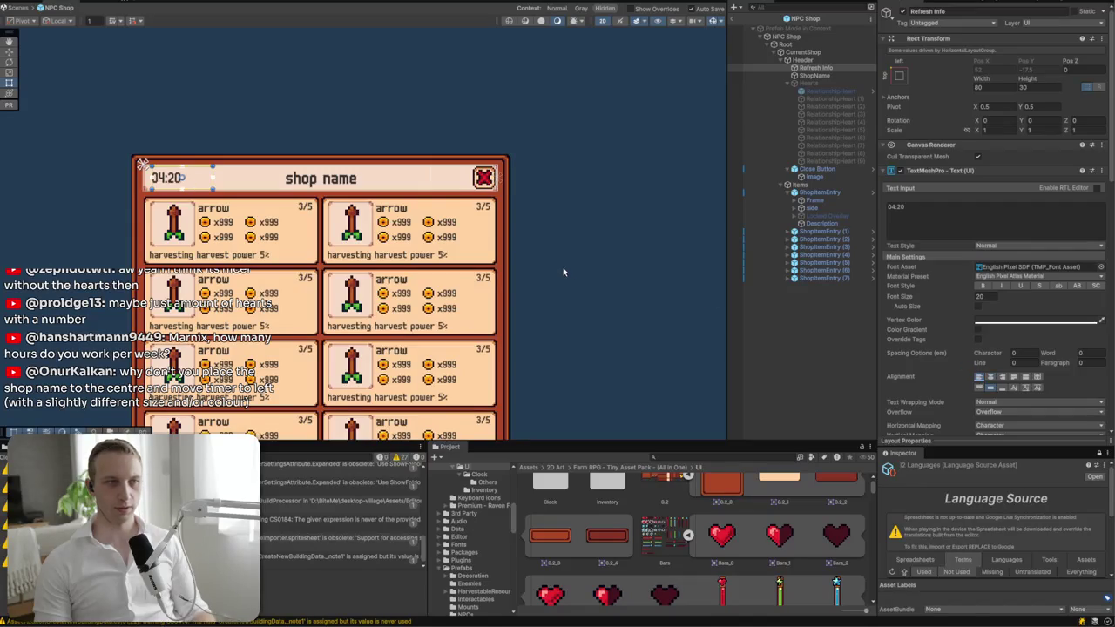
pyautogui.click(565, 278)
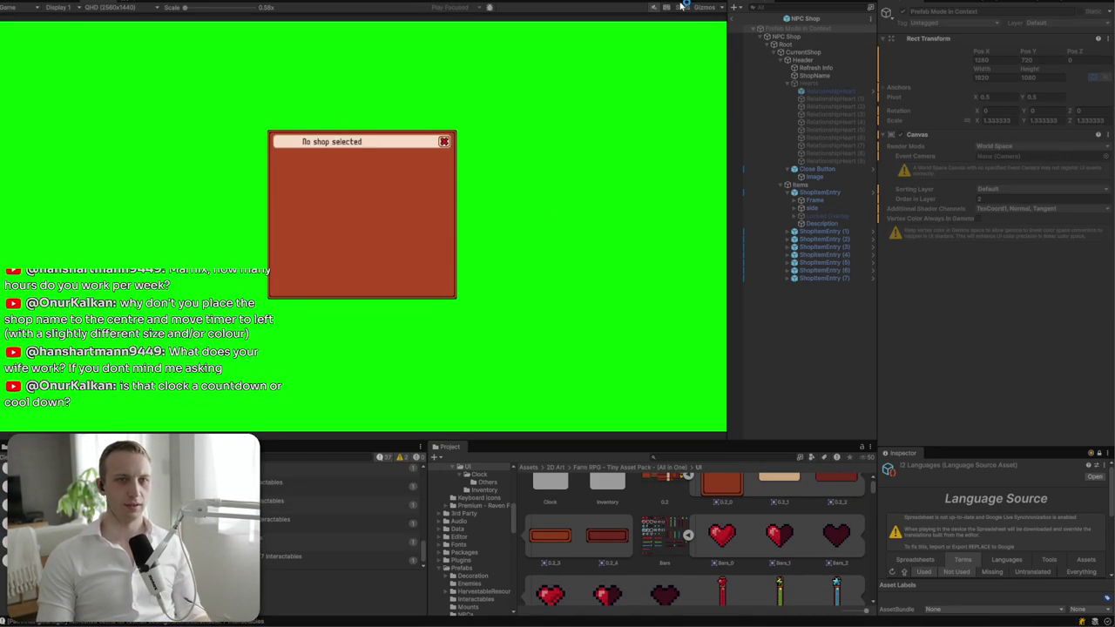
# - Close the 'No shop selected' panel and enter Play mode
pyautogui.click(444, 143)
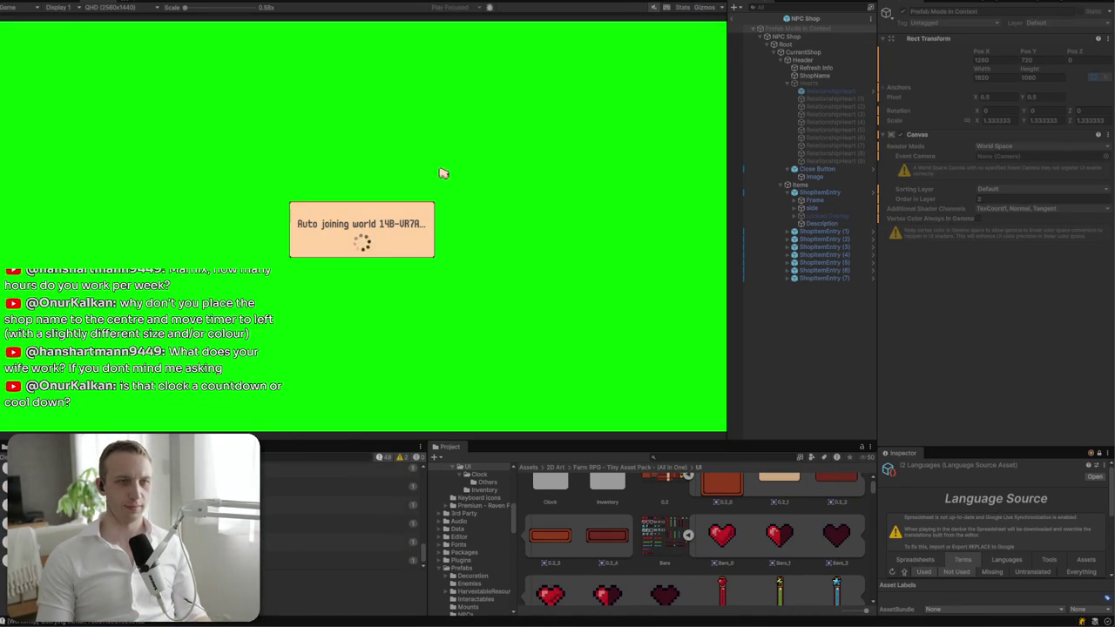
pyautogui.click(784, 44)
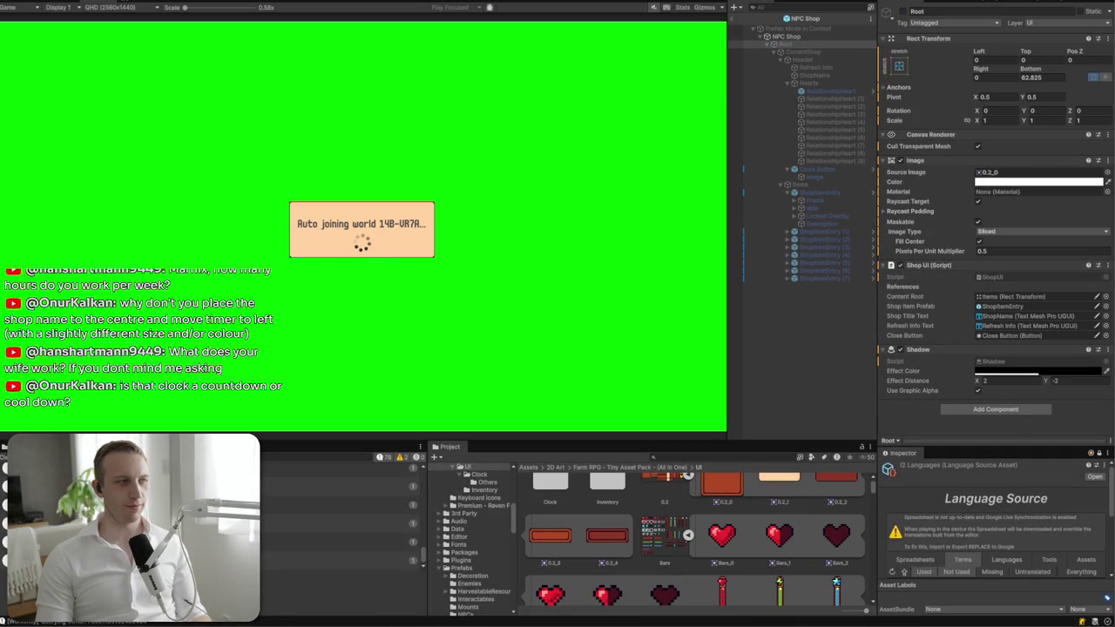
pyautogui.hotkey('ctrl', 'p')
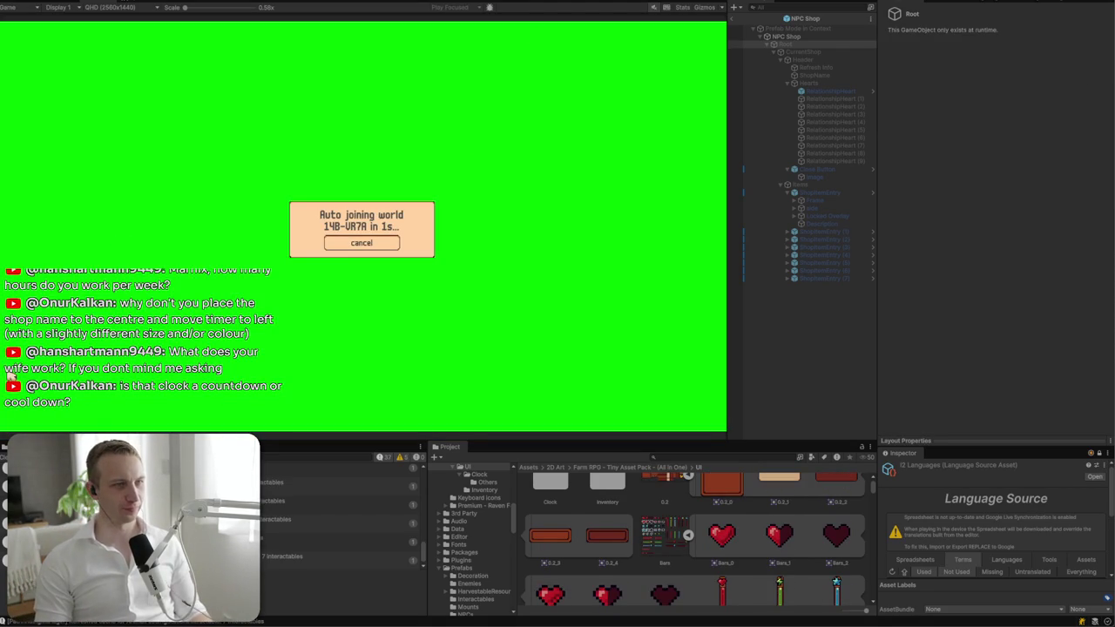
# - Preview the Game view at WXGA 1366x768, then switch to Full HD 1920x1080
pyautogui.click(119, 9)
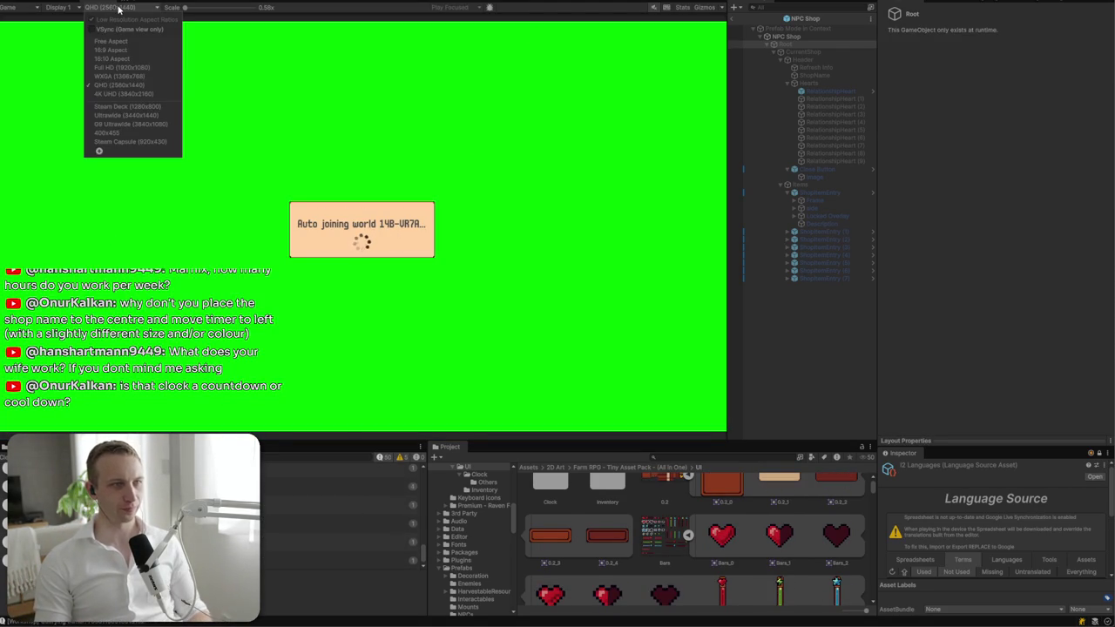
pyautogui.click(146, 82)
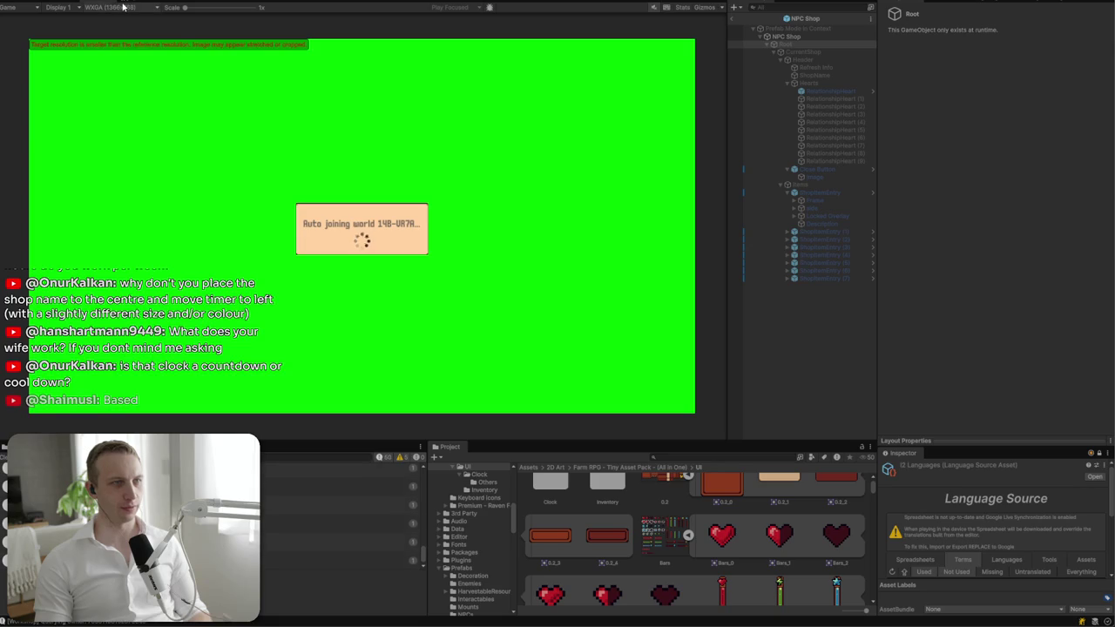
pyautogui.click(122, 7)
pyautogui.click(139, 68)
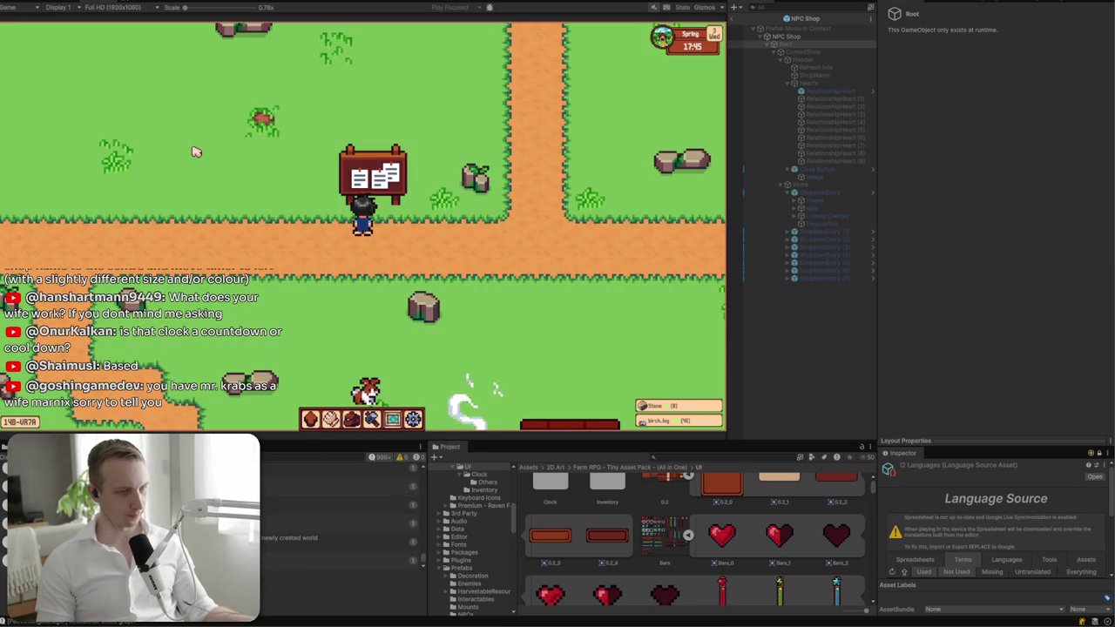
# - Walk the player down and left across the winter map to Elsie and start talking
pyautogui.press('s')
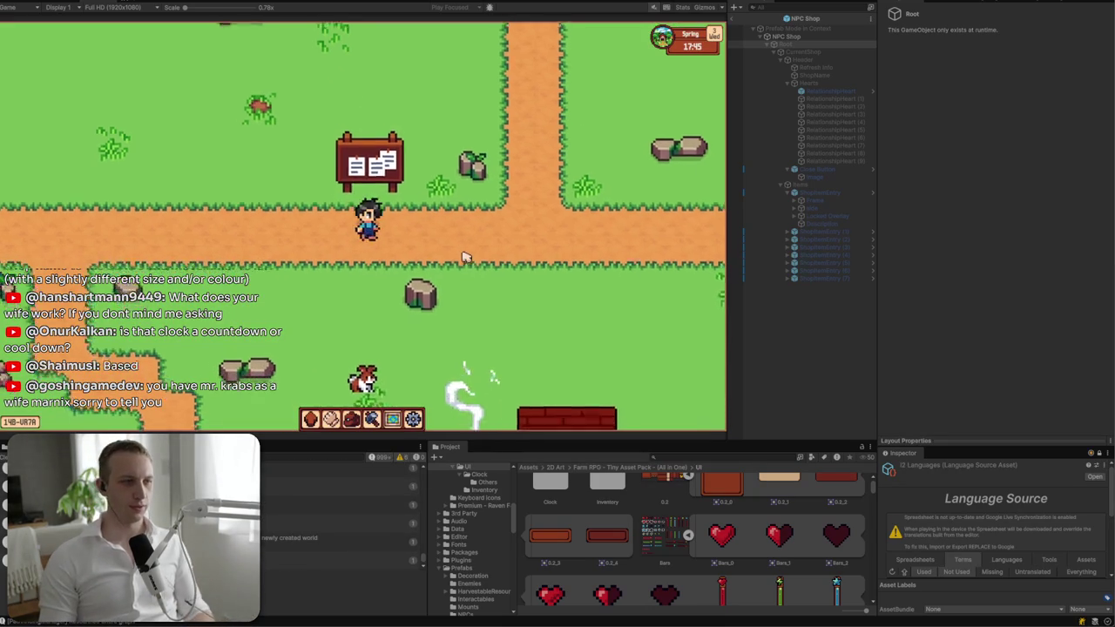
pyautogui.press('d')
pyautogui.press('s')
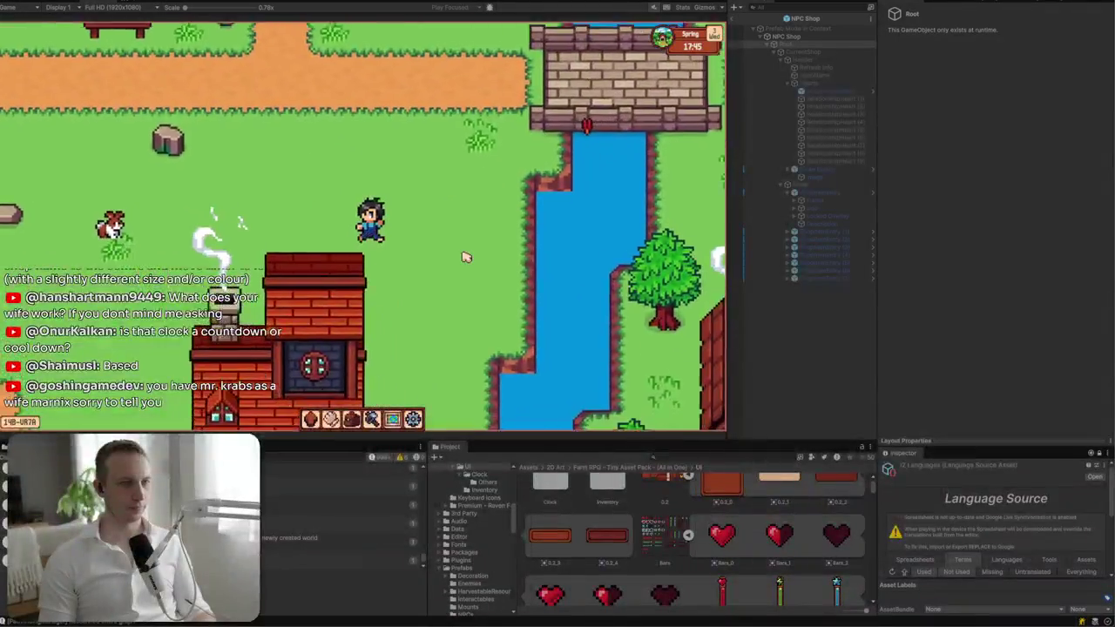
pyautogui.press('s')
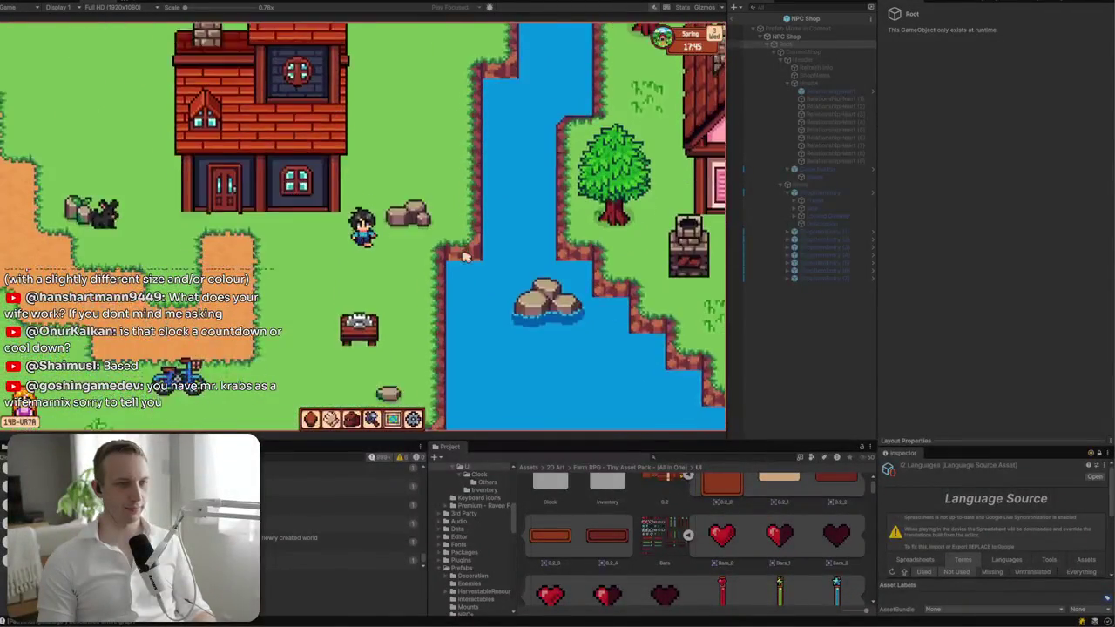
pyautogui.press('a')
pyautogui.press('a')
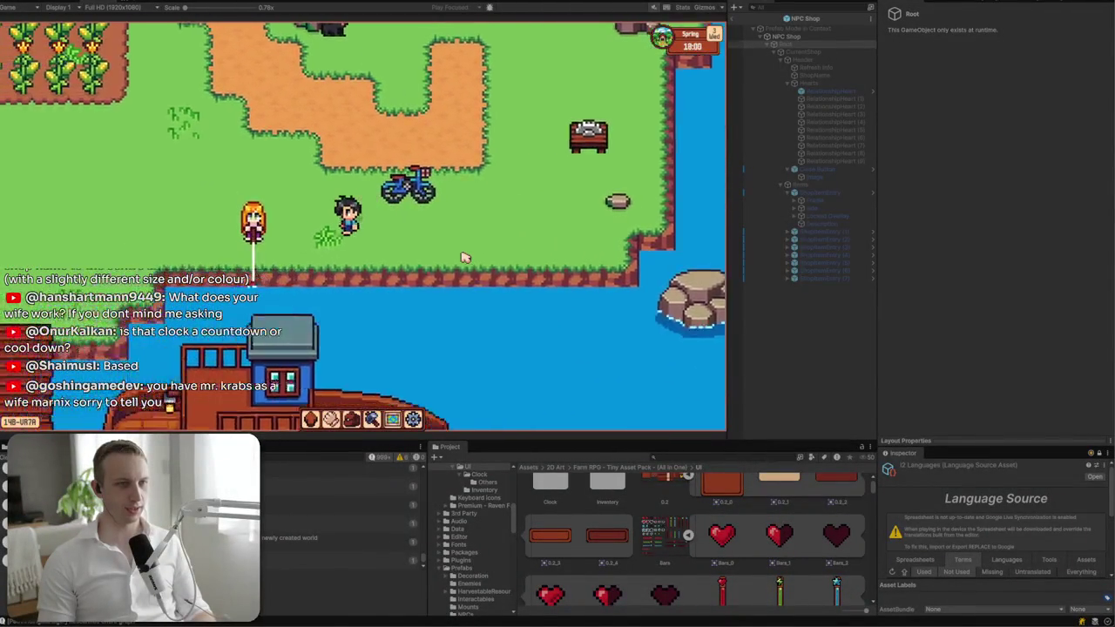
pyautogui.press('e')
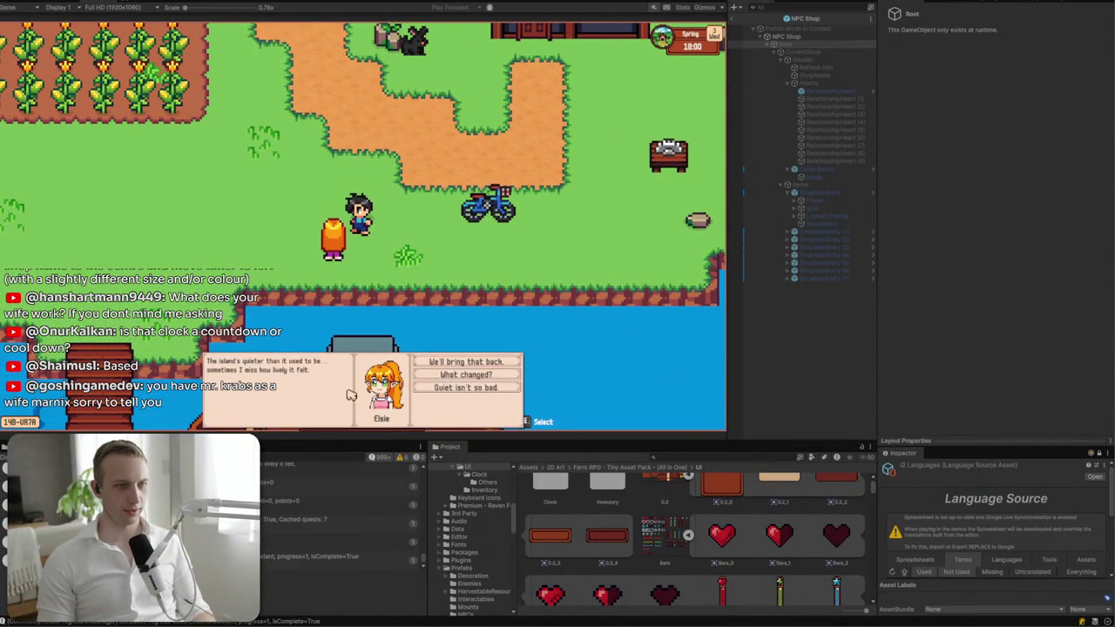
# - Ask Elsie "What do you have for sale?" and drag her shop window to the right
pyautogui.click(505, 374)
pyautogui.click(480, 362)
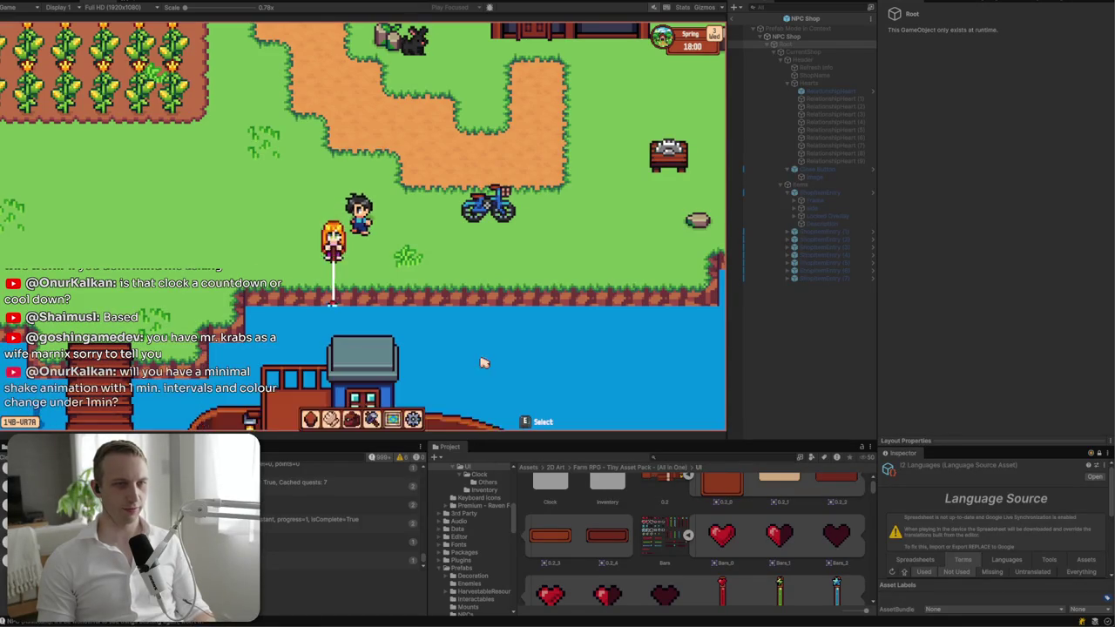
pyautogui.moveTo(348, 137); pyautogui.dragTo(478, 135)
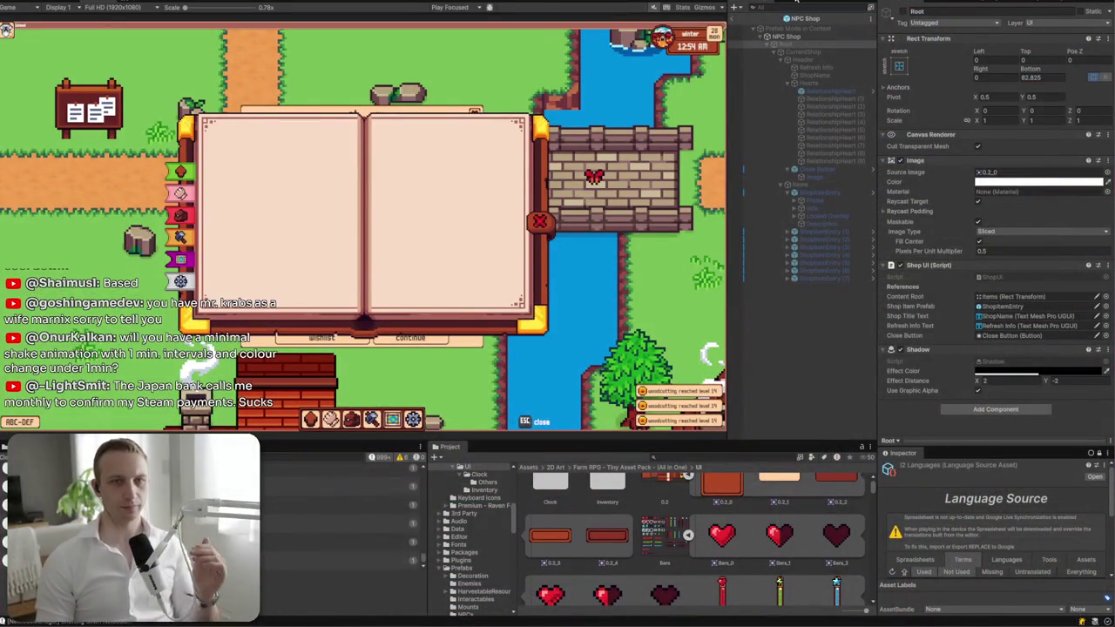
# - Leave Prefab Mode and review the NPC Shop object's prefab overrides
pyautogui.click(732, 21)
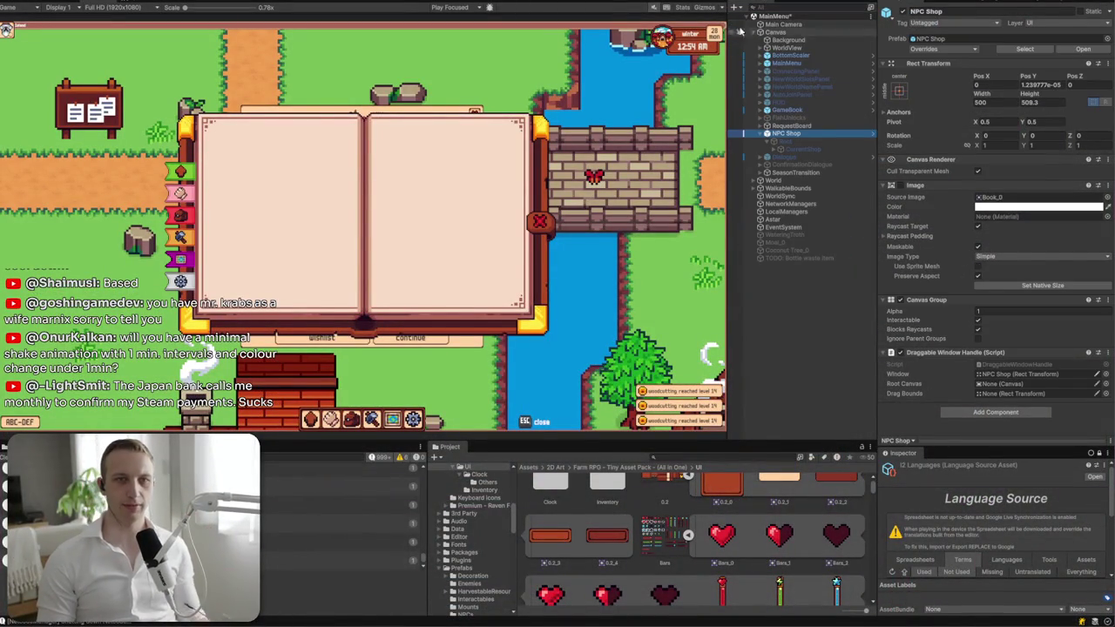
pyautogui.moveTo(789, 141); pyautogui.dragTo(830, 131)
pyautogui.click(829, 133)
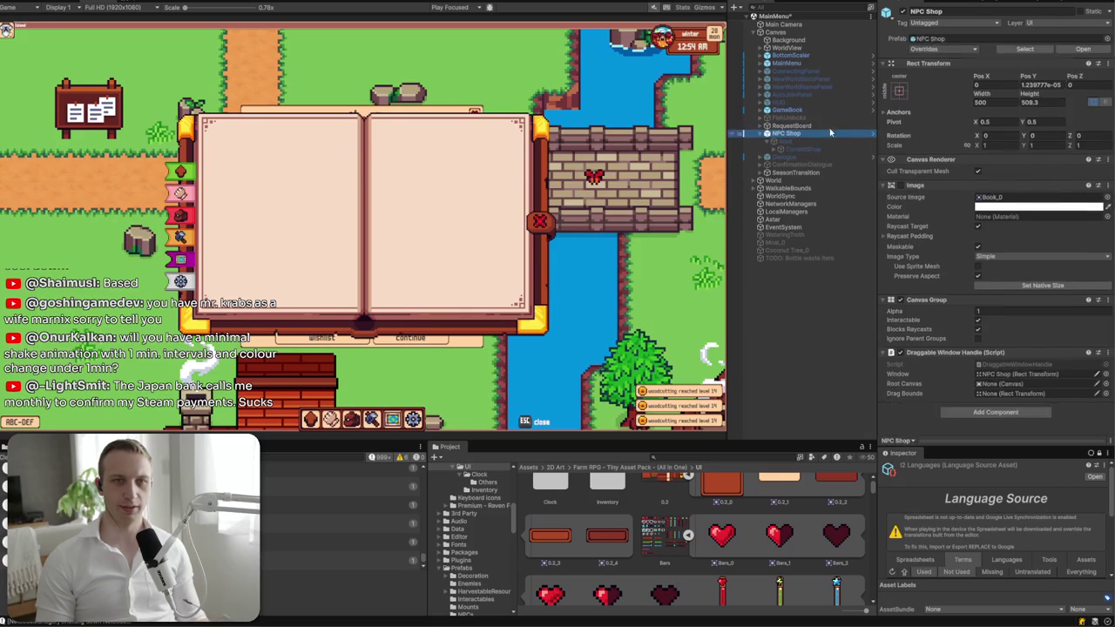
pyautogui.click(925, 49)
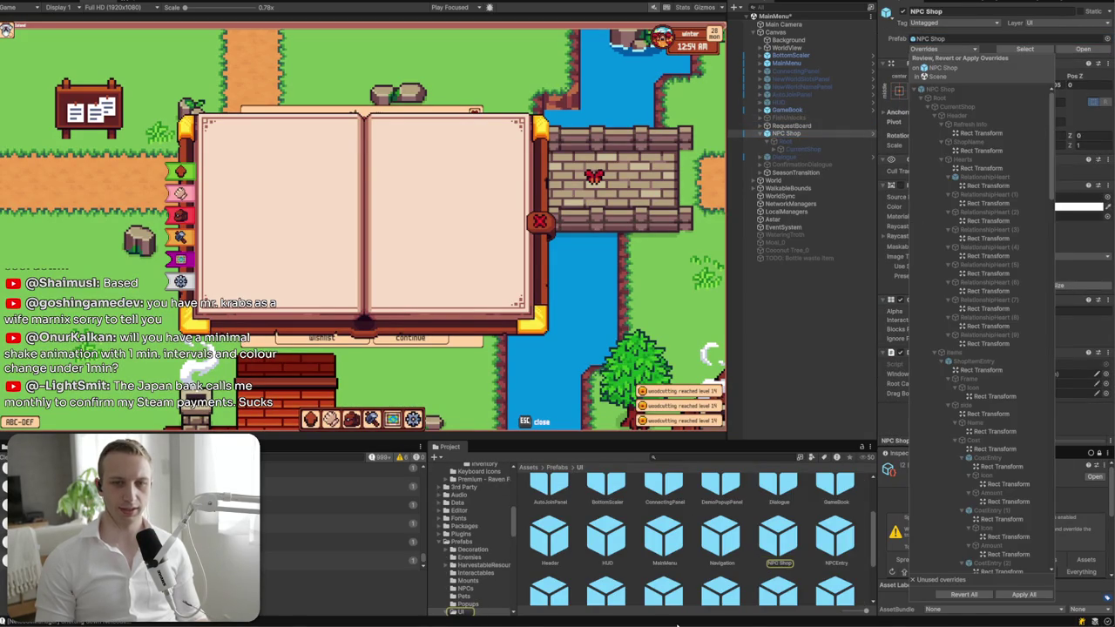
pyautogui.scroll(-5, 993, 349)
pyautogui.click(966, 595)
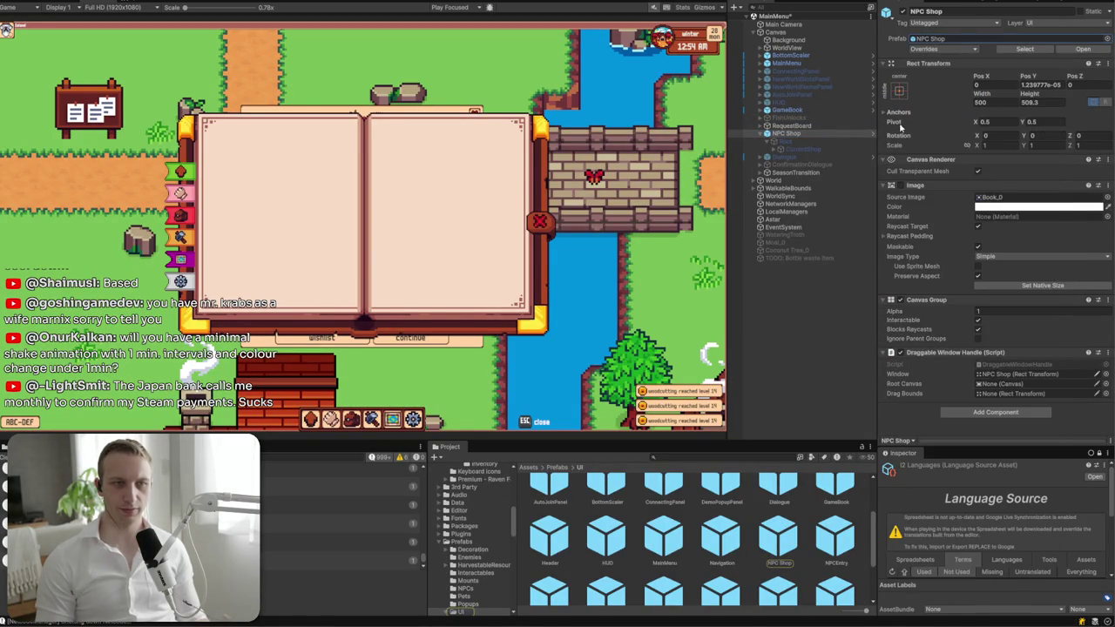
# - Activate the Root object under NPC Shop so the shop window shows in the game
pyautogui.click(837, 141)
pyautogui.click(903, 12)
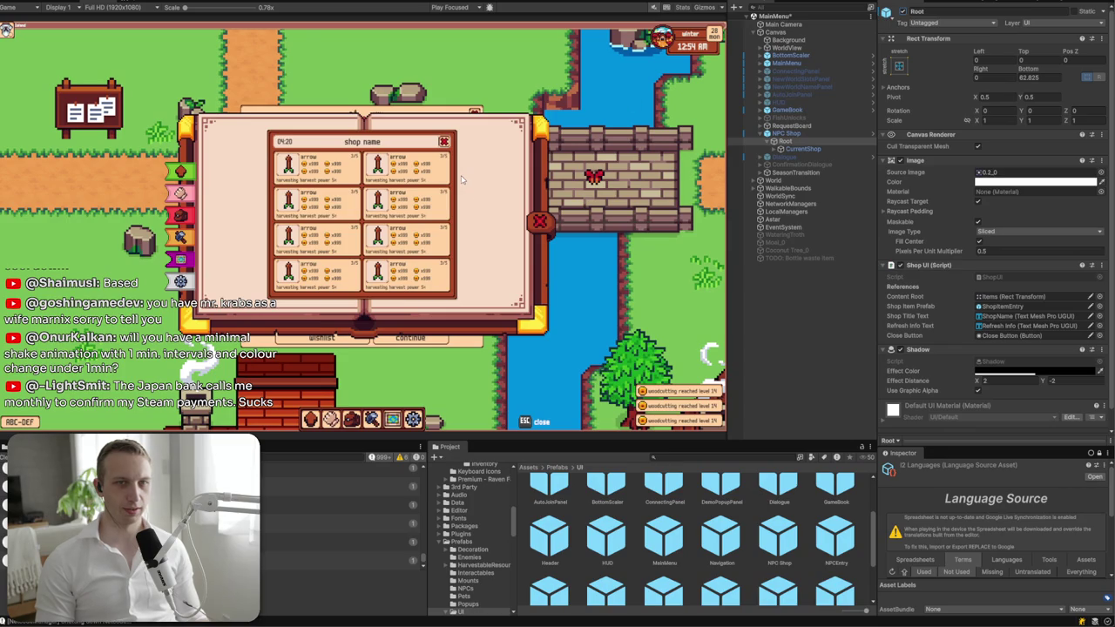
pyautogui.click(805, 133)
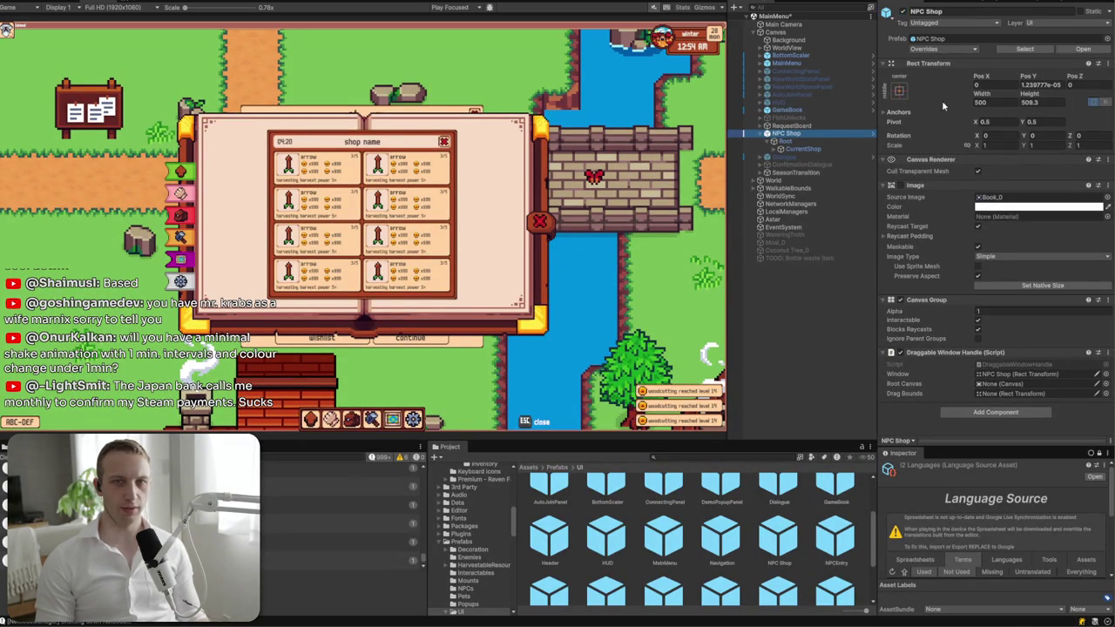
pyautogui.click(989, 101)
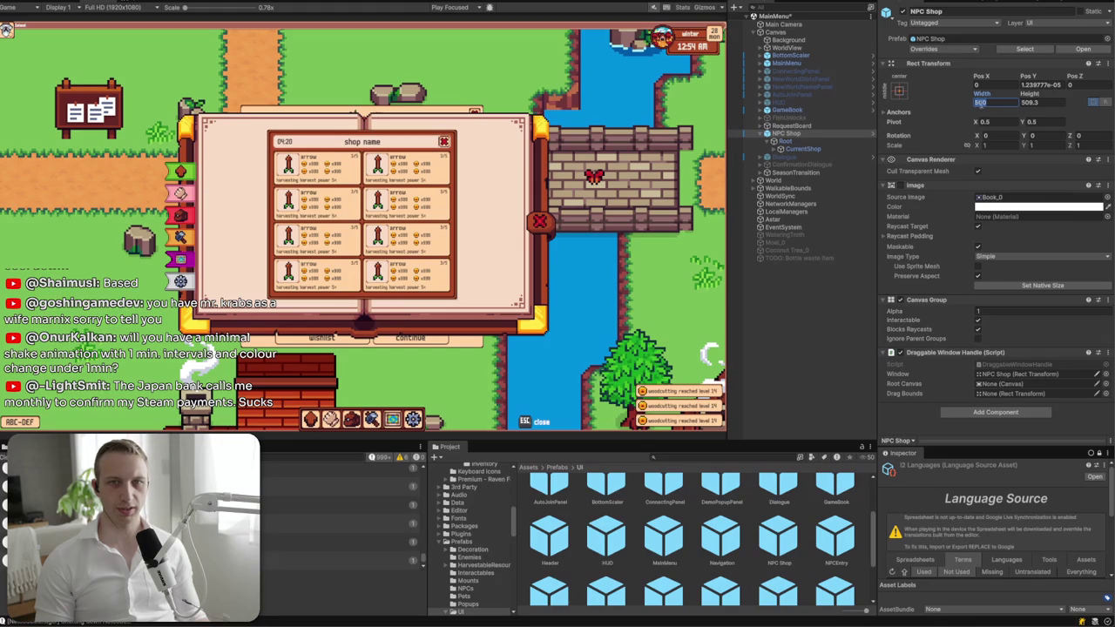
# - Set the NPC Shop Rect Transform to width 600 and height 650
pyautogui.write('700')
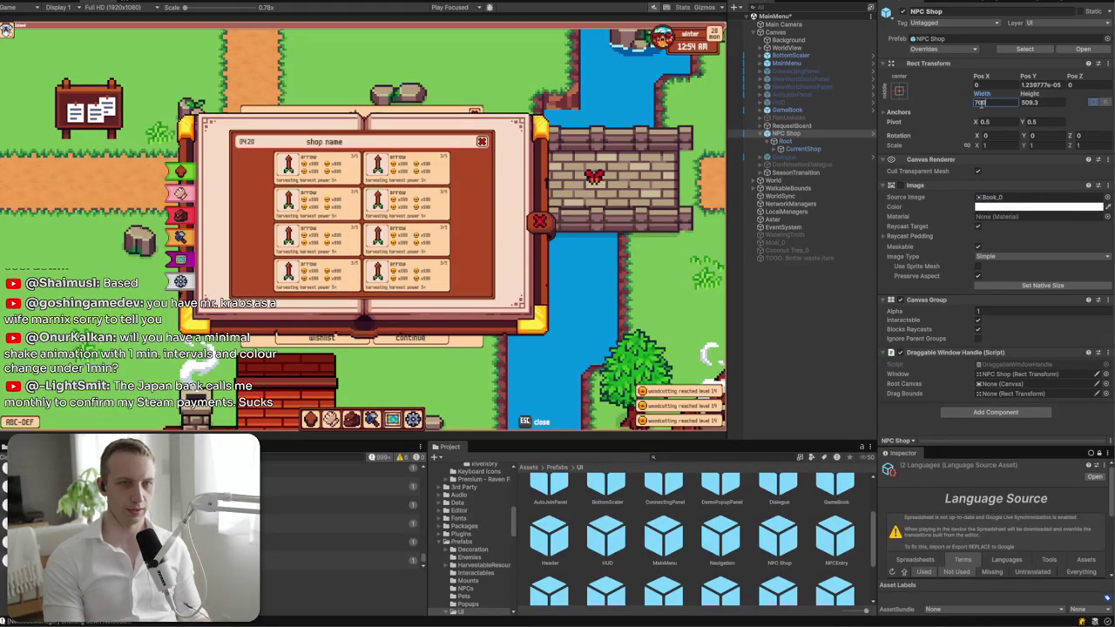
pyautogui.write('800')
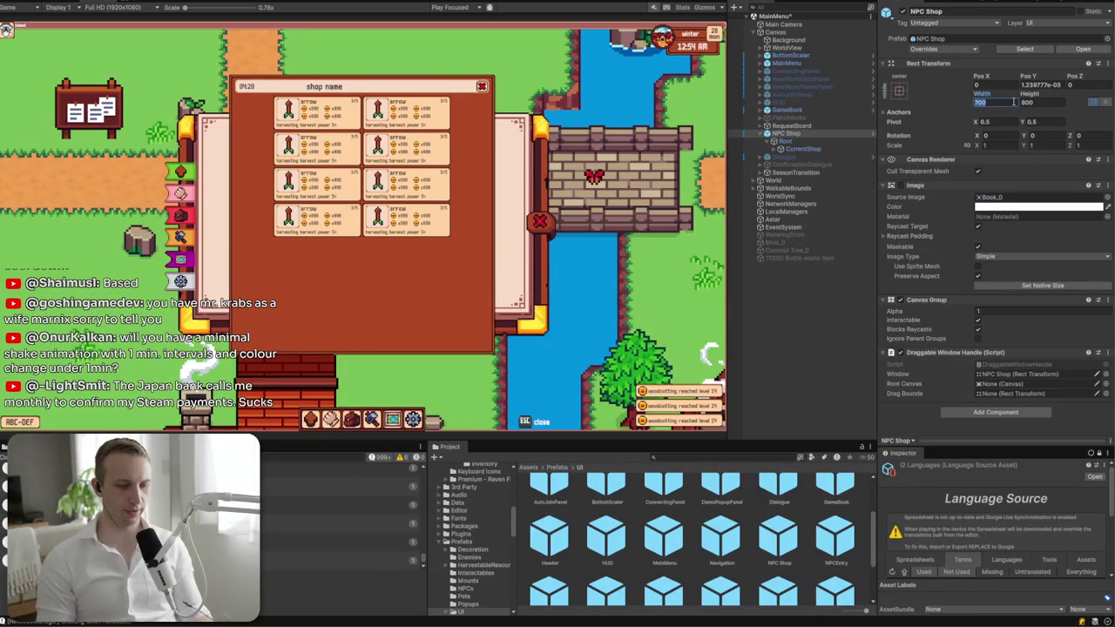
pyautogui.write('600')
pyautogui.press('Tab')
pyautogui.write('770')
pyautogui.press('BackSpace')
pyautogui.press('BackSpace')
pyautogui.press('BackSpace')
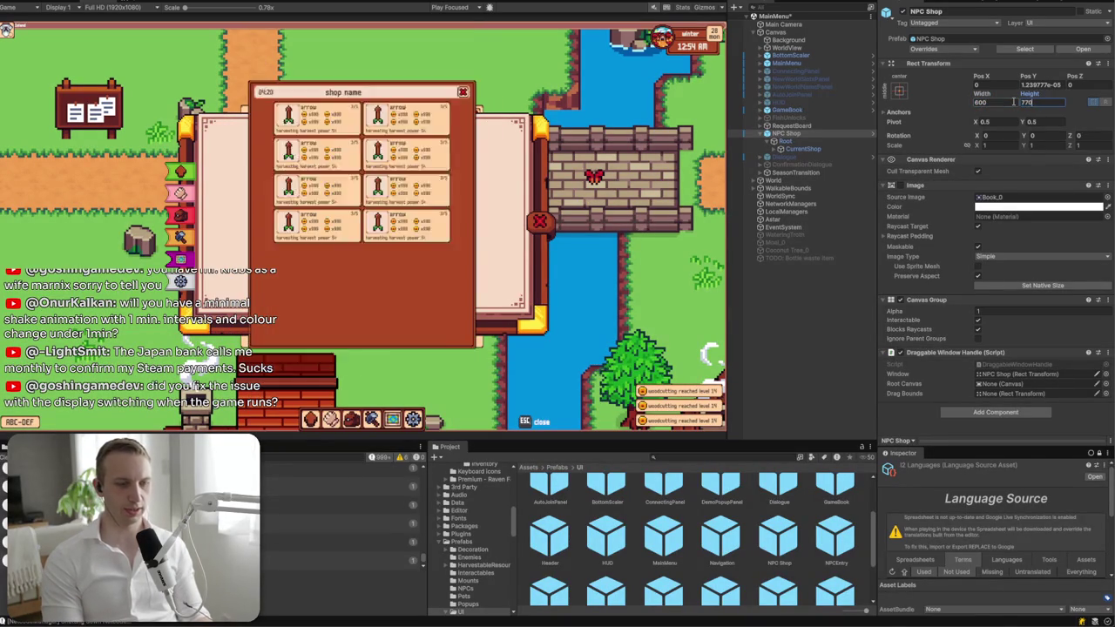
pyautogui.write('850')
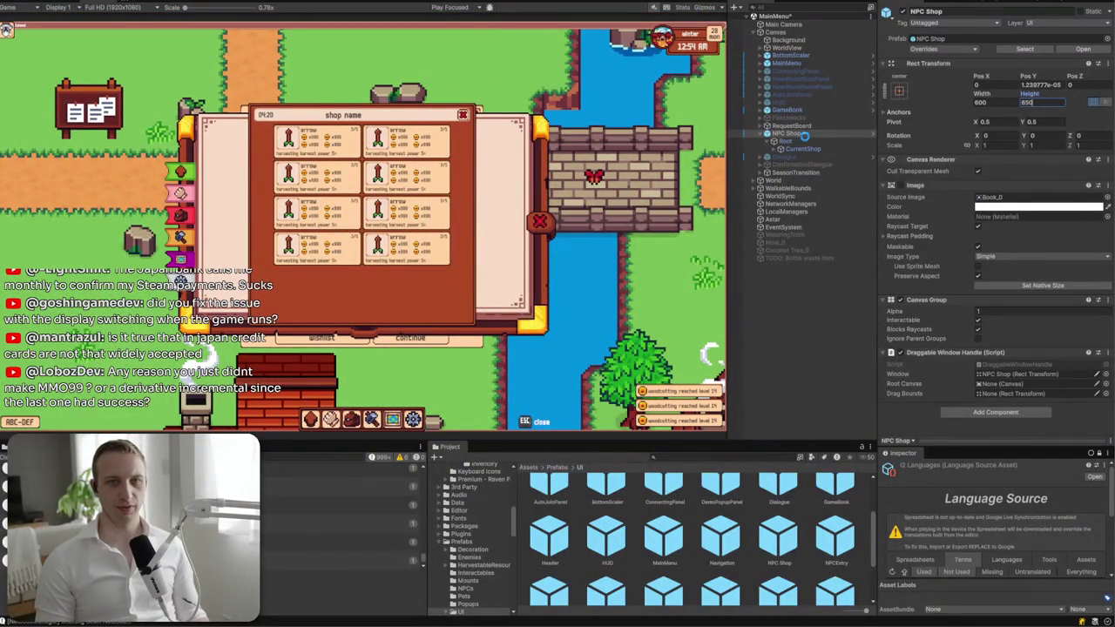
pyautogui.press('Return')
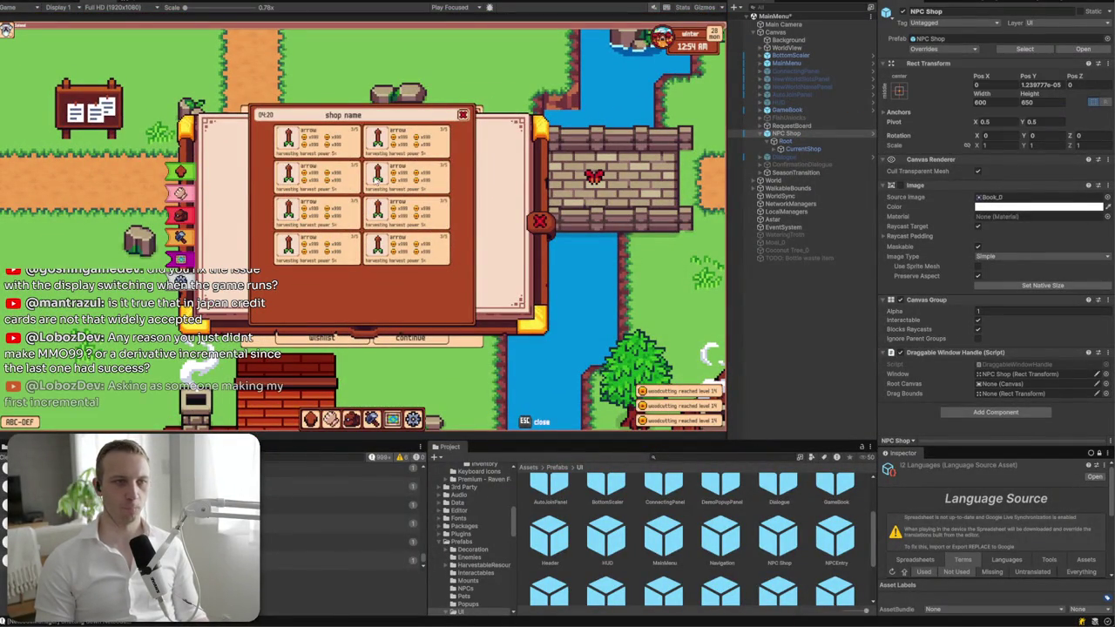
pyautogui.scroll(3, 275, 128)
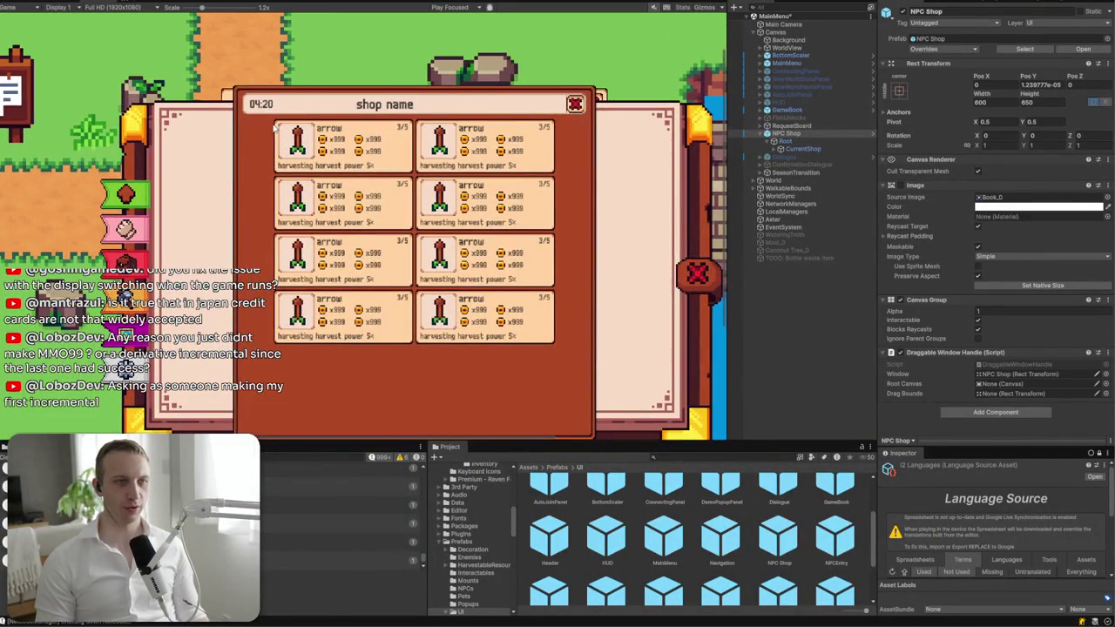
pyautogui.click(1084, 49)
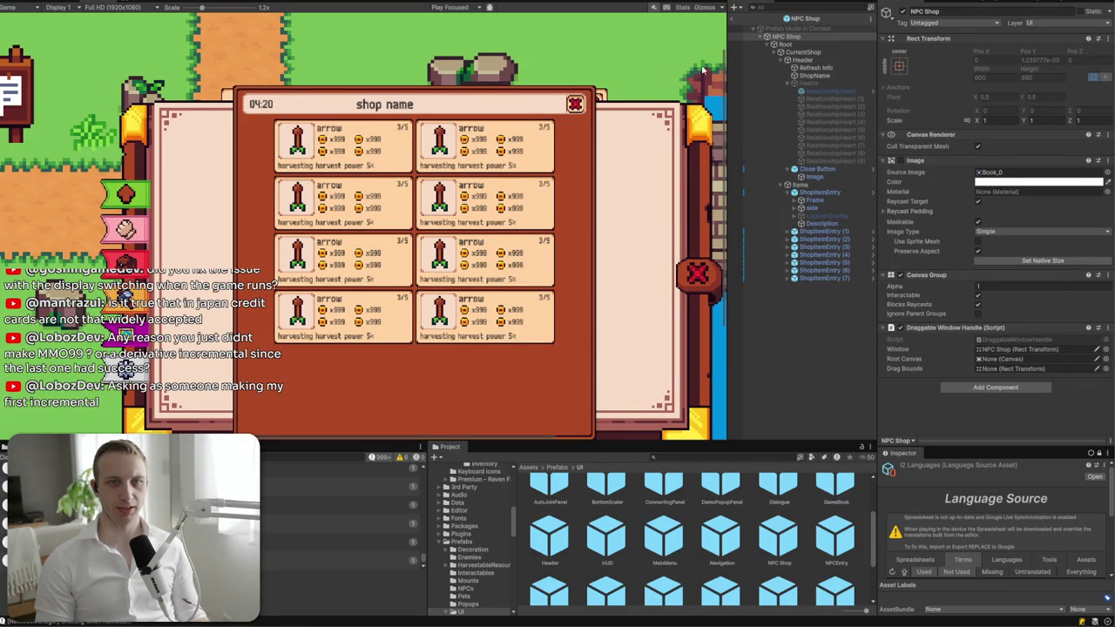
# - In the Scene view, stretch the ShopName text area to a width of 400
pyautogui.hotkey('ctrl', '1')
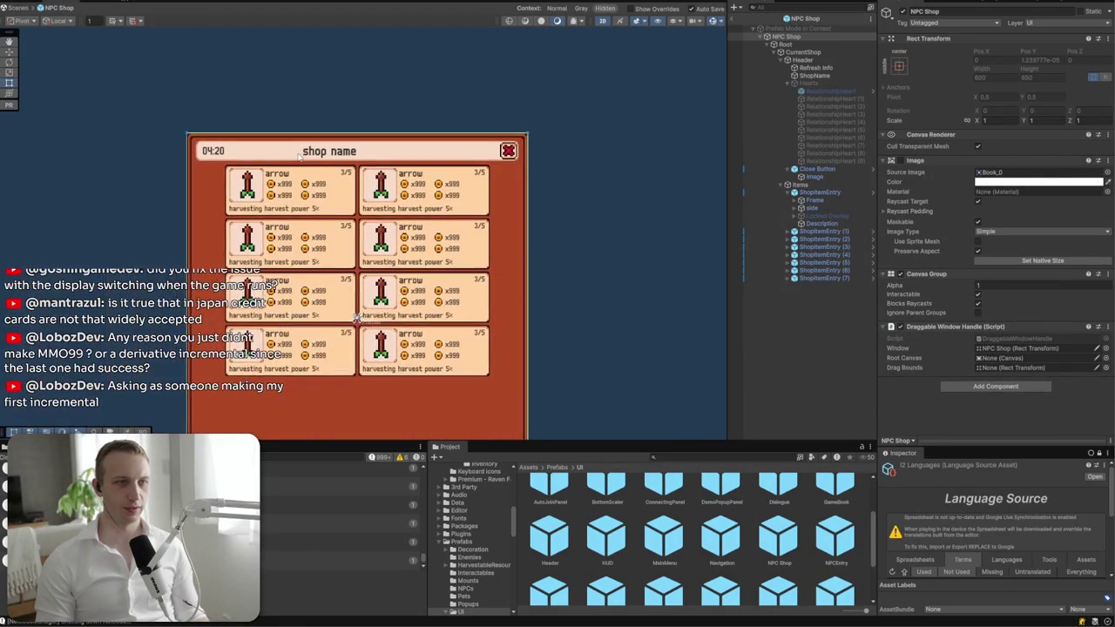
pyautogui.click(329, 152)
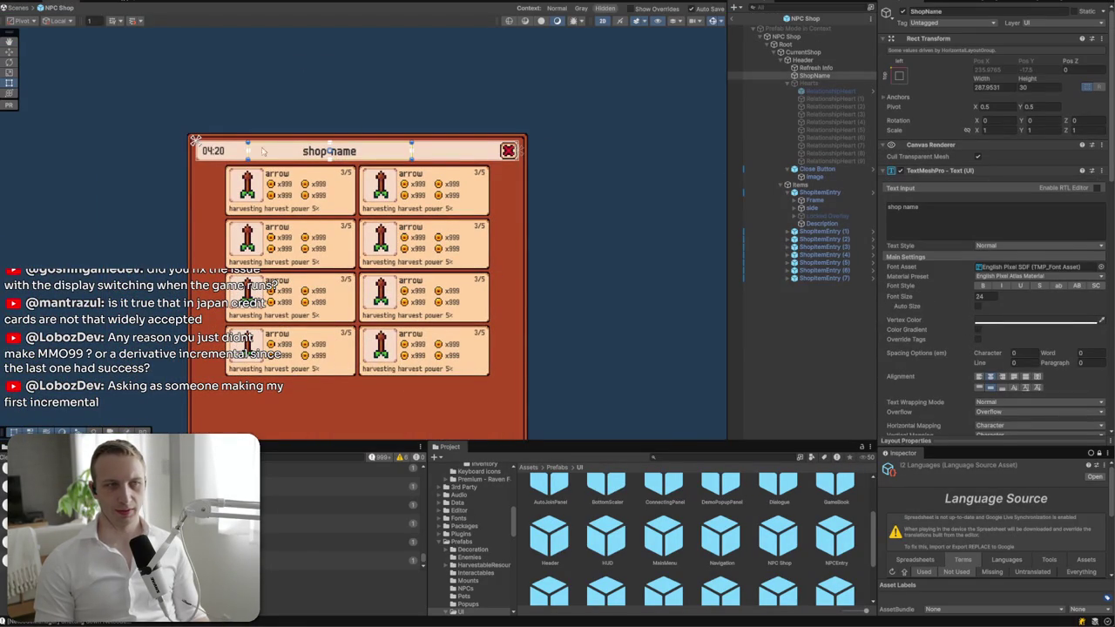
pyautogui.moveTo(414, 159); pyautogui.dragTo(476, 150)
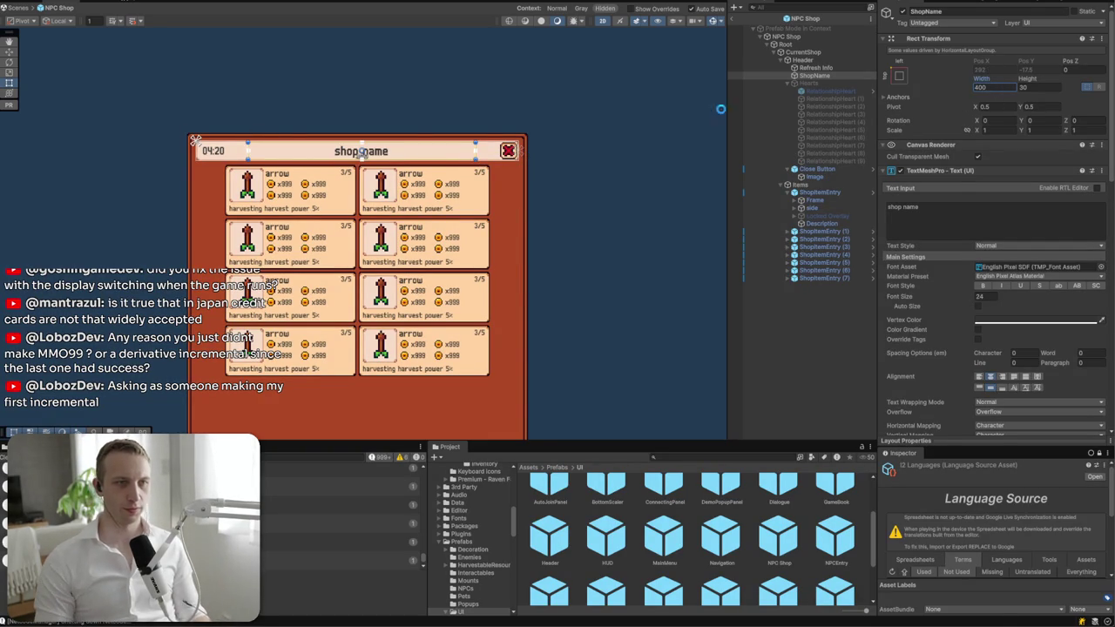
pyautogui.write('400')
pyautogui.moveTo(362, 231); pyautogui.dragTo(427, 129)
pyautogui.click(826, 191)
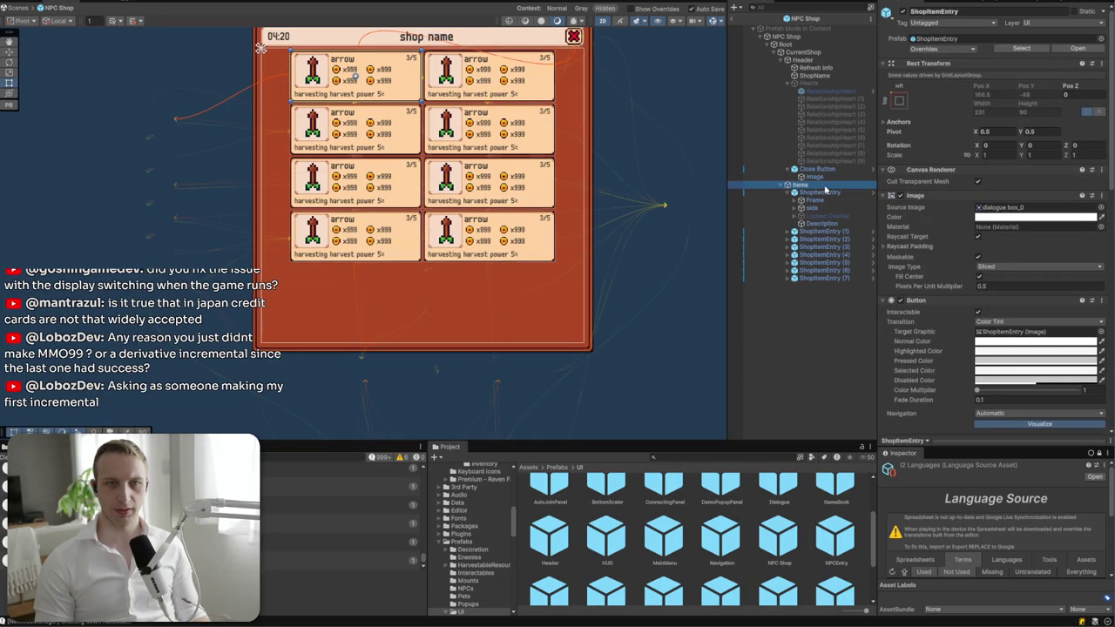
# - Set the Items Grid Layout Group cell width to 280
pyautogui.click(823, 184)
pyautogui.click(1001, 298)
pyautogui.write('280')
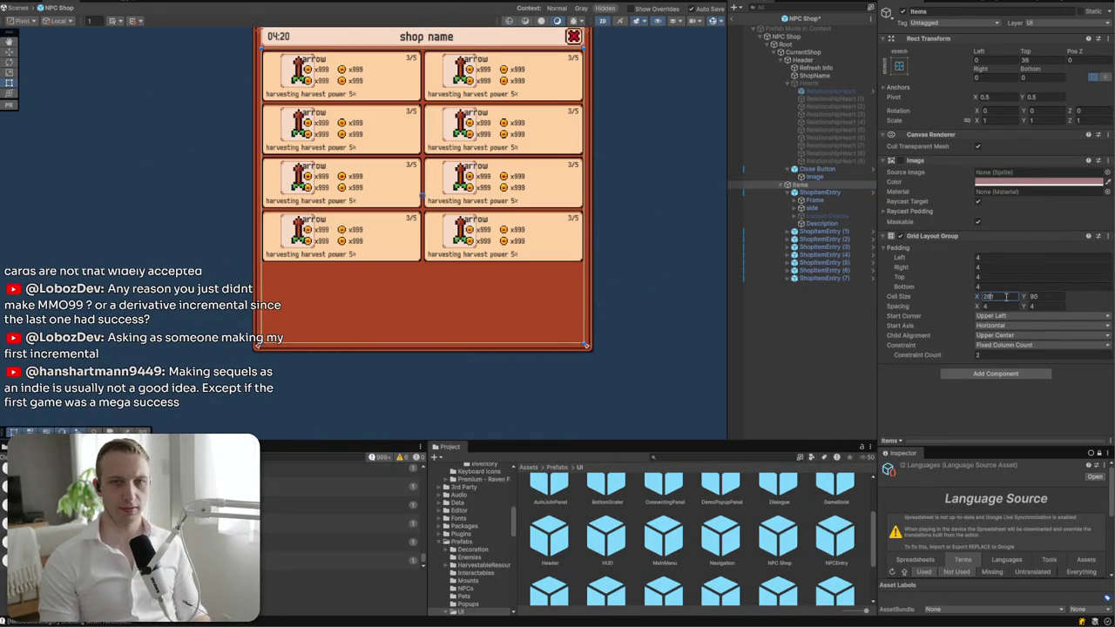
pyautogui.scroll(3, 596, 199)
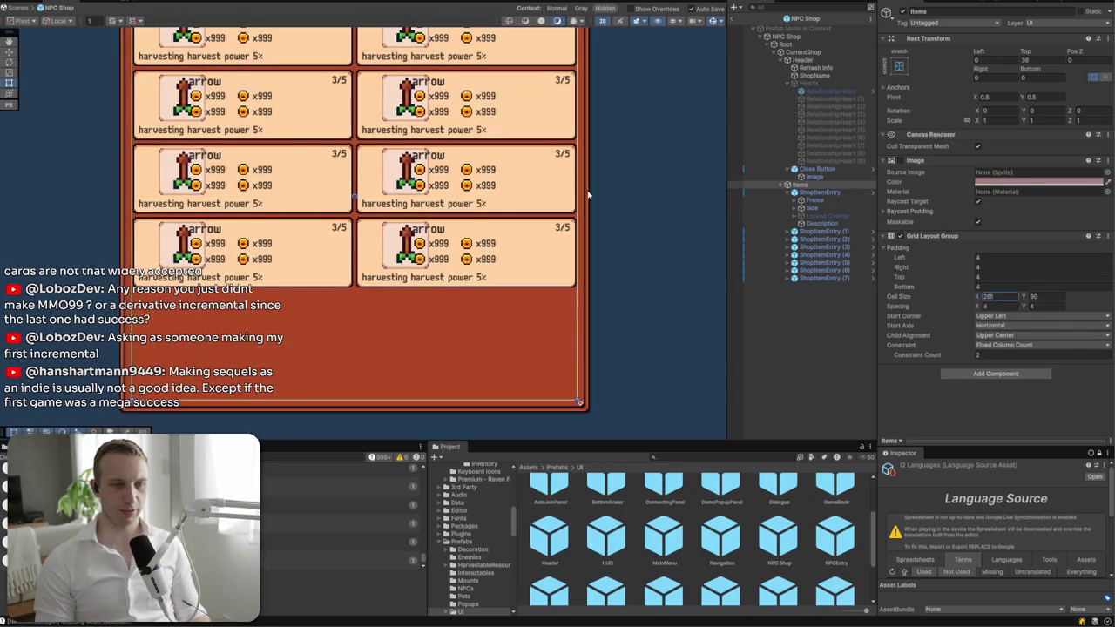
# - Move the shop item card's icon Frame to the card's left edge
pyautogui.click(832, 200)
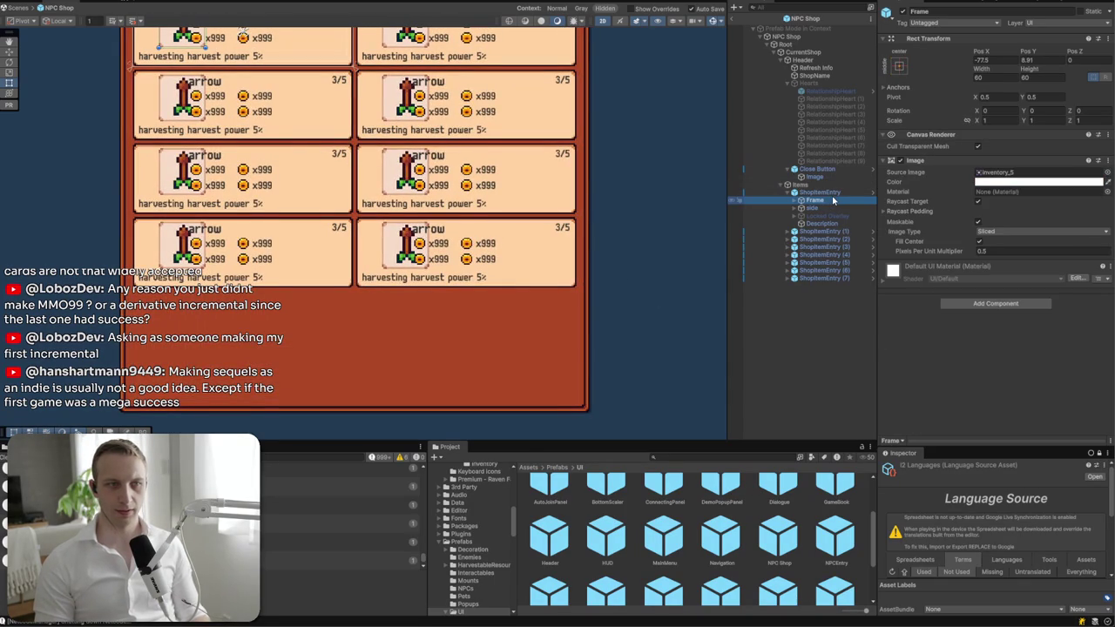
pyautogui.click(818, 192)
pyautogui.press('f')
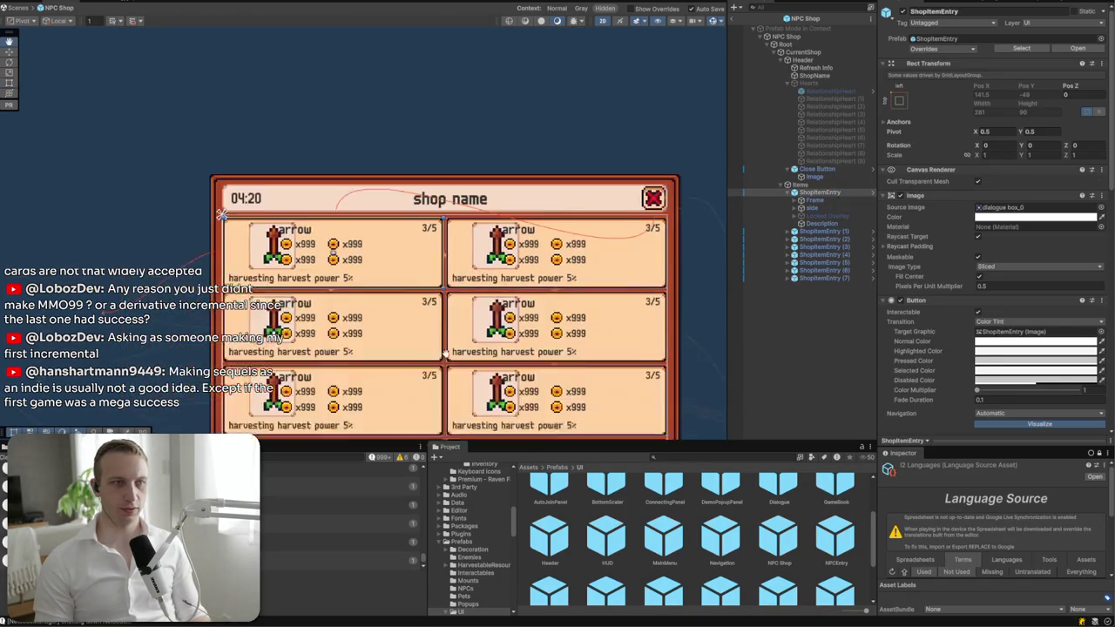
pyautogui.scroll(-2, 383, 235)
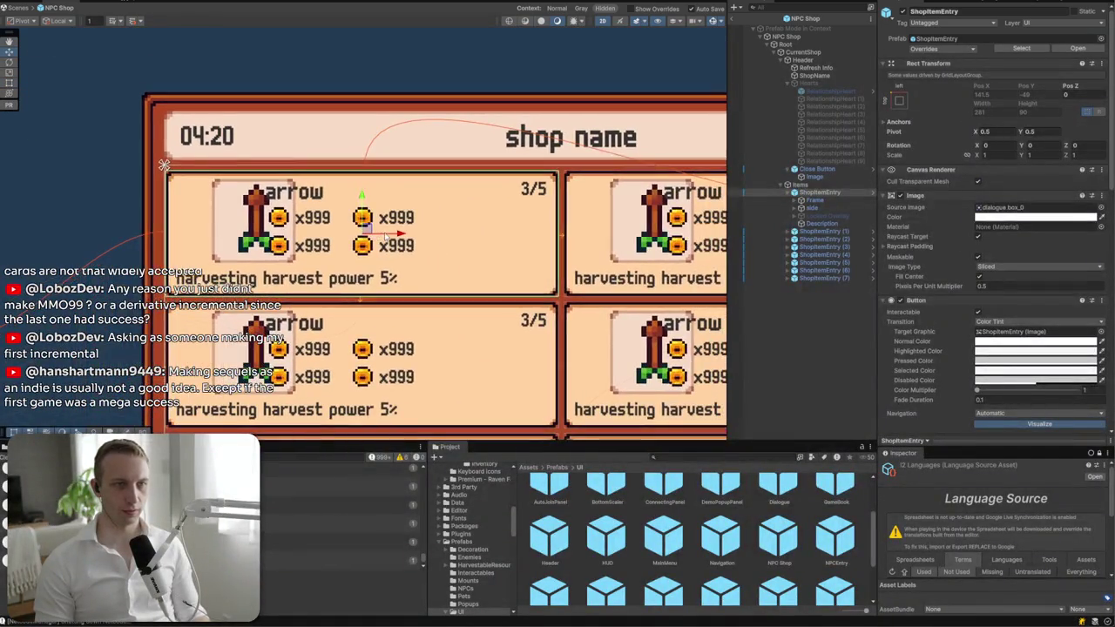
pyautogui.click(800, 201)
pyautogui.click(831, 200)
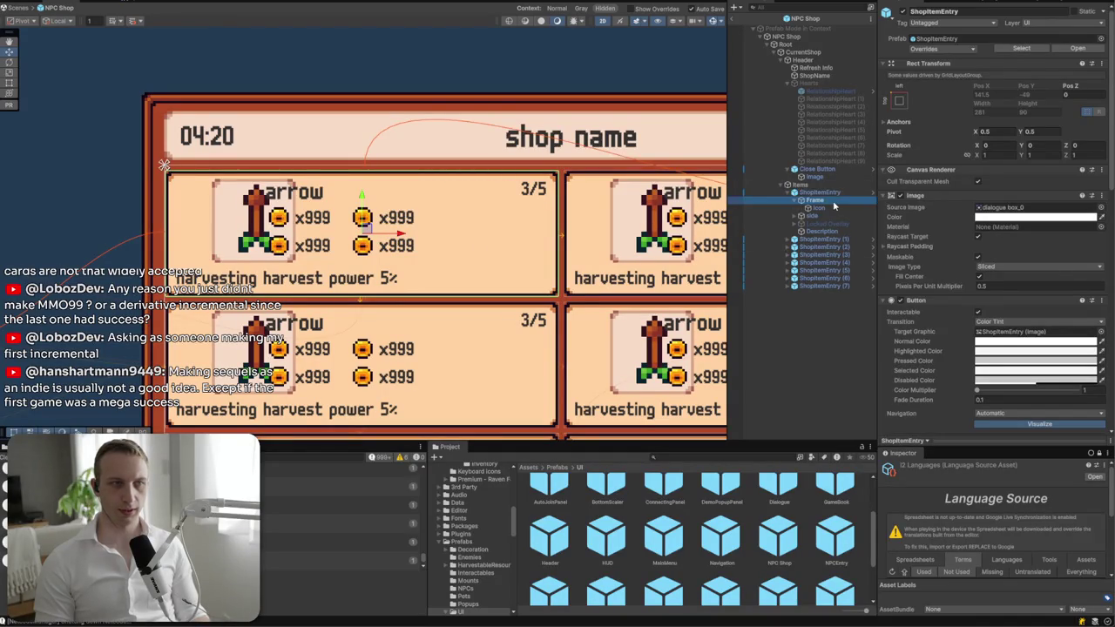
pyautogui.moveTo(290, 221); pyautogui.dragTo(255, 231)
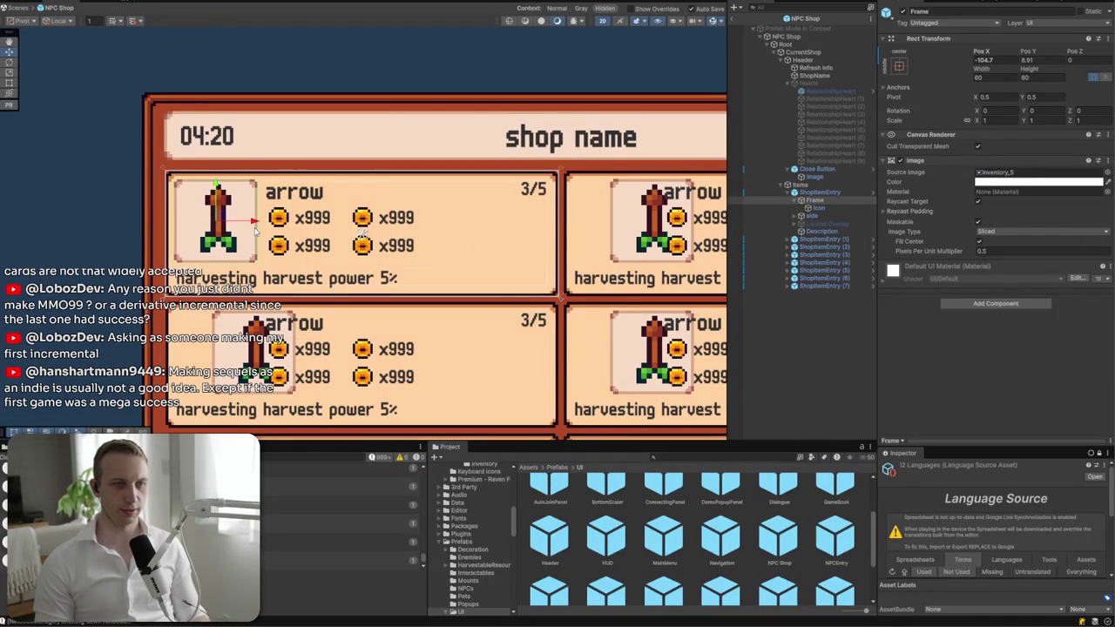
pyautogui.click(288, 277)
pyautogui.click(427, 220)
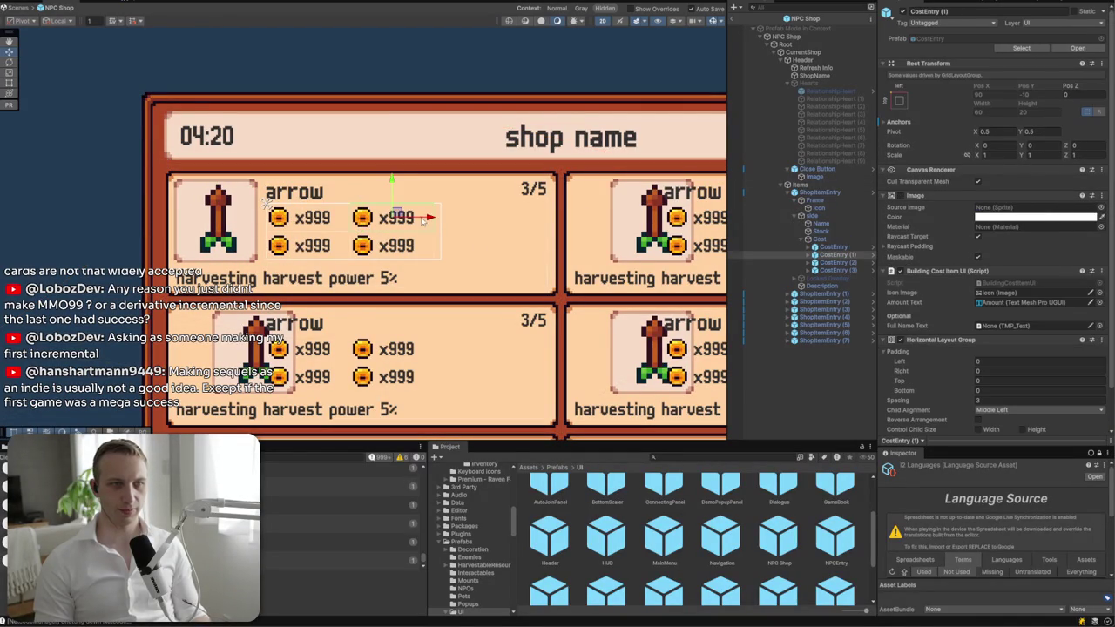
# - Widen the Cost area to the right using the Rect tool
pyautogui.press('y')
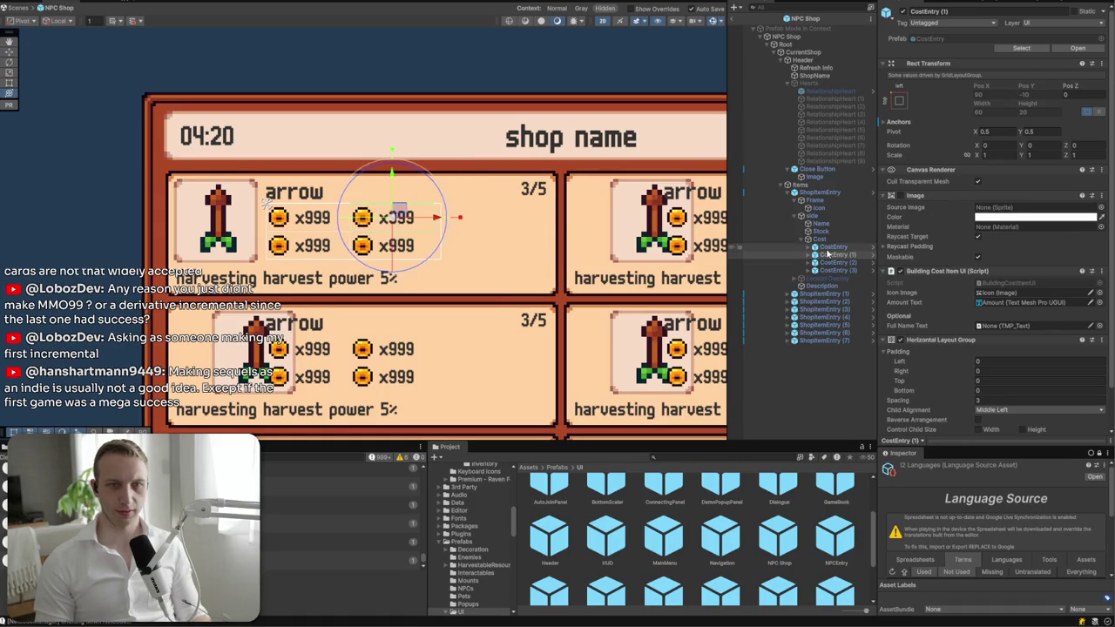
pyautogui.click(819, 239)
pyautogui.press('t')
pyautogui.moveTo(441, 231)
pyautogui.mouseDown()
pyautogui.moveTo(511, 231)
pyautogui.moveTo(496, 232)
pyautogui.mouseUp()
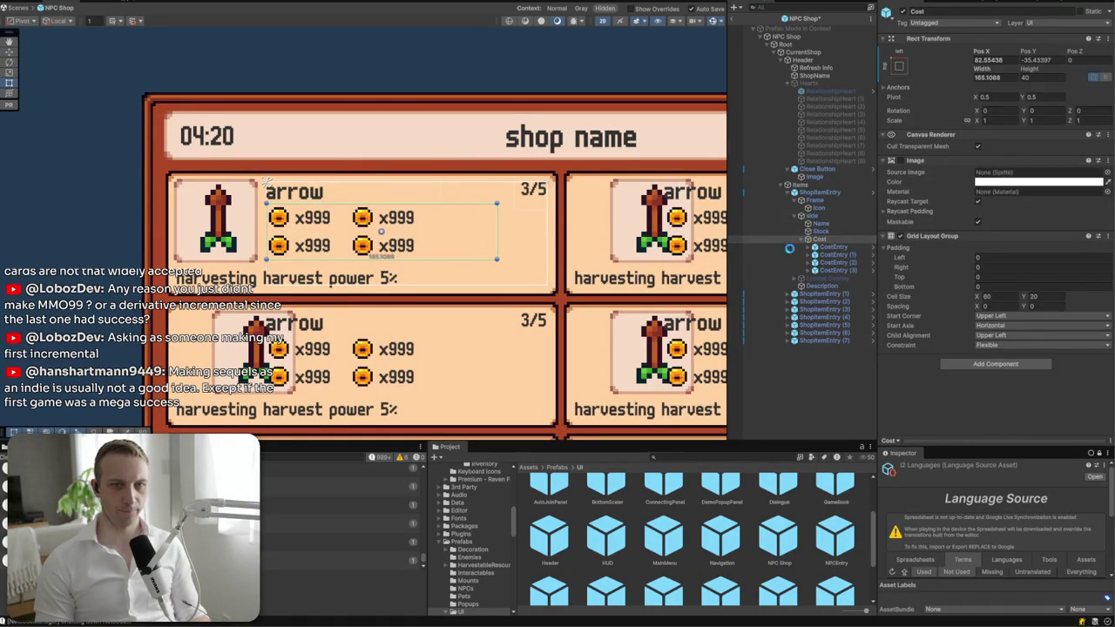
pyautogui.click(831, 247)
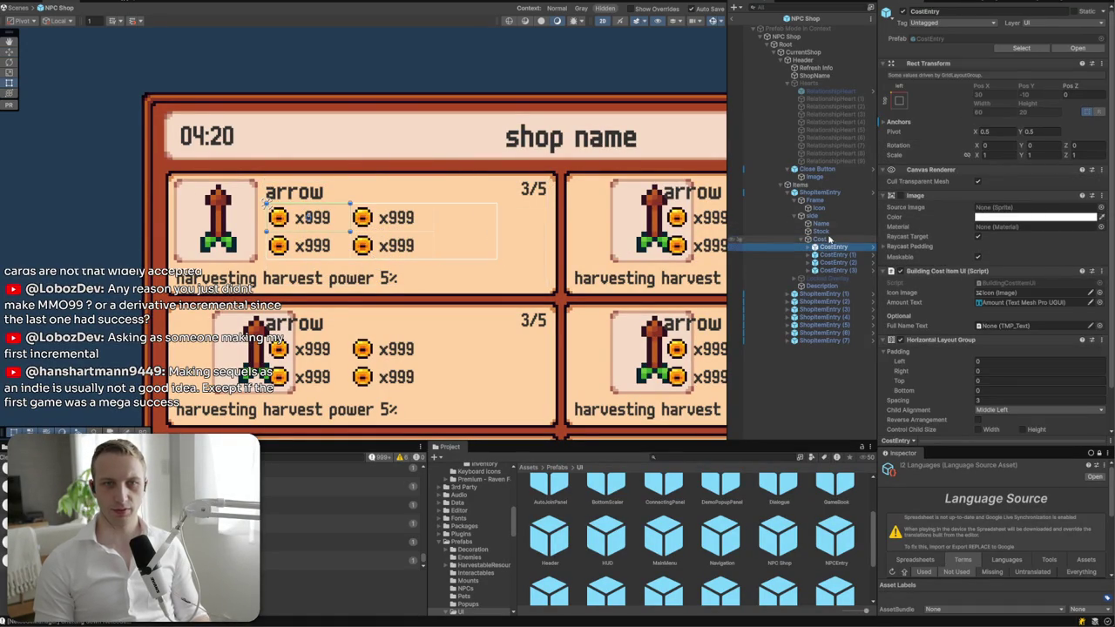
# - Set the Cost Grid Layout Group cell width to 75
pyautogui.click(823, 238)
pyautogui.click(993, 296)
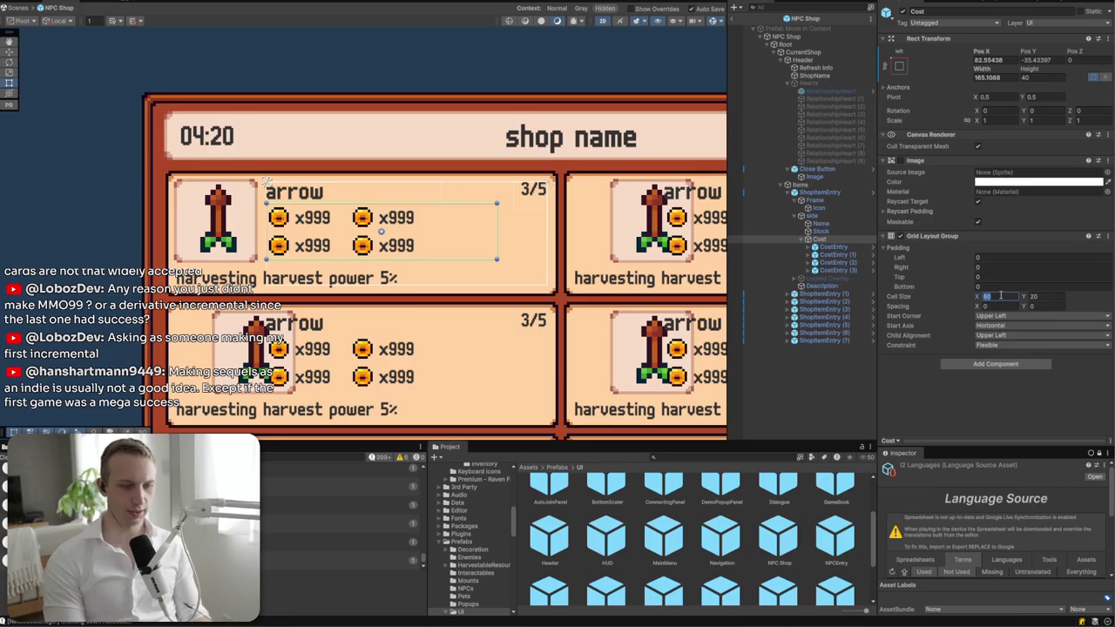
pyautogui.write('100')
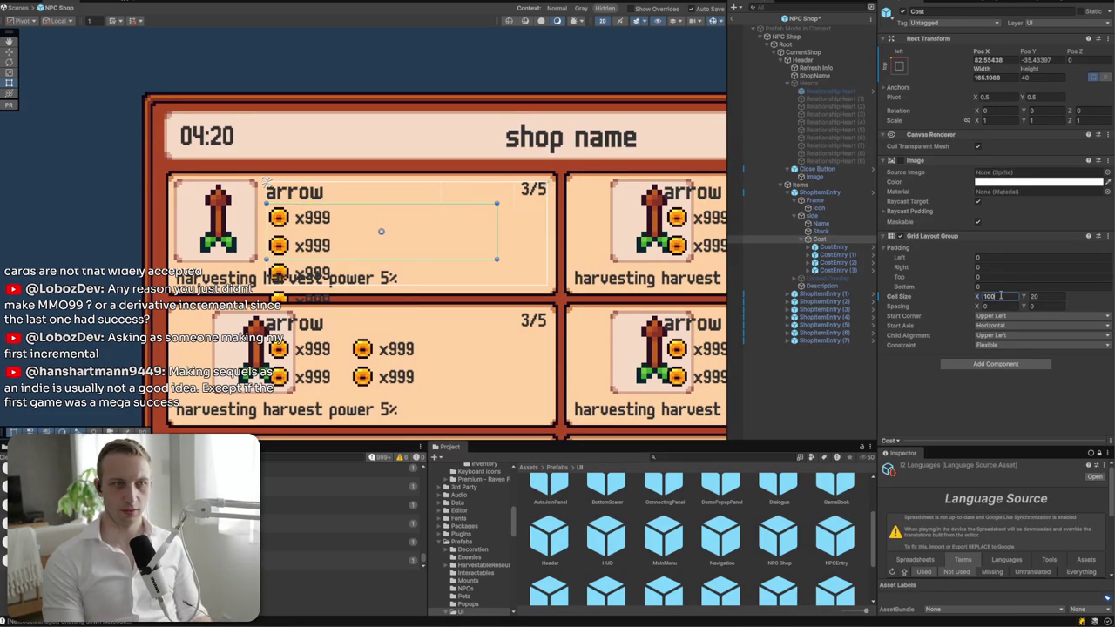
pyautogui.press('BackSpace')
pyautogui.press('BackSpace')
pyautogui.press('BackSpace')
pyautogui.write('80')
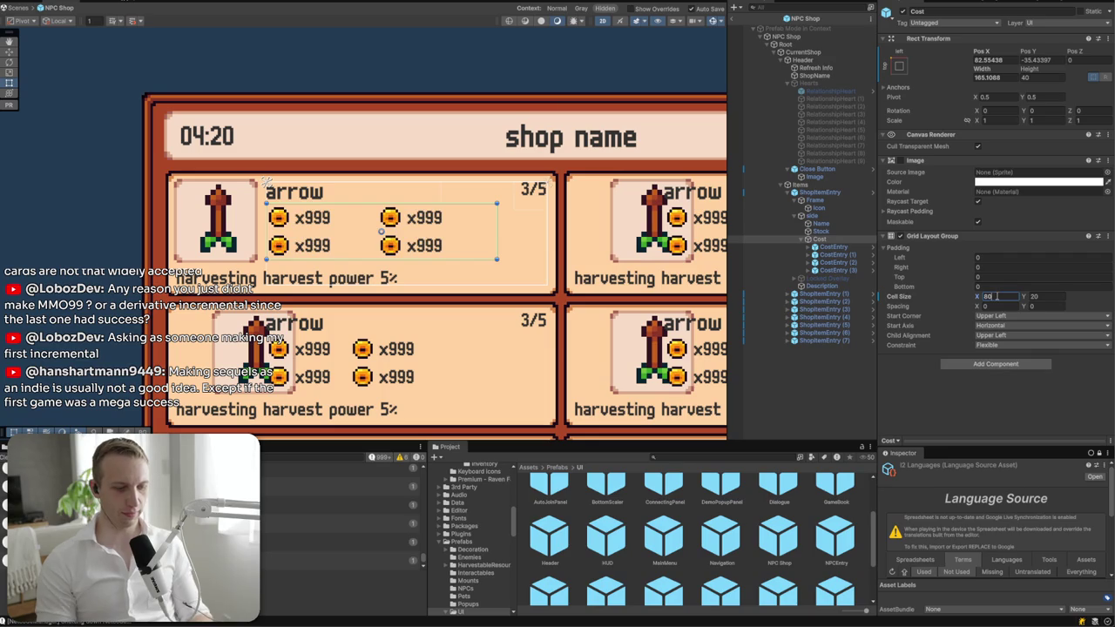
pyautogui.press('BackSpace')
pyautogui.press('BackSpace')
pyautogui.write('75')
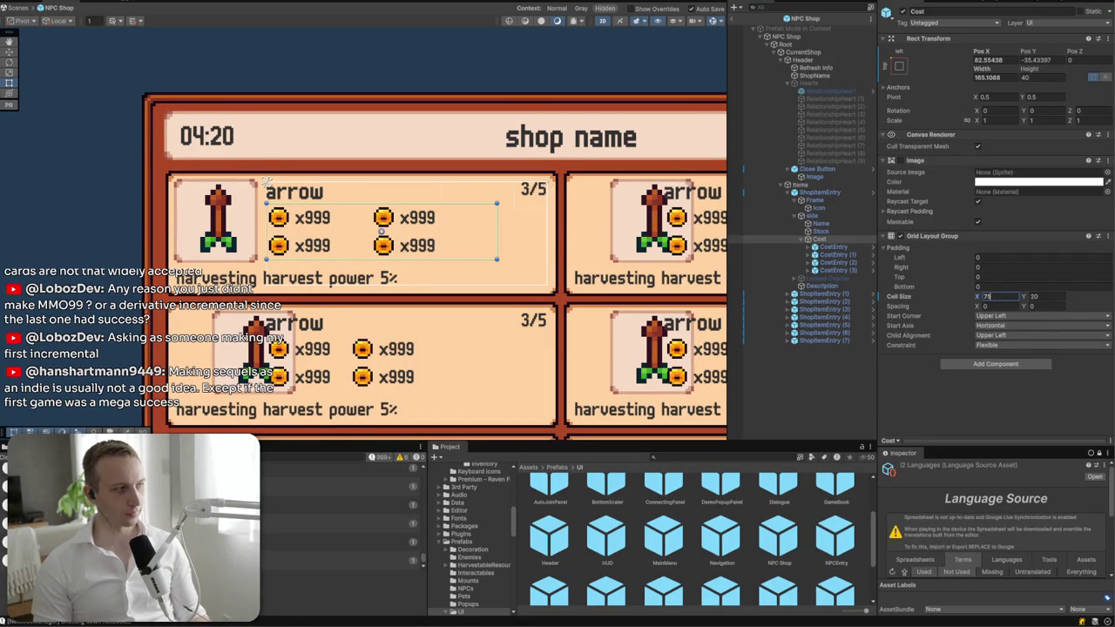
pyautogui.scroll(-2, 580, 310)
pyautogui.scroll(1, 290, 96)
pyautogui.click(290, 95)
pyautogui.scroll(-3, 290, 96)
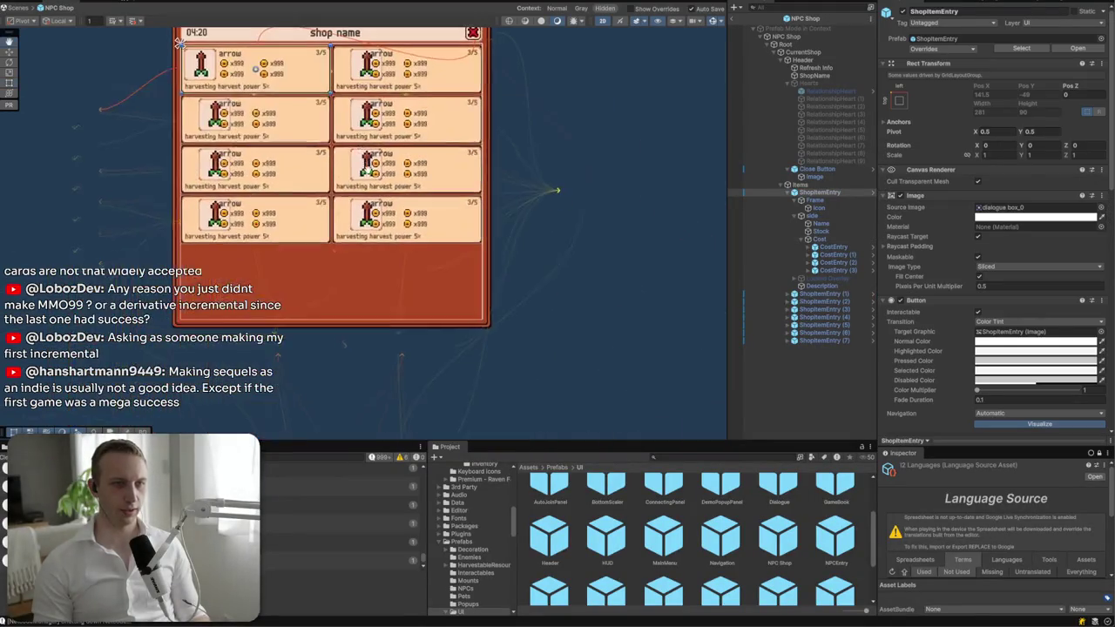
# - Collapse the Items, Hearts and Header groups, then re-expand Items to reach the entries
pyautogui.click(815, 184)
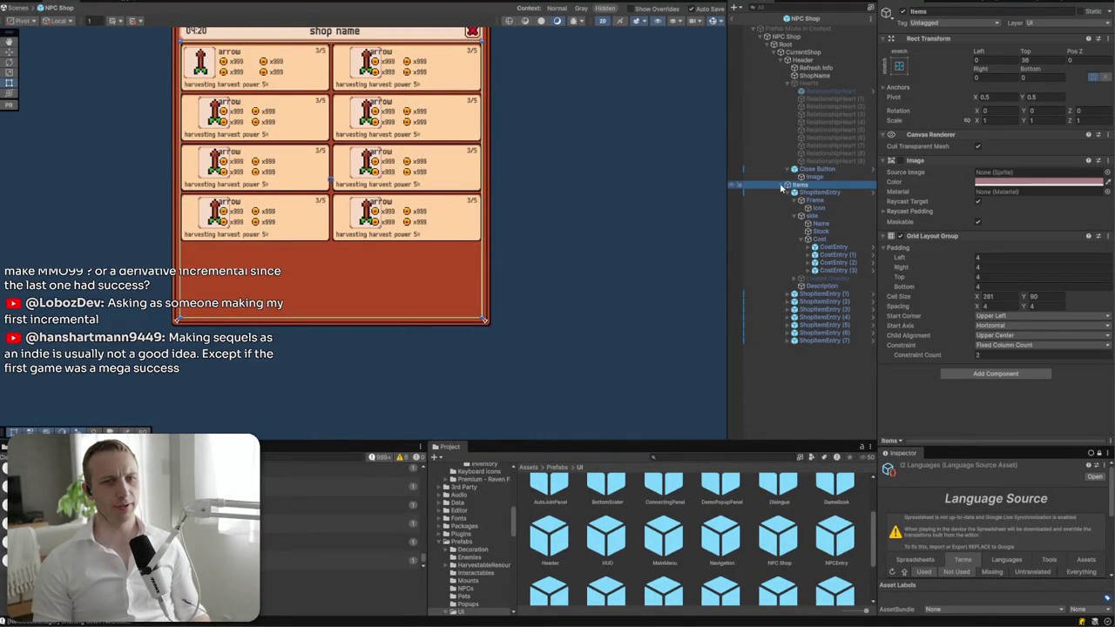
pyautogui.click(782, 184)
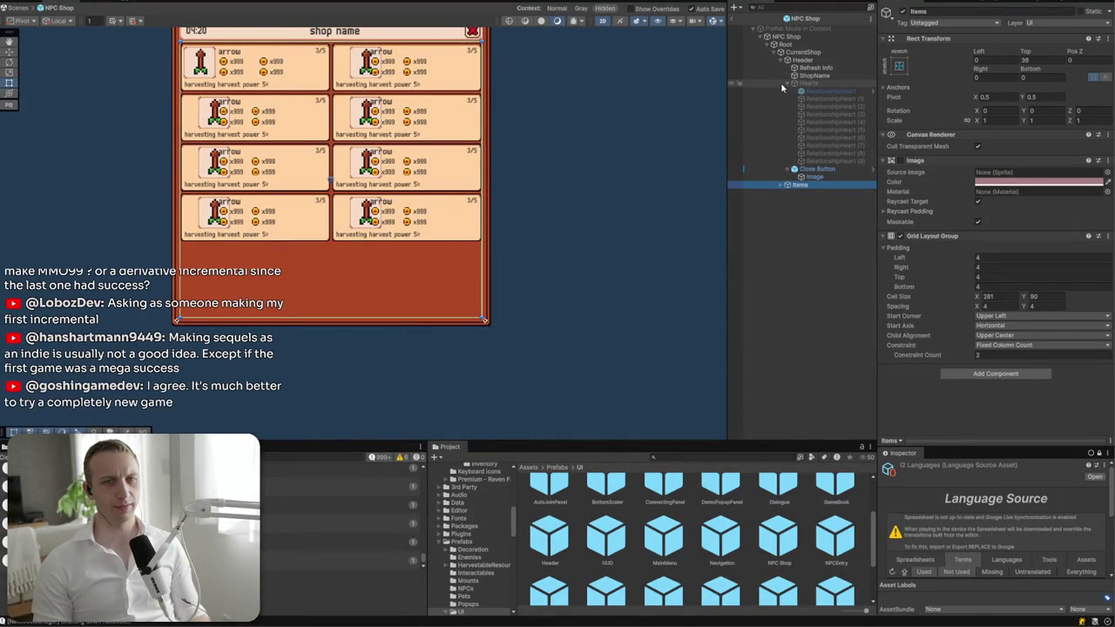
pyautogui.click(780, 82)
pyautogui.click(787, 82)
pyautogui.click(784, 60)
pyautogui.click(782, 60)
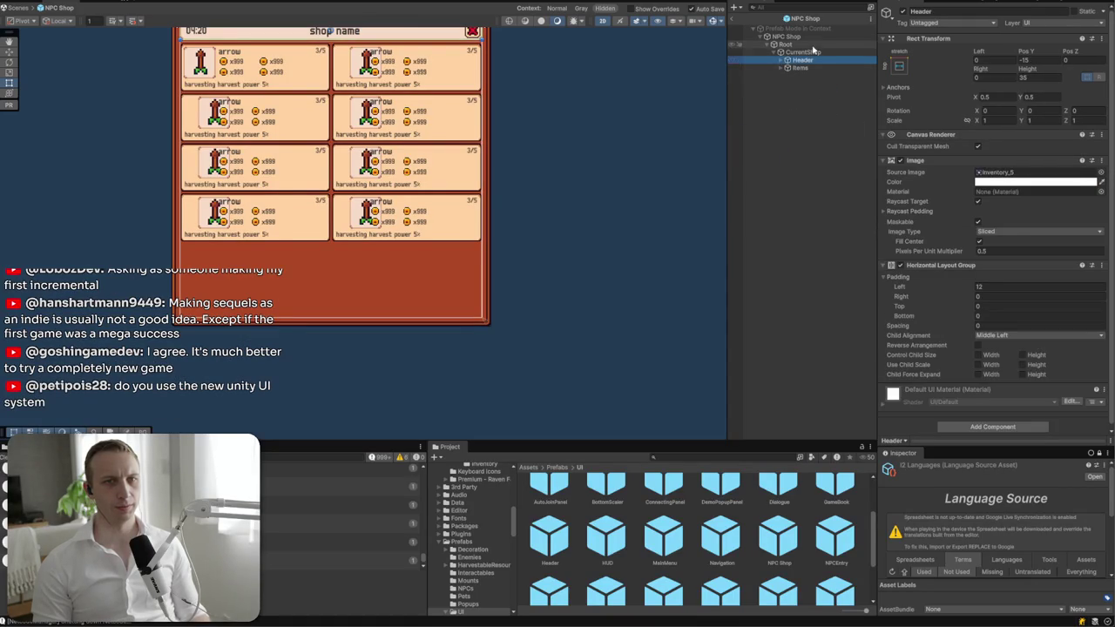
pyautogui.click(799, 68)
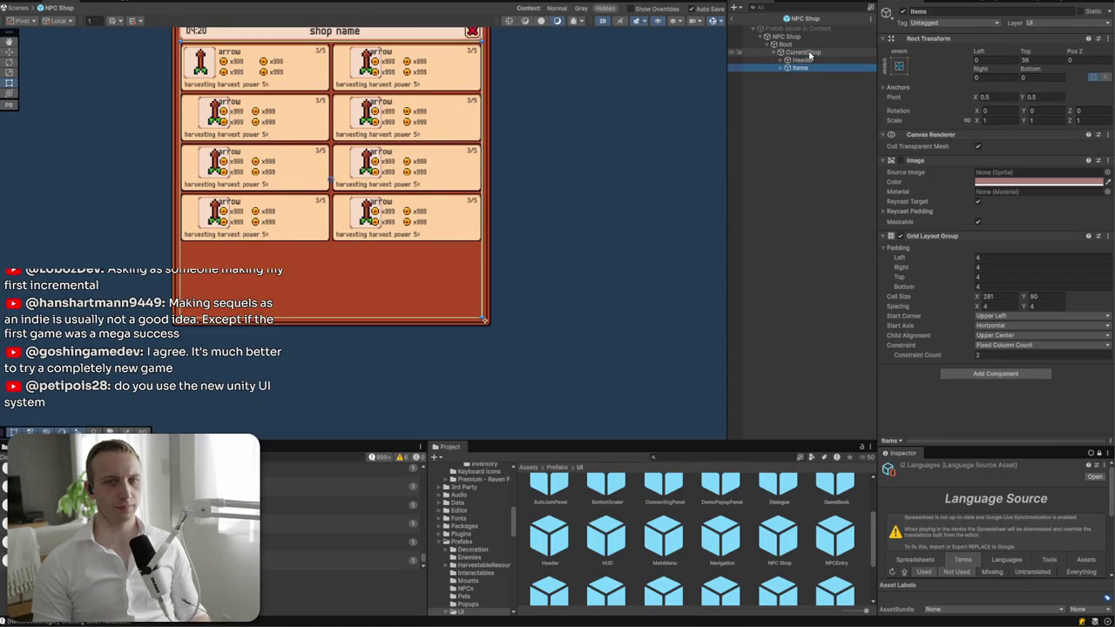
pyautogui.click(802, 52)
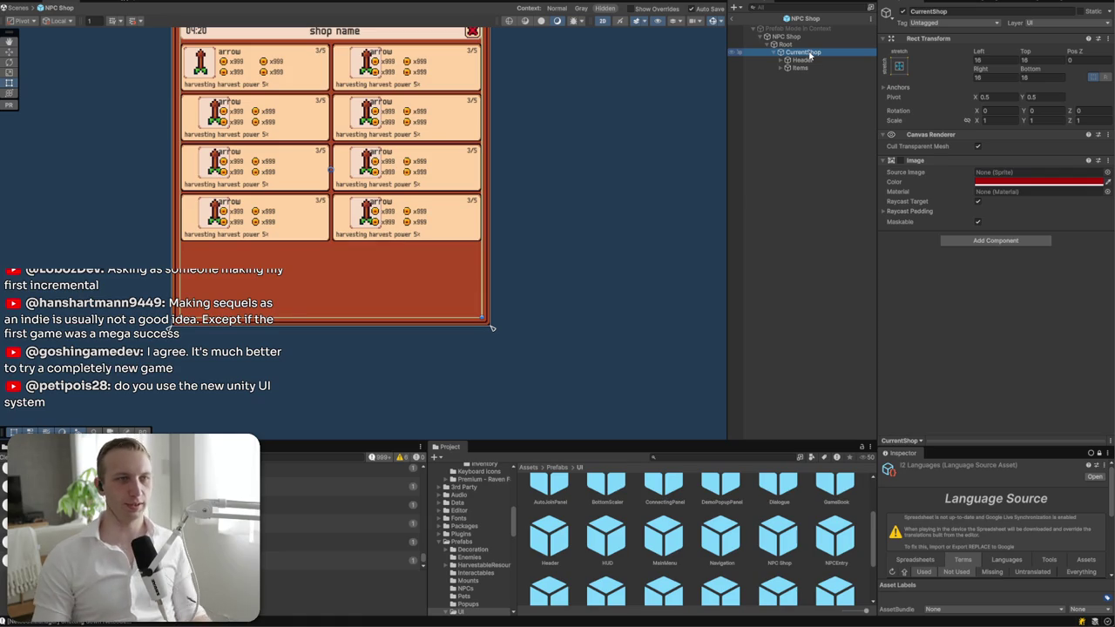
pyautogui.click(781, 67)
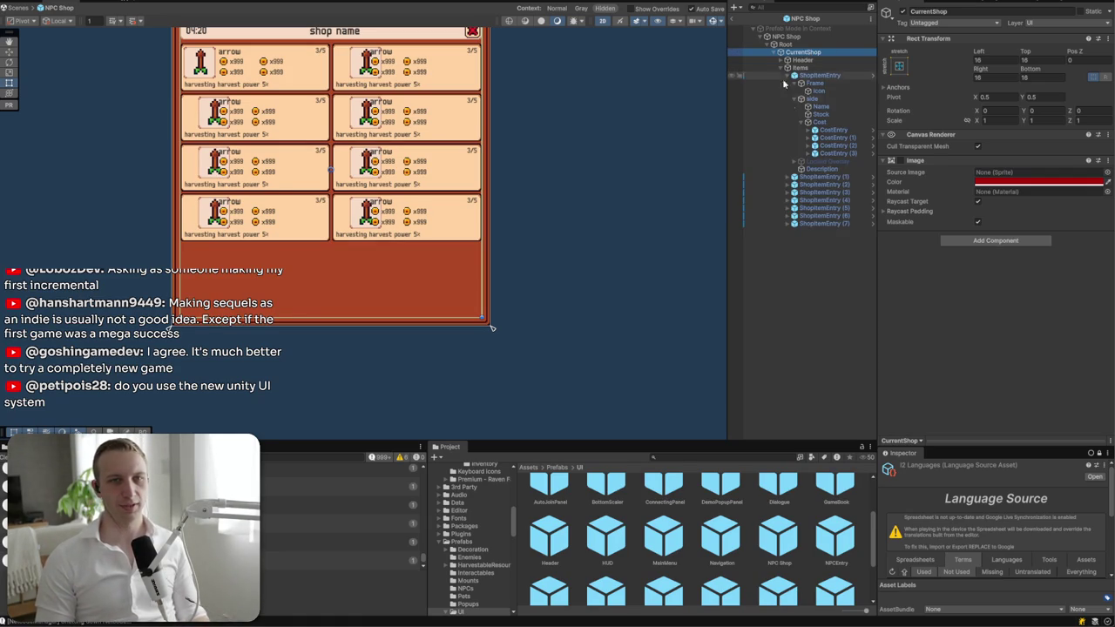
pyautogui.click(810, 177)
# - Apply all overrides from the ShopItemEntry to its prefab
pyautogui.click(819, 75)
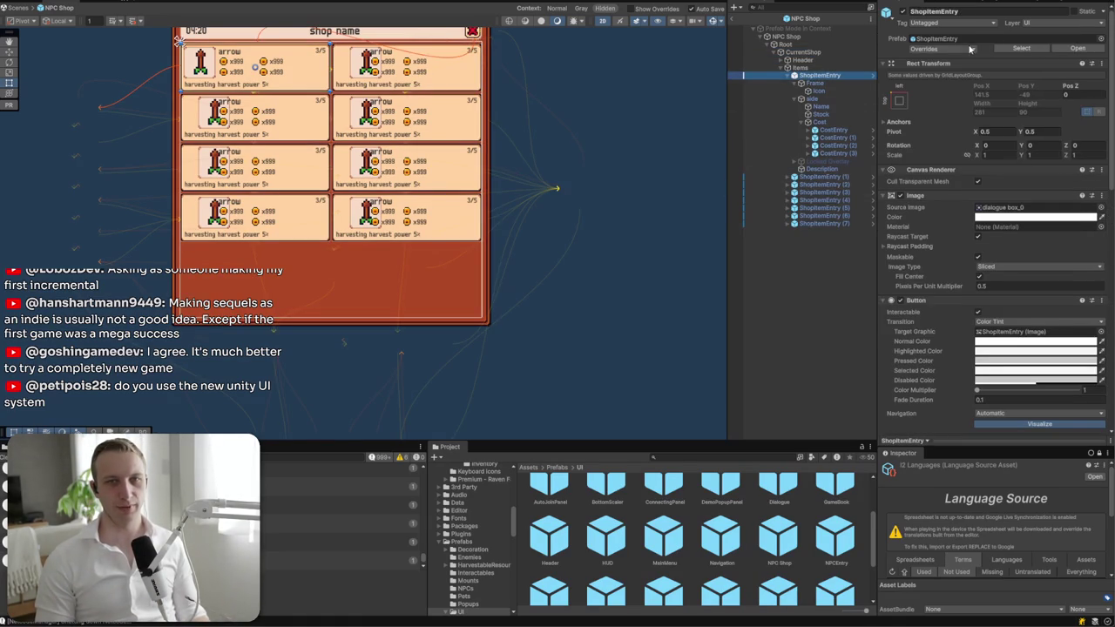
pyautogui.click(932, 48)
pyautogui.click(1023, 170)
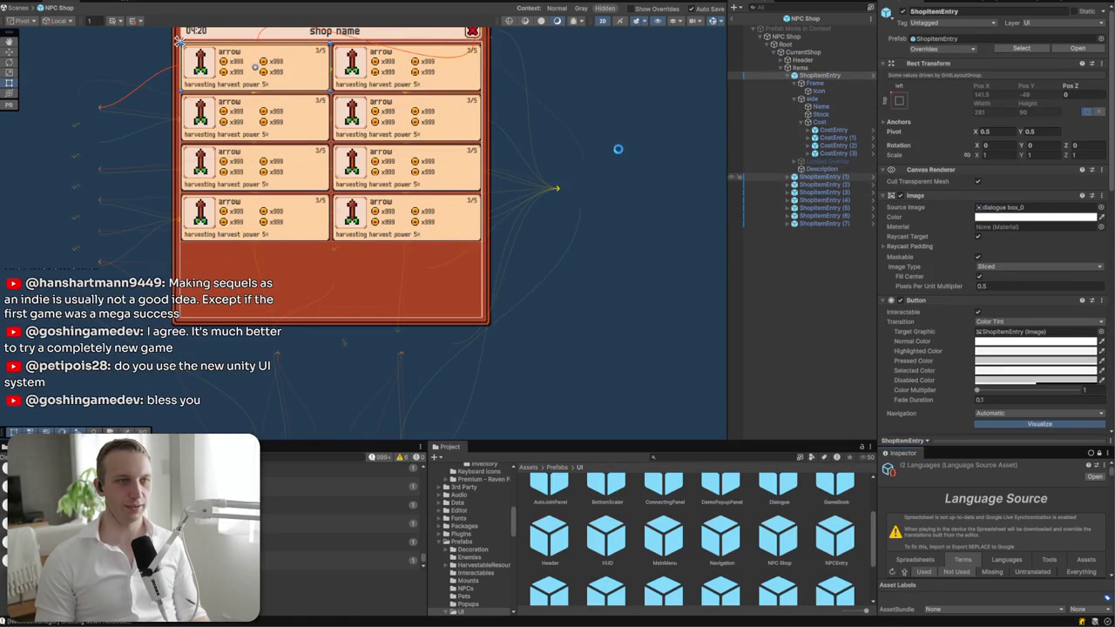
pyautogui.scroll(5, 357, 173)
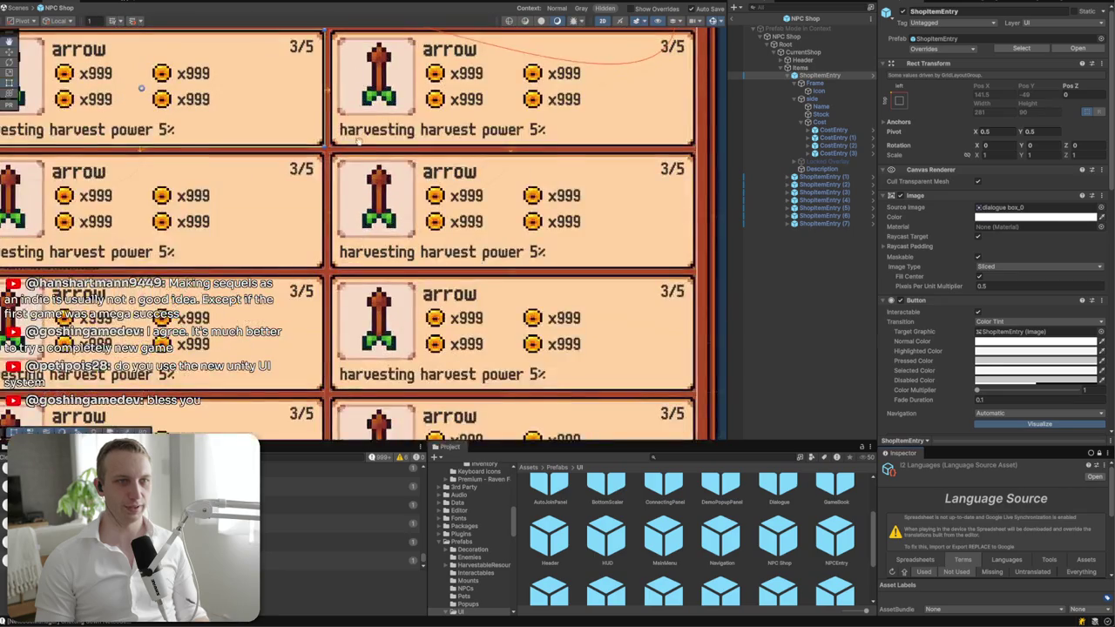
pyautogui.scroll(-1, 357, 172)
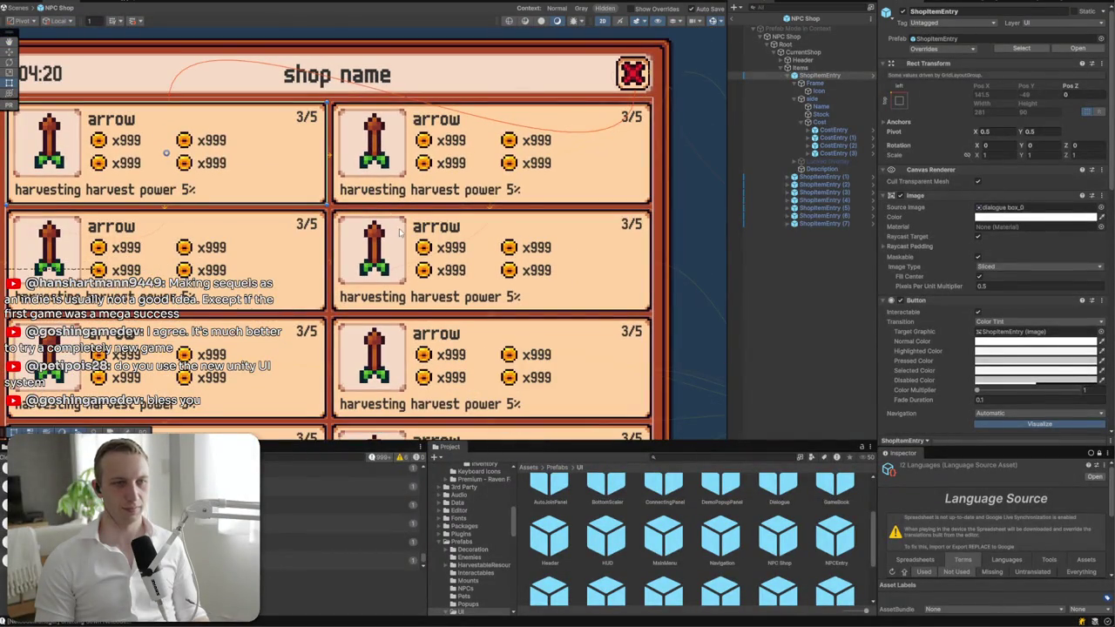
# - Nudge the item Frame to Pos Y 7.5 and review the entry's overrides again
pyautogui.click(43, 164)
pyautogui.moveTo(44, 164); pyautogui.dragTo(131, 171)
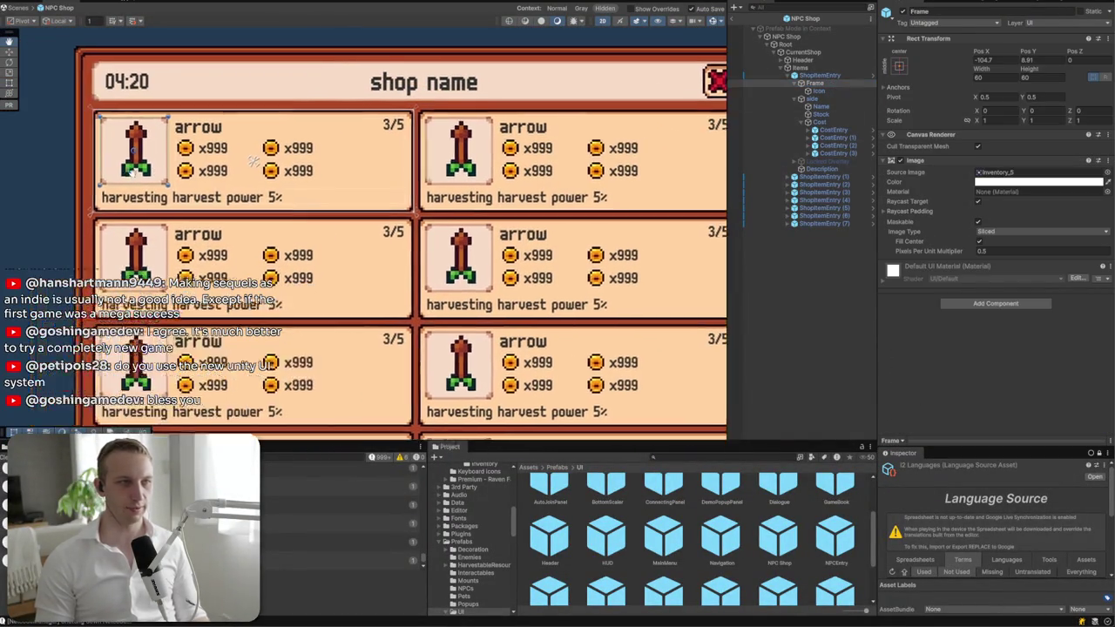
pyautogui.scroll(3, 131, 171)
pyautogui.moveTo(202, 149); pyautogui.dragTo(202, 152)
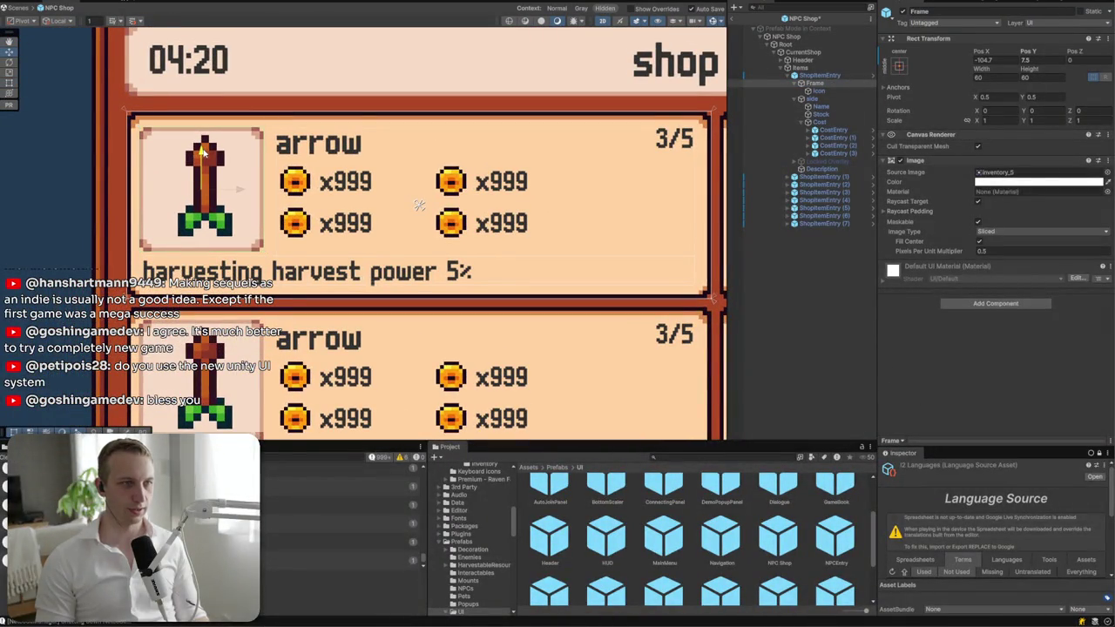
pyautogui.click(841, 76)
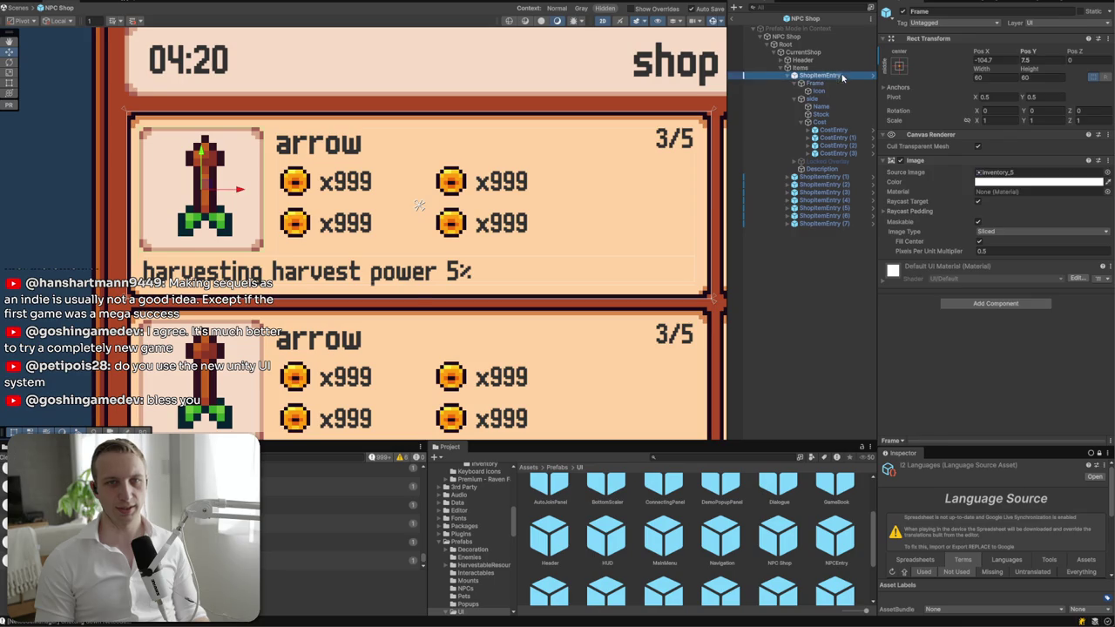
pyautogui.click(925, 49)
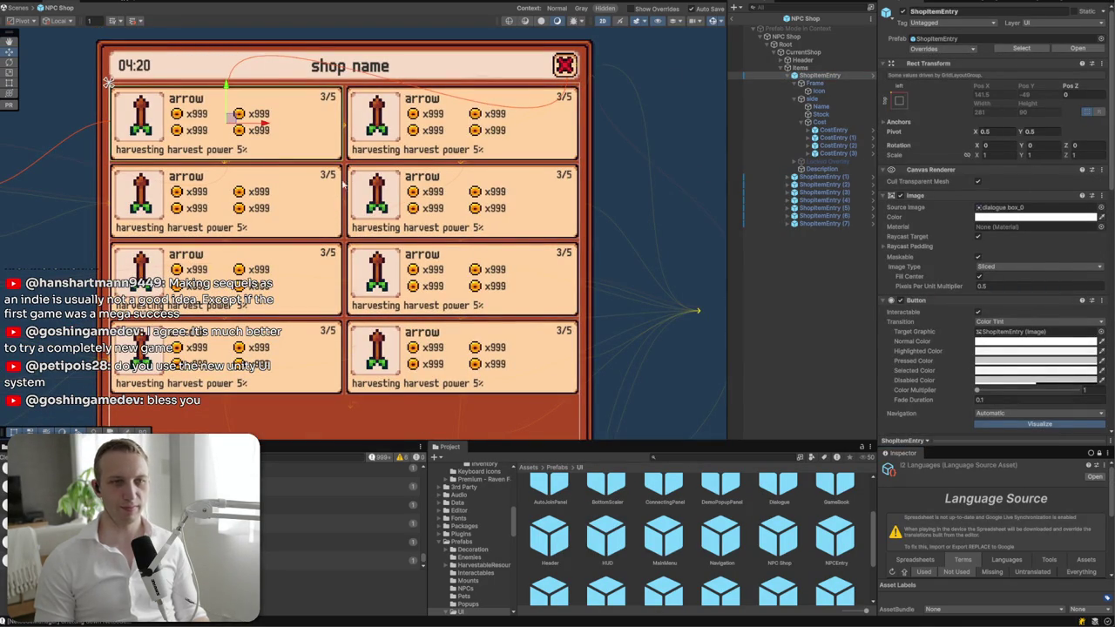
pyautogui.click(781, 67)
# - Add a Vertical Layout Group to CurrentShop with Control Child Size Width on and Child Force Expand Height off
pyautogui.click(805, 53)
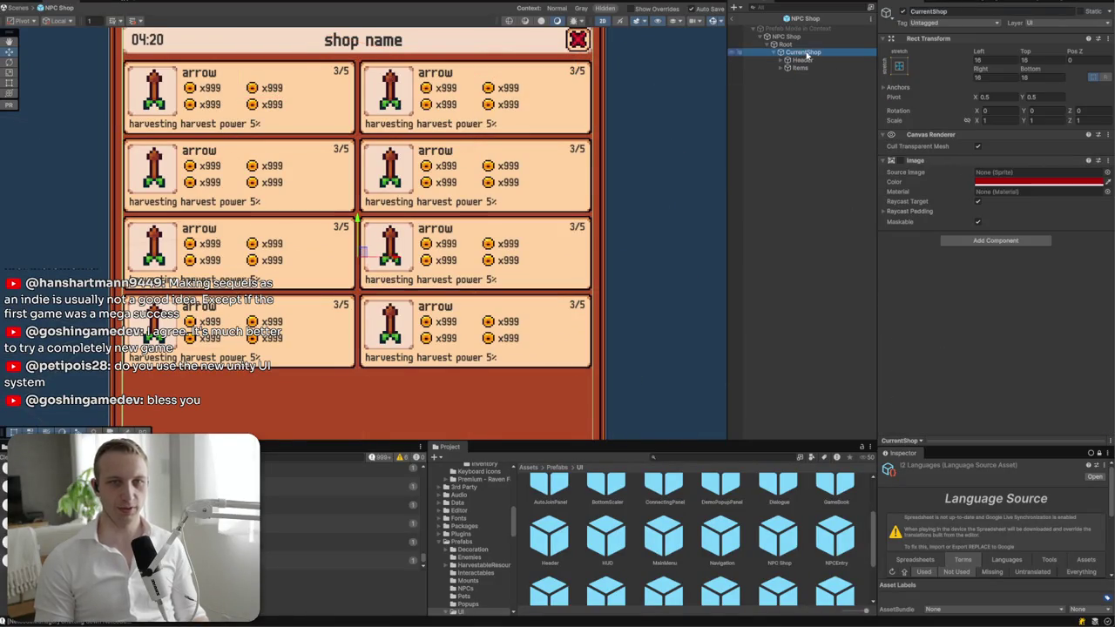
pyautogui.click(972, 242)
pyautogui.write('hori')
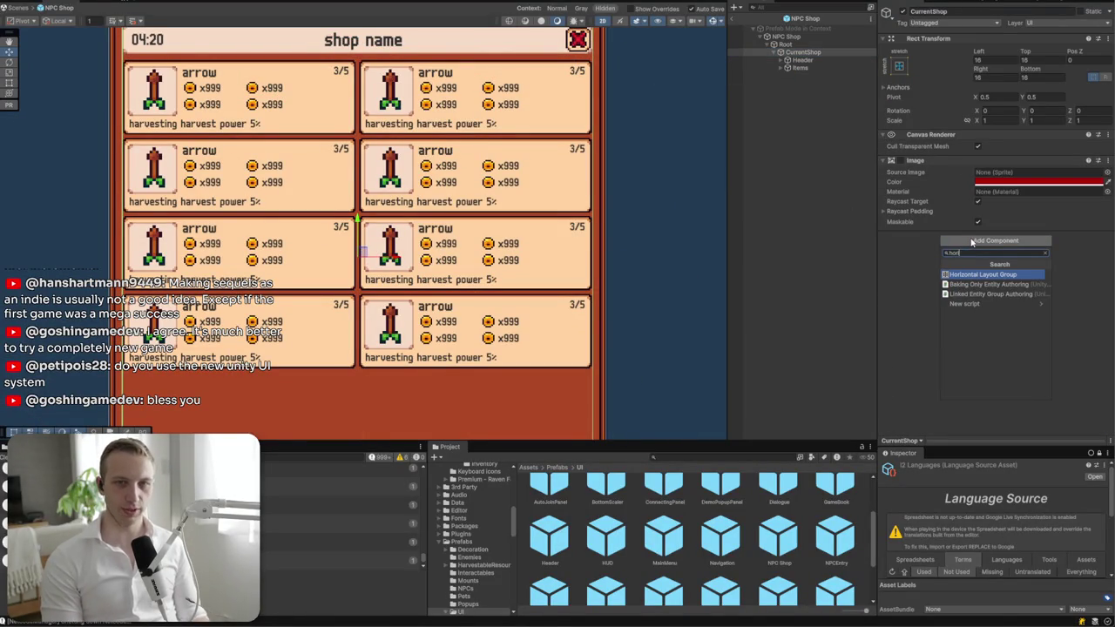
pyautogui.press('BackSpace')
pyautogui.press('BackSpace')
pyautogui.press('BackSpace')
pyautogui.write('vert')
pyautogui.press('Return')
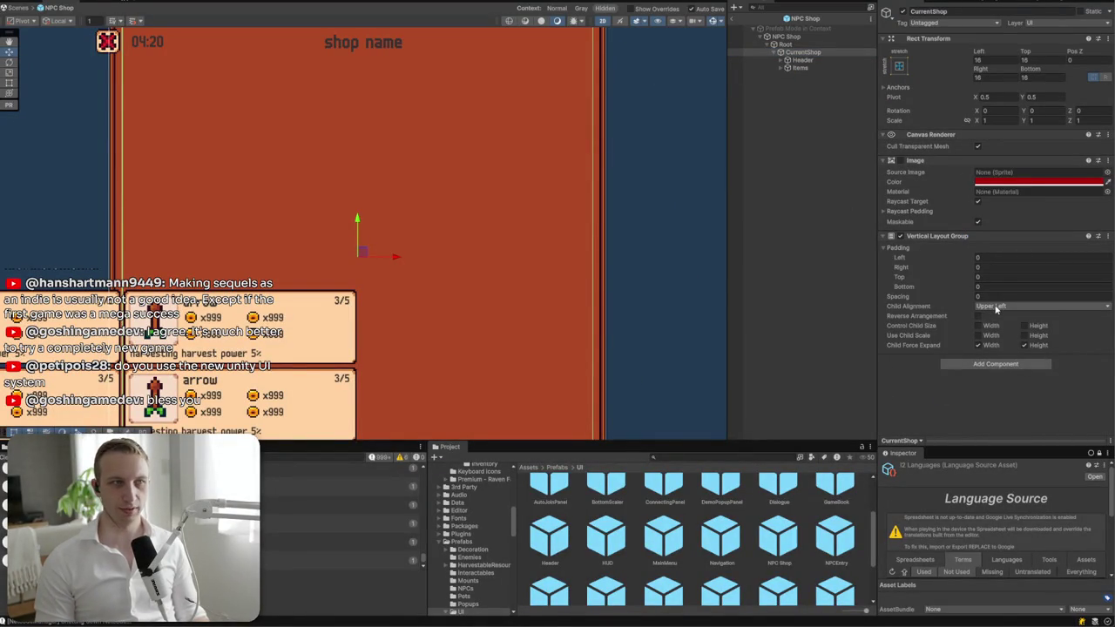
pyautogui.click(996, 308)
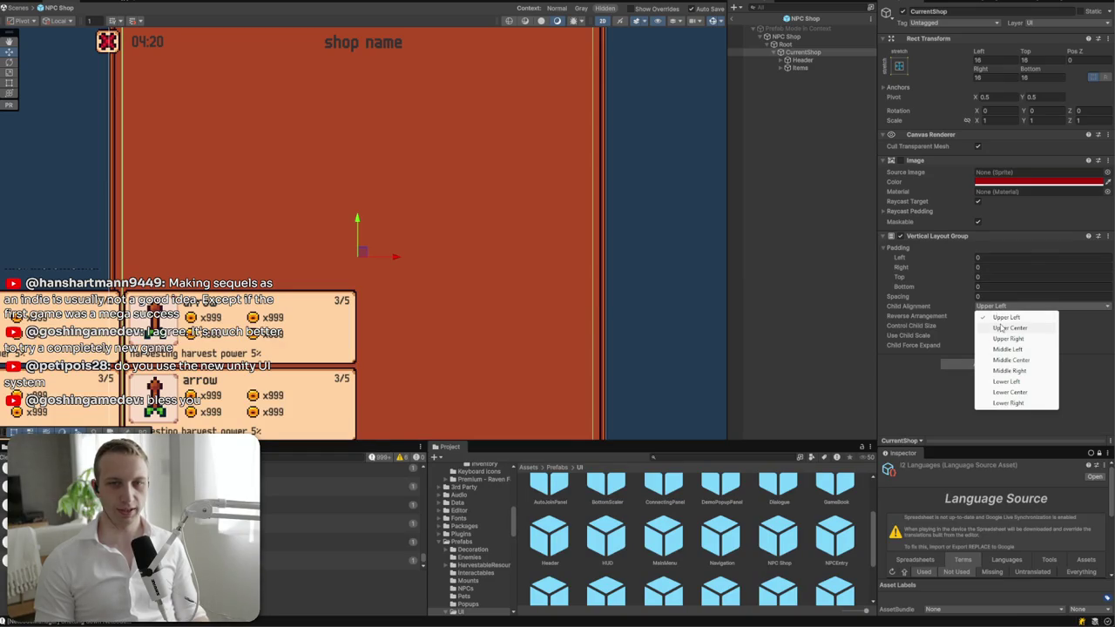
pyautogui.click(918, 380)
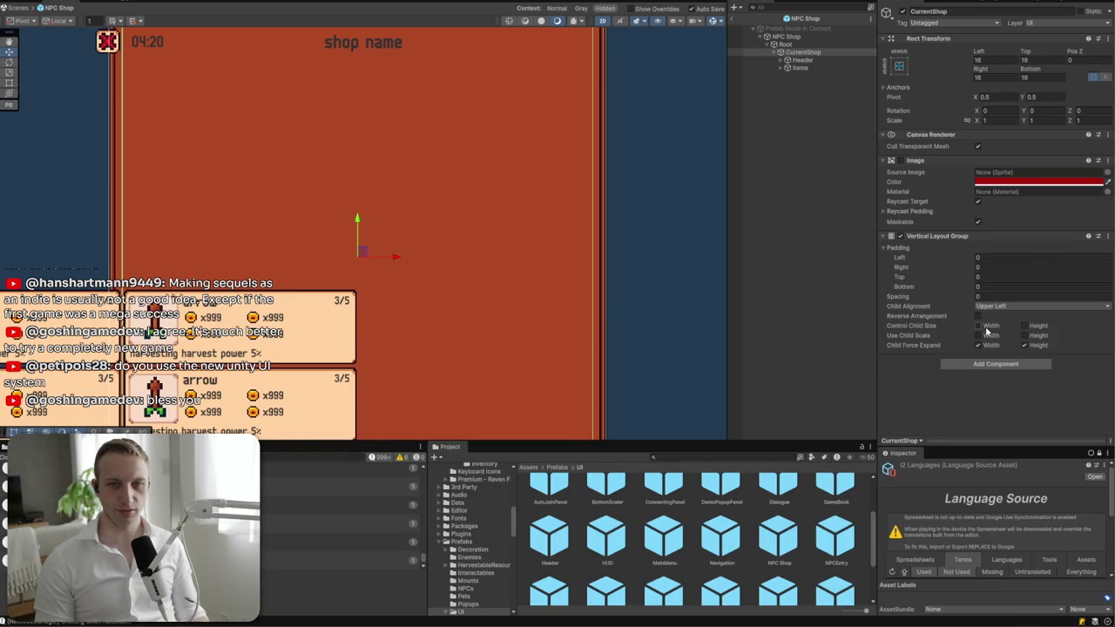
pyautogui.click(985, 327)
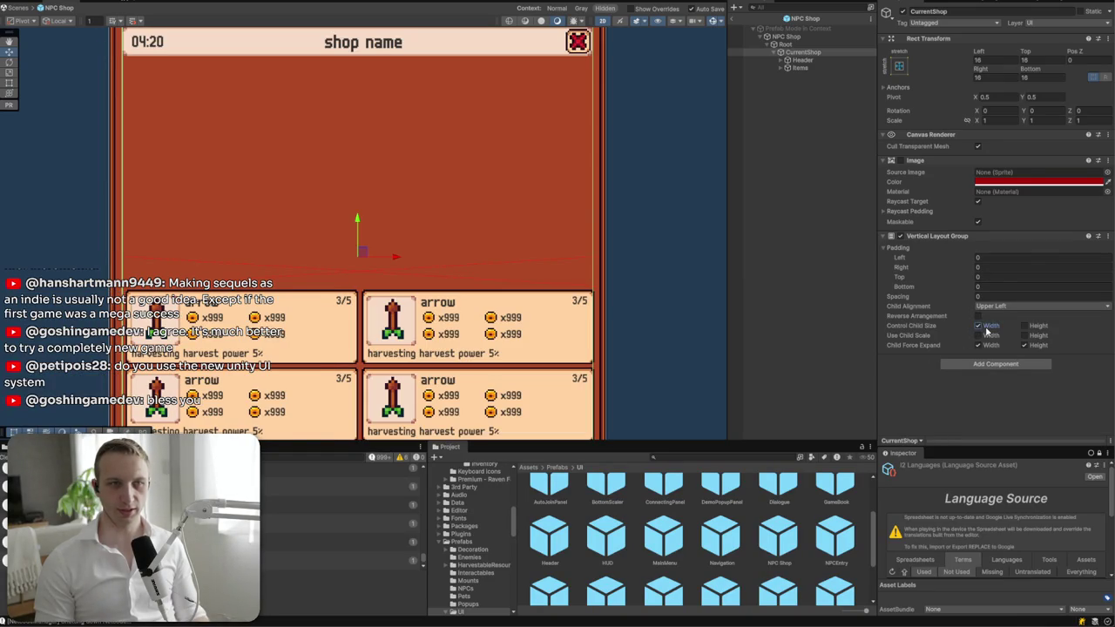
pyautogui.click(1038, 345)
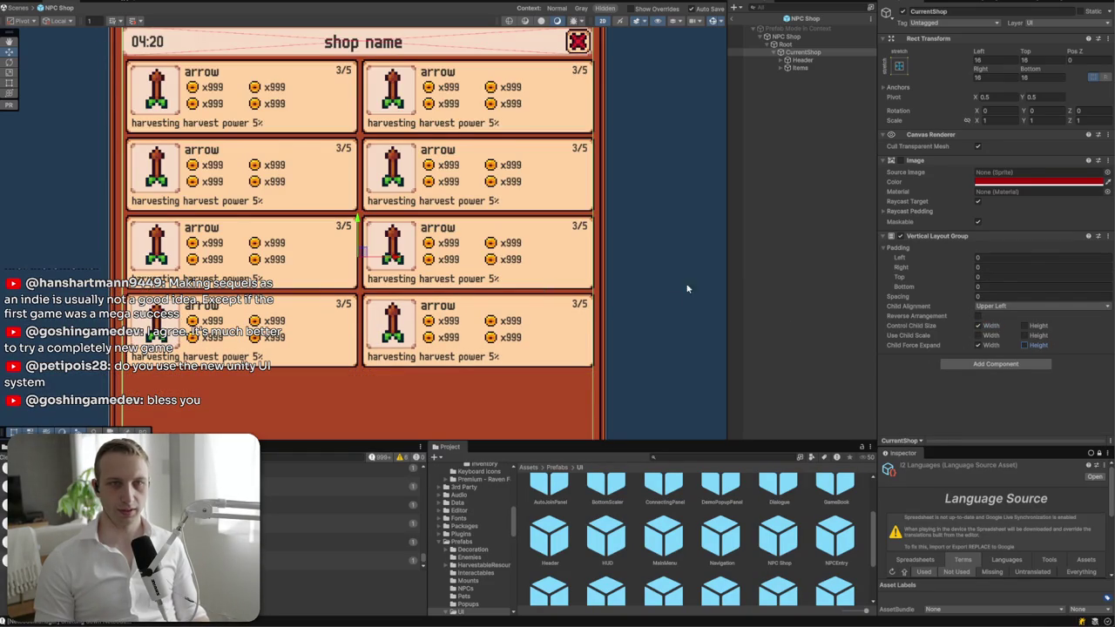
# - Search for a Content Size Fitter, cancel, and test-drag the shop panel height
pyautogui.scroll(2, 686, 288)
pyautogui.scroll(-4, 632, 94)
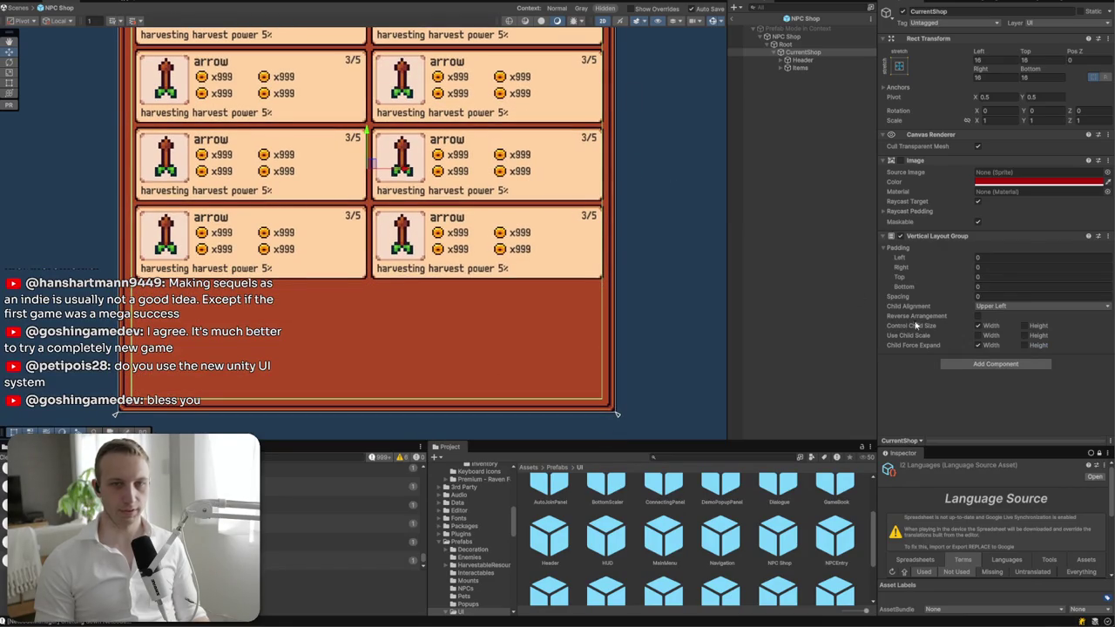
pyautogui.click(992, 364)
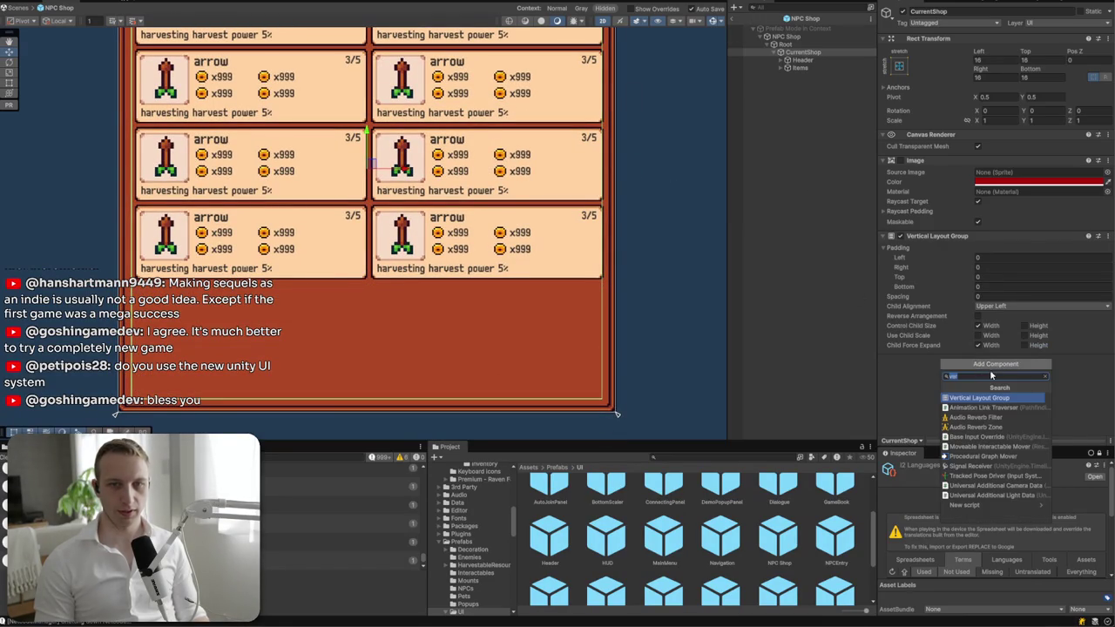
pyautogui.write('conte')
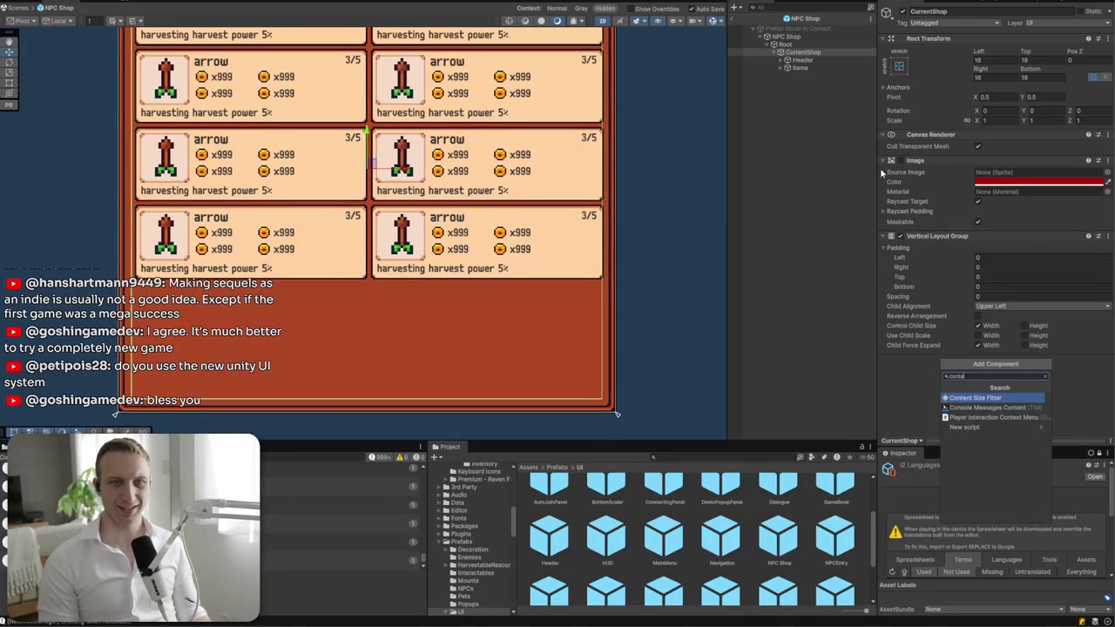
pyautogui.click(831, 248)
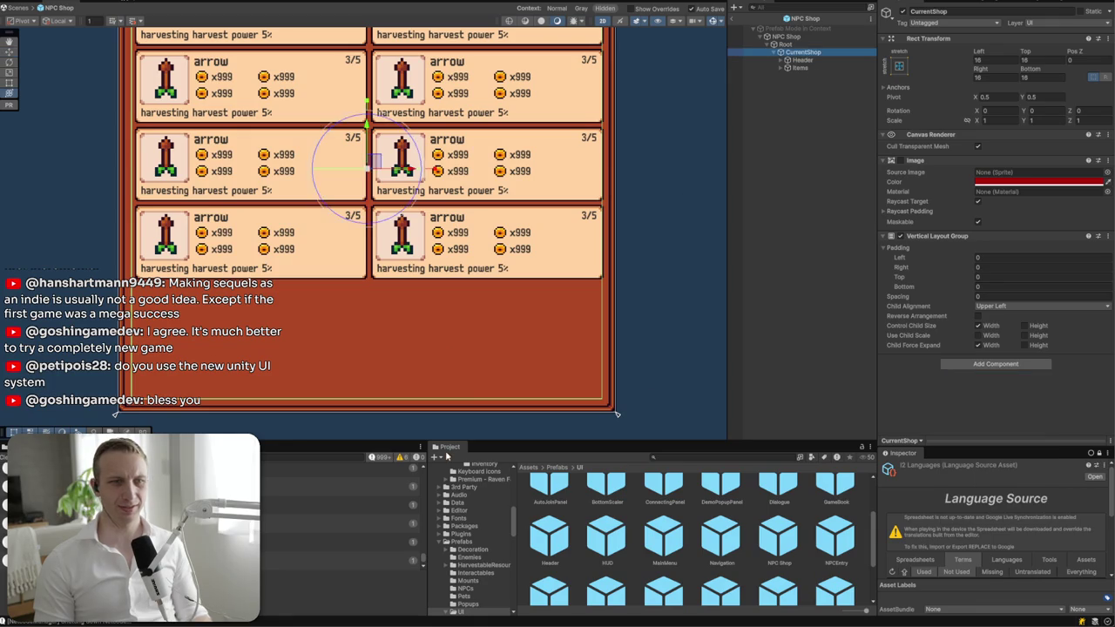
pyautogui.moveTo(430, 416)
pyautogui.mouseDown()
pyautogui.moveTo(426, 313)
pyautogui.moveTo(423, 410)
pyautogui.moveTo(405, 313)
pyautogui.moveTo(407, 411)
pyautogui.mouseUp()
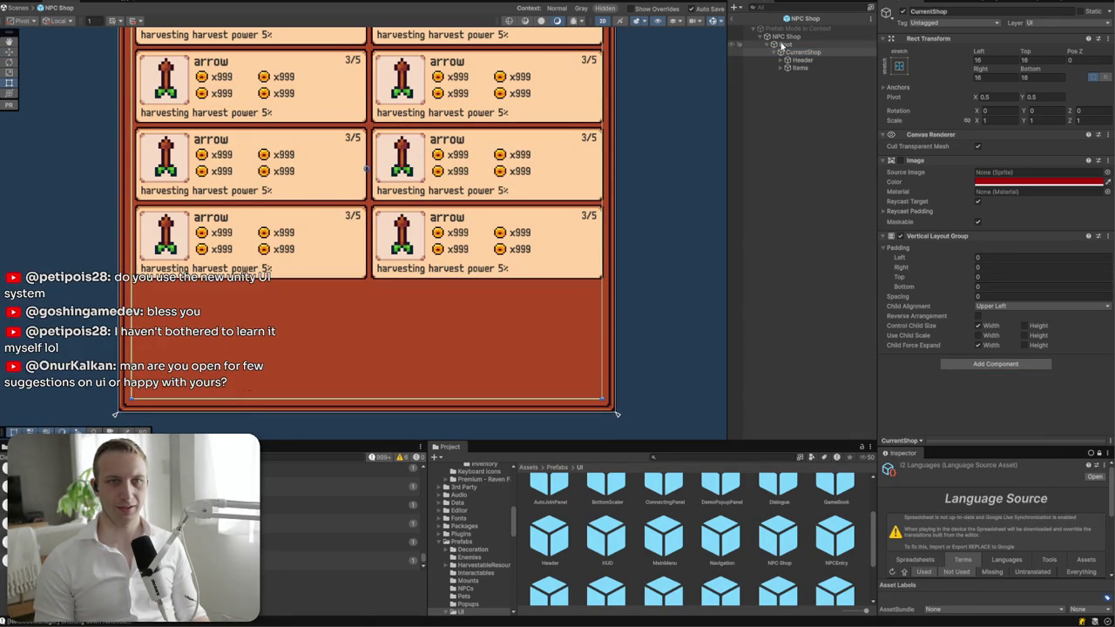
# - Add a Content Size Fitter to CurrentShop with Vertical Fit set to Preferred Size
pyautogui.click(985, 363)
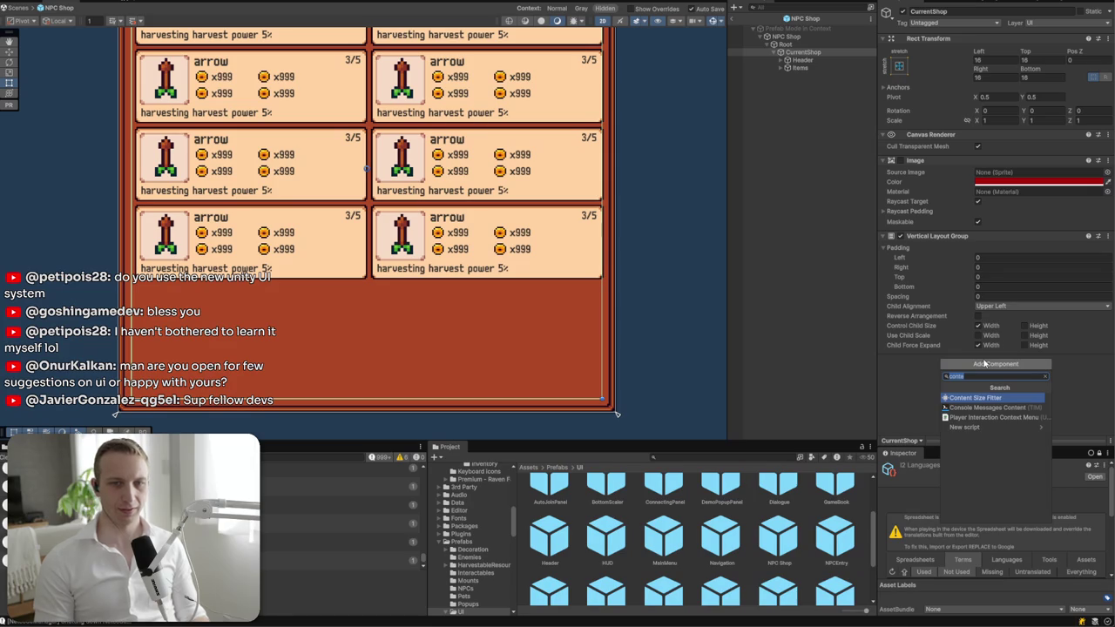
pyautogui.write('conten')
pyautogui.press('Return')
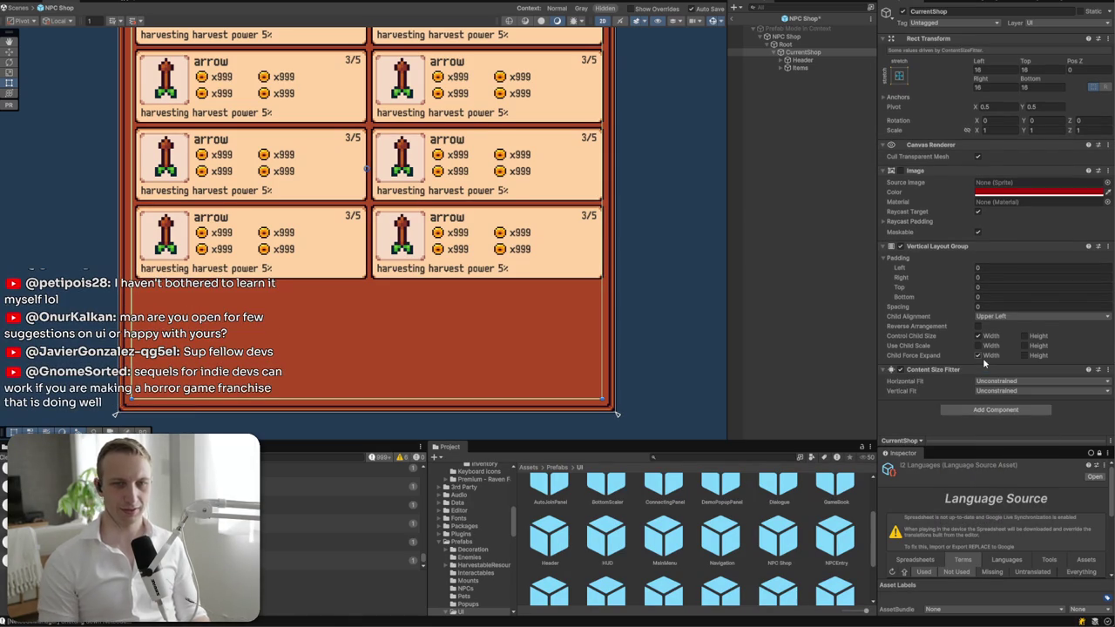
pyautogui.click(994, 391)
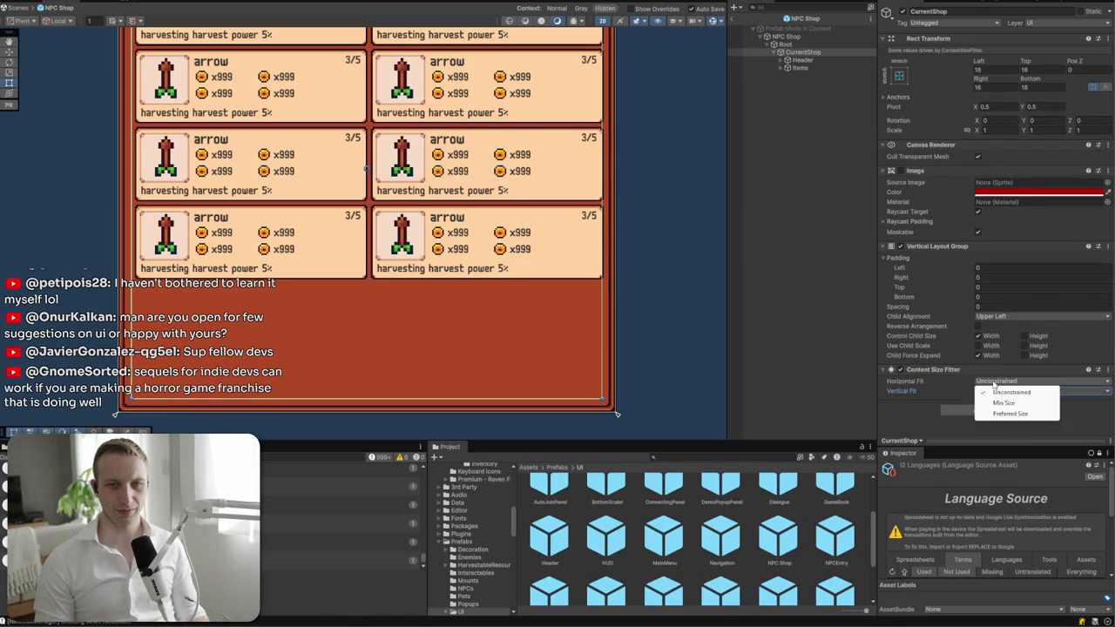
pyautogui.click(1084, 397)
pyautogui.click(1085, 391)
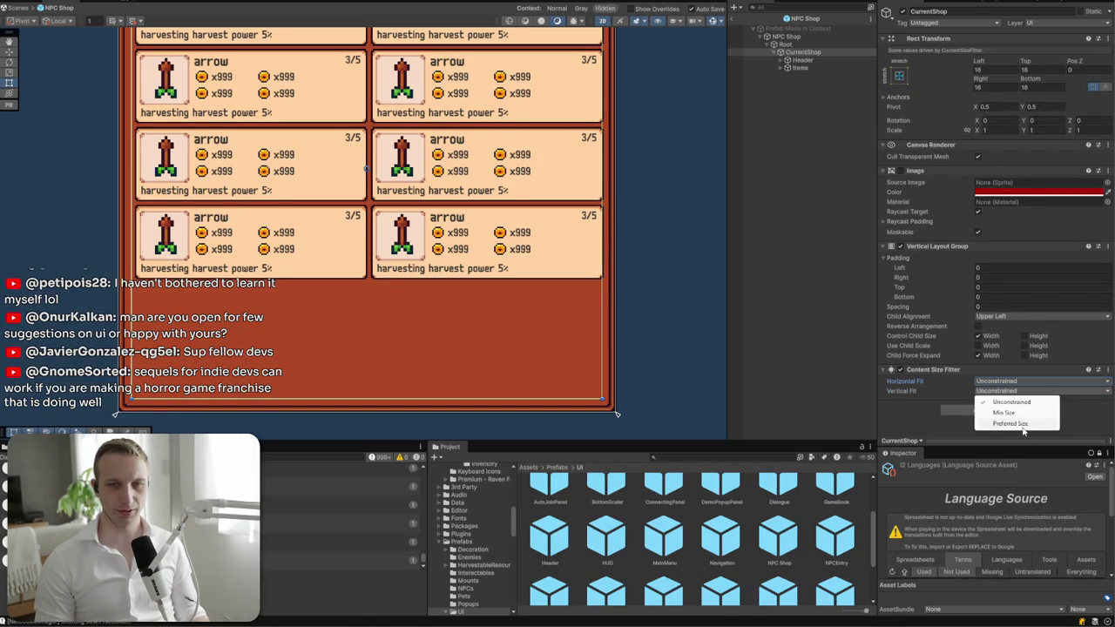
pyautogui.click(1024, 425)
pyautogui.scroll(-5, 526, 302)
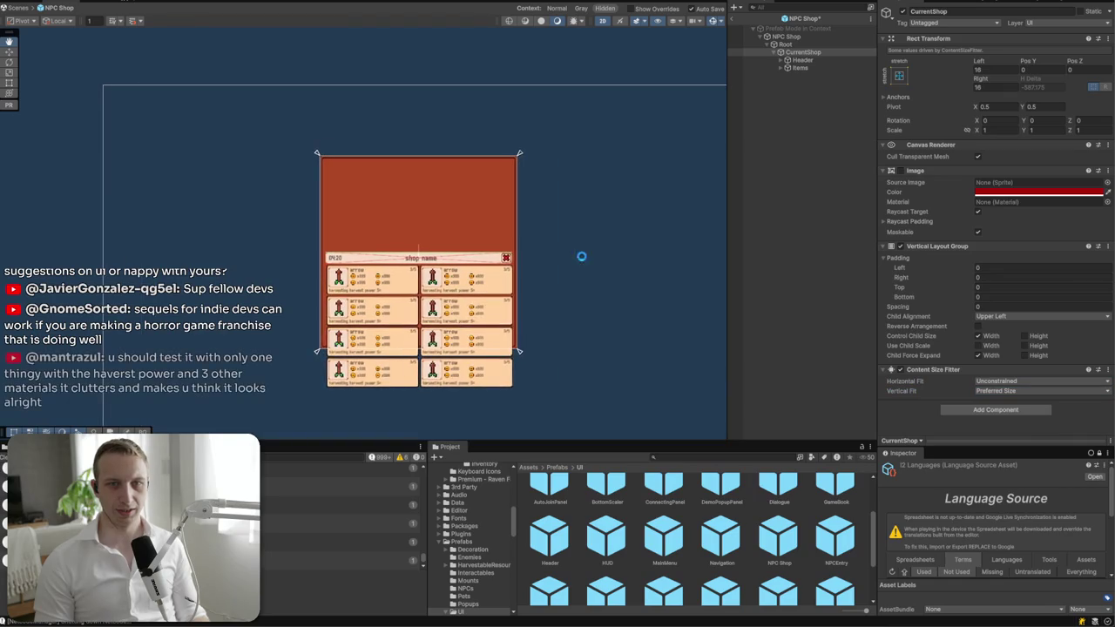
# - Compare the components on NPC Shop and its Root object
pyautogui.click(787, 37)
pyautogui.click(786, 45)
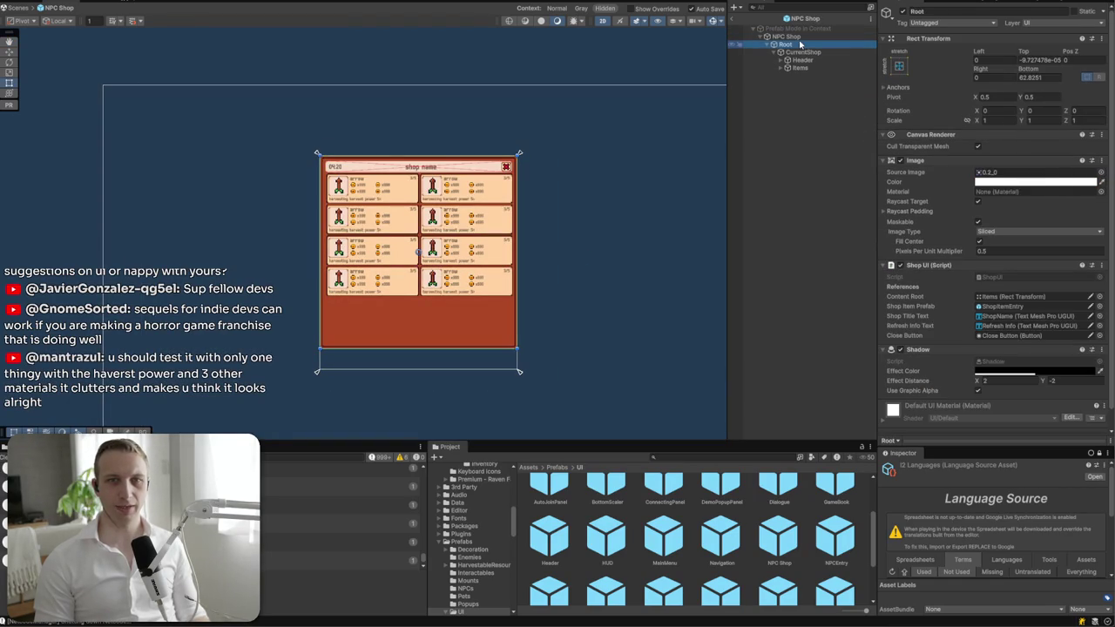
pyautogui.click(799, 38)
pyautogui.click(800, 44)
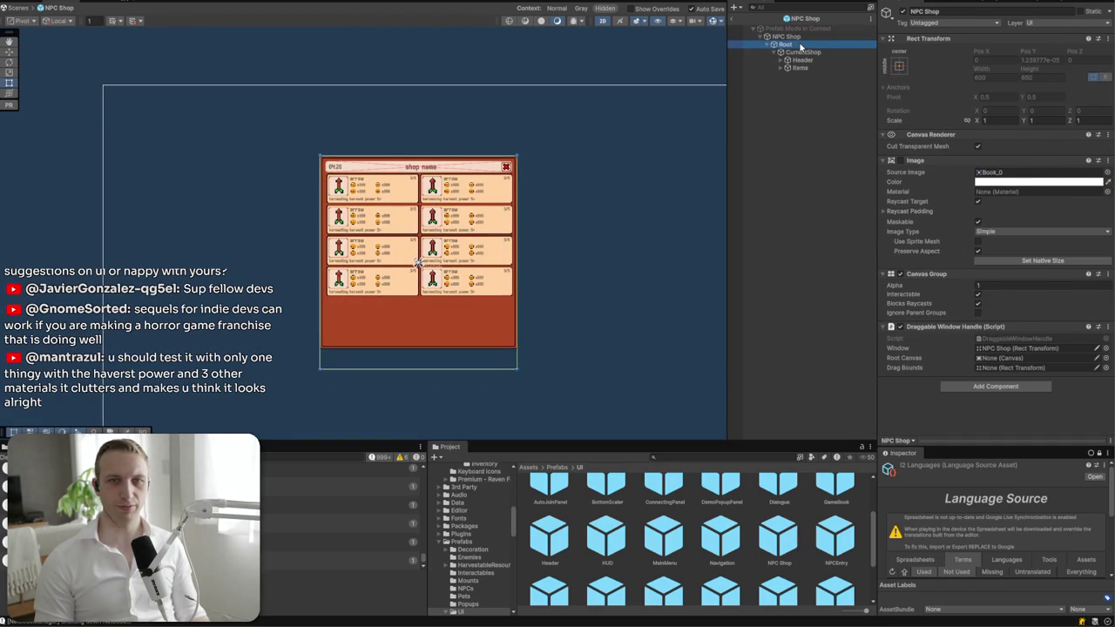
pyautogui.click(802, 38)
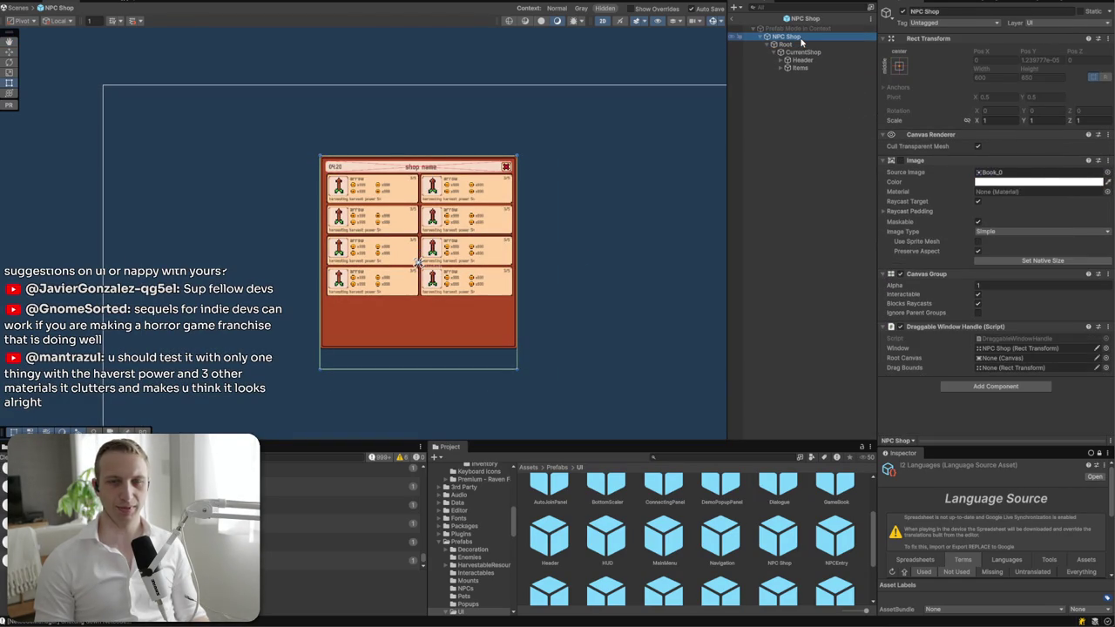
pyautogui.click(802, 45)
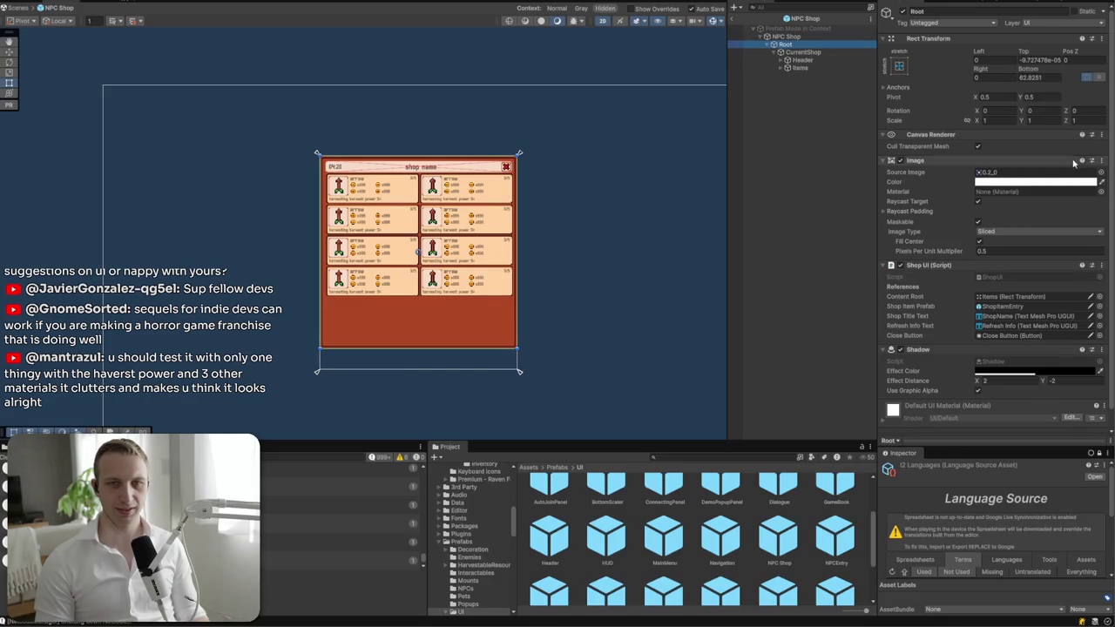
pyautogui.scroll(-1, 983, 197)
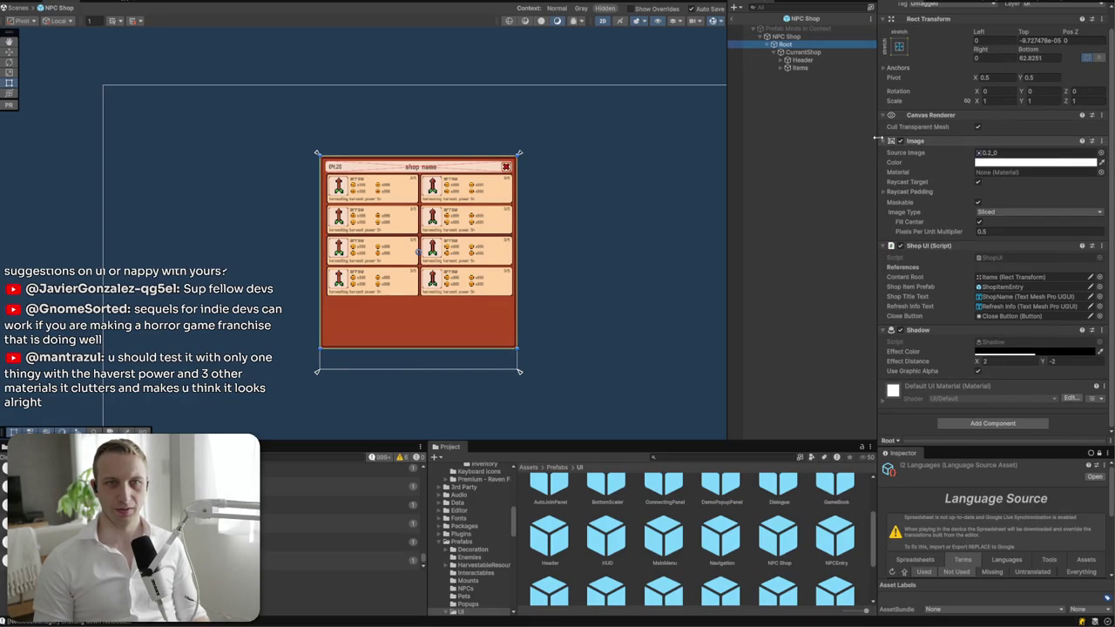
# - Add a Horizontal Layout Group to Root with Control Child Size Width enabled
pyautogui.click(1018, 424)
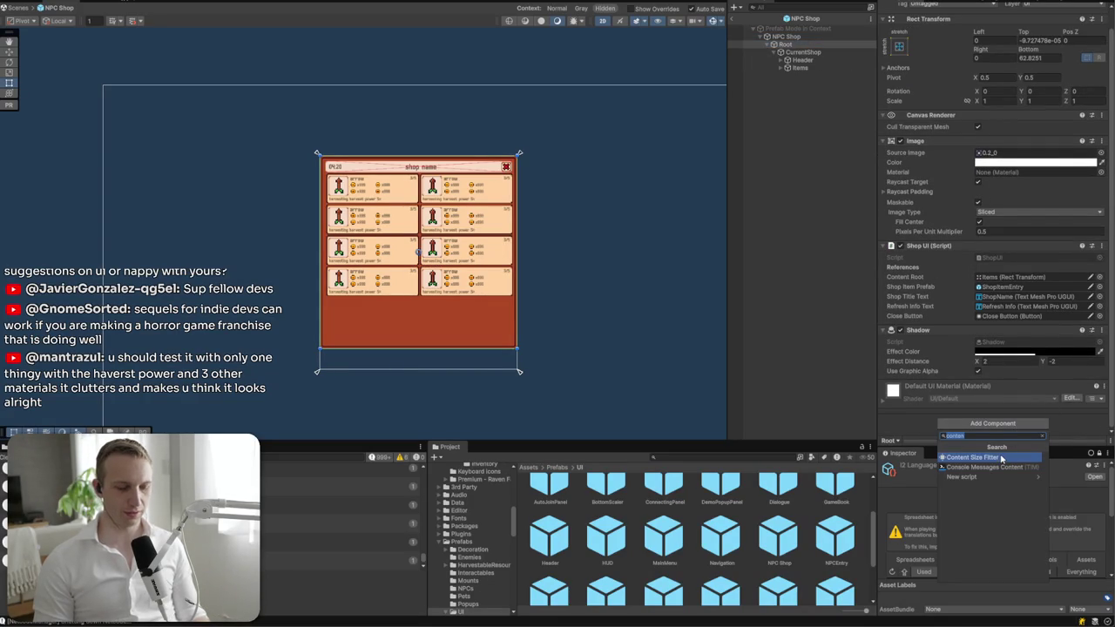
pyautogui.write('horiz')
pyautogui.press('Return')
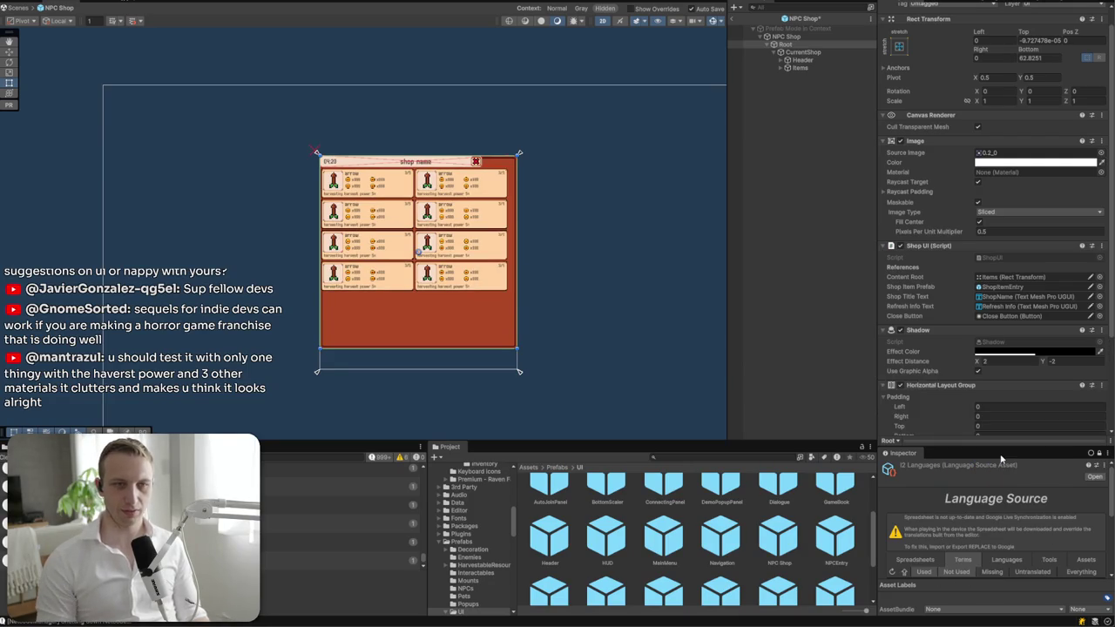
pyautogui.scroll(-3, 1038, 384)
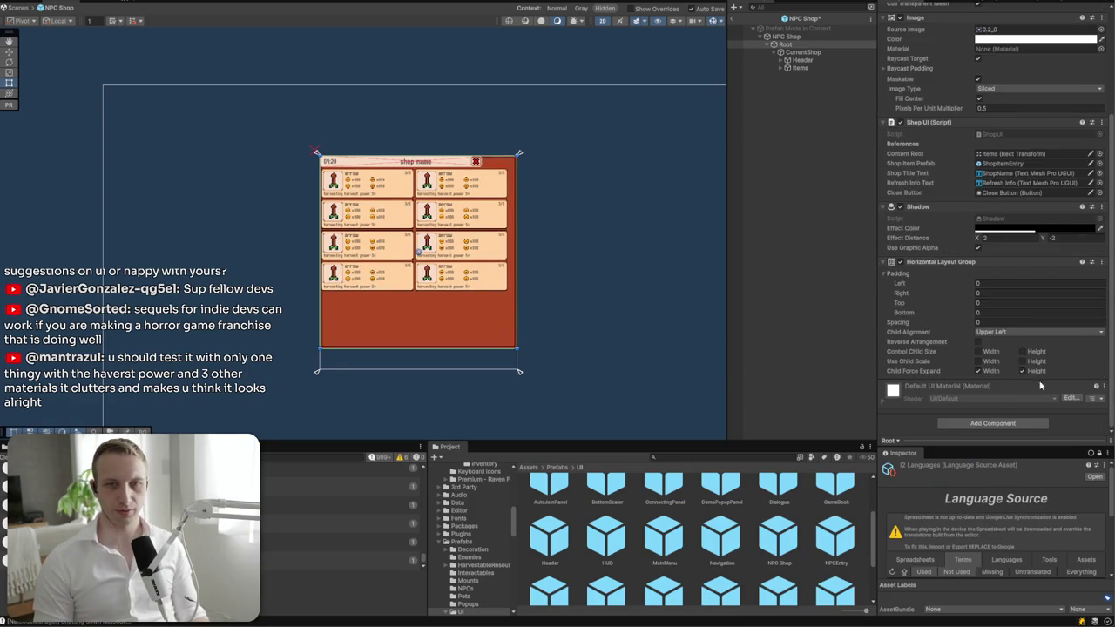
pyautogui.click(991, 352)
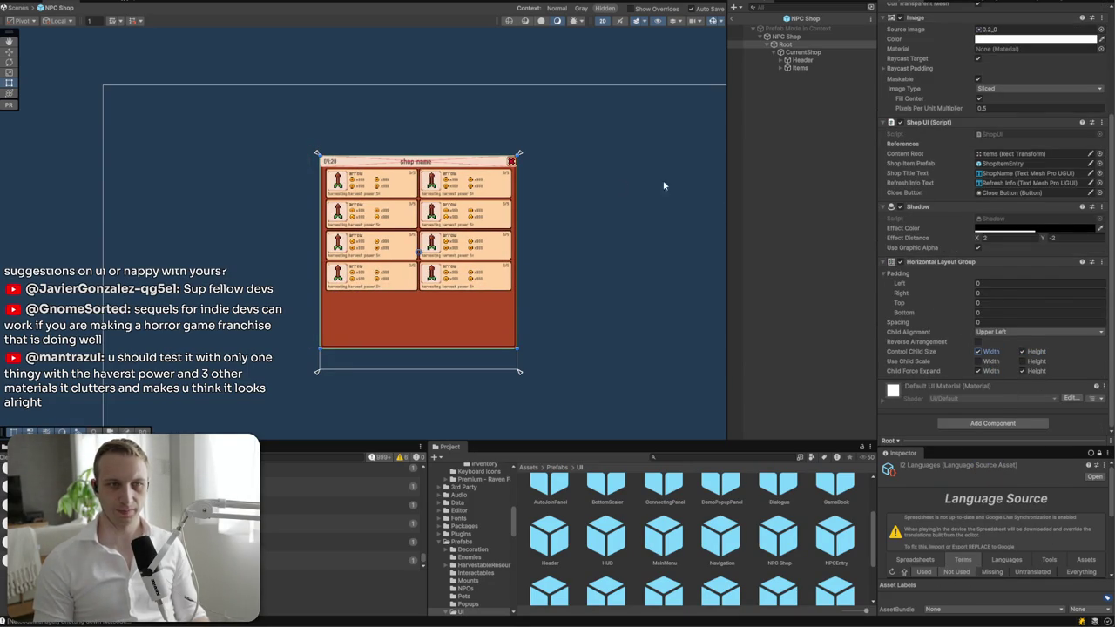
# - Set the Root layout's left, right, top and bottom padding to 12
pyautogui.scroll(3, 518, 155)
pyautogui.click(1017, 312)
pyautogui.write('16')
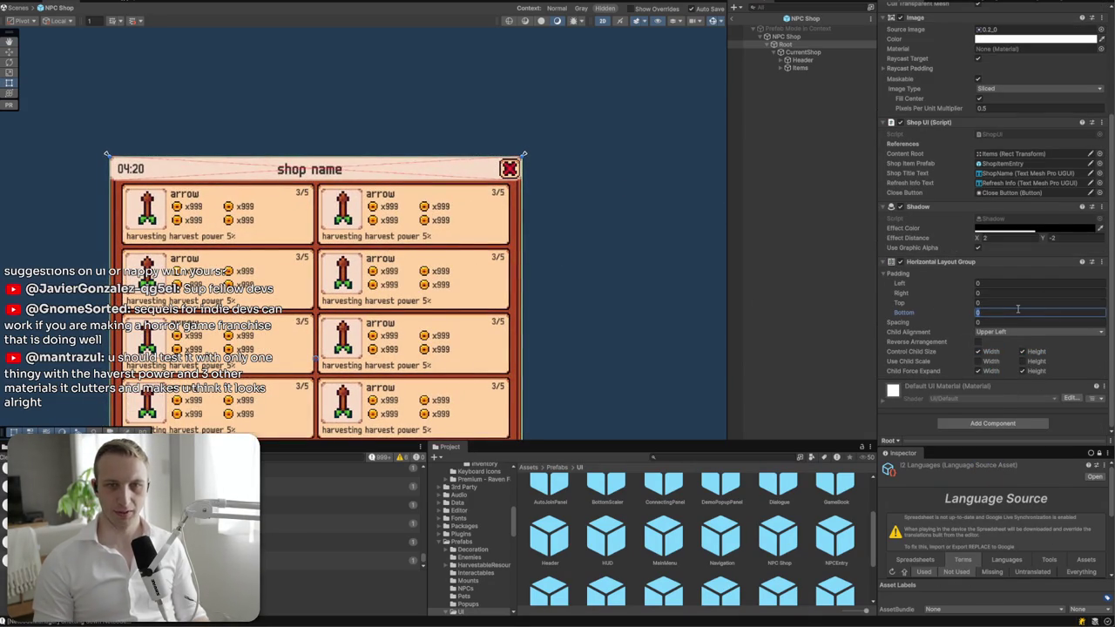
pyautogui.click(1017, 292)
pyautogui.write('16')
pyautogui.click(1011, 283)
pyautogui.write('16')
pyautogui.click(1004, 302)
pyautogui.write('16')
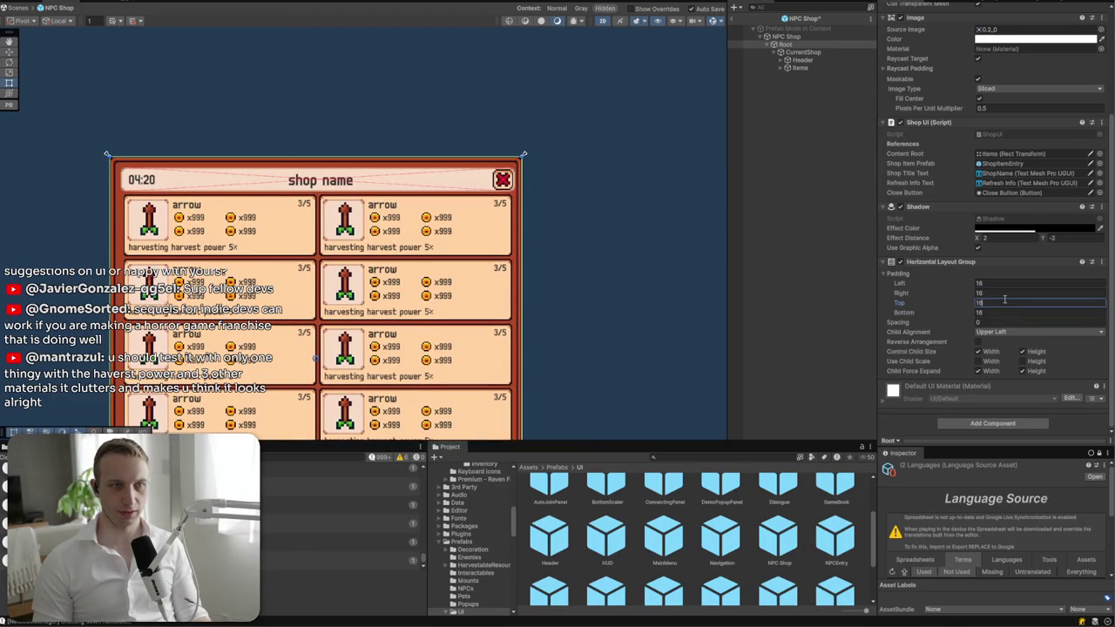
pyautogui.hotkey('ctrl', 'z')
pyautogui.hotkey('ctrl', 'z')
pyautogui.hotkey('ctrl', 'z')
pyautogui.click(1002, 310)
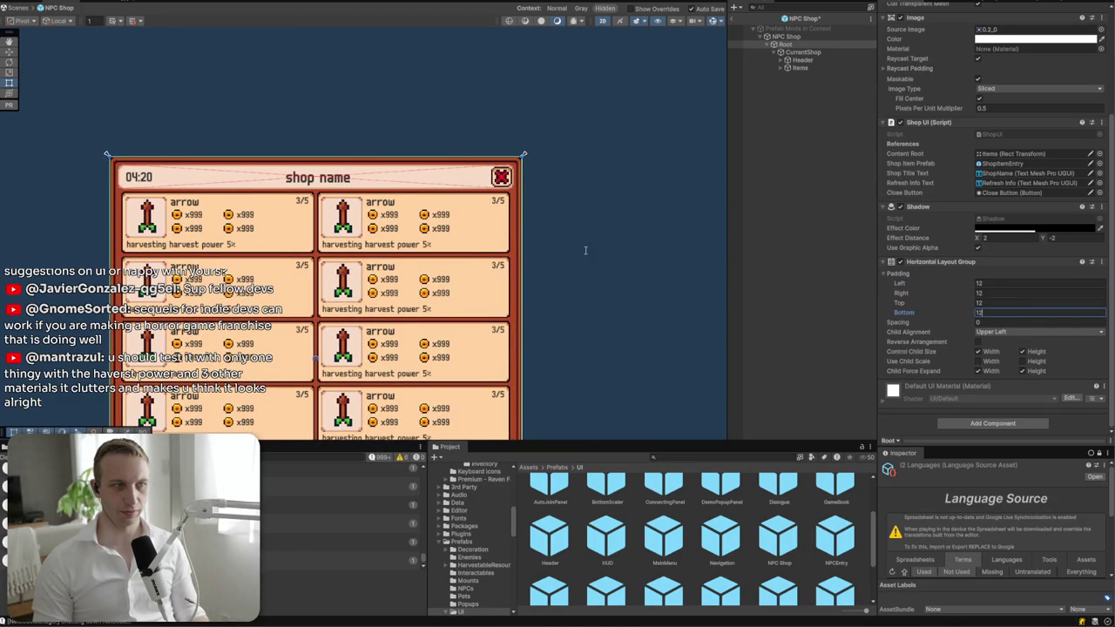
pyautogui.click(1019, 336)
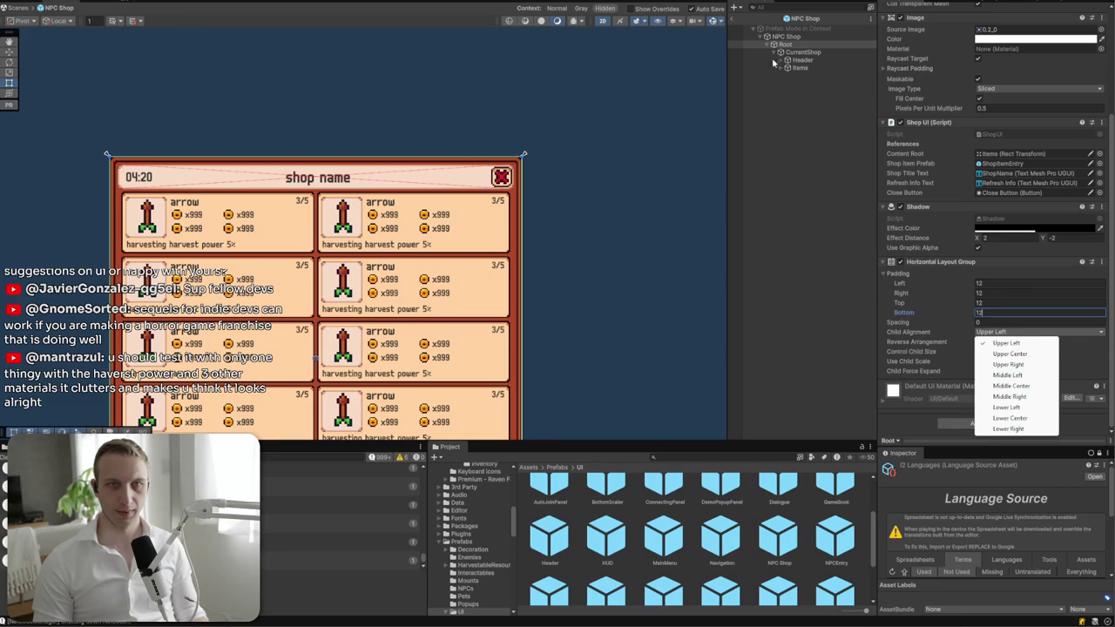
pyautogui.click(799, 53)
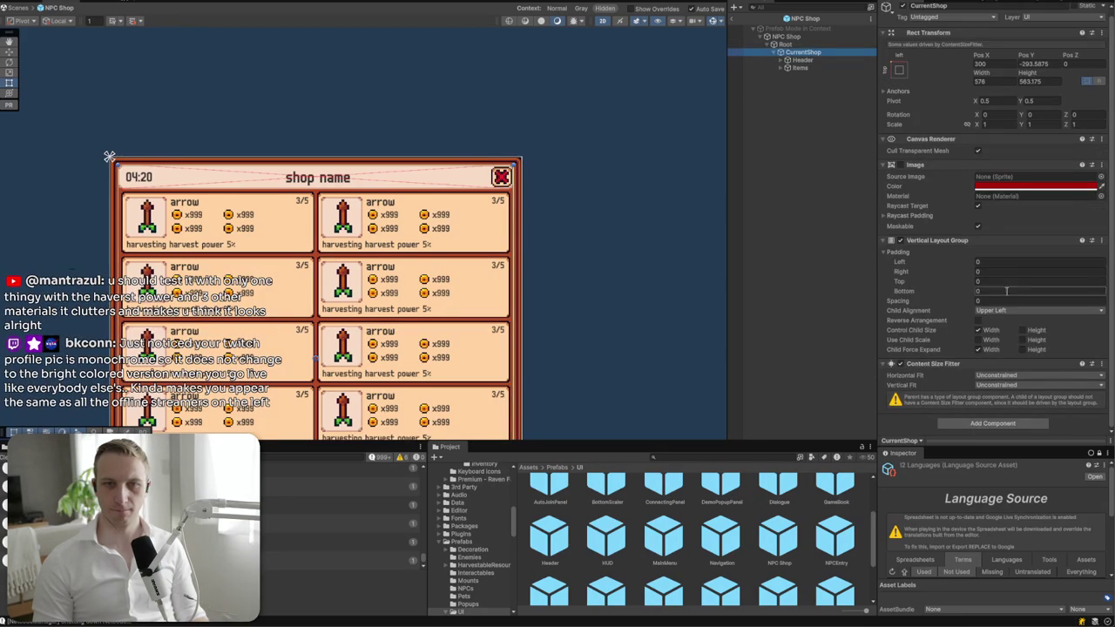
# - Set CurrentShop's Content Size Fitter Vertical Fit to Preferred Size
pyautogui.scroll(-3, 487, 258)
pyautogui.click(802, 59)
pyautogui.click(828, 53)
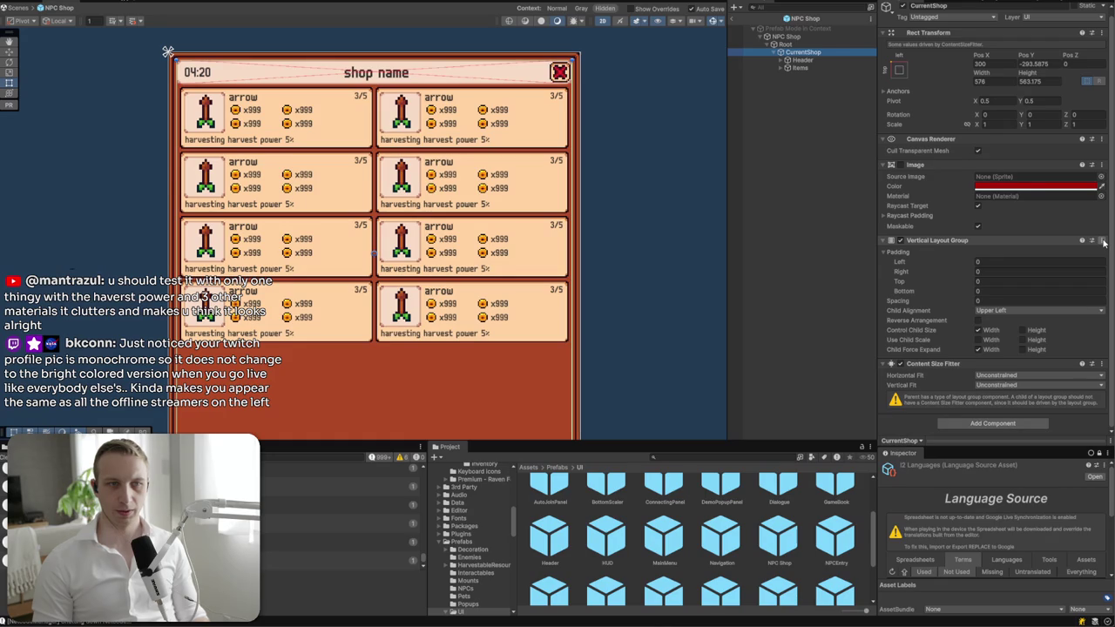
pyautogui.click(1002, 384)
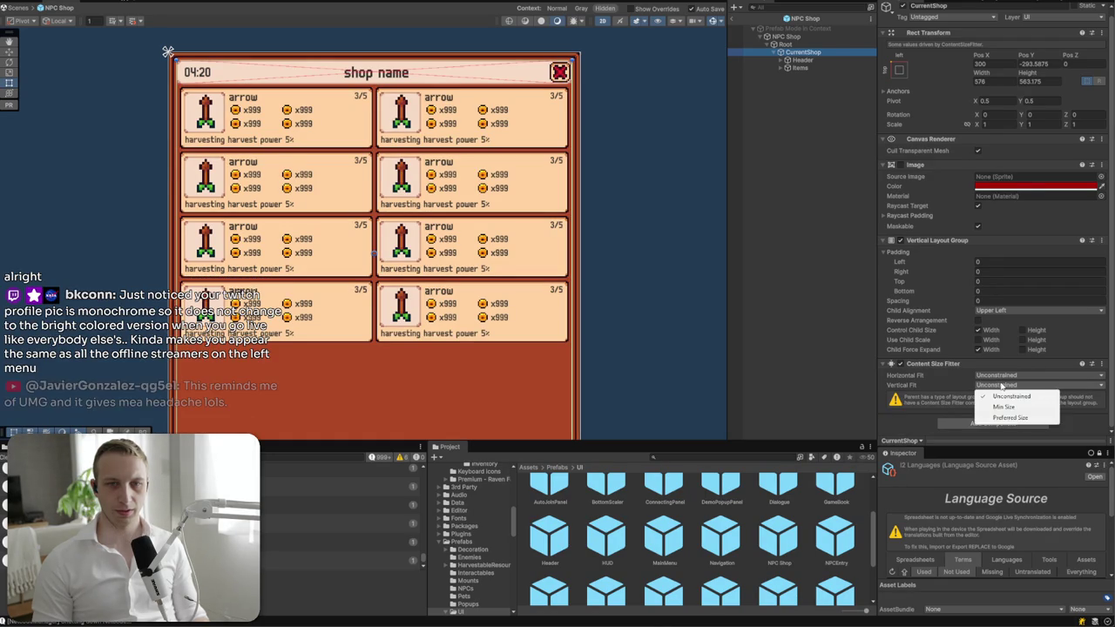
pyautogui.click(1002, 413)
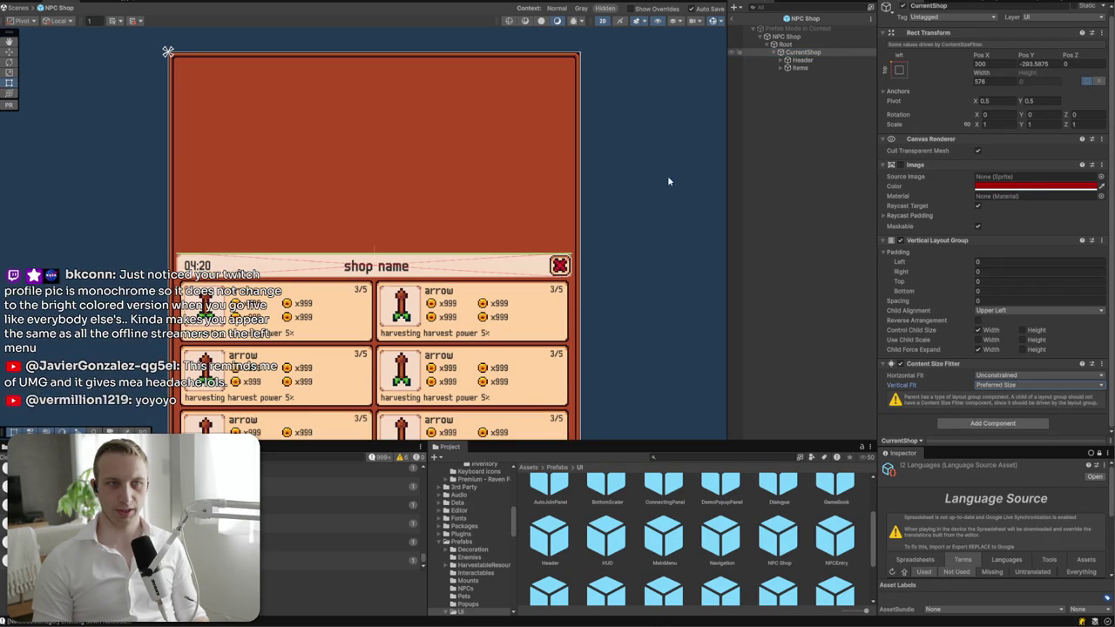
# - Give Items a Content Size Fitter with Vertical Fit set to Preferred Size
pyautogui.click(803, 68)
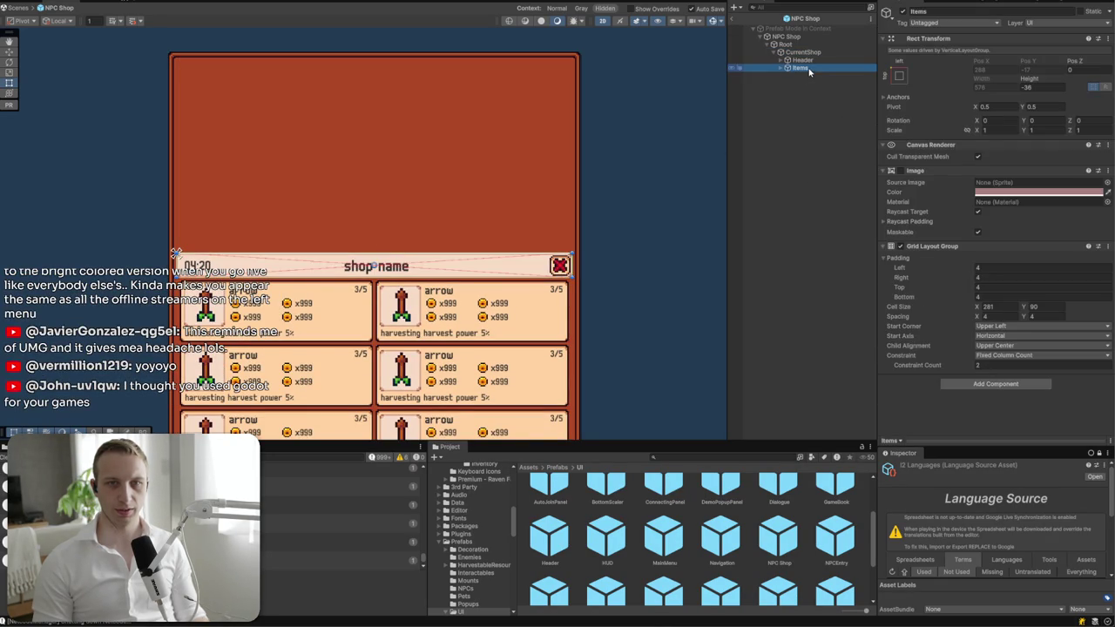
pyautogui.click(993, 383)
pyautogui.write('cont')
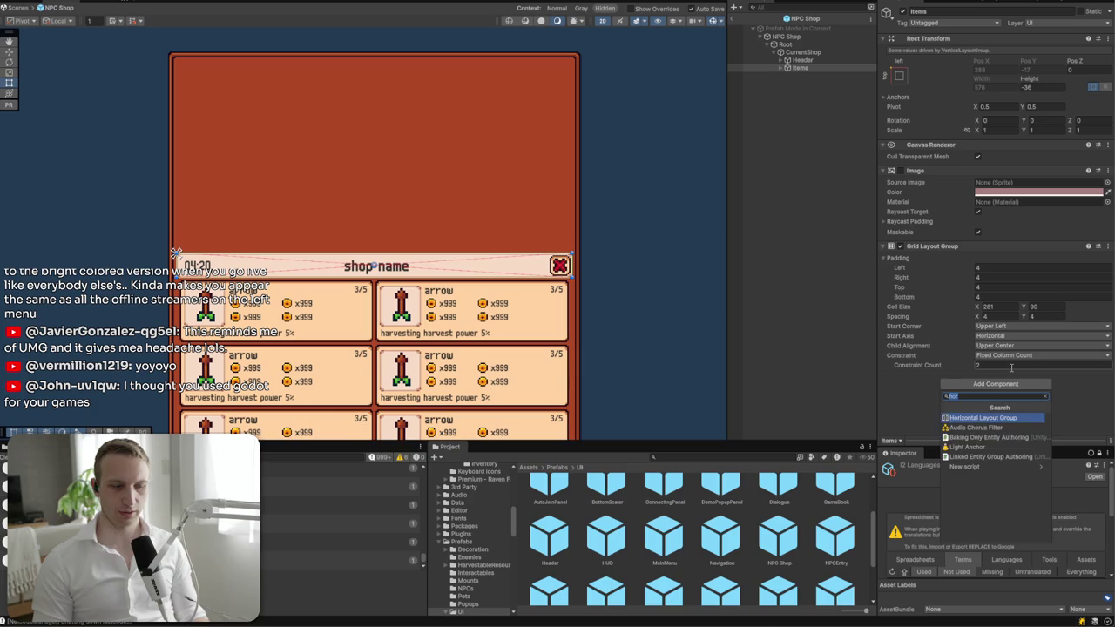
pyautogui.press('Return')
pyautogui.click(1001, 384)
pyautogui.click(1009, 417)
pyautogui.scroll(-3, 503, 265)
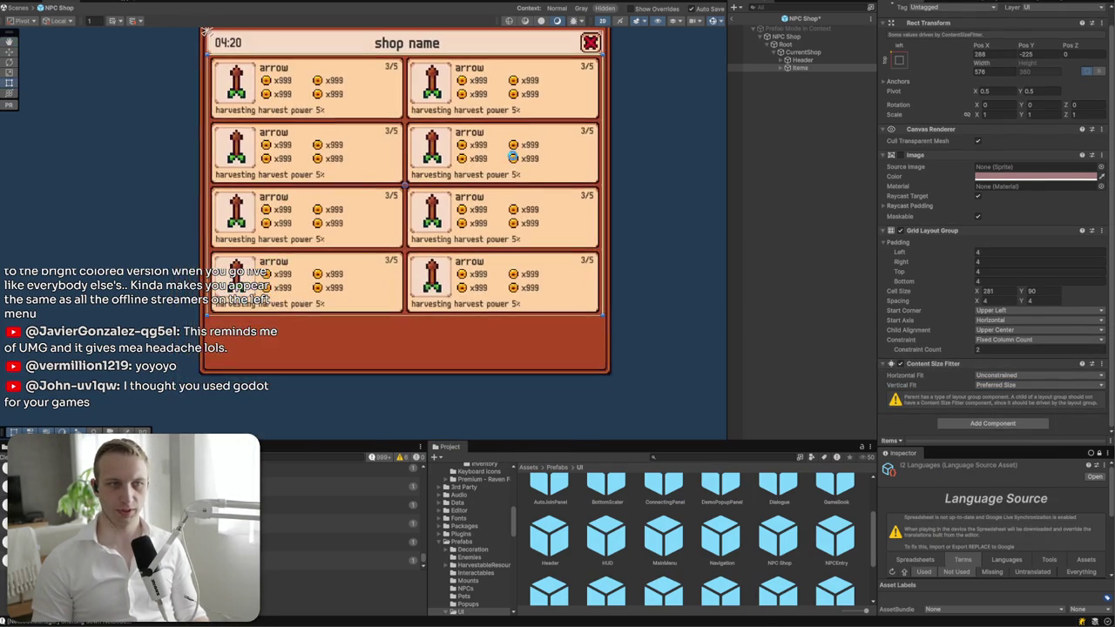
pyautogui.moveTo(502, 264); pyautogui.dragTo(499, 278)
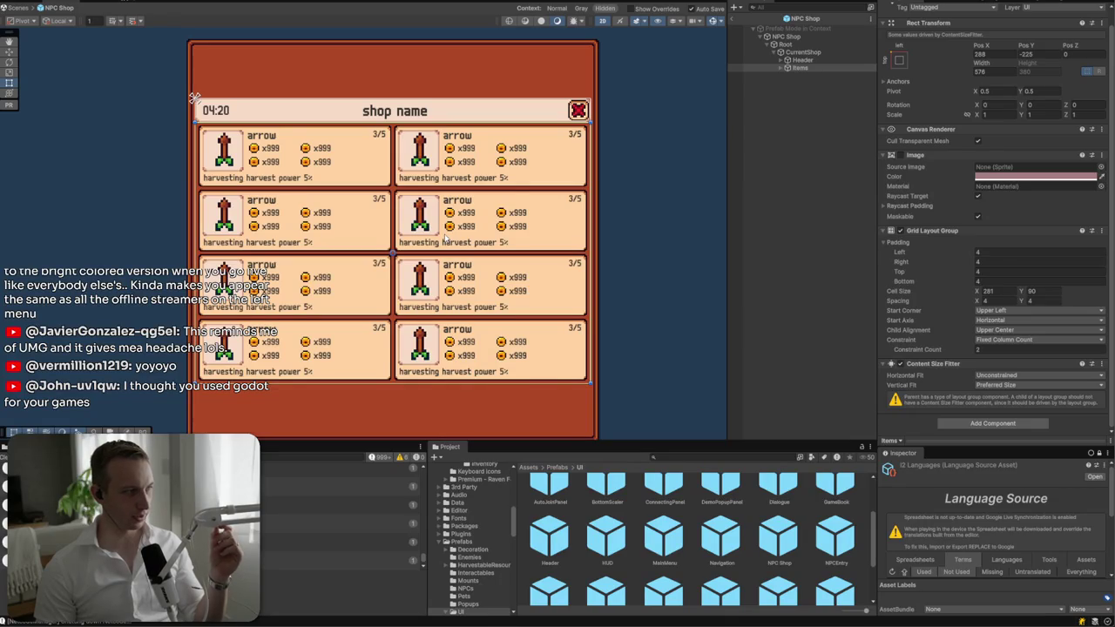
# - Select the Money Icon in the second entry's cost row, then bring up the Twitch Creator Dashboard
pyautogui.click(254, 213)
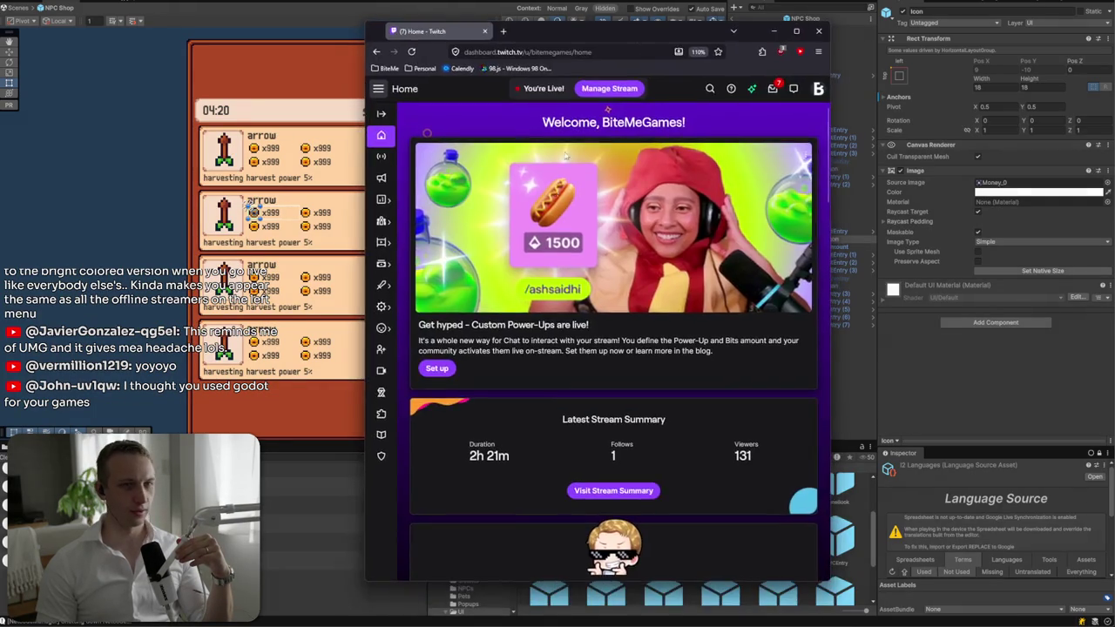
pyautogui.moveTo(573, 29)
pyautogui.mouseDown()
pyautogui.moveTo(498, 142)
pyautogui.moveTo(497, 197)
pyautogui.moveTo(958, 110)
pyautogui.mouseUp()
pyautogui.click(1102, 16)
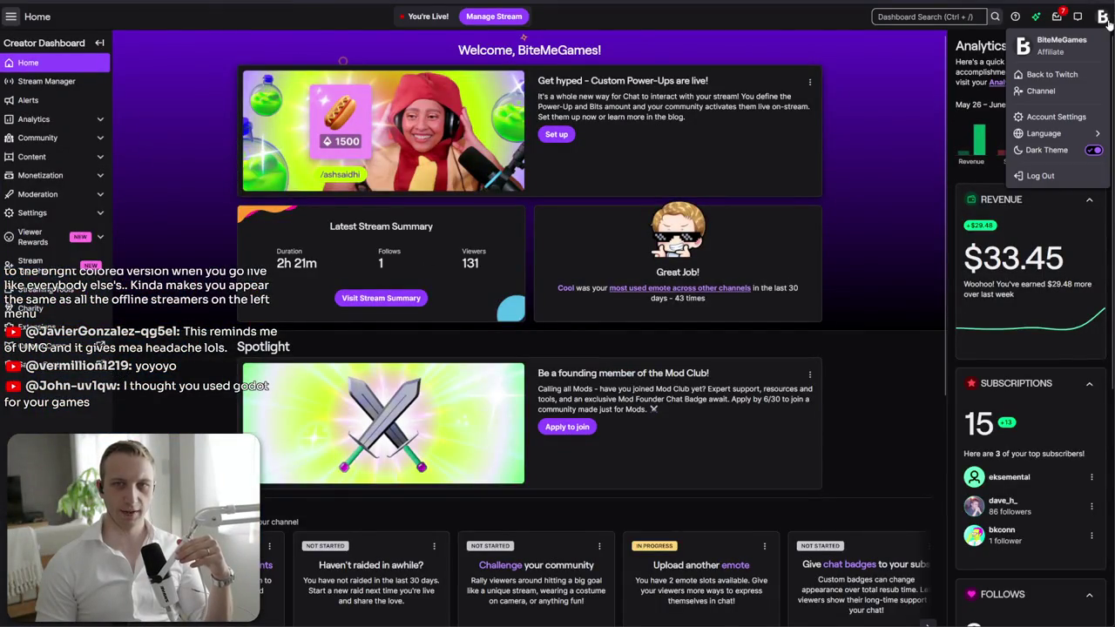
# - Replace the Twitch profile picture with the square bitten B logo, zoomed in slightly
pyautogui.click(1080, 116)
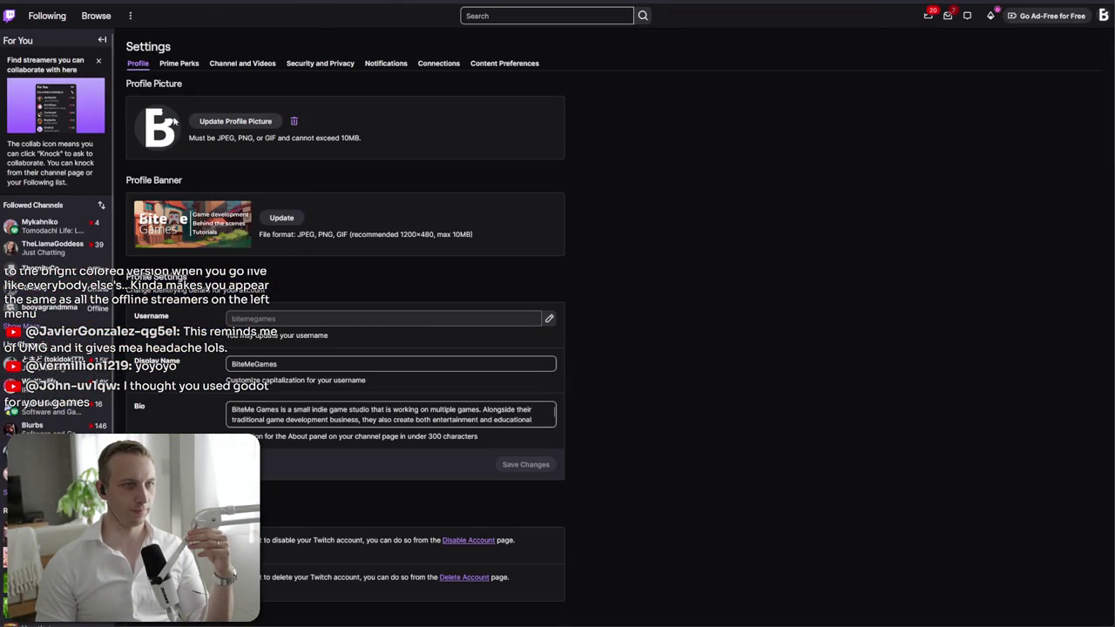
pyautogui.click(268, 124)
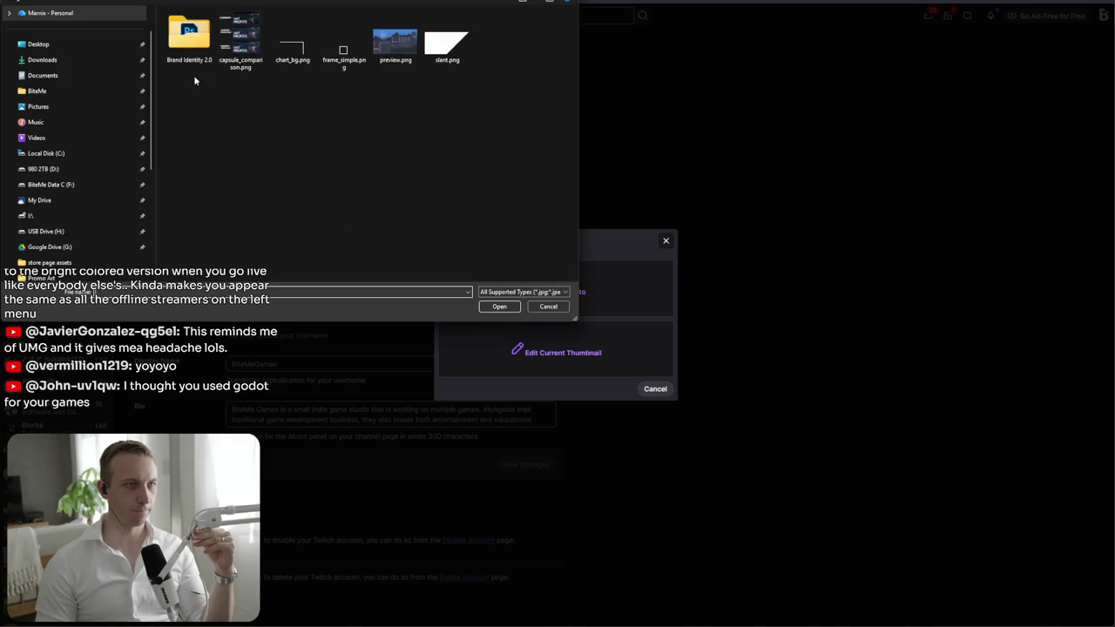
pyautogui.doubleClick(447, 100)
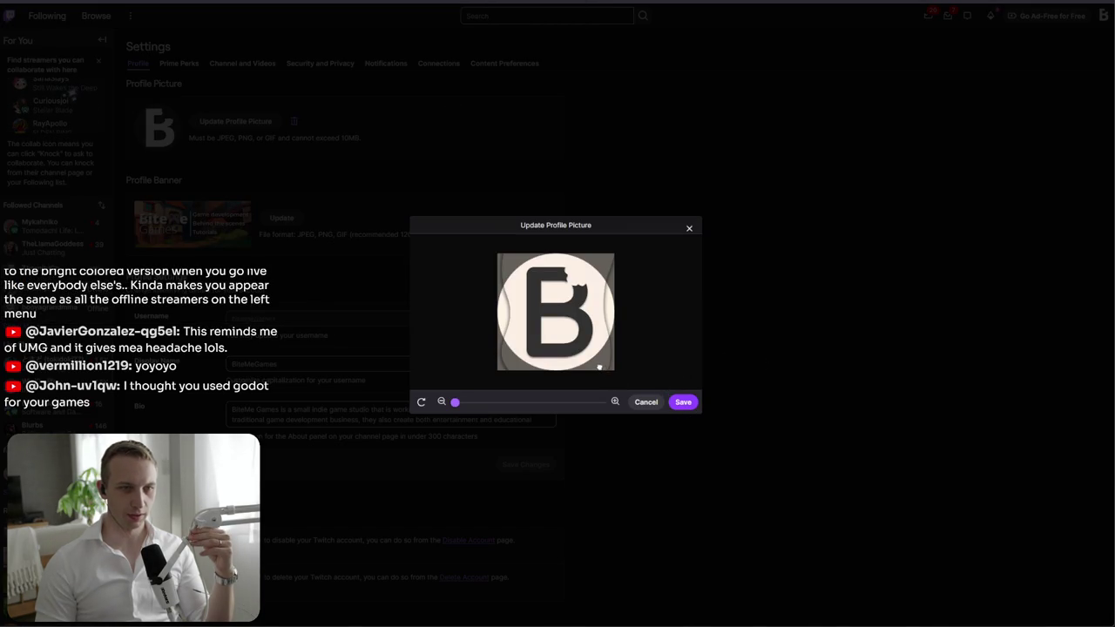
pyautogui.moveTo(461, 402); pyautogui.dragTo(454, 401)
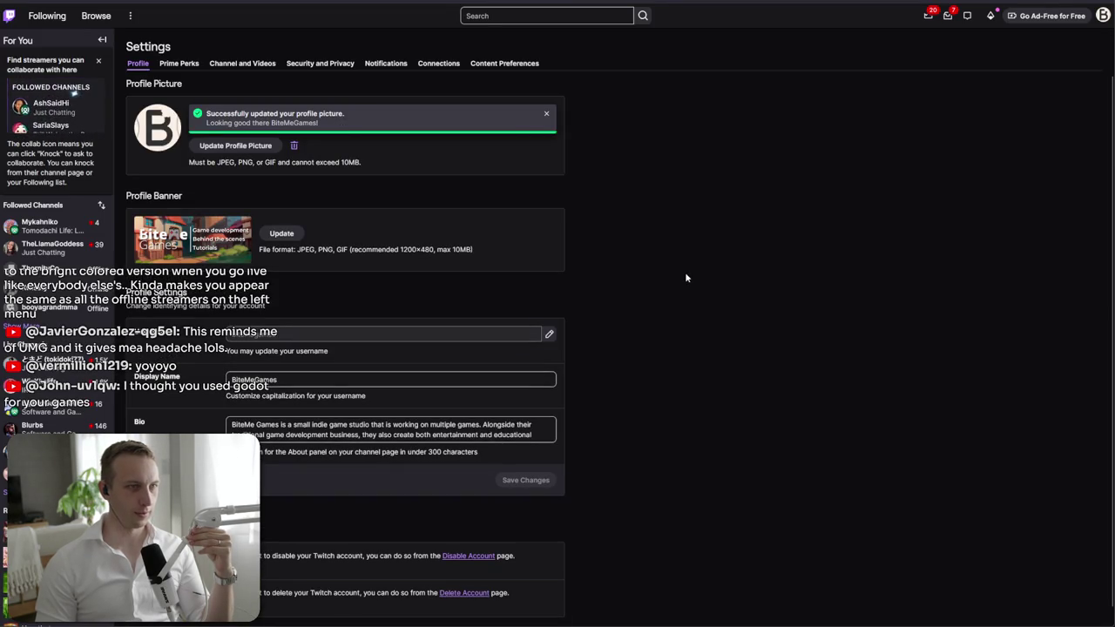
pyautogui.scroll(-2, 70, 97)
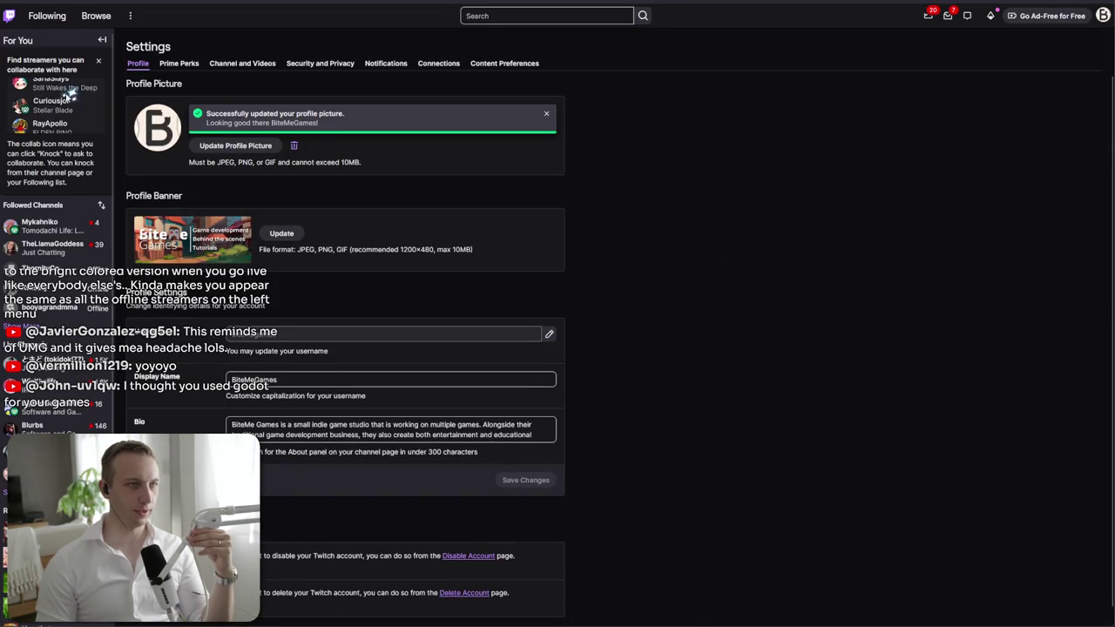
# - Go to the Creator Dashboard's Stream Manager, then switch back to Unity
pyautogui.click(1102, 17)
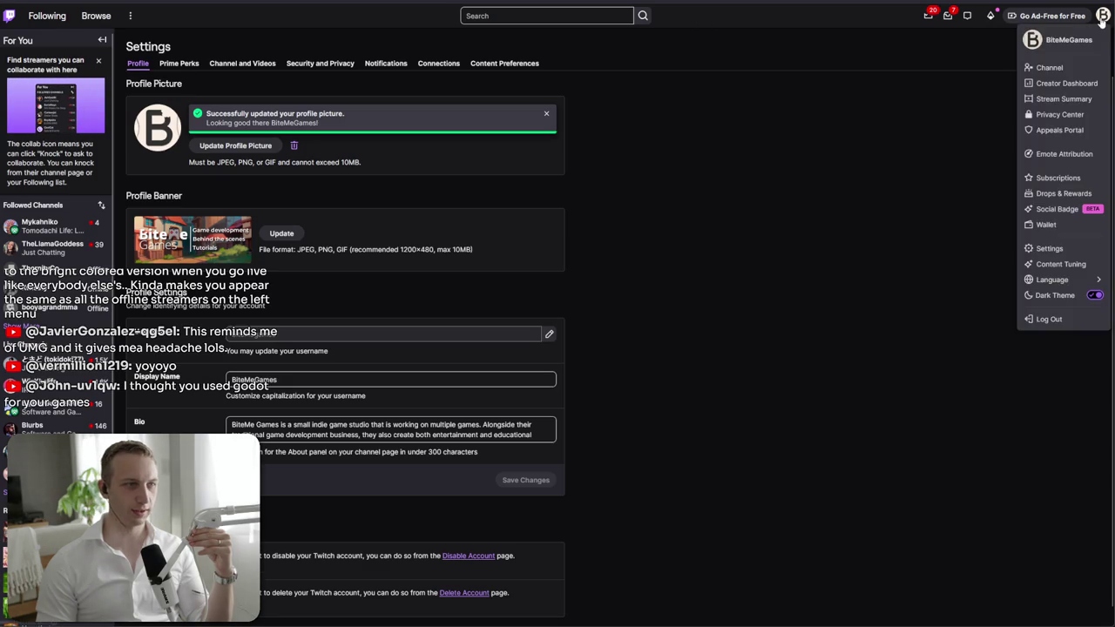
pyautogui.click(1066, 83)
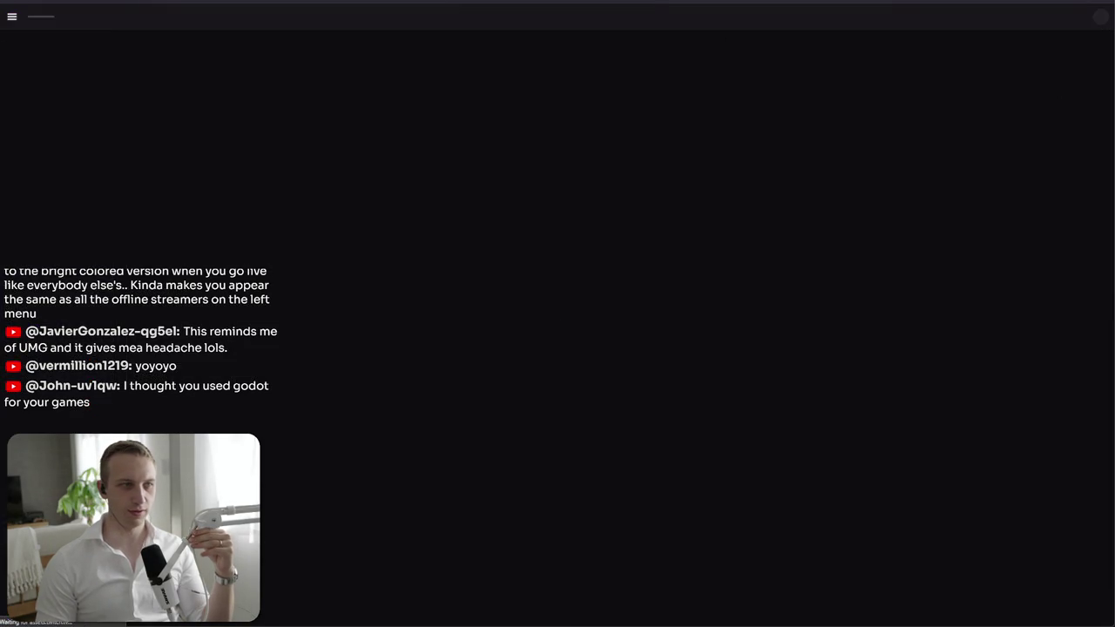
pyautogui.click(22, 84)
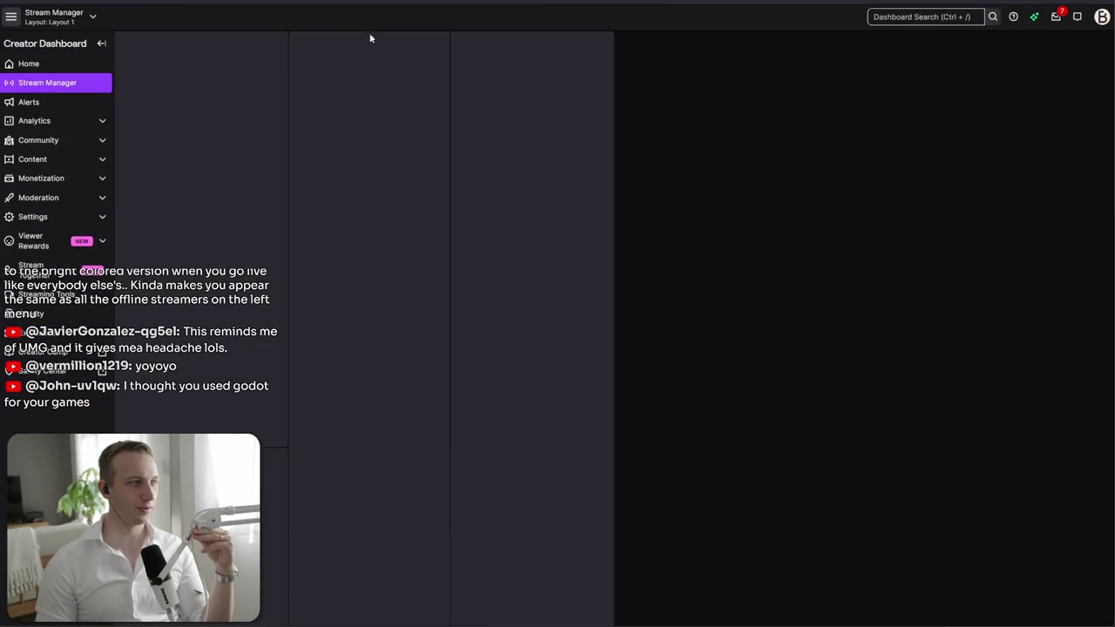
pyautogui.hotkey('alt', 'Tab')
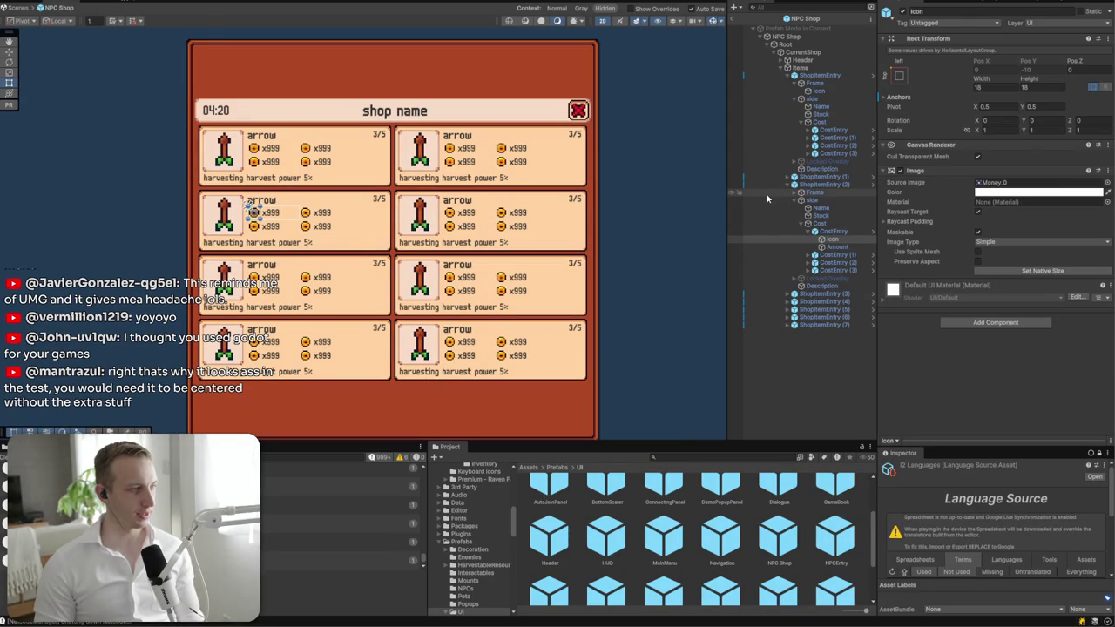
pyautogui.click(255, 161)
pyautogui.click(255, 161)
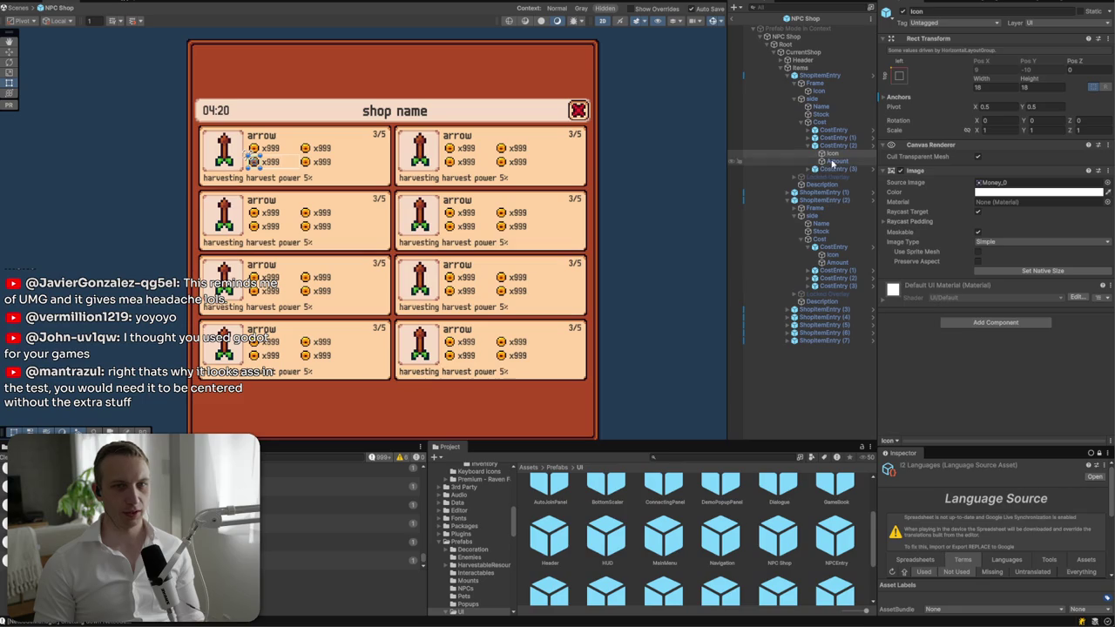
pyautogui.click(789, 67)
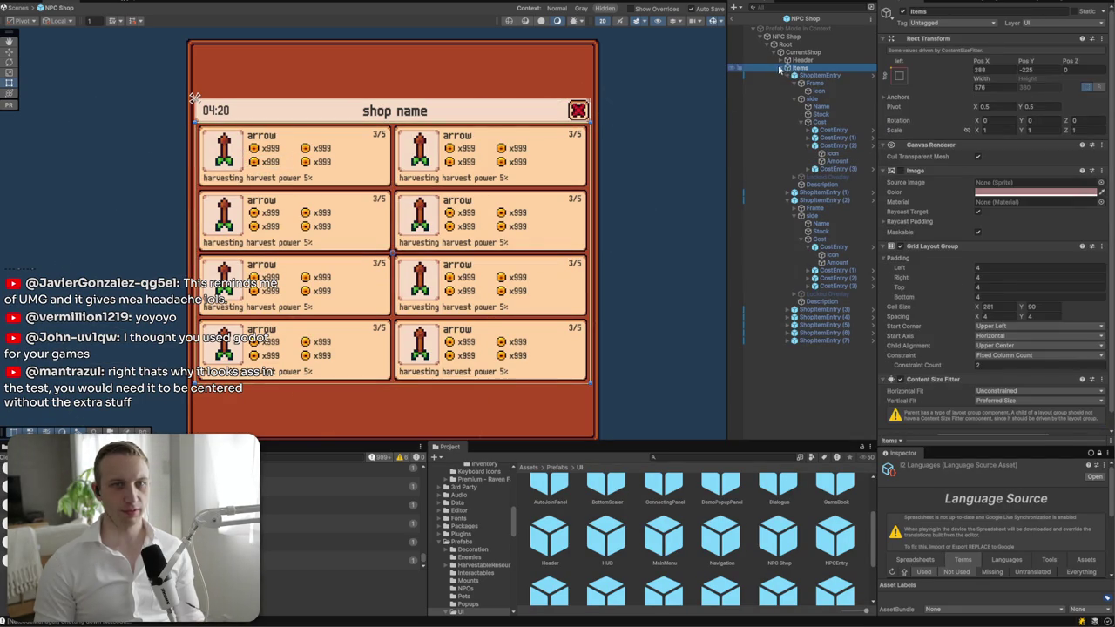
pyautogui.click(781, 68)
pyautogui.click(800, 60)
pyautogui.click(802, 52)
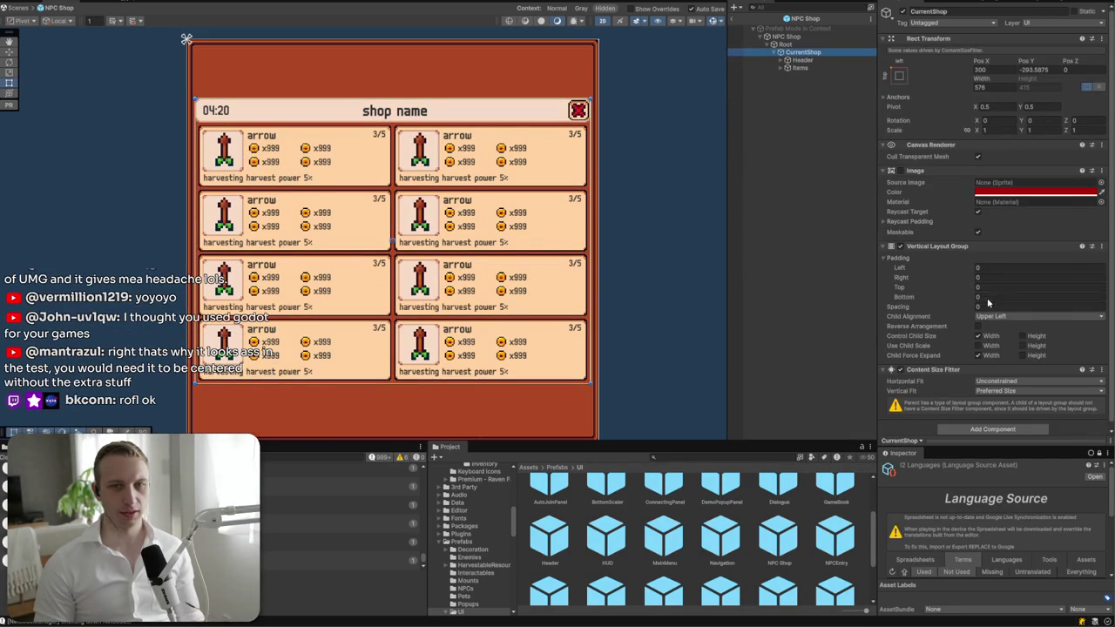
pyautogui.click(794, 45)
pyautogui.click(800, 53)
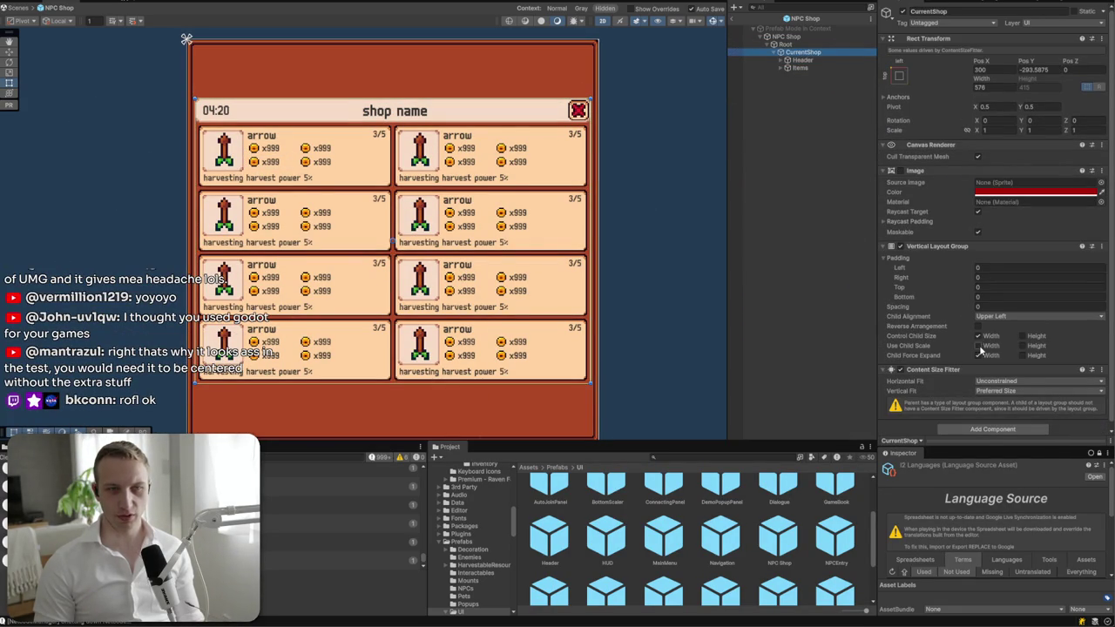
pyautogui.click(795, 44)
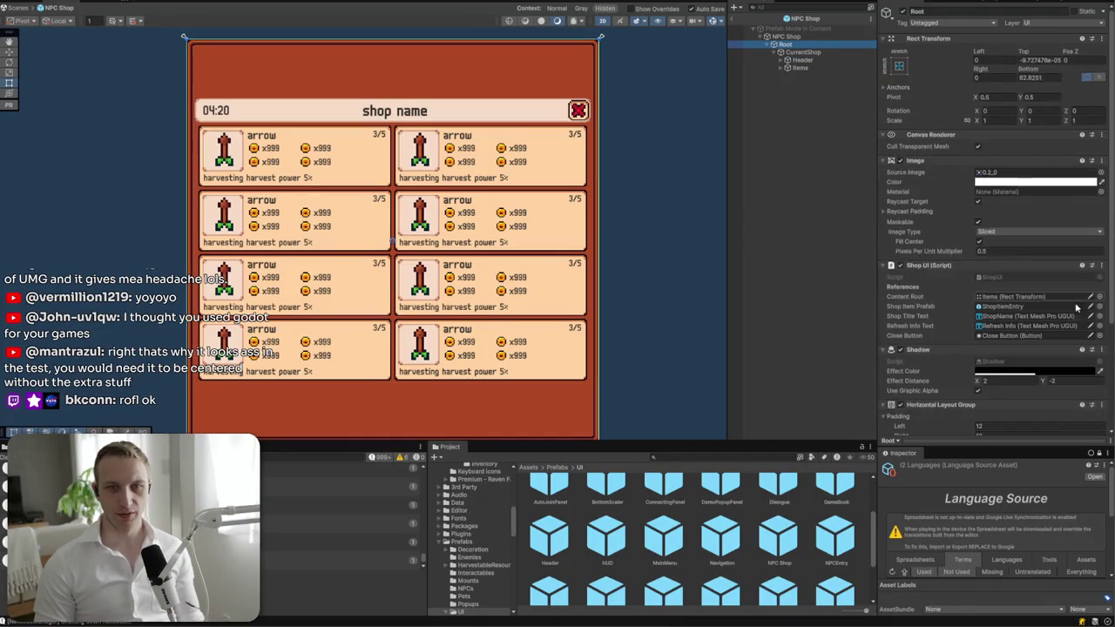
pyautogui.scroll(-5, 1045, 362)
pyautogui.click(981, 424)
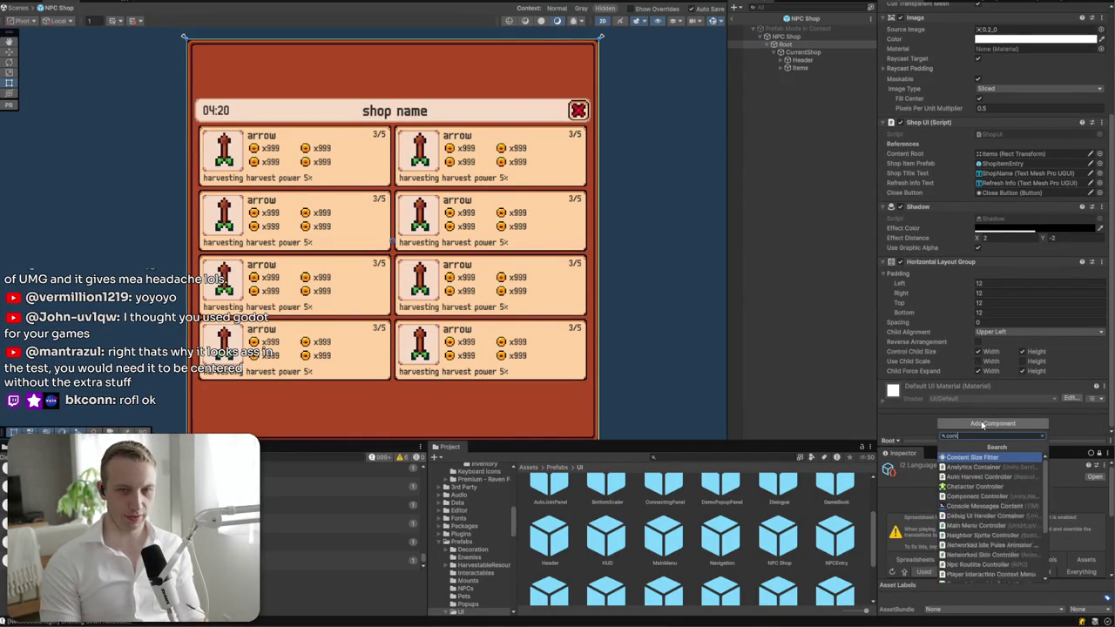
# - Add a Content Size Fitter to Root with Vertical Fit set to Preferred Size
pyautogui.press('Escape')
pyautogui.click(982, 424)
pyautogui.press('Return')
pyautogui.click(1015, 371)
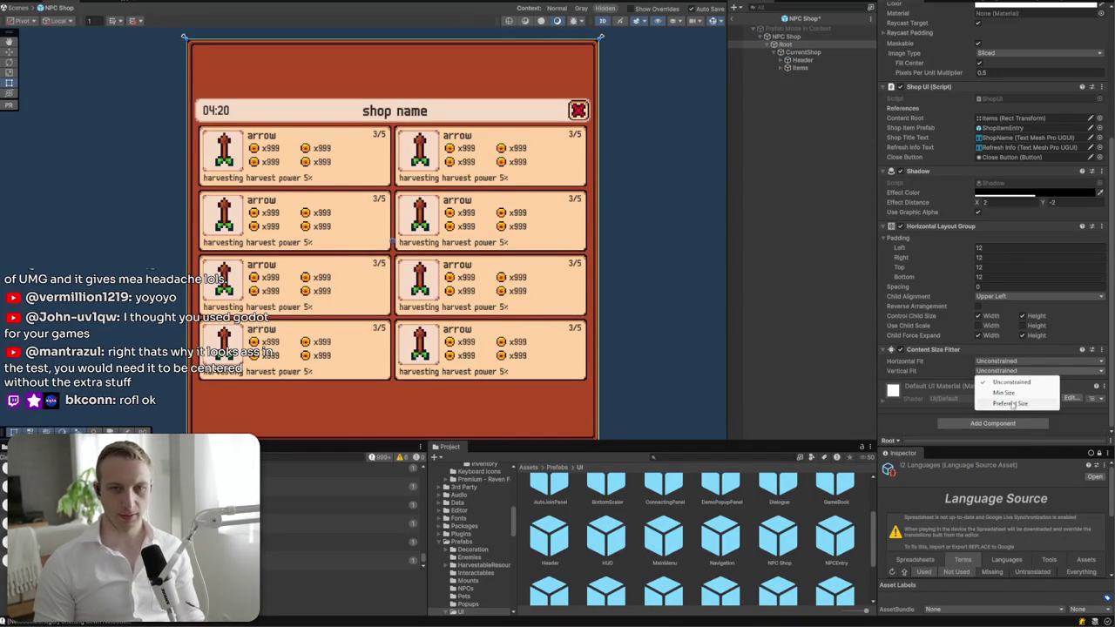
pyautogui.click(1011, 401)
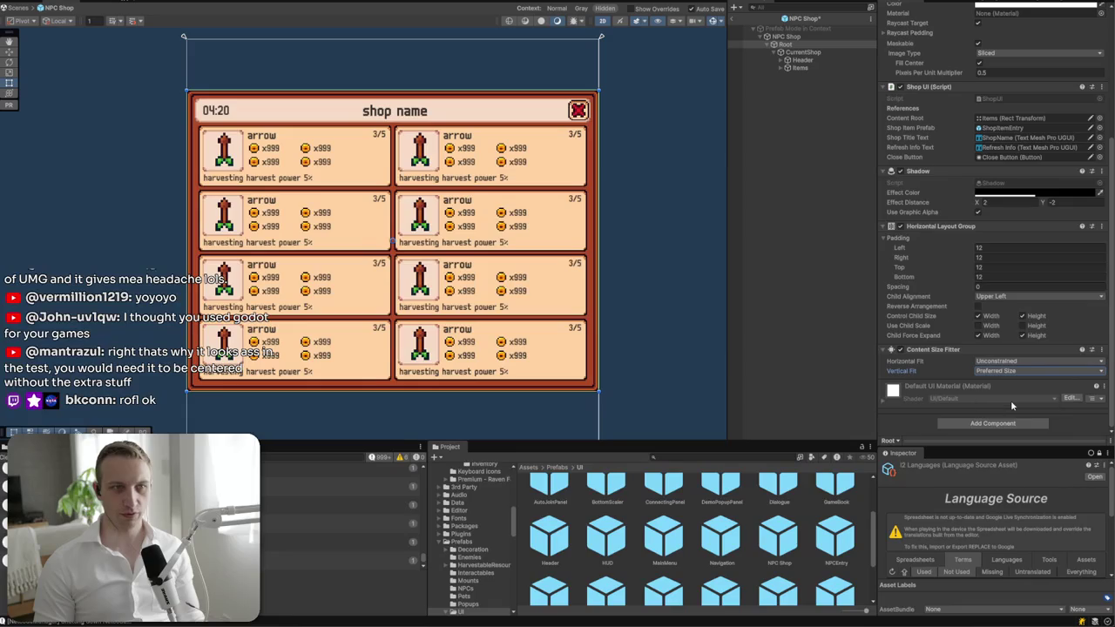
pyautogui.click(803, 328)
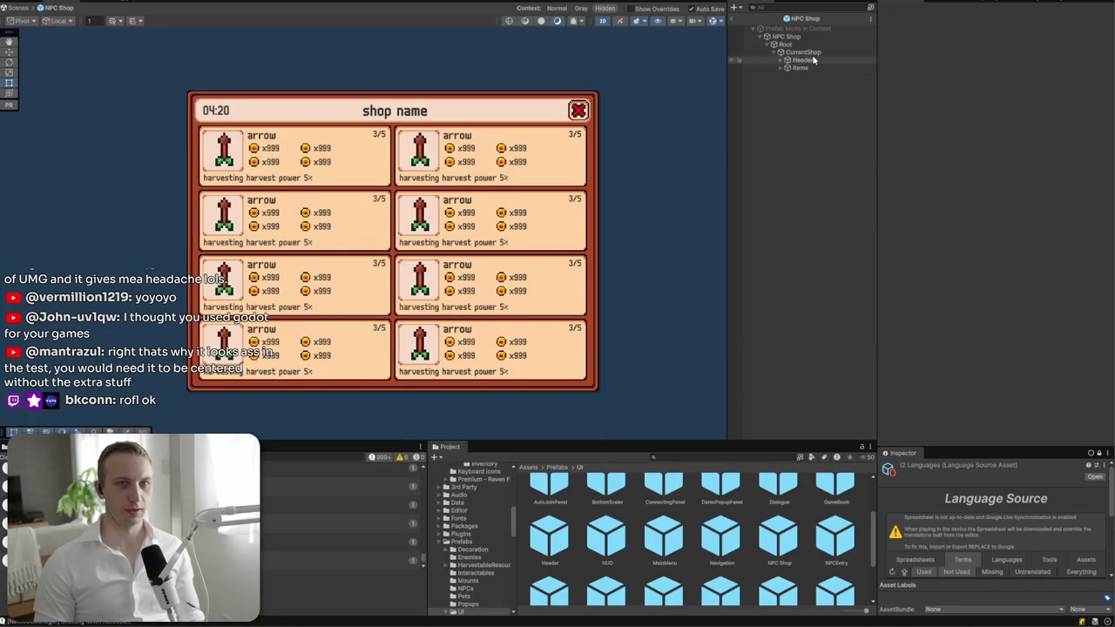
# - Reopen the NPC Shop prefab and test resizing by deleting ShopItemEntry (5) and (7), then undo
pyautogui.click(737, 19)
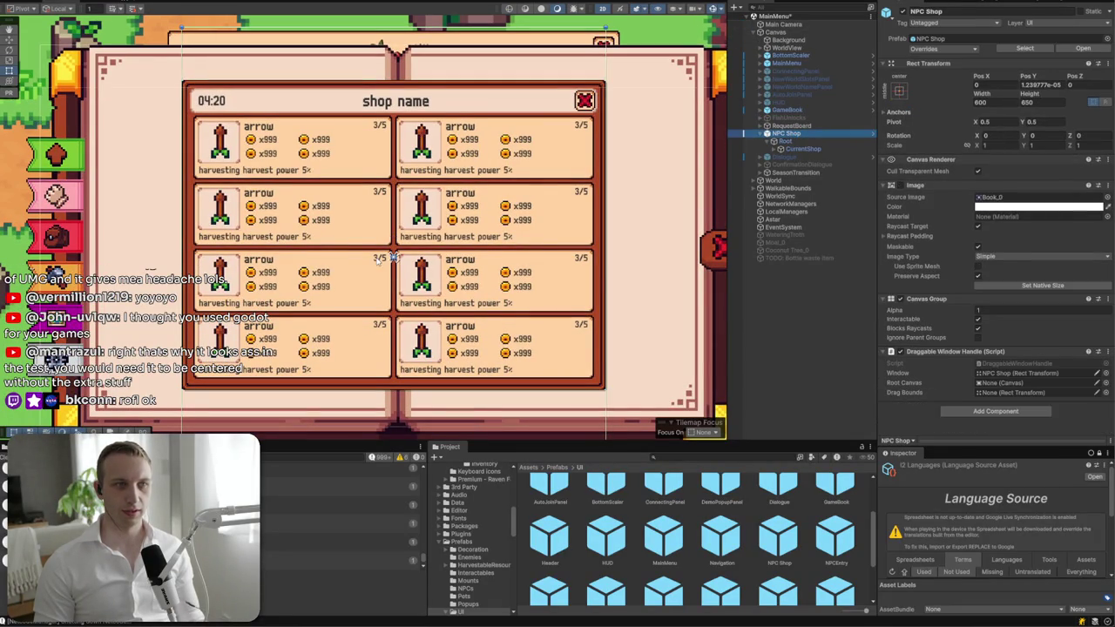
pyautogui.click(1080, 49)
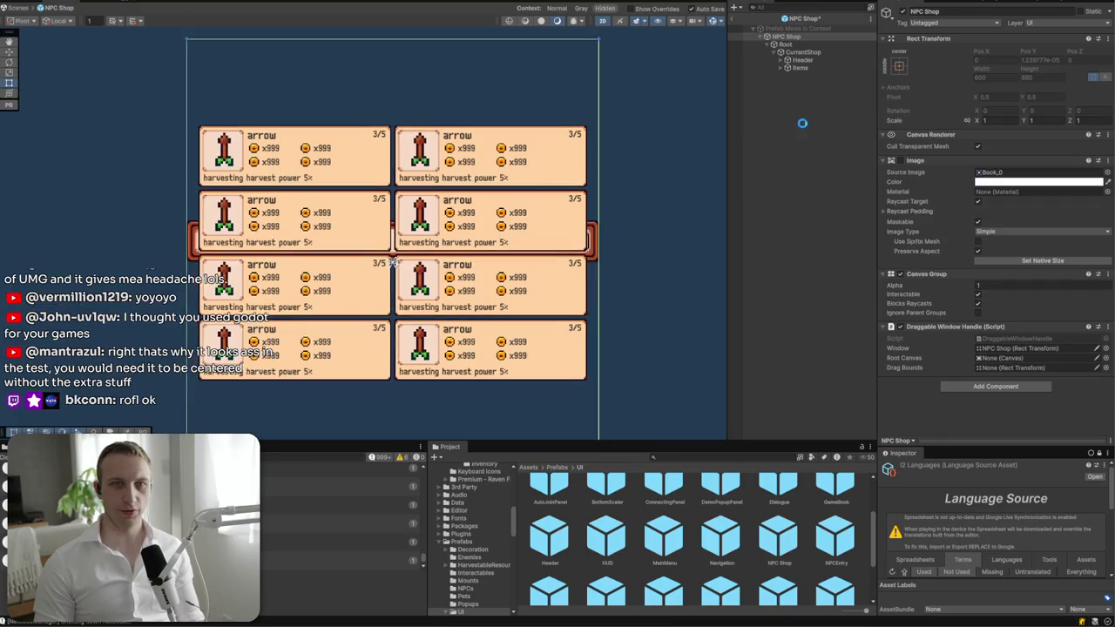
pyautogui.click(781, 68)
pyautogui.click(813, 130)
pyautogui.keyDown('ctrl'); pyautogui.click(814, 115); pyautogui.keyUp('ctrl')
pyautogui.press('Delete')
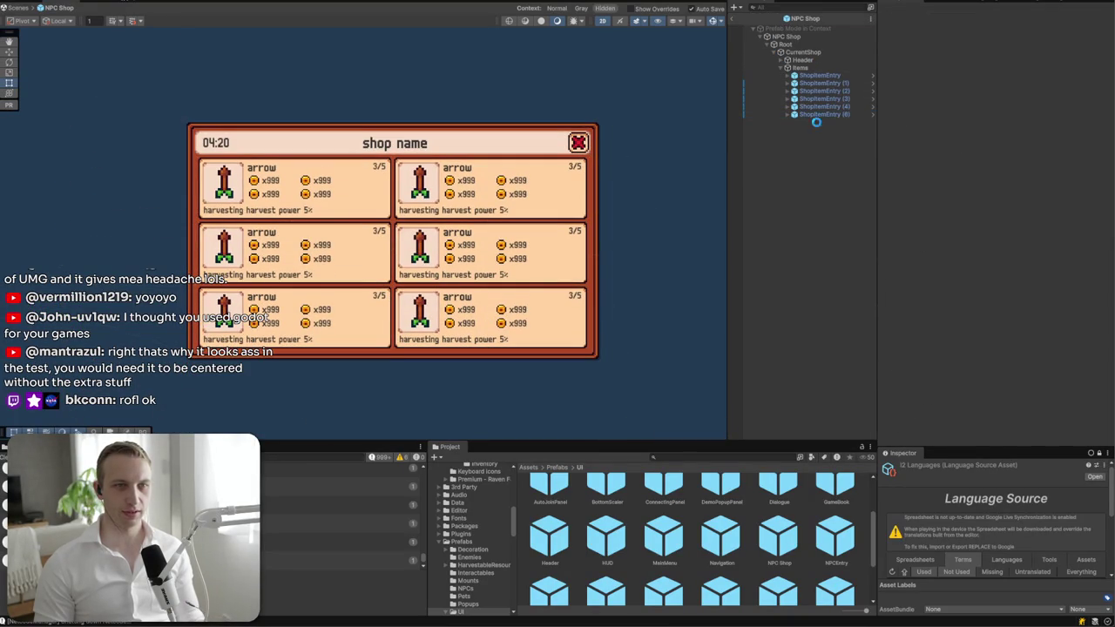
pyautogui.hotkey('ctrl', 'z')
# - Delete the last three shop entries to confirm the panel shrinks, then restore them
pyautogui.keyDown('ctrl'); pyautogui.click(819, 122); pyautogui.keyUp('ctrl')
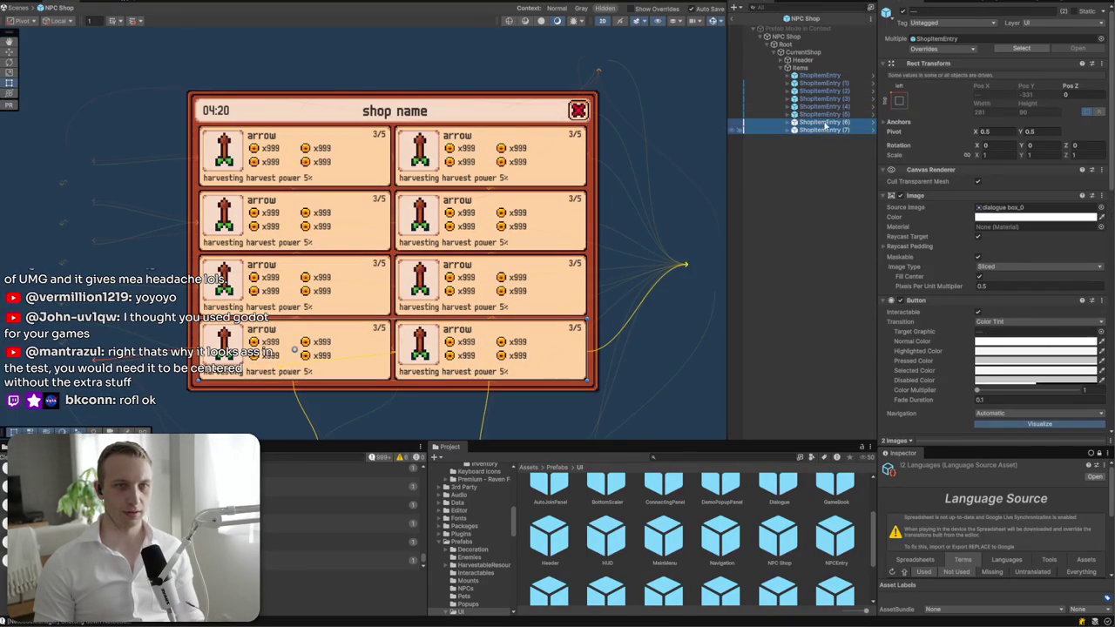
pyautogui.press('Delete')
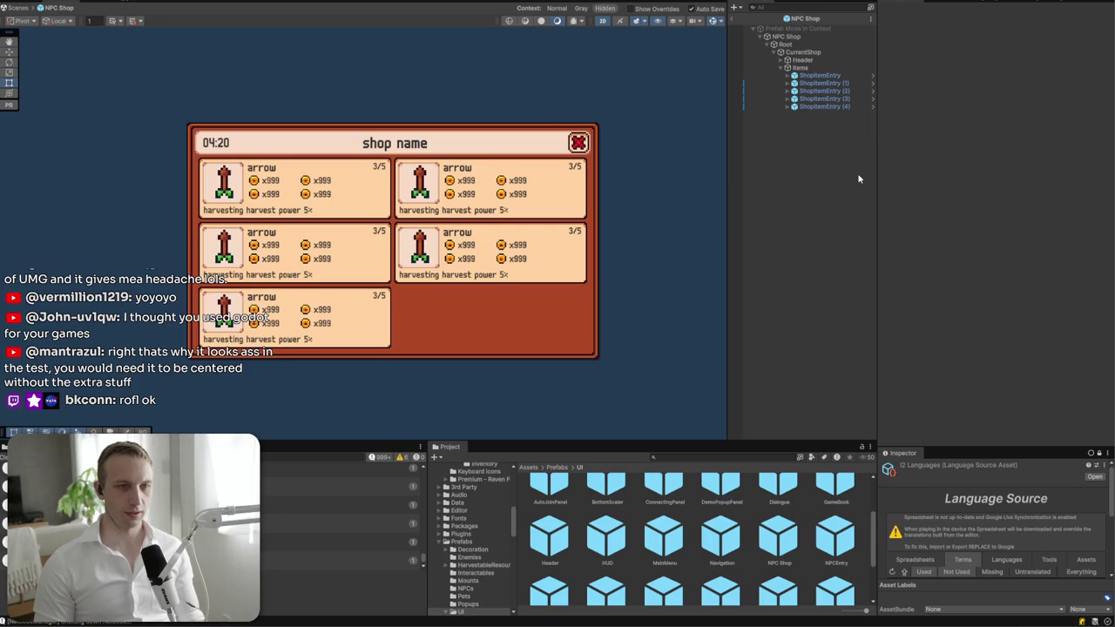
pyautogui.hotkey('ctrl', 'z')
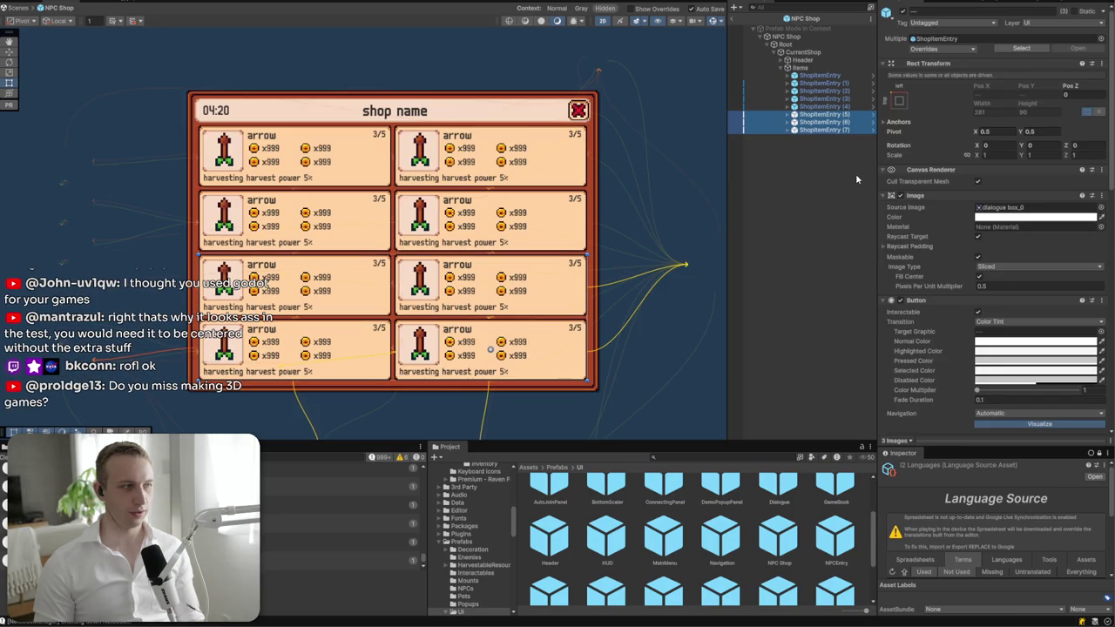
pyautogui.click(843, 243)
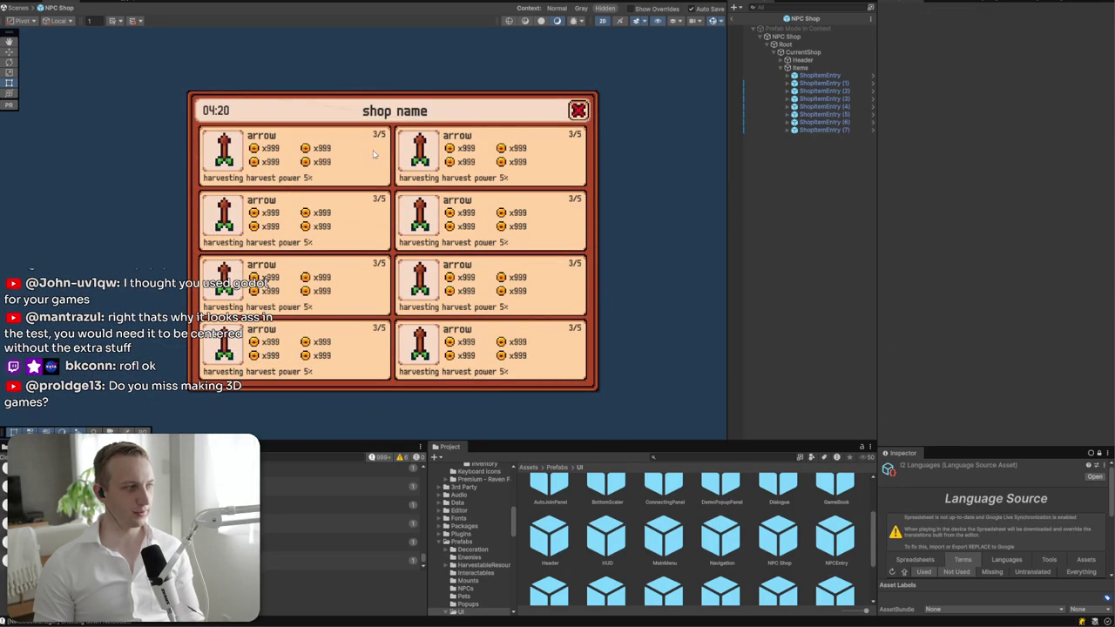
# - Return to the scene and run the game briefly to test the shop, then stop
pyautogui.click(760, 18)
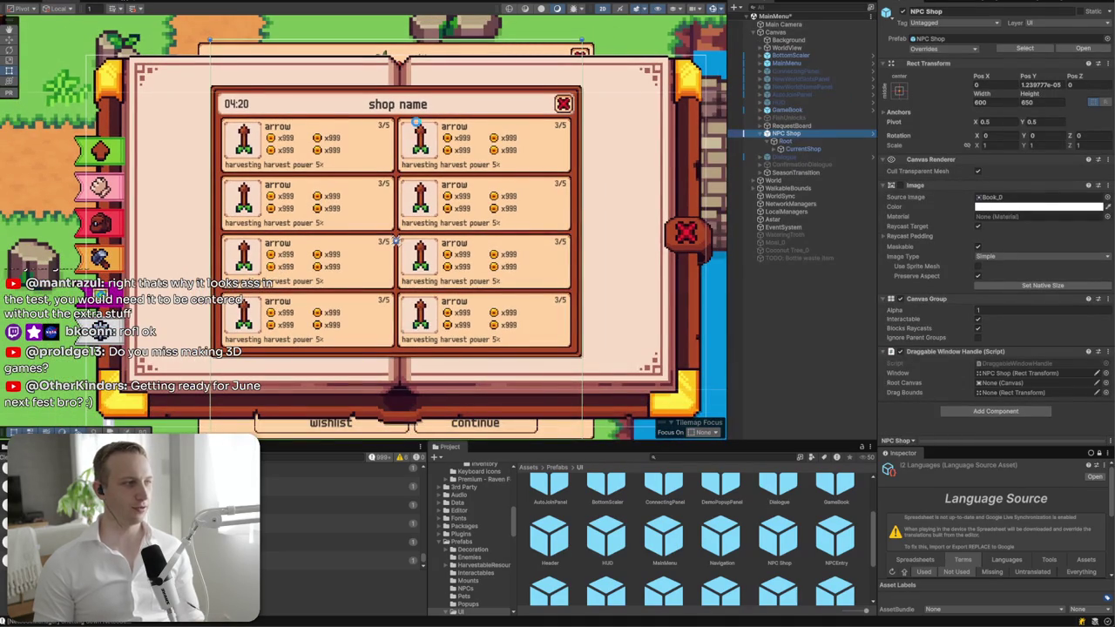
pyautogui.click(510, 4)
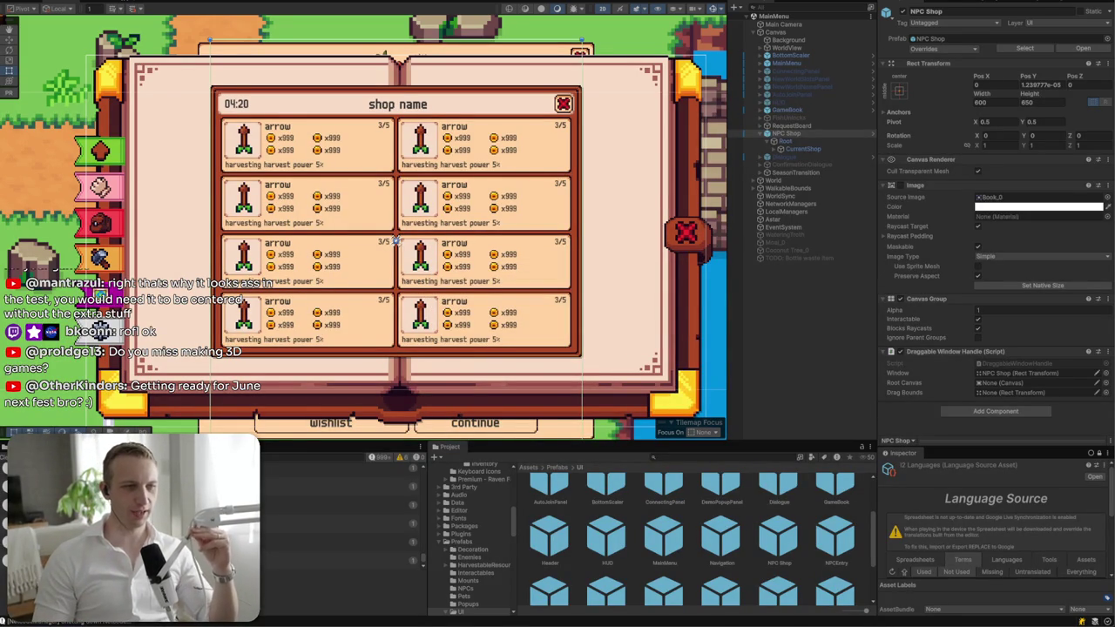
pyautogui.hotkey('ctrl', 'p')
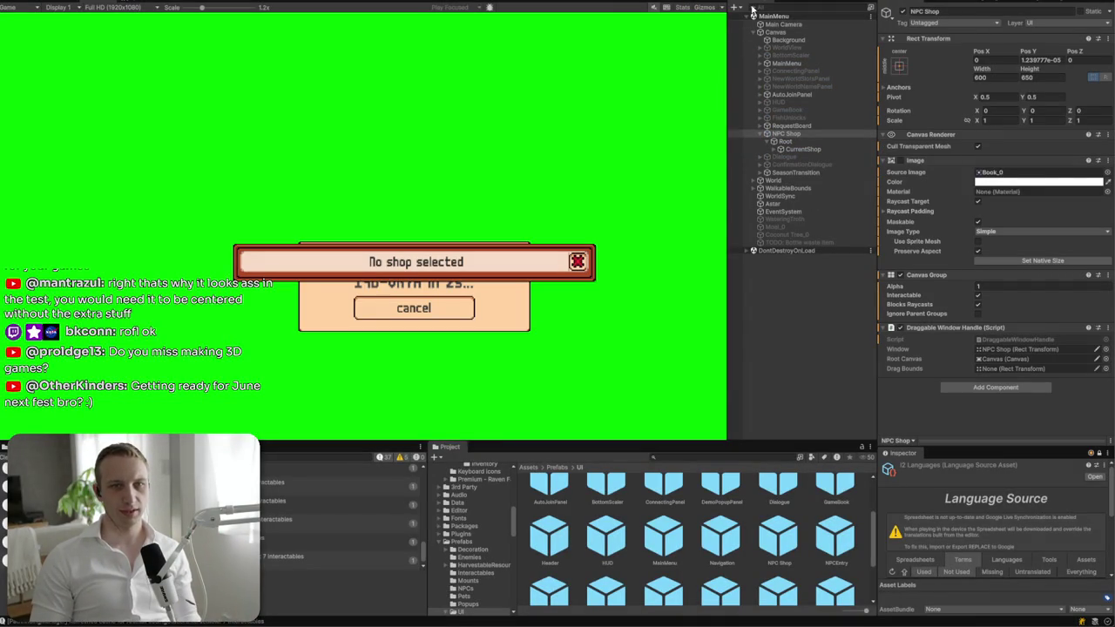
pyautogui.hotkey('ctrl', 'p')
# - Deactivate Root inside the NPC Shop prefab so the shop window starts hidden
pyautogui.click(805, 142)
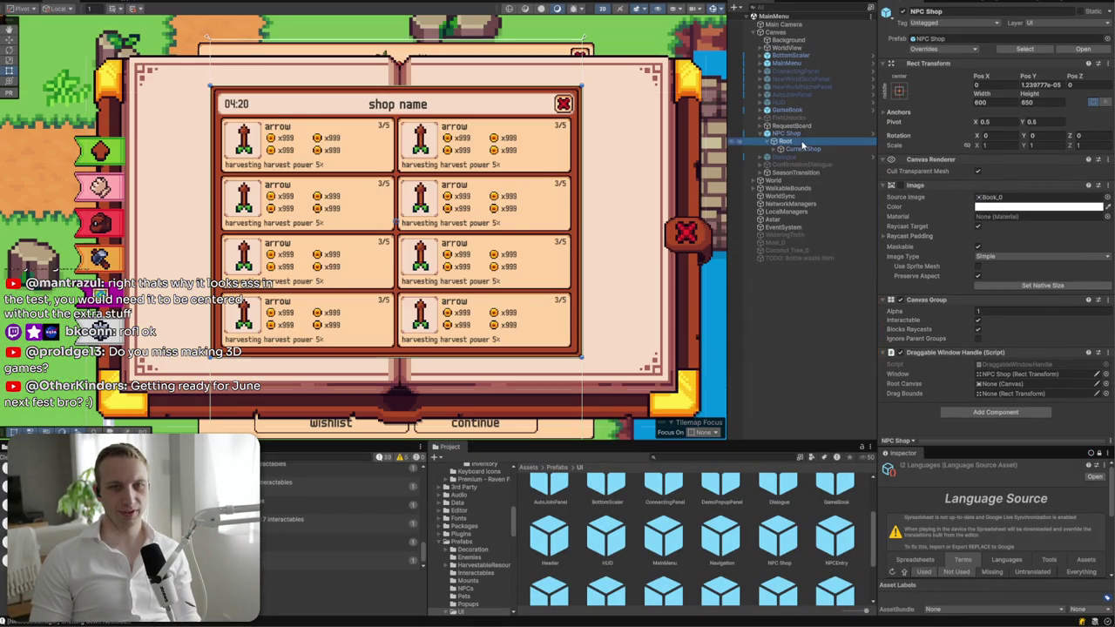
pyautogui.press('Up')
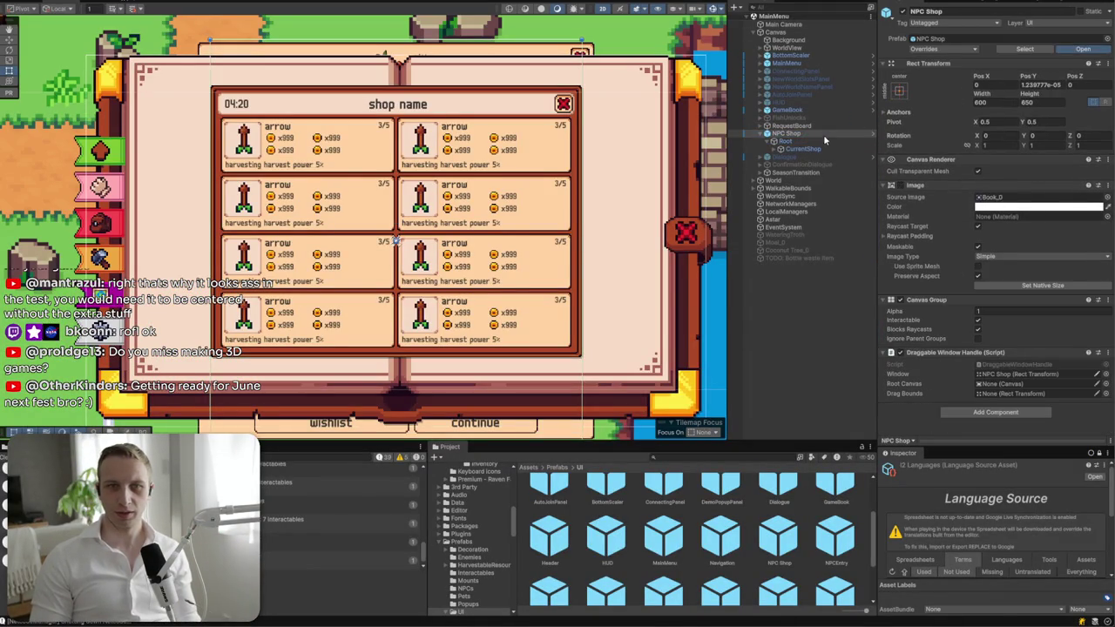
pyautogui.doubleClick(825, 139)
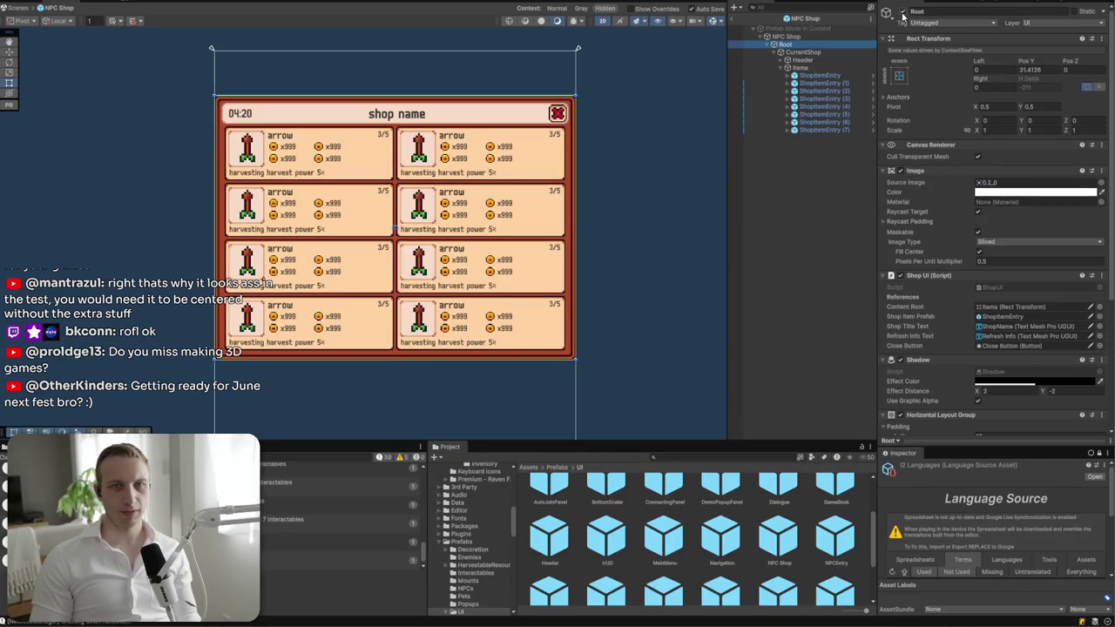
pyautogui.click(903, 13)
pyautogui.click(731, 19)
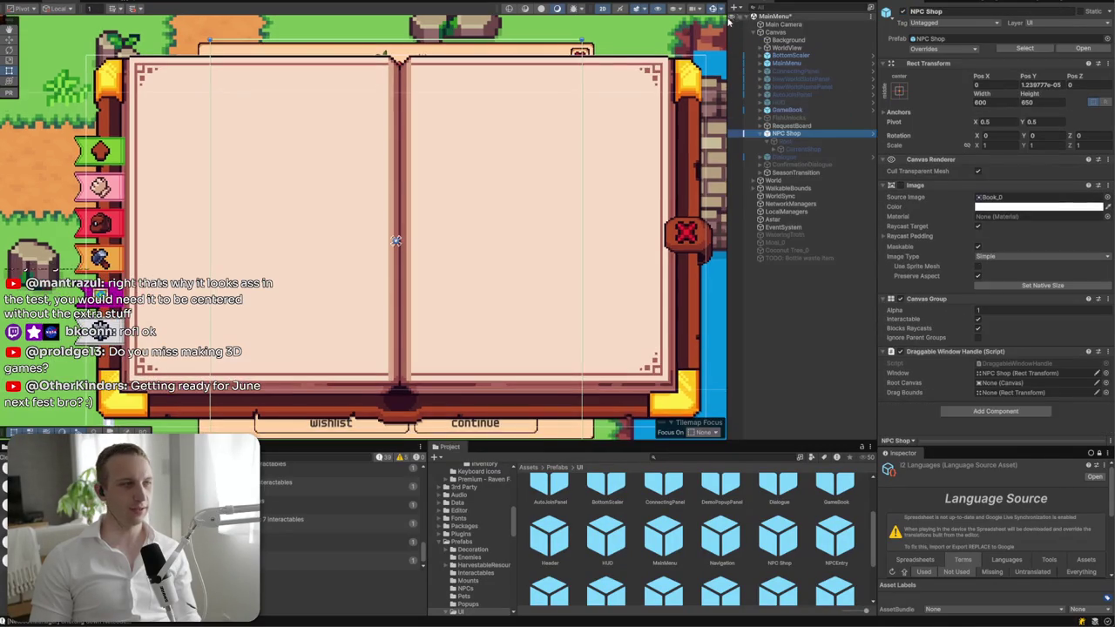
# - Start the game and walk the player down and left to talk to Elsie
pyautogui.hotkey('ctrl', 'p')
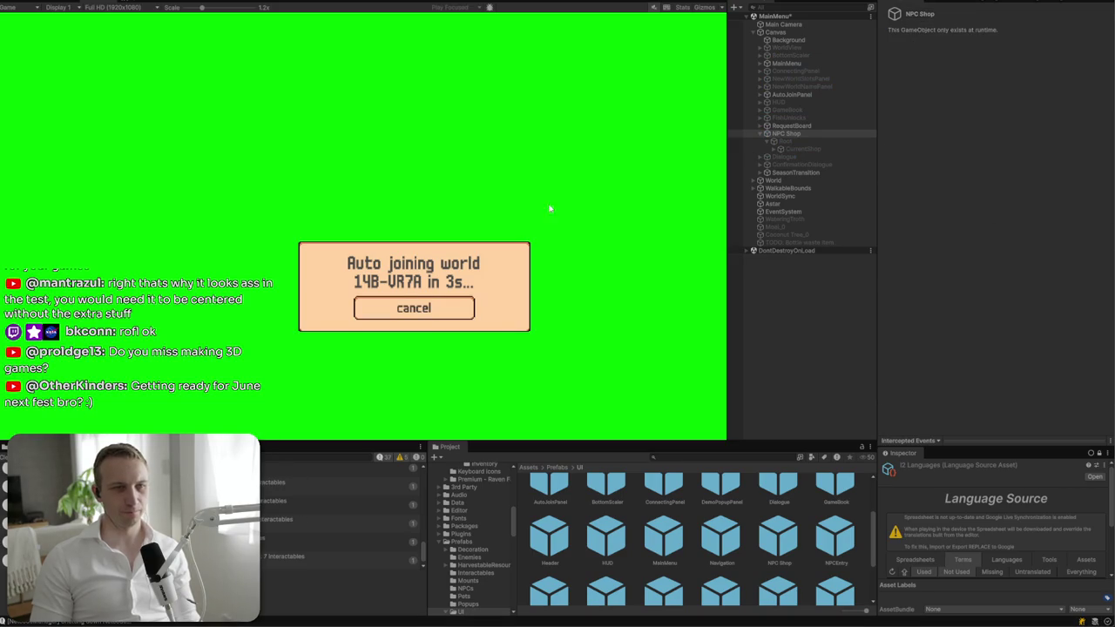
pyautogui.scroll(-4, 195, 33)
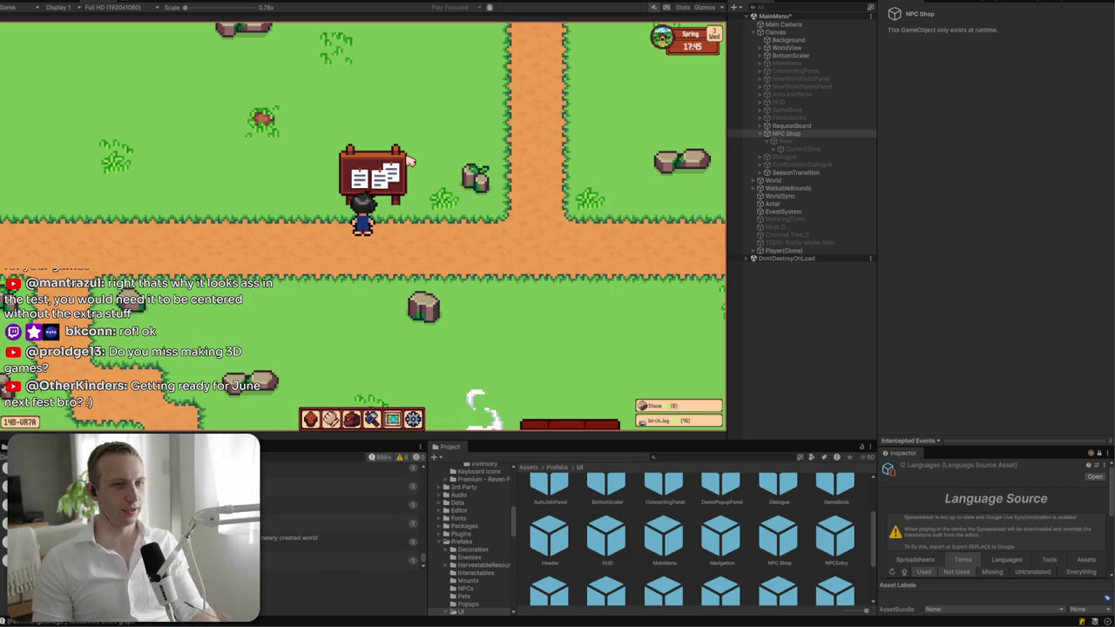
pyautogui.press('s')
pyautogui.press('s')
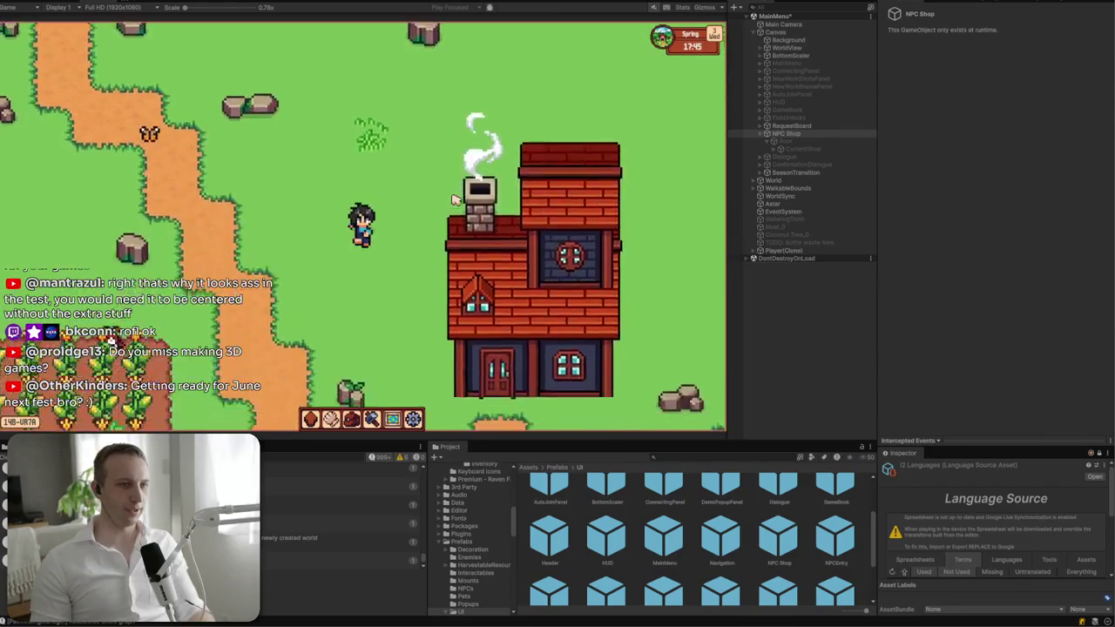
pyautogui.press('s')
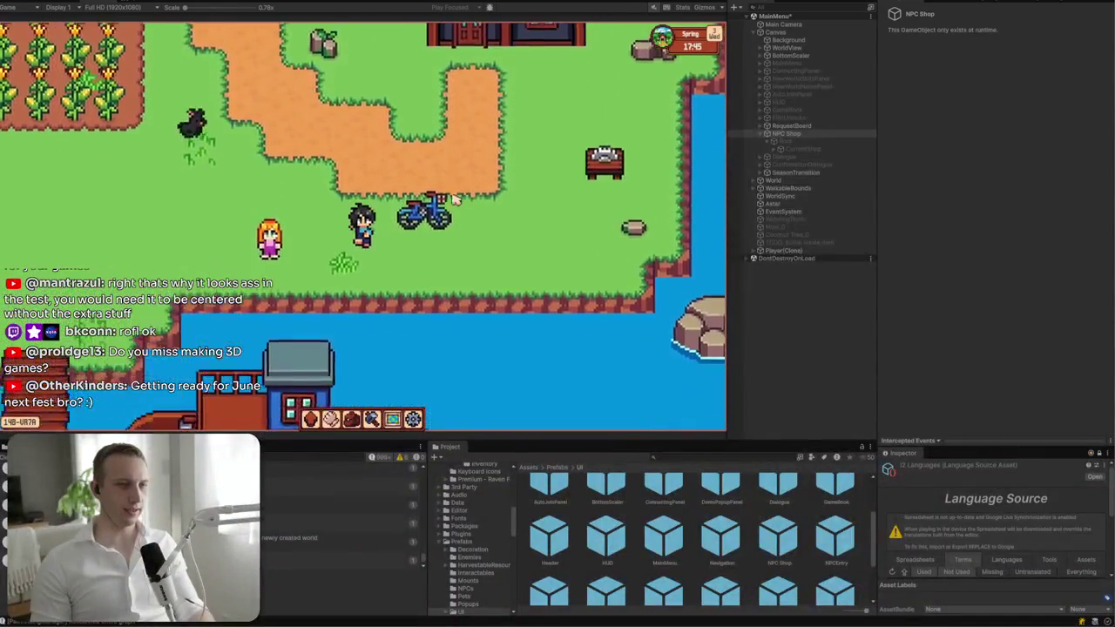
pyautogui.press('a')
pyautogui.press('e')
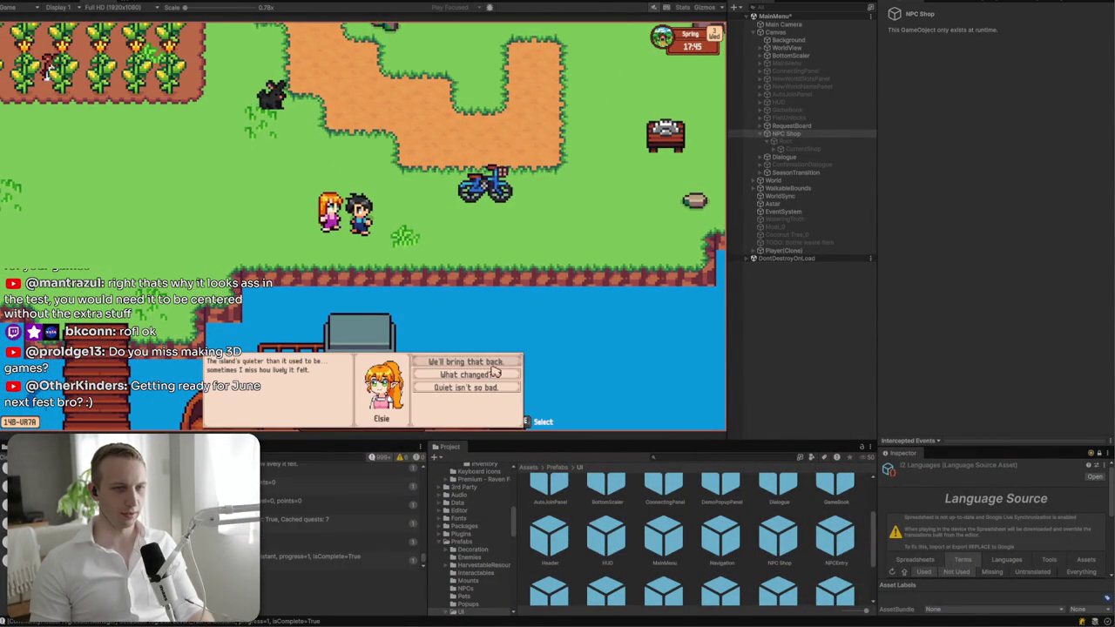
# - Pick the dialogue reply that opens Elsie's shop and move the shop window right
pyautogui.click(496, 361)
pyautogui.click(462, 363)
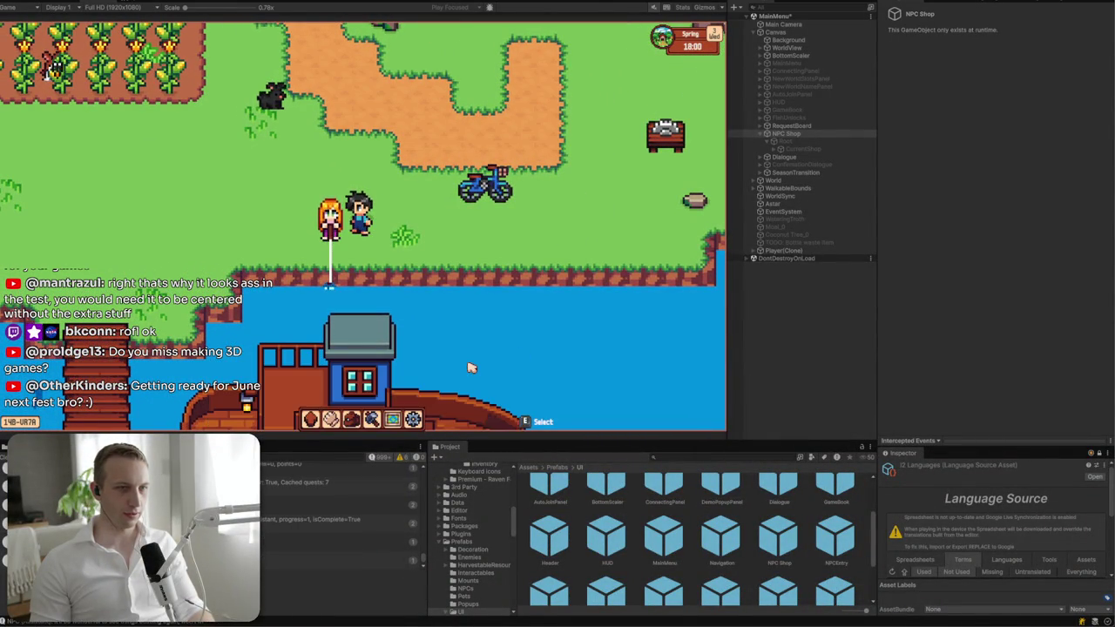
pyautogui.moveTo(353, 177)
pyautogui.mouseDown()
pyautogui.moveTo(601, 119)
pyautogui.moveTo(364, 99)
pyautogui.moveTo(345, 139)
pyautogui.moveTo(118, 259)
pyautogui.moveTo(119, 92)
pyautogui.moveTo(566, 92)
pyautogui.moveTo(529, 258)
pyautogui.moveTo(291, 259)
pyautogui.moveTo(346, 202)
pyautogui.moveTo(346, 217)
pyautogui.moveTo(444, 228)
pyautogui.mouseUp()
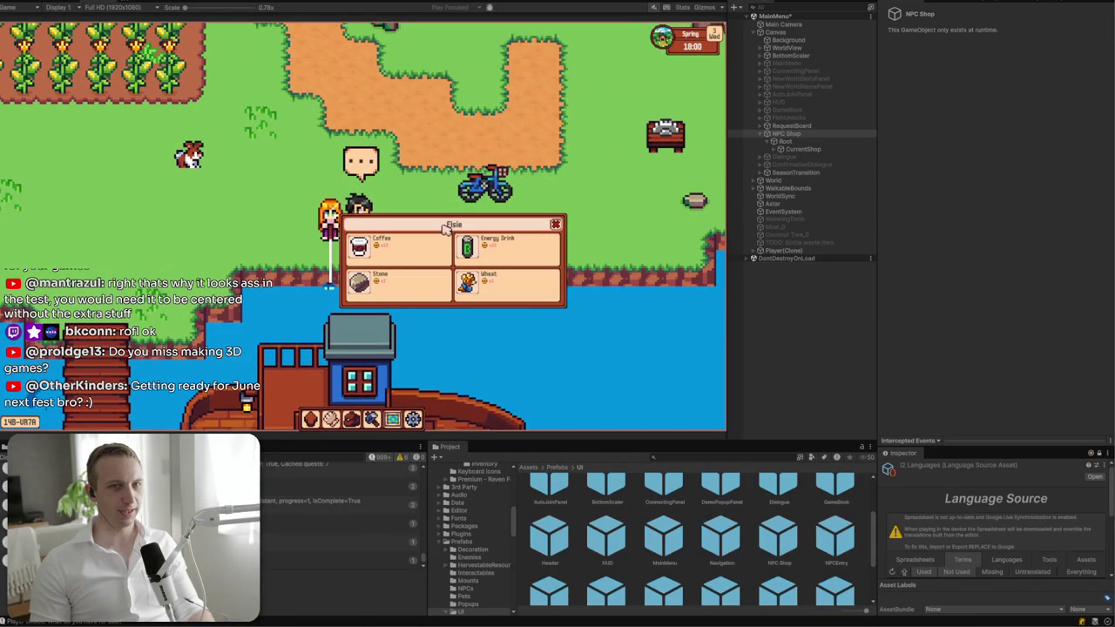
pyautogui.click(800, 133)
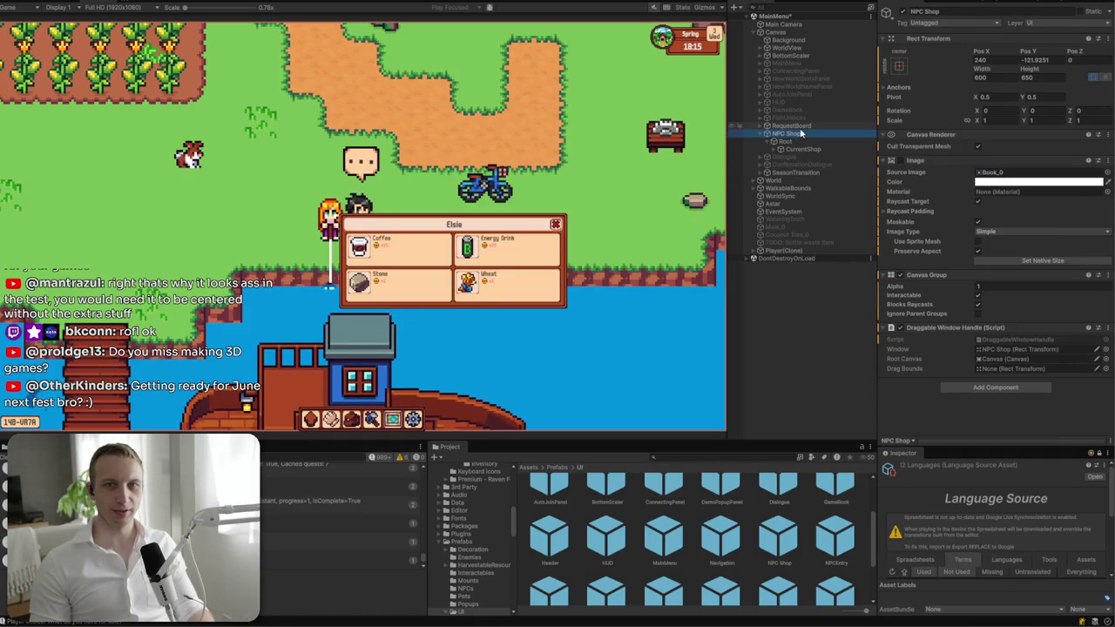
# - Add a Content Size Fitter to the running NPC Shop with Vertical Fit Preferred Size
pyautogui.click(995, 388)
pyautogui.write('conte')
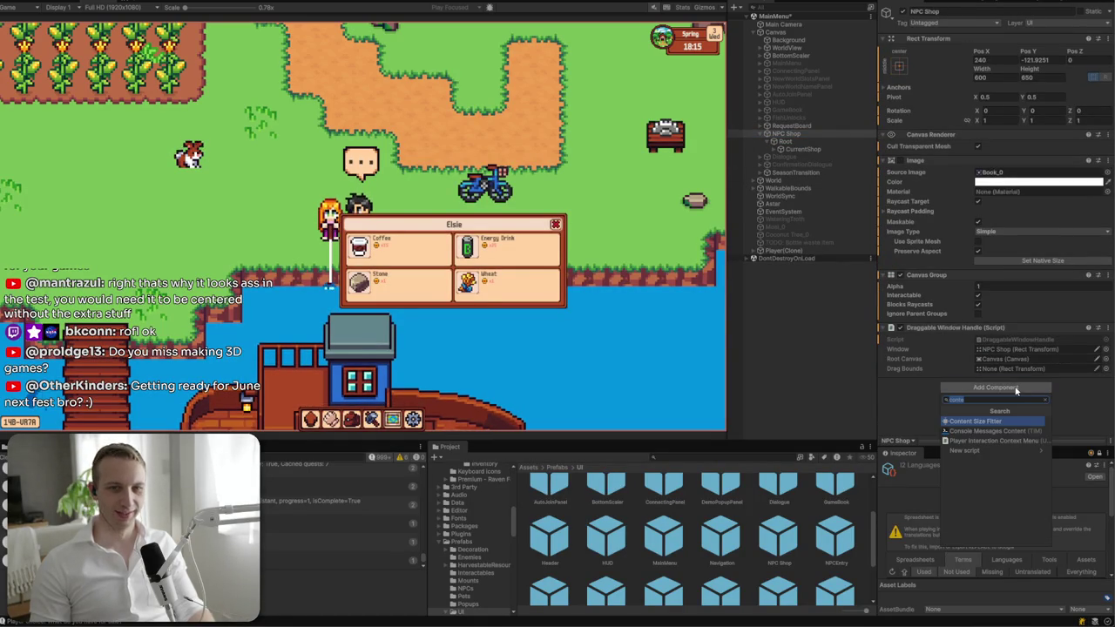
pyautogui.press('Return')
pyautogui.click(1001, 415)
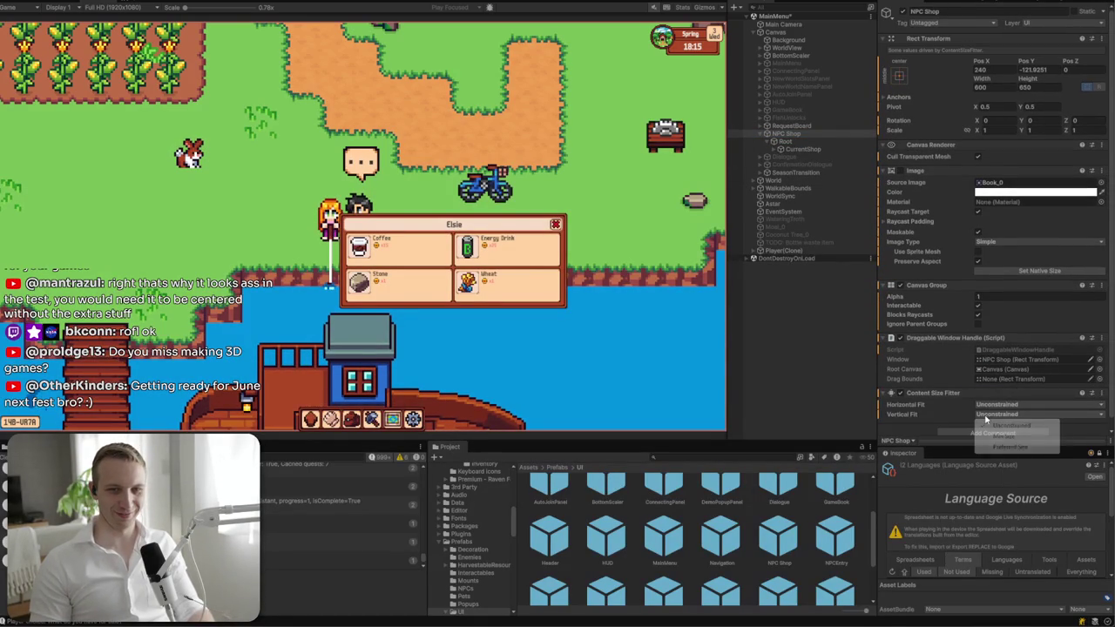
pyautogui.click(1001, 447)
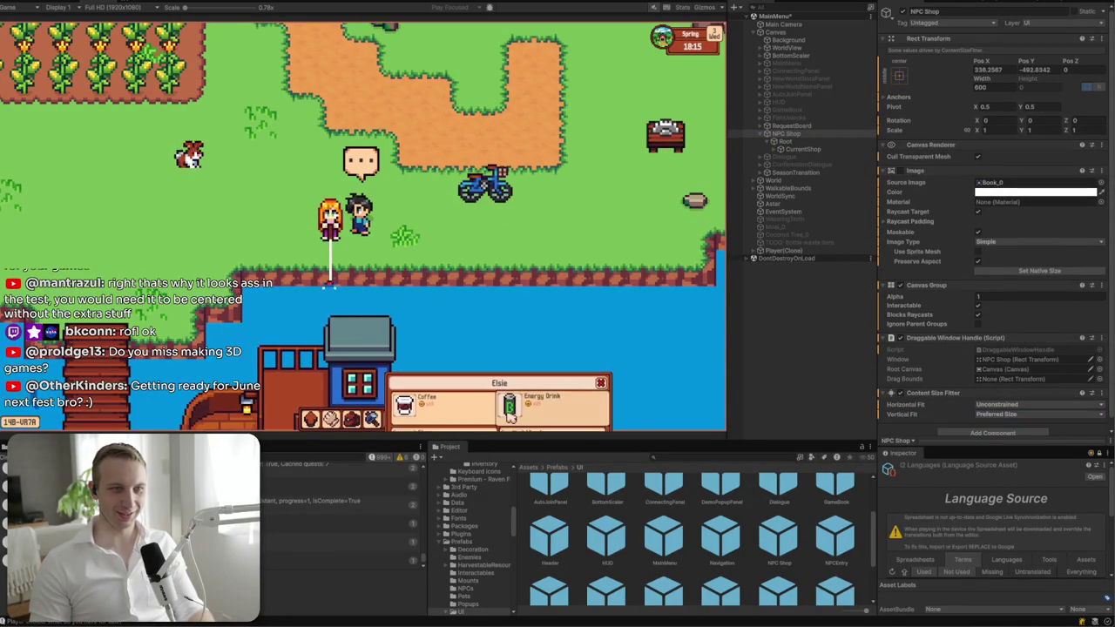
# - Drag the shop window around the screen to check its fit, then stop the game
pyautogui.moveTo(623, 390)
pyautogui.mouseDown()
pyautogui.moveTo(567, 35)
pyautogui.moveTo(416, 44)
pyautogui.moveTo(411, 57)
pyautogui.moveTo(623, 163)
pyautogui.moveTo(620, 193)
pyautogui.moveTo(123, 193)
pyautogui.moveTo(197, 27)
pyautogui.moveTo(294, 105)
pyautogui.moveTo(529, 255)
pyautogui.moveTo(488, 104)
pyautogui.mouseUp()
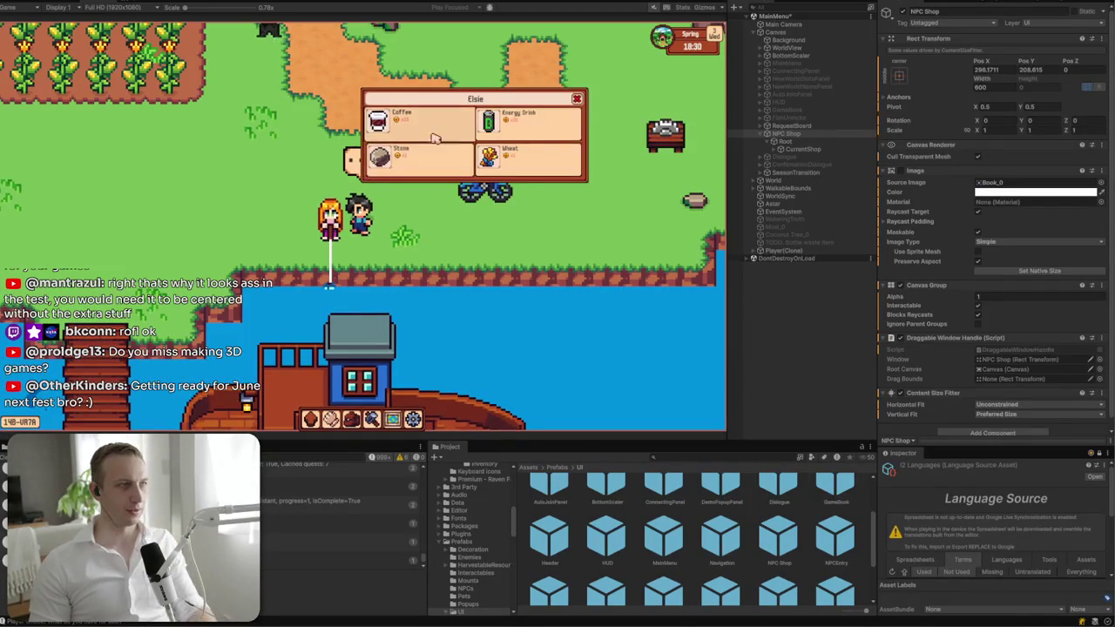
pyautogui.moveTo(471, 101)
pyautogui.mouseDown()
pyautogui.moveTo(575, 177)
pyautogui.moveTo(547, 209)
pyautogui.moveTo(566, 225)
pyautogui.mouseUp()
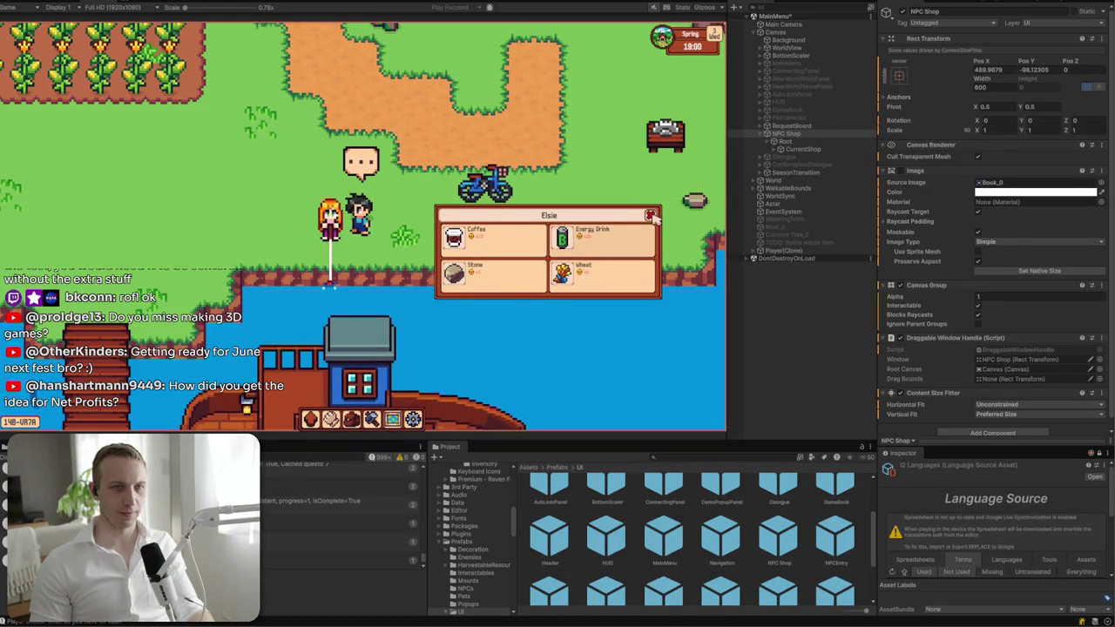
pyautogui.moveTo(573, 221)
pyautogui.mouseDown()
pyautogui.moveTo(630, 232)
pyautogui.moveTo(332, 213)
pyautogui.moveTo(203, 104)
pyautogui.mouseUp()
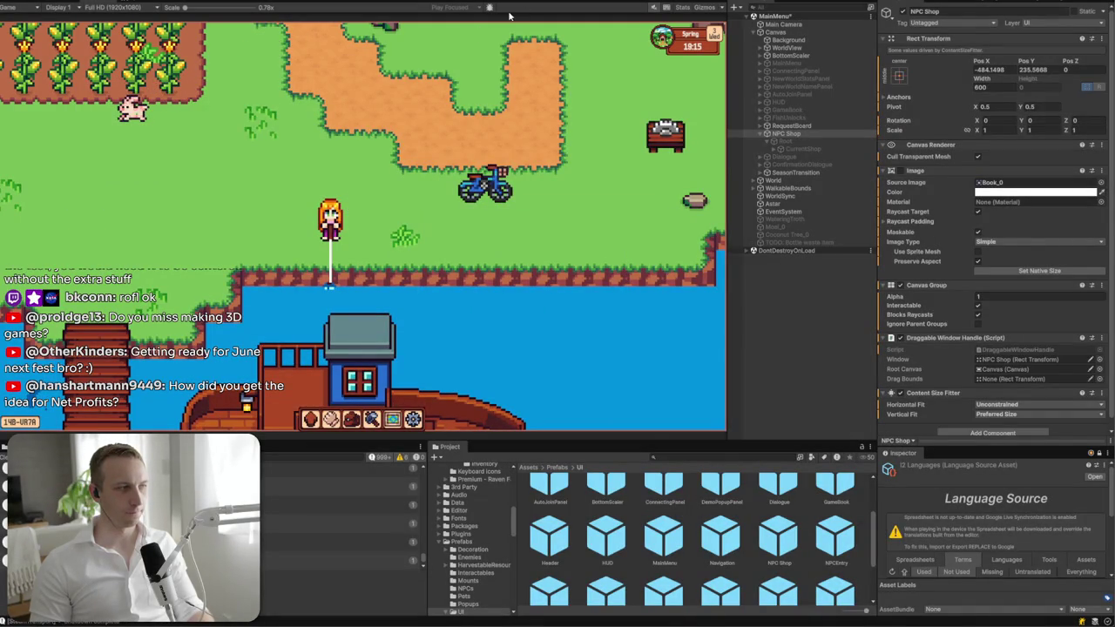
pyautogui.hotkey('ctrl', 'p')
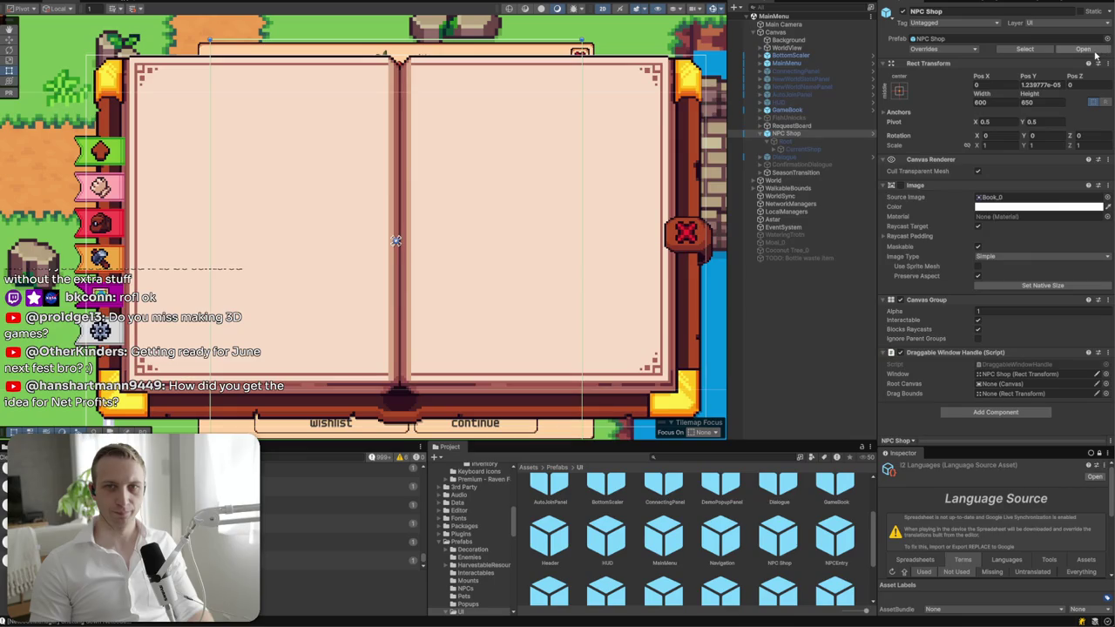
# - In the ShopItemEntry prefab, set the arrow Icon's Left, Top, Right and Bottom offsets to 4
pyautogui.click(1083, 49)
pyautogui.doubleClick(788, 93)
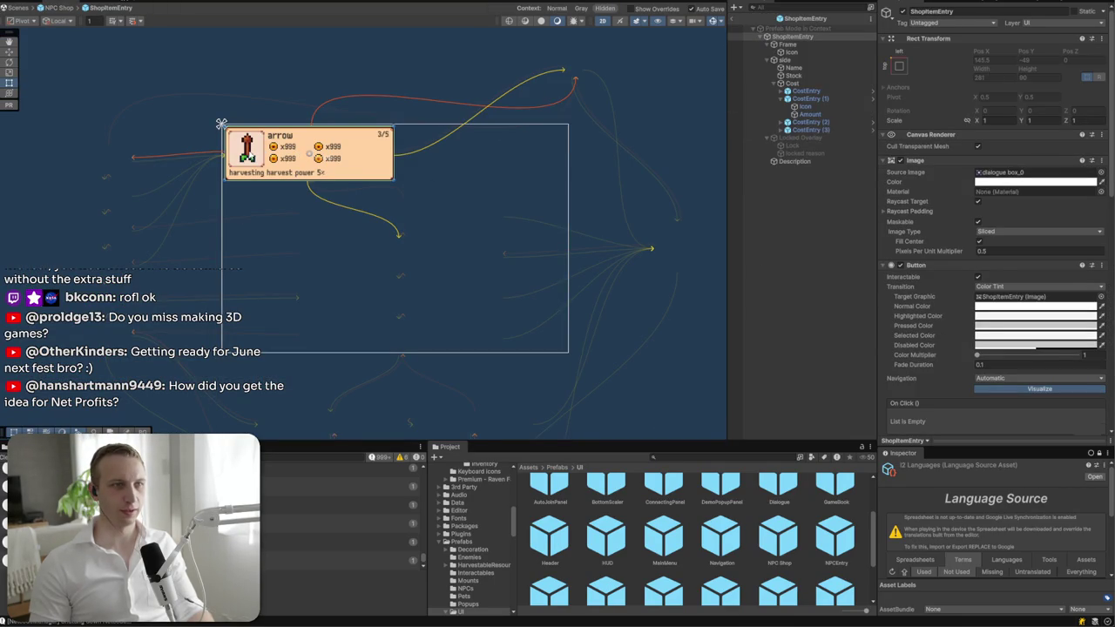
pyautogui.click(250, 153)
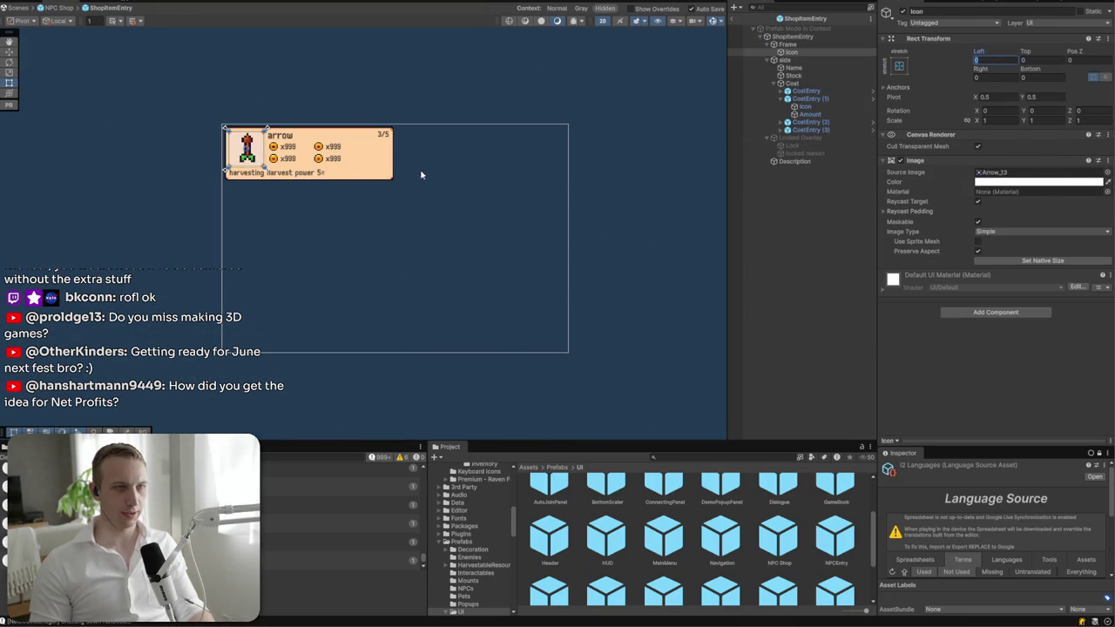
pyautogui.scroll(5, 273, 149)
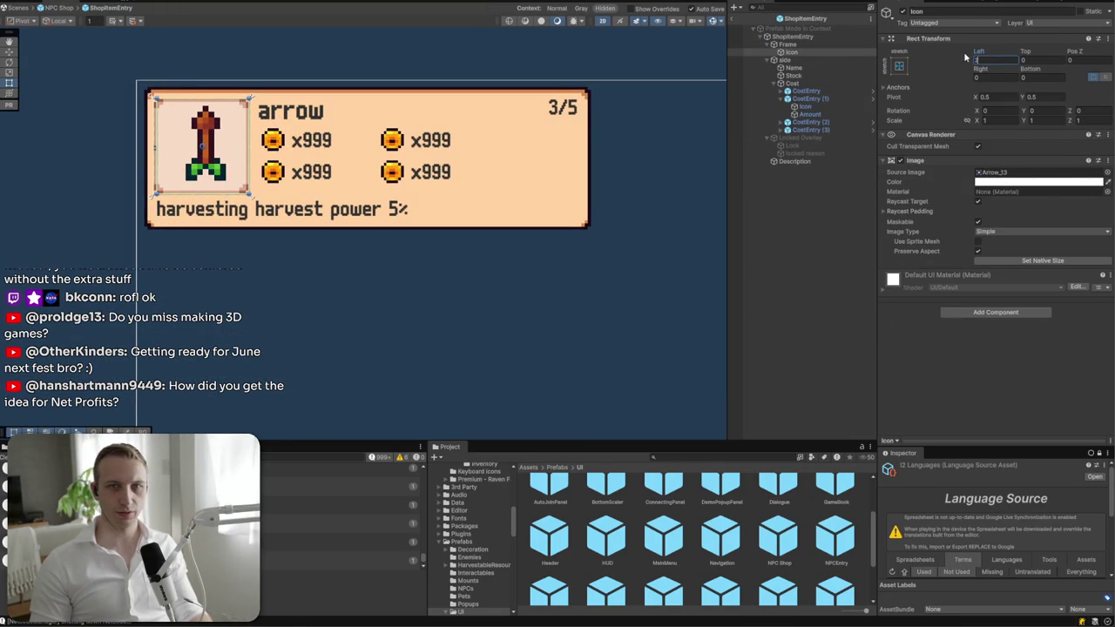
pyautogui.write('5')
pyautogui.write('4')
pyautogui.press('Tab')
pyautogui.write('4')
pyautogui.press('Tab')
pyautogui.click(1001, 78)
pyautogui.write('4')
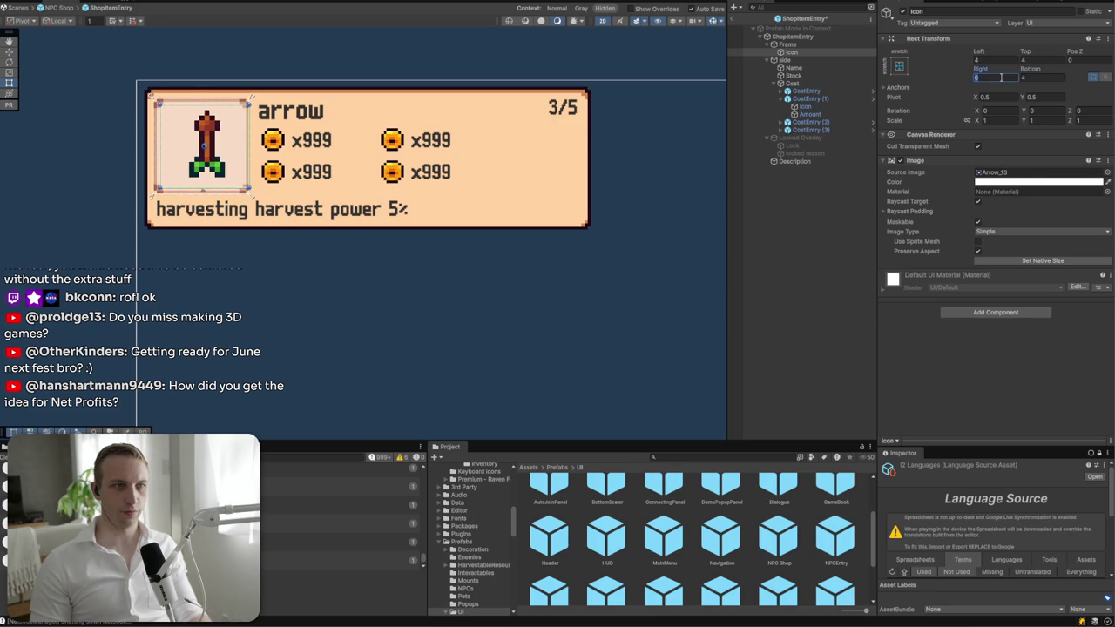
pyautogui.write('4')
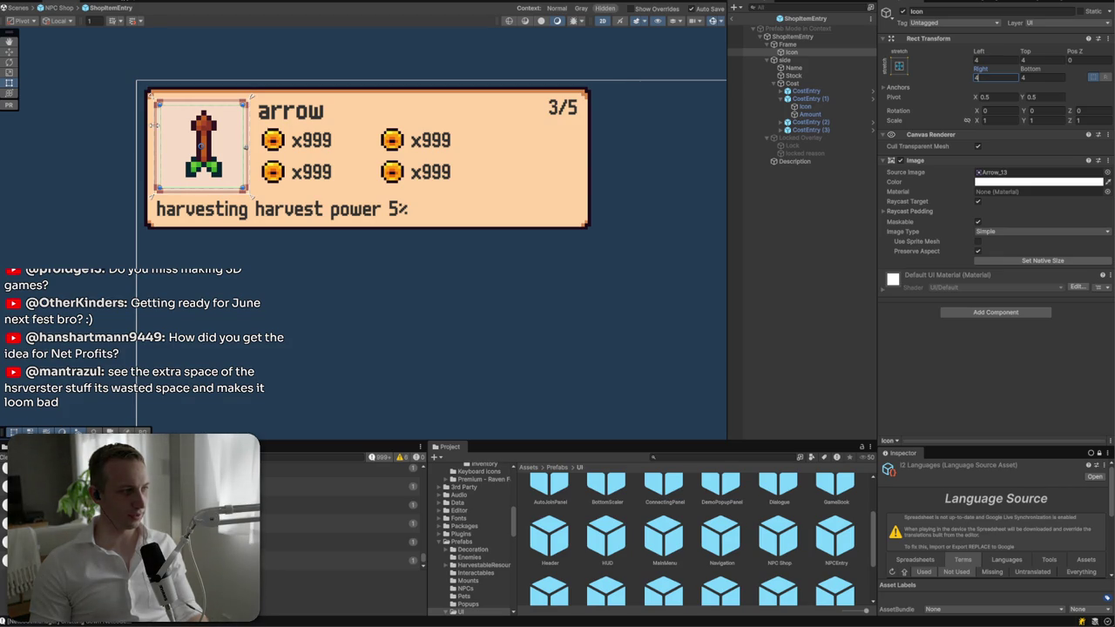
pyautogui.click(391, 155)
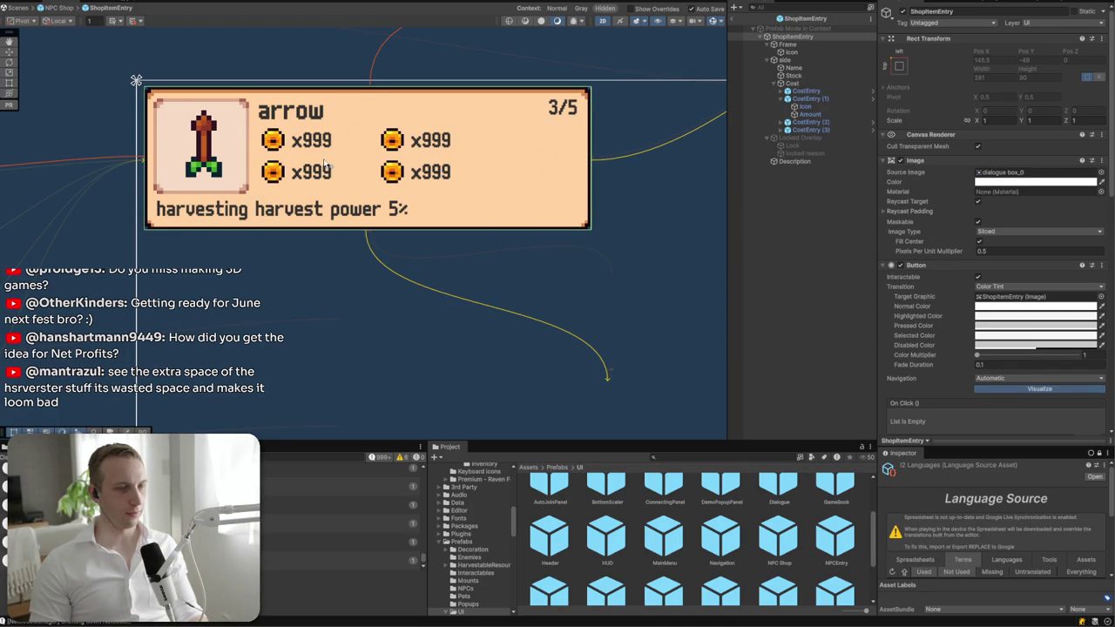
# - Move Description under Name, anchor it middle-stretch and resize its area
pyautogui.click(793, 75)
pyautogui.click(797, 162)
pyautogui.moveTo(797, 162); pyautogui.dragTo(794, 74)
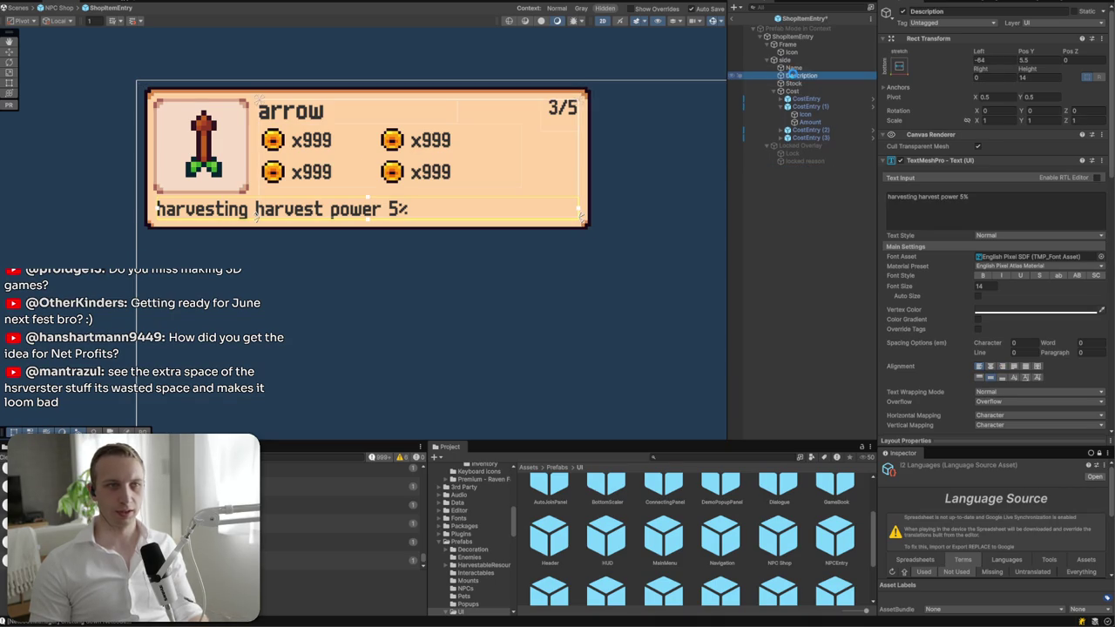
pyautogui.click(899, 66)
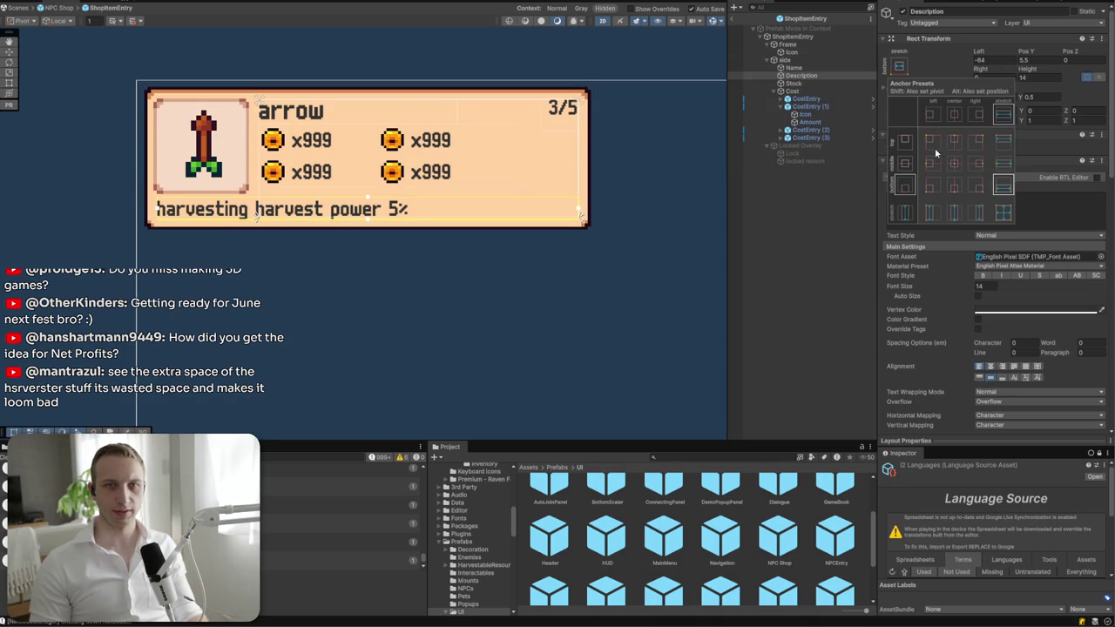
pyautogui.click(1005, 145)
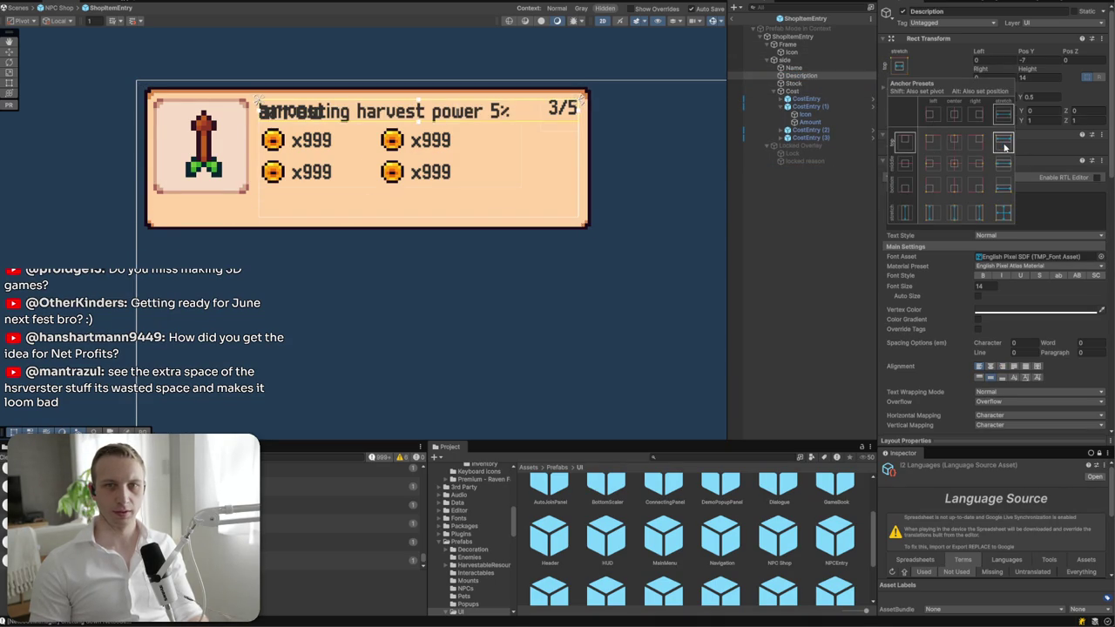
pyautogui.click(1003, 163)
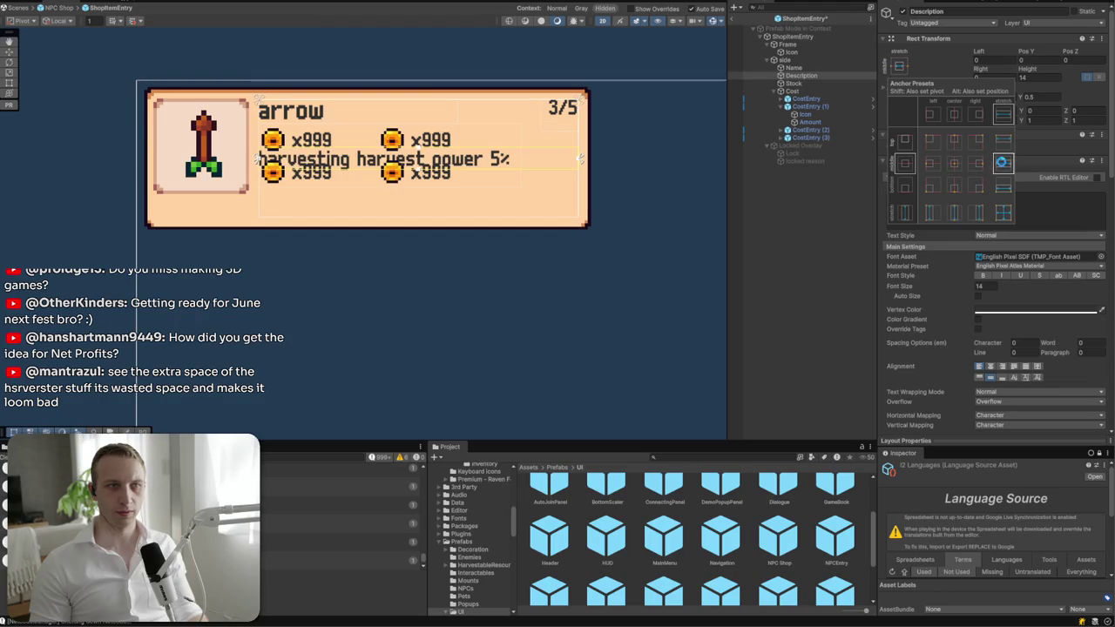
pyautogui.moveTo(466, 147); pyautogui.dragTo(470, 123)
pyautogui.moveTo(471, 169); pyautogui.dragTo(472, 187)
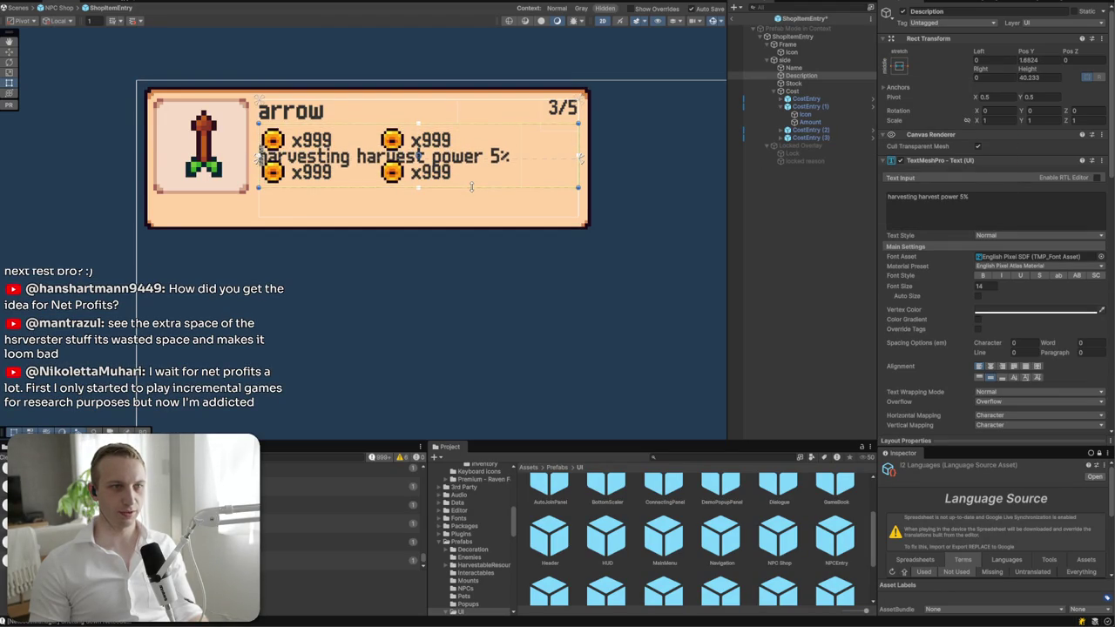
# - Deactivate the extra cost entries so only two x999 costs remain
pyautogui.click(793, 106)
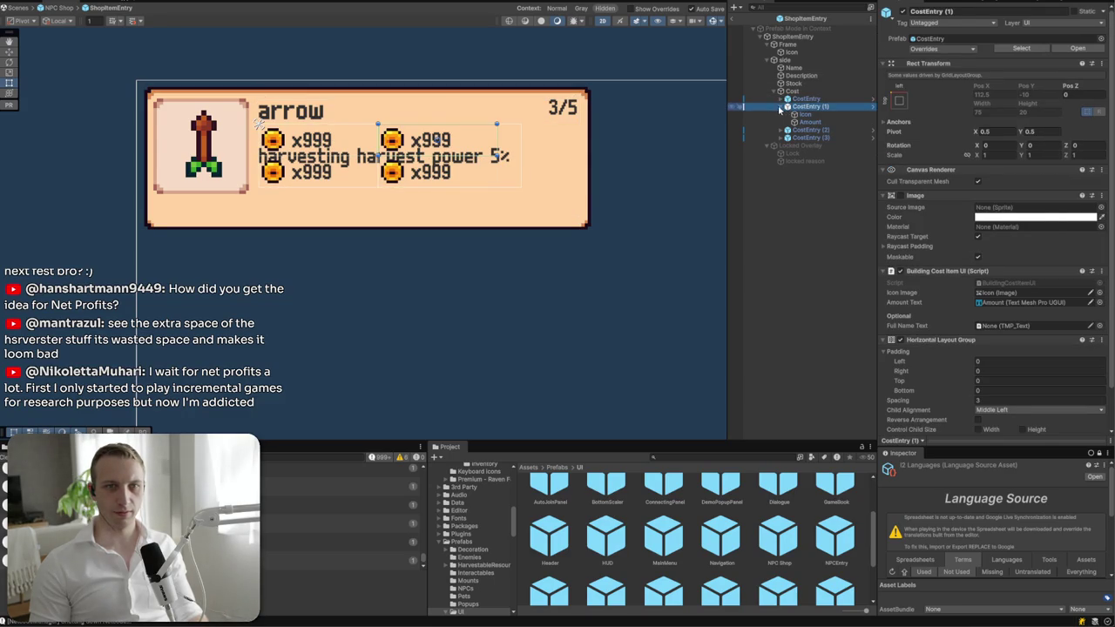
pyautogui.click(780, 107)
pyautogui.keyDown('shift'); pyautogui.click(810, 122); pyautogui.keyUp('shift')
pyautogui.click(902, 12)
# - Anchor Cost bottom-stretch and lower its top edge below the description
pyautogui.click(832, 89)
pyautogui.click(898, 68)
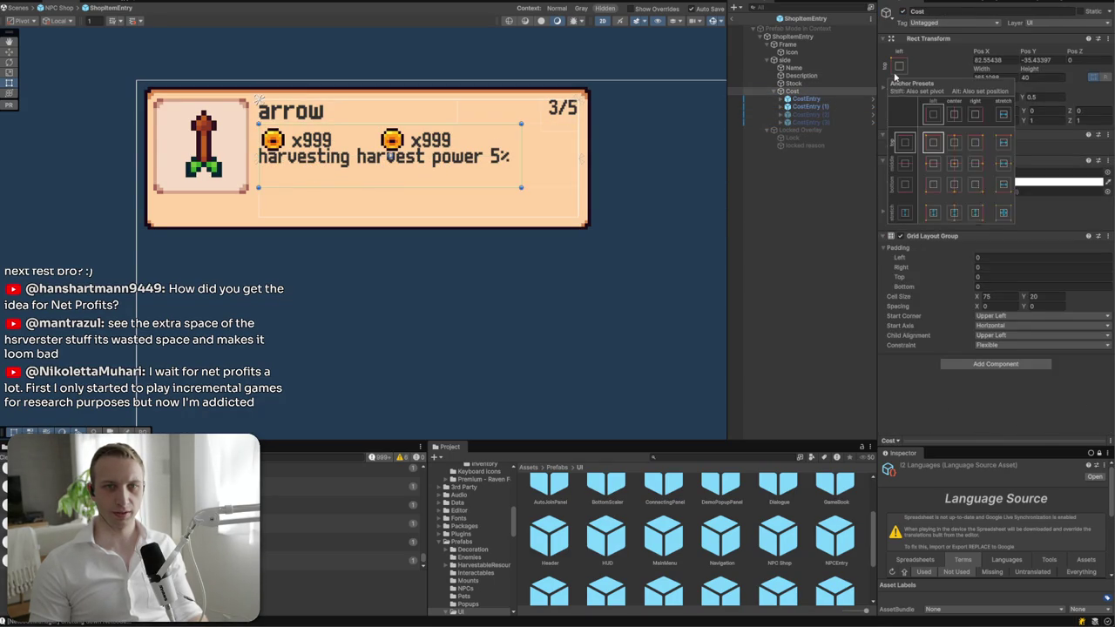
pyautogui.keyDown('alt'); pyautogui.click(1002, 184); pyautogui.keyUp('alt')
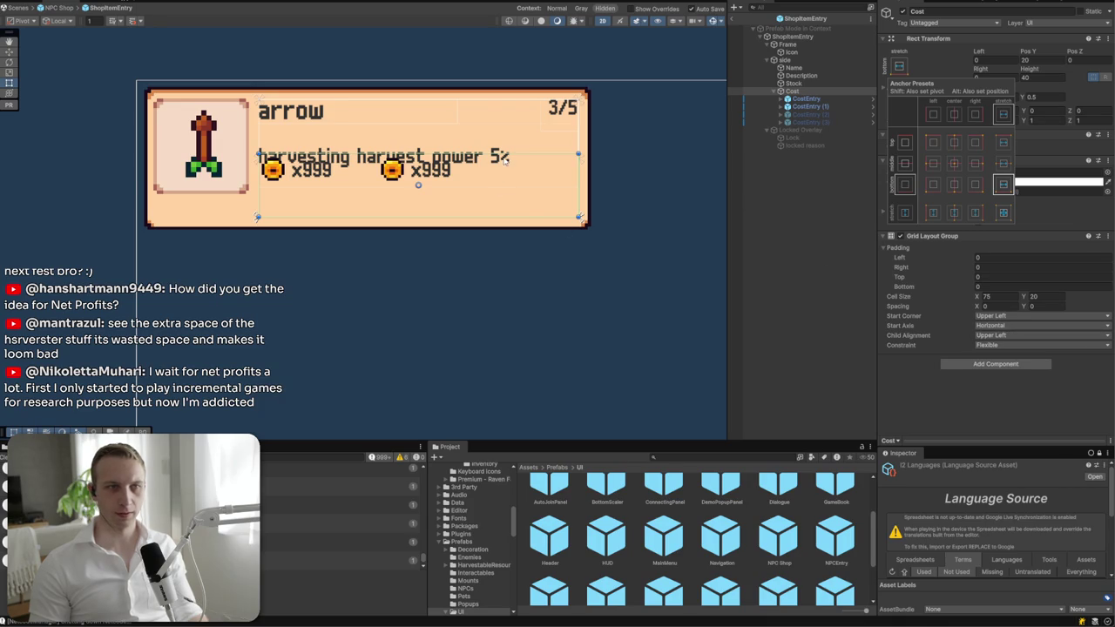
pyautogui.moveTo(504, 155); pyautogui.dragTo(504, 189)
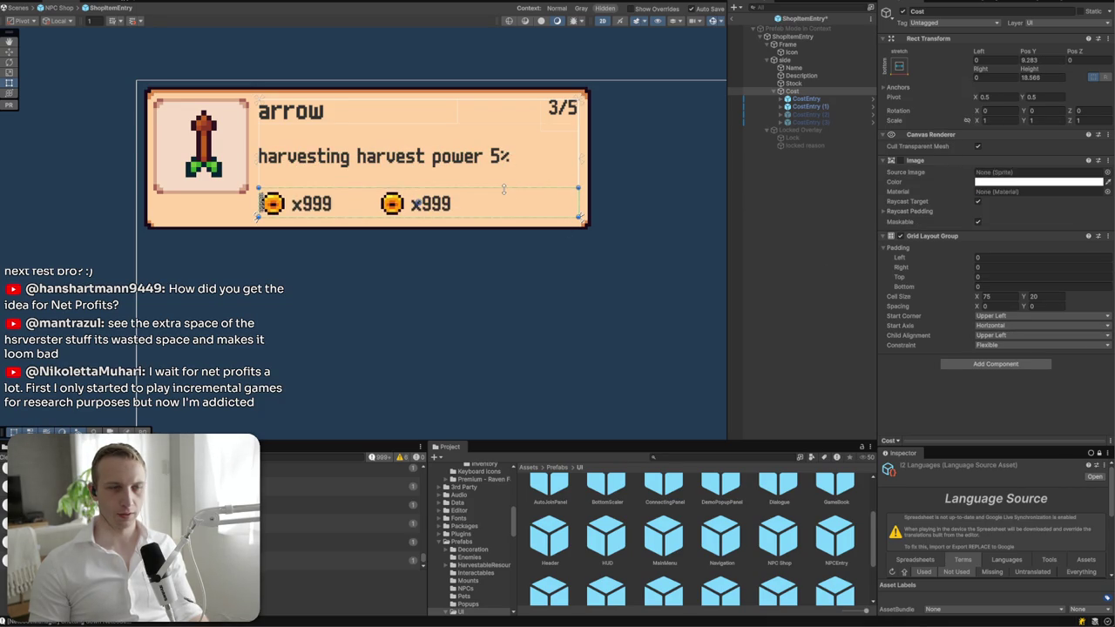
# - Top-align the description text and fine-tune the Description area's top and bottom edges
pyautogui.click(500, 165)
pyautogui.click(459, 157)
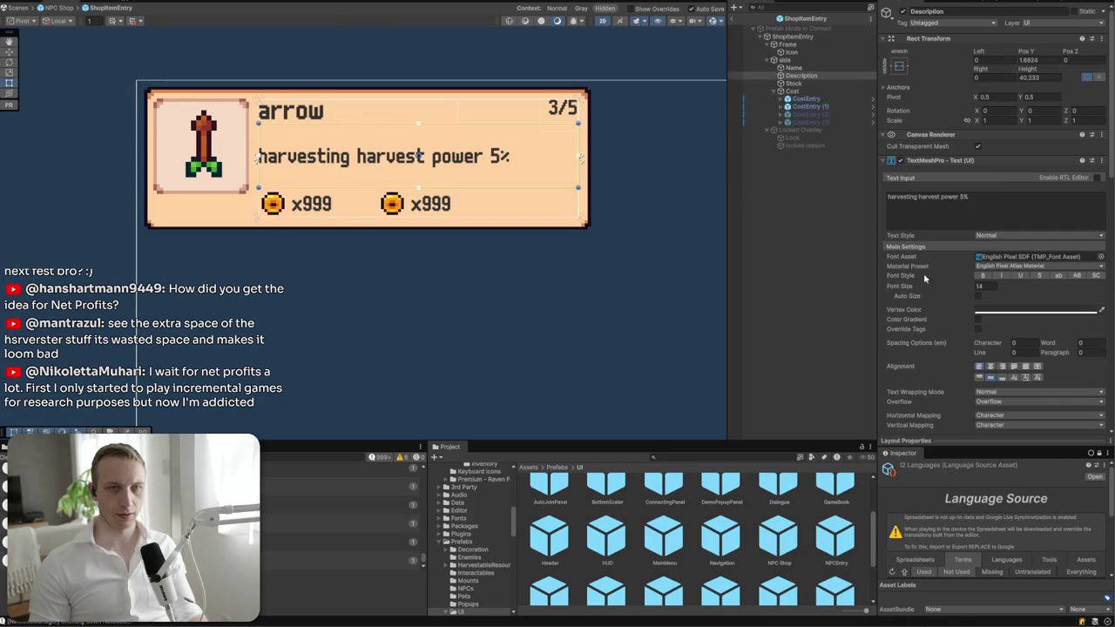
pyautogui.click(979, 378)
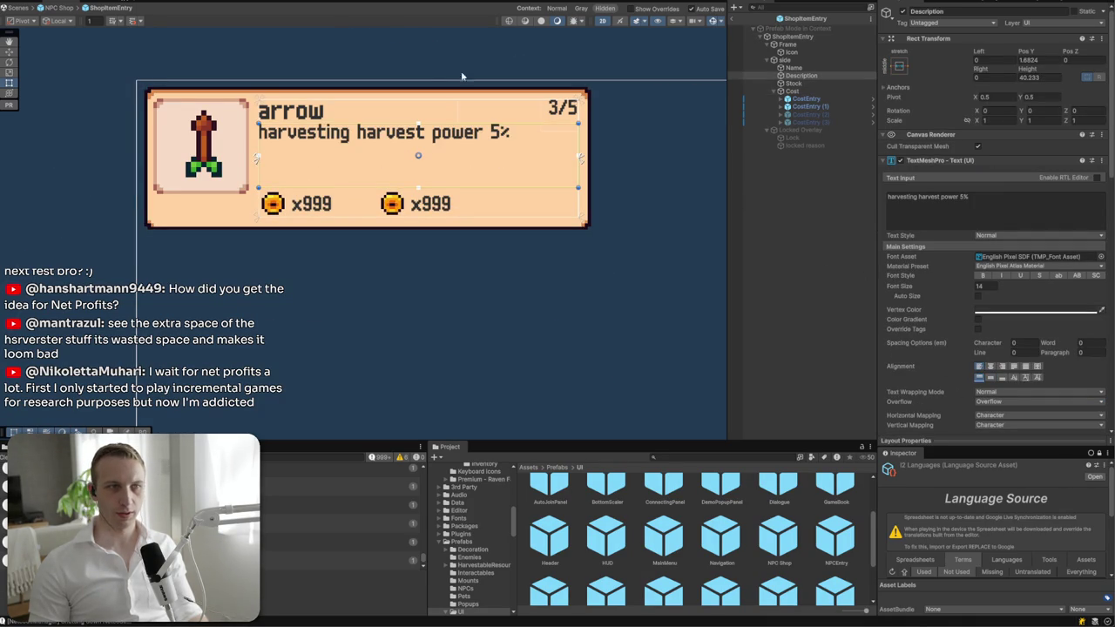
pyautogui.moveTo(427, 124); pyautogui.dragTo(426, 130)
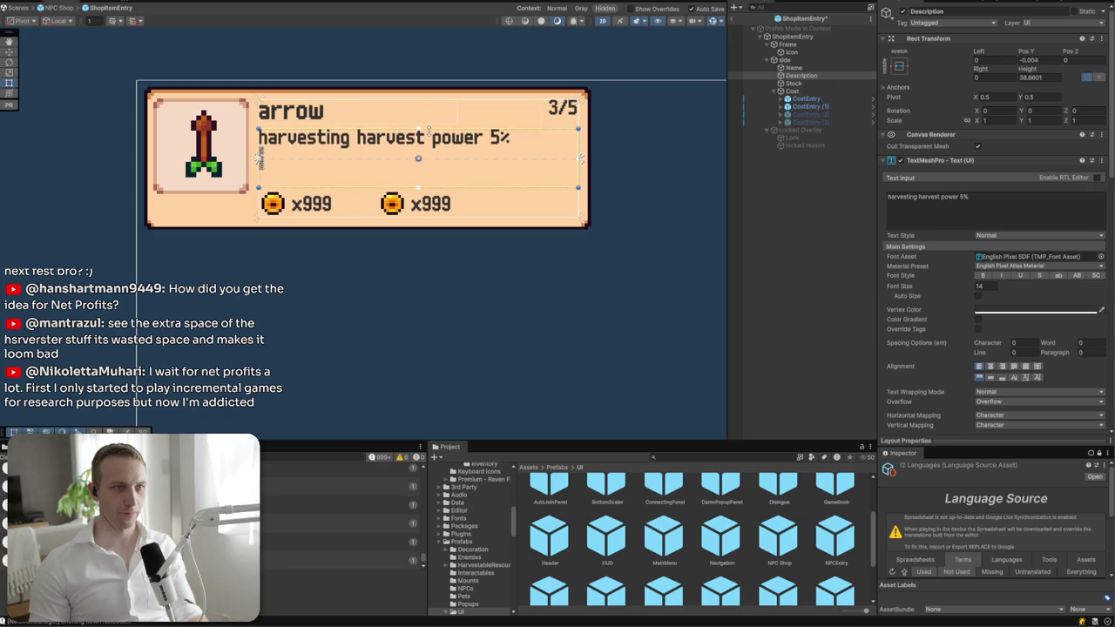
pyautogui.moveTo(463, 186); pyautogui.dragTo(462, 155)
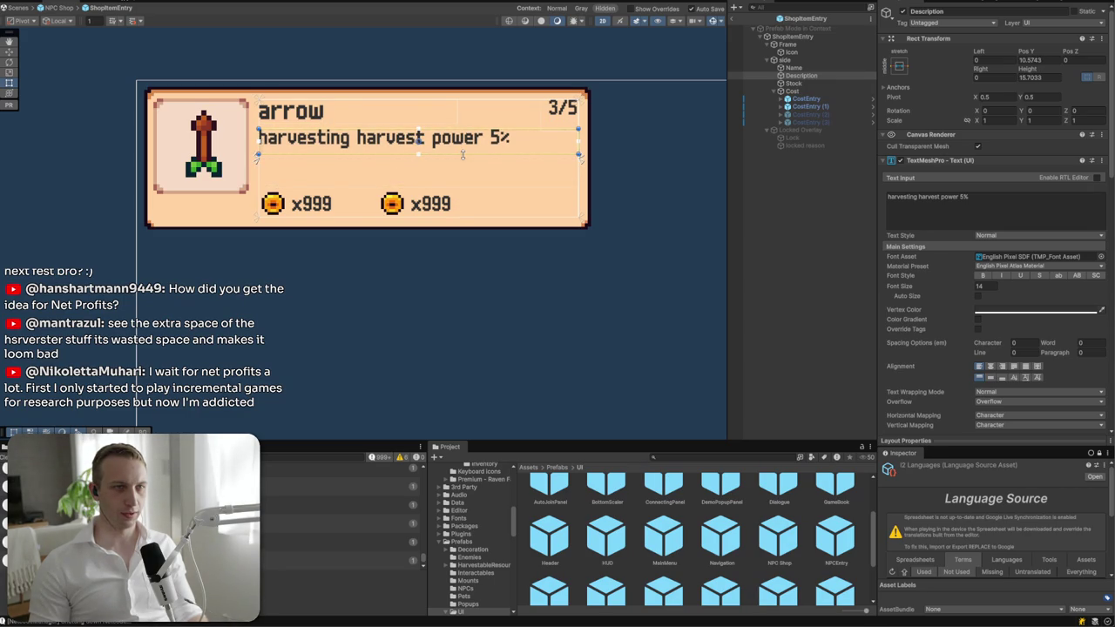
pyautogui.hotkey('ctrl', 'z')
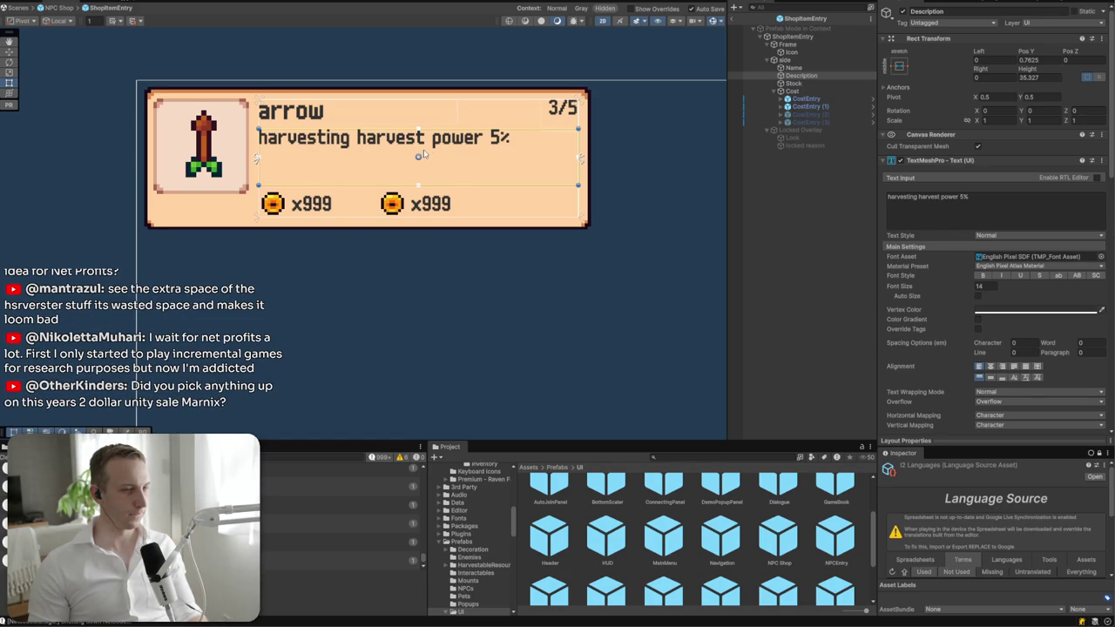
pyautogui.click(453, 165)
# - Move the Stock text next to Name, above Description, in the hierarchy
pyautogui.click(392, 178)
pyautogui.click(348, 191)
pyautogui.click(305, 202)
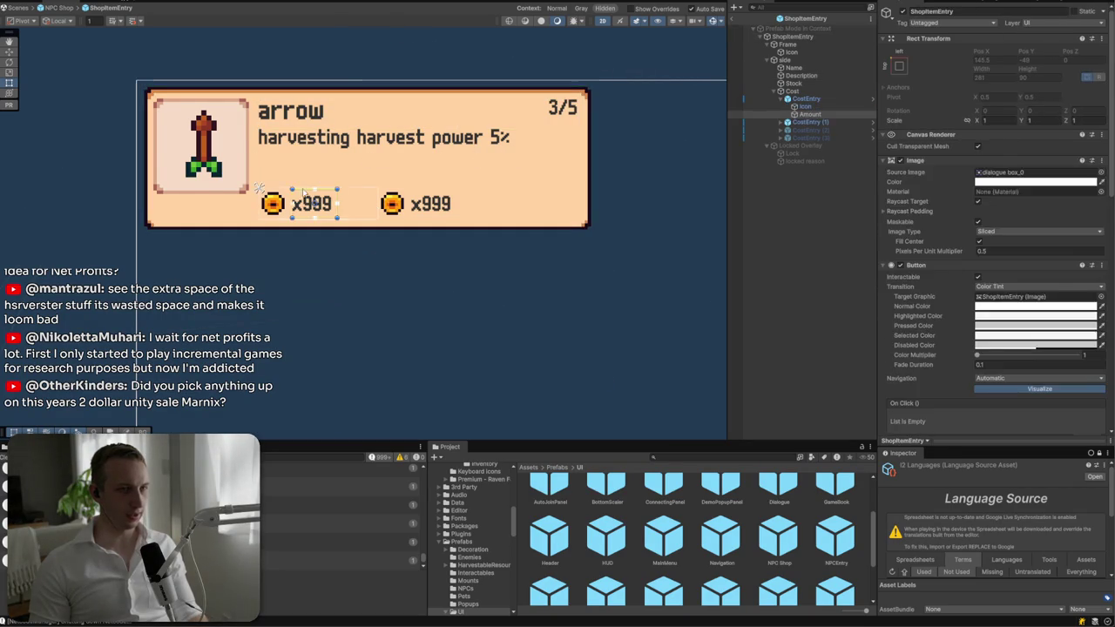
pyautogui.click(781, 98)
pyautogui.click(774, 90)
pyautogui.click(831, 83)
pyautogui.moveTo(831, 80); pyautogui.dragTo(800, 75)
pyautogui.keyDown('ctrl'); pyautogui.click(792, 68); pyautogui.keyUp('ctrl')
# - Create a UI Image named Header as the first child of side, undoing a misplaced first attempt
pyautogui.rightClick(797, 68)
pyautogui.moveTo(823, 341)
pyautogui.click(979, 341)
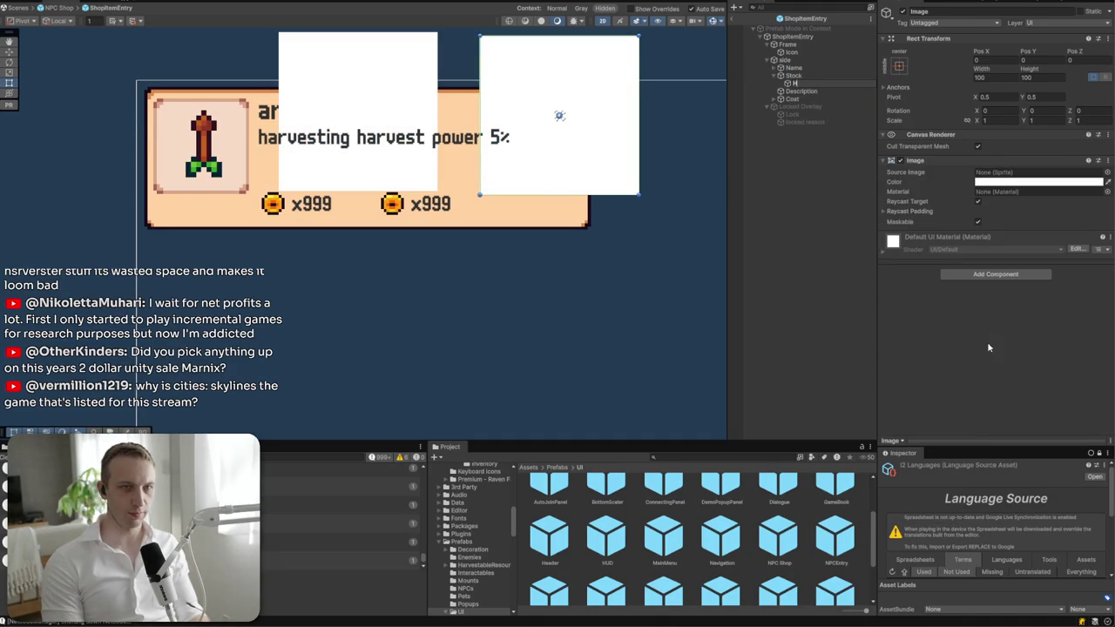
pyautogui.write('Header')
pyautogui.press('Return')
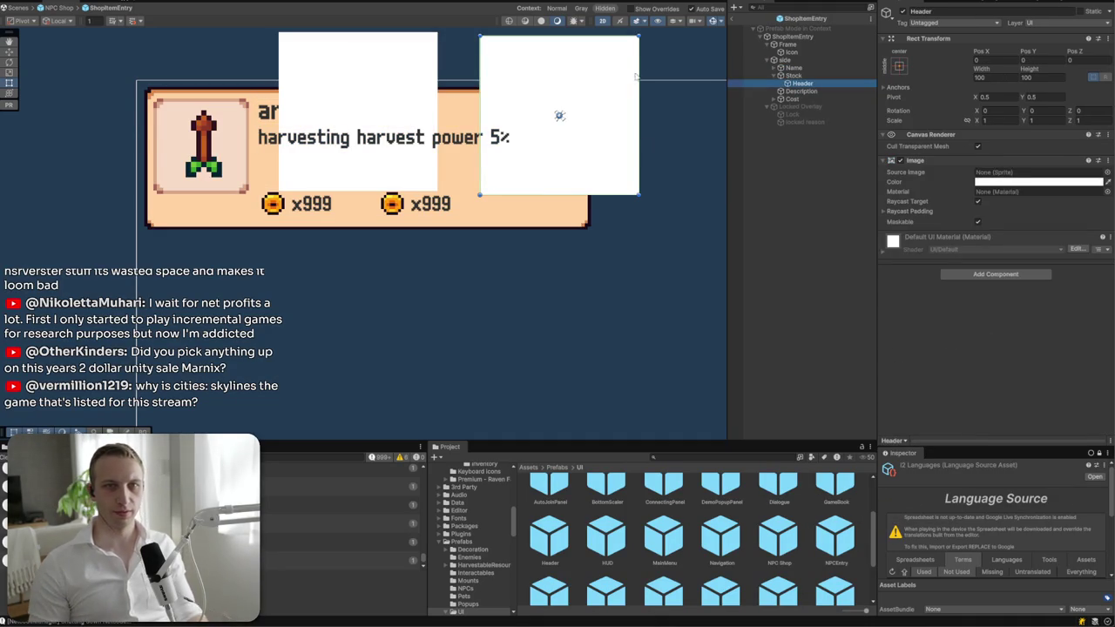
pyautogui.hotkey('ctrl', 'z')
pyautogui.rightClick(799, 60)
pyautogui.moveTo(850, 332)
pyautogui.click(1018, 334)
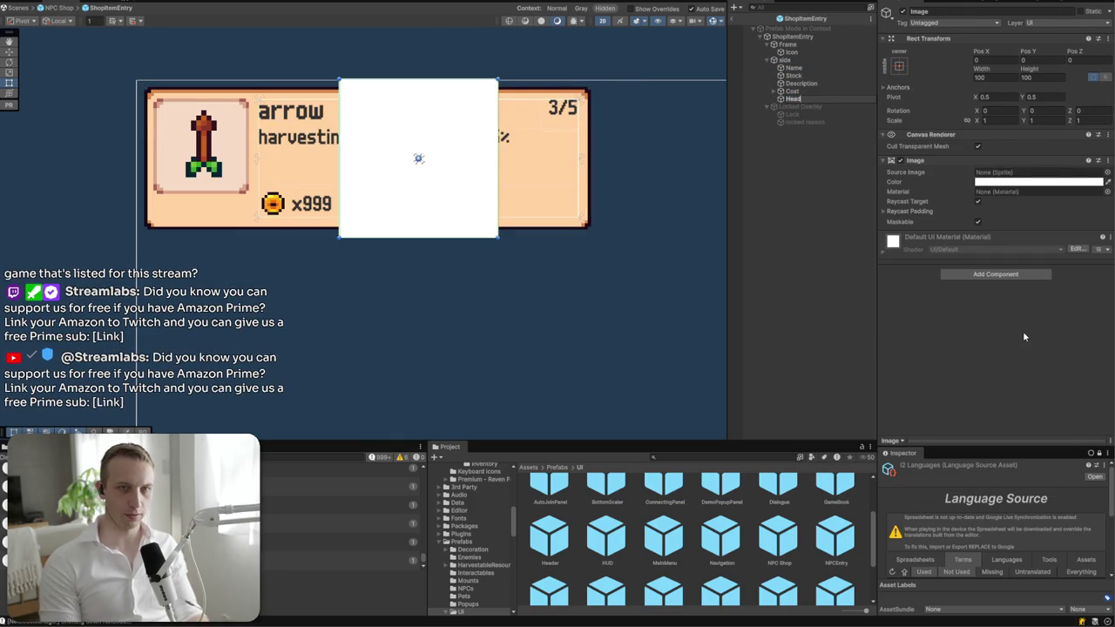
pyautogui.write('Header')
pyautogui.press('Return')
pyautogui.moveTo(799, 98); pyautogui.dragTo(794, 64)
# - Stretch Header across the top of the card as a thin strip and hide its background image
pyautogui.click(794, 83)
pyautogui.keyDown('shift'); pyautogui.click(795, 76); pyautogui.keyUp('shift')
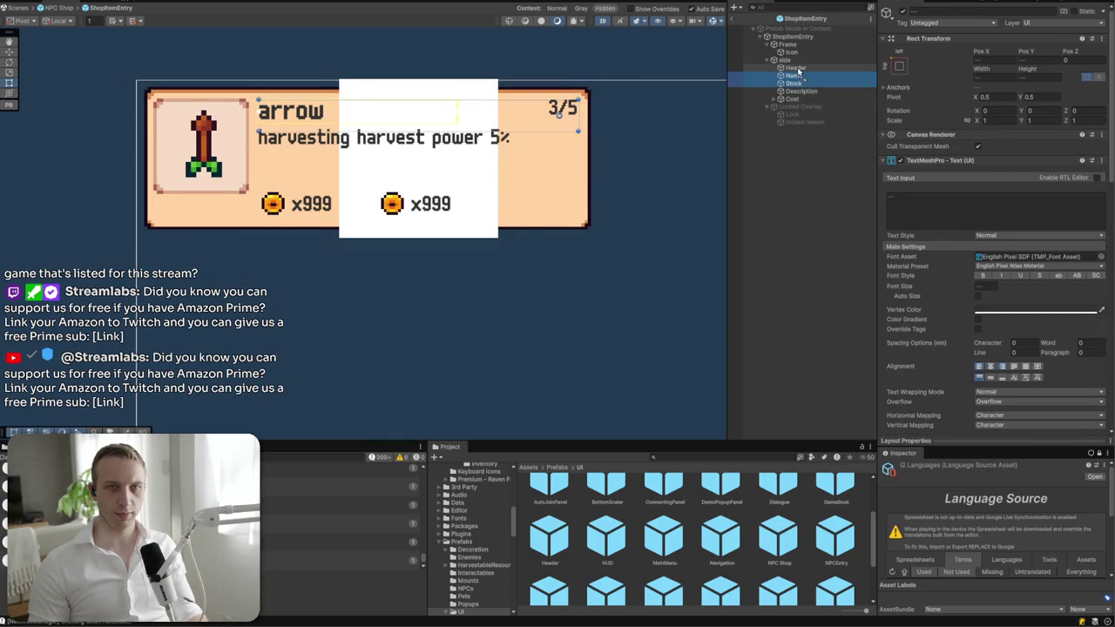
pyautogui.click(794, 68)
pyautogui.click(899, 66)
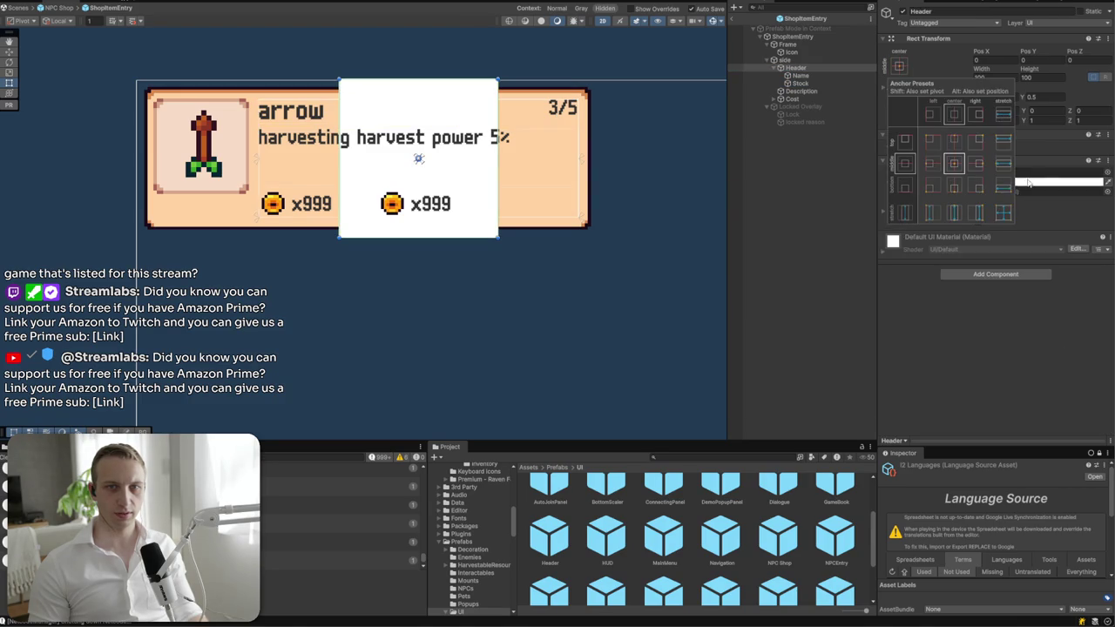
pyautogui.click(1001, 144)
pyautogui.moveTo(486, 260)
pyautogui.mouseDown()
pyautogui.moveTo(482, 109)
pyautogui.moveTo(480, 129)
pyautogui.mouseUp()
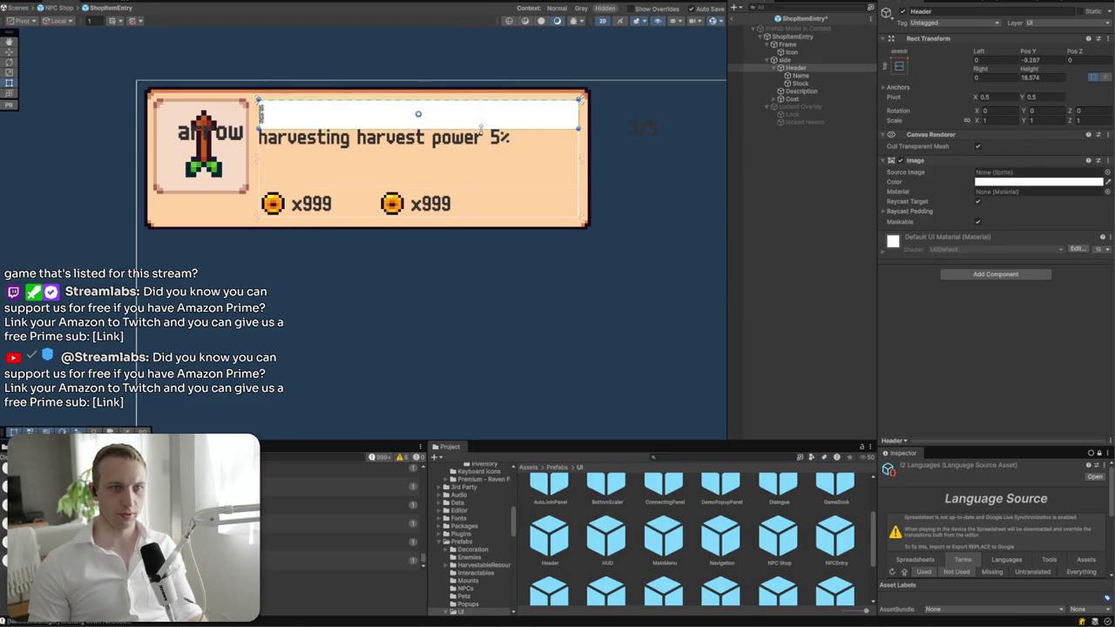
pyautogui.click(892, 161)
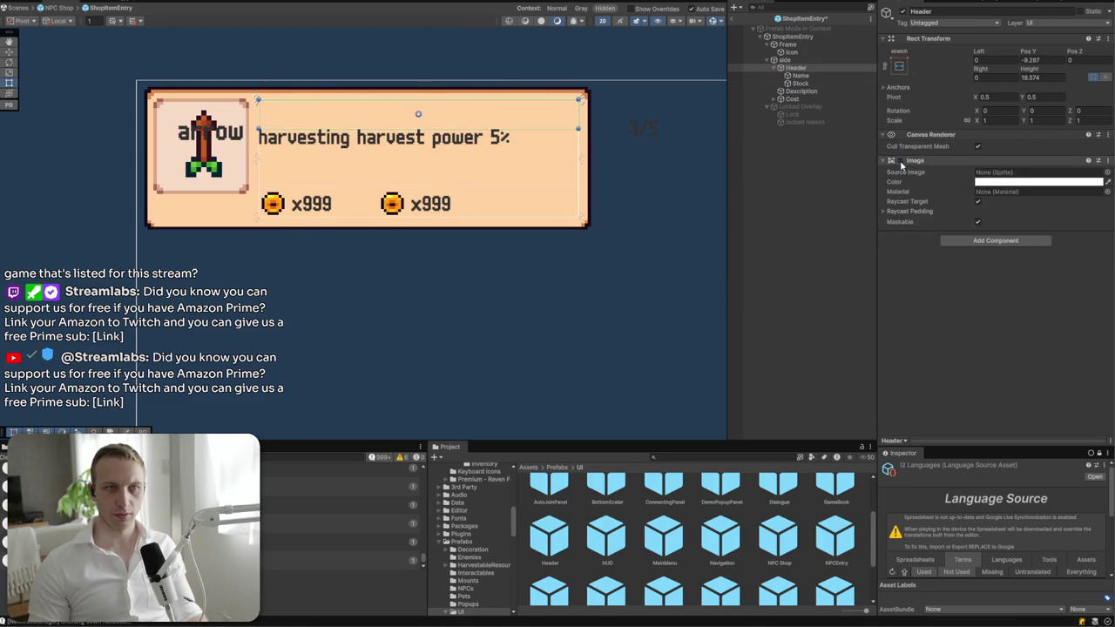
# - Anchor the item name to Header's middle-left and the 3/5 stock count to middle-right
pyautogui.click(800, 76)
pyautogui.click(899, 65)
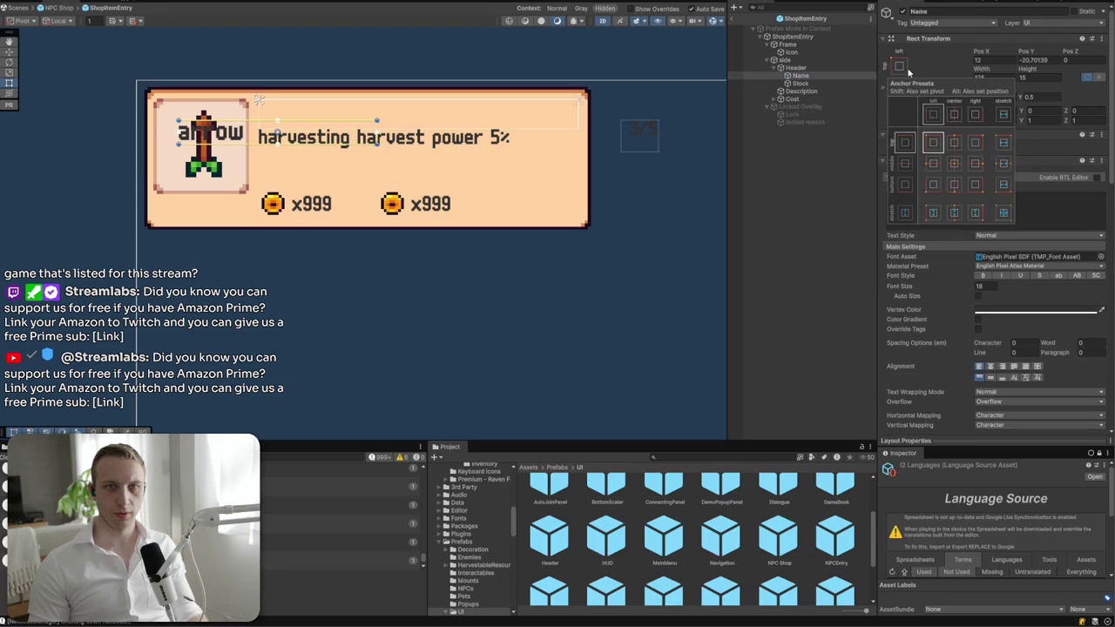
pyautogui.click(930, 164)
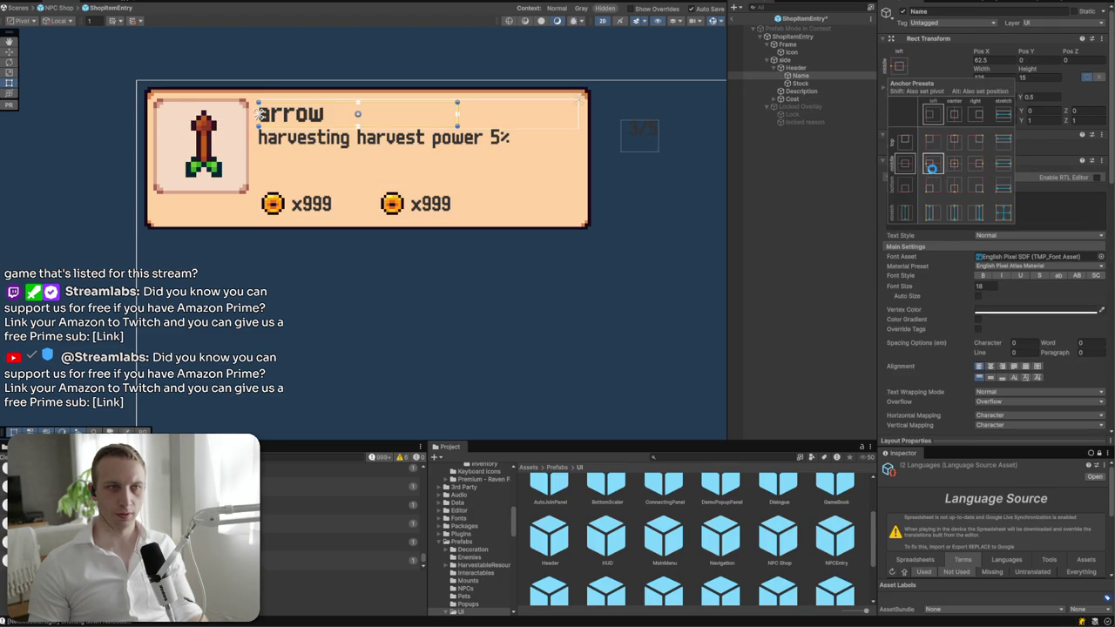
pyautogui.click(799, 83)
pyautogui.click(900, 67)
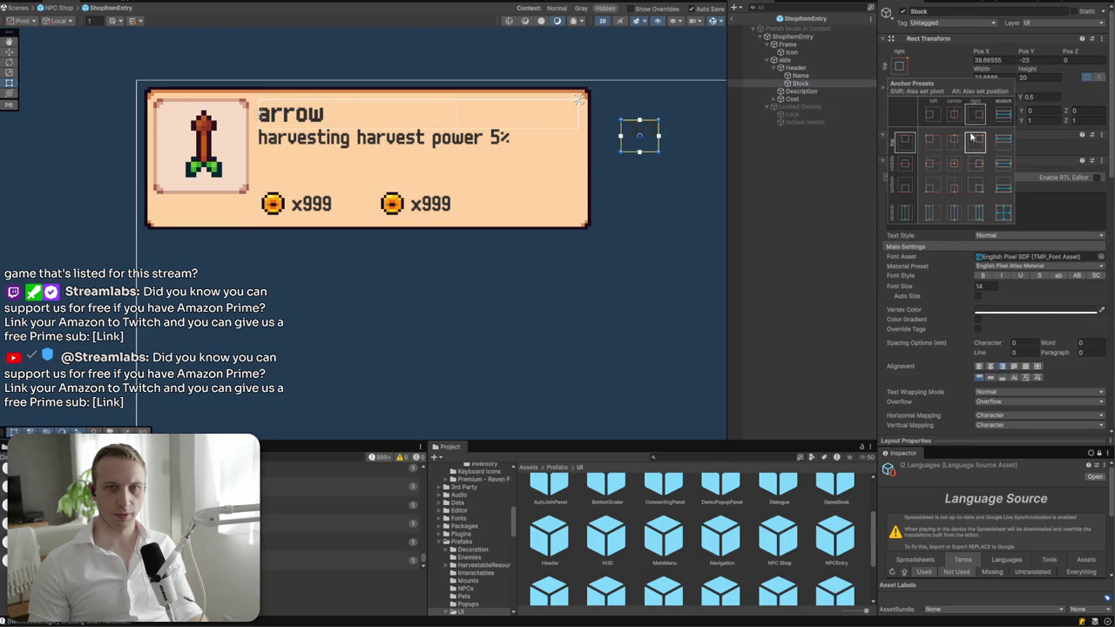
pyautogui.click(981, 165)
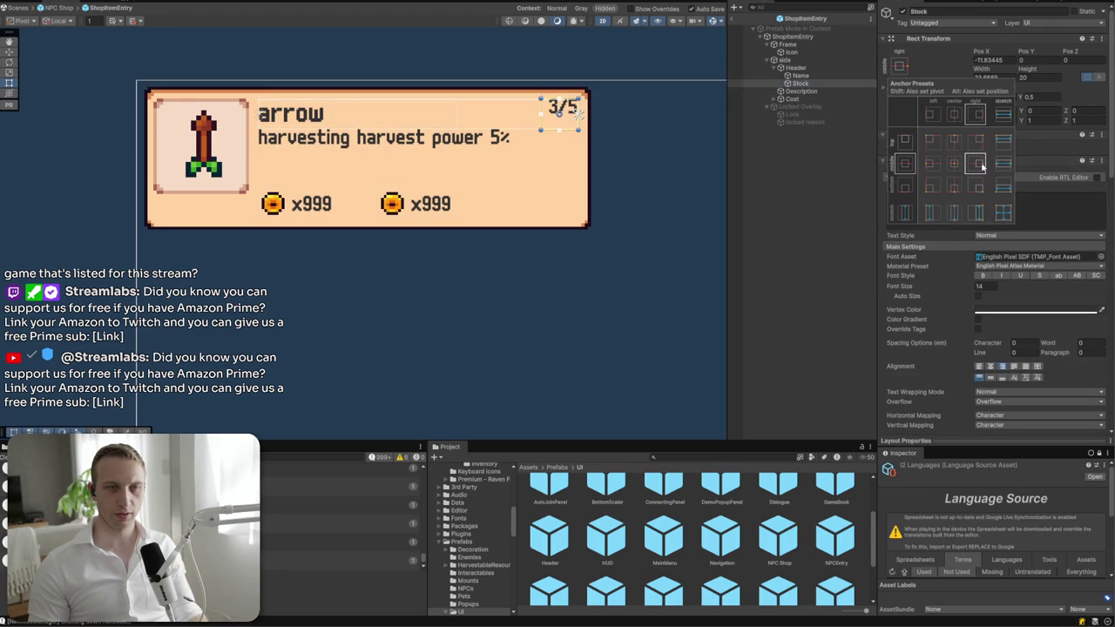
pyautogui.click(991, 378)
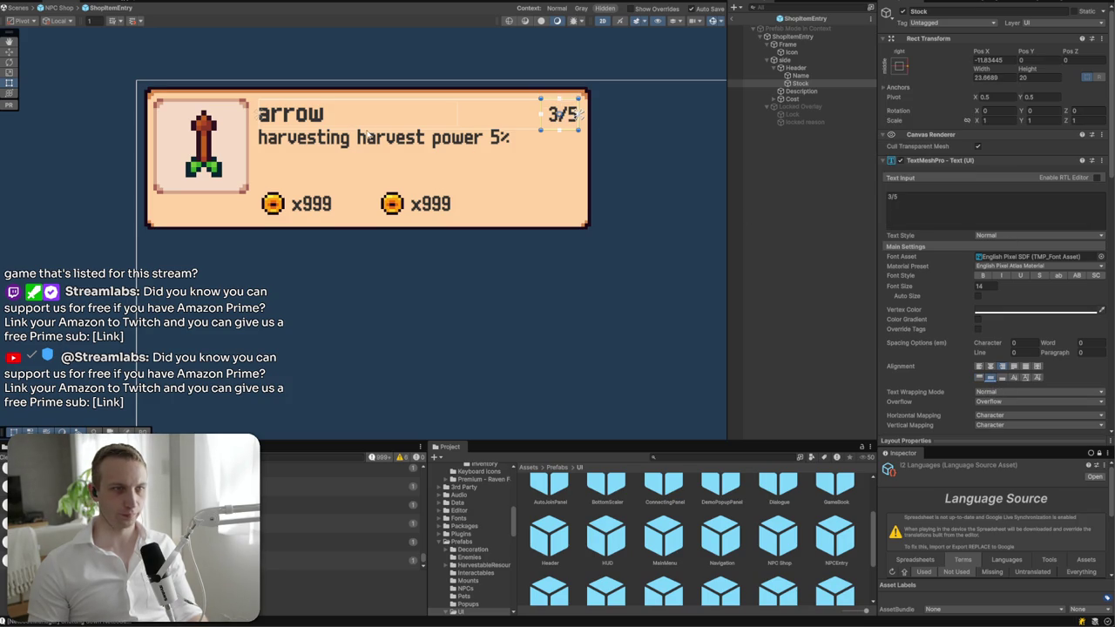
# - Set the Header's Rect Transform height to 18
pyautogui.click(817, 69)
pyautogui.click(1053, 78)
pyautogui.write('18')
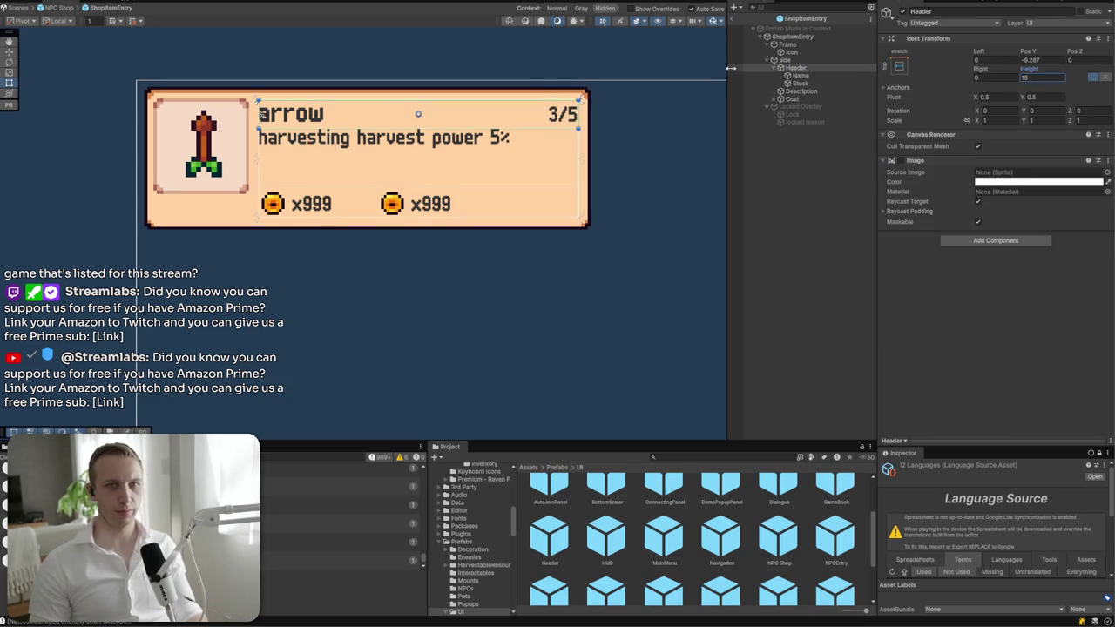
pyautogui.rightClick(786, 60)
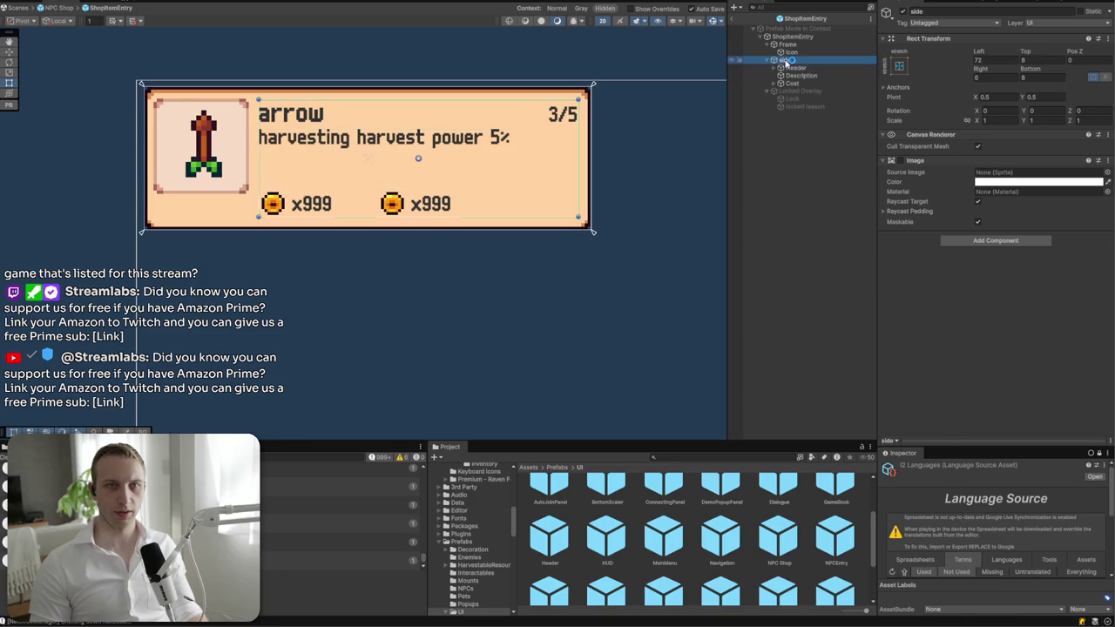
# - Add a UI Image named Body under side, stretch-anchored with its top just below the header
pyautogui.moveTo(831, 334)
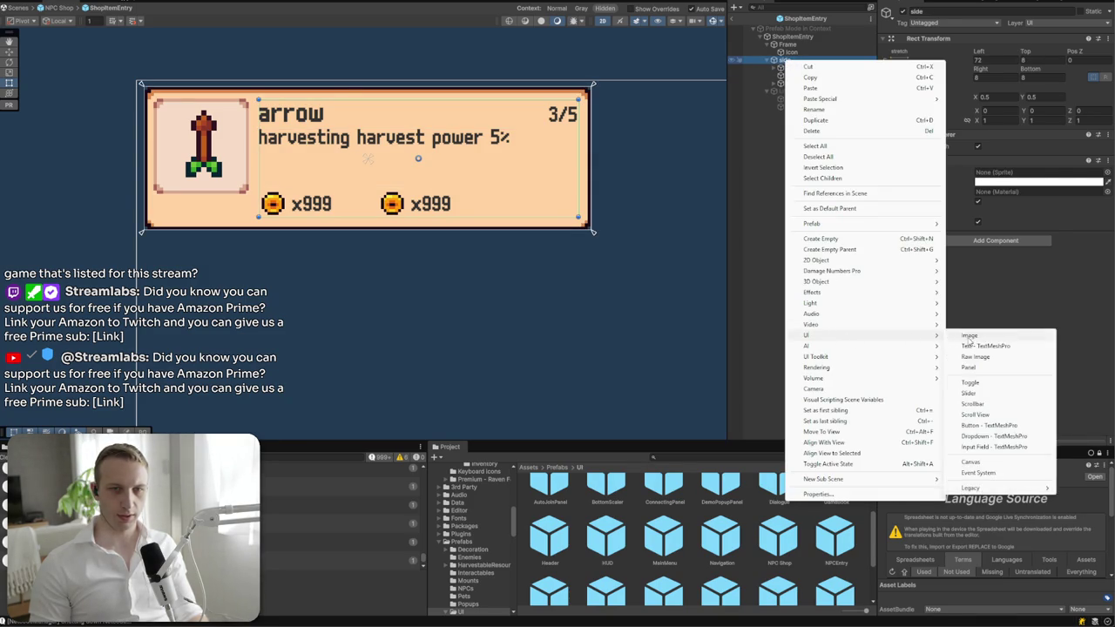
pyautogui.click(964, 331)
pyautogui.write('Body')
pyautogui.press('Return')
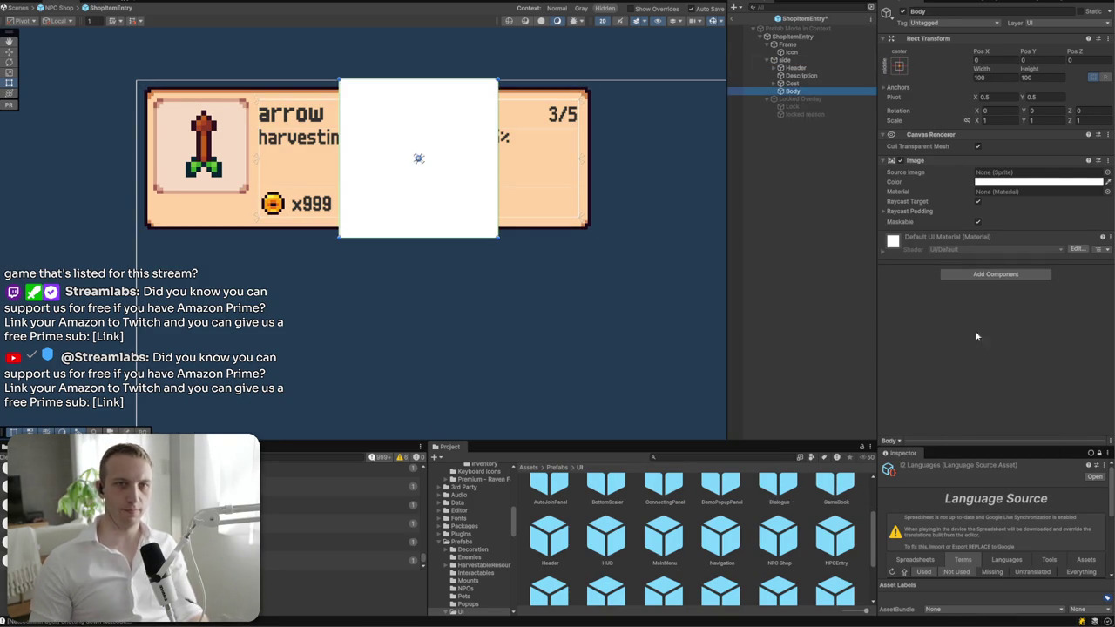
pyautogui.click(898, 65)
pyautogui.keyDown('alt'); pyautogui.click(1006, 218); pyautogui.keyUp('alt')
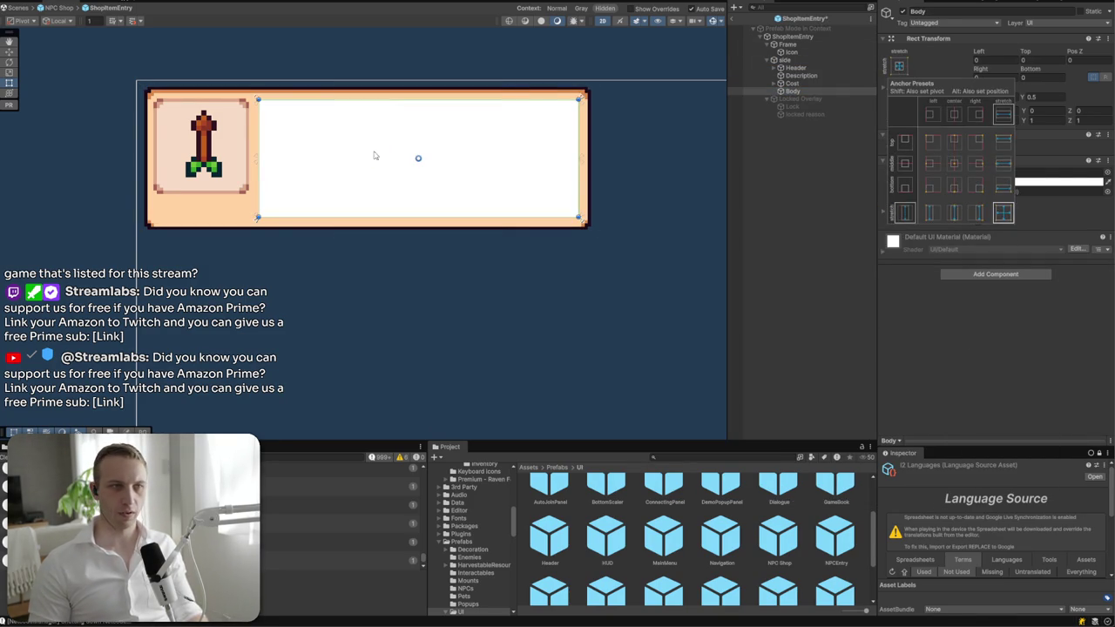
pyautogui.moveTo(410, 98)
pyautogui.mouseDown()
pyautogui.moveTo(409, 152)
pyautogui.moveTo(407, 128)
pyautogui.mouseUp()
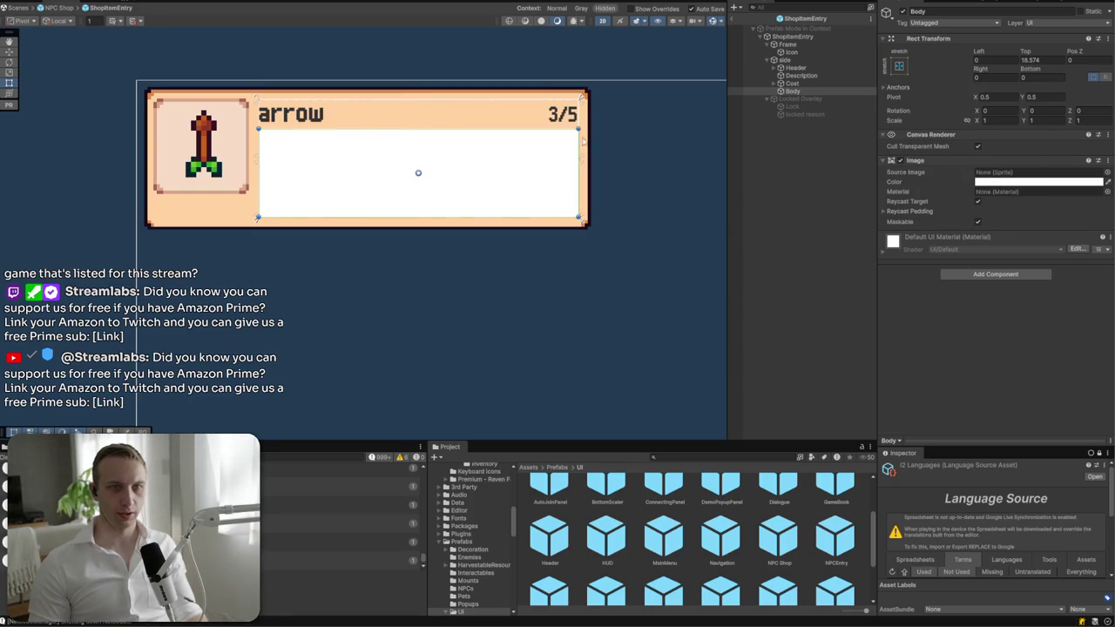
# - Parent Description and Cost to Body
pyautogui.click(792, 83)
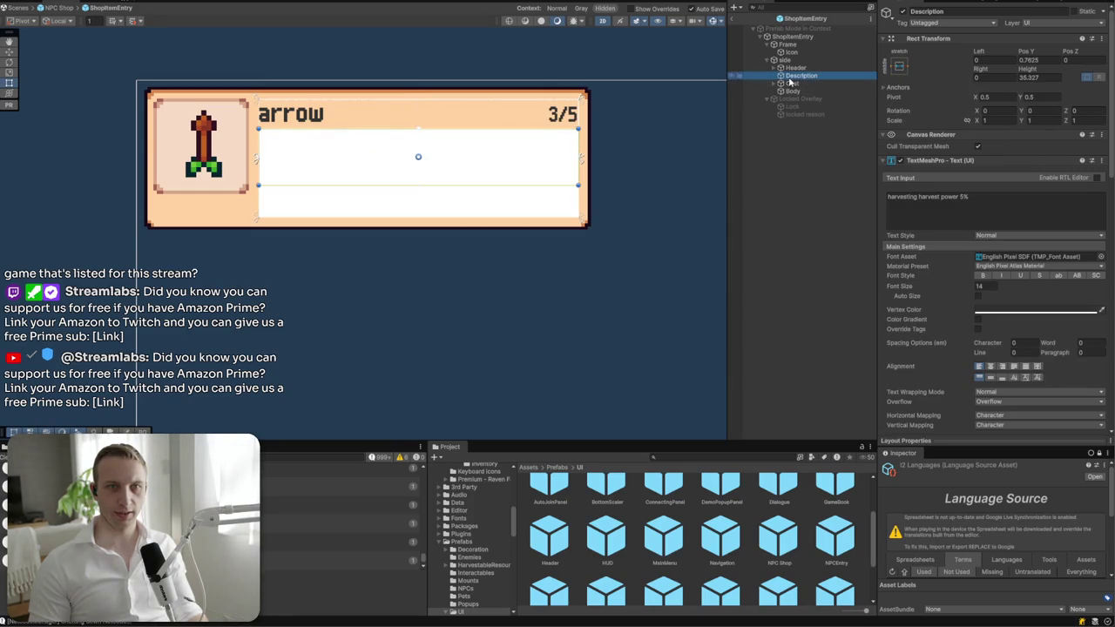
pyautogui.keyDown('ctrl'); pyautogui.click(794, 75); pyautogui.keyUp('ctrl')
pyautogui.moveTo(794, 76); pyautogui.dragTo(795, 90)
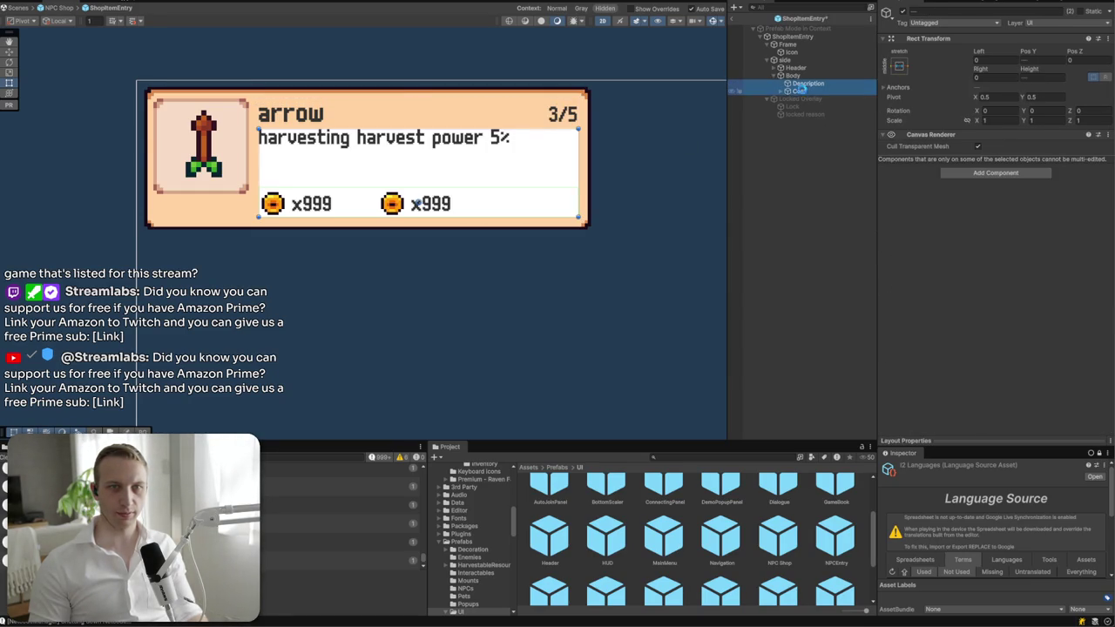
pyautogui.click(793, 77)
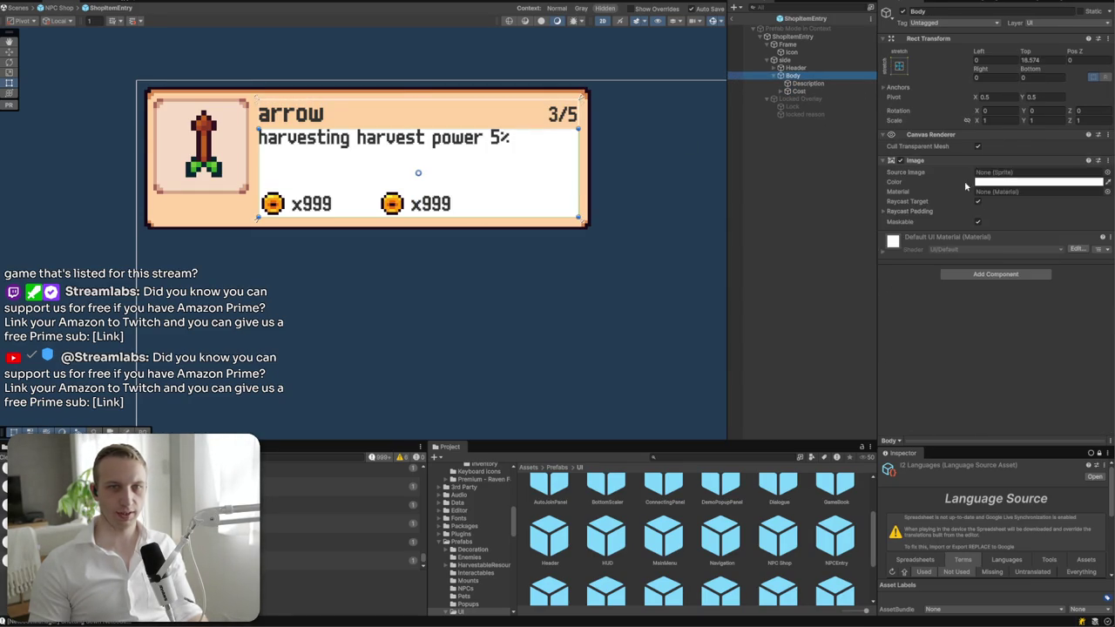
# - Give Body a Vertical Layout Group that controls child width, keeping Upper Left alignment
pyautogui.click(1012, 275)
pyautogui.write('hh')
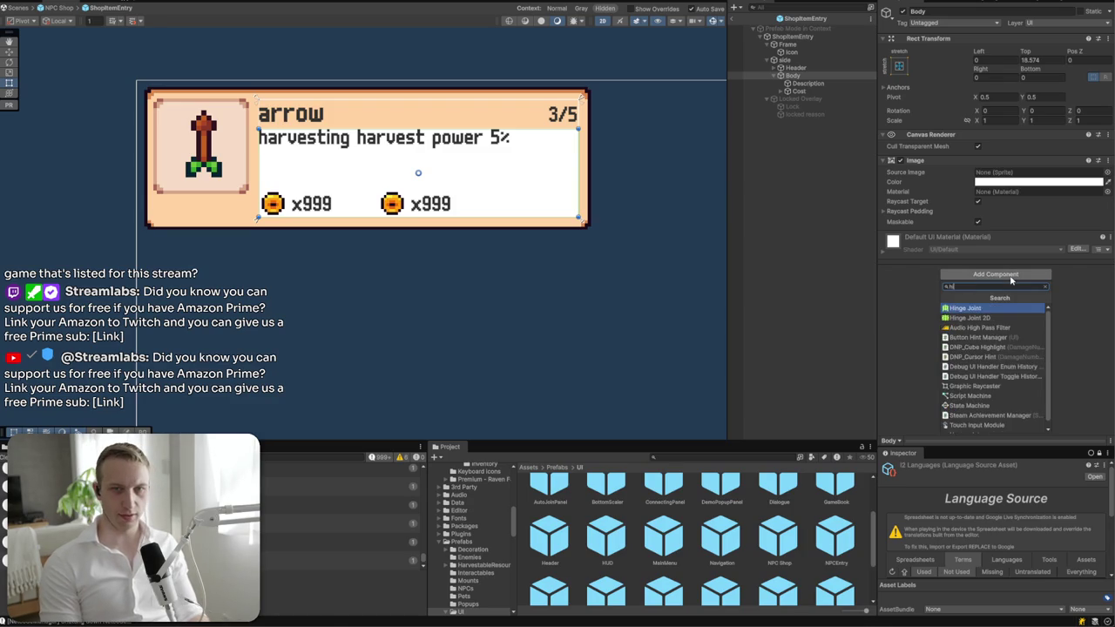
pyautogui.press('BackSpace')
pyautogui.press('BackSpace')
pyautogui.write('vert')
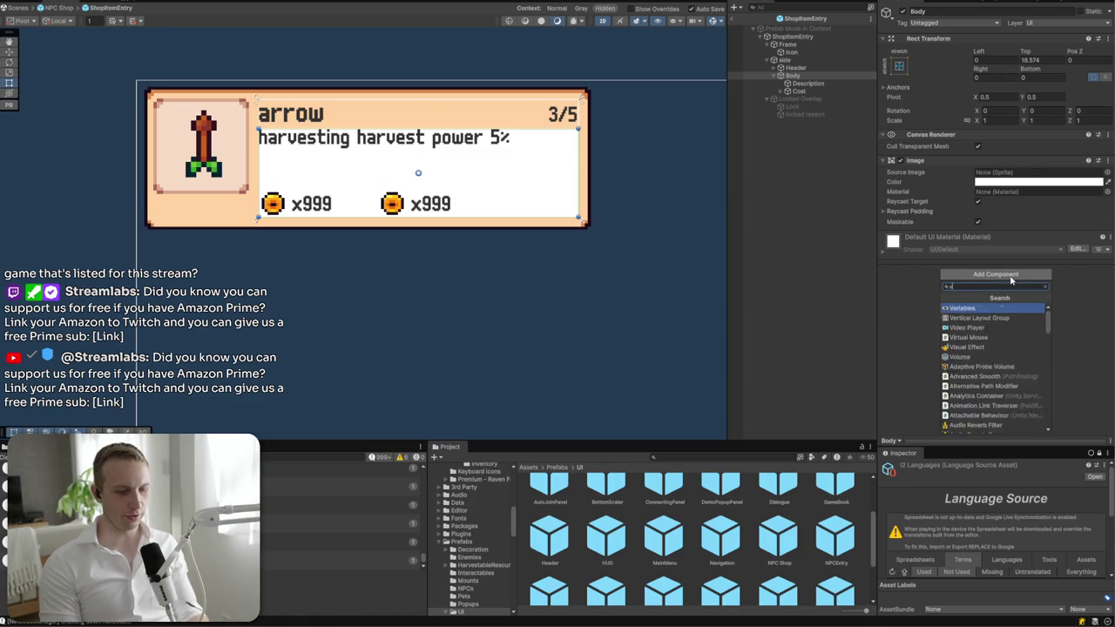
pyautogui.press('Return')
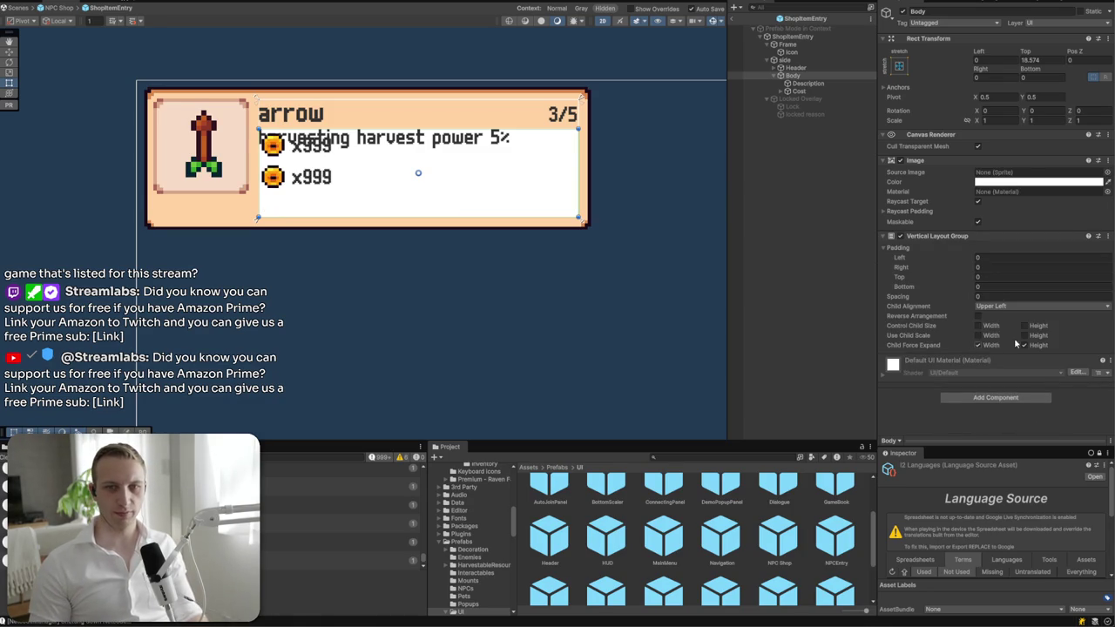
pyautogui.click(993, 326)
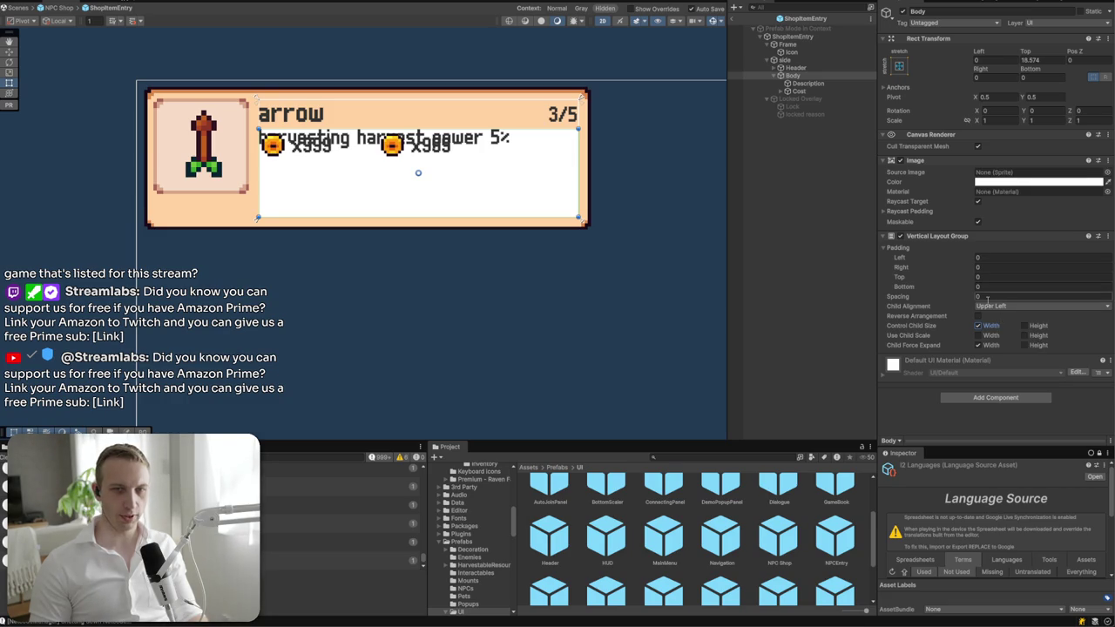
pyautogui.click(990, 306)
pyautogui.press('Escape')
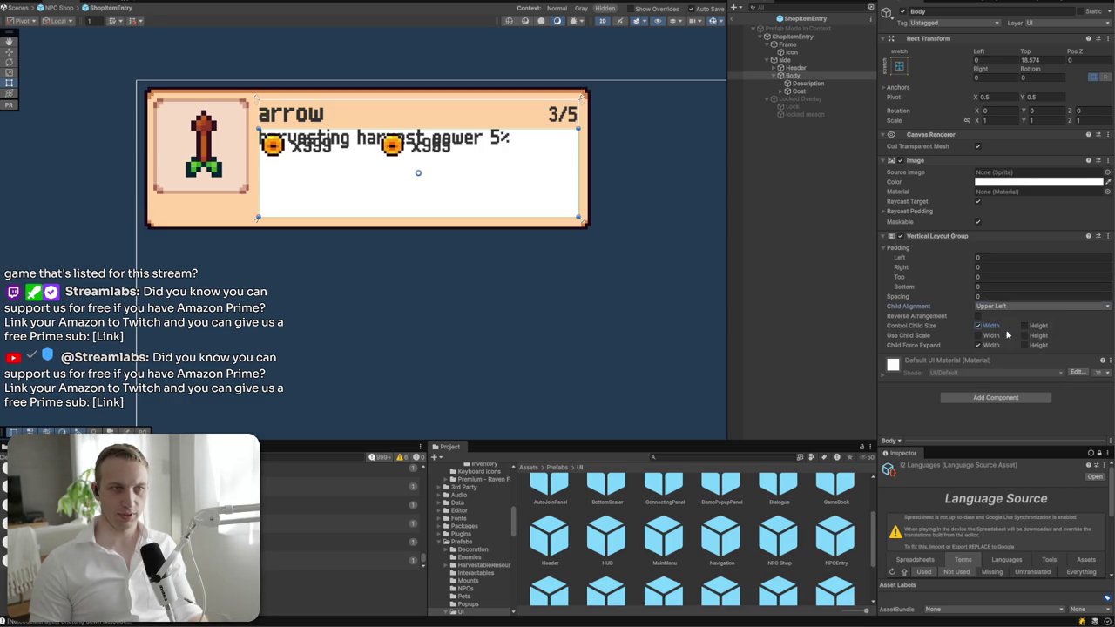
pyautogui.click(997, 307)
pyautogui.press('Escape')
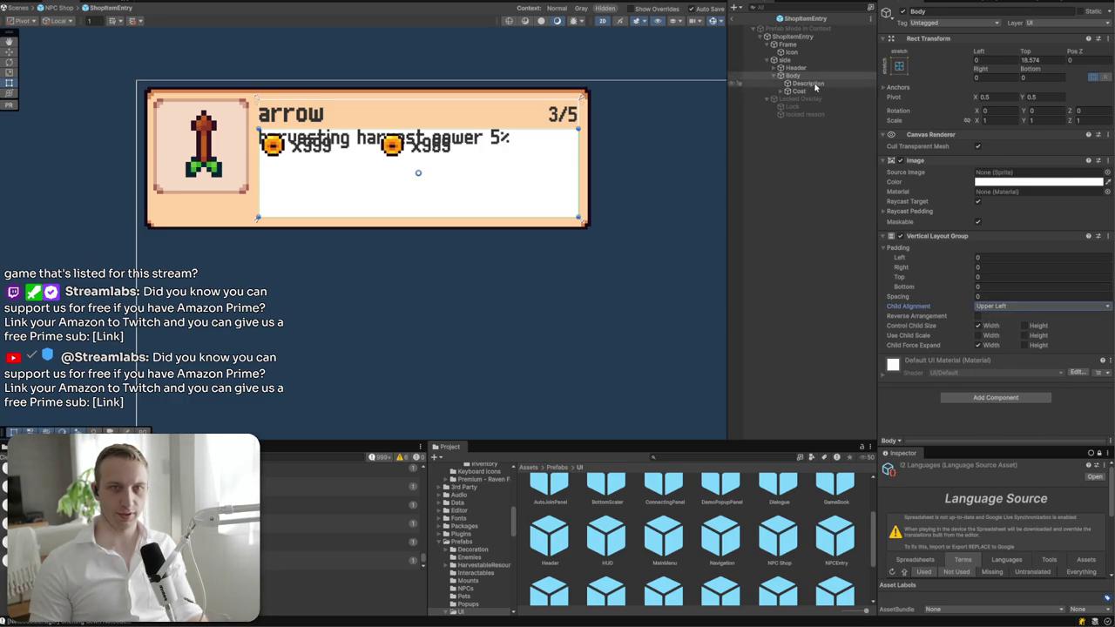
pyautogui.click(810, 91)
pyautogui.click(812, 83)
# - Add a Content Size Fitter to Description with Vertical Fit set to Preferred Size
pyautogui.click(810, 90)
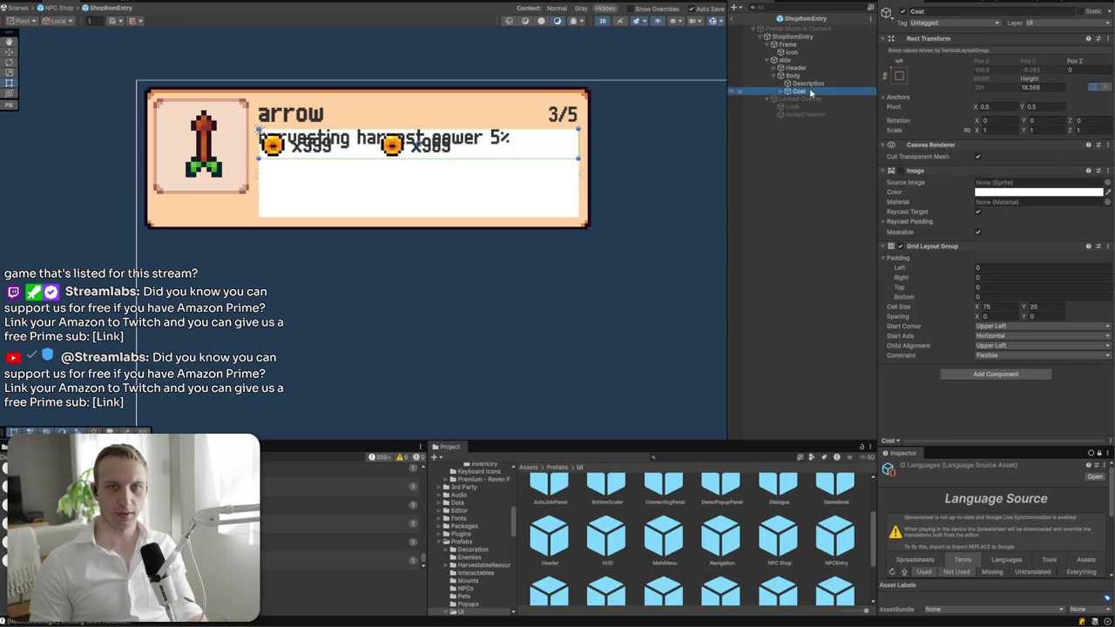
pyautogui.click(810, 84)
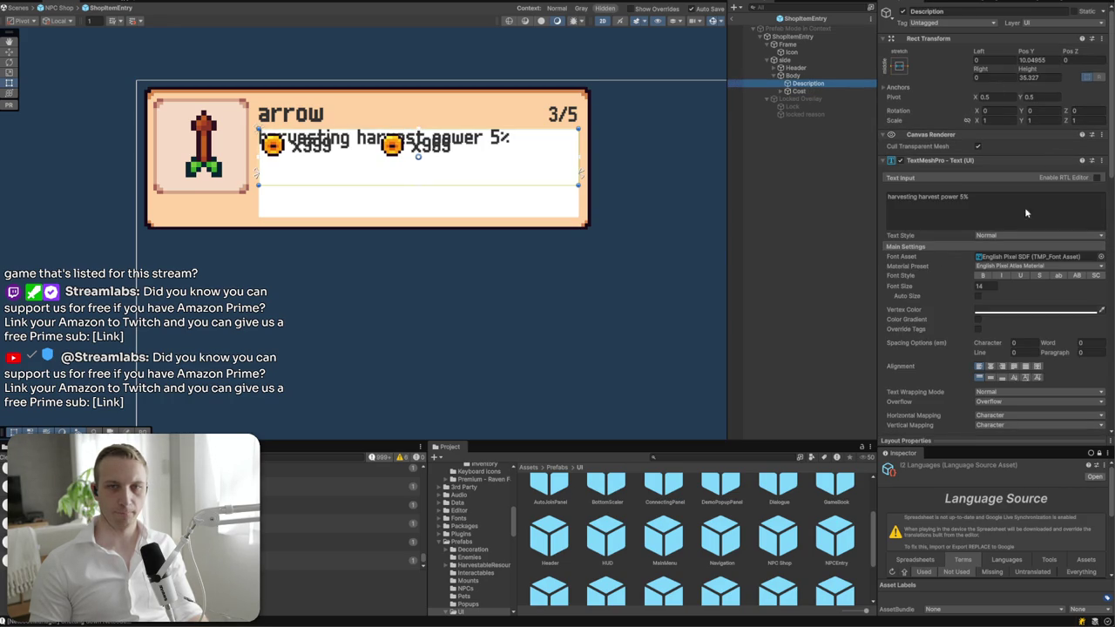
pyautogui.scroll(-15, 1026, 262)
pyautogui.click(1021, 423)
pyautogui.write('vert')
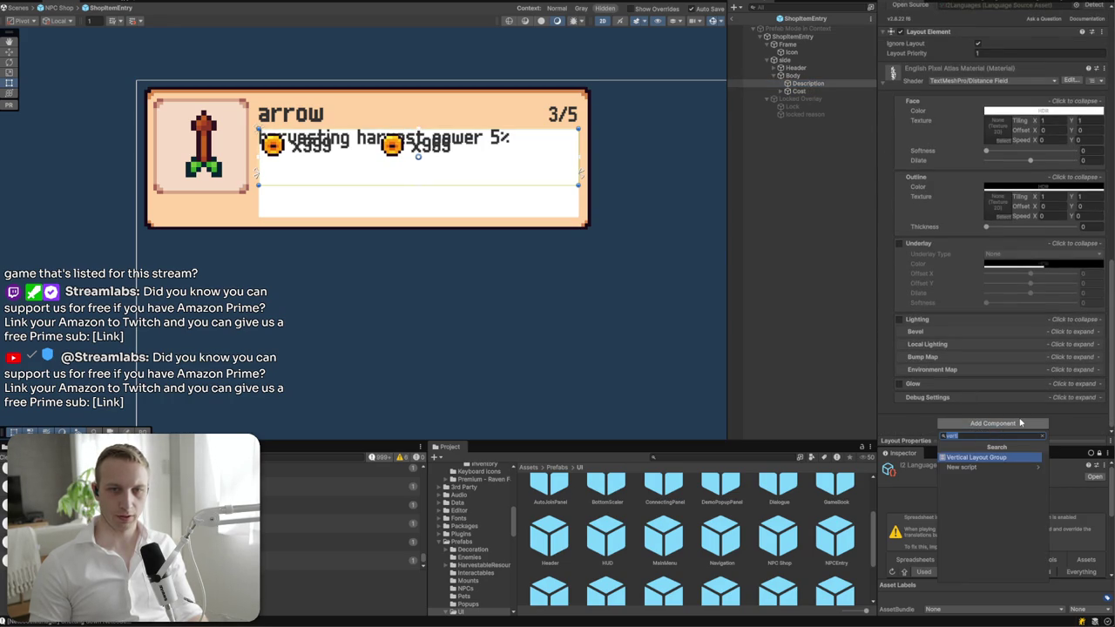
pyautogui.press('BackSpace')
pyautogui.press('BackSpace')
pyautogui.press('BackSpace')
pyautogui.write('content')
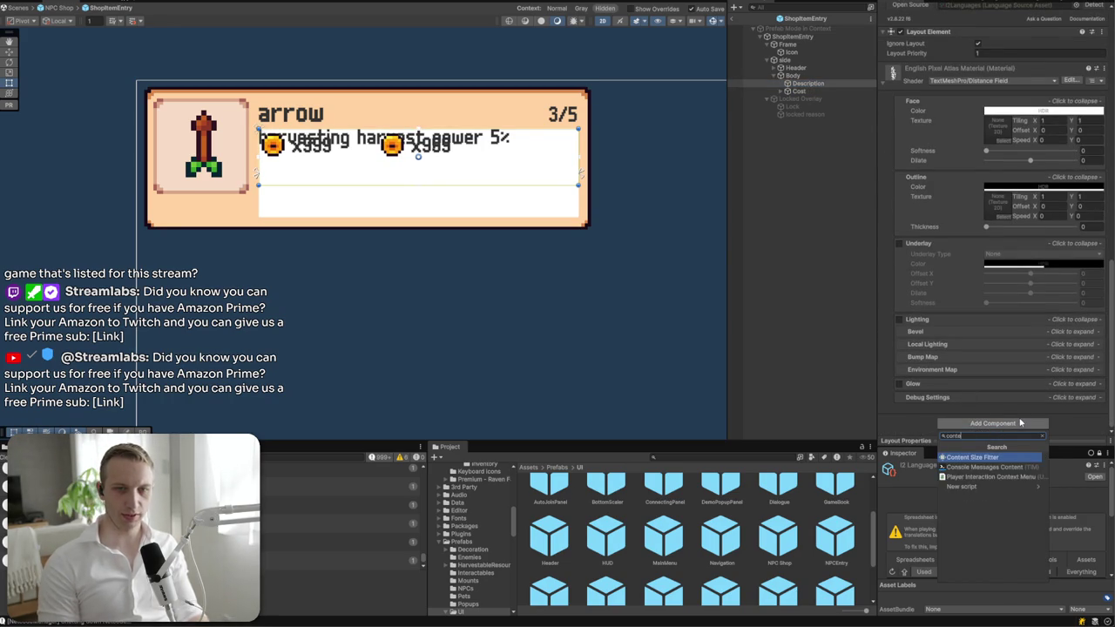
pyautogui.press('Return')
pyautogui.click(971, 389)
pyautogui.click(1010, 375)
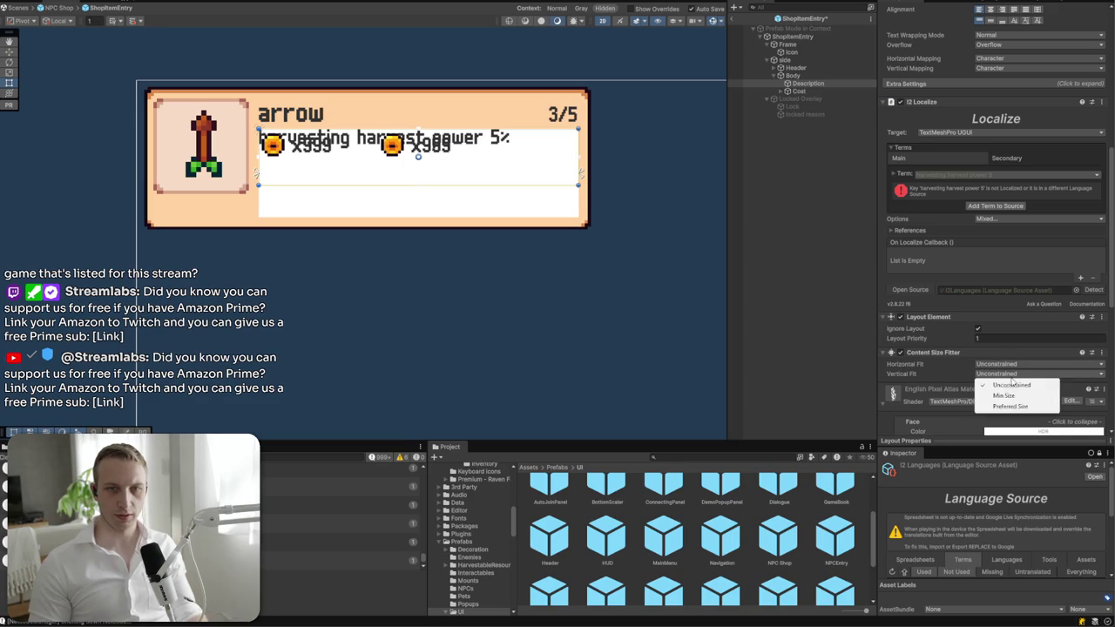
pyautogui.click(1010, 406)
# - Add a Content Size Fitter to Body, horizontal Unconstrained and vertical Preferred Size
pyautogui.doubleClick(795, 91)
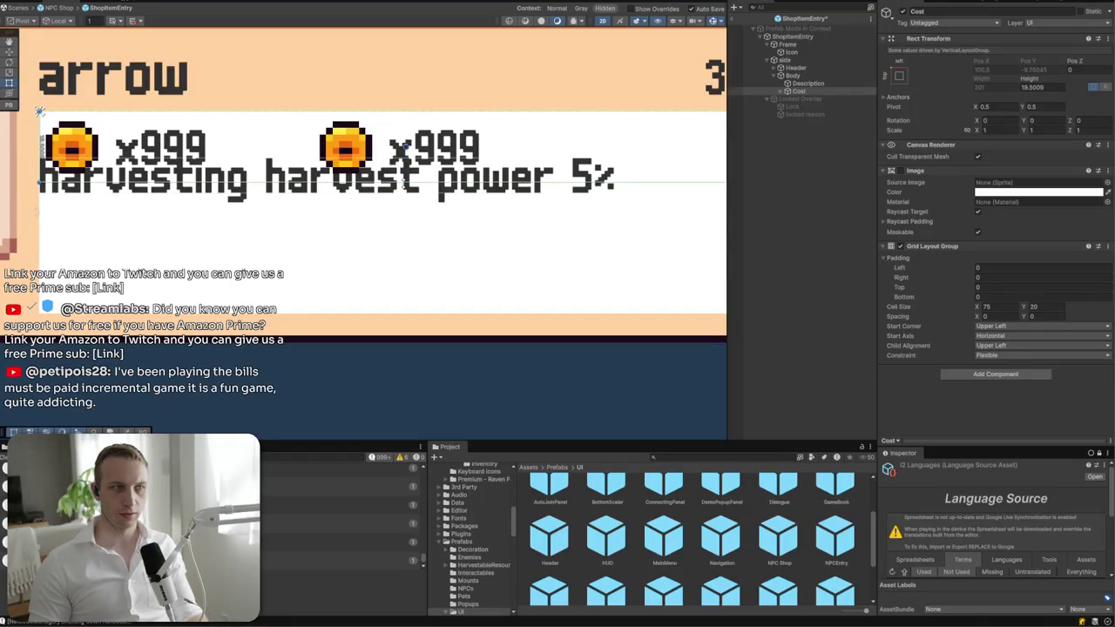
pyautogui.click(830, 85)
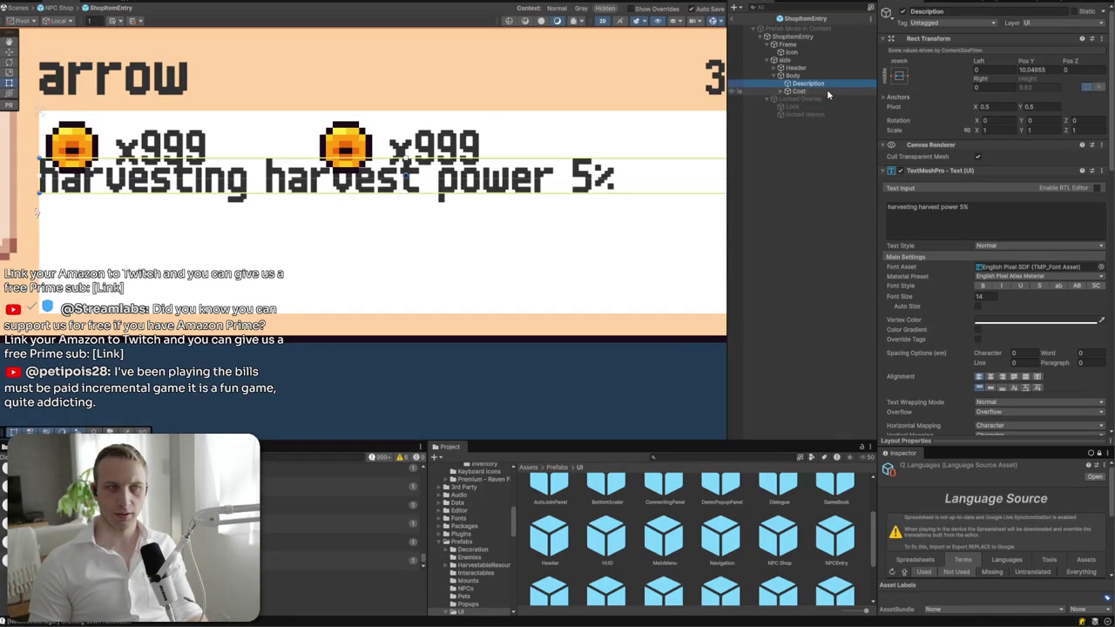
pyautogui.click(793, 77)
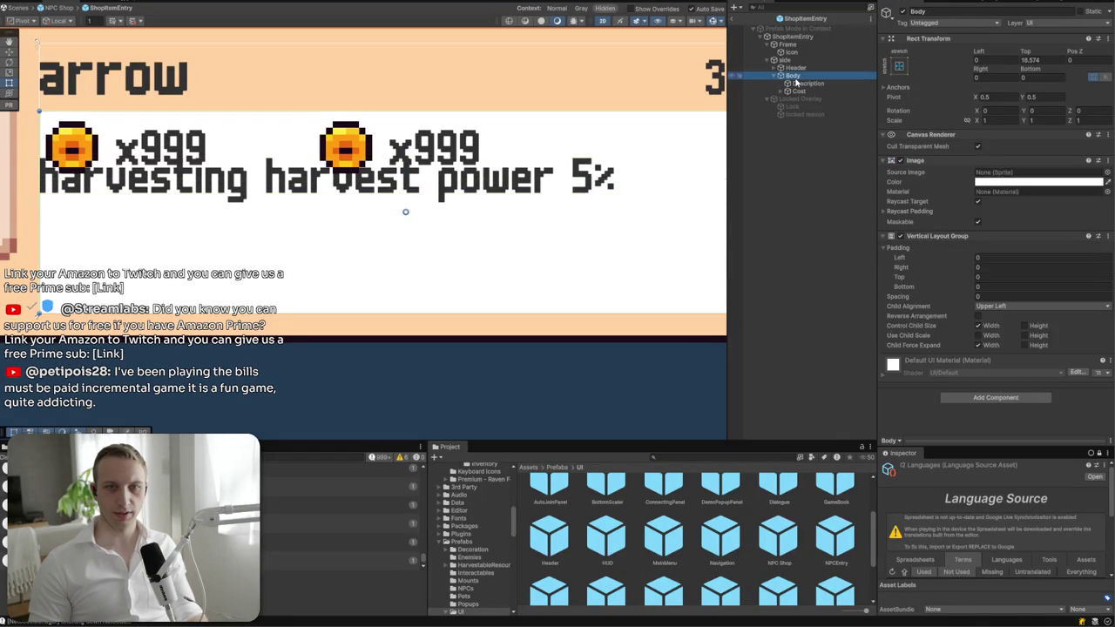
pyautogui.click(797, 91)
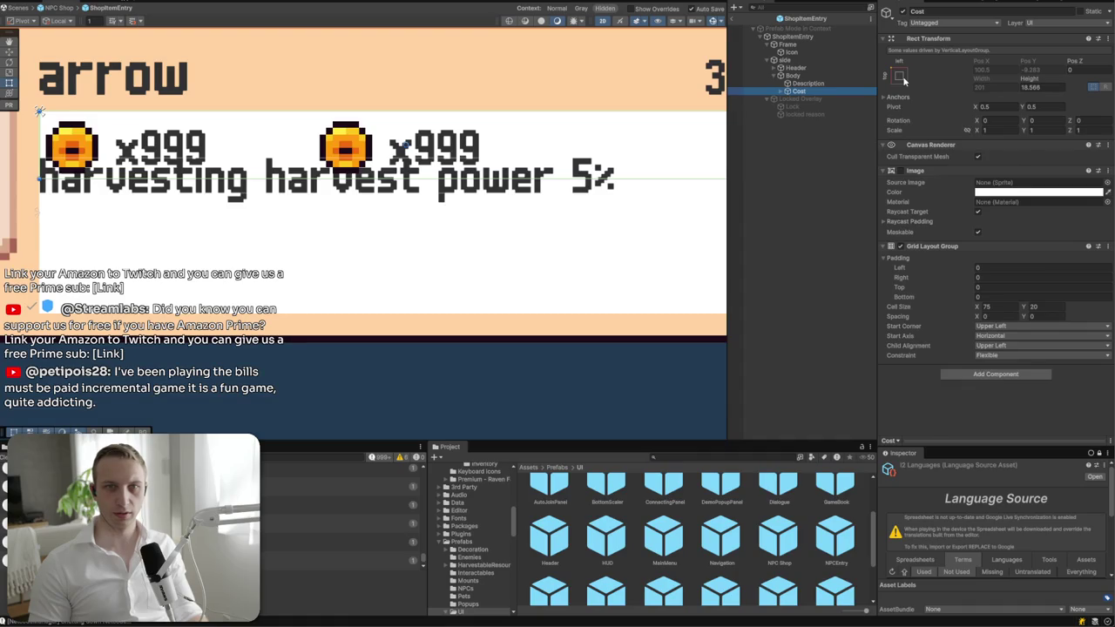
pyautogui.press('Up')
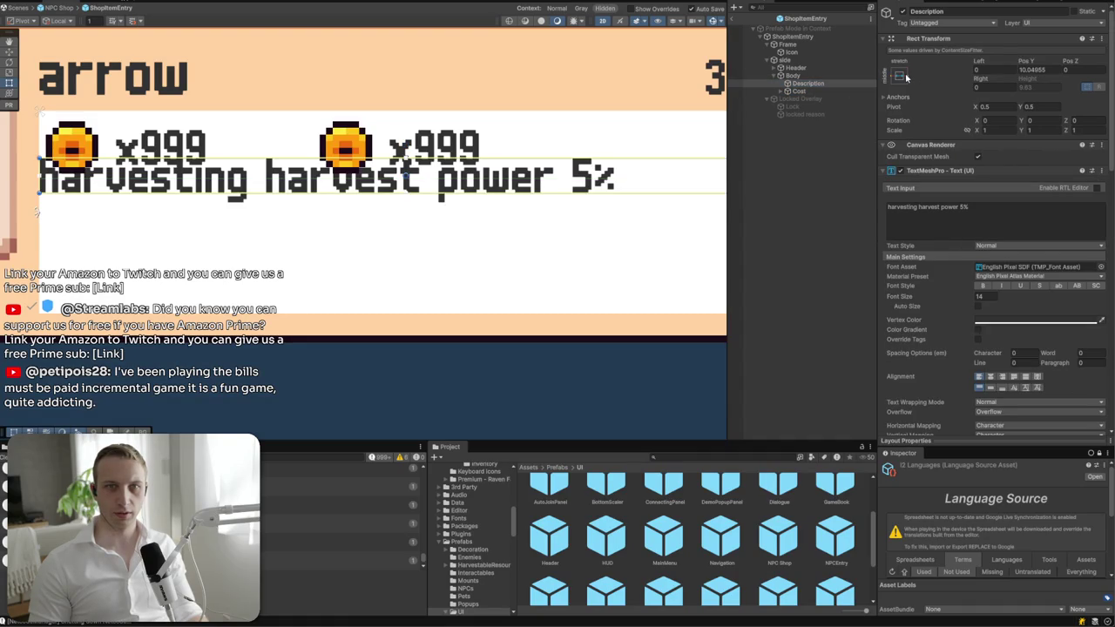
pyautogui.press('Up')
pyautogui.click(995, 397)
pyautogui.write('conte')
pyautogui.press('Return')
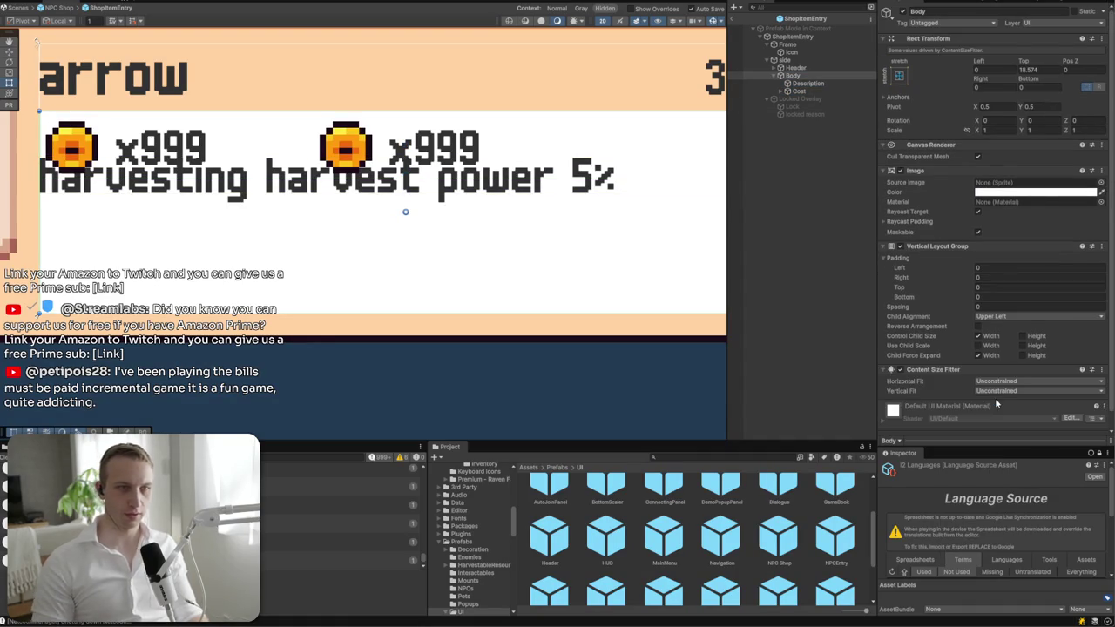
pyautogui.click(1000, 361)
pyautogui.click(1002, 371)
pyautogui.click(1001, 371)
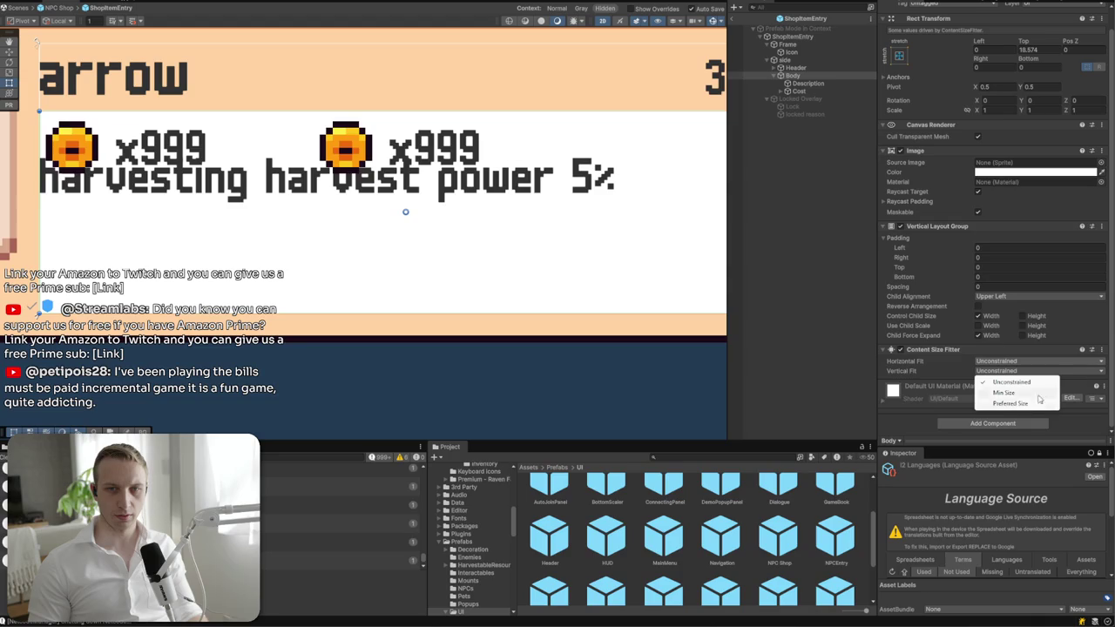
pyautogui.click(1010, 404)
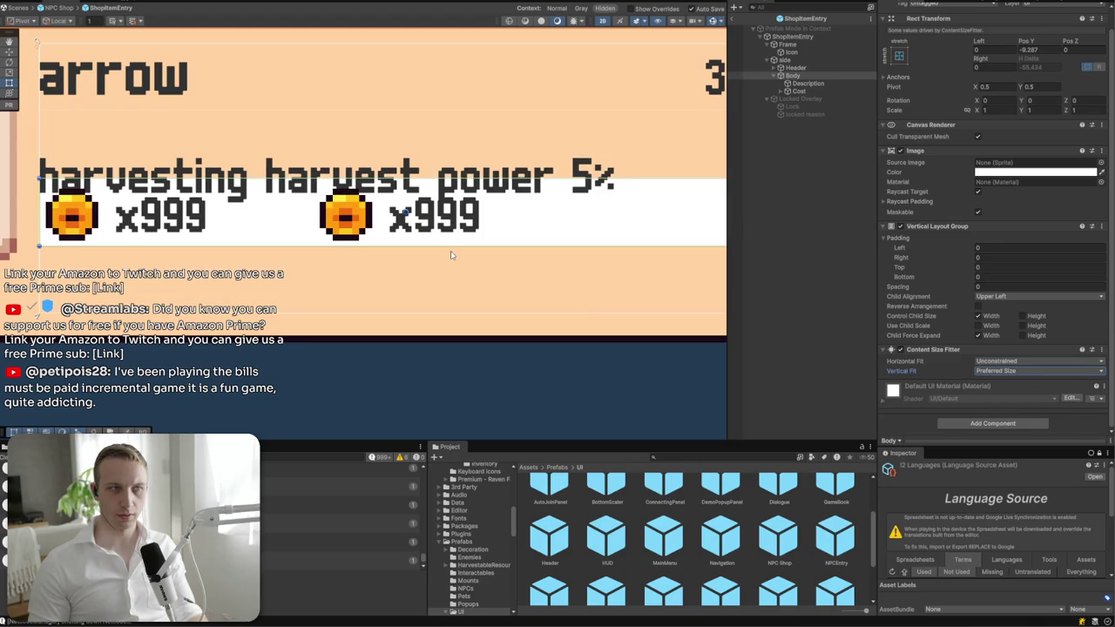
pyautogui.scroll(-1, 453, 252)
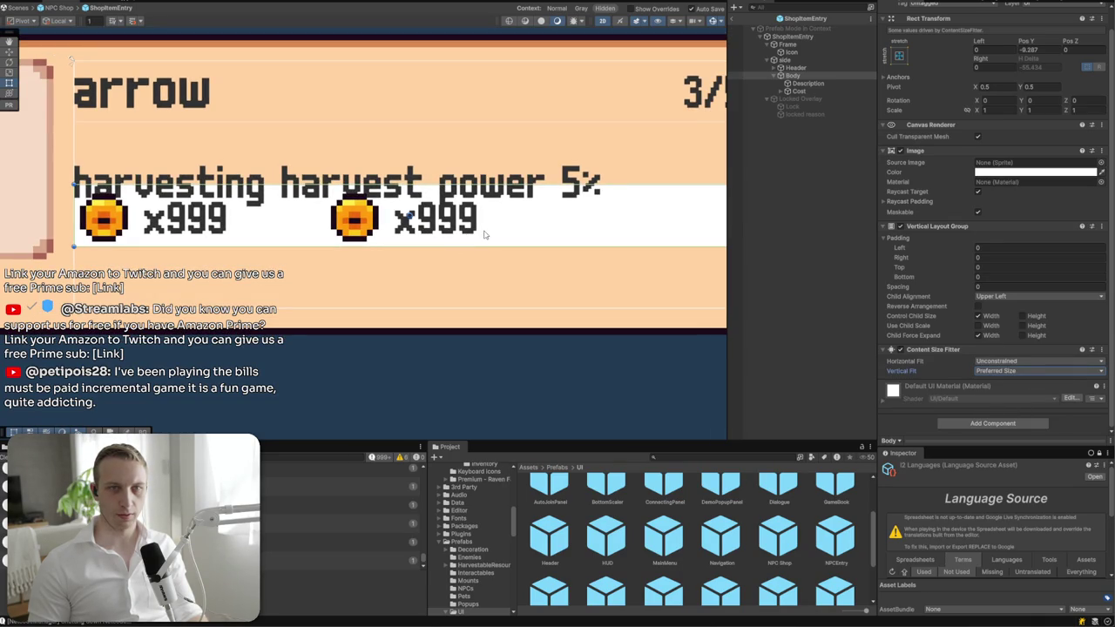
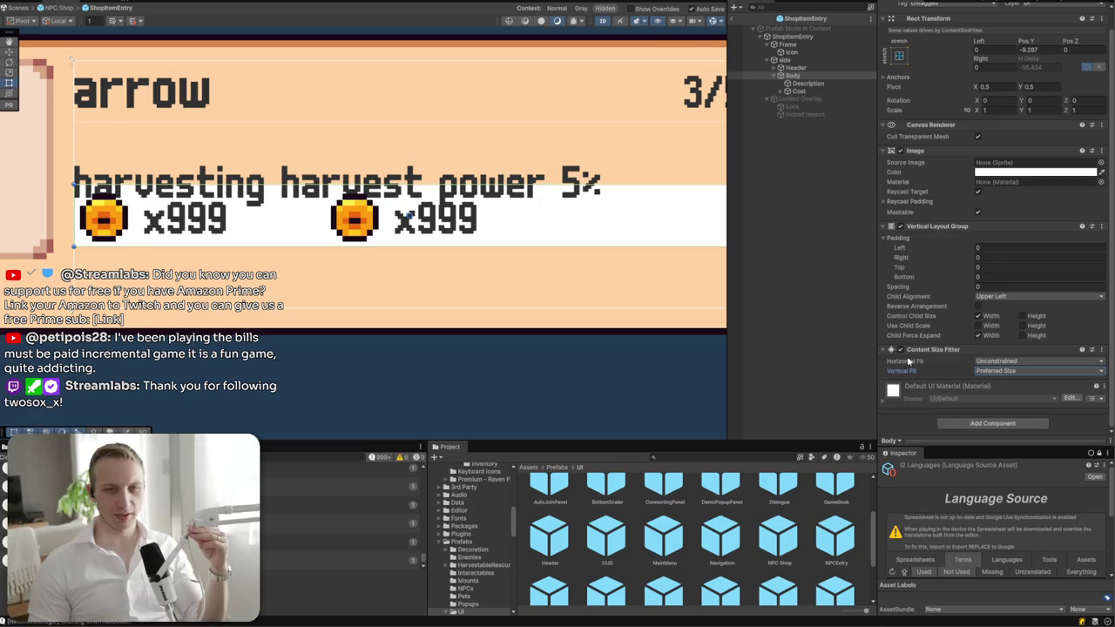
# - Tick Control Child Size Height on Body's Vertical Layout Group, then check Description and Cost
pyautogui.click(1035, 316)
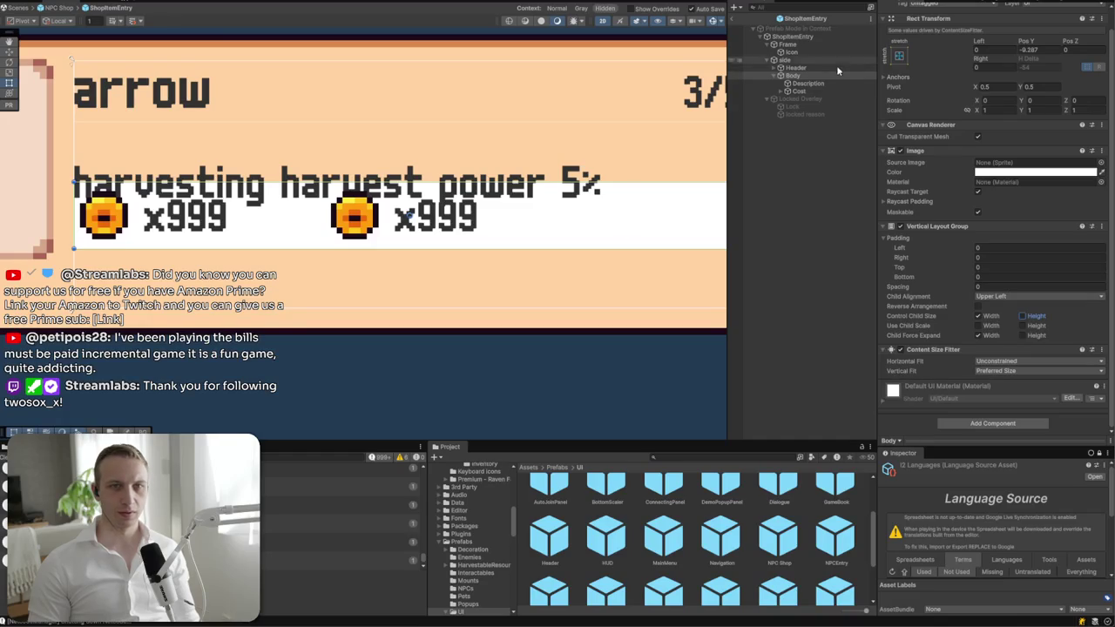
pyautogui.click(819, 83)
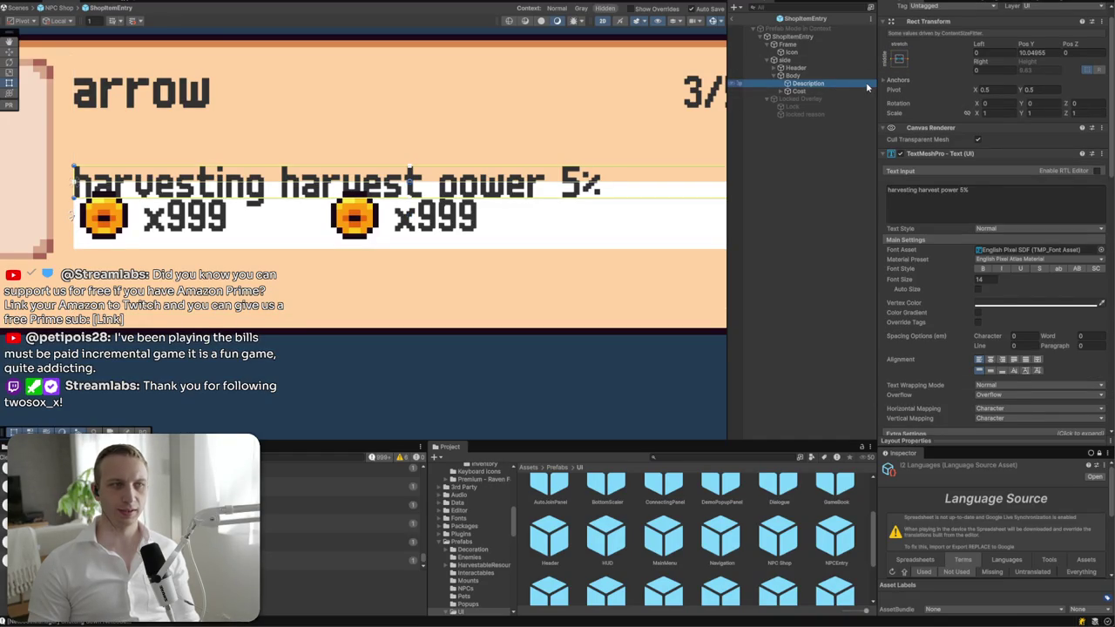
pyautogui.click(857, 92)
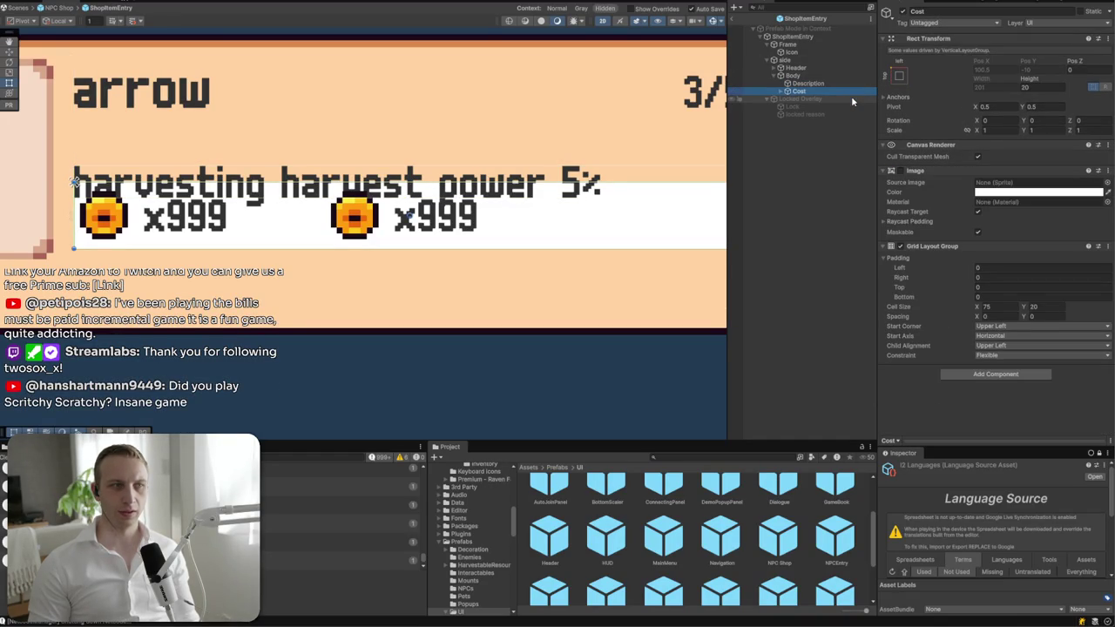
pyautogui.click(821, 83)
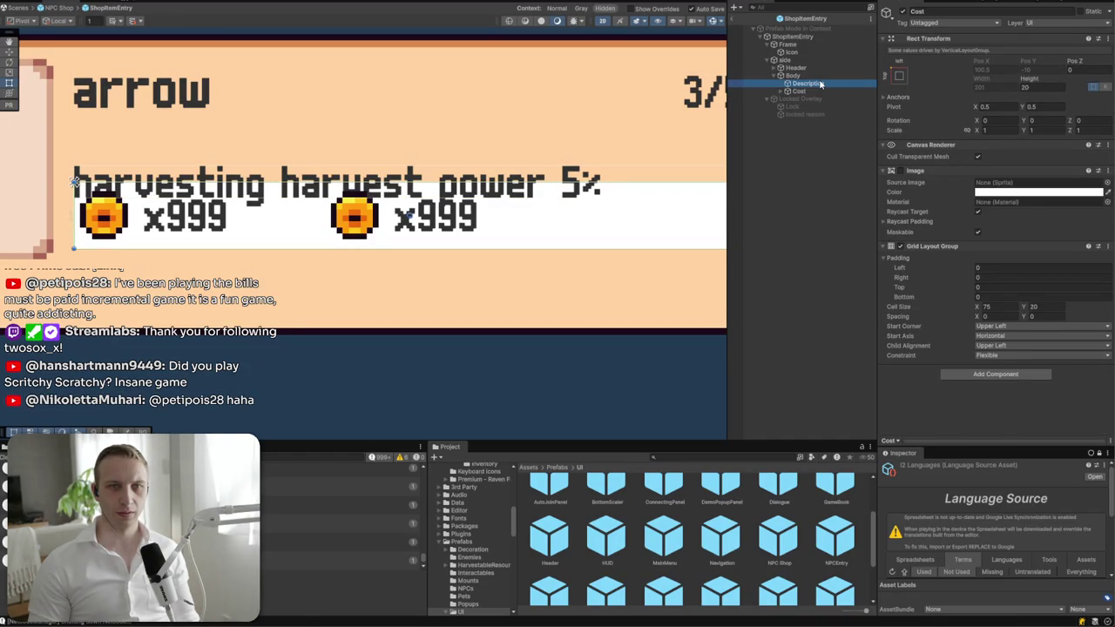
pyautogui.click(822, 77)
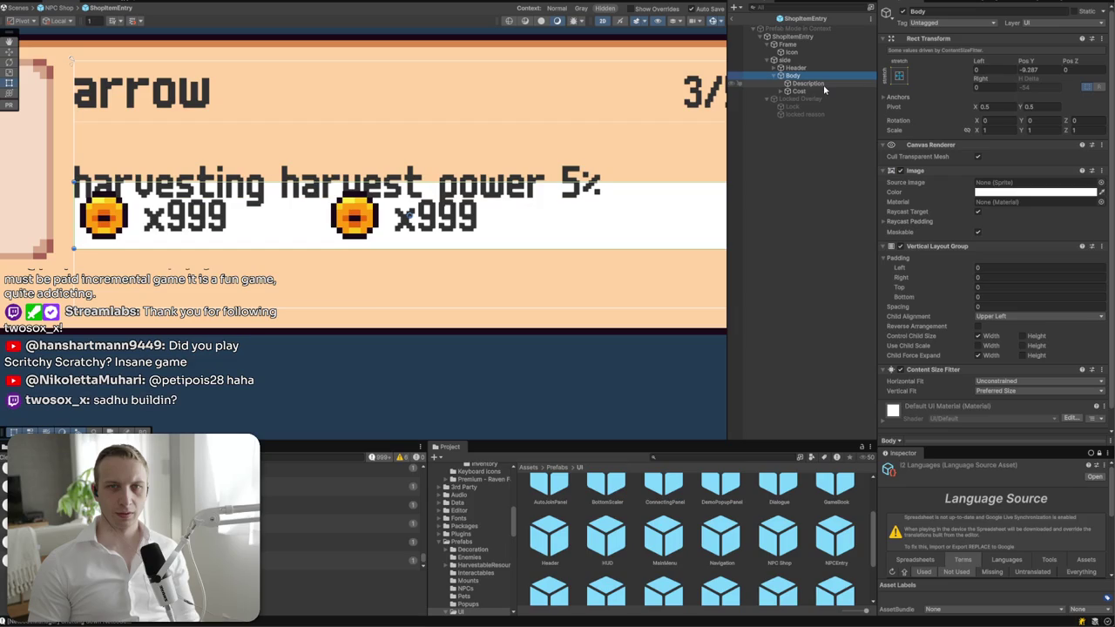
# - Test wrapping by pasting extra copies into Description's text, then undo back to one line
pyautogui.click(823, 84)
pyautogui.click(995, 220)
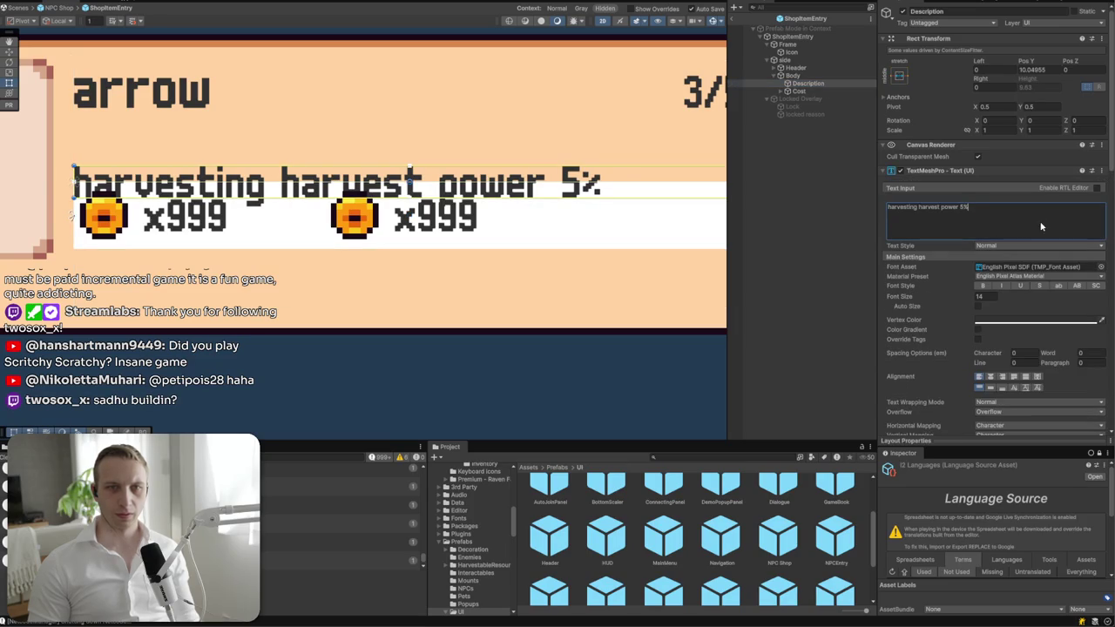
pyautogui.press('End')
pyautogui.write('harvesting harvest power 5%')
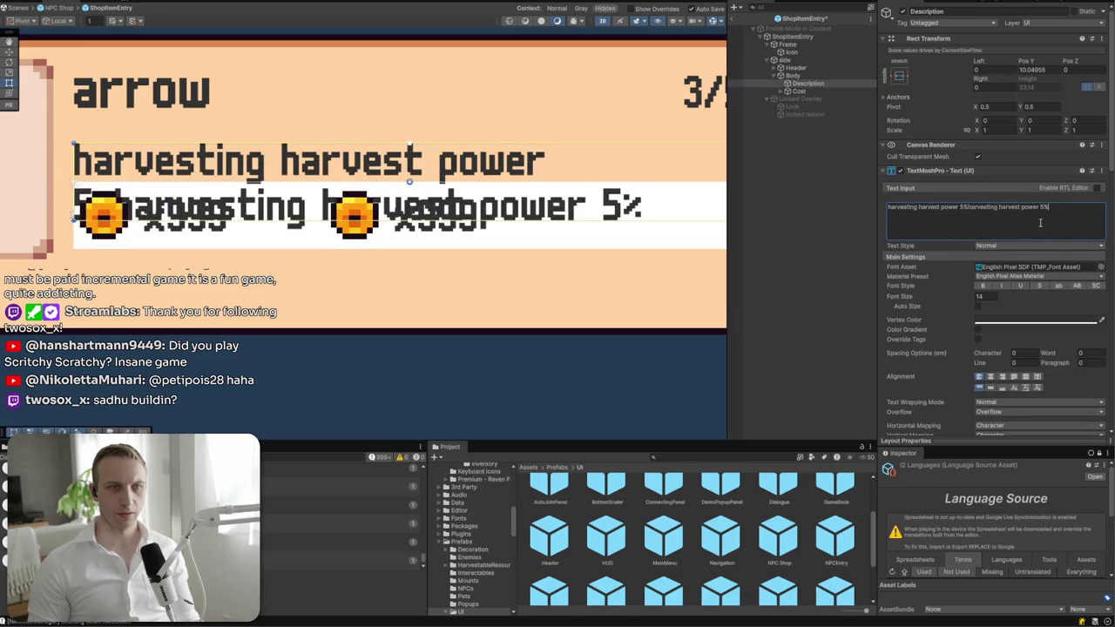
pyautogui.write('harvesting harvest power 5%')
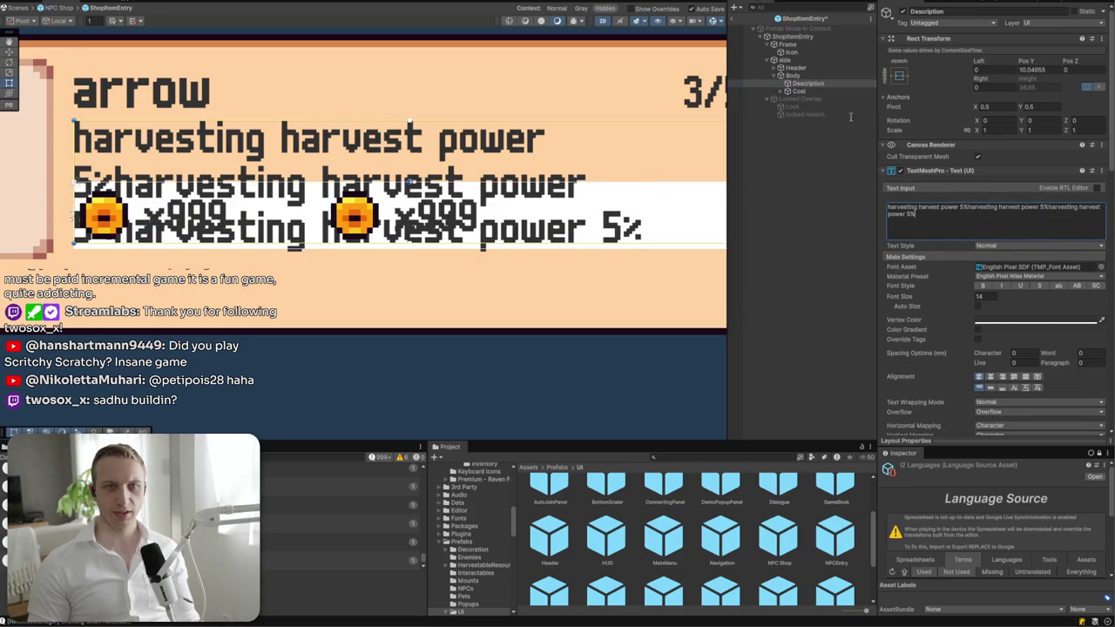
pyautogui.hotkey('ctrl', 'z')
pyautogui.hotkey('ctrl', 'z')
pyautogui.click(819, 90)
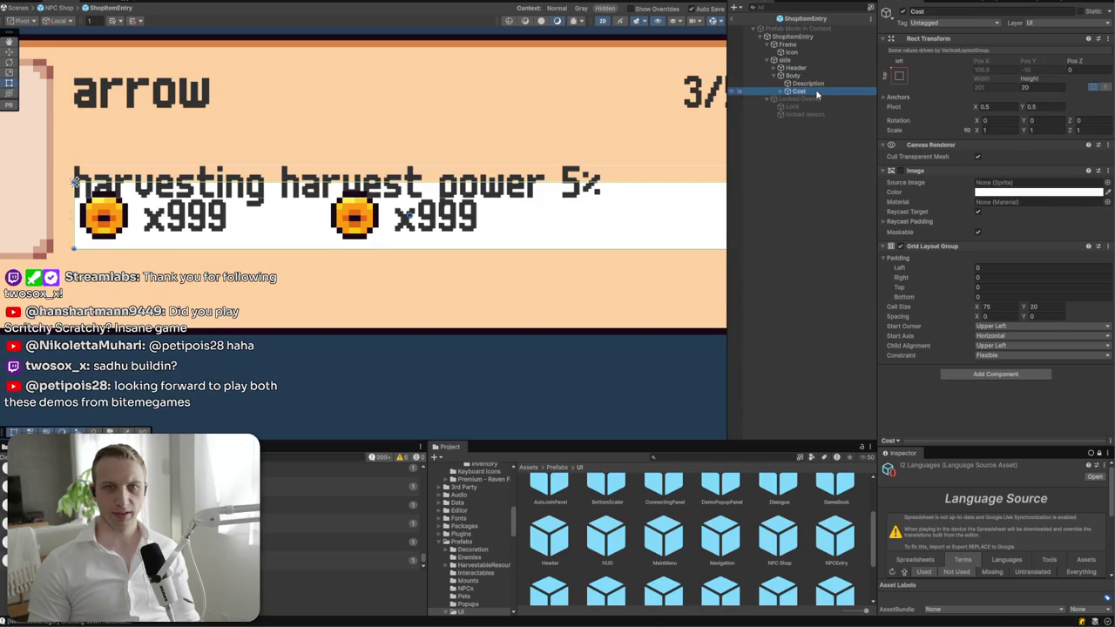
pyautogui.click(780, 92)
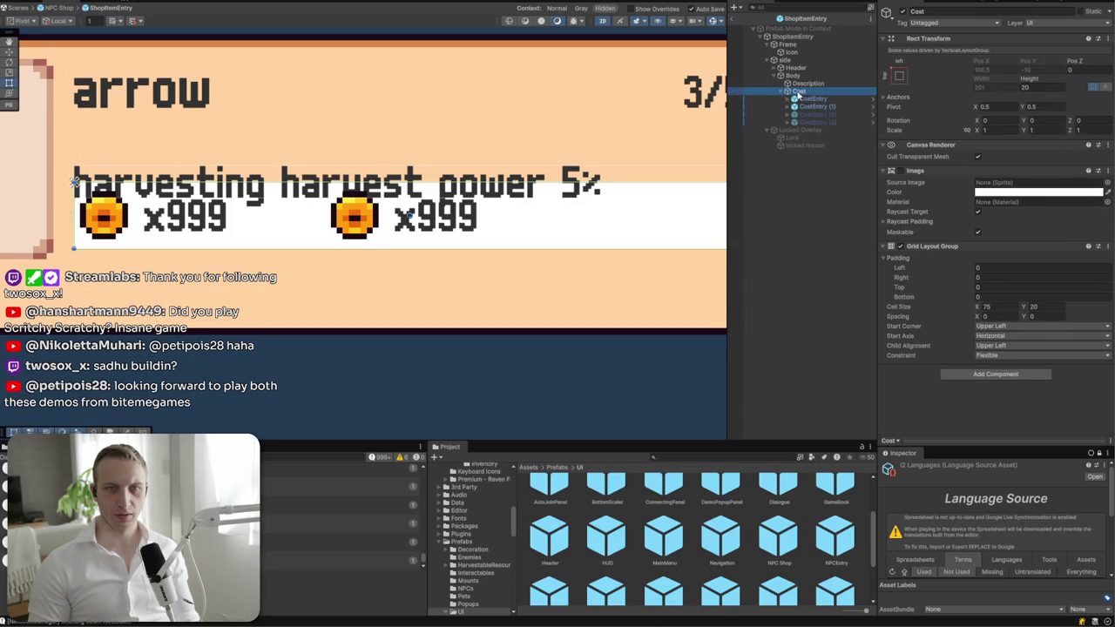
pyautogui.click(980, 375)
pyautogui.write('conte')
pyautogui.press('Return')
pyautogui.click(1001, 391)
pyautogui.click(1006, 423)
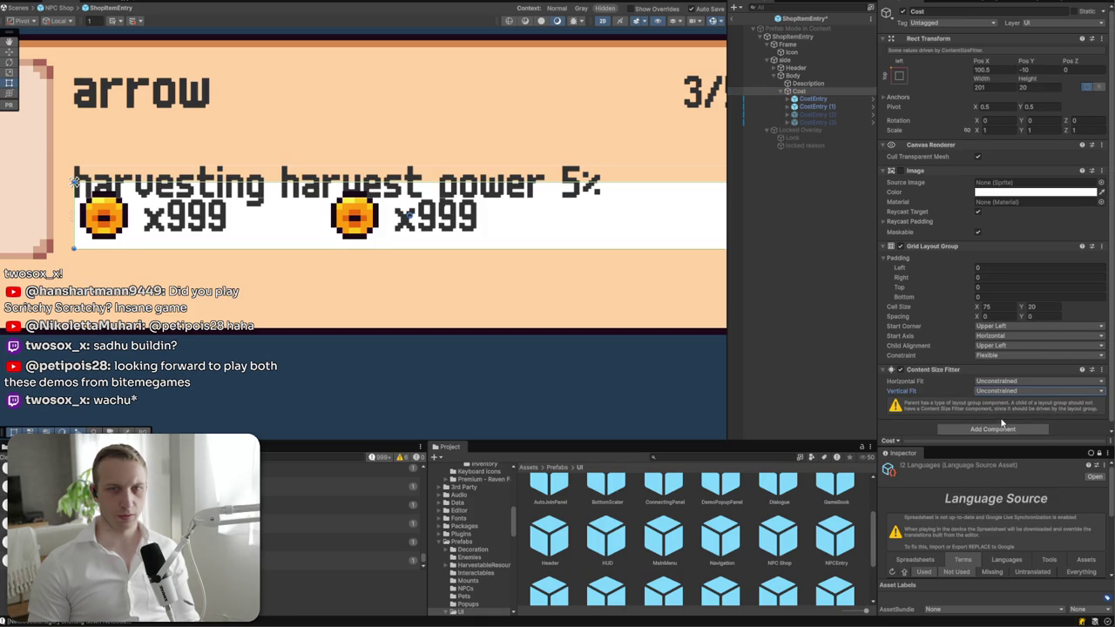
pyautogui.hotkey('ctrl', 'z')
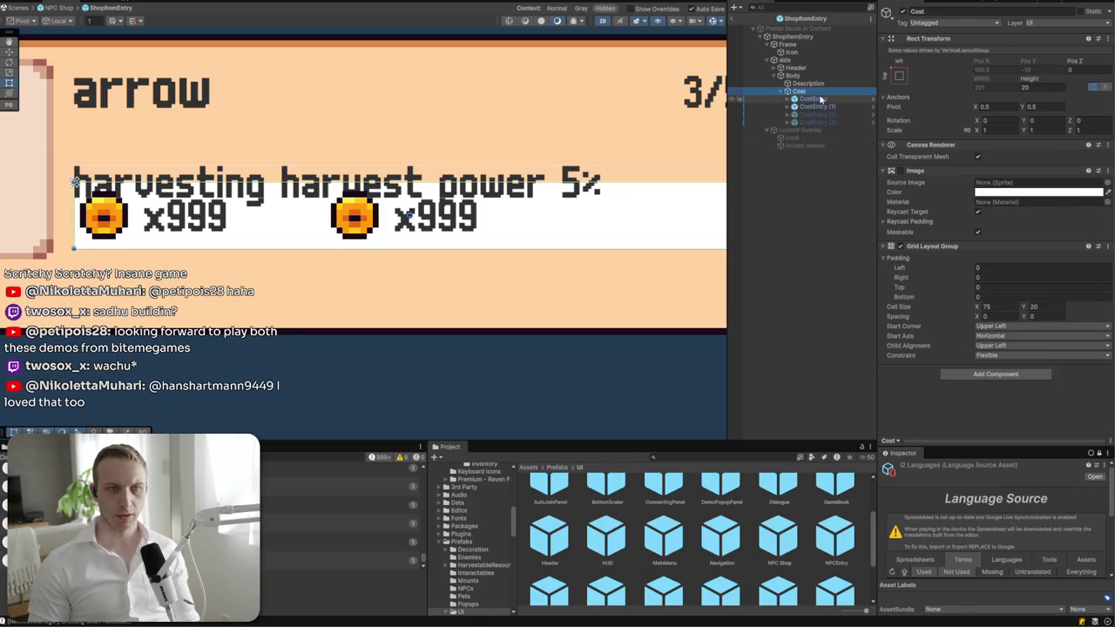
pyautogui.click(1040, 87)
pyautogui.write('40')
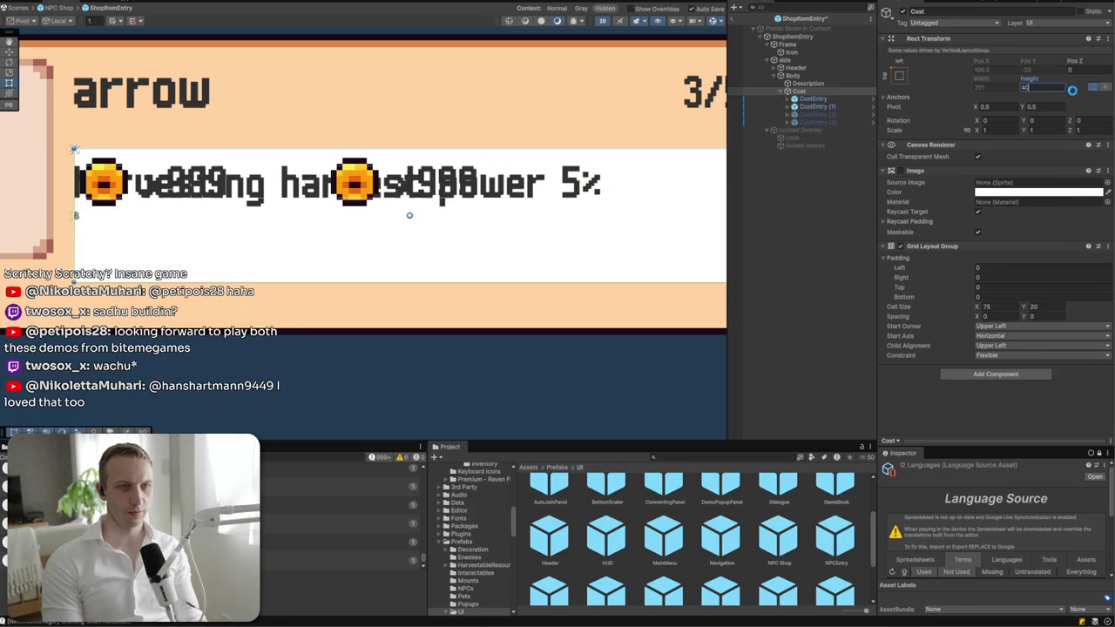
pyautogui.press('BackSpace')
pyautogui.press('BackSpace')
pyautogui.write('20')
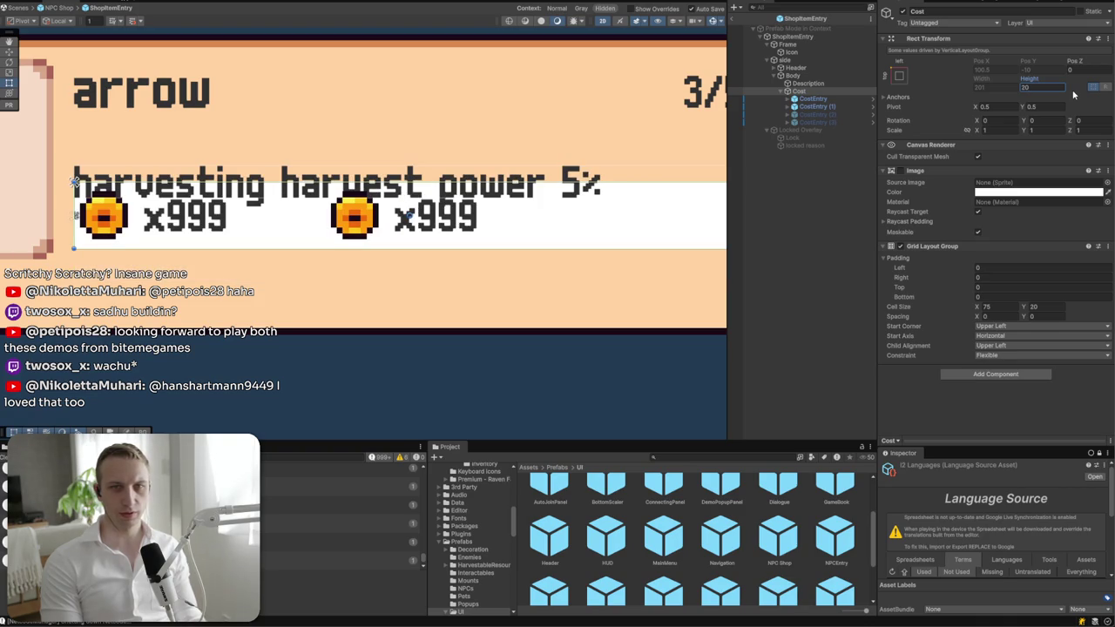
pyautogui.click(788, 75)
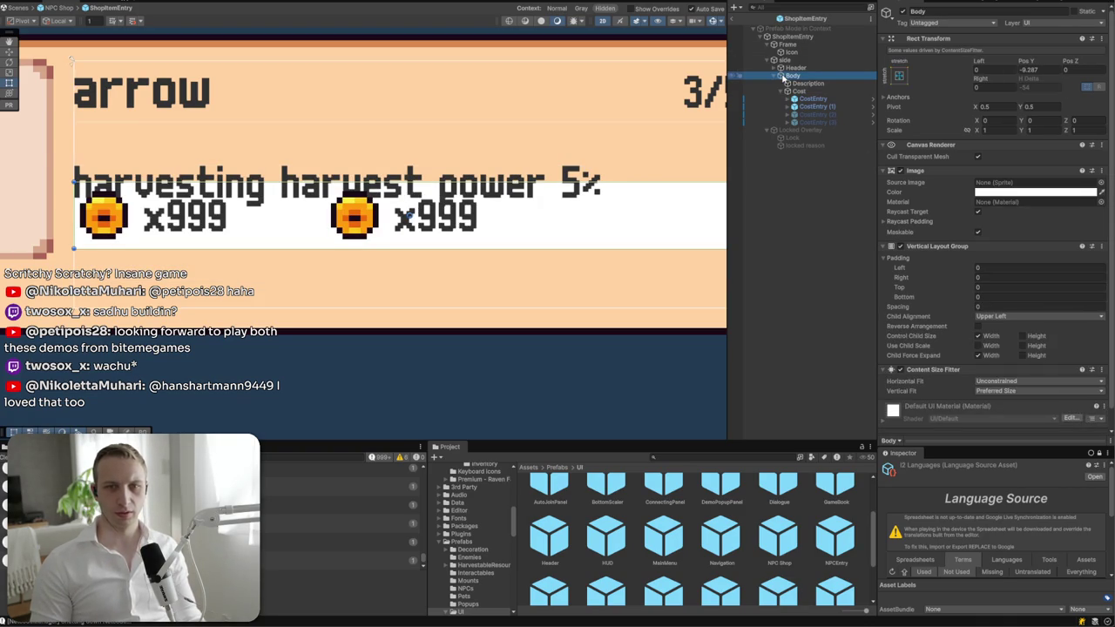
# - Try Upper Center and Lower Center child alignment on Body, then revert to Upper Left
pyautogui.click(984, 317)
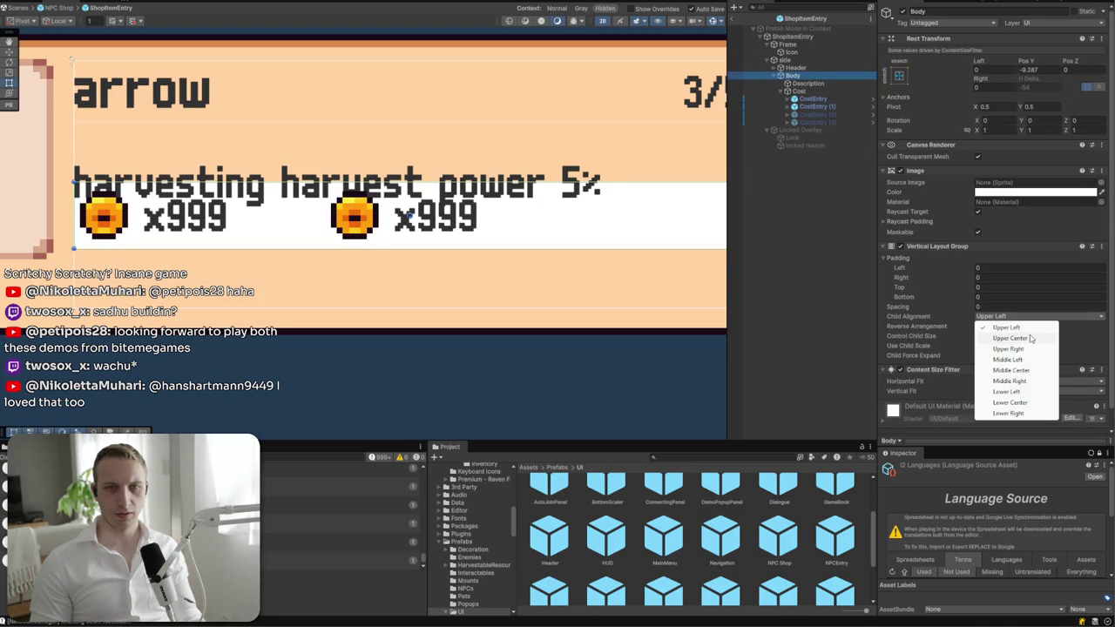
pyautogui.click(1021, 339)
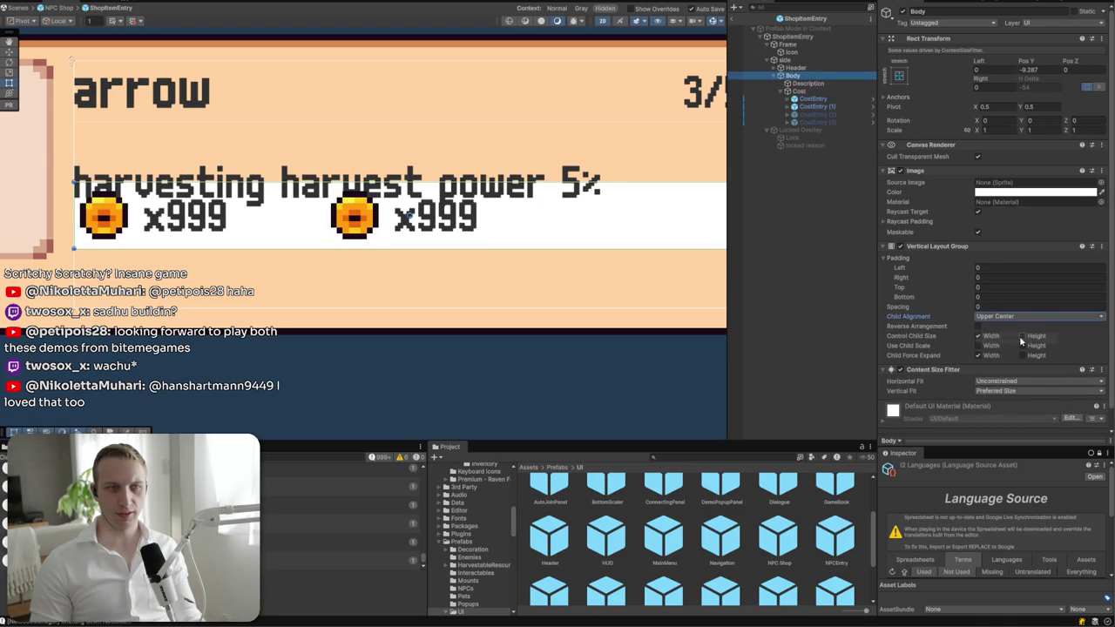
pyautogui.click(993, 317)
pyautogui.click(1012, 402)
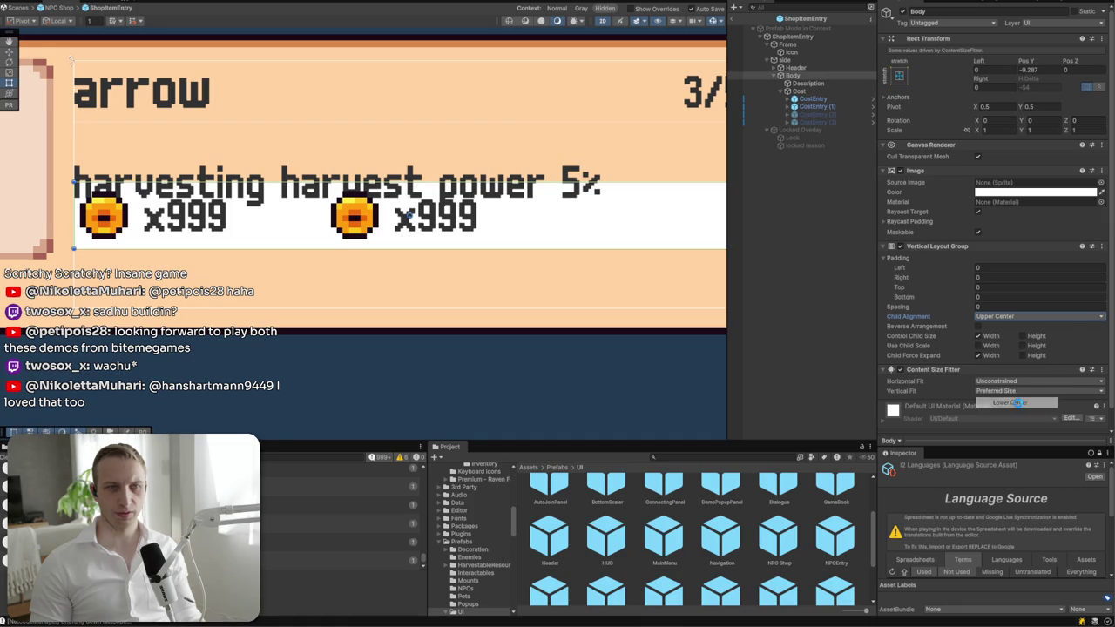
pyautogui.click(997, 317)
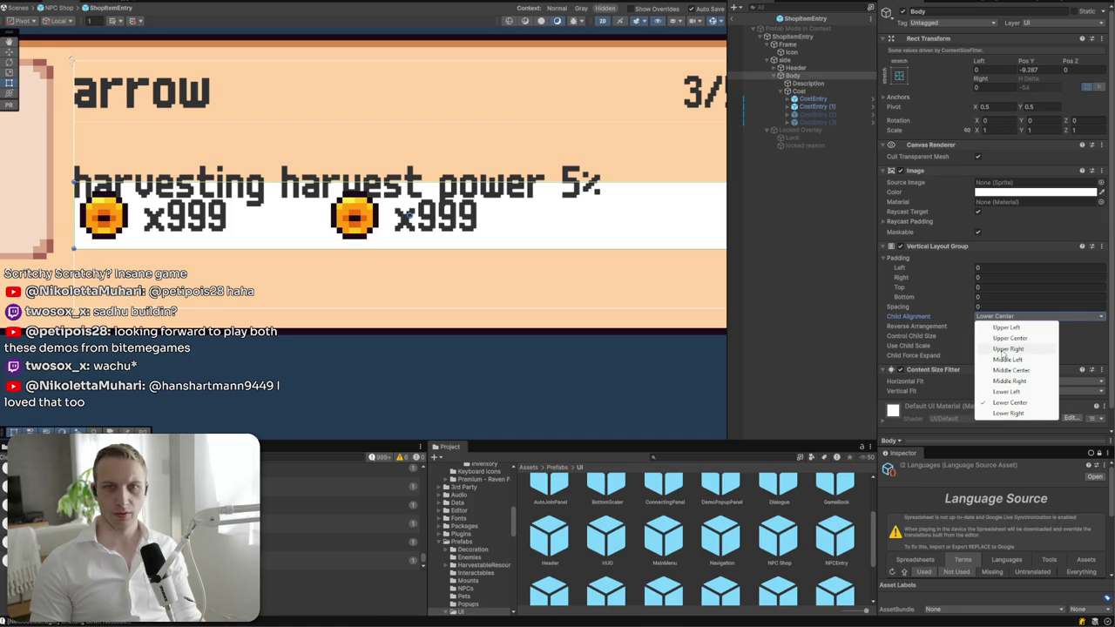
pyautogui.click(1001, 328)
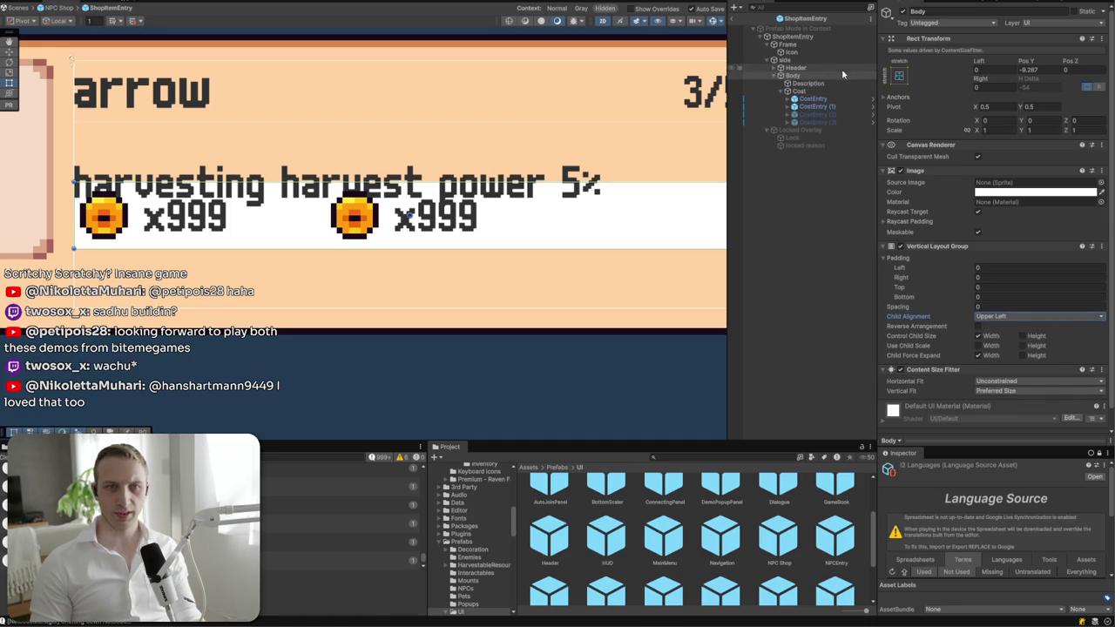
# - Anchor Body to the top-center preset instead of bottom stretch
pyautogui.click(899, 77)
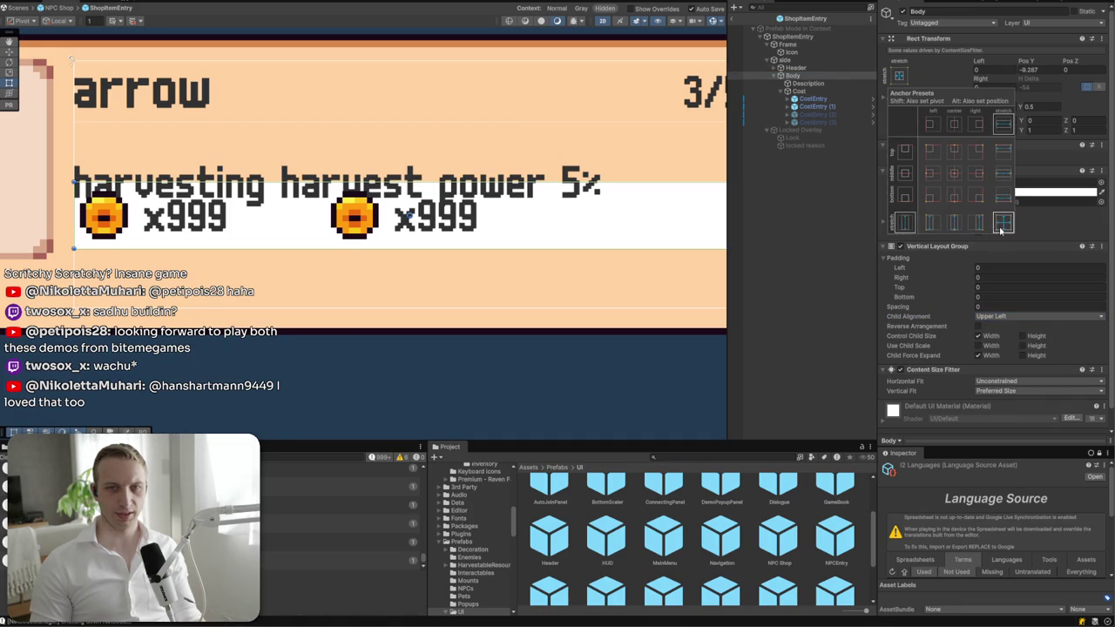
pyautogui.click(1001, 225)
pyautogui.click(915, 78)
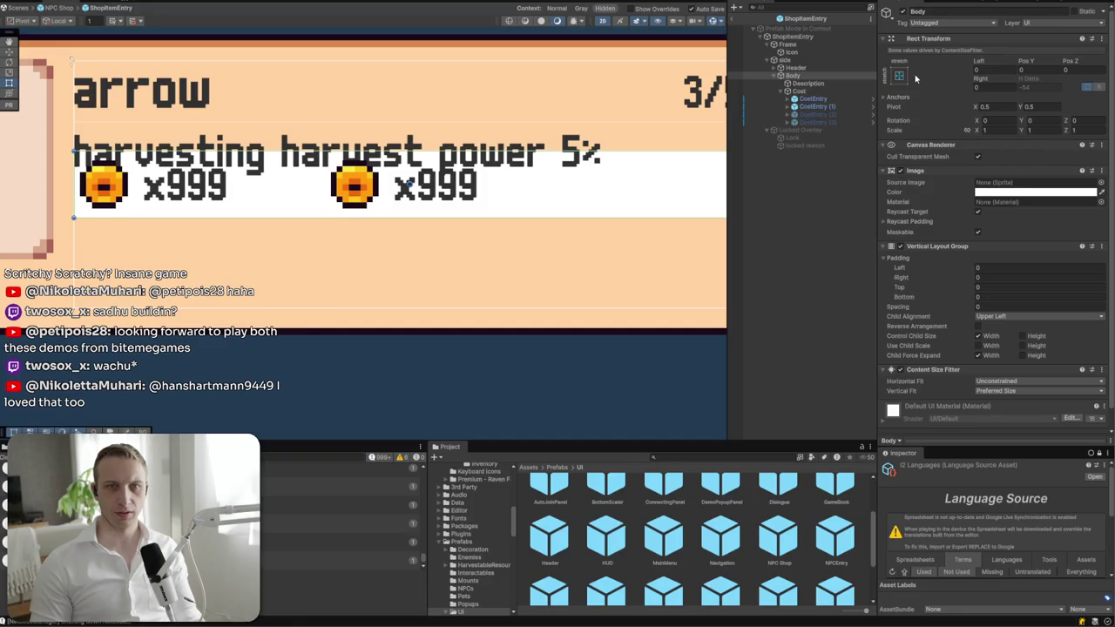
pyautogui.click(900, 77)
pyautogui.click(954, 155)
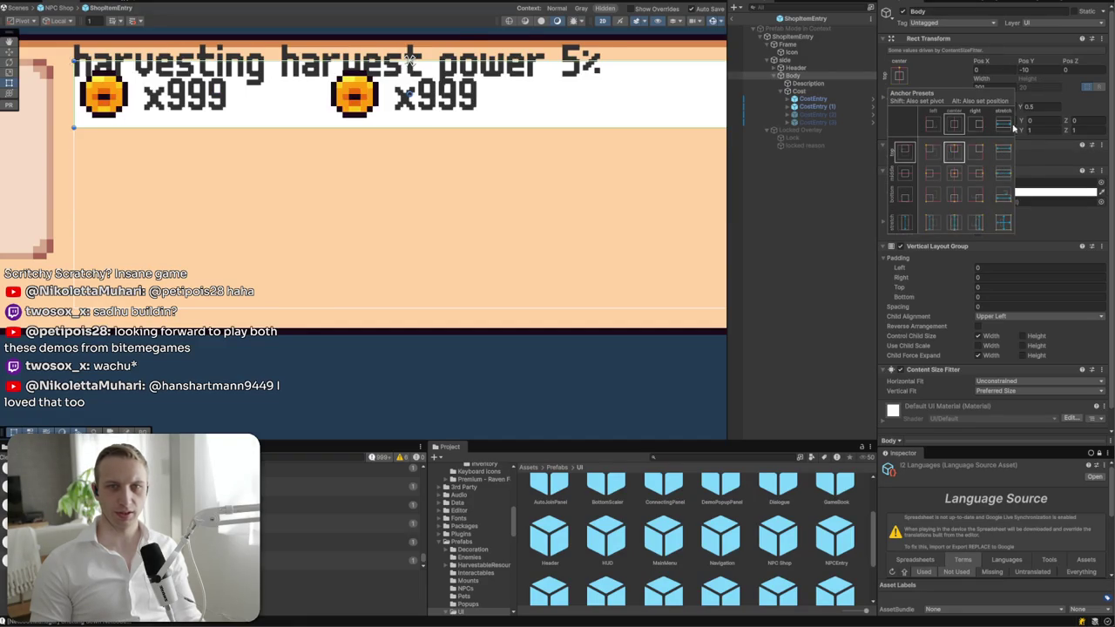
pyautogui.click(1038, 88)
pyautogui.scroll(-1, 1002, 261)
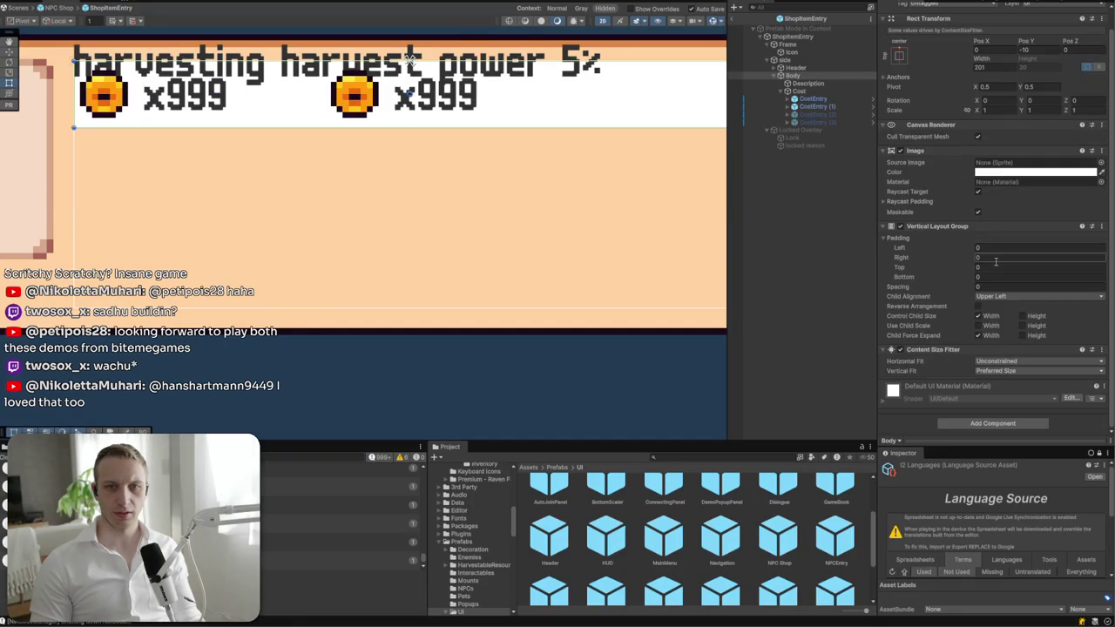
# - Remove Body's Content Size Fitter and set its height to 60
pyautogui.click(1011, 371)
pyautogui.click(1011, 382)
pyautogui.rightClick(1001, 349)
pyautogui.click(1015, 376)
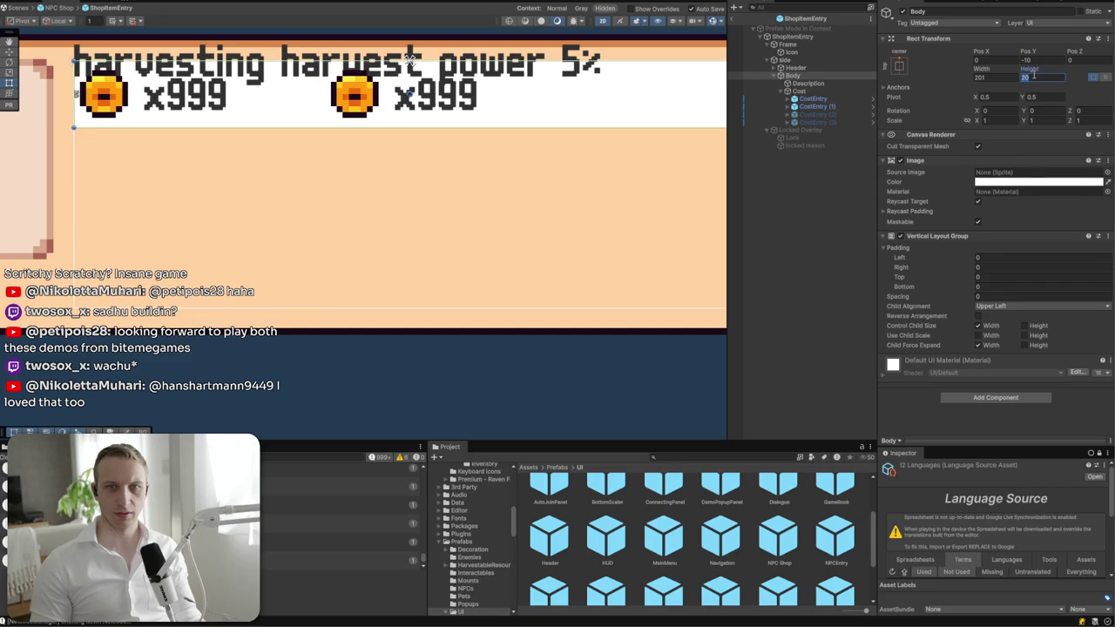
pyautogui.write('60')
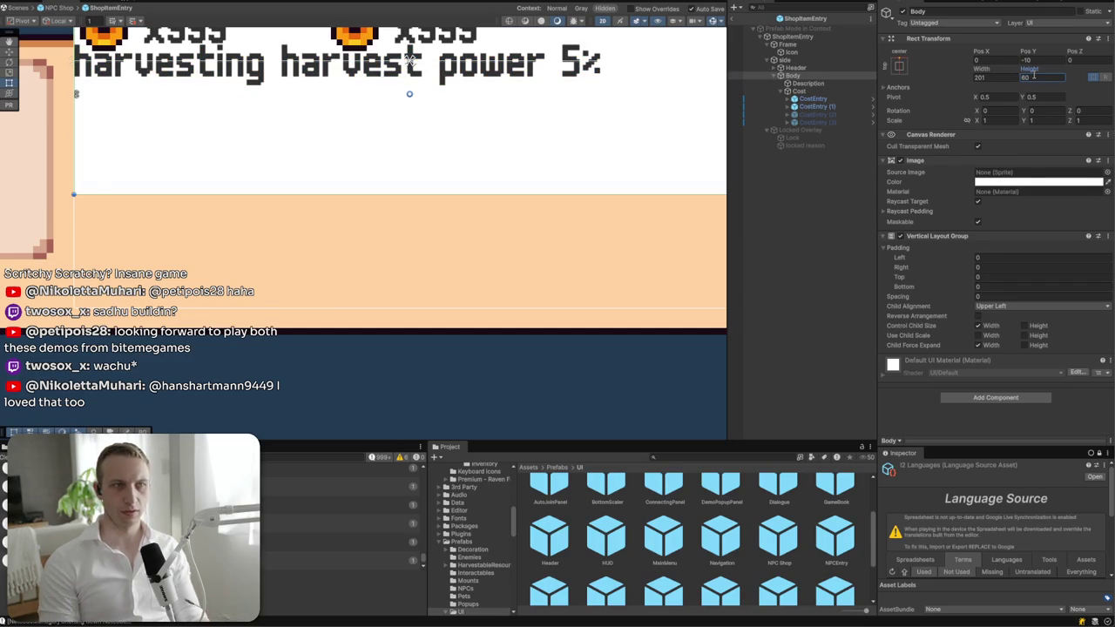
pyautogui.press('Return')
pyautogui.scroll(3, 409, 192)
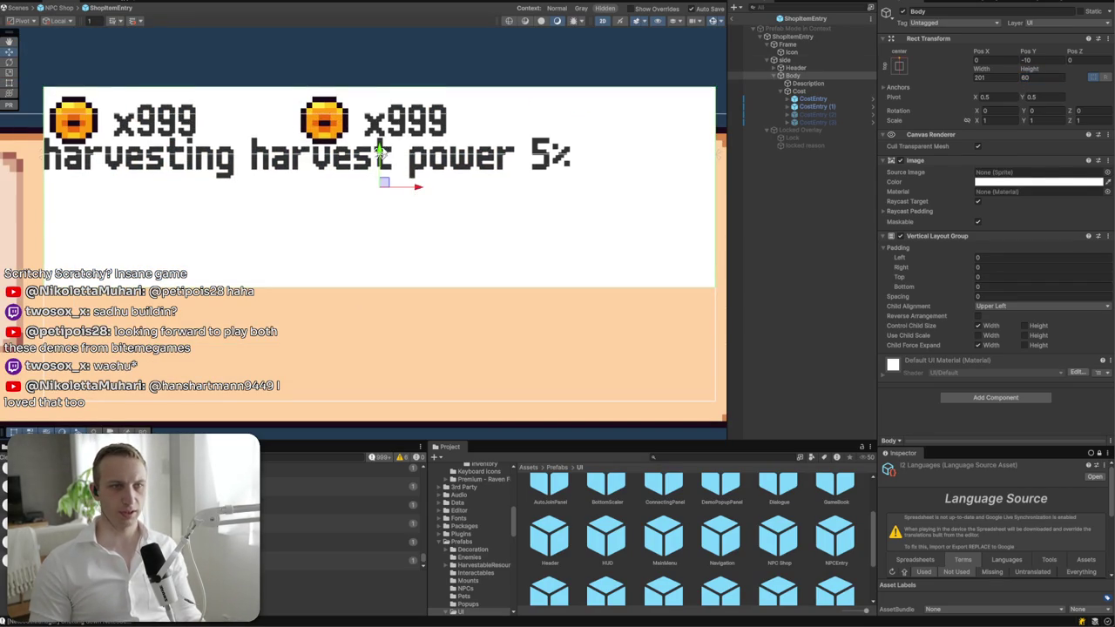
pyautogui.scroll(5, 380, 217)
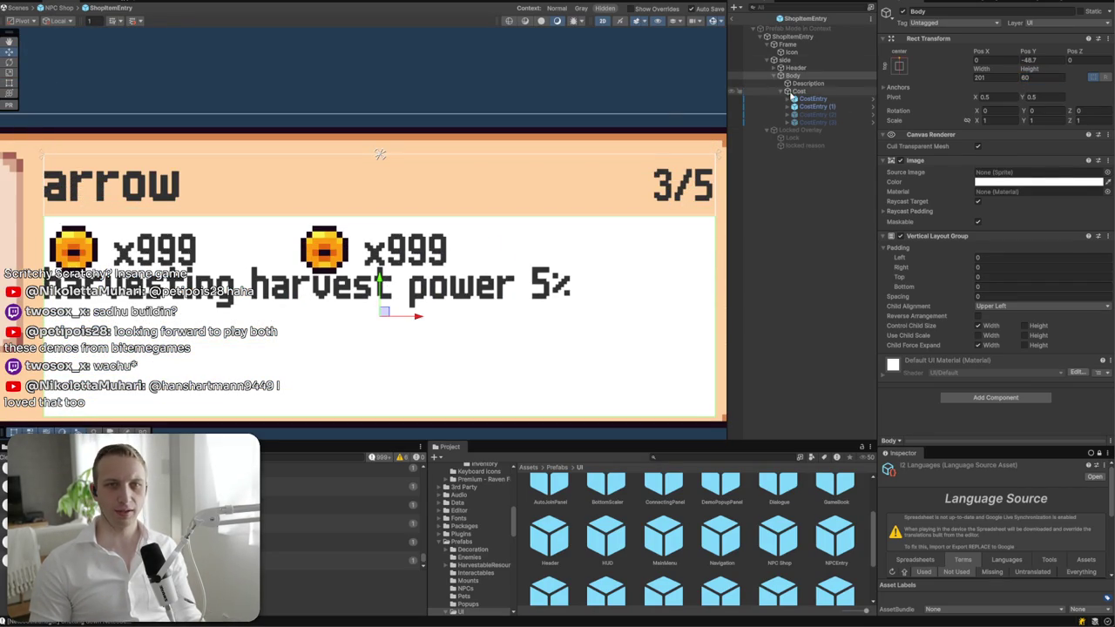
# - Confirm Body's child spacing of 5, then show Description's Layout Element and Content Size Fitter
pyautogui.click(803, 84)
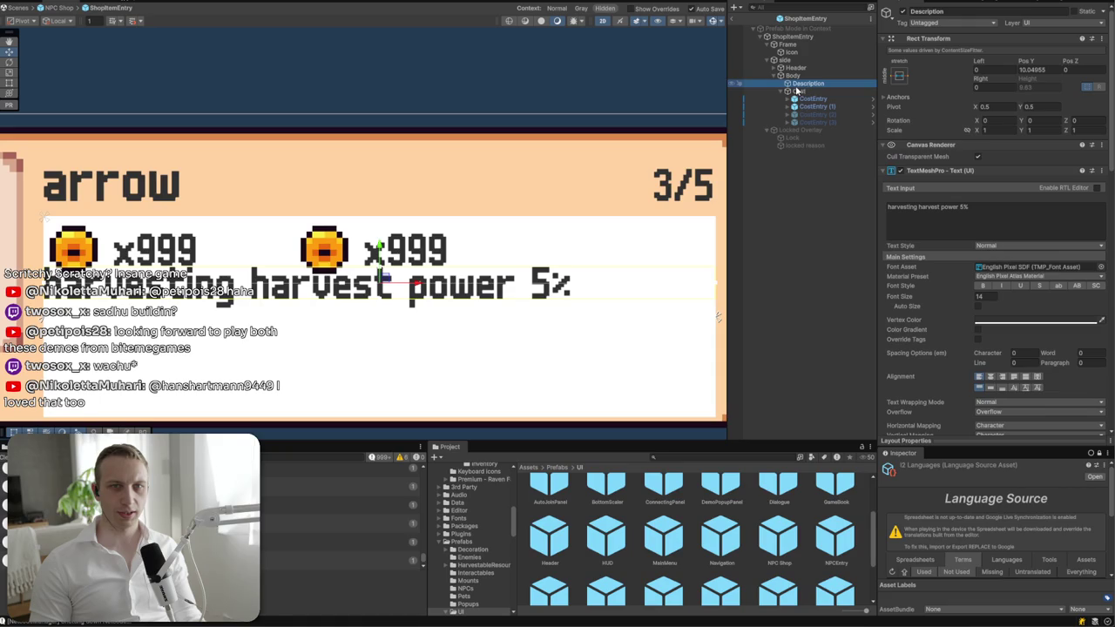
pyautogui.click(781, 91)
pyautogui.click(798, 91)
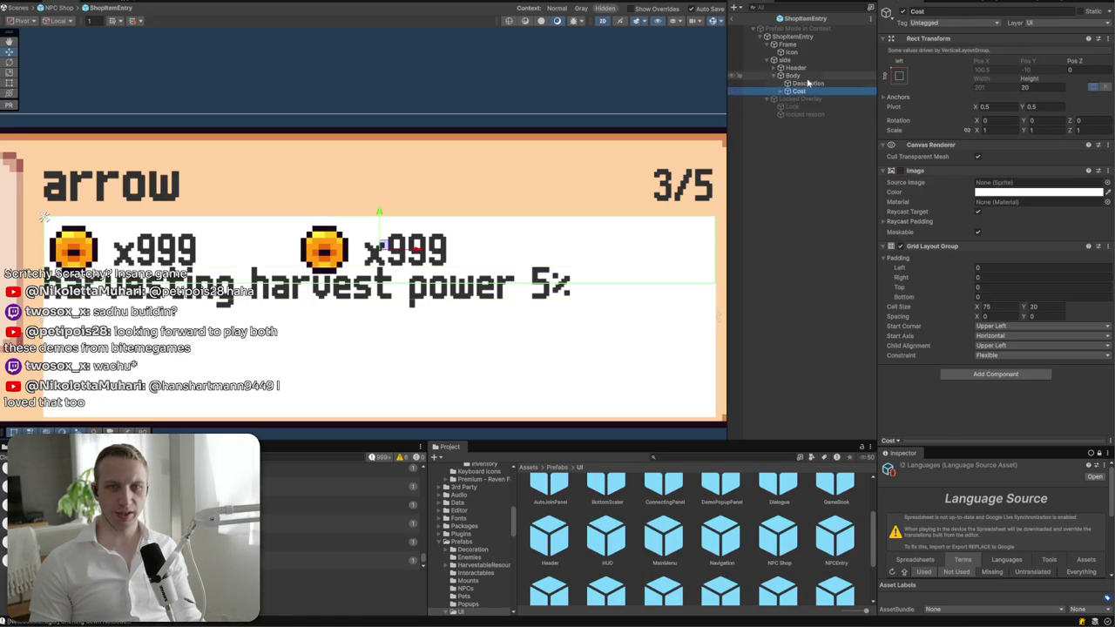
pyautogui.click(806, 77)
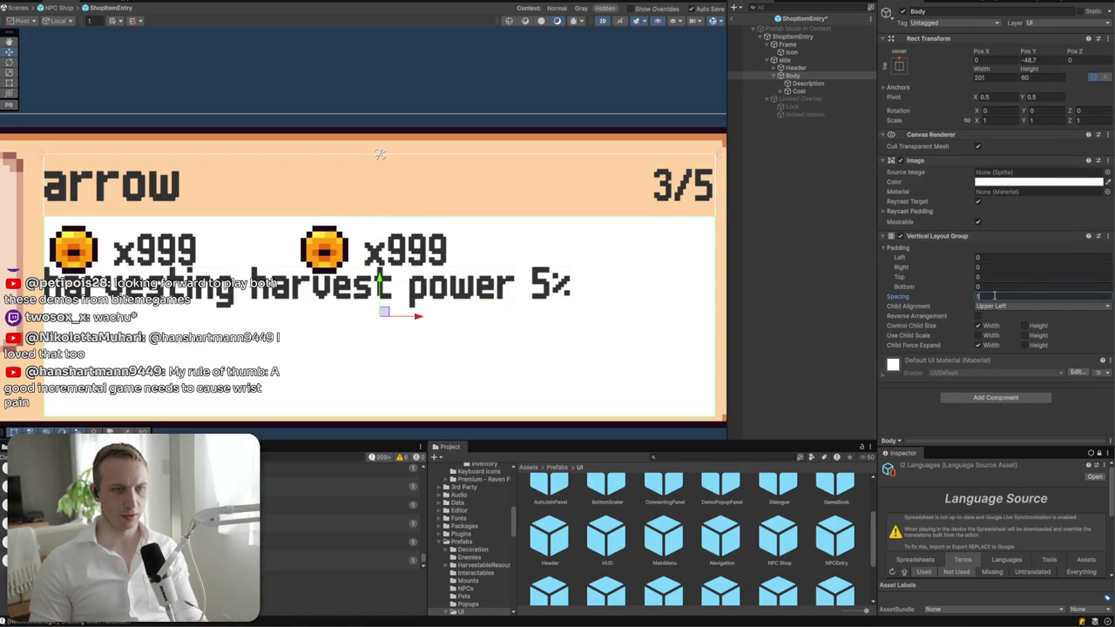
pyautogui.click(819, 77)
pyautogui.click(810, 82)
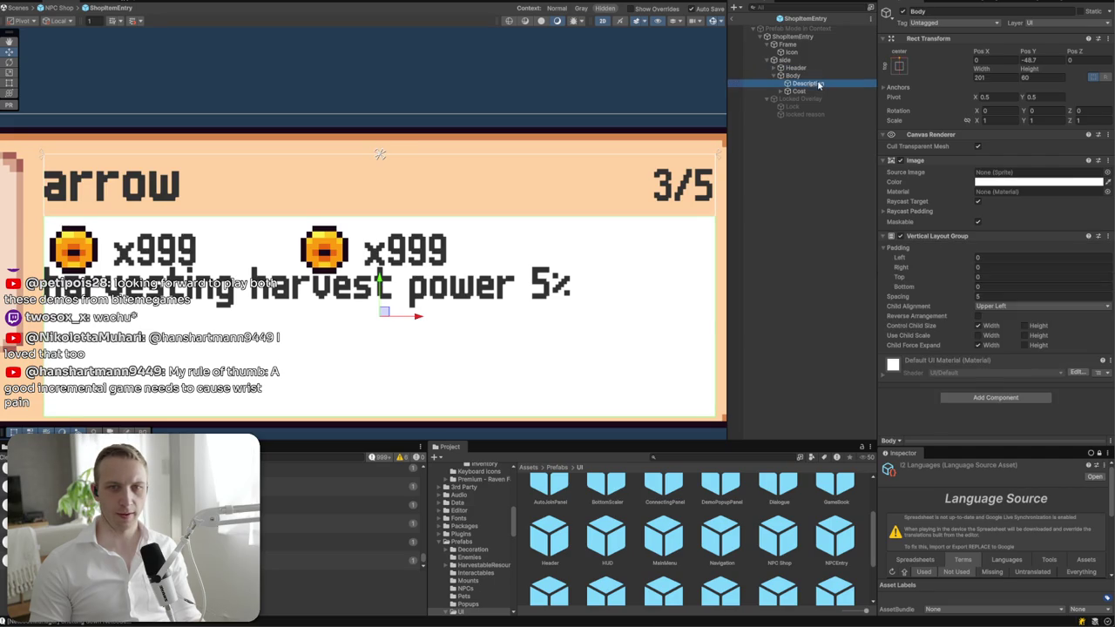
pyautogui.scroll(-10, 991, 194)
pyautogui.scroll(-1, 991, 193)
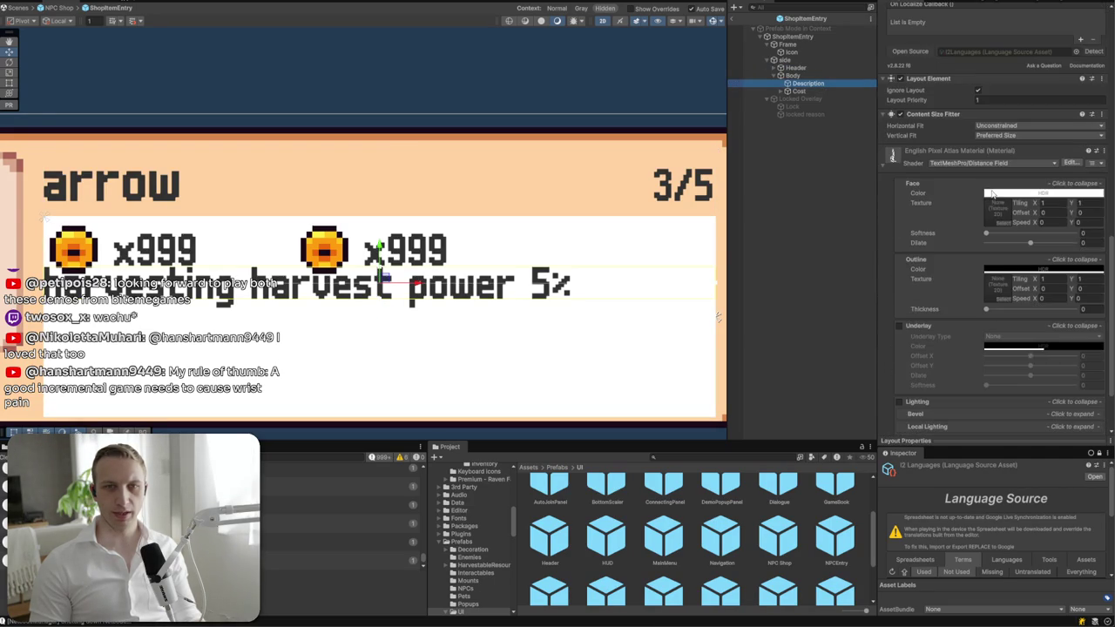
# - Remove Description's Layout Element and disable Body's white Image so the peach card shows
pyautogui.click(1102, 79)
pyautogui.click(1080, 104)
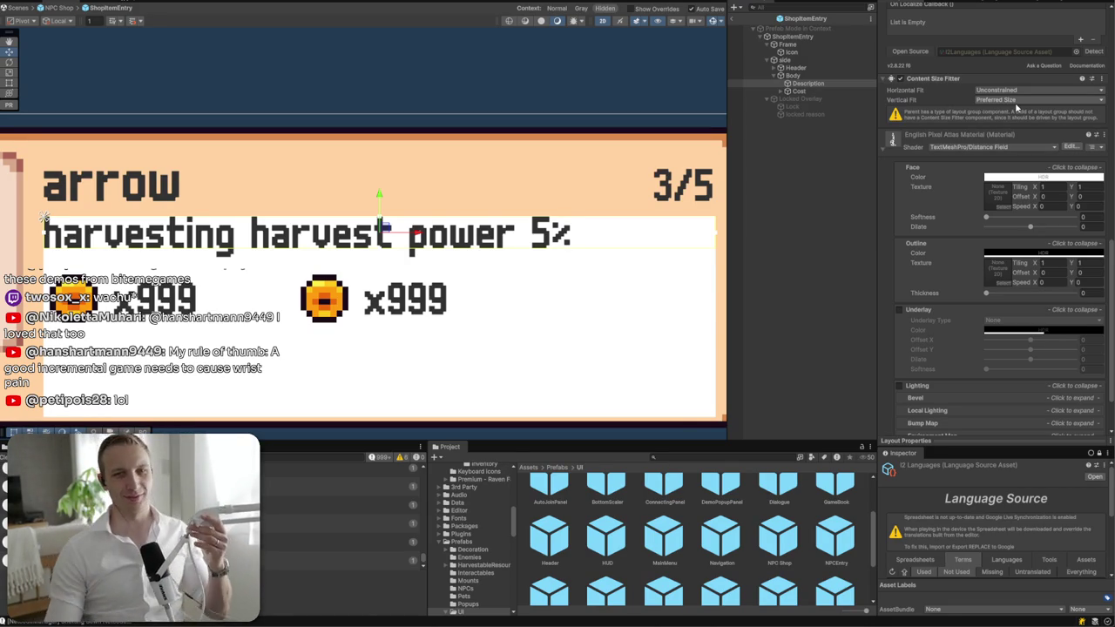
pyautogui.click(808, 76)
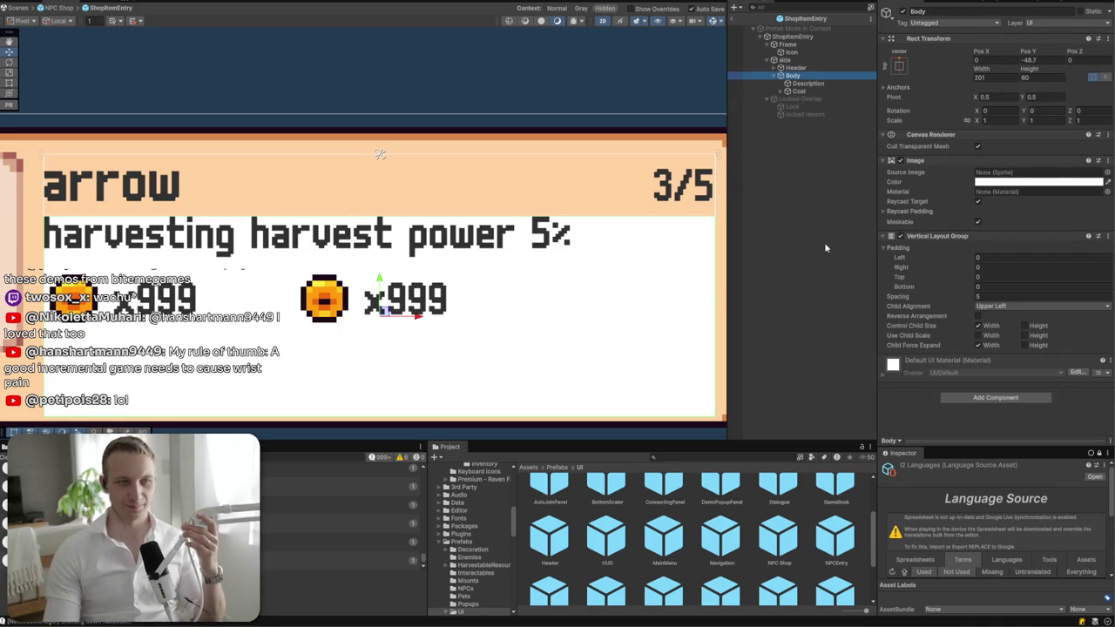
pyautogui.scroll(-1, 513, 323)
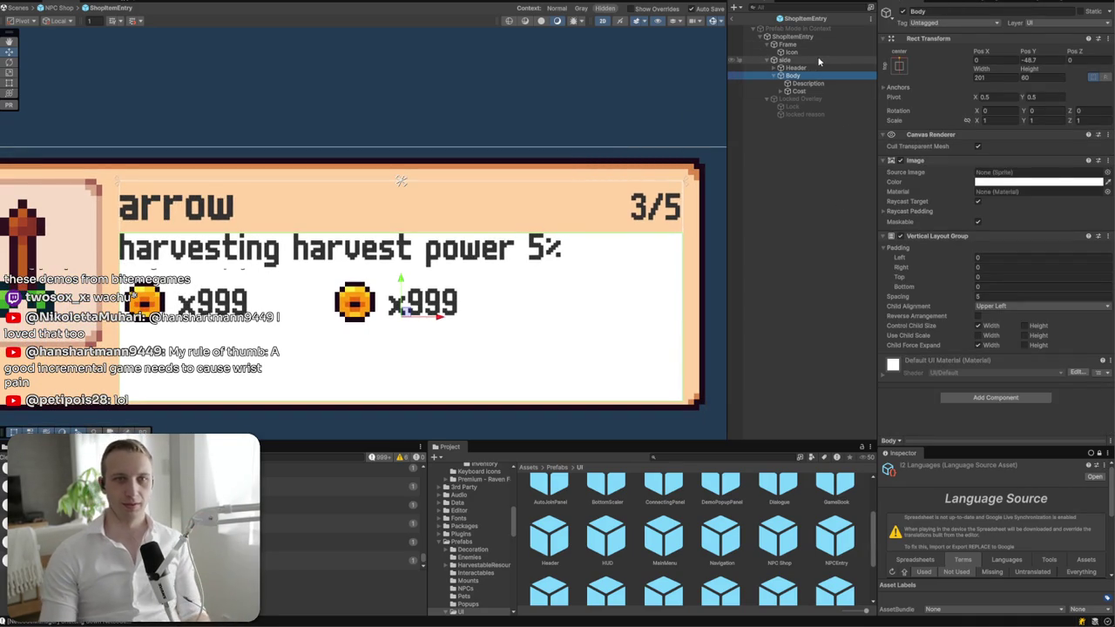
pyautogui.click(901, 162)
pyautogui.click(901, 162)
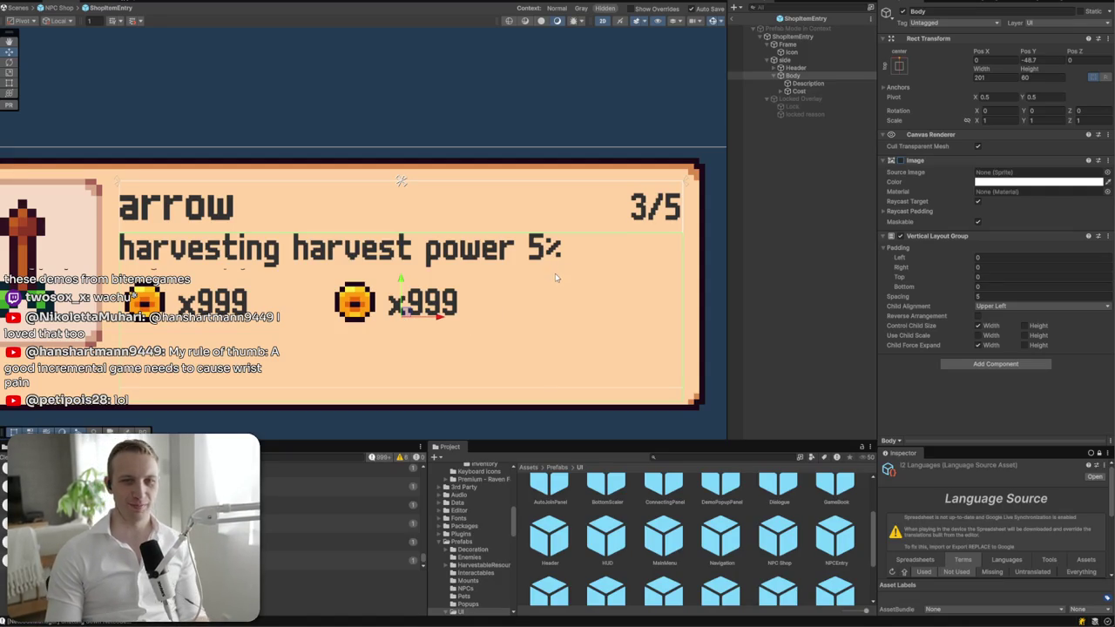
pyautogui.click(782, 90)
pyautogui.click(803, 85)
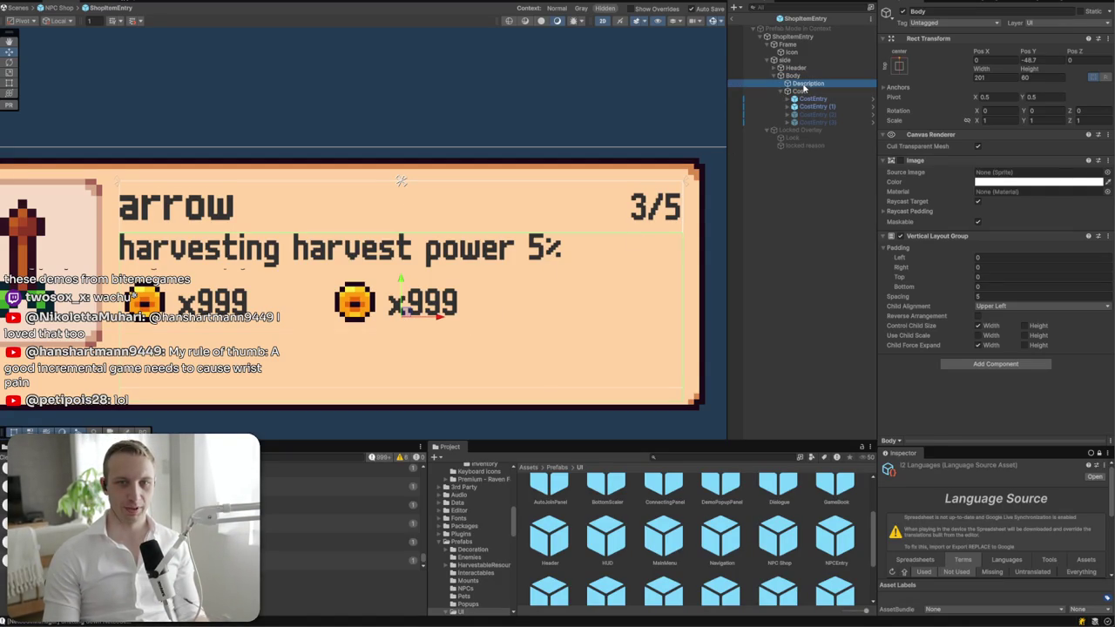
# - Undo the pasted copies so Description reads 'harvesting harvest power 5%' once, and reach I2 Localize
pyautogui.click(1013, 218)
pyautogui.hotkey('ctrl', 'a')
pyautogui.hotkey('ctrl', 'c')
pyautogui.click(1010, 220)
pyautogui.hotkey('ctrl', 'v')
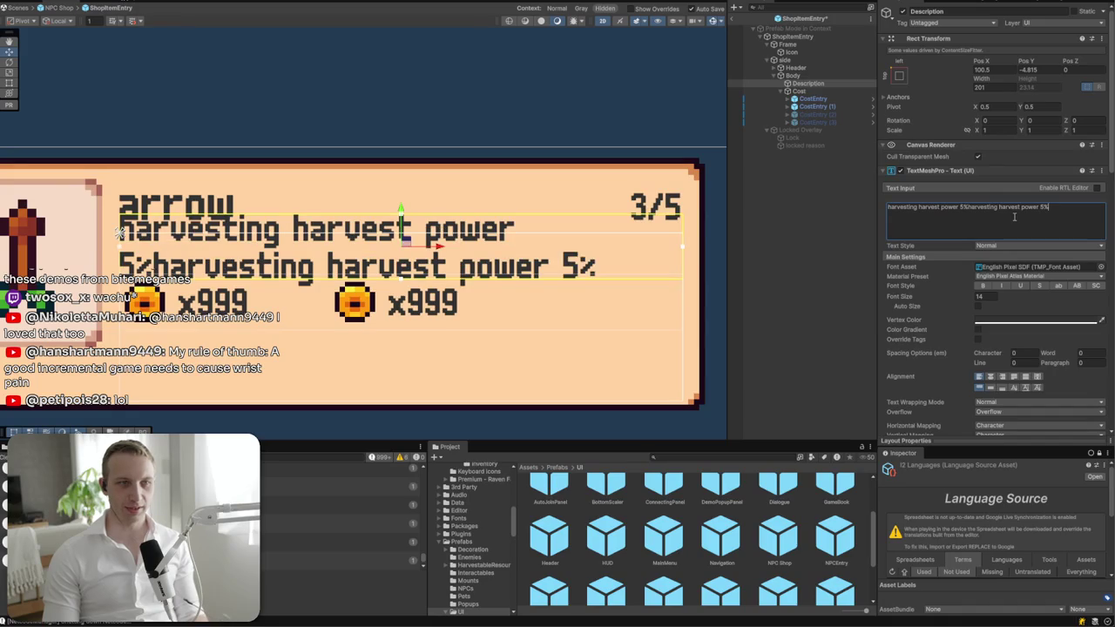
pyautogui.hotkey('ctrl', 'v')
pyautogui.hotkey('ctrl', 'v')
pyautogui.hotkey('ctrl', 'z')
pyautogui.hotkey('ctrl', 'z')
pyautogui.hotkey('ctrl', 'z')
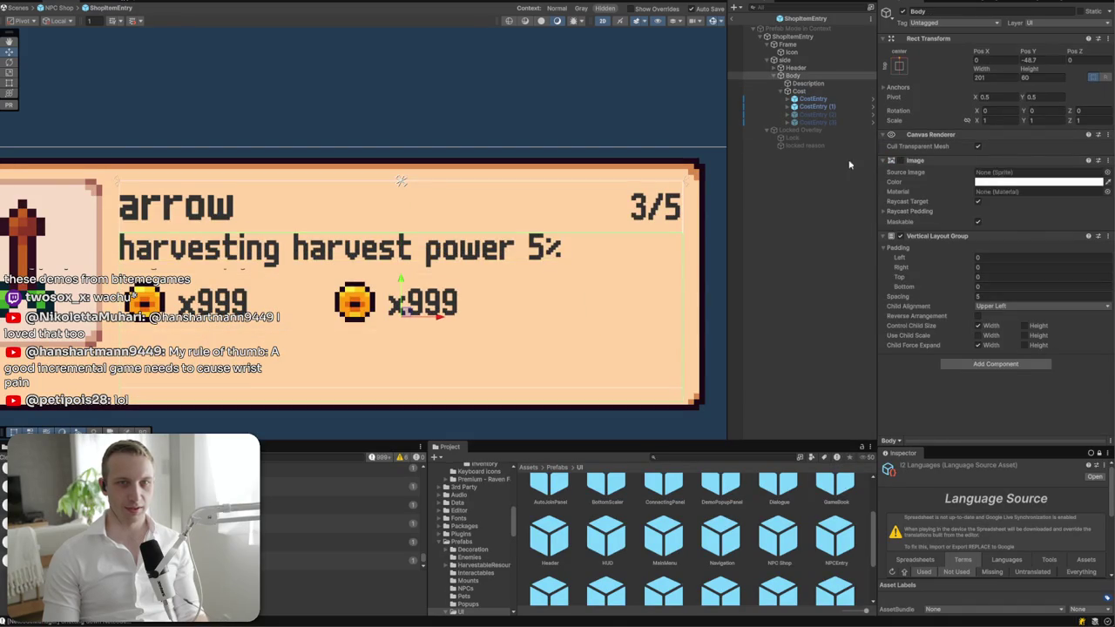
pyautogui.click(835, 90)
pyautogui.click(838, 83)
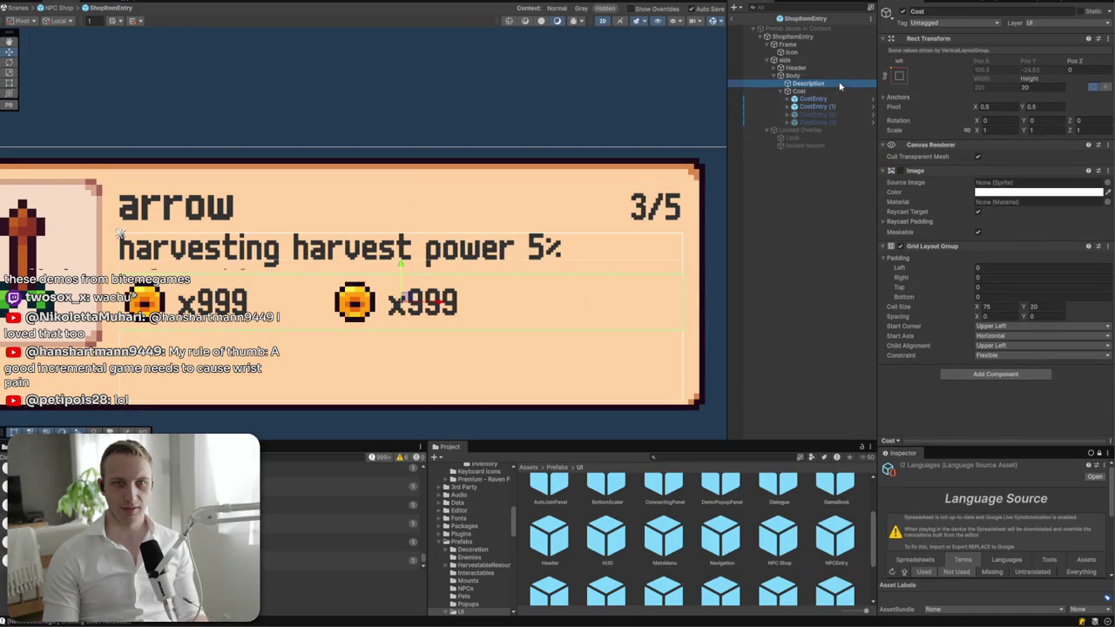
pyautogui.scroll(-3, 1004, 331)
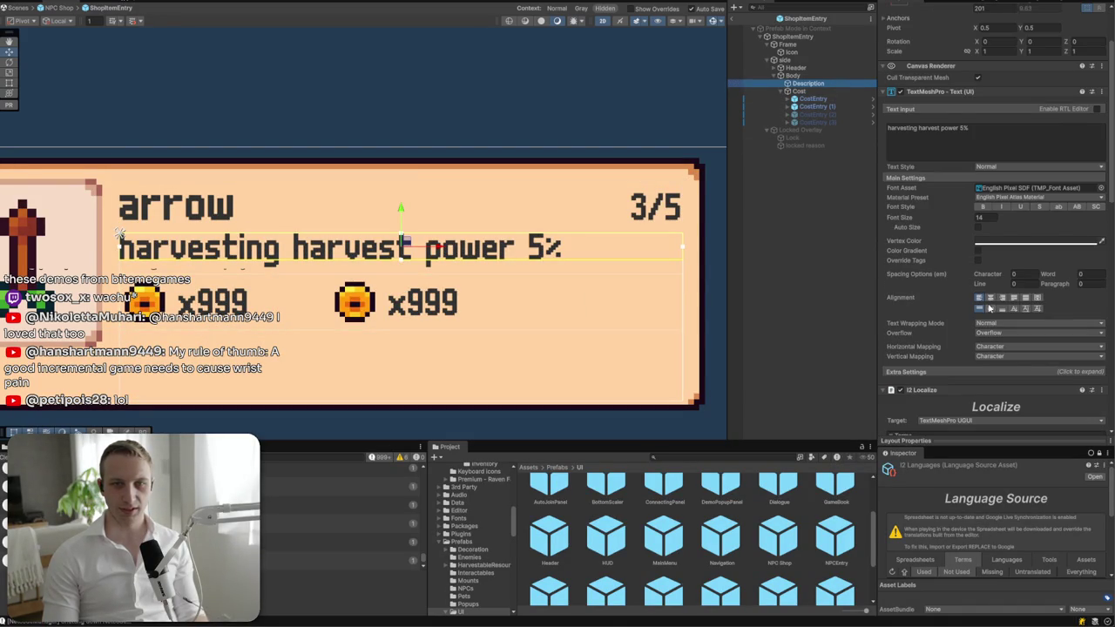
pyautogui.scroll(-6, 989, 307)
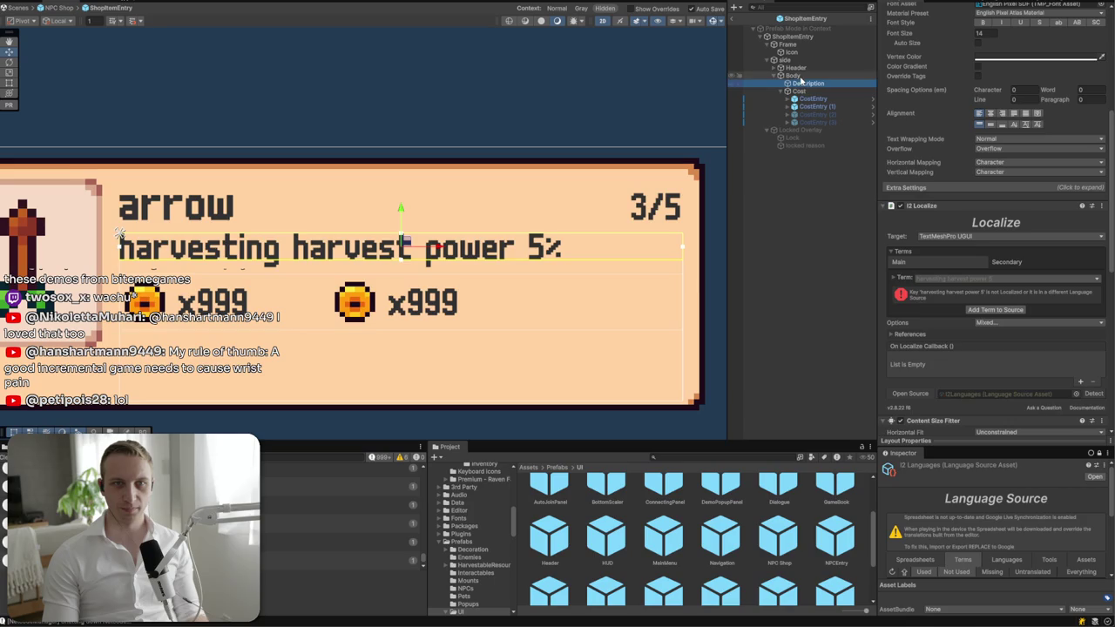
# - Set Body's Vertical Layout Group spacing to 2
pyautogui.click(800, 76)
pyautogui.click(805, 83)
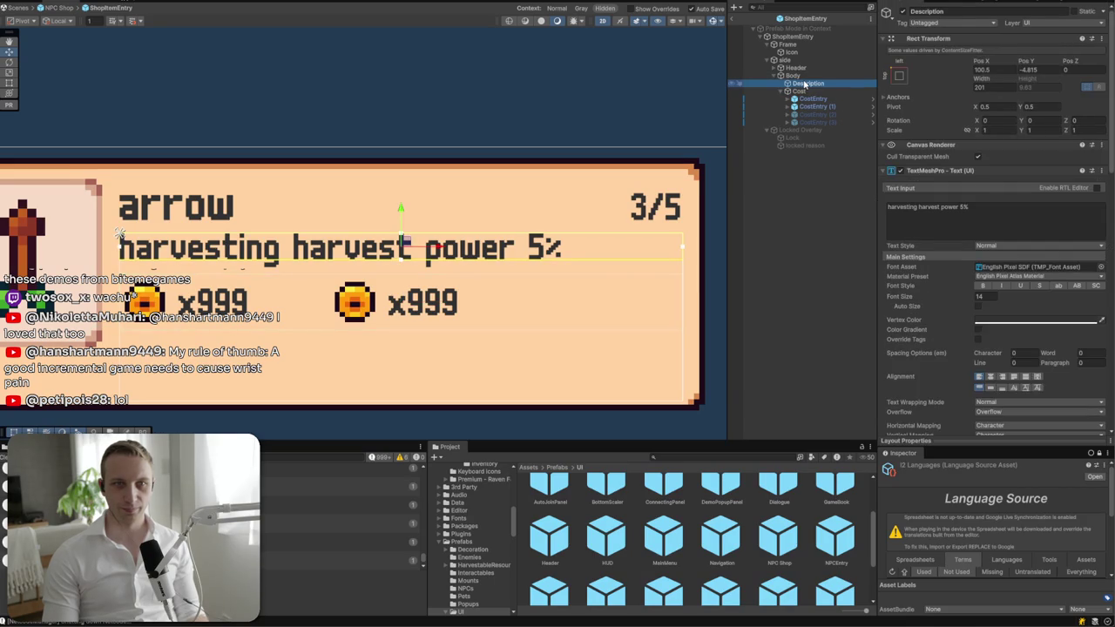
pyautogui.click(793, 75)
pyautogui.click(1018, 297)
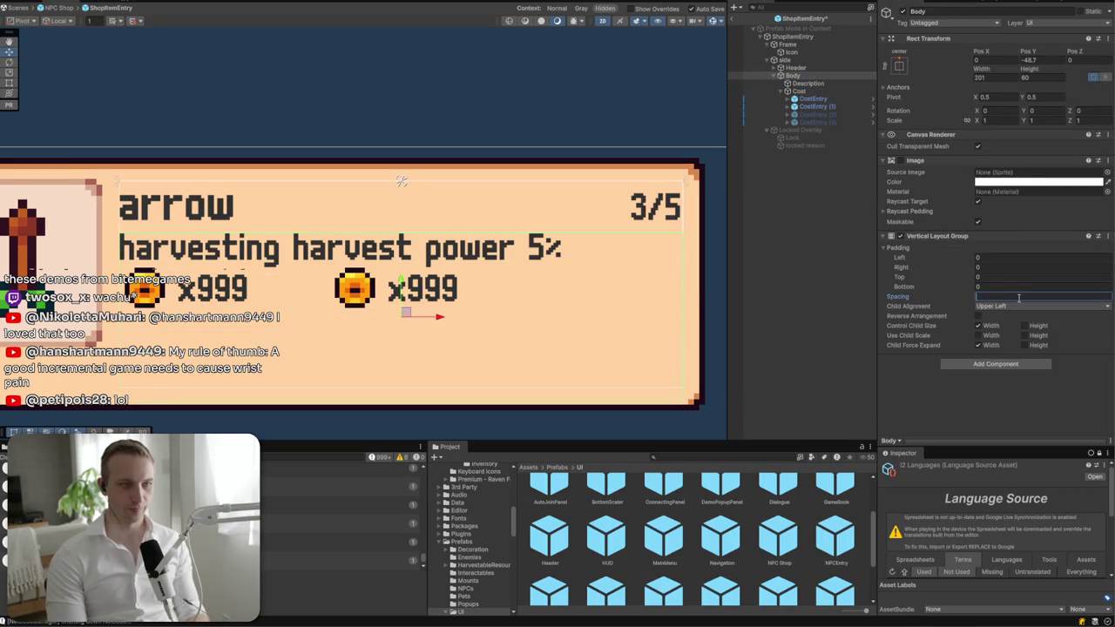
pyautogui.write('2')
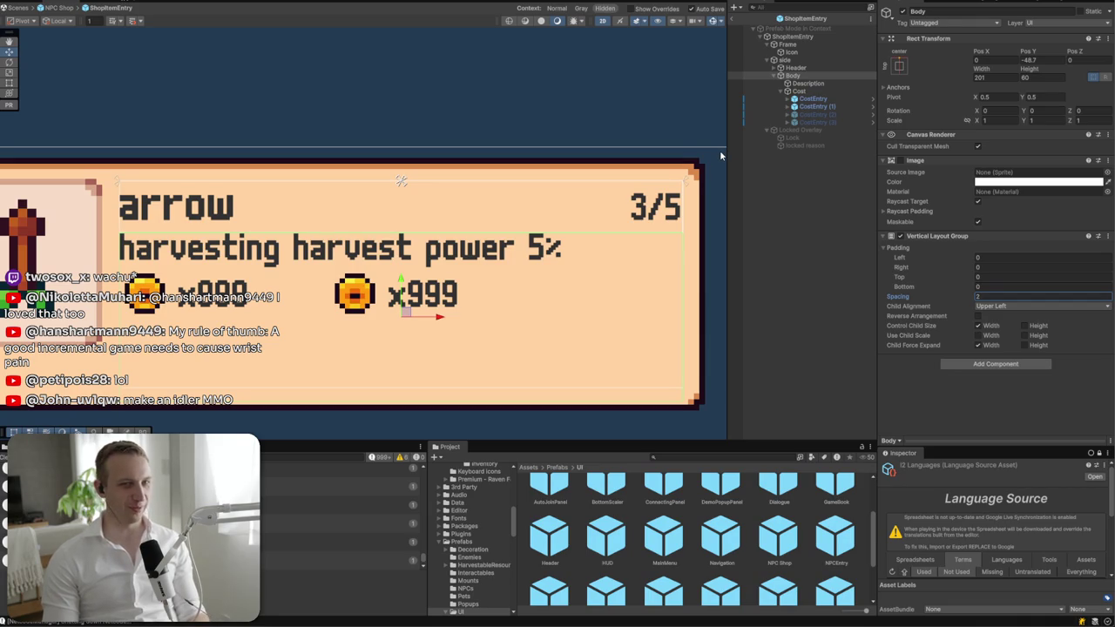
pyautogui.click(805, 84)
# - Add a new UI Image as a child of the Header
pyautogui.rightClick(806, 84)
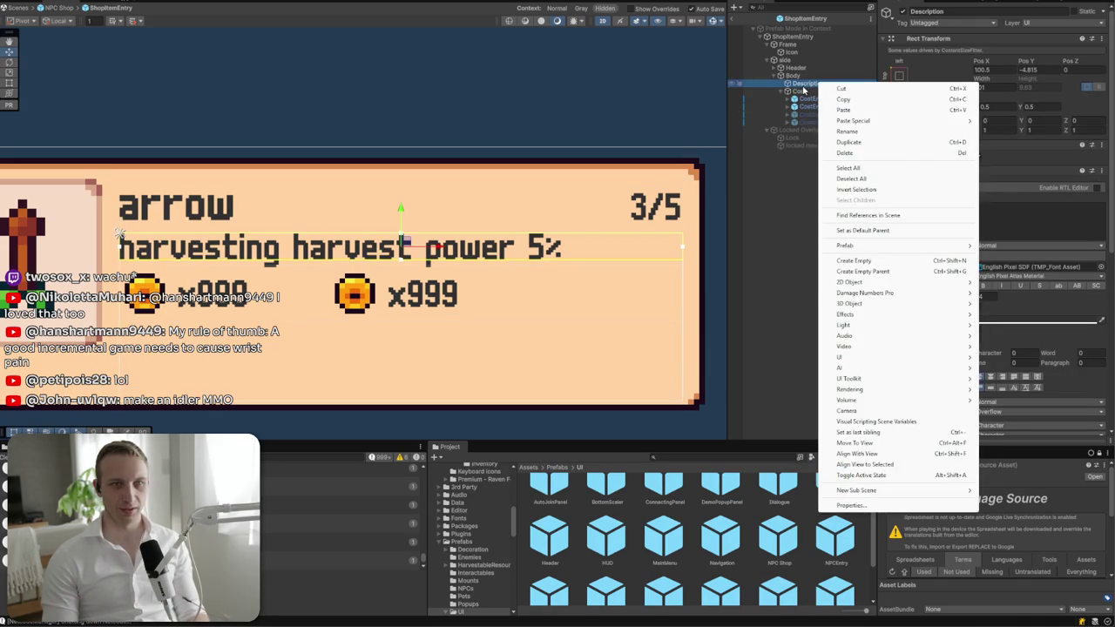
pyautogui.click(799, 80)
pyautogui.click(795, 67)
pyautogui.click(775, 68)
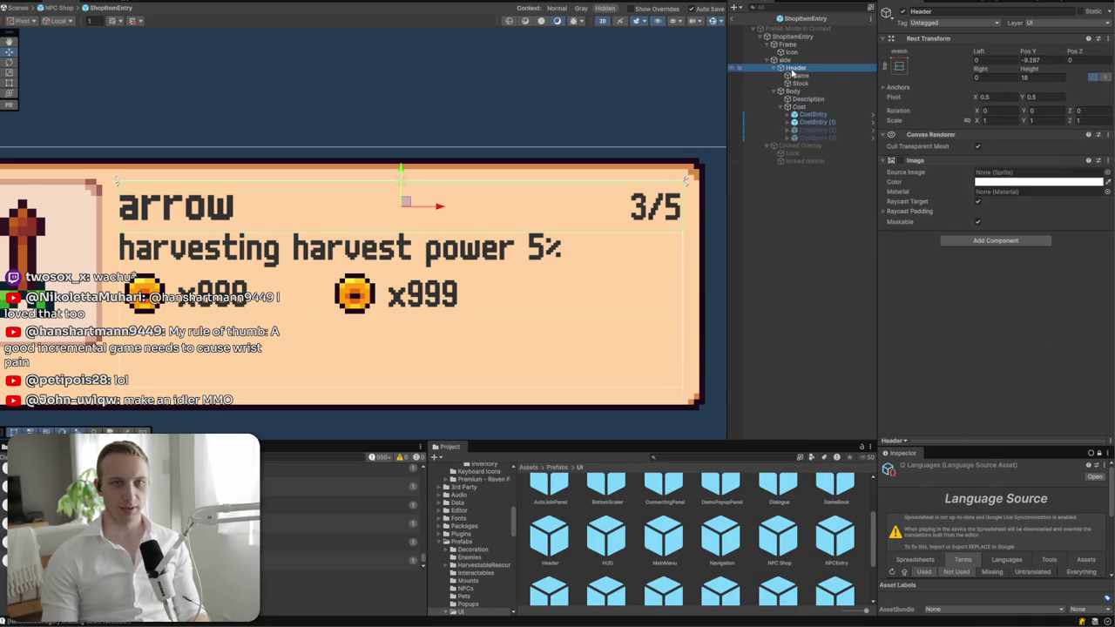
pyautogui.rightClick(792, 72)
pyautogui.moveTo(862, 350)
pyautogui.click(998, 345)
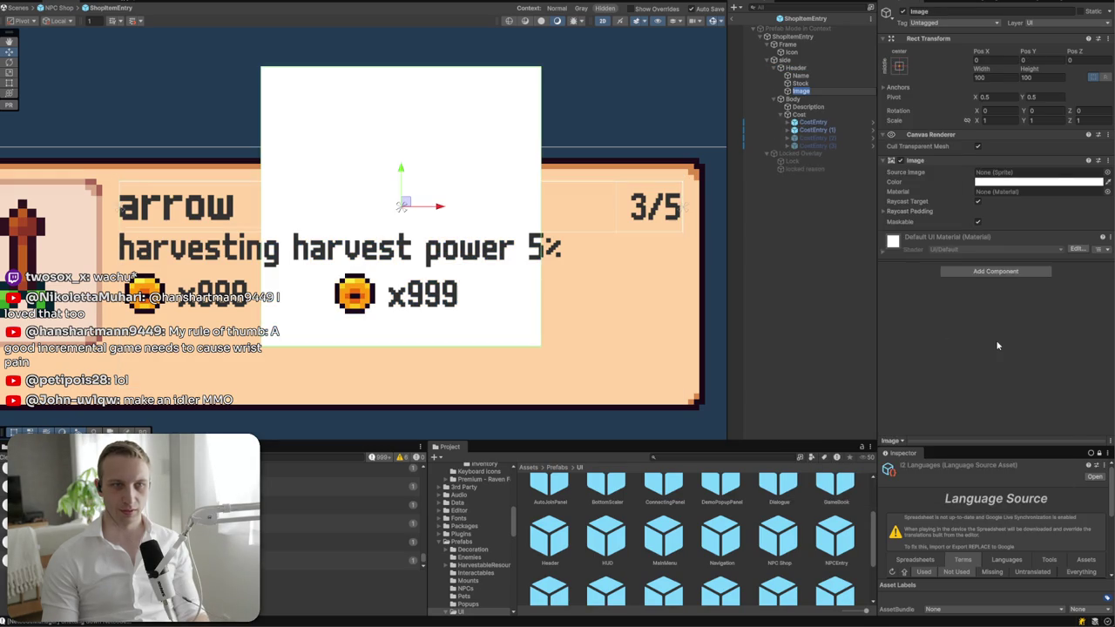
# - Anchor the image bottom-stretch, give it a Layout Element with Ignore Layout, and height 1
pyautogui.click(900, 67)
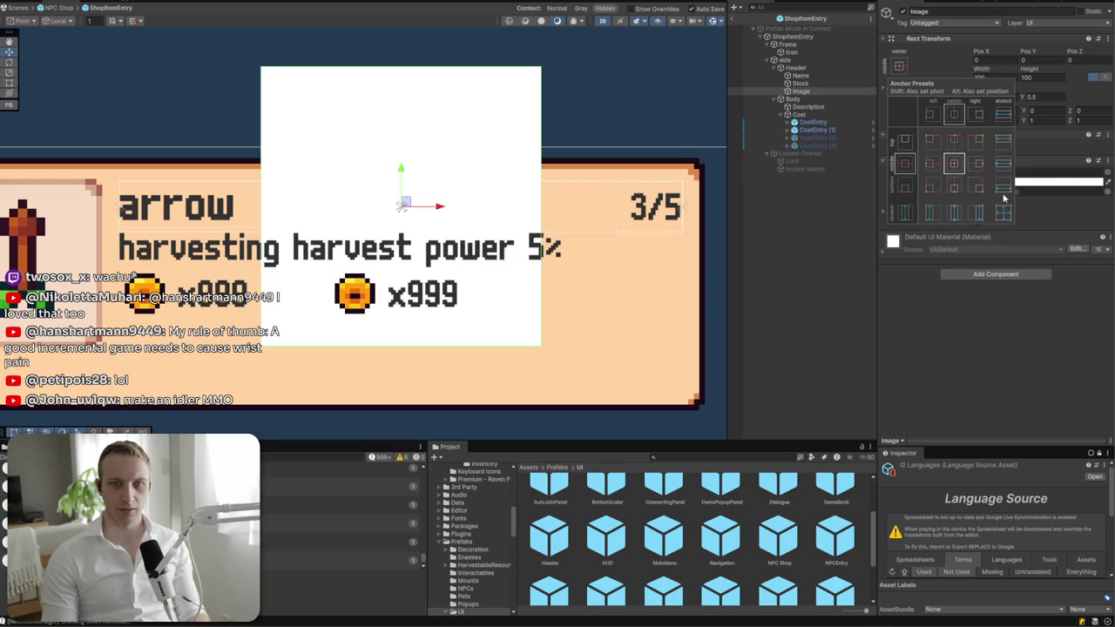
pyautogui.keyDown('alt'); pyautogui.click(1003, 188); pyautogui.keyUp('alt')
pyautogui.click(1037, 275)
pyautogui.write('layout')
pyautogui.press('Return')
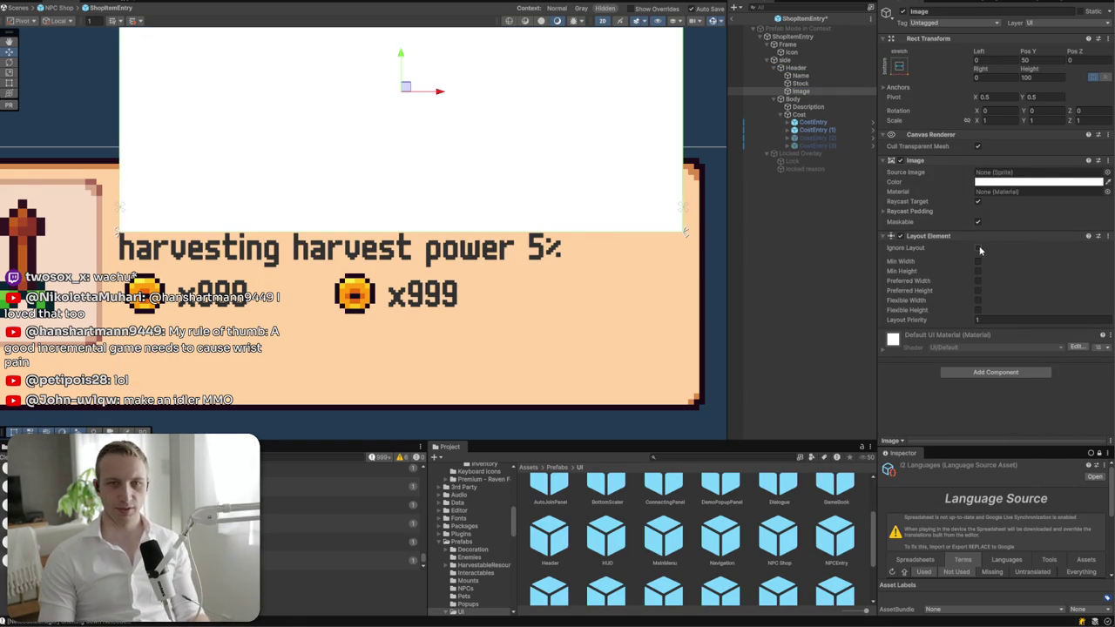
pyautogui.click(978, 248)
pyautogui.click(900, 67)
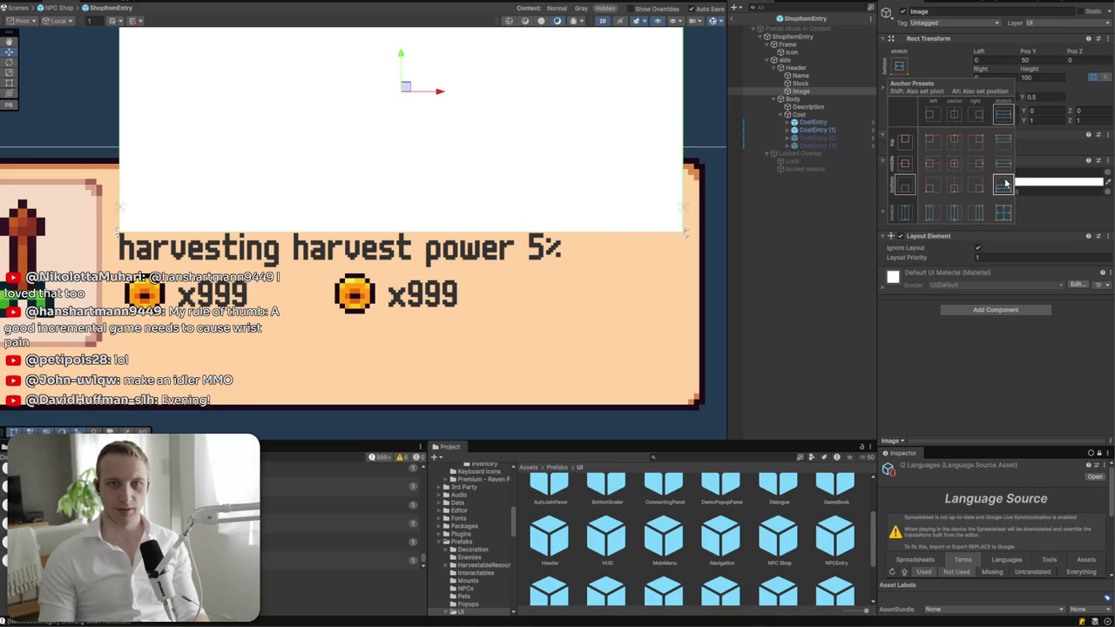
pyautogui.click(1050, 77)
pyautogui.doubleClick(1050, 78)
pyautogui.write('3')
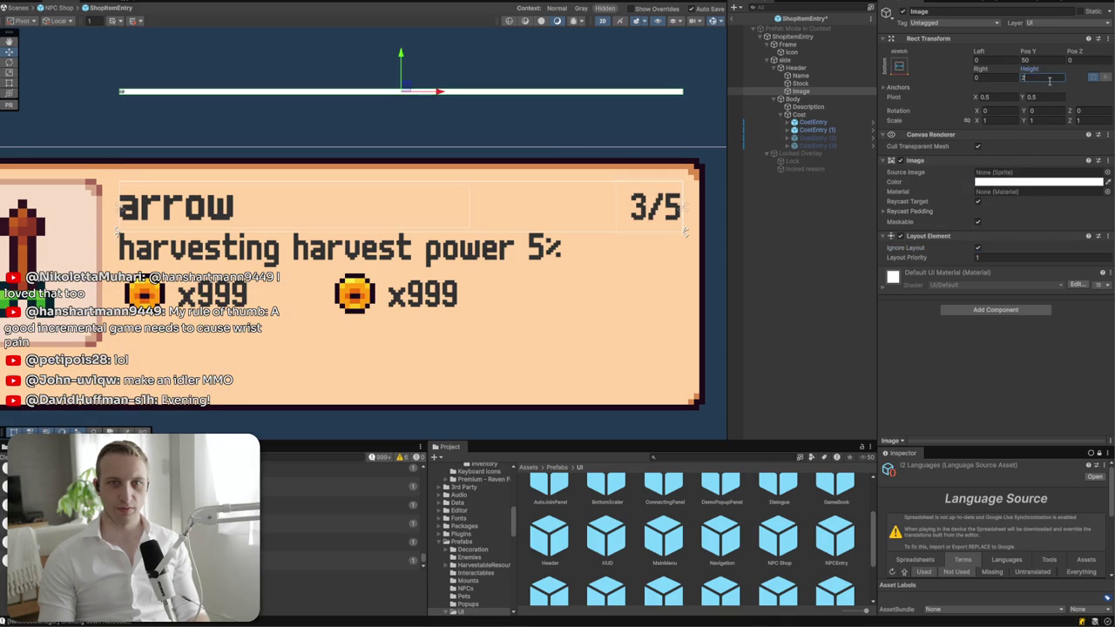
pyautogui.press('BackSpace')
pyautogui.write('1')
# - Rename the new image to 'Divider'
pyautogui.click(1014, 183)
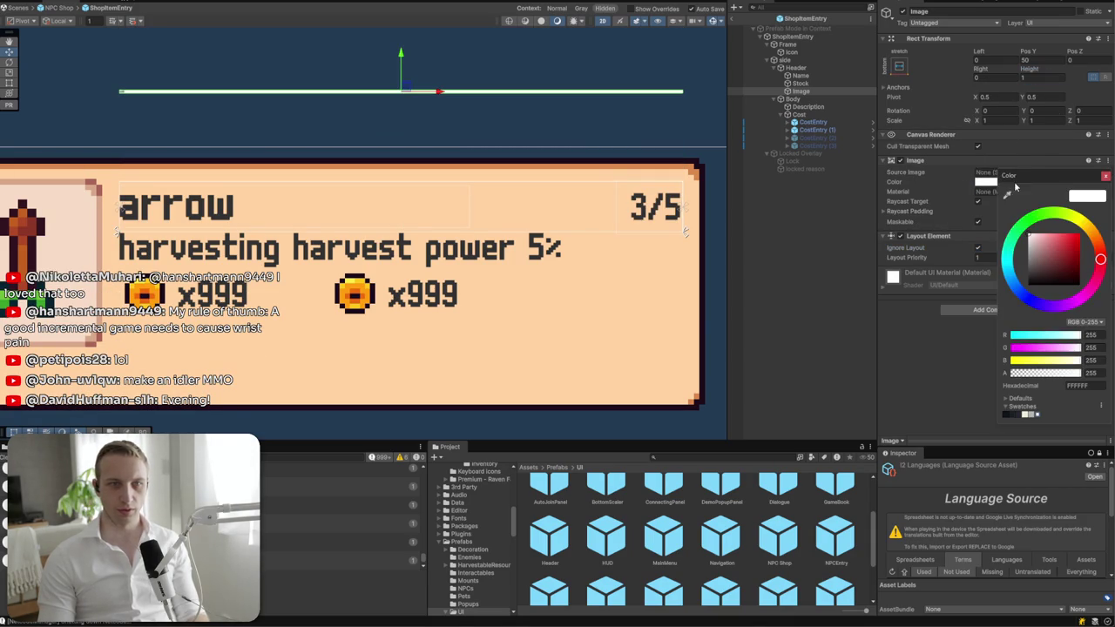
pyautogui.click(695, 174)
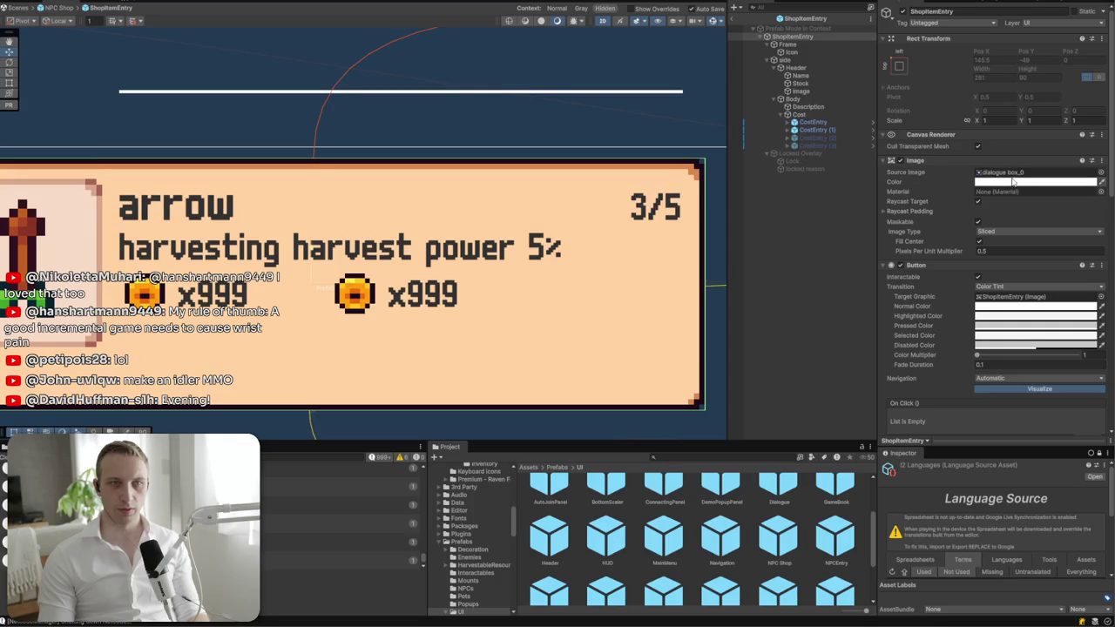
pyautogui.click(805, 107)
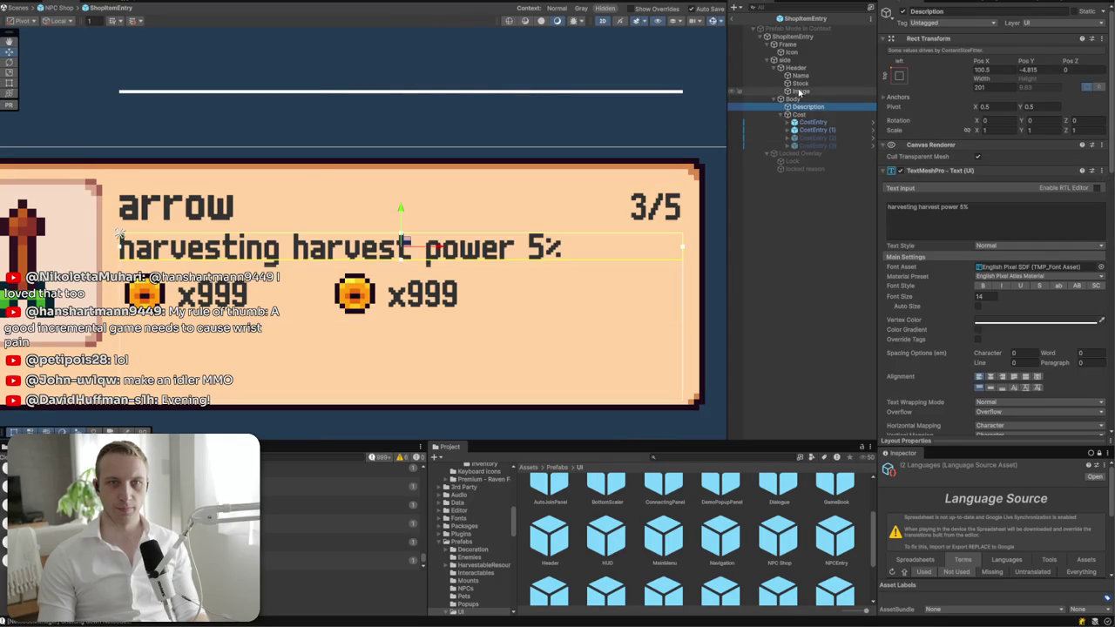
pyautogui.click(800, 91)
pyautogui.click(951, 13)
pyautogui.write('Divider')
# - Pin Divider to the header's bottom edge and eyedrop the card's dark border colour
pyautogui.click(901, 68)
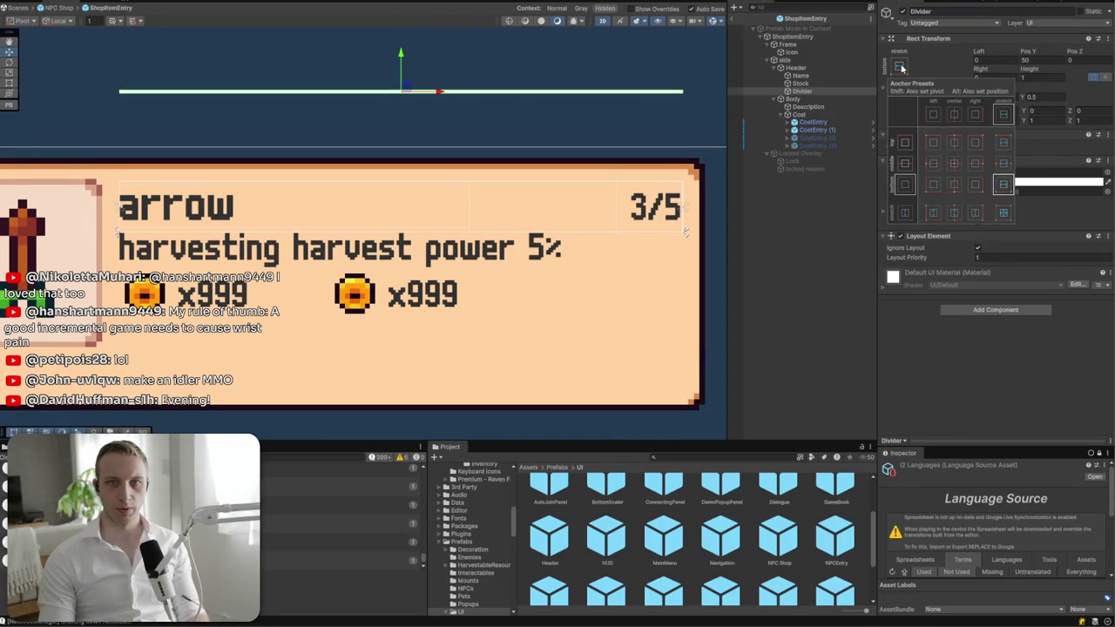
pyautogui.keyDown('alt'); pyautogui.click(1002, 184); pyautogui.keyUp('alt')
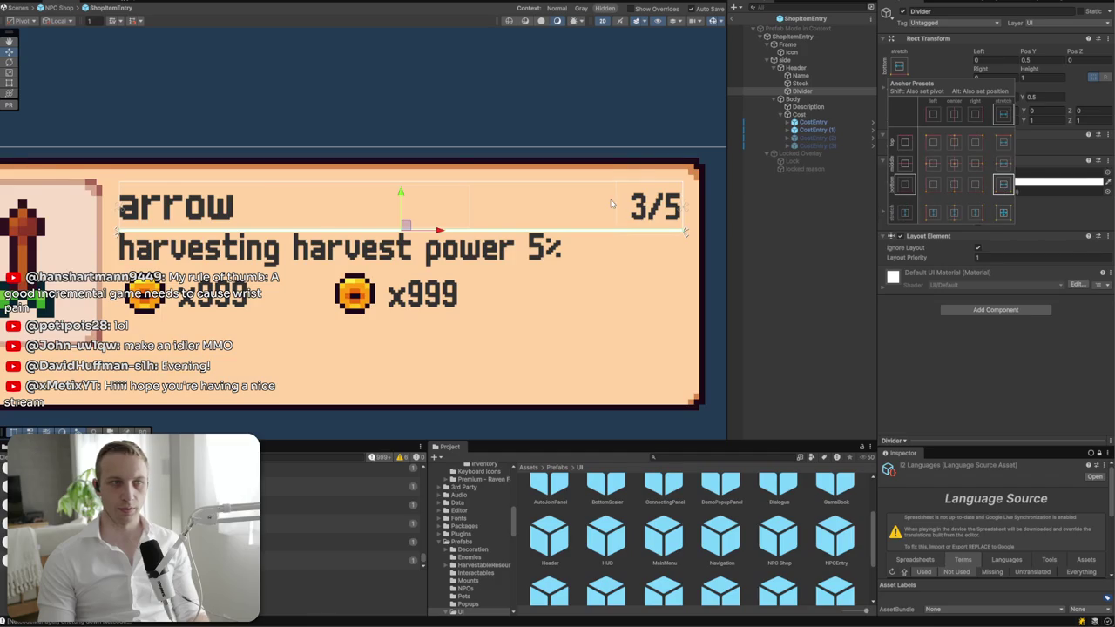
pyautogui.click(900, 68)
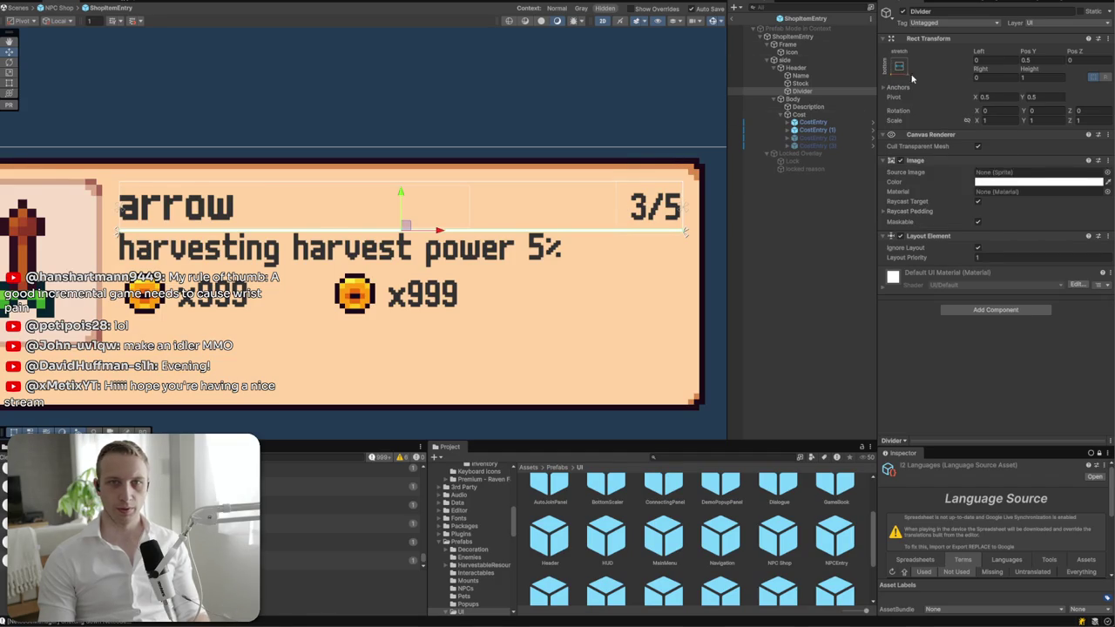
pyautogui.click(1107, 182)
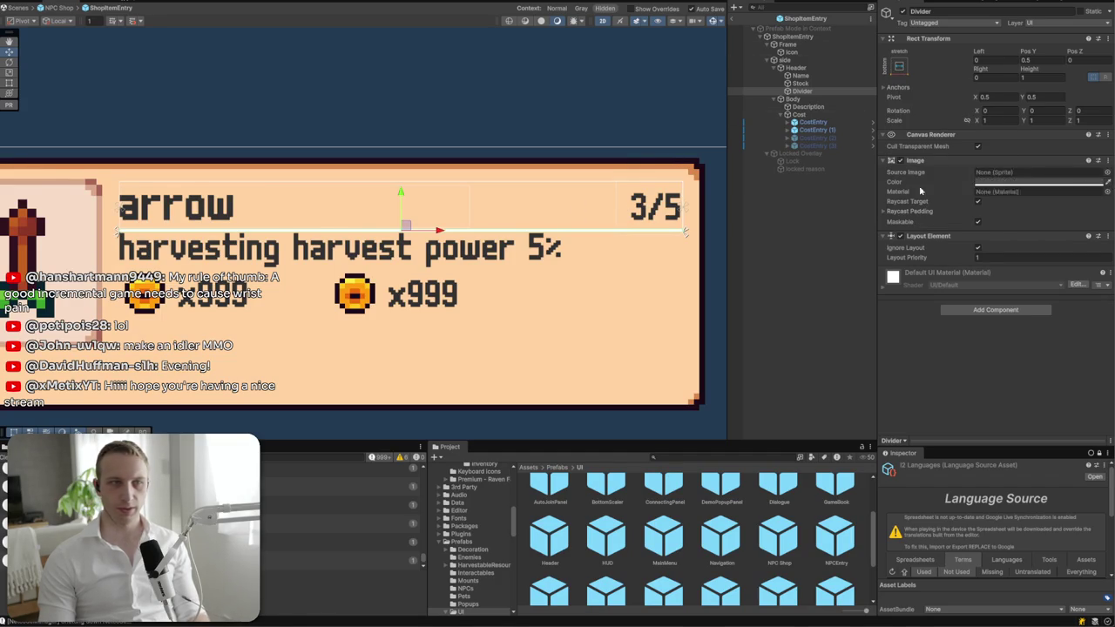
pyautogui.click(102, 197)
pyautogui.click(770, 223)
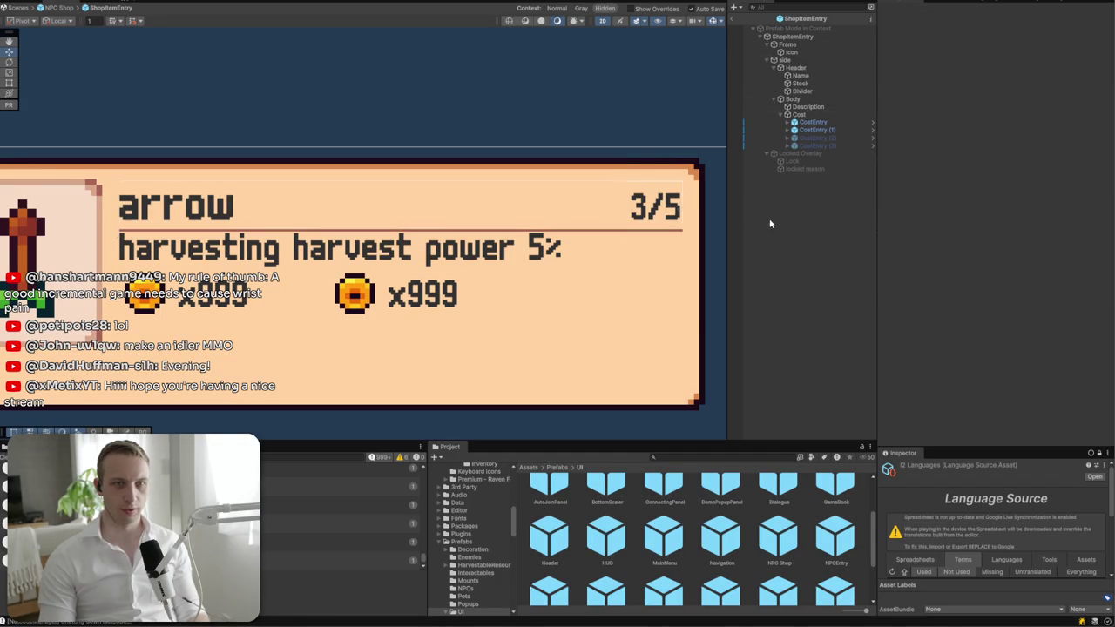
pyautogui.click(793, 99)
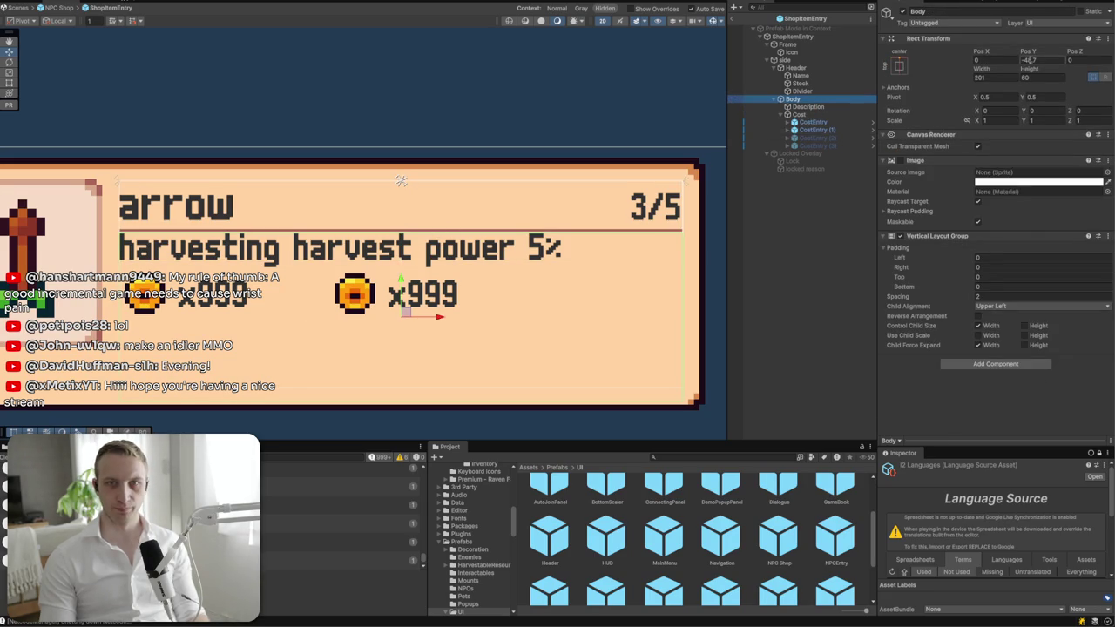
pyautogui.click(899, 66)
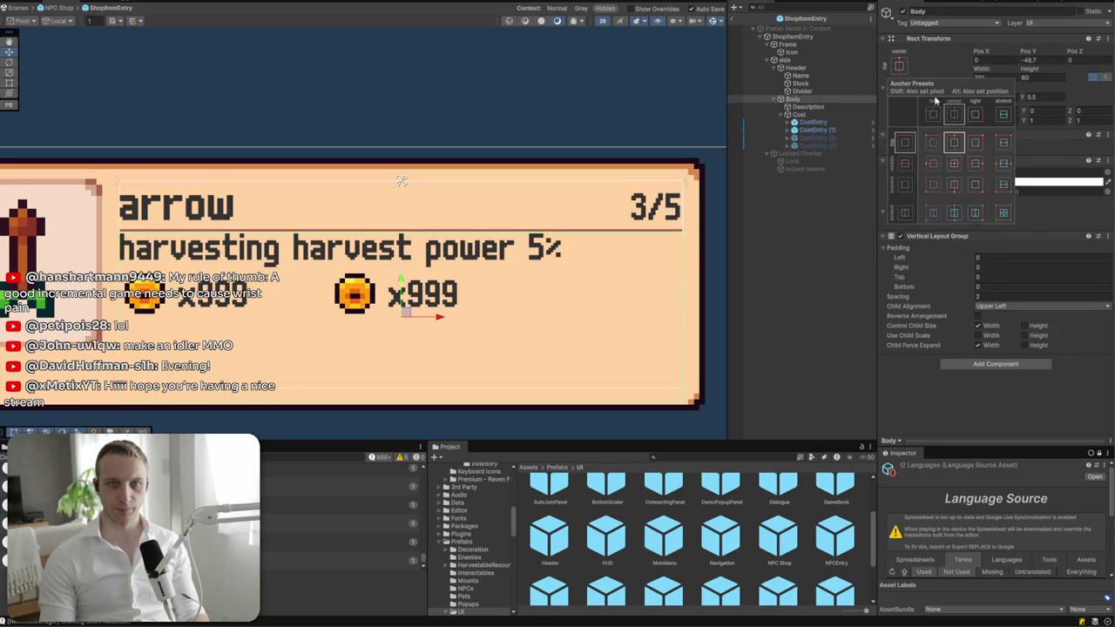
pyautogui.click(1002, 213)
pyautogui.moveTo(393, 182); pyautogui.dragTo(386, 239)
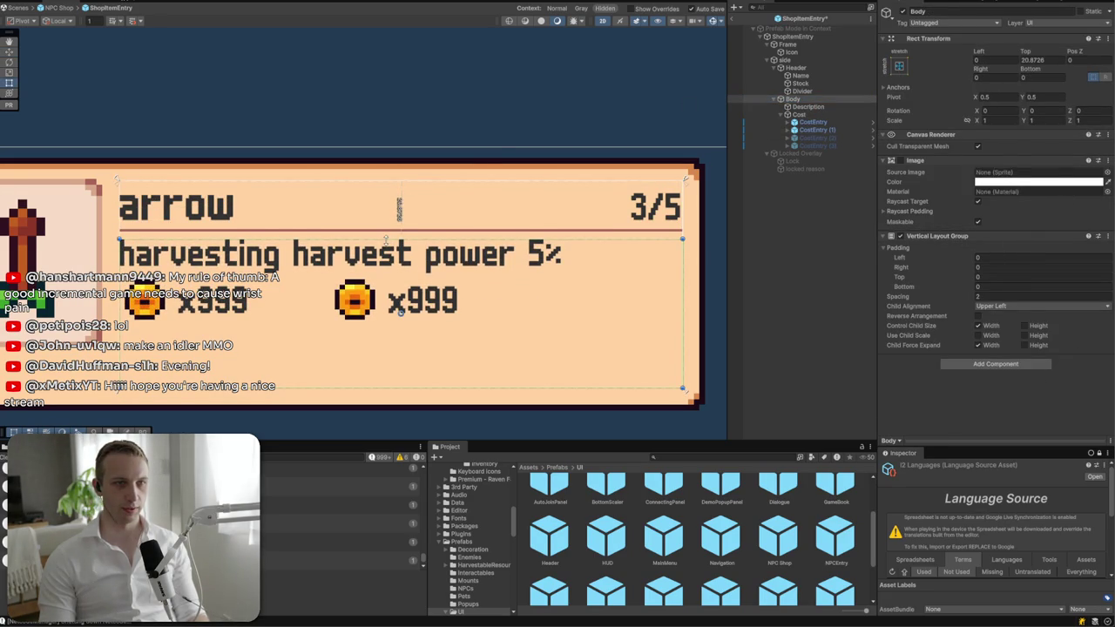
pyautogui.moveTo(400, 312); pyautogui.dragTo(700, 292)
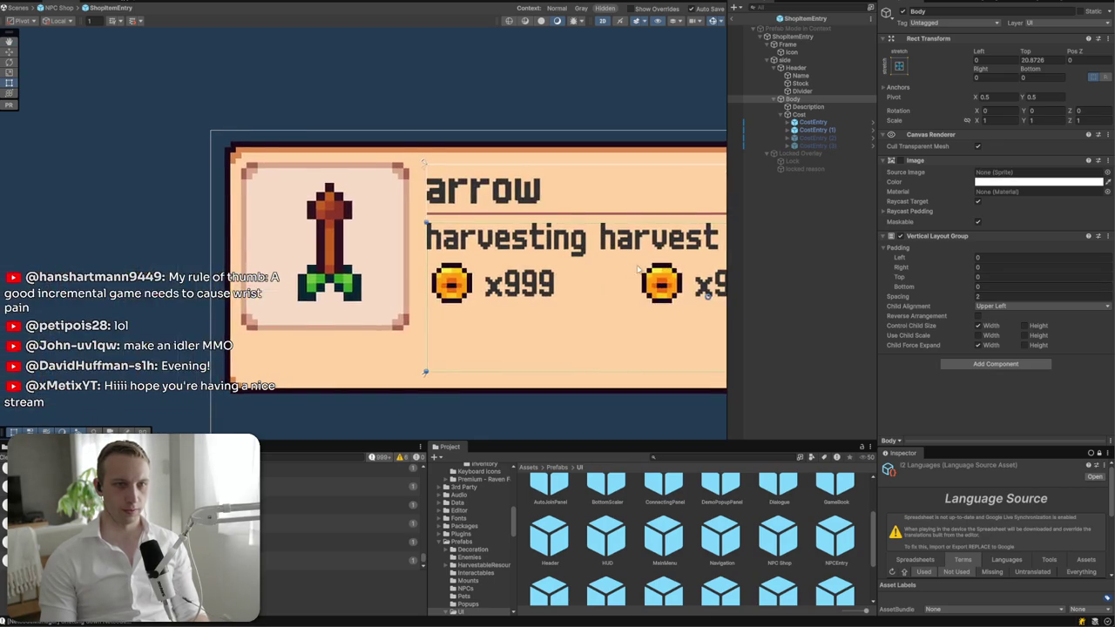
pyautogui.scroll(2, 629, 267)
pyautogui.moveTo(629, 268); pyautogui.dragTo(267, 251)
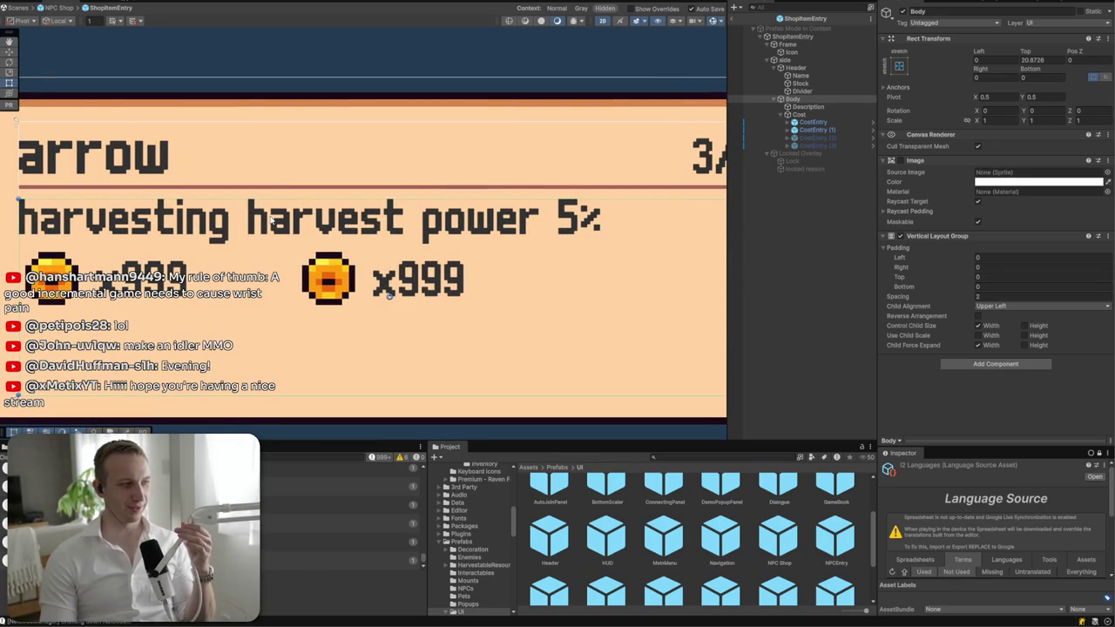
# - Frame the shop entry and paste a second copy into Description's text input
pyautogui.click(288, 228)
pyautogui.press('f')
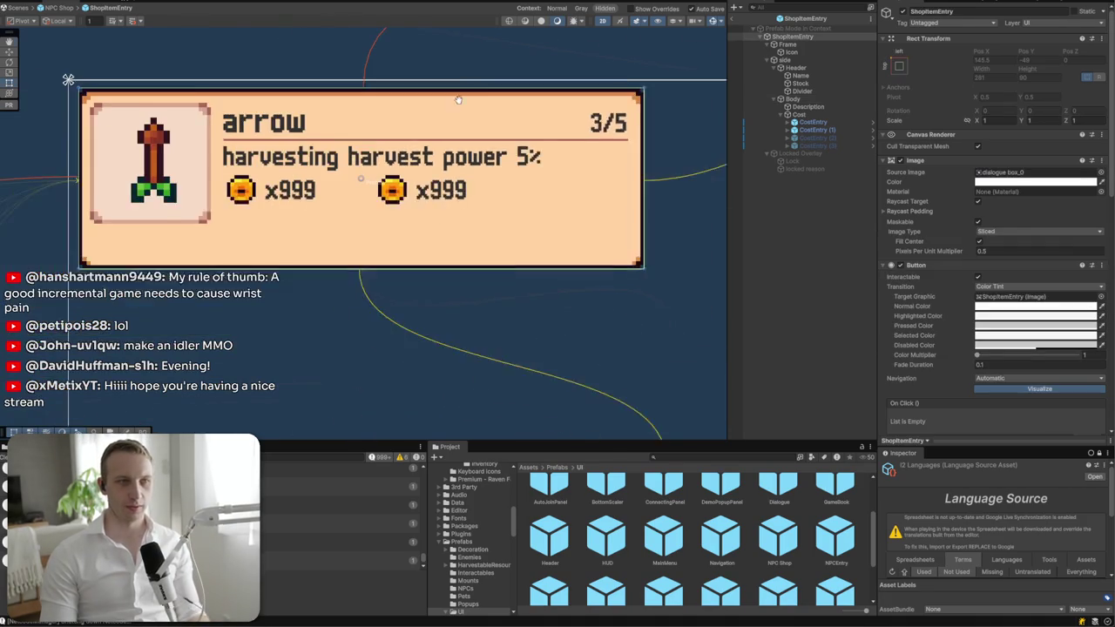
pyautogui.click(246, 183)
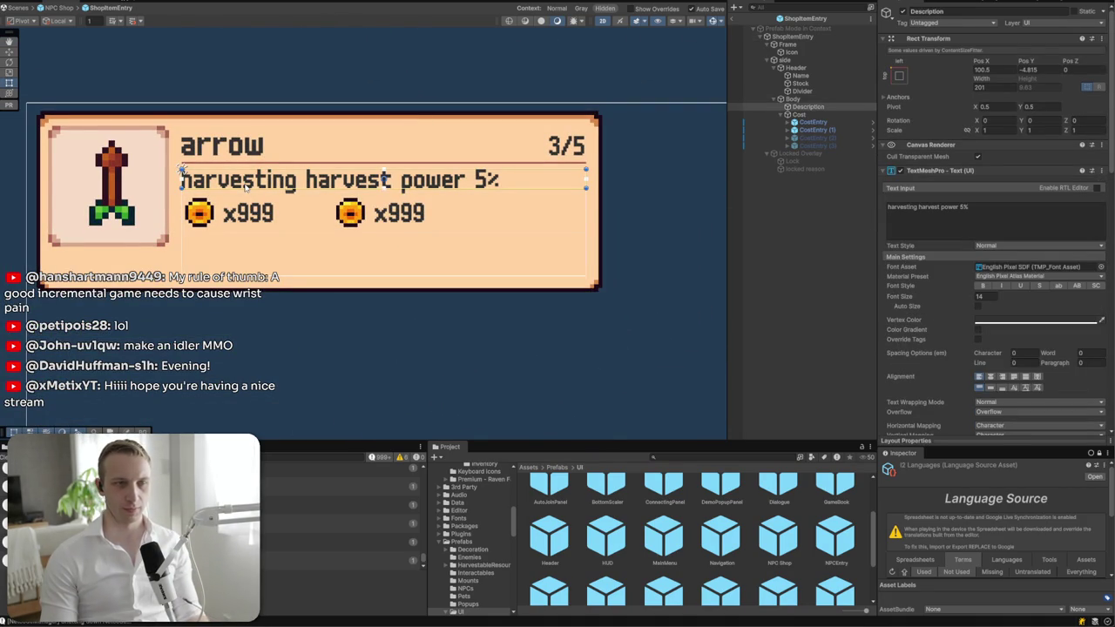
pyautogui.click(981, 220)
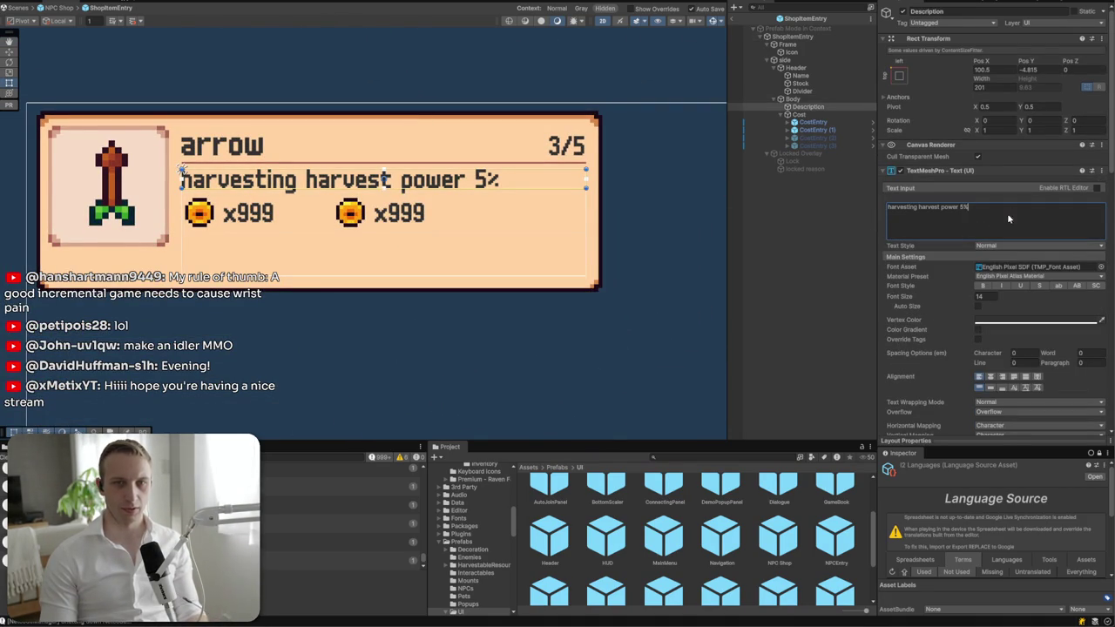
pyautogui.write('harvesting harvest power 5%')
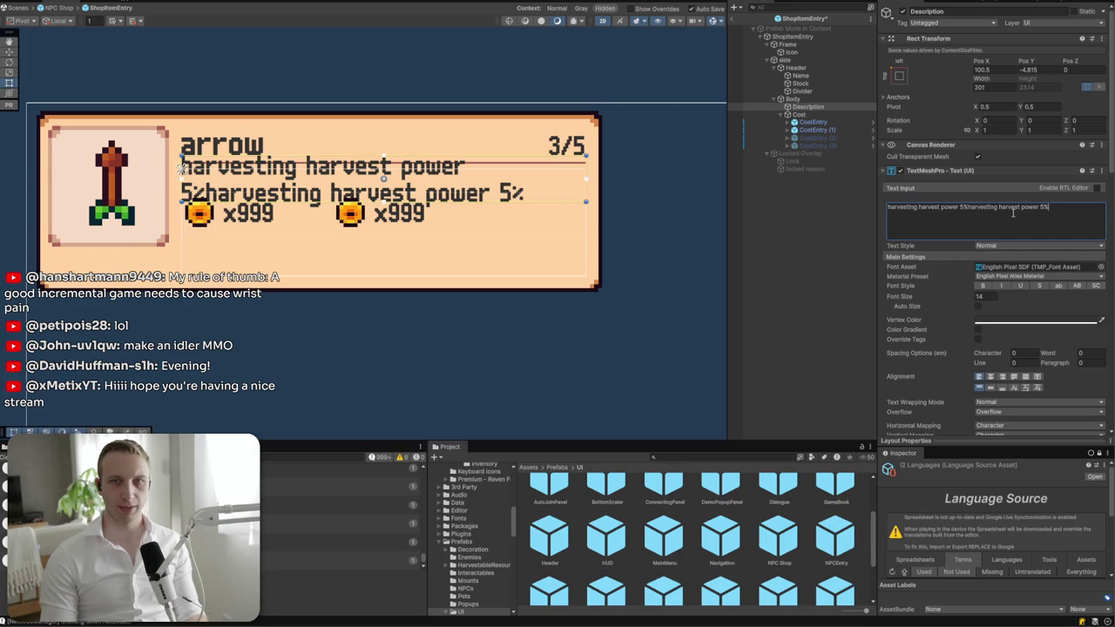
pyautogui.hotkey('ctrl', 'z')
pyautogui.hotkey('ctrl', 'y')
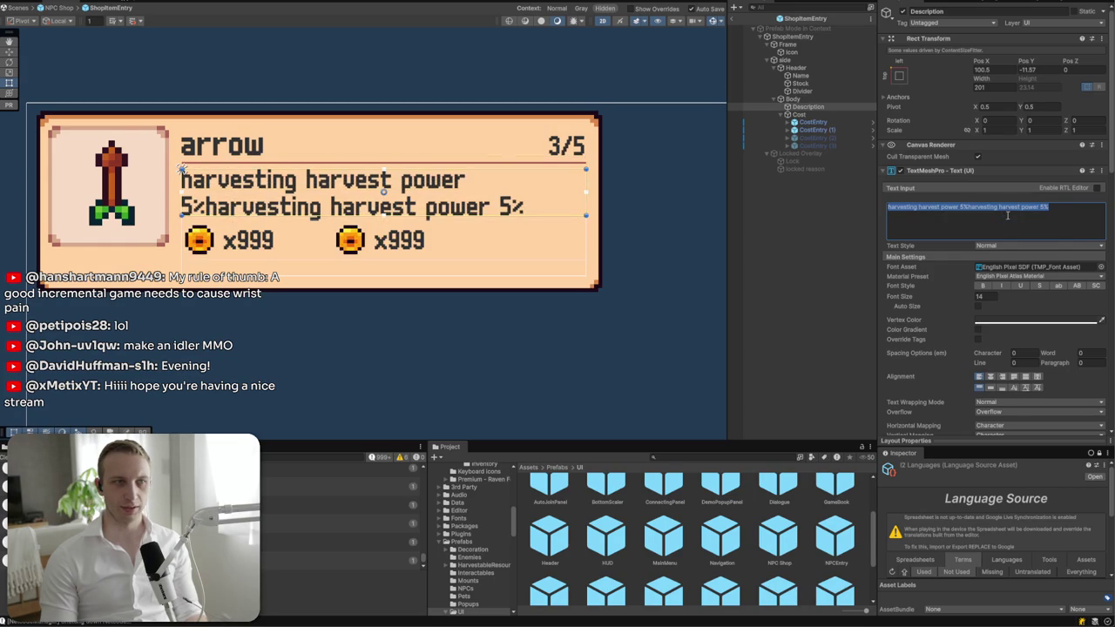
pyautogui.hotkey('ctrl', 'z')
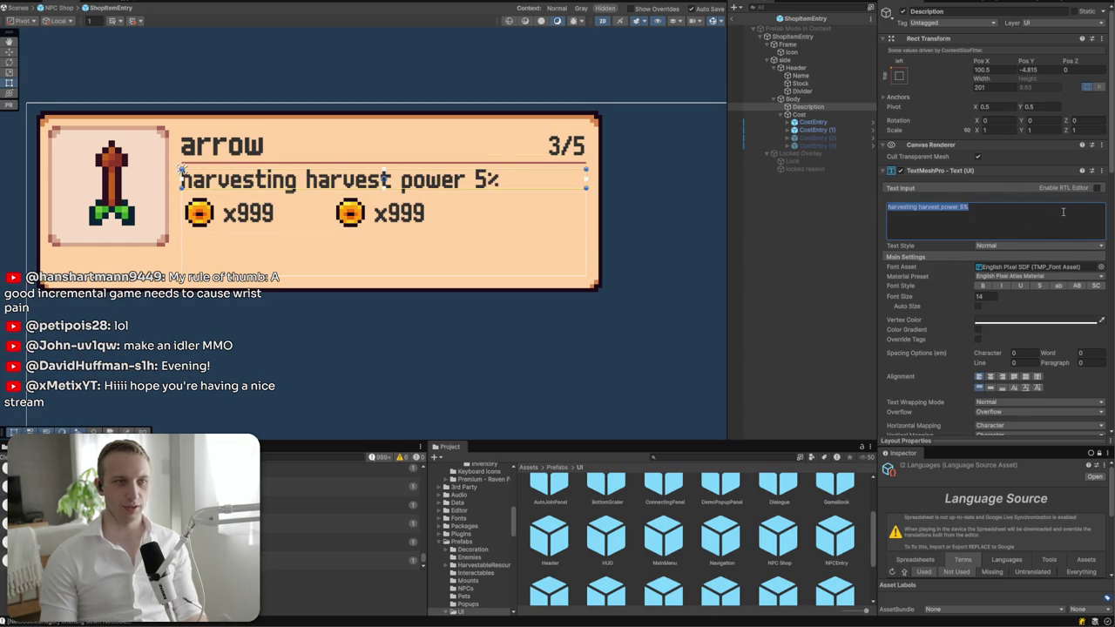
pyautogui.write('harvesting harvest power 5%')
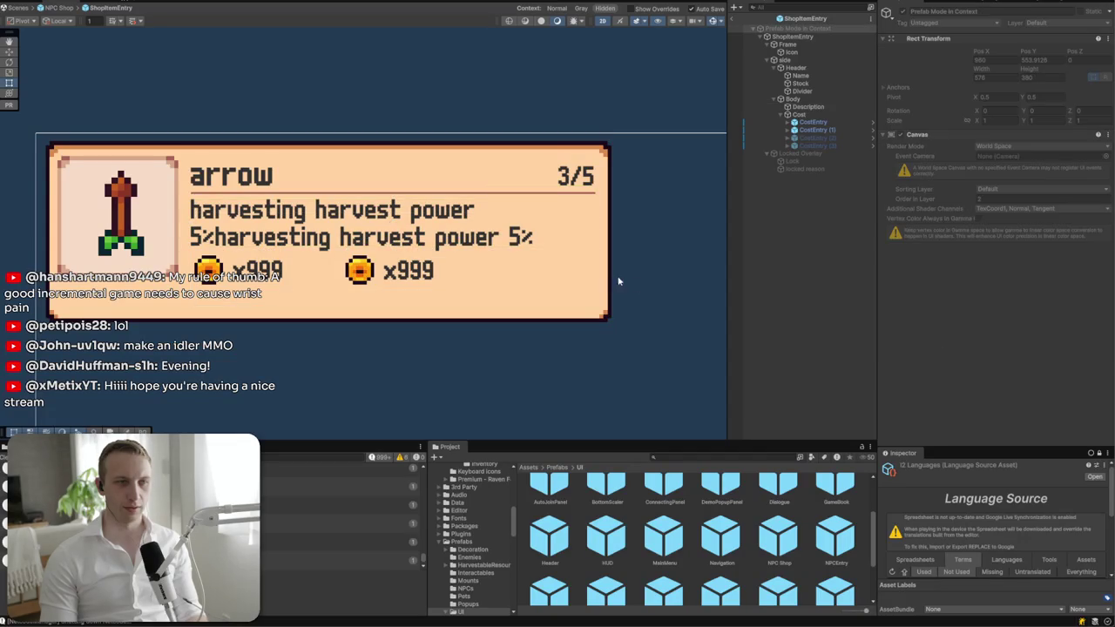
# - Append a third copy, then undo back to two copies wrapping onto two lines
pyautogui.click(500, 239)
pyautogui.click(416, 235)
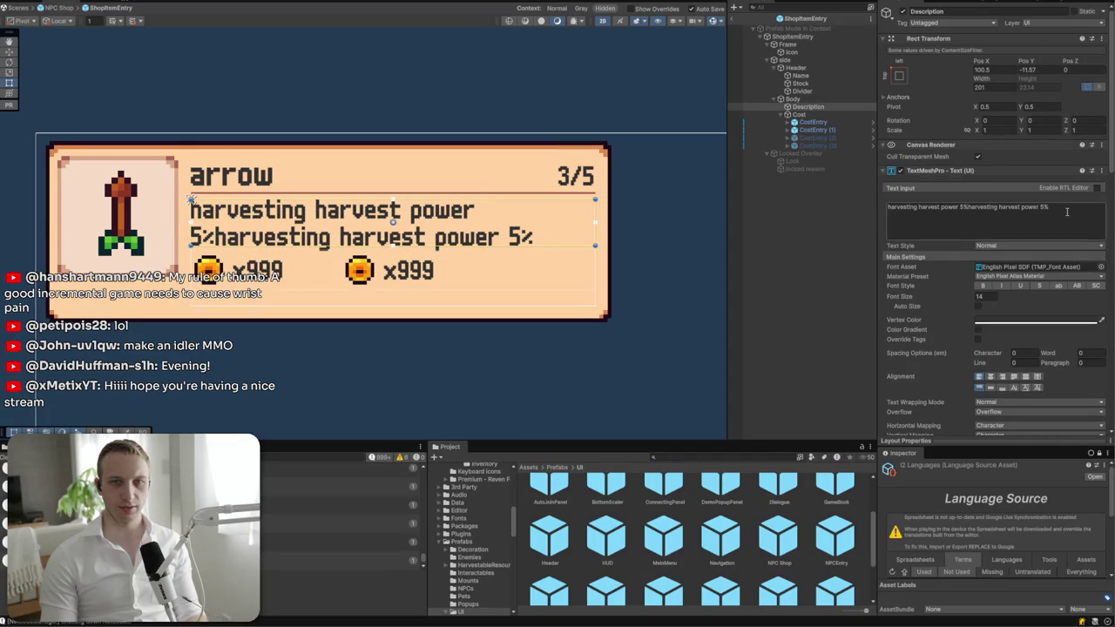
pyautogui.write('harvesting harvest power 5%')
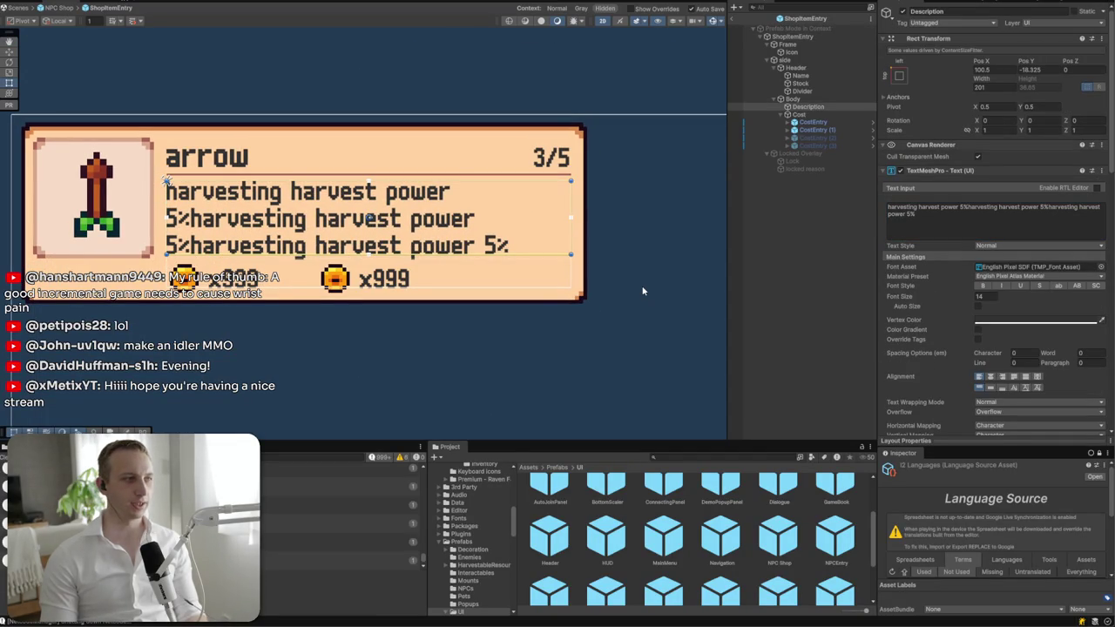
pyautogui.scroll(-10, 950, 356)
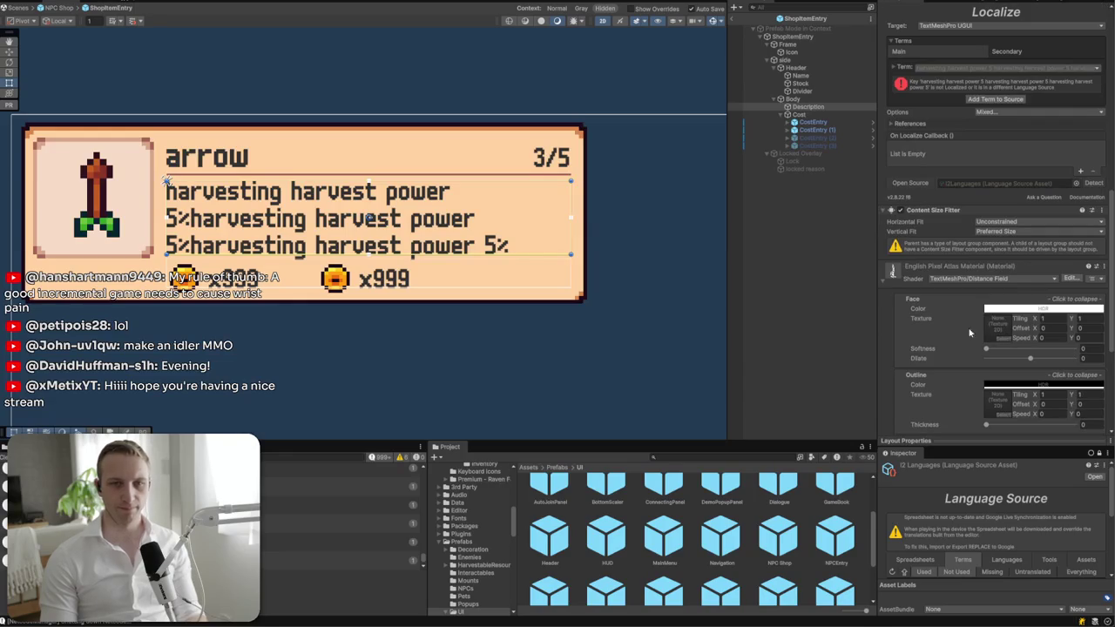
pyautogui.scroll(3, 946, 259)
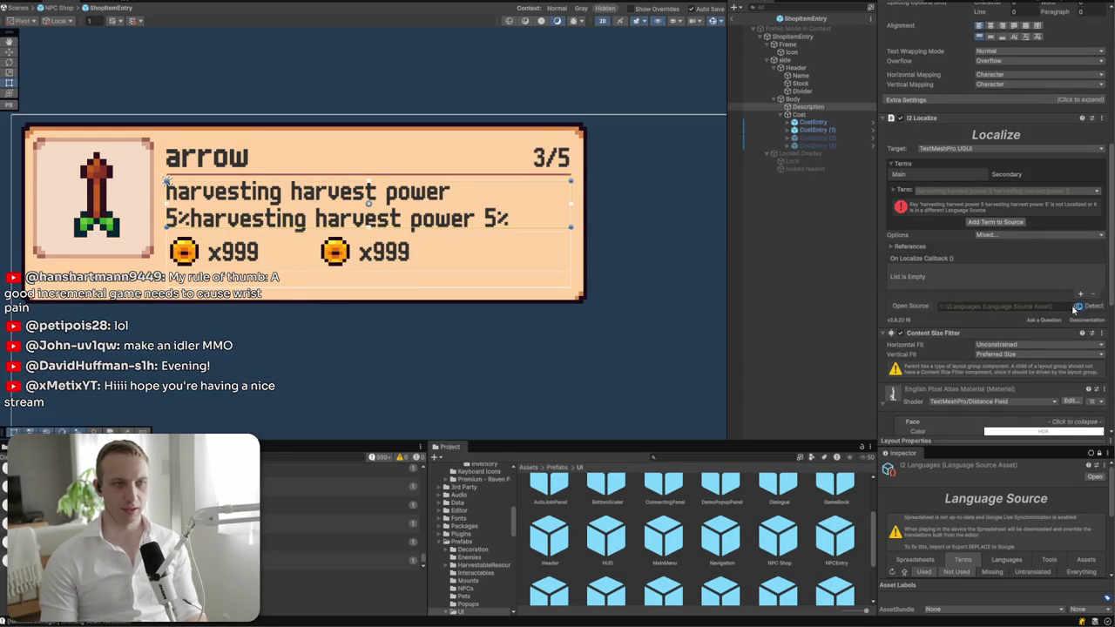
pyautogui.scroll(4, 1000, 318)
pyautogui.hotkey('ctrl', 'z')
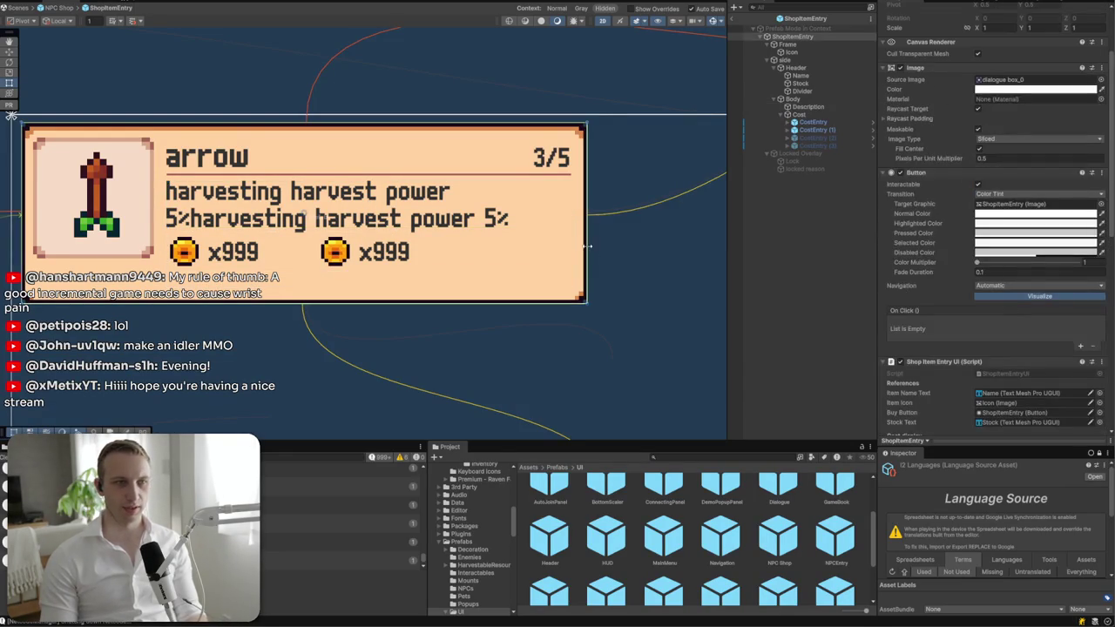
pyautogui.click(812, 114)
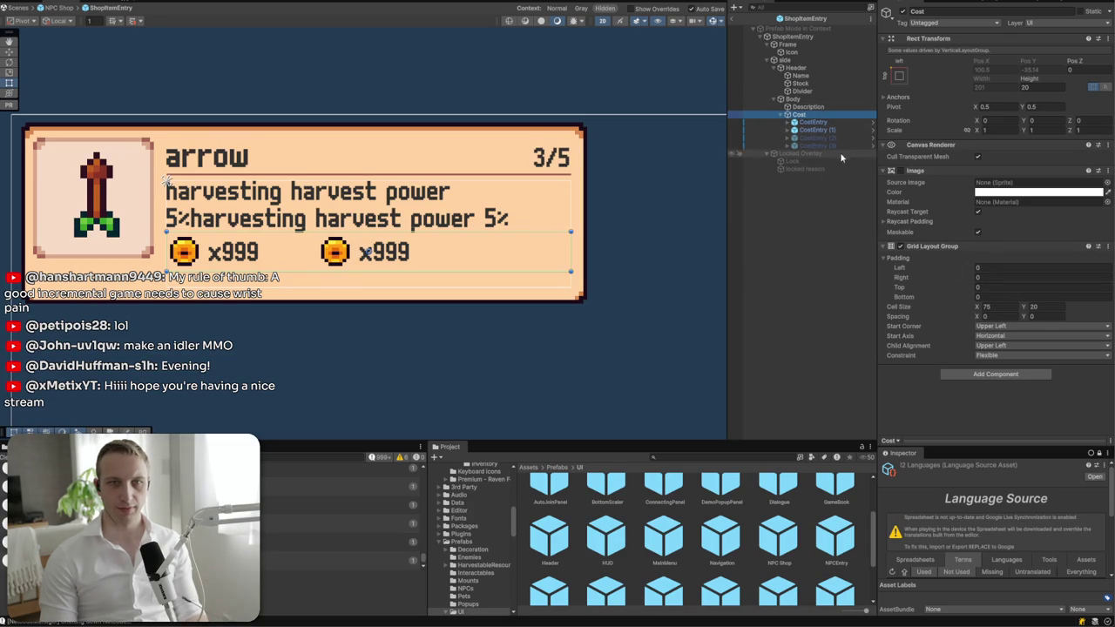
# - Set Body's Vertical Layout Group spacing to 4
pyautogui.click(793, 99)
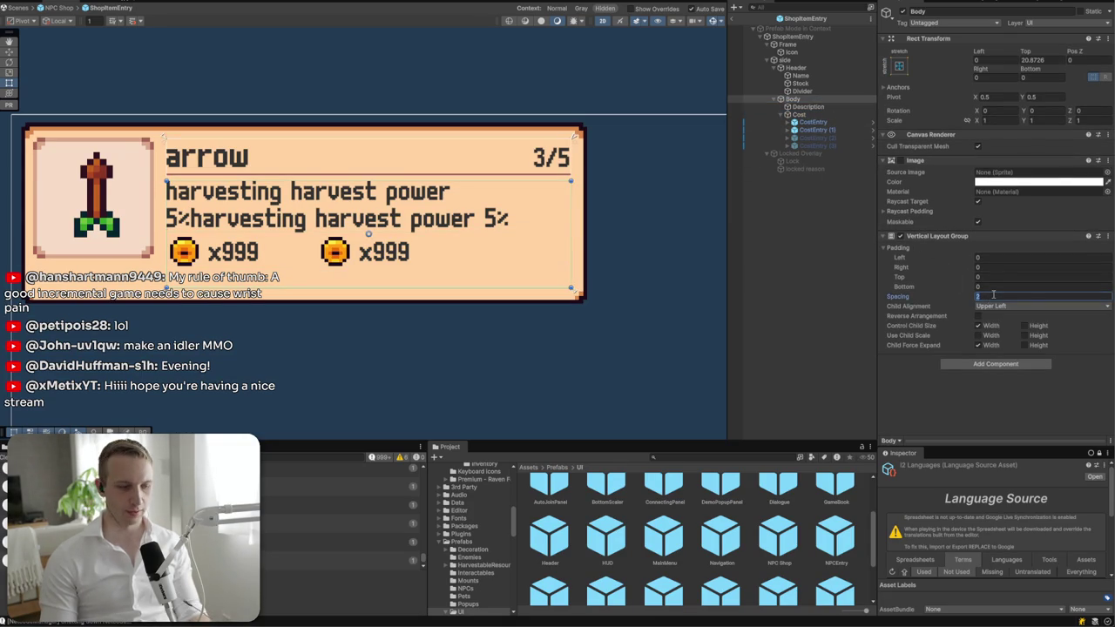
pyautogui.write('4')
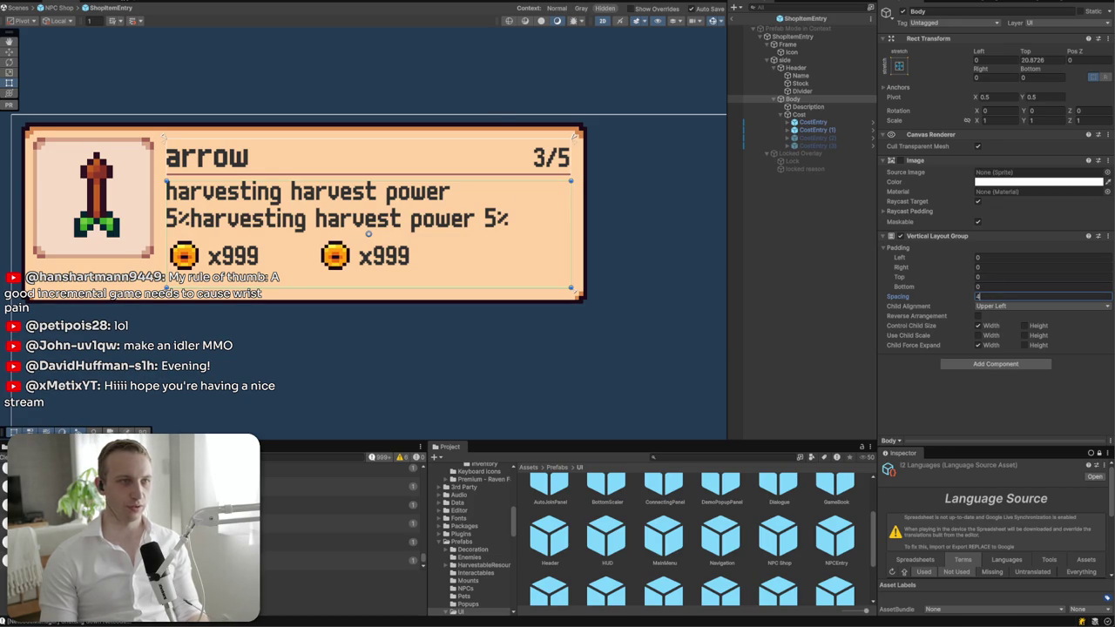
pyautogui.press('Return')
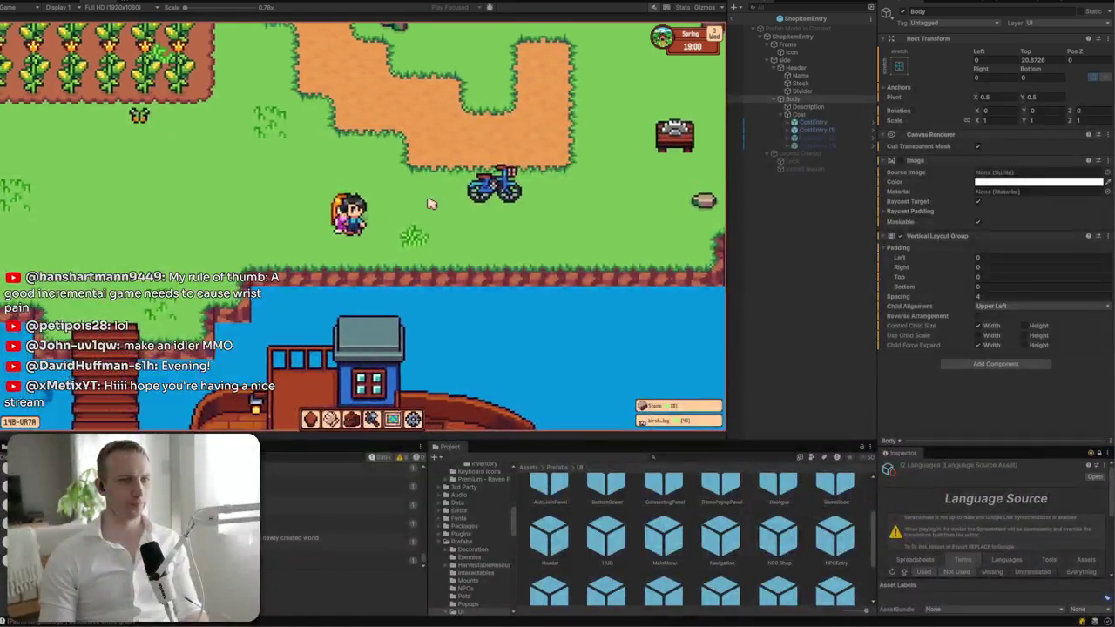
# - Walk the player along the dock to Captain Rourke and open his shop
pyautogui.press('s')
pyautogui.press('s')
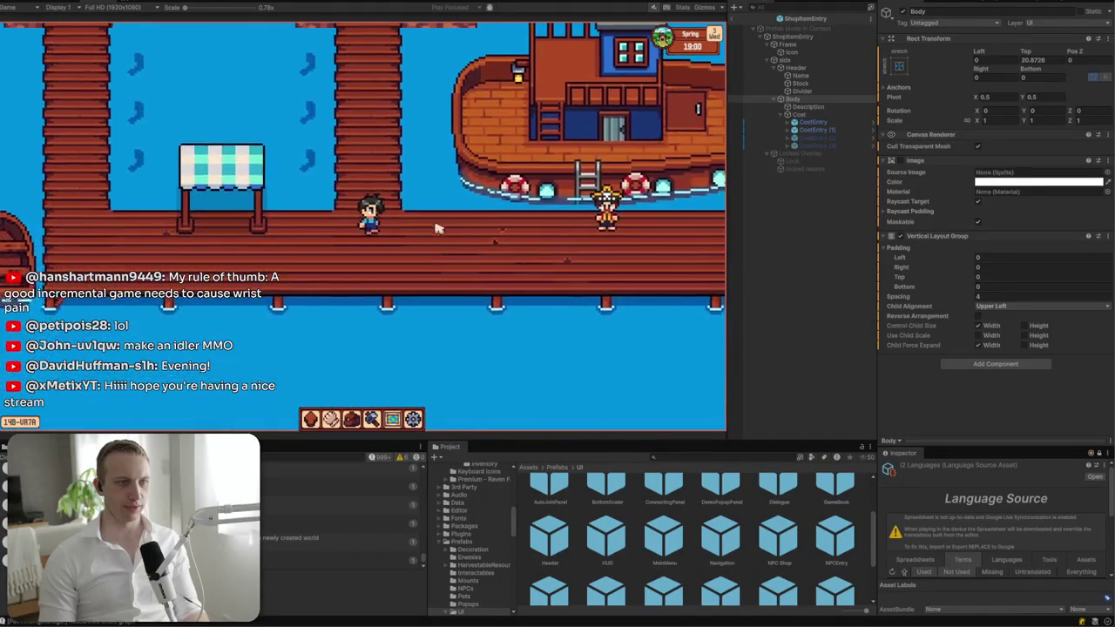
pyautogui.press('d')
pyautogui.press('e')
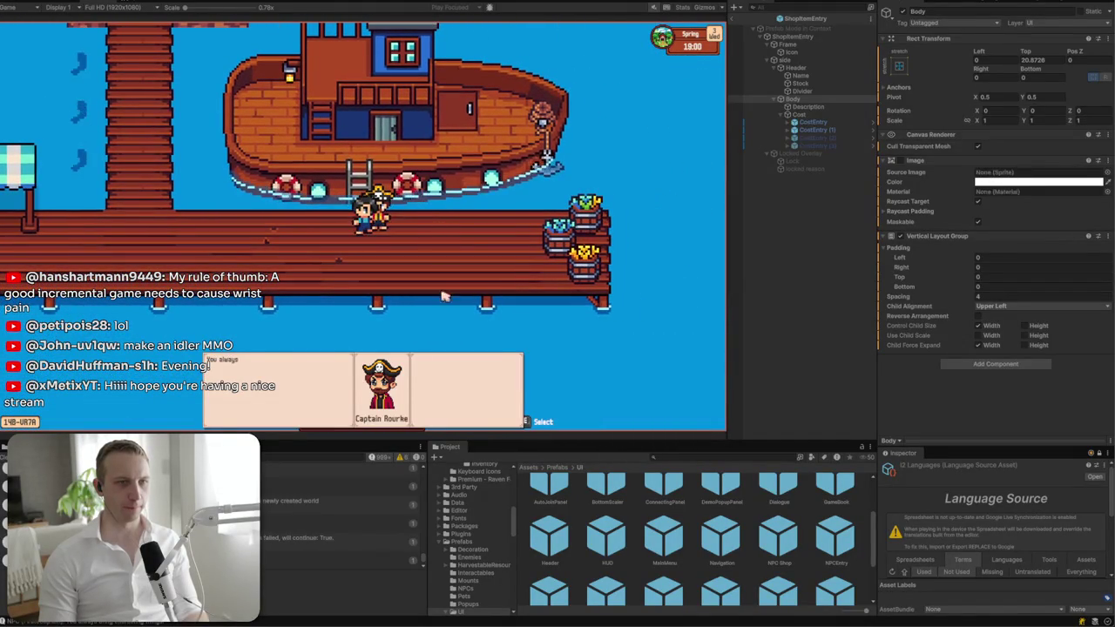
pyautogui.click(488, 364)
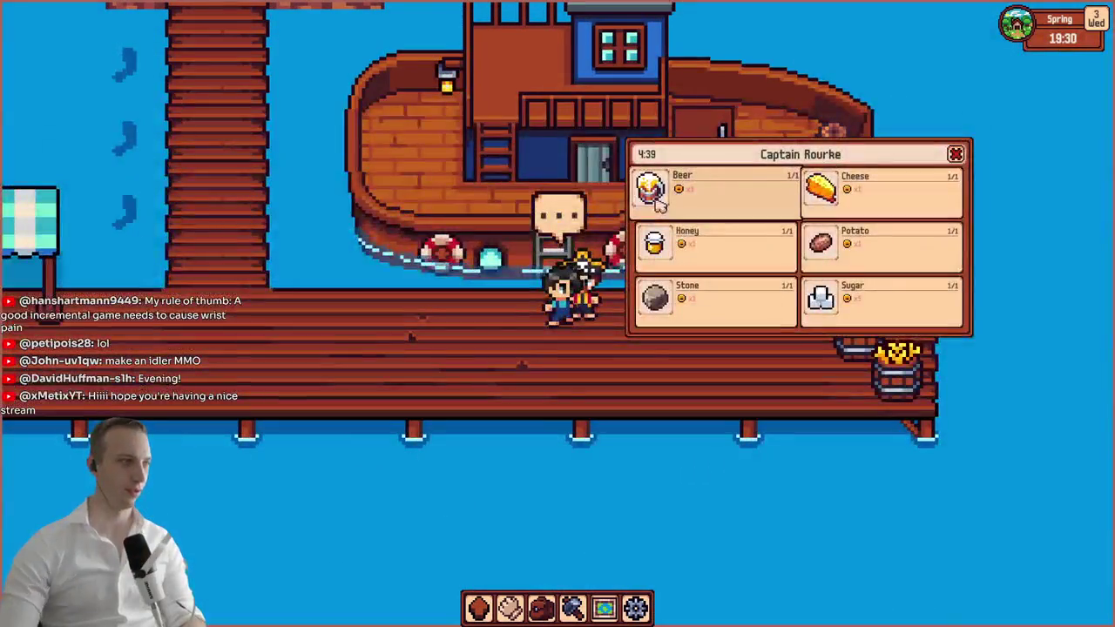
# - Drag the shop window left, lower right and left again, then close it
pyautogui.moveTo(829, 164)
pyautogui.mouseDown()
pyautogui.moveTo(775, 228)
pyautogui.moveTo(306, 305)
pyautogui.moveTo(389, 349)
pyautogui.moveTo(615, 223)
pyautogui.moveTo(359, 224)
pyautogui.moveTo(574, 218)
pyautogui.moveTo(532, 137)
pyautogui.mouseUp()
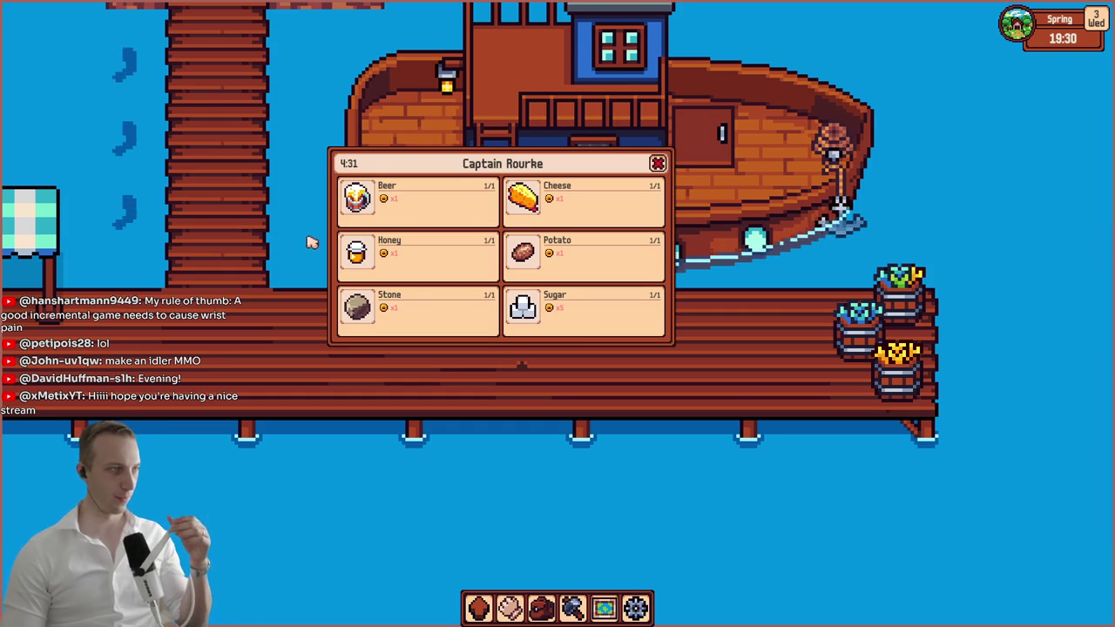
pyautogui.moveTo(435, 163)
pyautogui.mouseDown()
pyautogui.moveTo(560, 163)
pyautogui.moveTo(761, 81)
pyautogui.moveTo(748, 337)
pyautogui.moveTo(633, 344)
pyautogui.moveTo(554, 211)
pyautogui.moveTo(514, 298)
pyautogui.moveTo(115, 347)
pyautogui.moveTo(117, 108)
pyautogui.moveTo(675, 243)
pyautogui.moveTo(547, 270)
pyautogui.moveTo(731, 223)
pyautogui.moveTo(624, 186)
pyautogui.moveTo(533, 225)
pyautogui.moveTo(675, 177)
pyautogui.mouseUp()
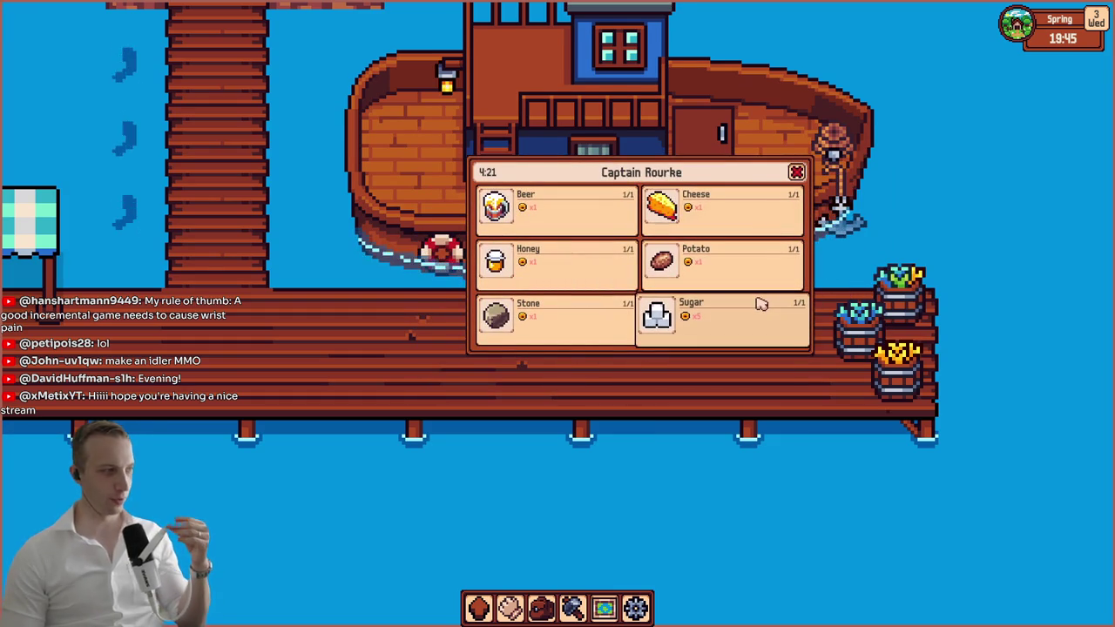
pyautogui.moveTo(756, 173); pyautogui.dragTo(597, 173)
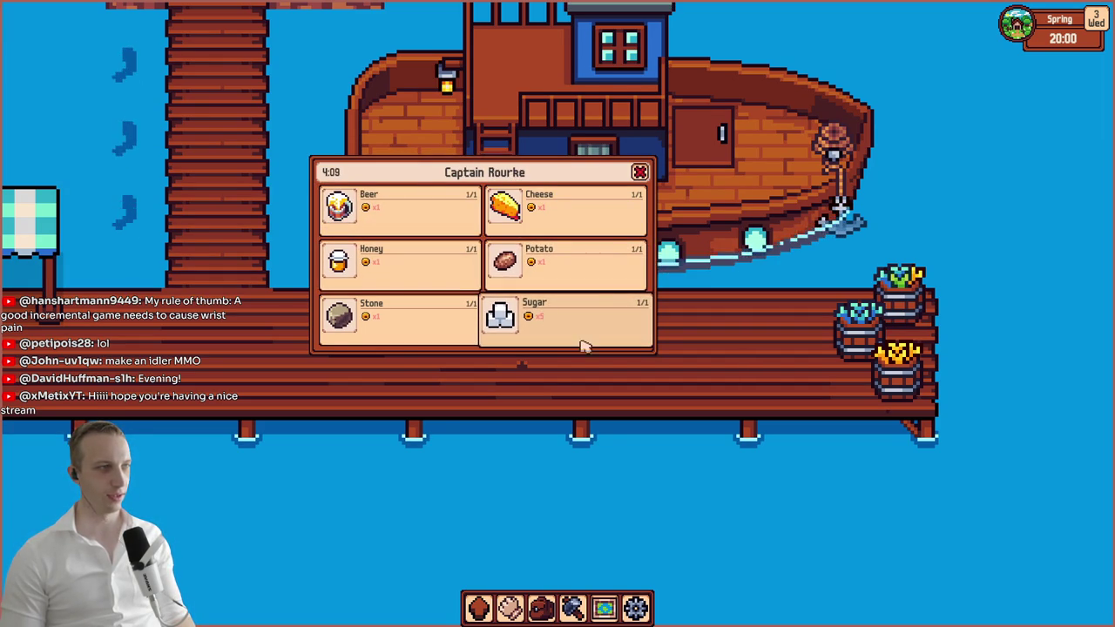
pyautogui.click(641, 171)
pyautogui.press('a')
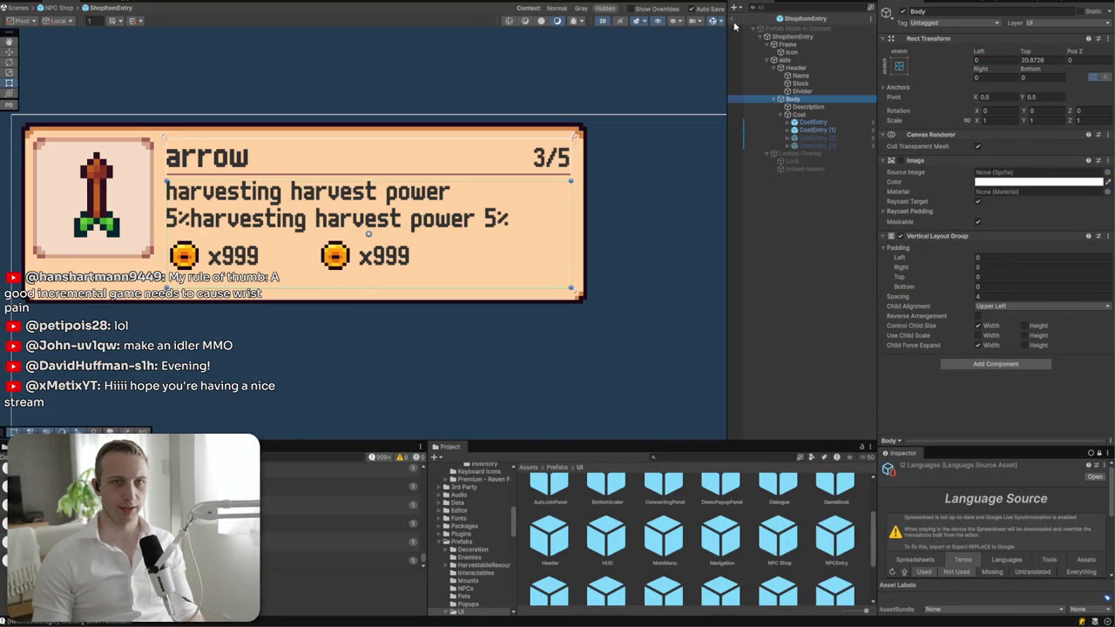
# - Add a Content Size Fitter to the NPC Shop root with Vertical Fit set to Preferred Size
pyautogui.click(735, 26)
pyautogui.click(784, 38)
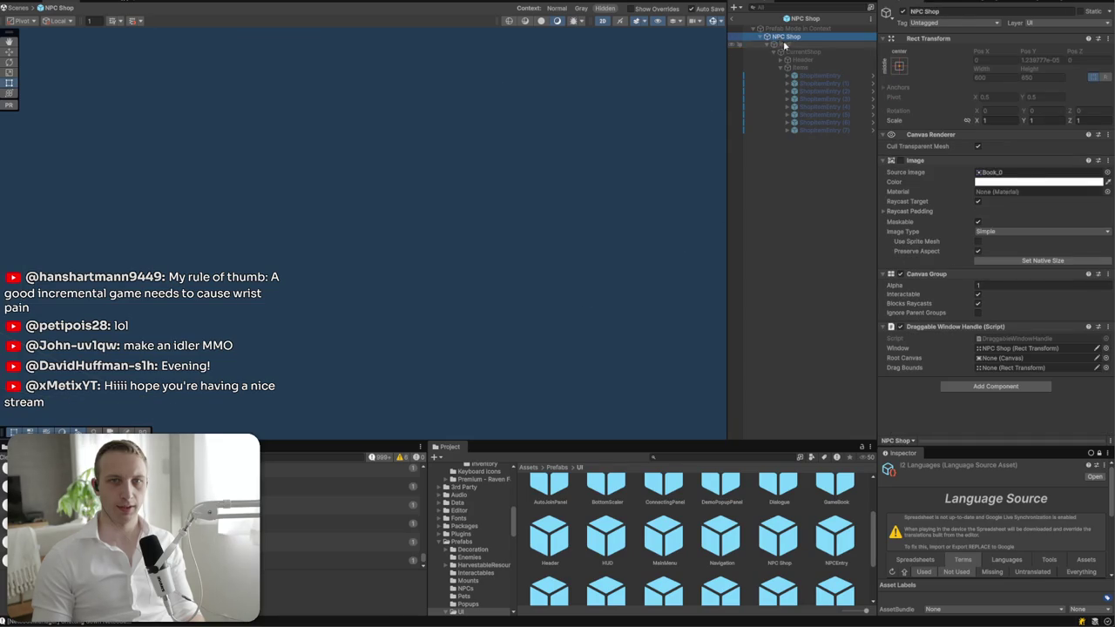
pyautogui.click(1008, 389)
pyautogui.write('content')
pyautogui.click(1001, 421)
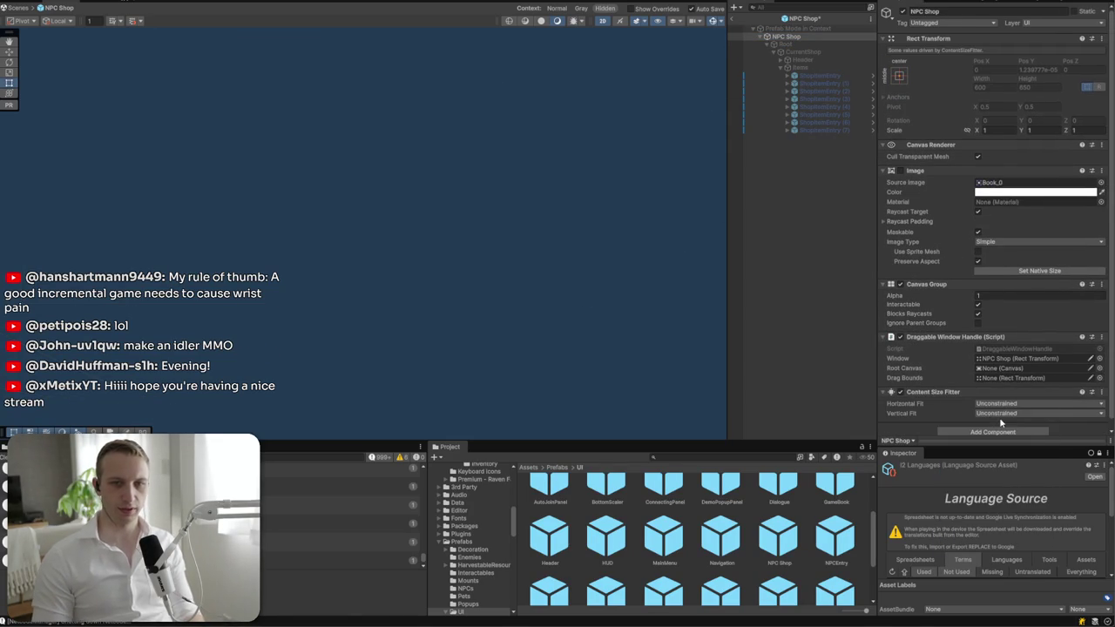
pyautogui.click(1001, 414)
pyautogui.click(995, 444)
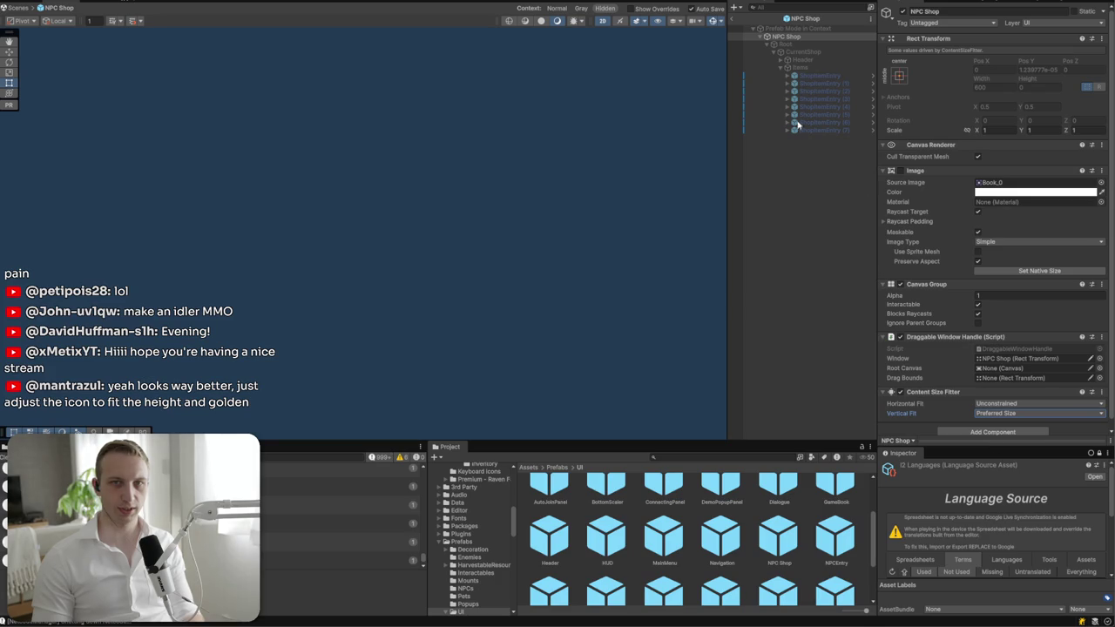
# - Exit prefab mode, zoom out over the shop book, and reopen the NPC Shop prefab
pyautogui.click(754, 26)
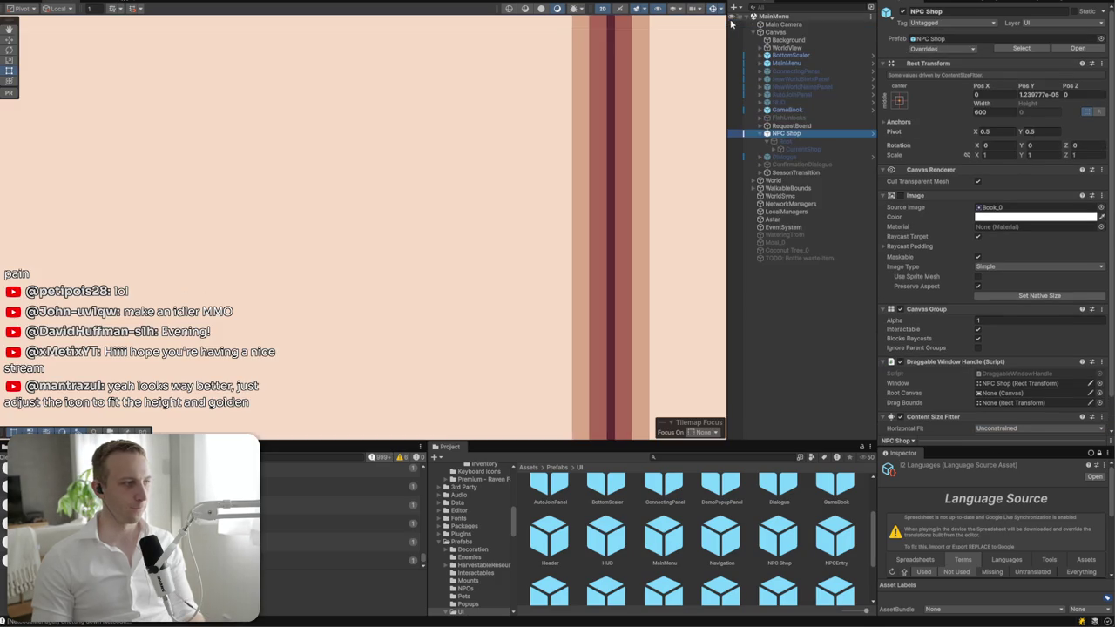
pyautogui.scroll(-5, 423, 246)
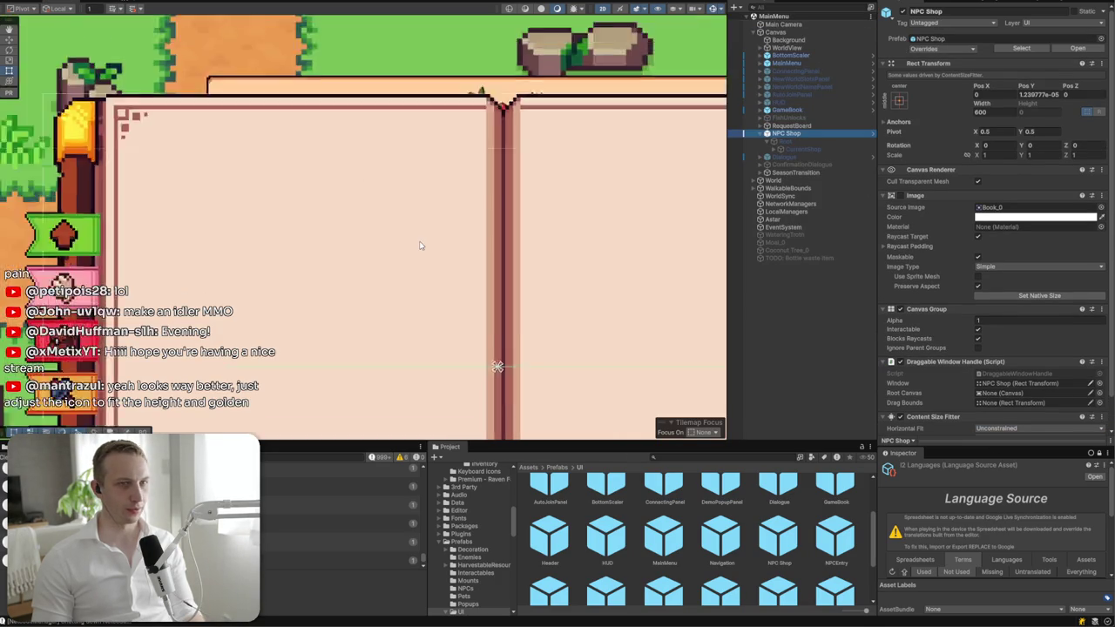
pyautogui.click(1079, 40)
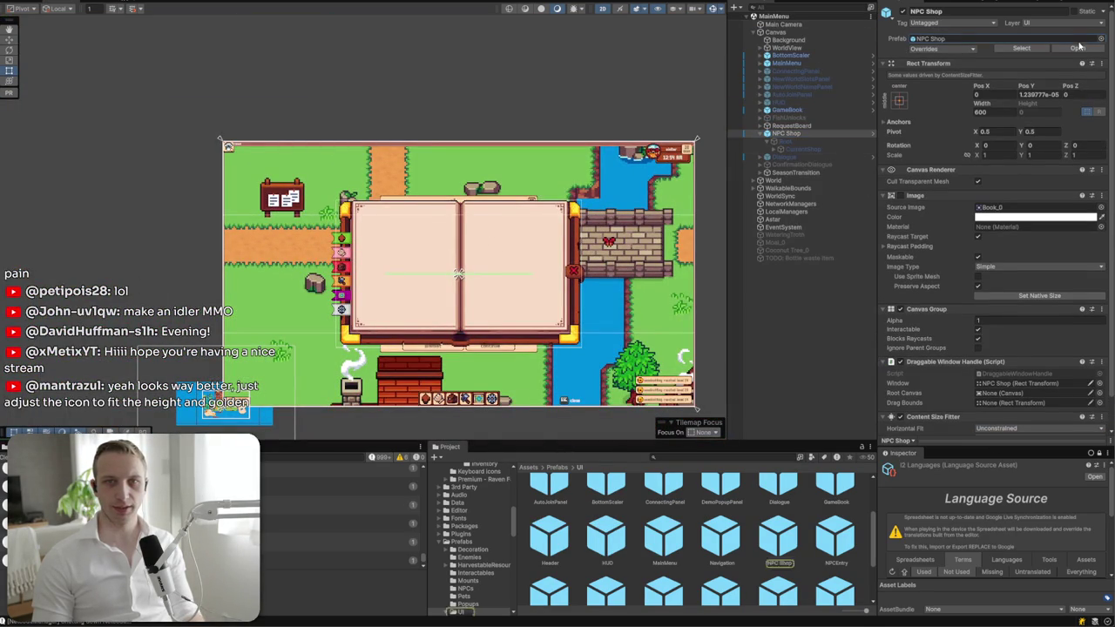
pyautogui.click(1080, 49)
pyautogui.click(810, 77)
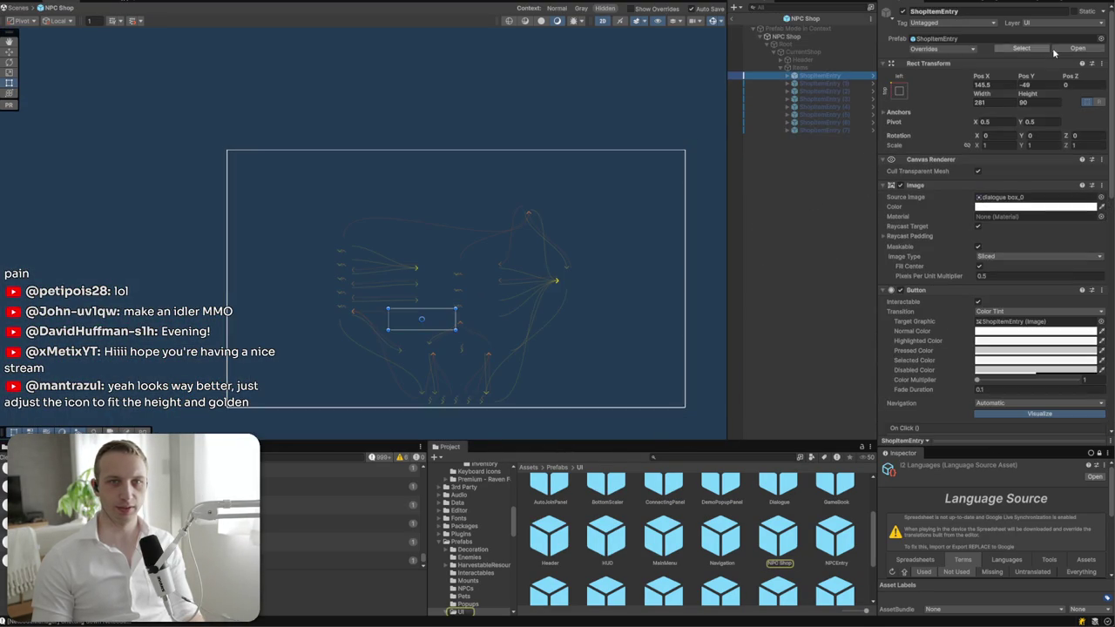
# - Open the ShopItemEntry prefab and push the side text area's left edge to the right
pyautogui.click(1065, 49)
pyautogui.scroll(10, 383, 331)
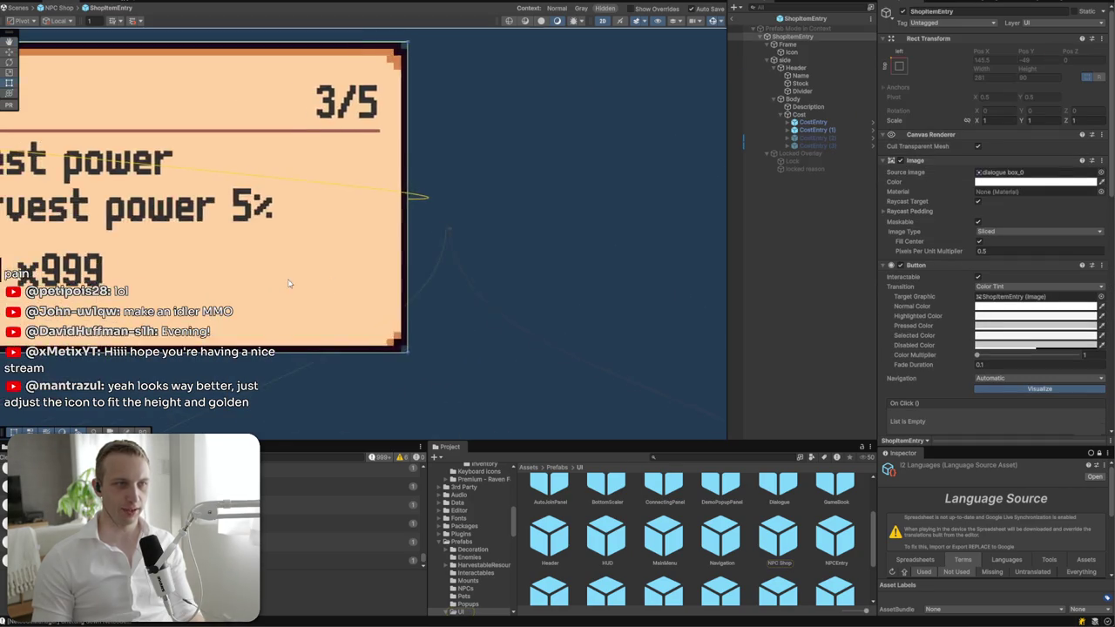
pyautogui.scroll(3, 575, 233)
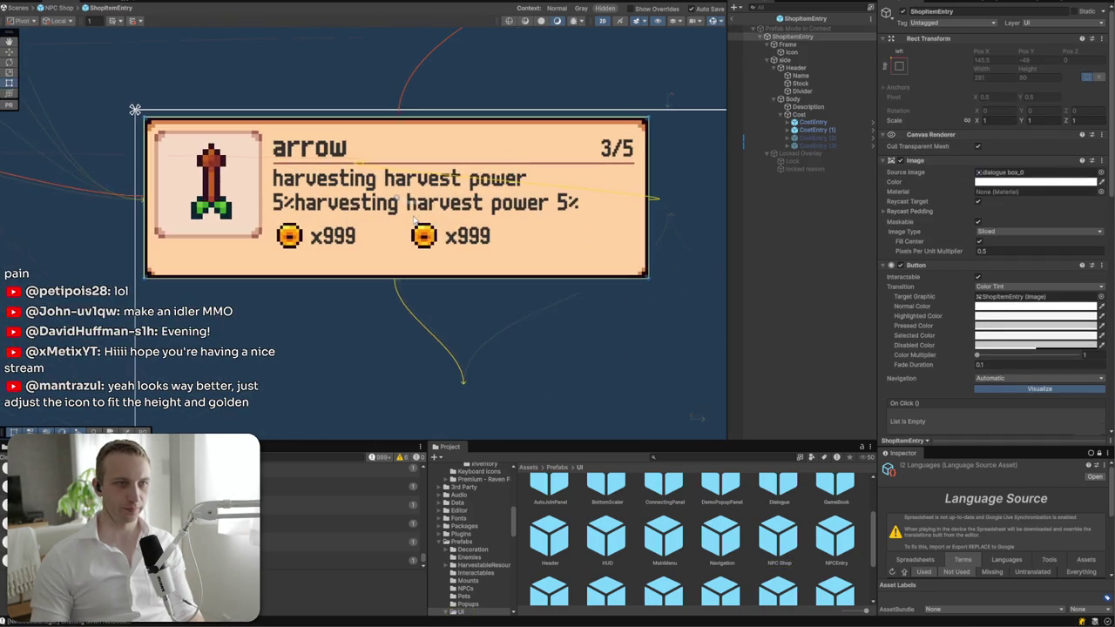
pyautogui.click(808, 61)
pyautogui.moveTo(273, 212)
pyautogui.mouseDown()
pyautogui.moveTo(325, 205)
pyautogui.moveTo(293, 200)
pyautogui.mouseUp()
pyautogui.click(235, 203)
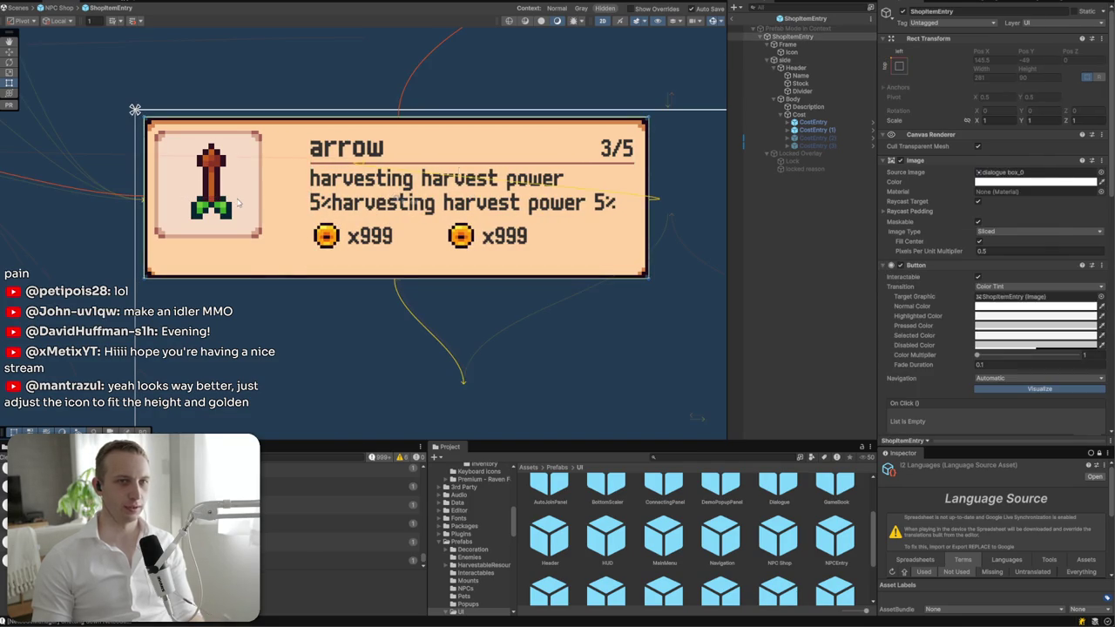
# - Set the icon Frame's width and height to 80
pyautogui.click(810, 45)
pyautogui.click(993, 78)
pyautogui.write('80')
pyautogui.press('Tab')
pyautogui.write('80')
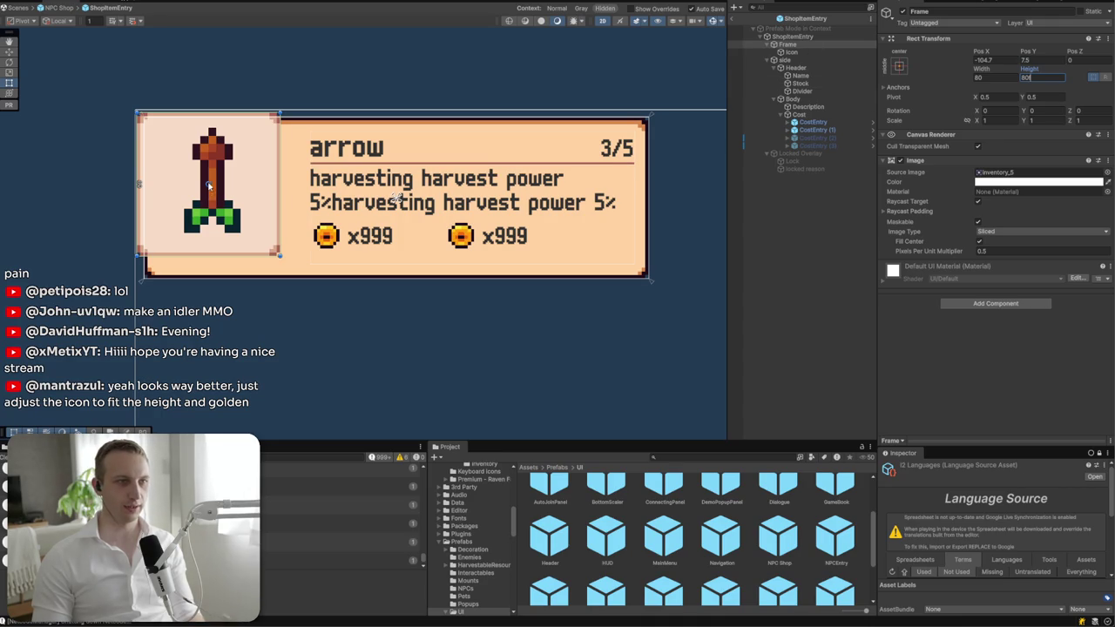
pyautogui.click(791, 52)
# - Move the icon Frame right and down within the card, setting Pos Y to -1
pyautogui.click(787, 44)
pyautogui.scroll(2, 546, 115)
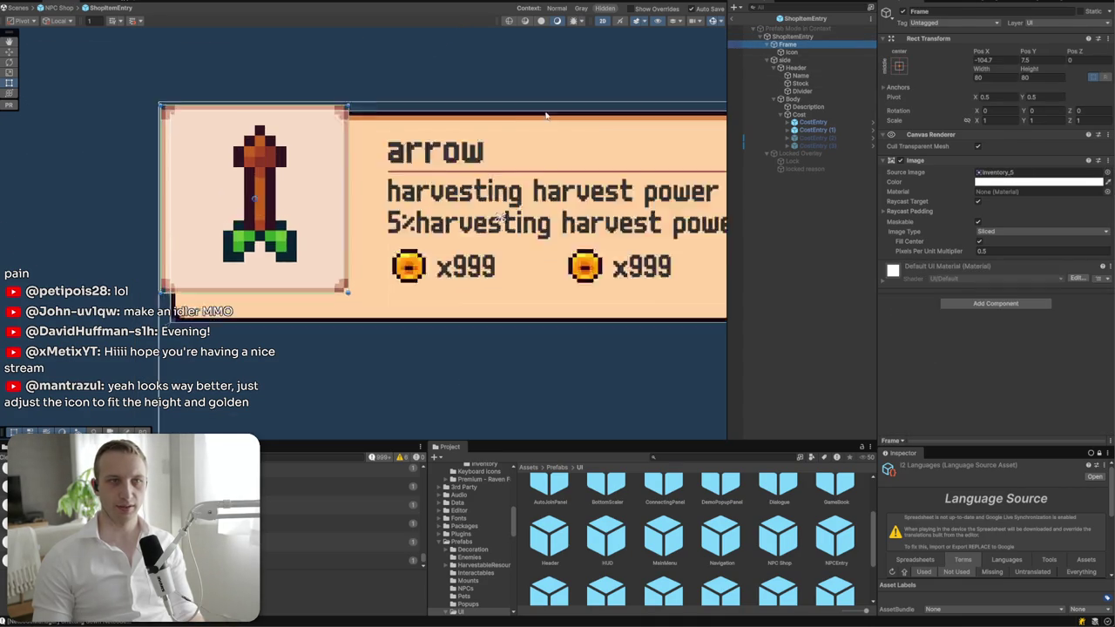
pyautogui.press('f')
pyautogui.moveTo(363, 230)
pyautogui.mouseDown()
pyautogui.moveTo(405, 263)
pyautogui.moveTo(408, 250)
pyautogui.mouseUp()
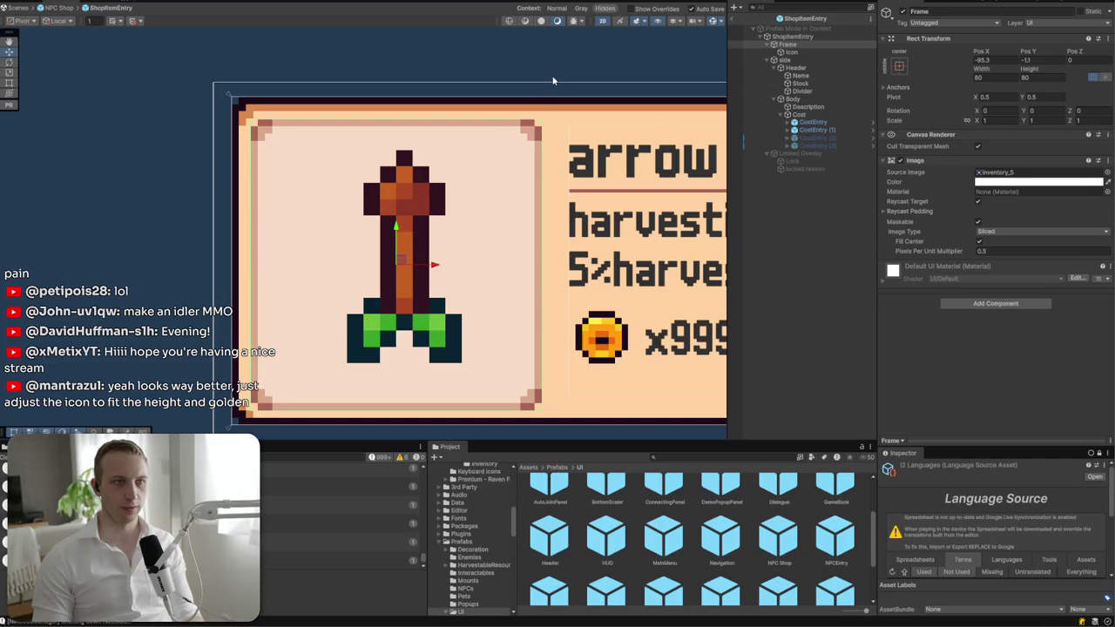
pyautogui.write('-1')
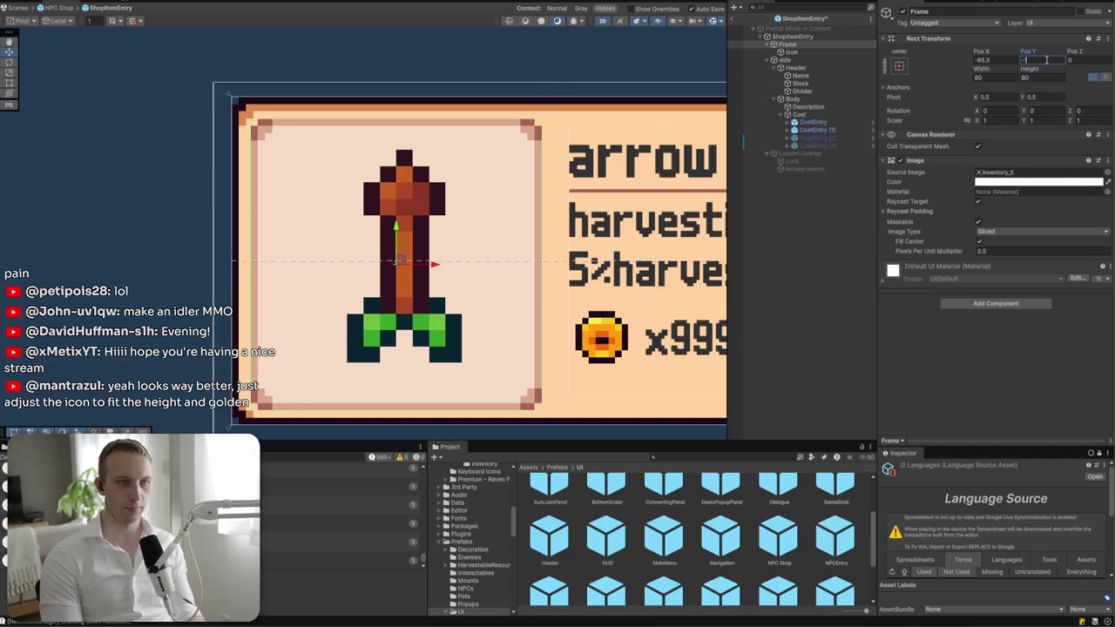
# - Resize the icon Frame to 75×75 and nudge it slightly left
pyautogui.click(480, 63)
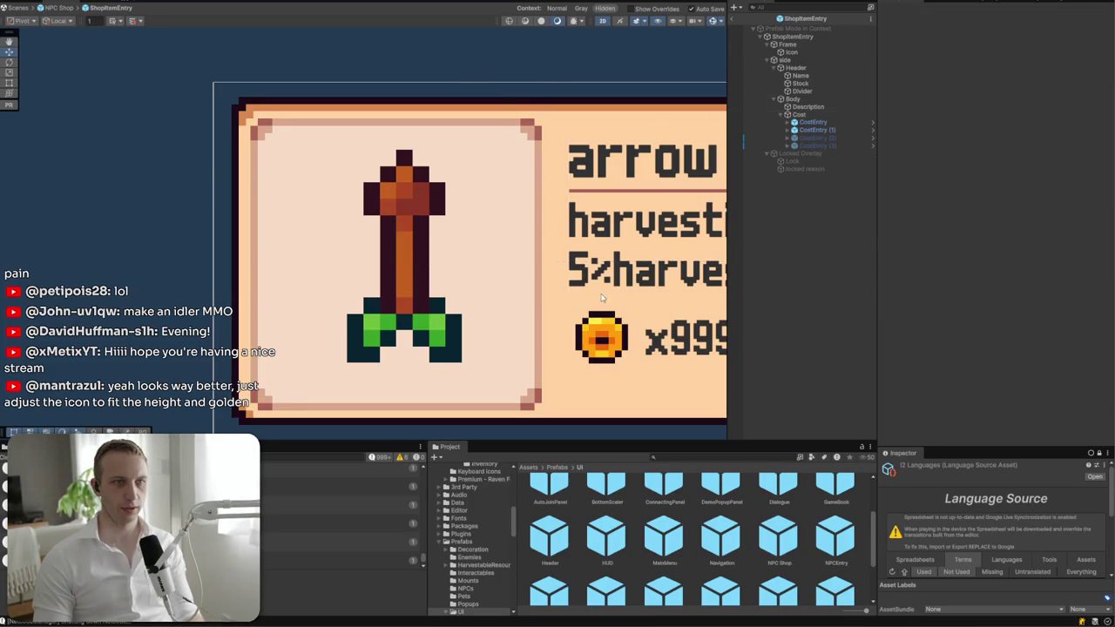
pyautogui.scroll(-5, 415, 221)
pyautogui.moveTo(414, 221); pyautogui.dragTo(437, 239)
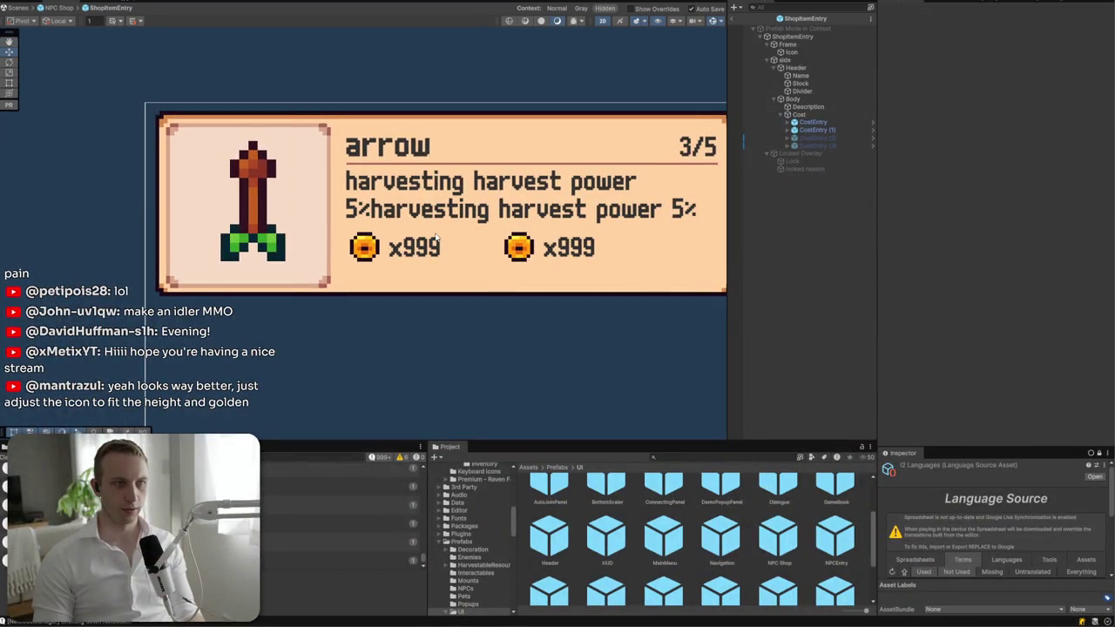
pyautogui.click(819, 43)
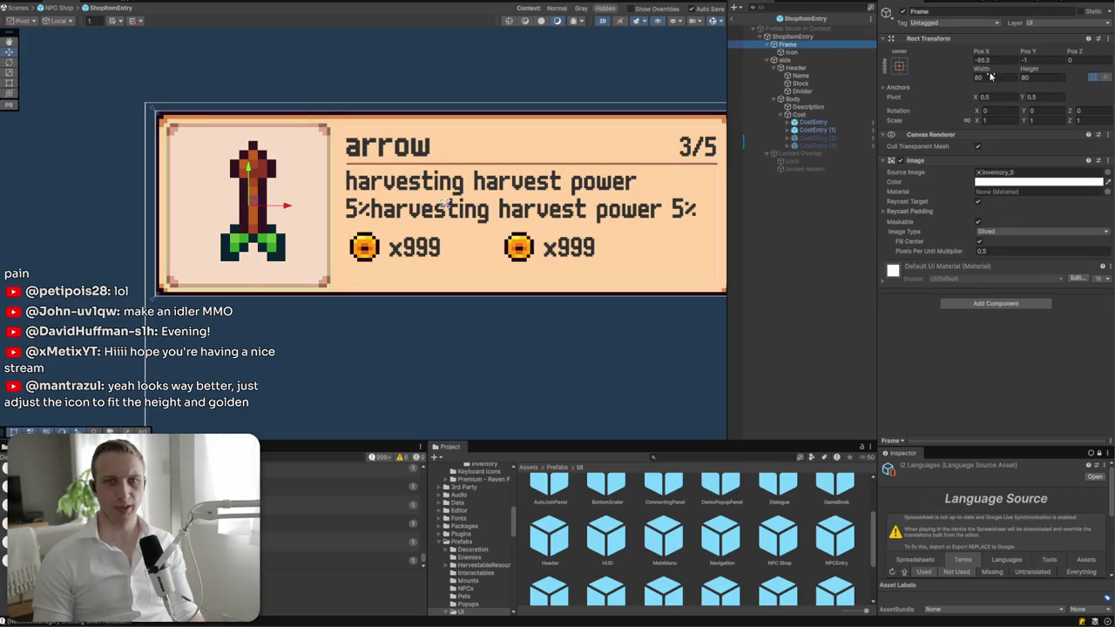
pyautogui.write('75')
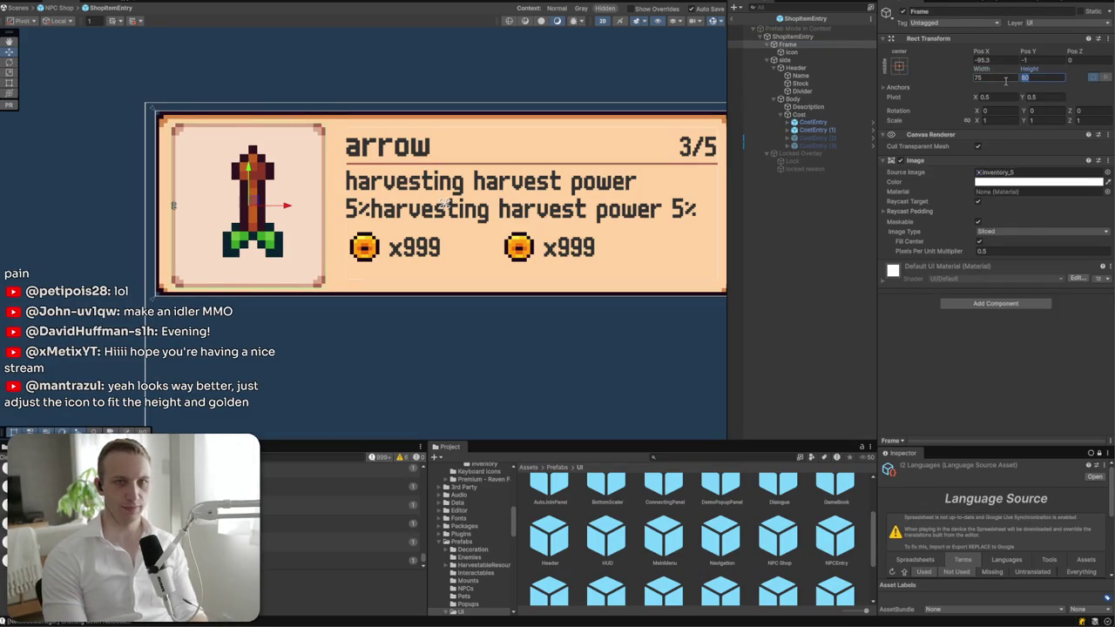
pyautogui.write('75')
pyautogui.moveTo(290, 207); pyautogui.dragTo(333, 200)
pyautogui.click(784, 59)
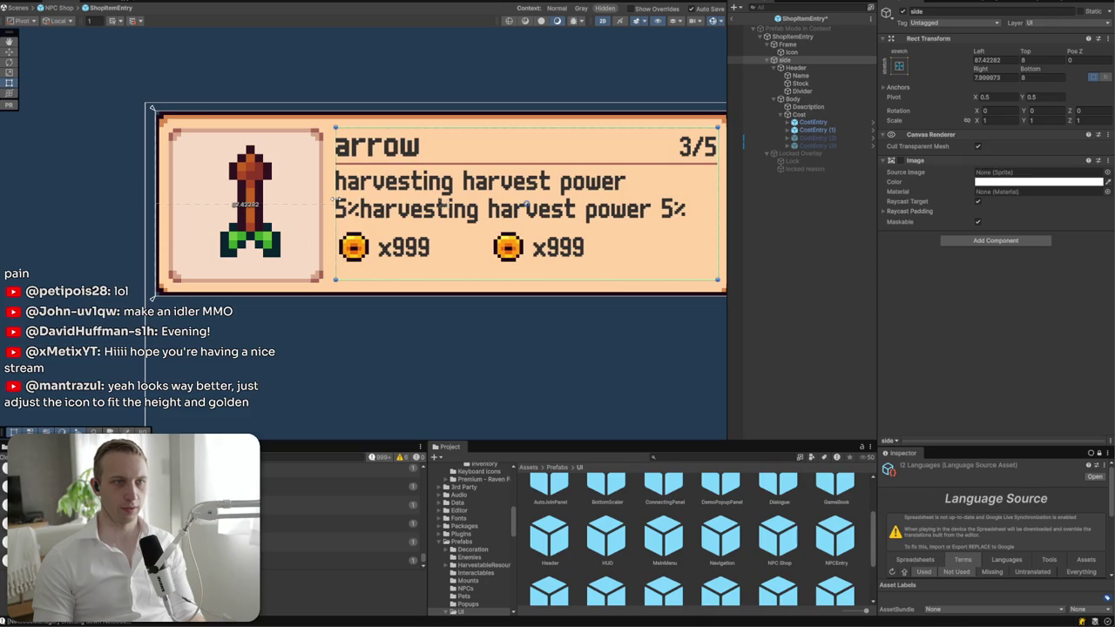
# - Rename the side container to SideDetail and set the Description font size to 13
pyautogui.click(936, 10)
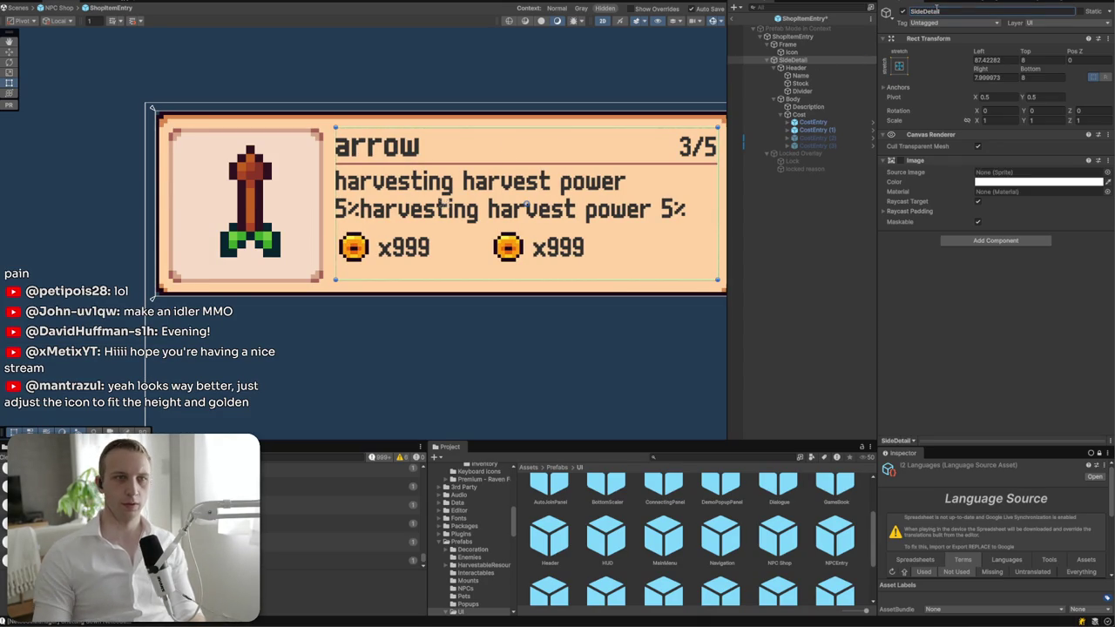
pyautogui.click(561, 215)
pyautogui.click(565, 216)
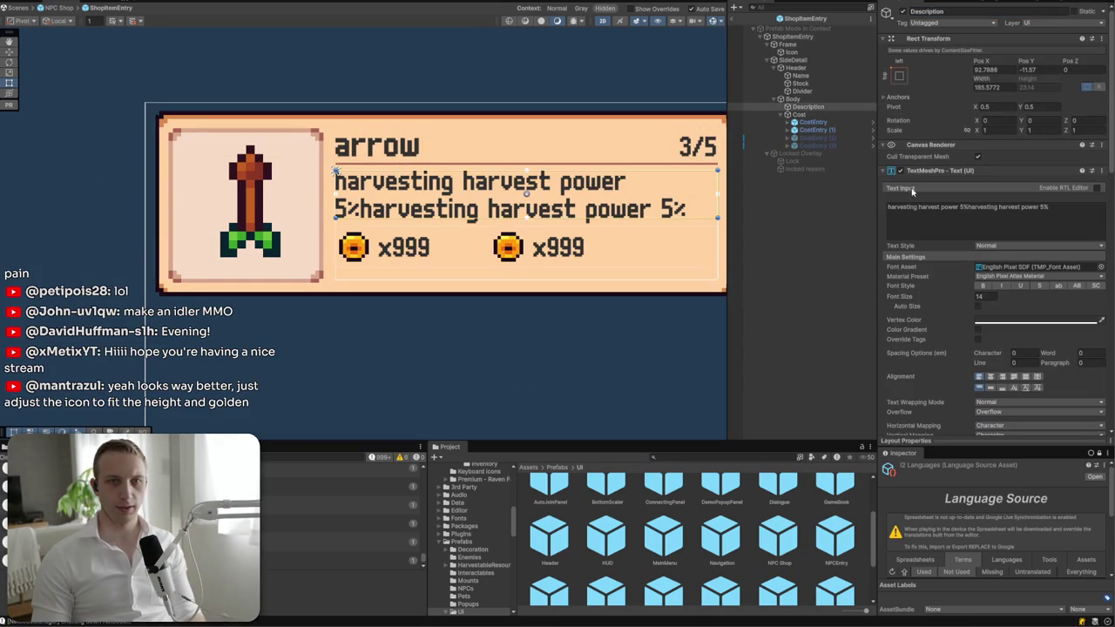
pyautogui.write('13')
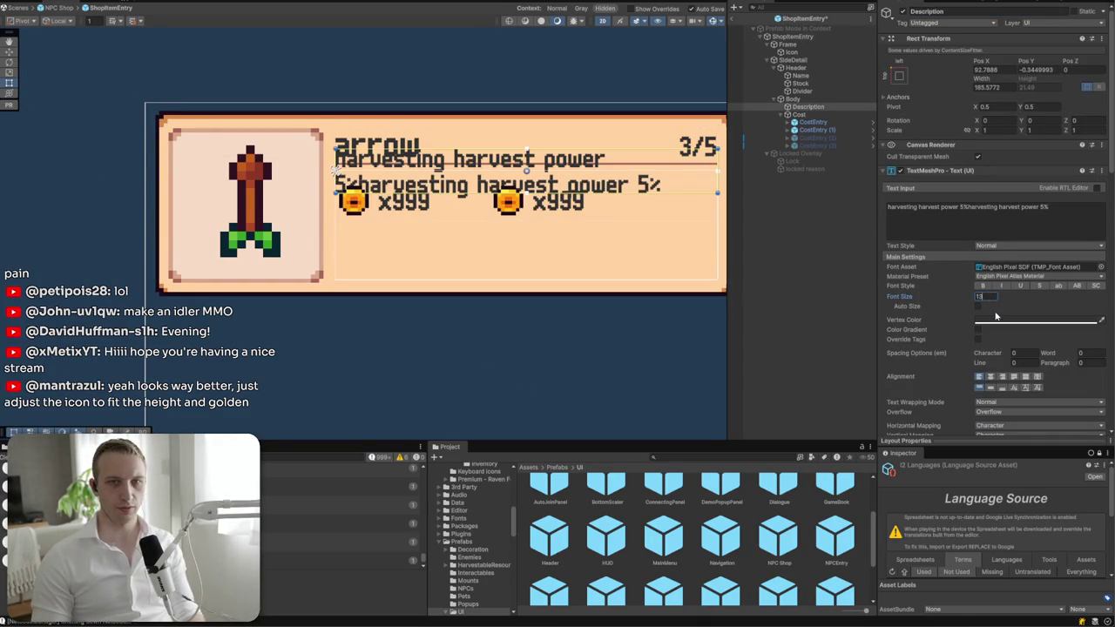
pyautogui.click(457, 343)
# - Pan to show the whole card and go back up to the NPC Shop prefab
pyautogui.scroll(-2, 620, 337)
pyautogui.moveTo(619, 337); pyautogui.dragTo(440, 326)
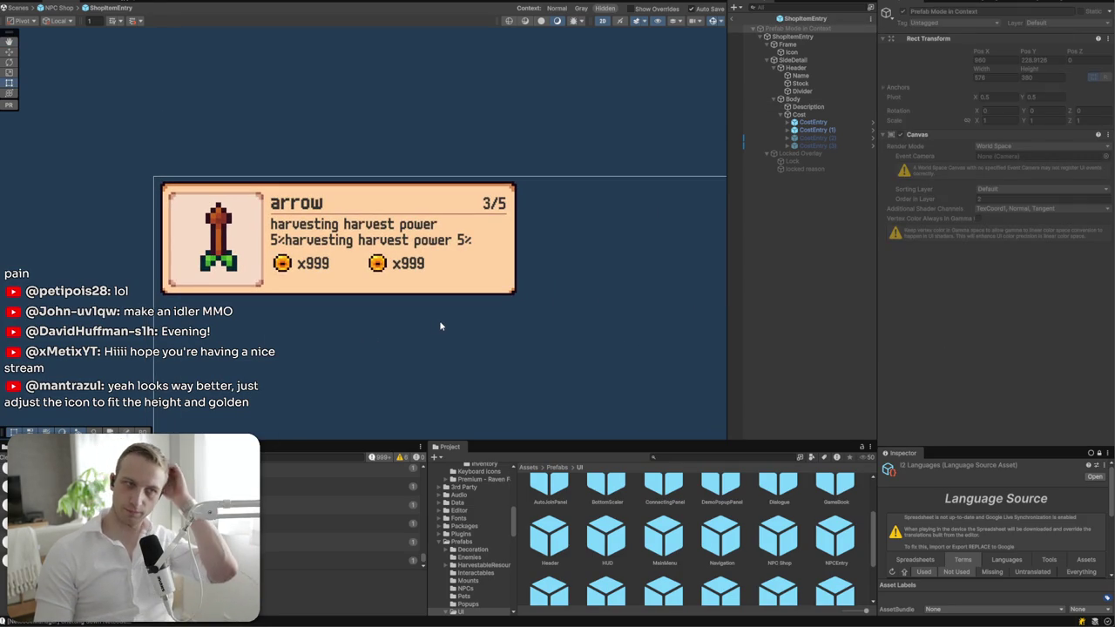
pyautogui.click(732, 27)
pyautogui.click(734, 19)
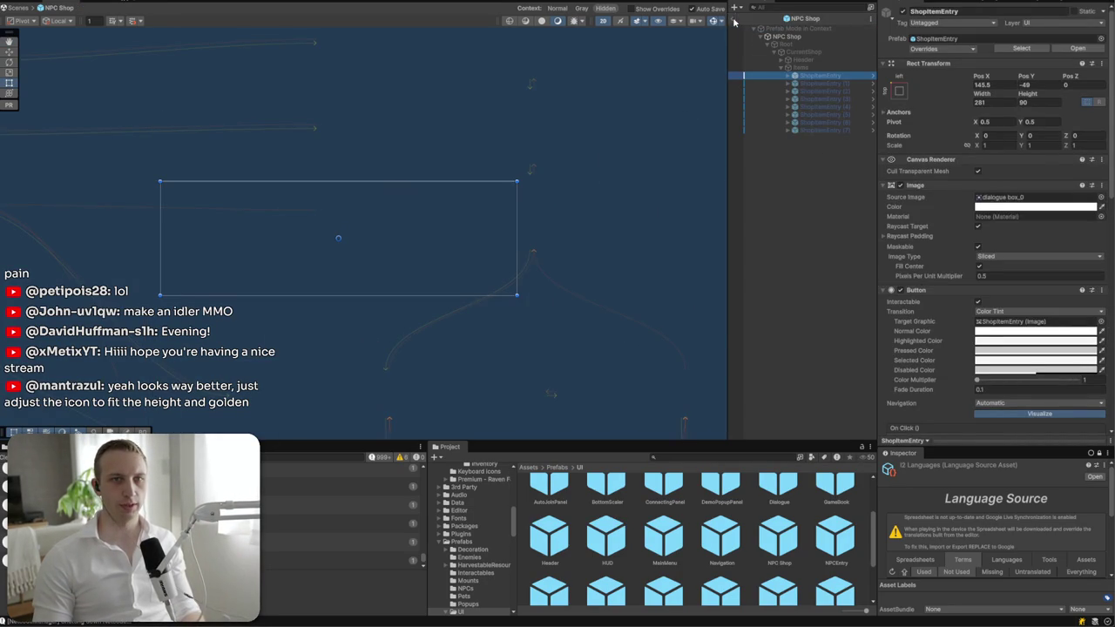
# - Exit prefab mode to the MainMenu scene and enter Play mode with Ctrl+P
pyautogui.click(733, 18)
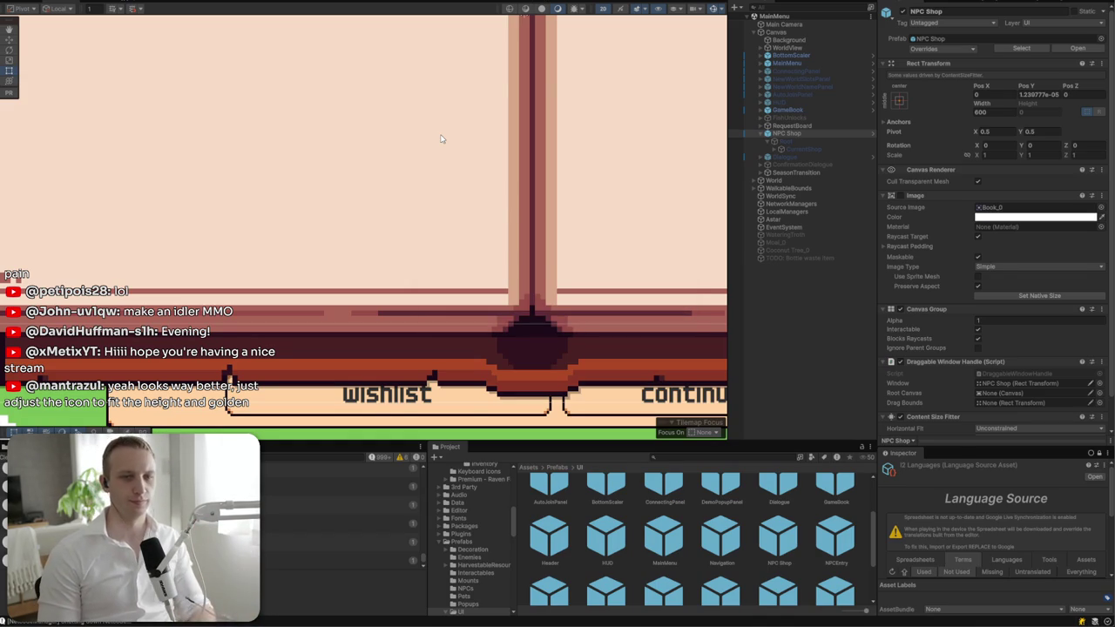
pyautogui.hotkey('ctrl', 'p')
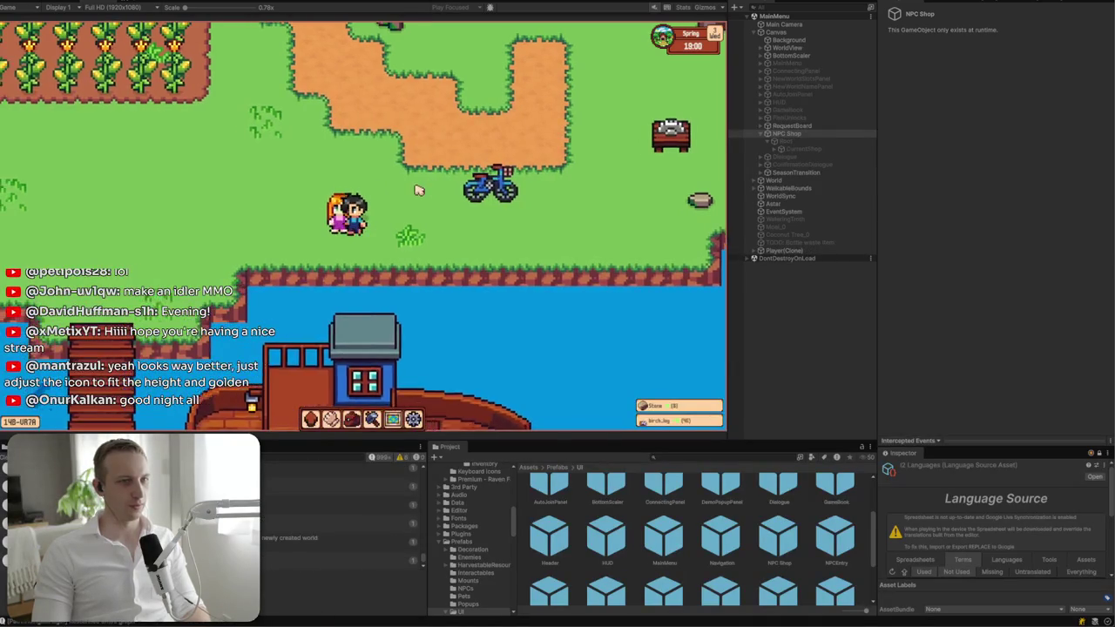
# - Open Elsie's shop, drag its panel around the screen, then close it
pyautogui.click(348, 207)
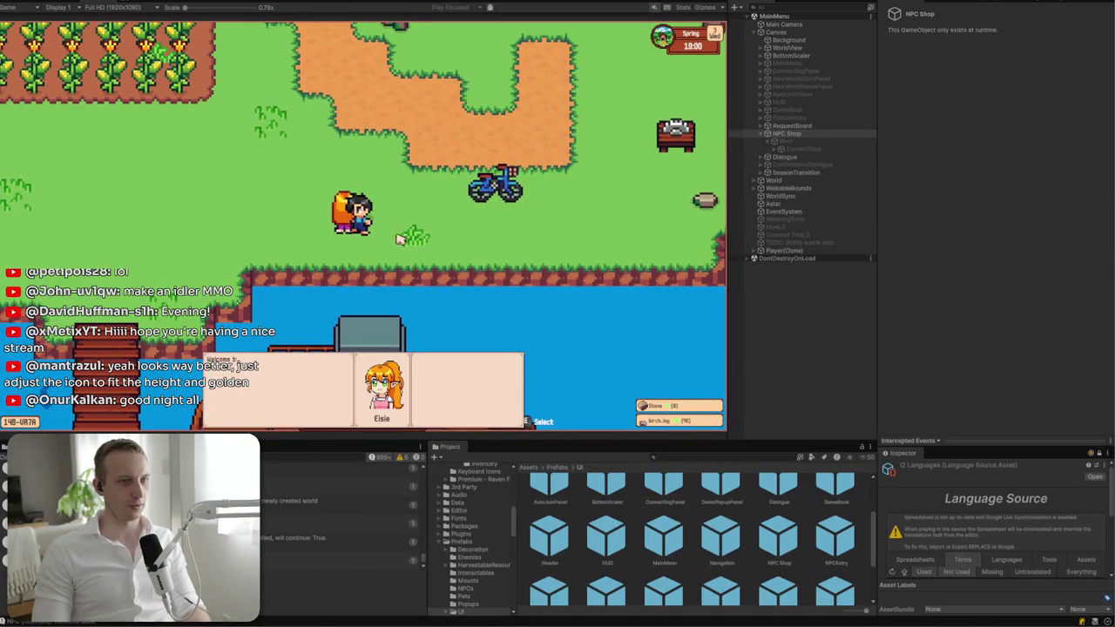
pyautogui.moveTo(372, 186)
pyautogui.mouseDown()
pyautogui.moveTo(512, 120)
pyautogui.moveTo(381, 265)
pyautogui.moveTo(197, 106)
pyautogui.mouseUp()
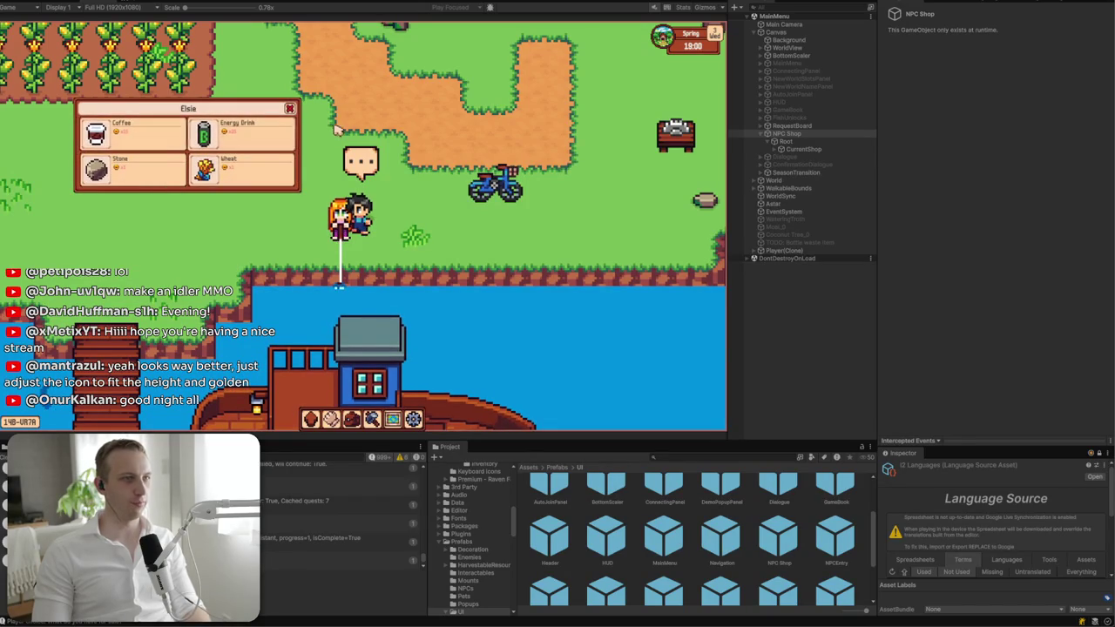
pyautogui.click(291, 108)
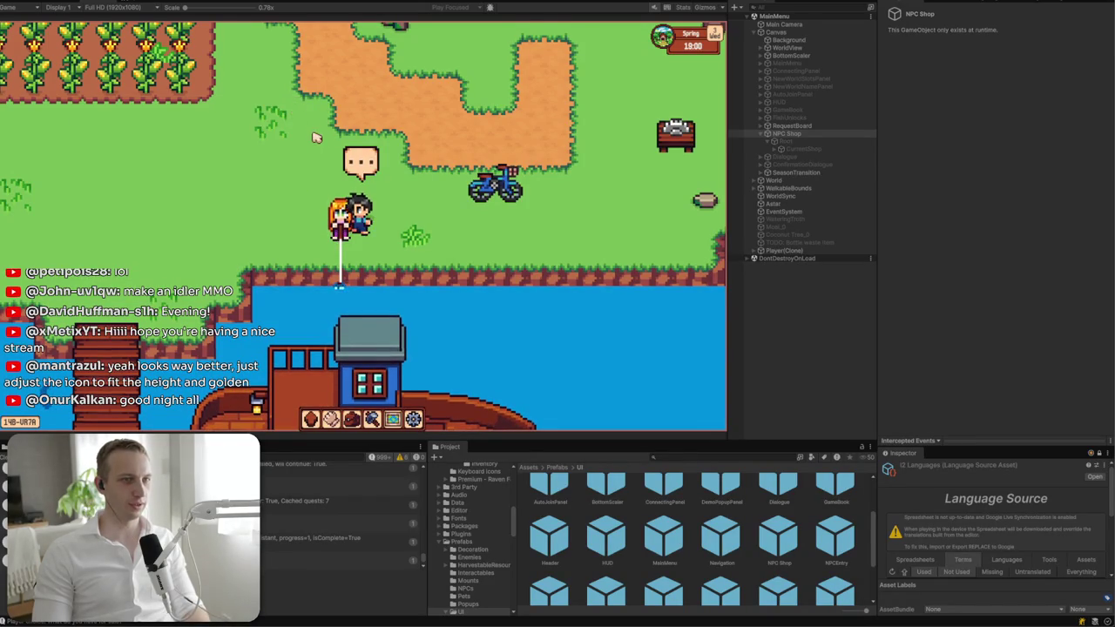
# - Walk down the pier to the dock and talk to Captain Rourke
pyautogui.press('w')
pyautogui.press('a')
pyautogui.press('s')
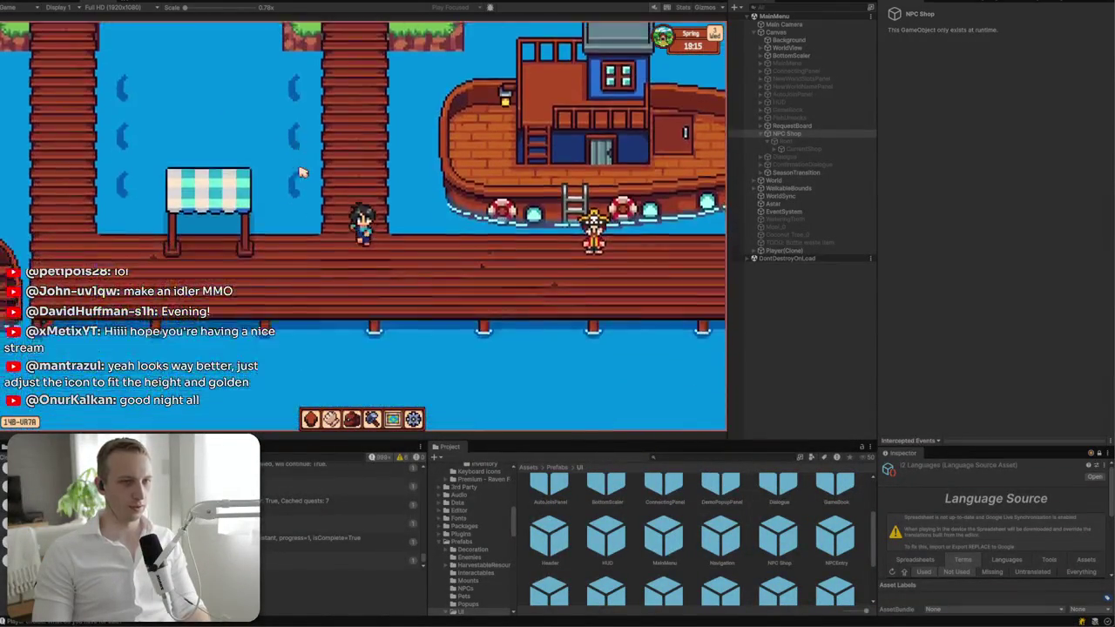
pyautogui.press('d')
pyautogui.press('e')
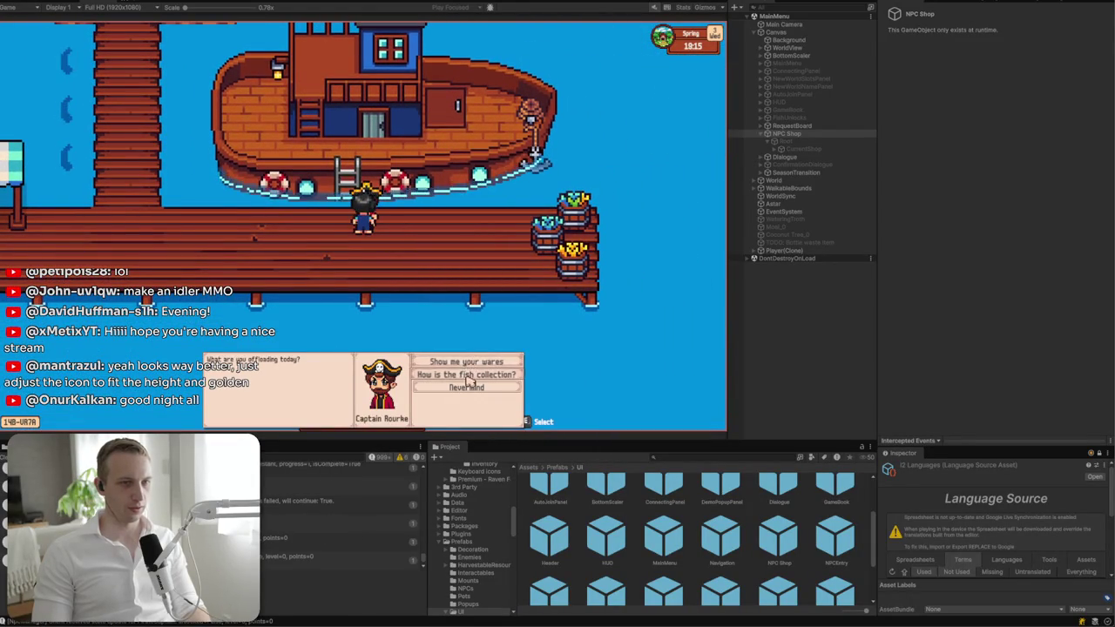
# - View and close the fish collection, then open Captain Rourke's shop and move it right
pyautogui.click(467, 376)
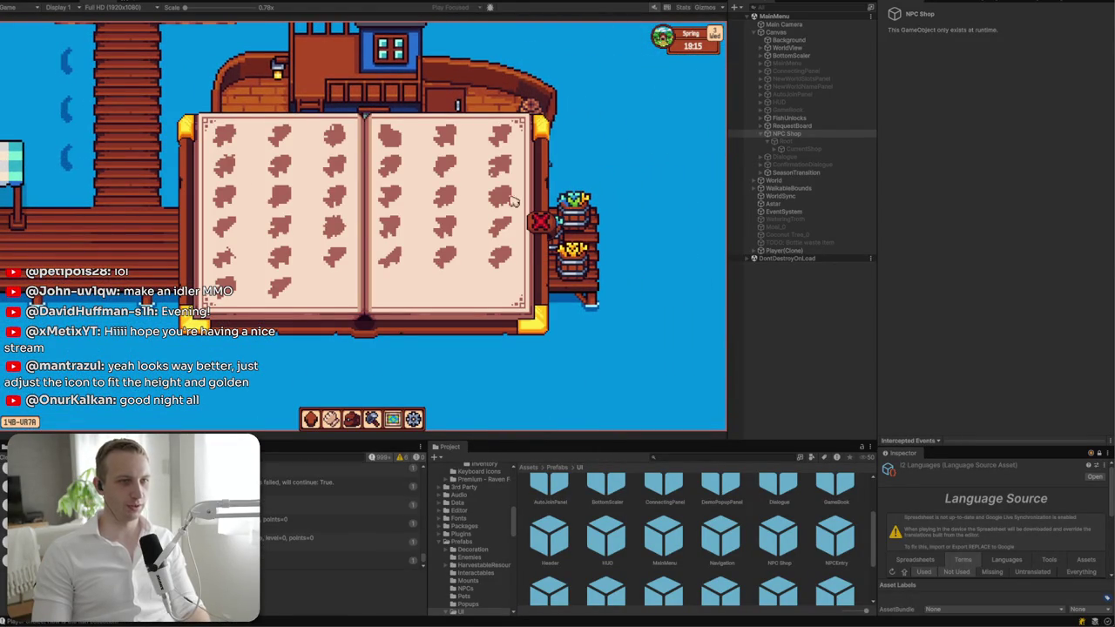
pyautogui.click(540, 221)
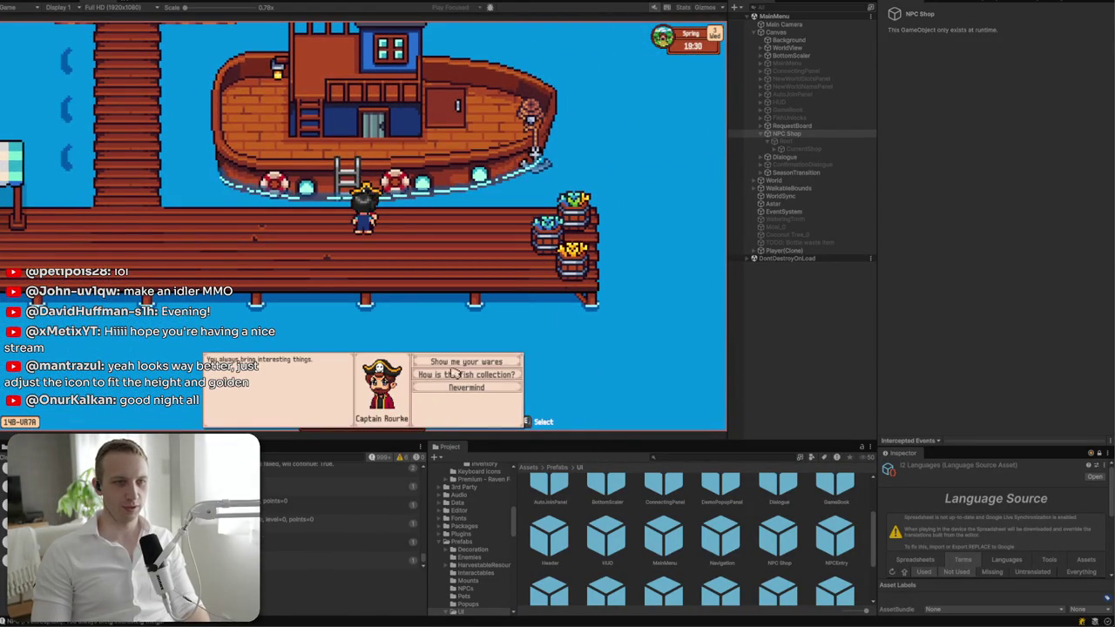
pyautogui.click(453, 364)
pyautogui.moveTo(187, 90)
pyautogui.mouseDown()
pyautogui.moveTo(617, 149)
pyautogui.moveTo(537, 298)
pyautogui.moveTo(572, 170)
pyautogui.mouseUp()
# - Buy five items from Captain Rourke's shop, walk left, and close the shop
pyautogui.click(609, 201)
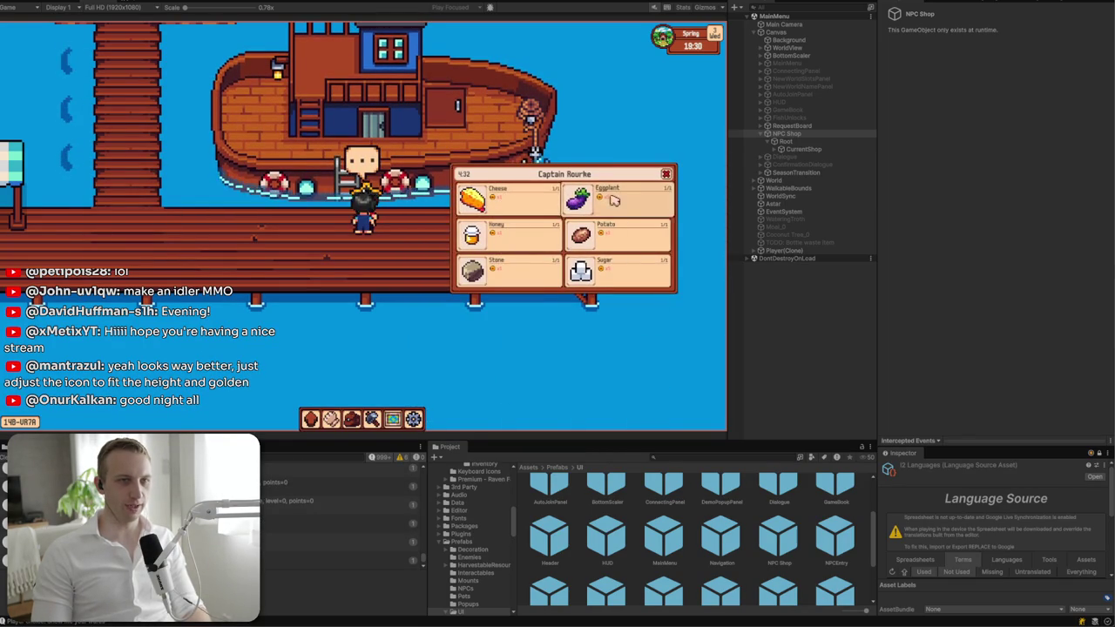
pyautogui.click(579, 207)
pyautogui.click(493, 267)
pyautogui.click(520, 273)
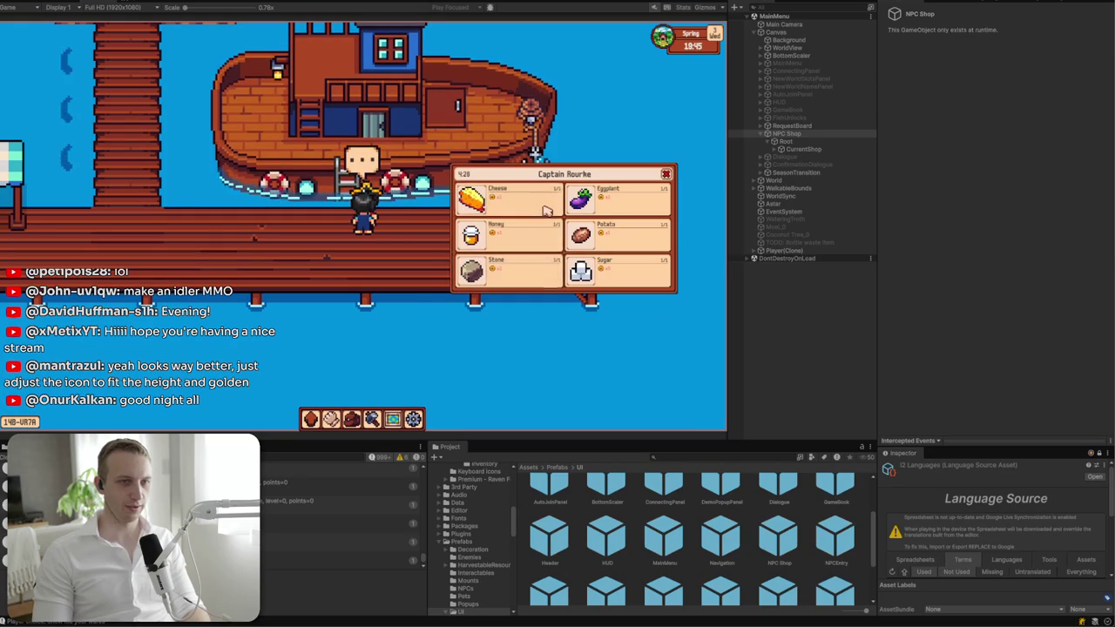
pyautogui.click(528, 252)
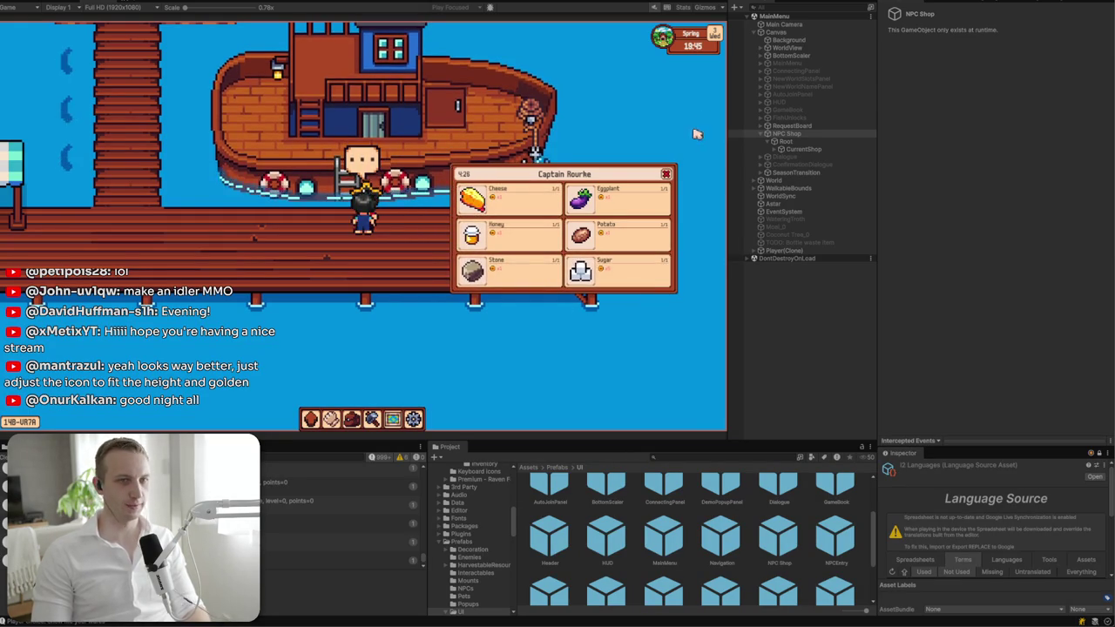
pyautogui.press('a')
pyautogui.click(665, 175)
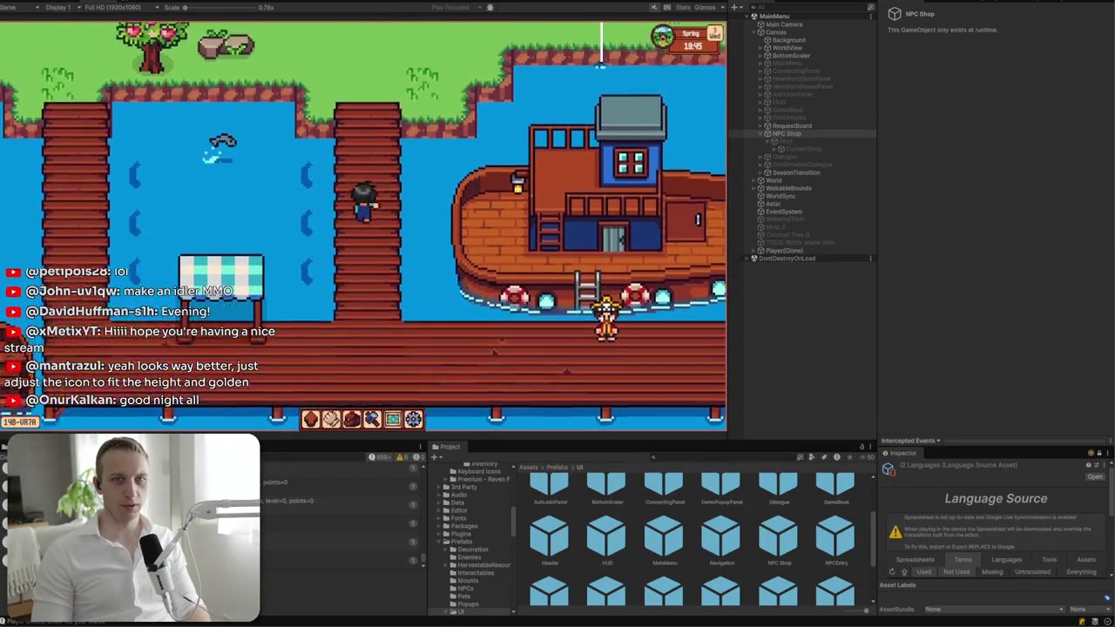
# - Walk up onto the grass, view the book's quest and skills pages, then stop Play mode
pyautogui.press('w')
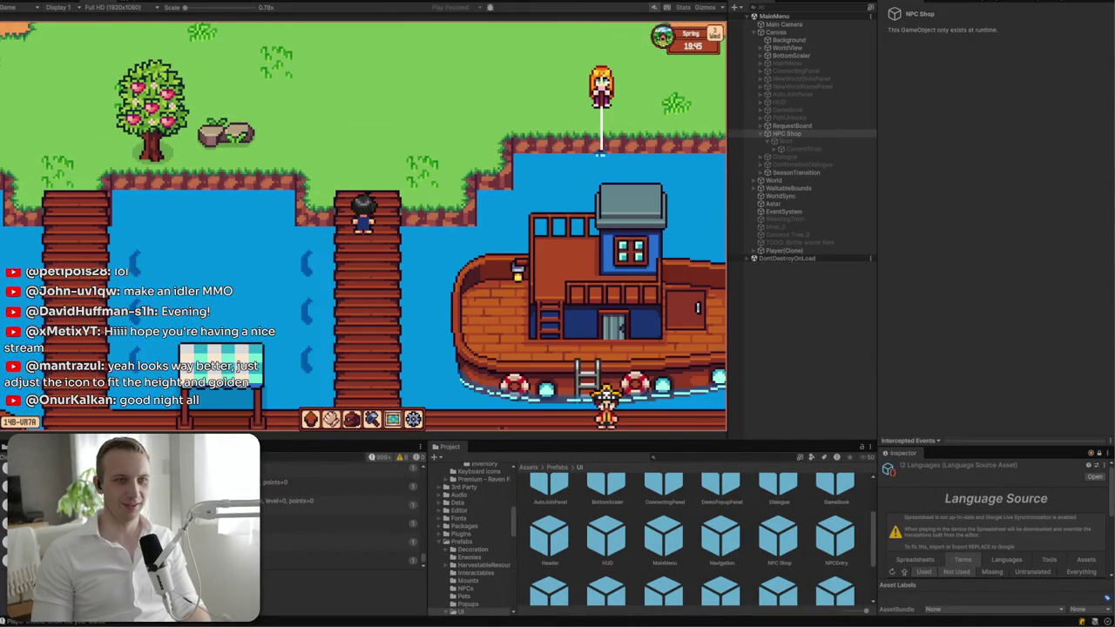
pyautogui.press('w')
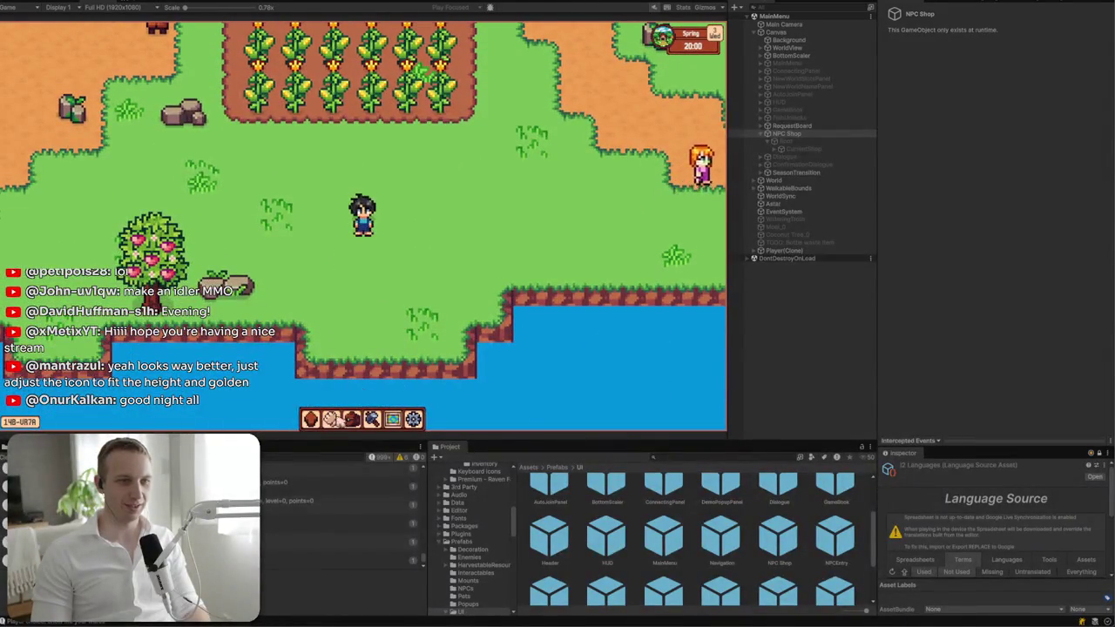
pyautogui.click(331, 419)
pyautogui.click(331, 418)
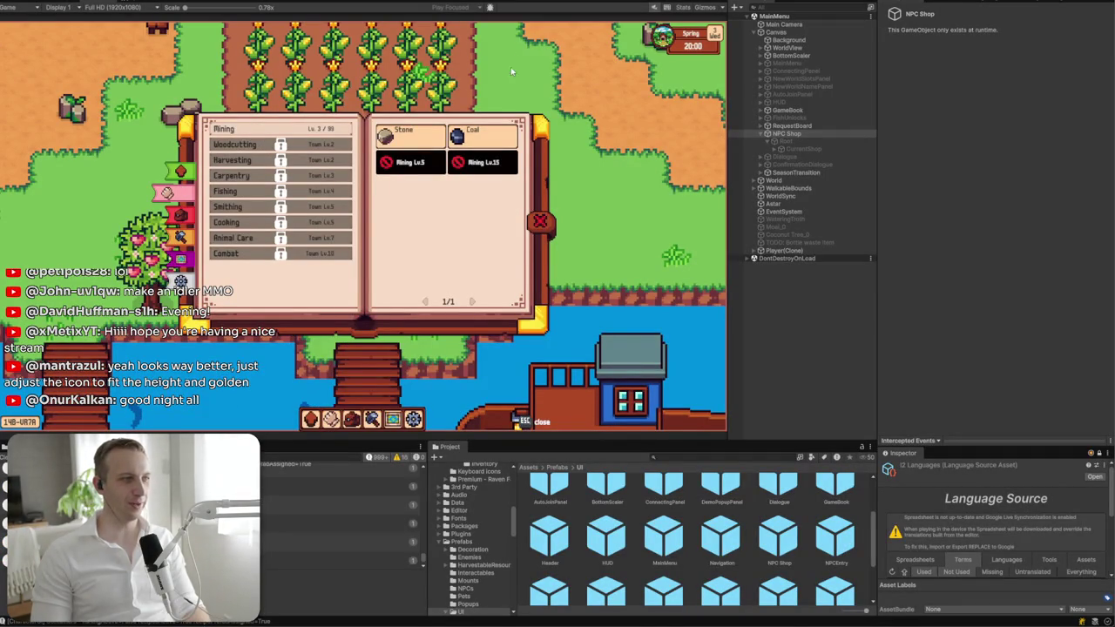
pyautogui.hotkey('ctrl', '1')
pyautogui.scroll(-10, 491, 287)
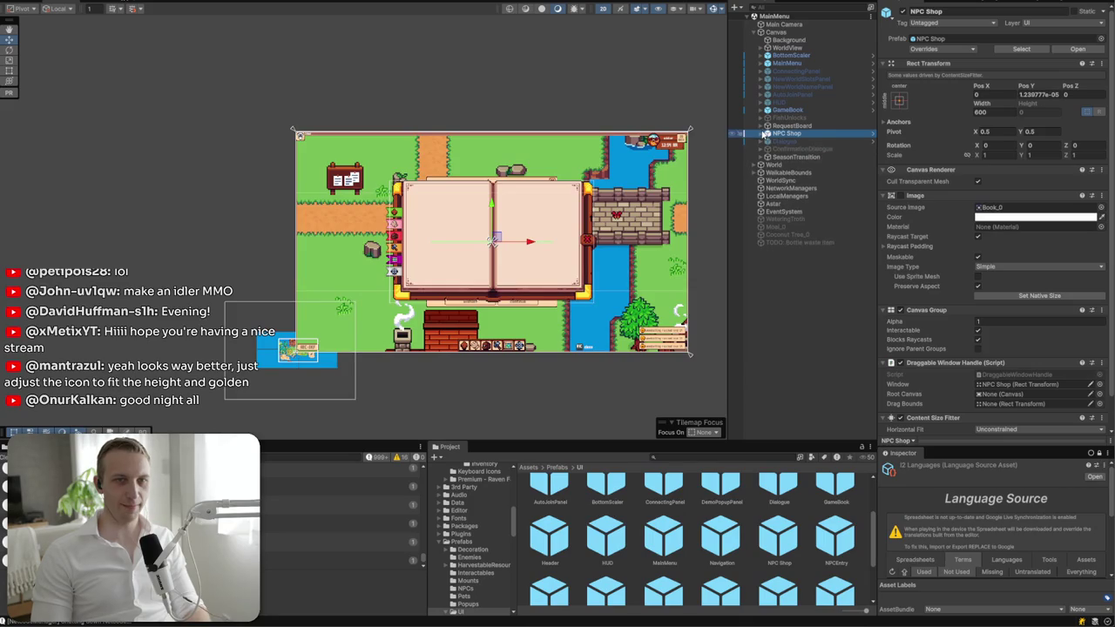
# - Select and expand RequestBoard, then frame its book showing the available quests and quest details pages
pyautogui.moveTo(522, 204); pyautogui.dragTo(434, 229)
pyautogui.scroll(5, 435, 228)
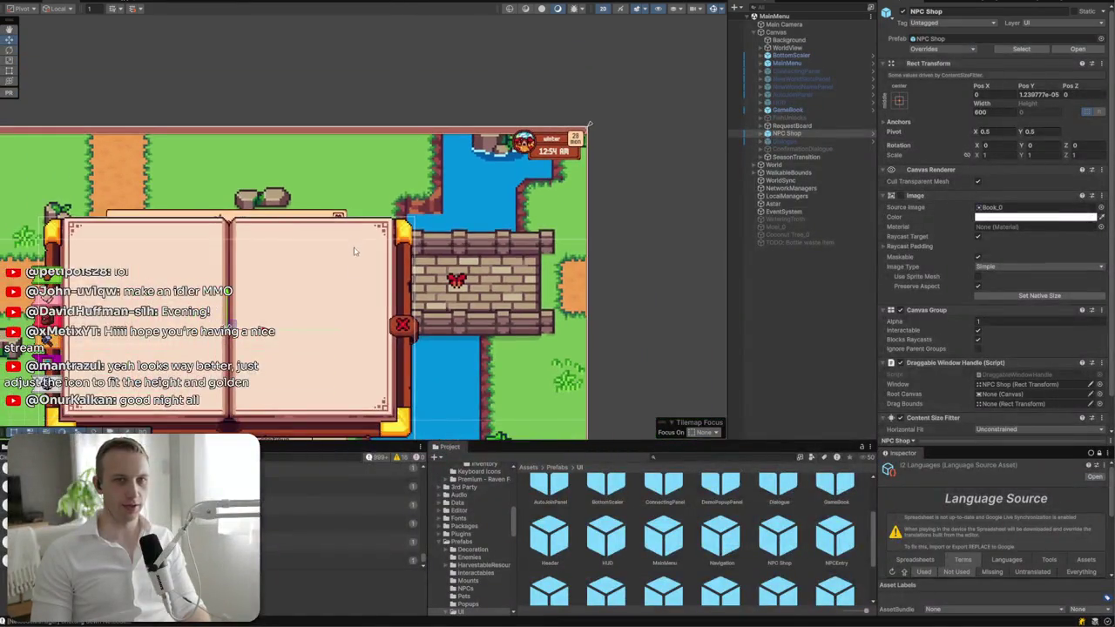
pyautogui.click(746, 125)
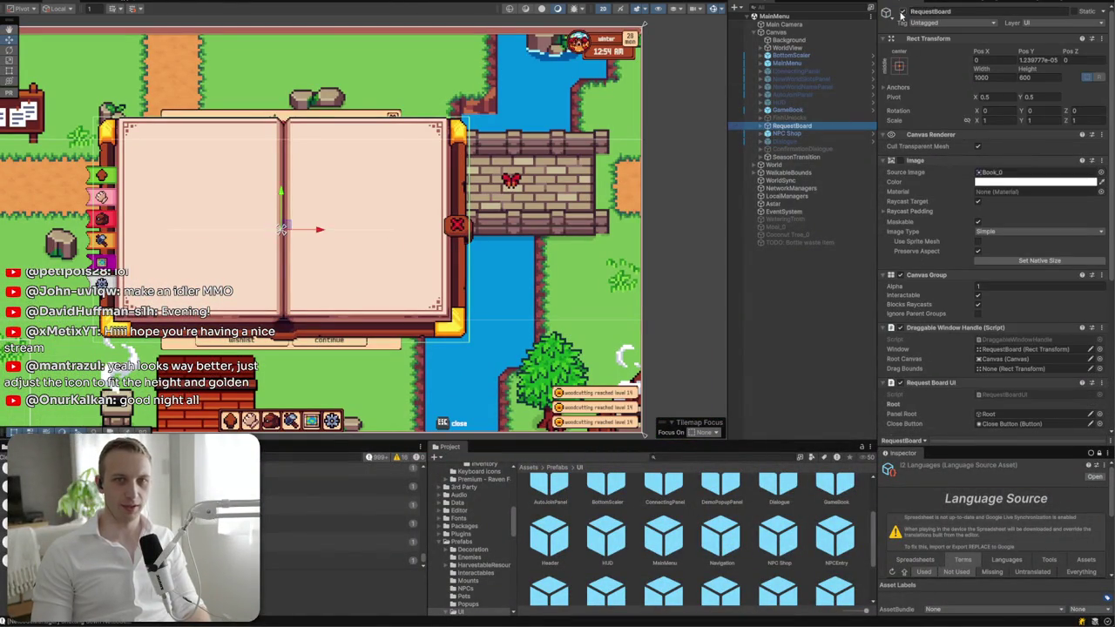
pyautogui.click(762, 127)
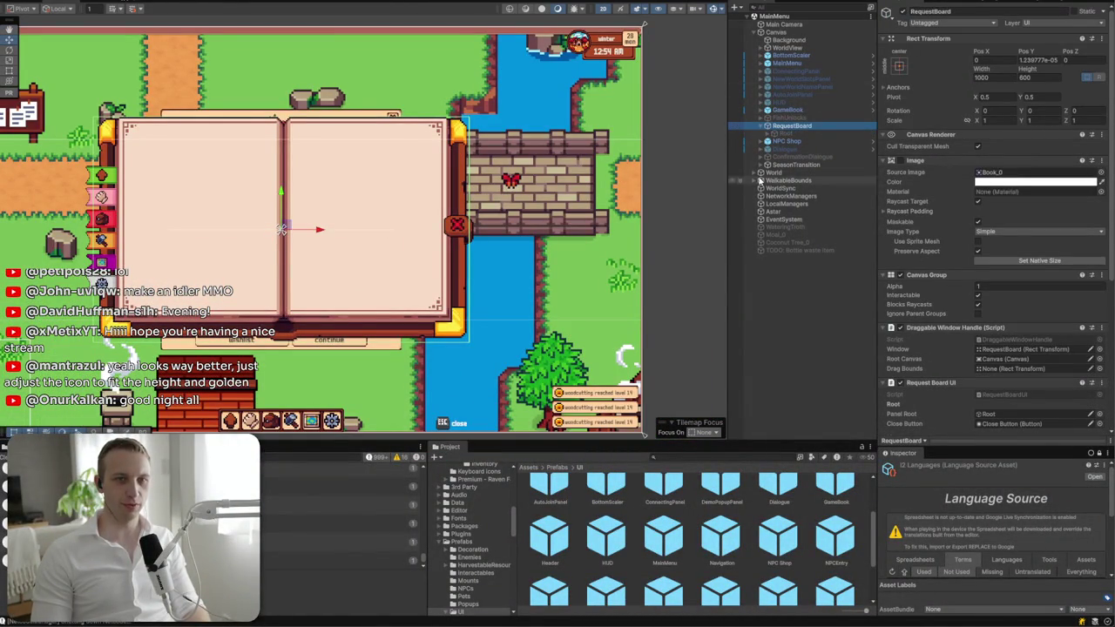
pyautogui.click(697, 514)
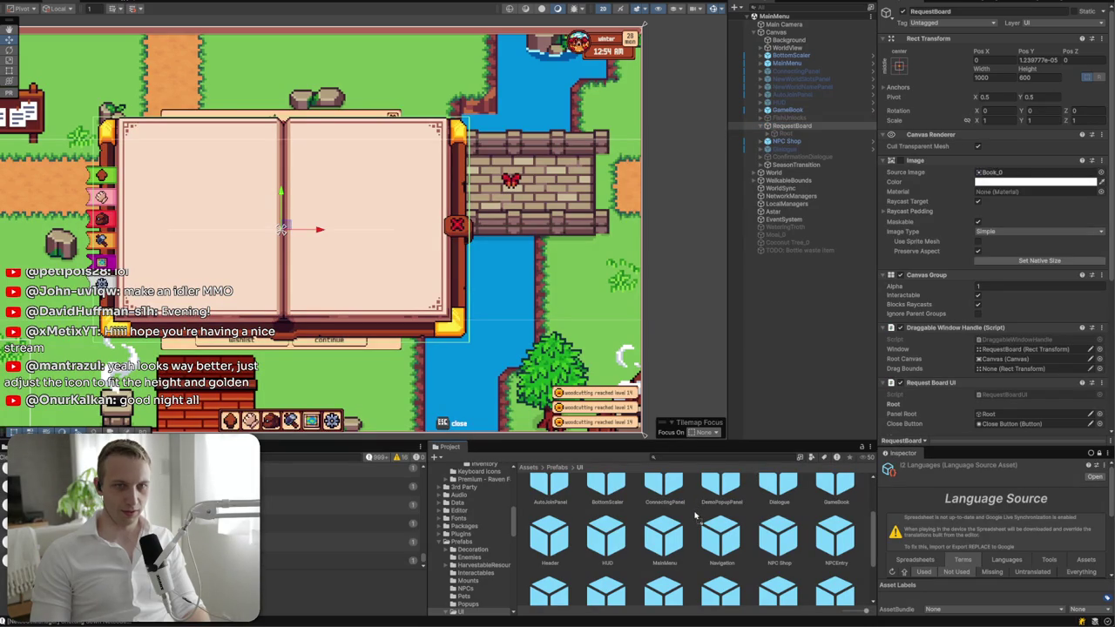
pyautogui.scroll(-1, 694, 516)
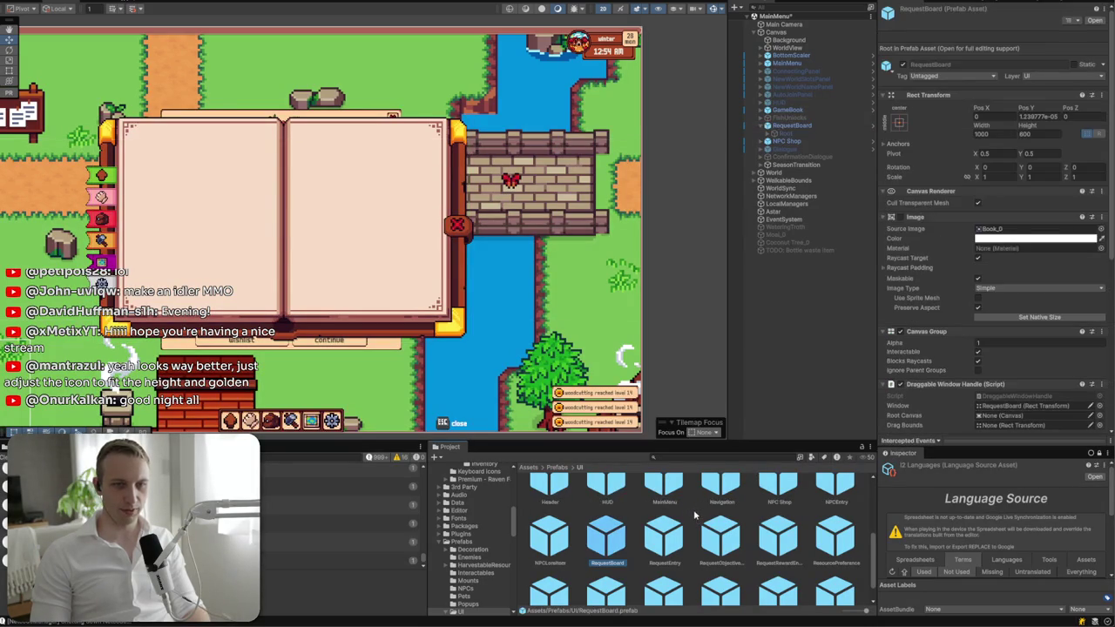
pyautogui.click(800, 134)
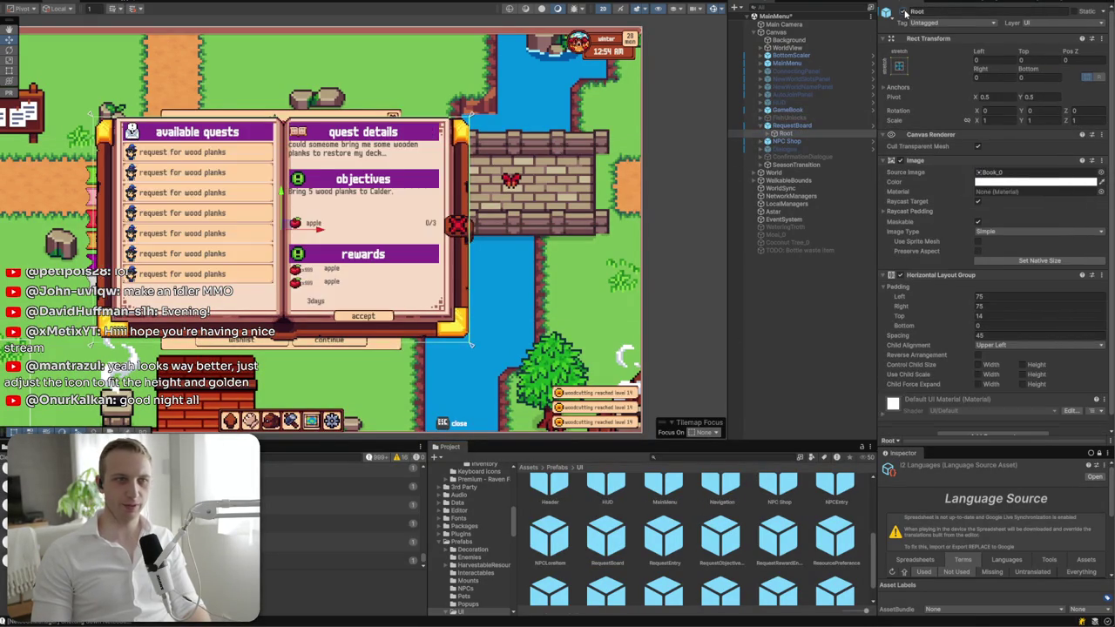
pyautogui.press('f')
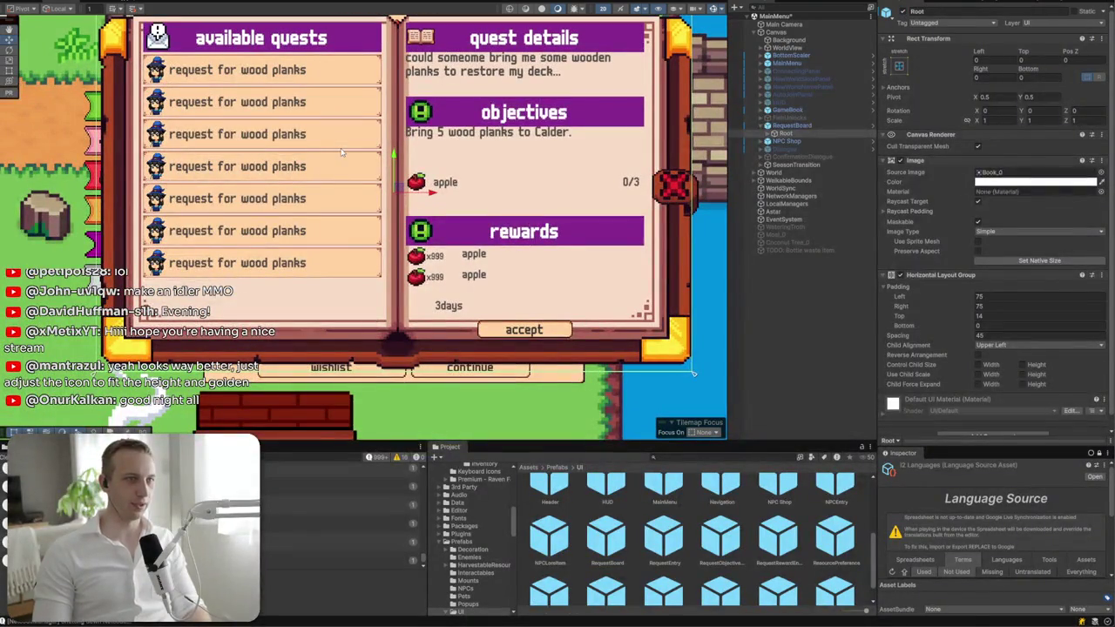
pyautogui.moveTo(342, 153); pyautogui.dragTo(314, 237)
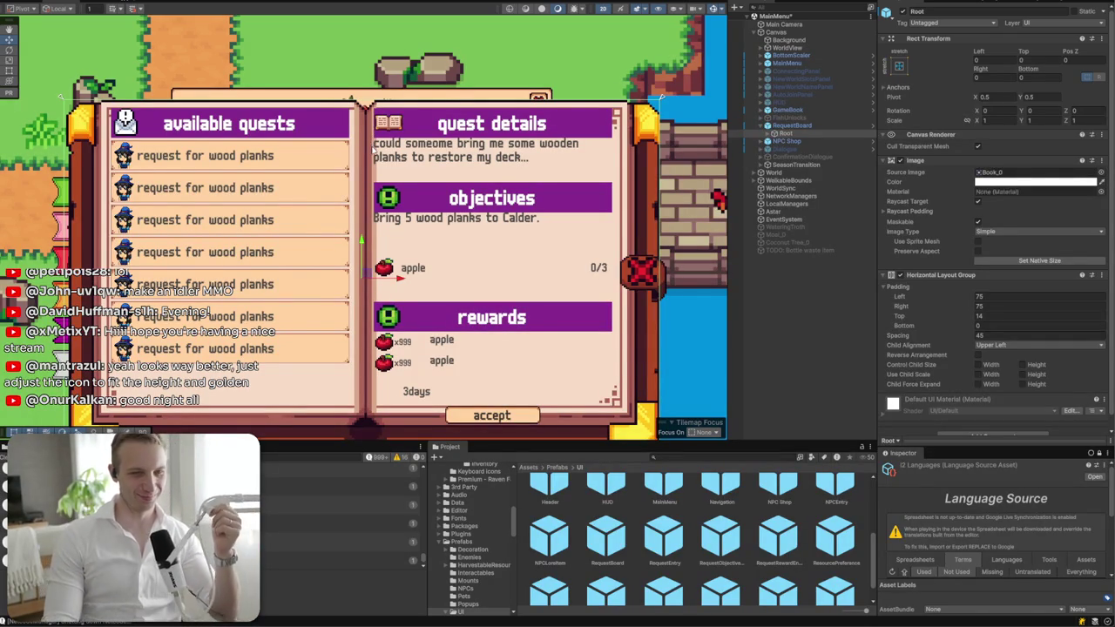
pyautogui.click(791, 125)
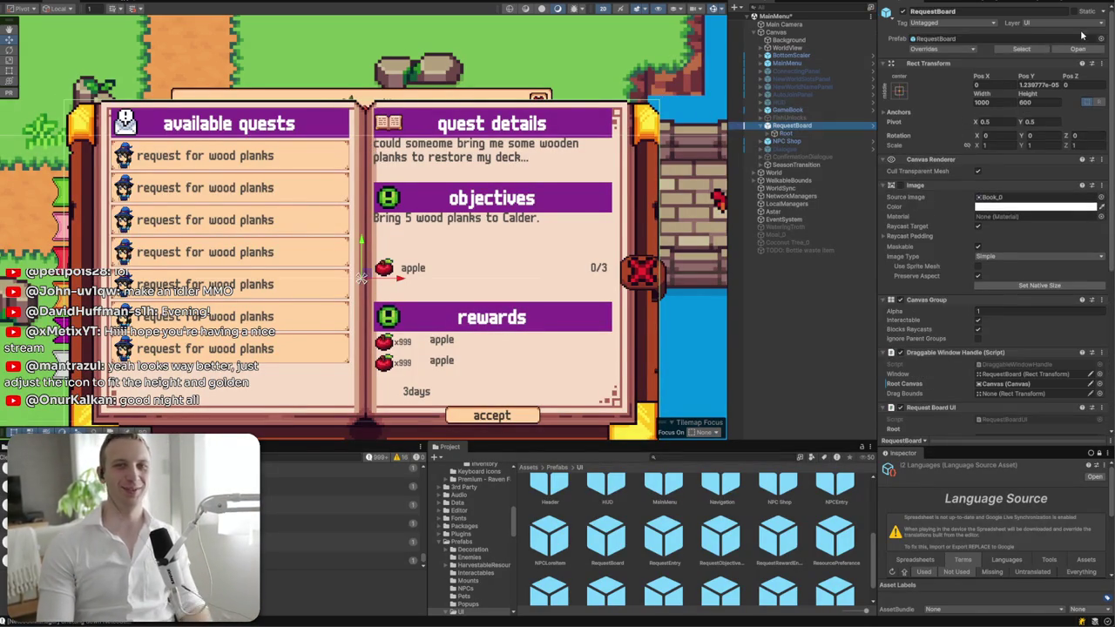
# - Deactivate the RequestBoard's Root in the scene and review the prefab overrides
pyautogui.click(868, 125)
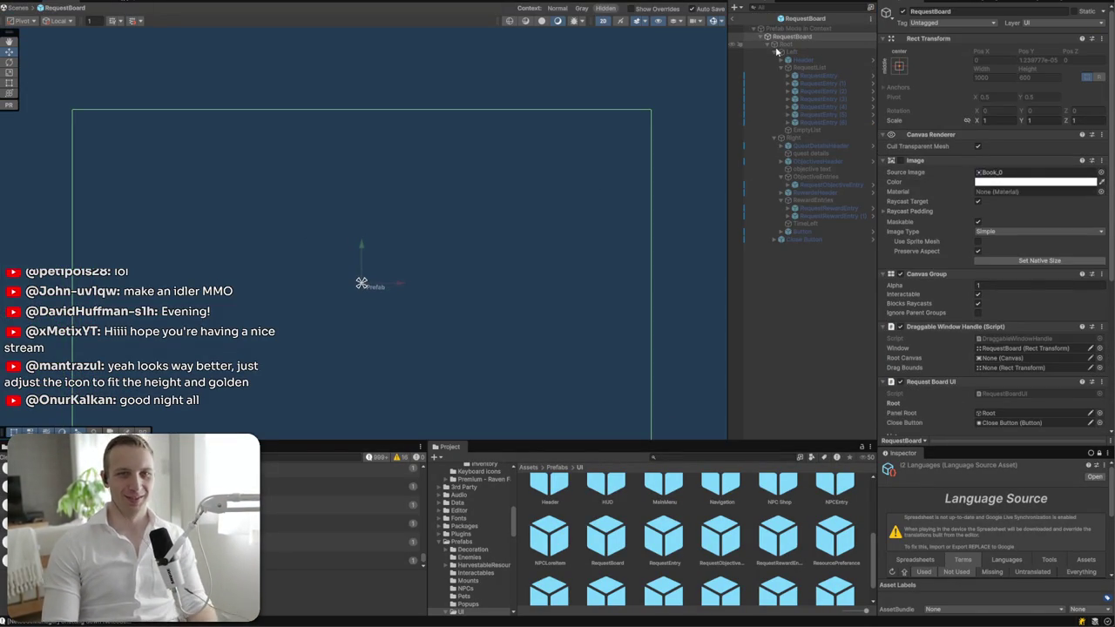
pyautogui.click(770, 18)
pyautogui.click(783, 133)
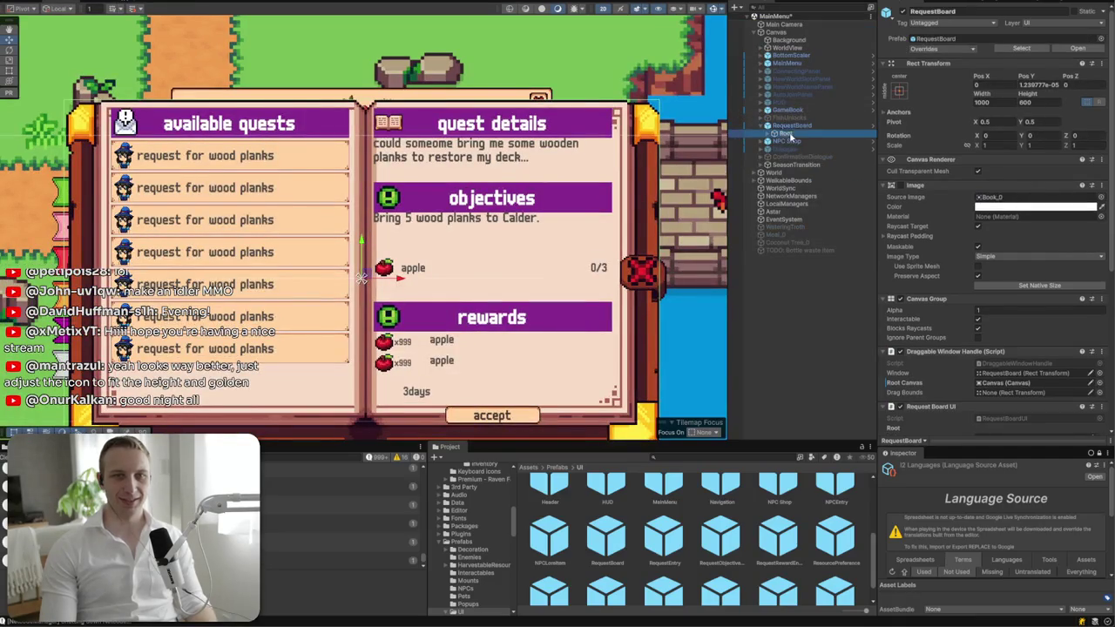
pyautogui.click(891, 10)
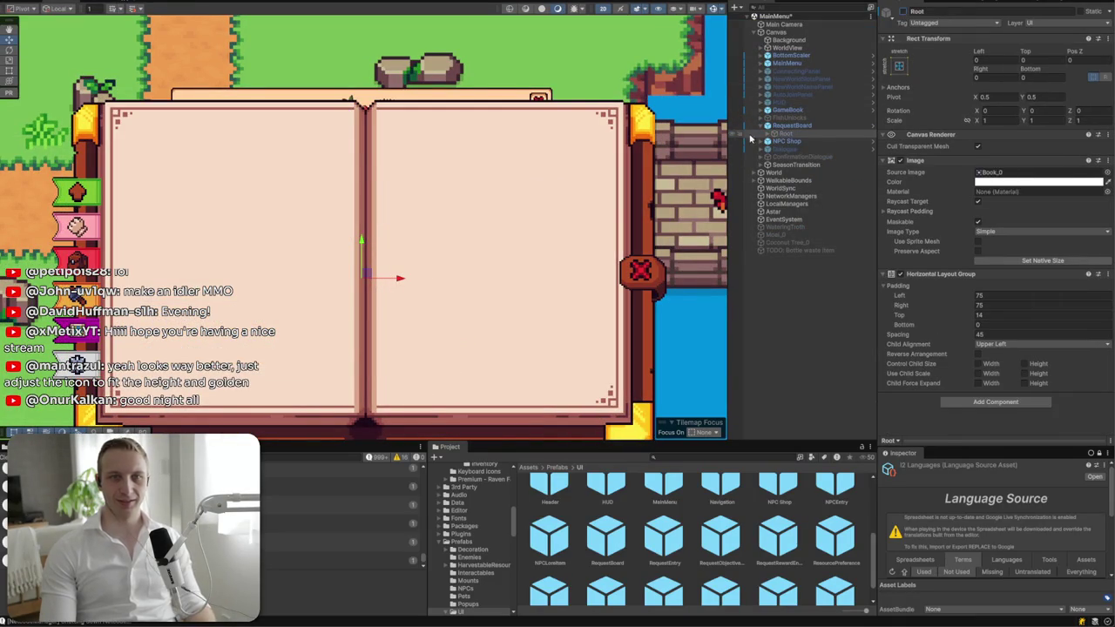
pyautogui.click(791, 125)
pyautogui.click(942, 48)
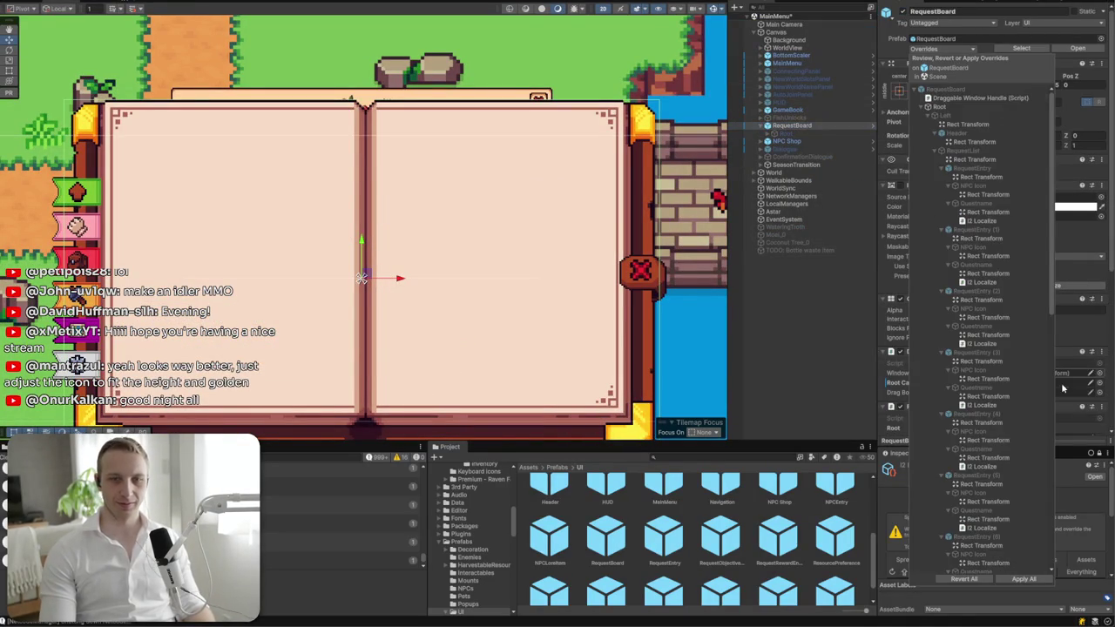
# - Reactivate Root inside the RequestBoard prefab, then return to the main scene
pyautogui.click(1077, 49)
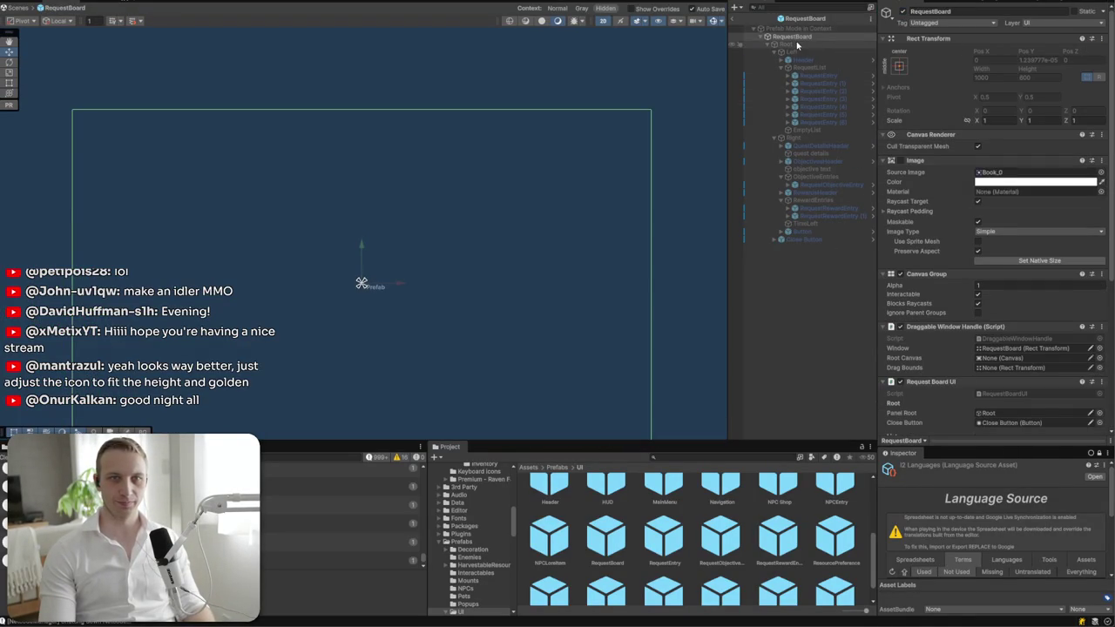
pyautogui.click(789, 43)
pyautogui.click(899, 12)
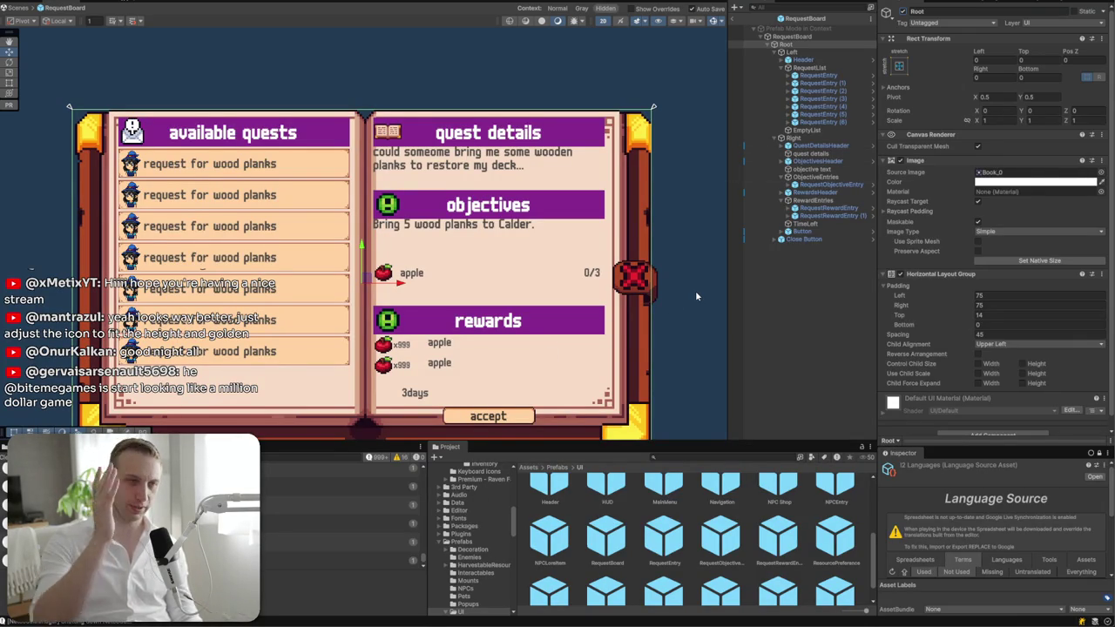
pyautogui.click(797, 37)
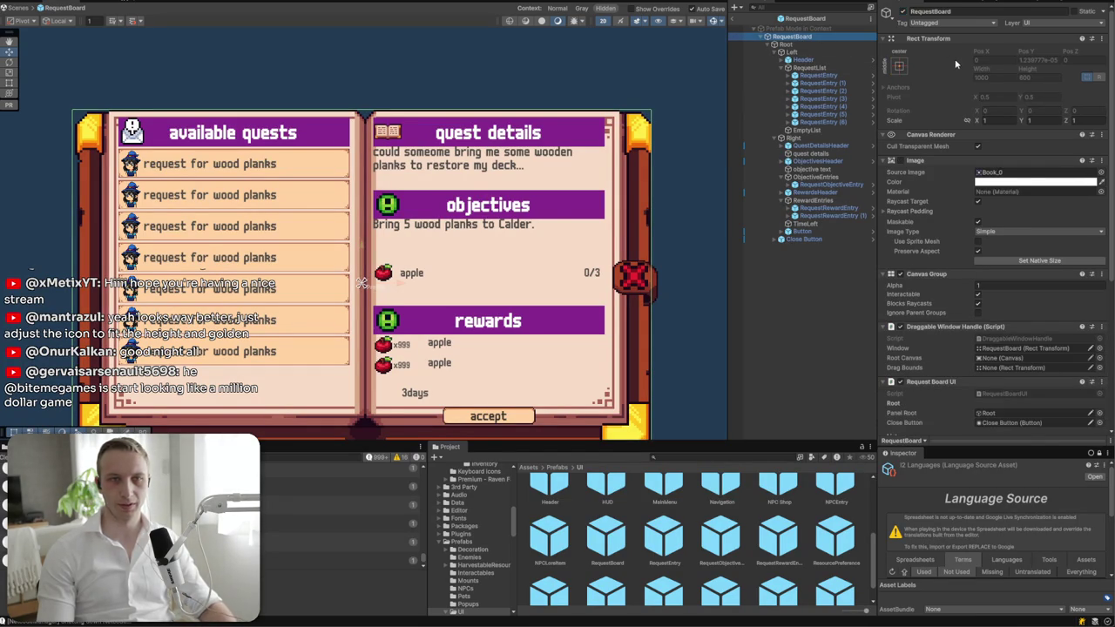
pyautogui.click(758, 18)
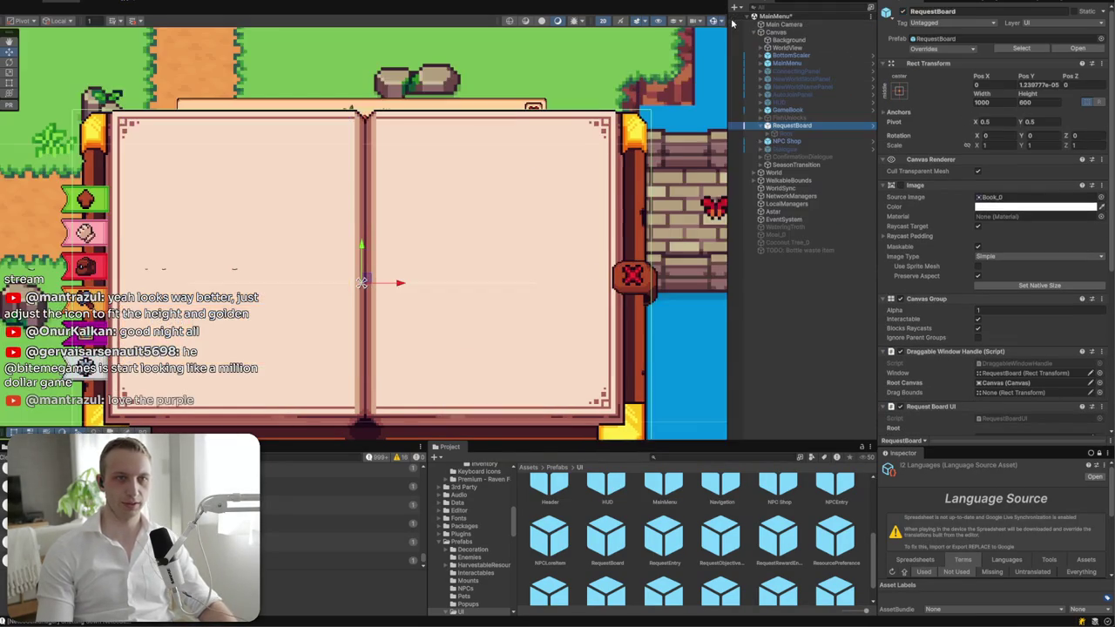
# - Toggle the RequestBoard's Root active and then inactive again
pyautogui.scroll(-5, 631, 124)
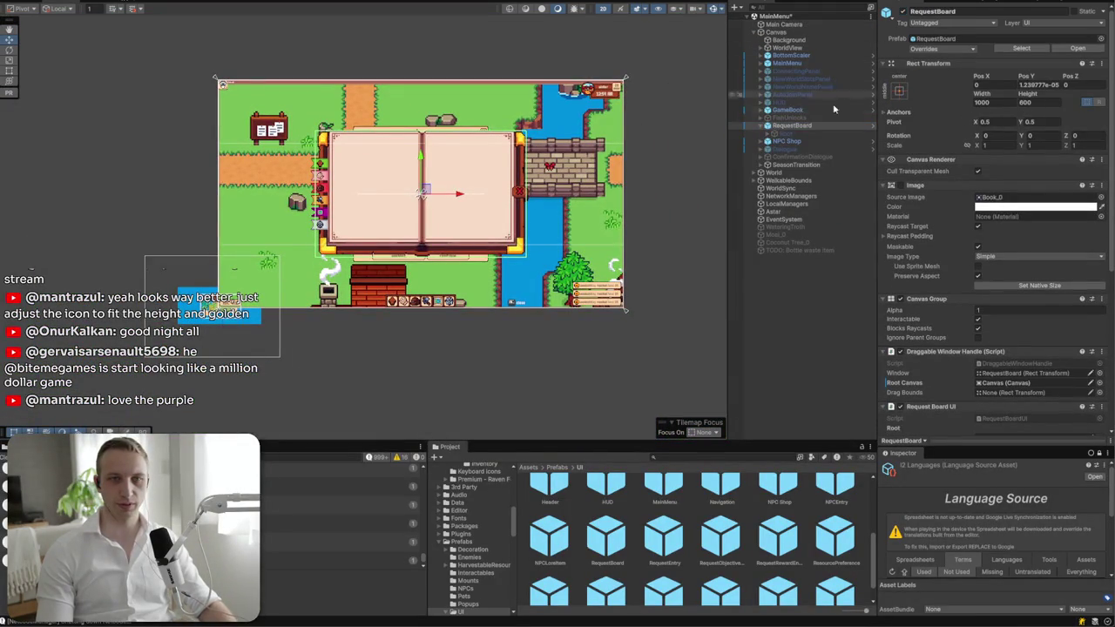
pyautogui.click(823, 133)
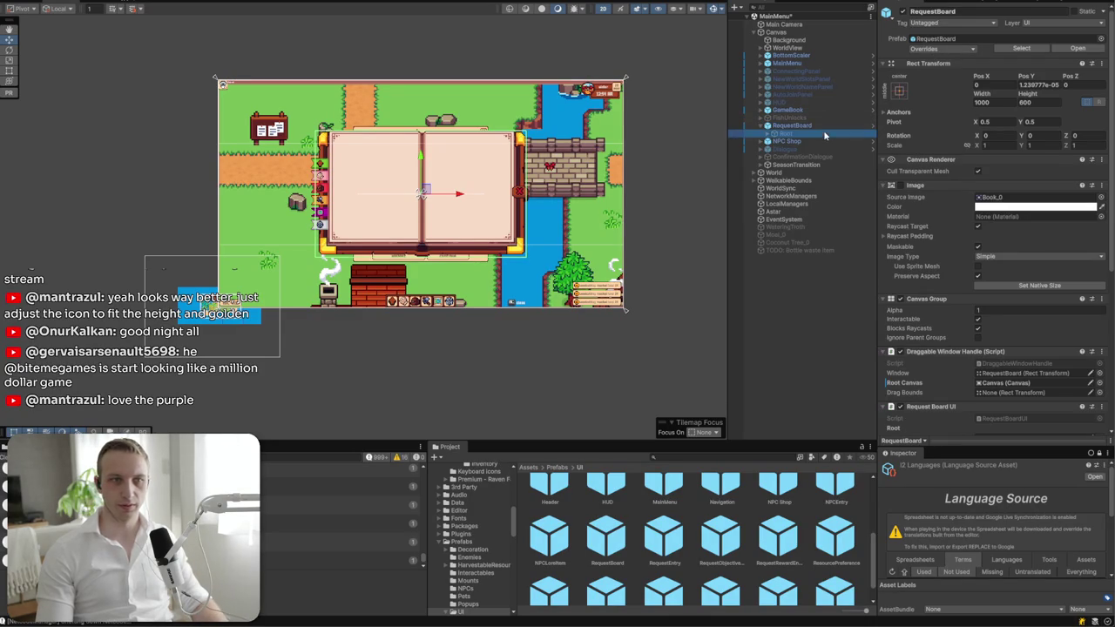
pyautogui.click(902, 12)
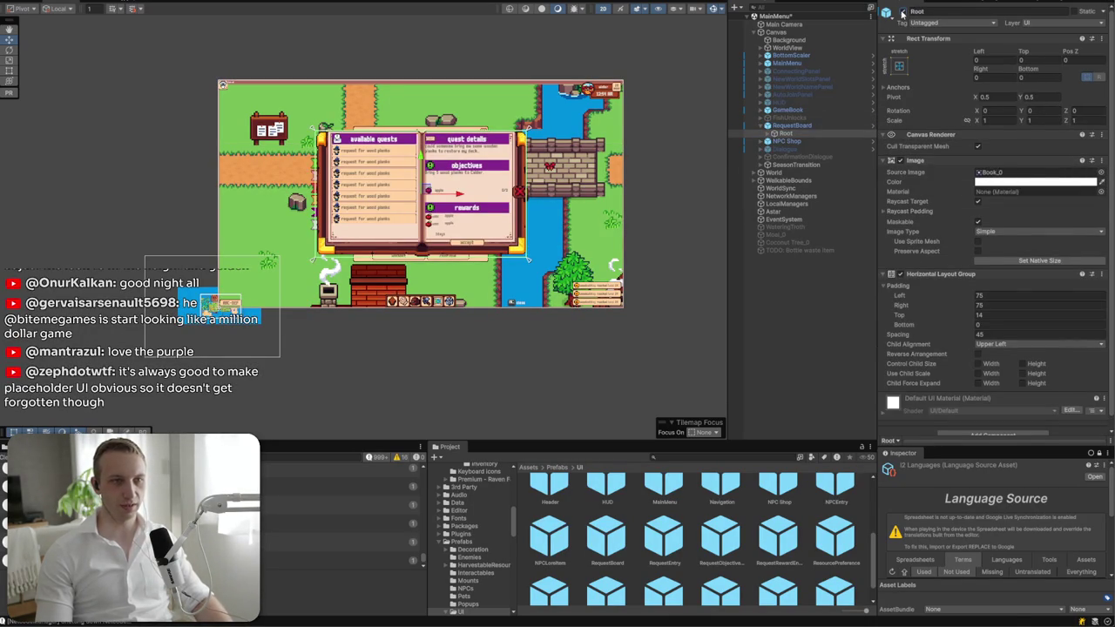
pyautogui.click(902, 11)
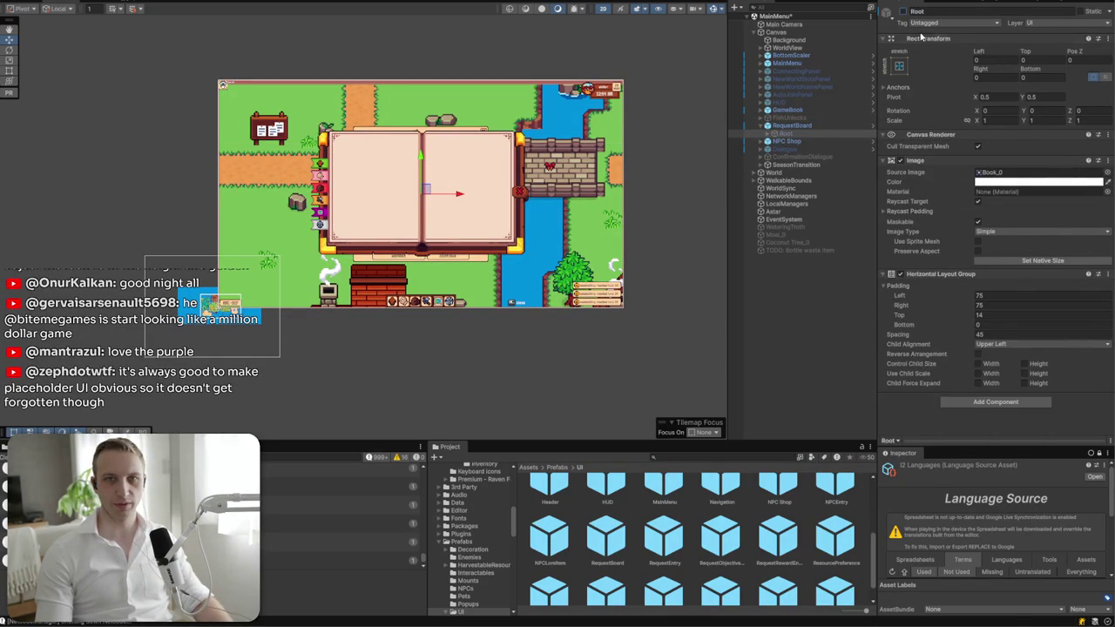
# - Open the RequestBoard prefab in context, frame the quest book, and switch to the web browser
pyautogui.click(791, 126)
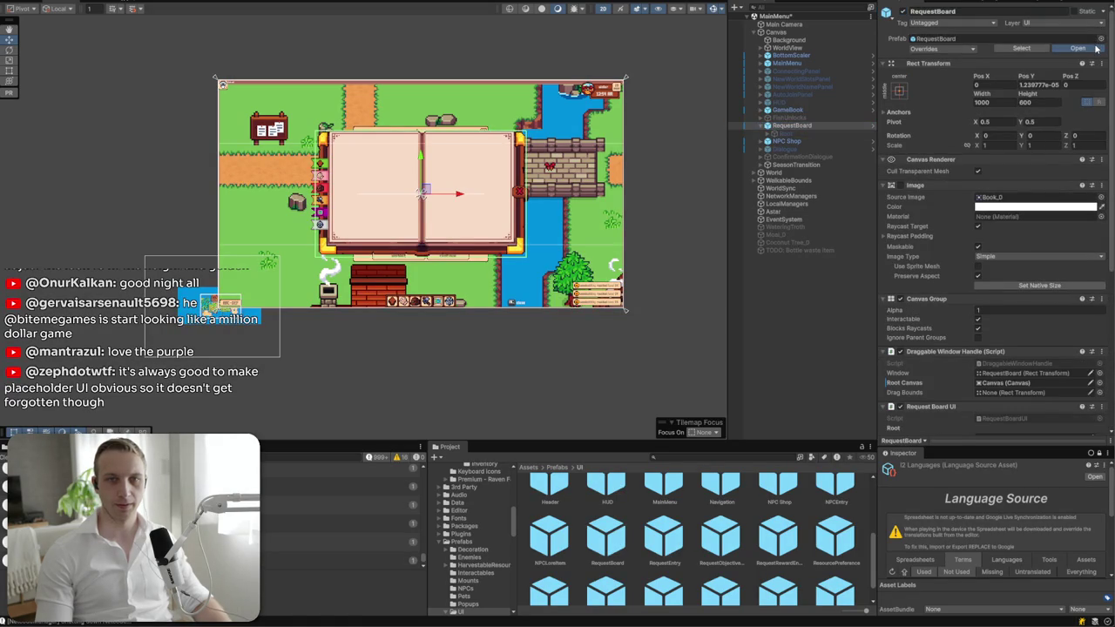
pyautogui.click(872, 125)
pyautogui.press('f')
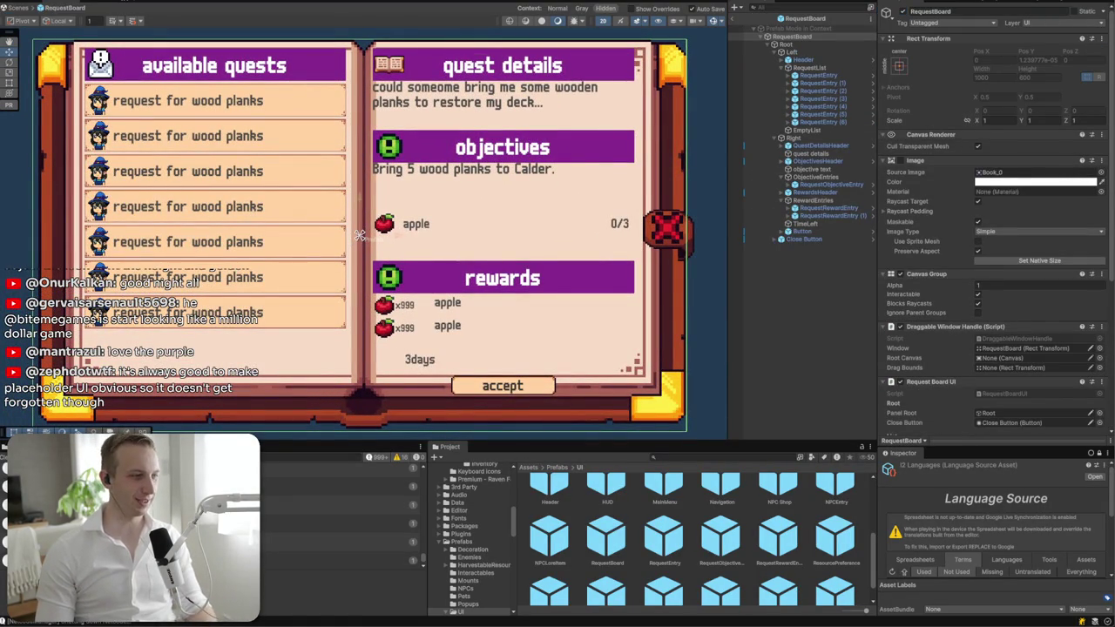
pyautogui.hotkey('alt', 'Tab')
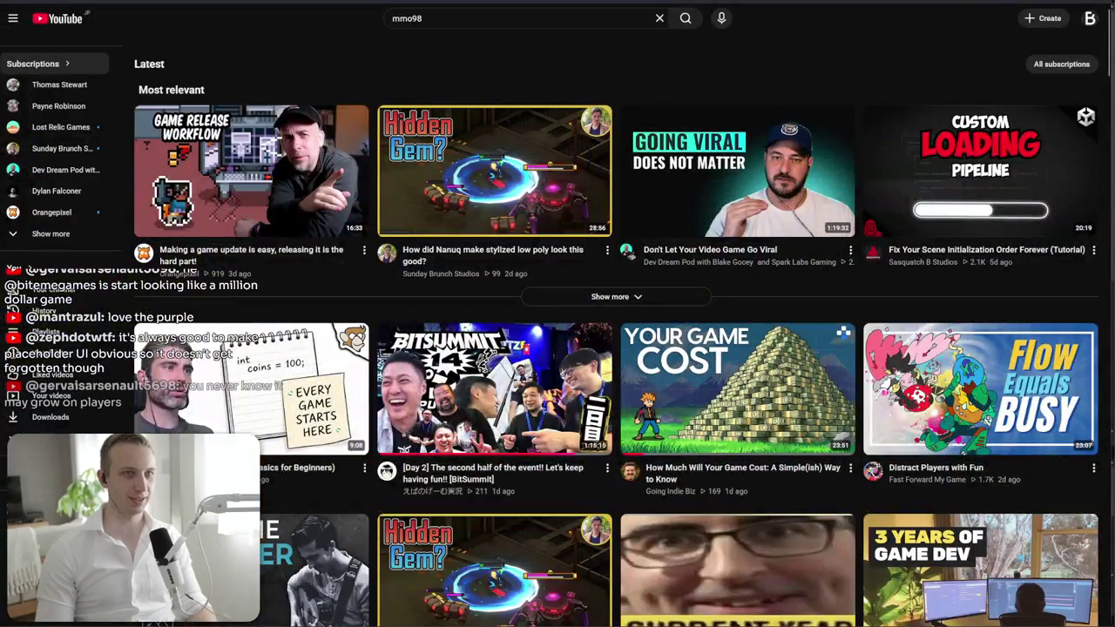
# - Google 'riot games placeholder art' in a new tab and open the first result, the Feeney Art article
pyautogui.hotkey('ctrl', 't')
pyautogui.write('riot placeho')
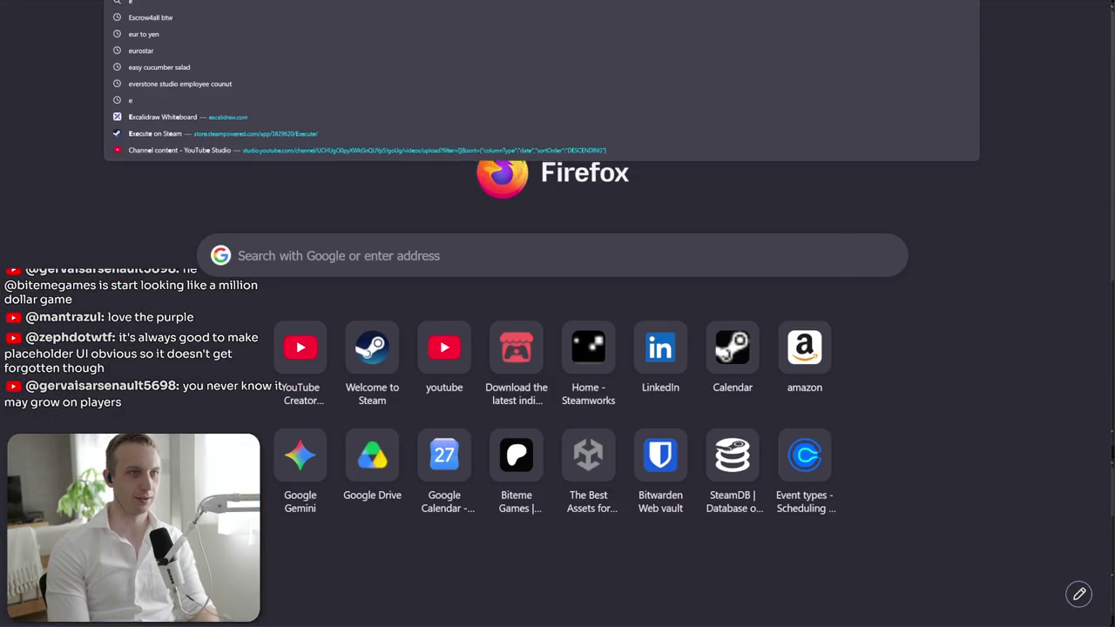
pyautogui.write('lder')
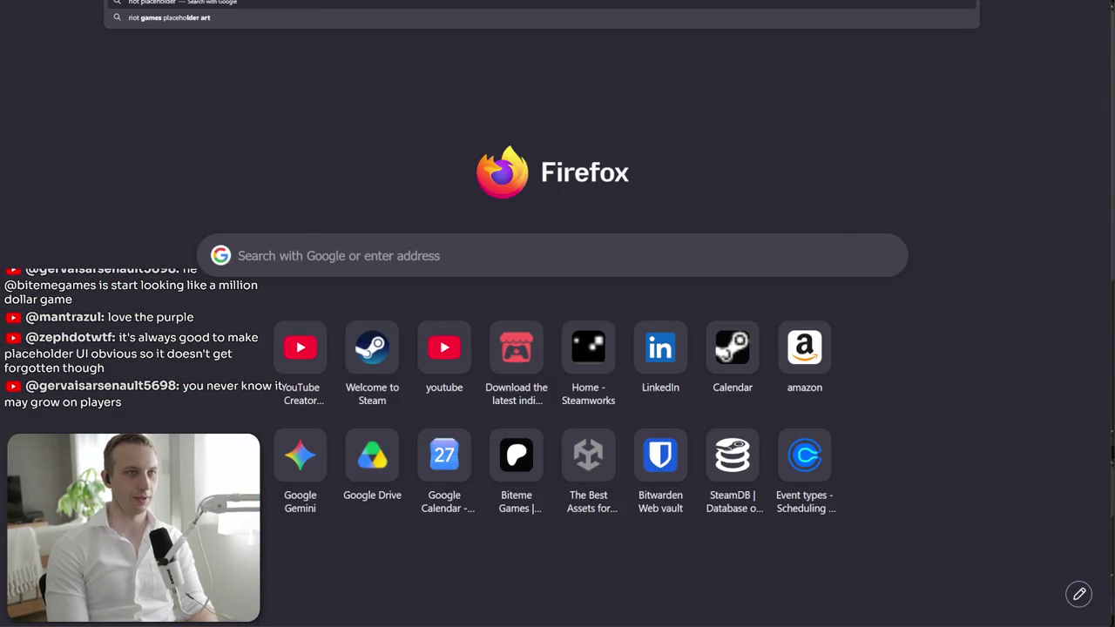
pyautogui.press('Down')
pyautogui.press('Return')
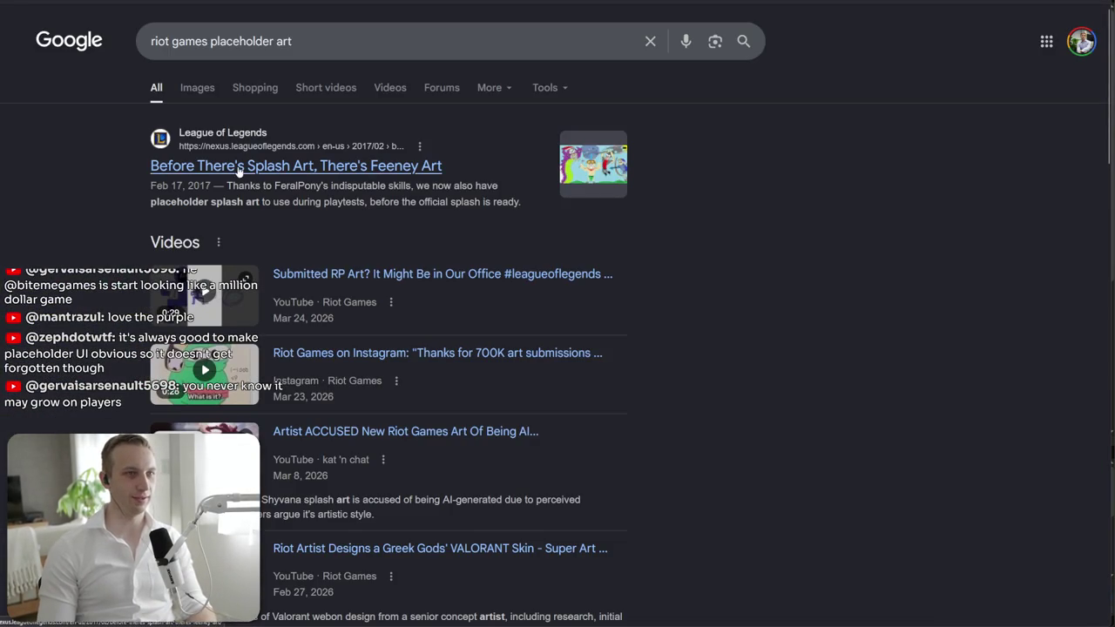
pyautogui.click(605, 174)
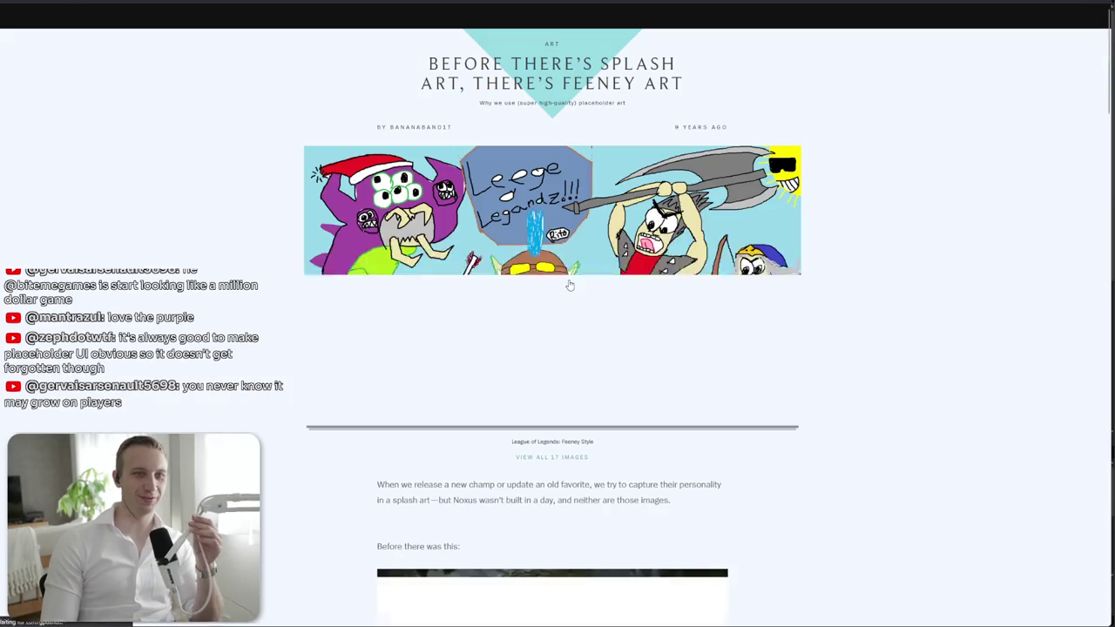
pyautogui.scroll(-3, 1080, 156)
pyautogui.scroll(-3, 1077, 179)
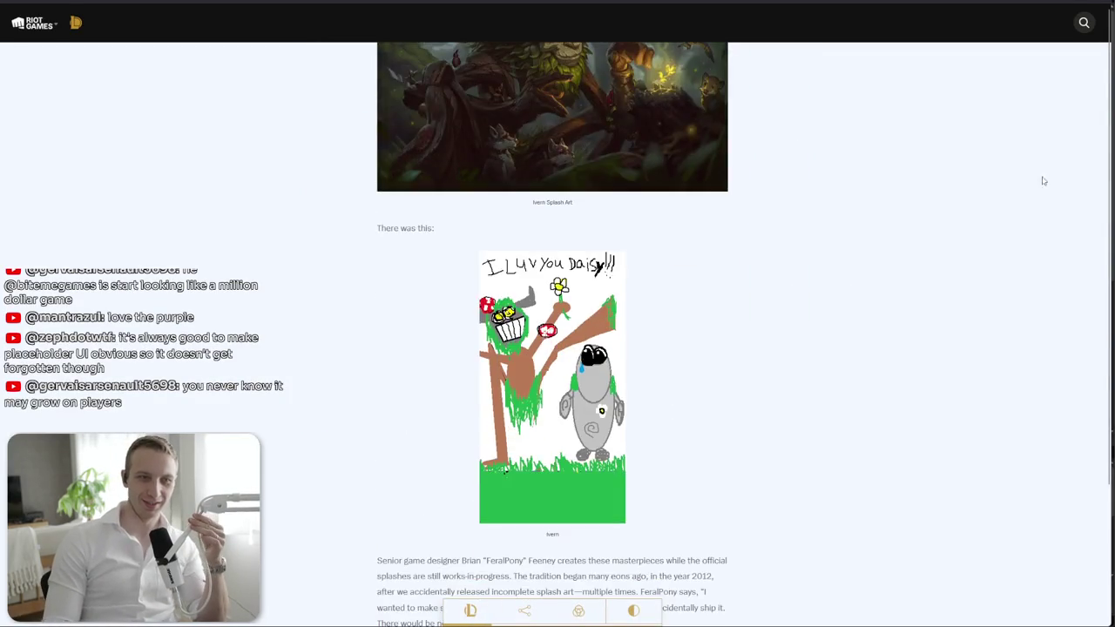
pyautogui.scroll(3, 958, 261)
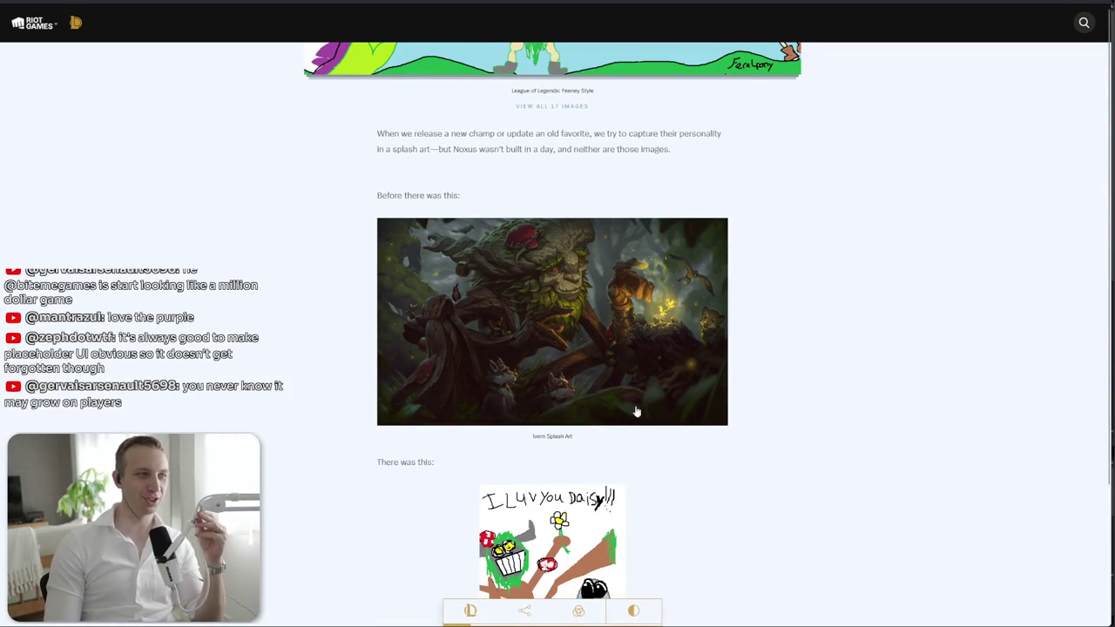
pyautogui.scroll(-3, 635, 410)
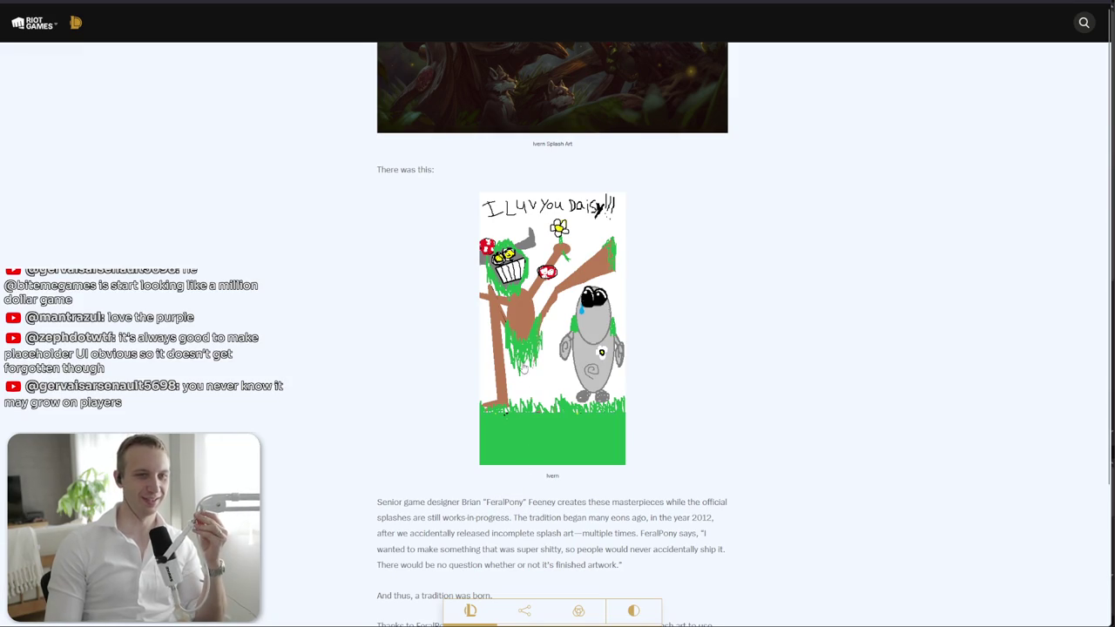
pyautogui.scroll(-2, 511, 284)
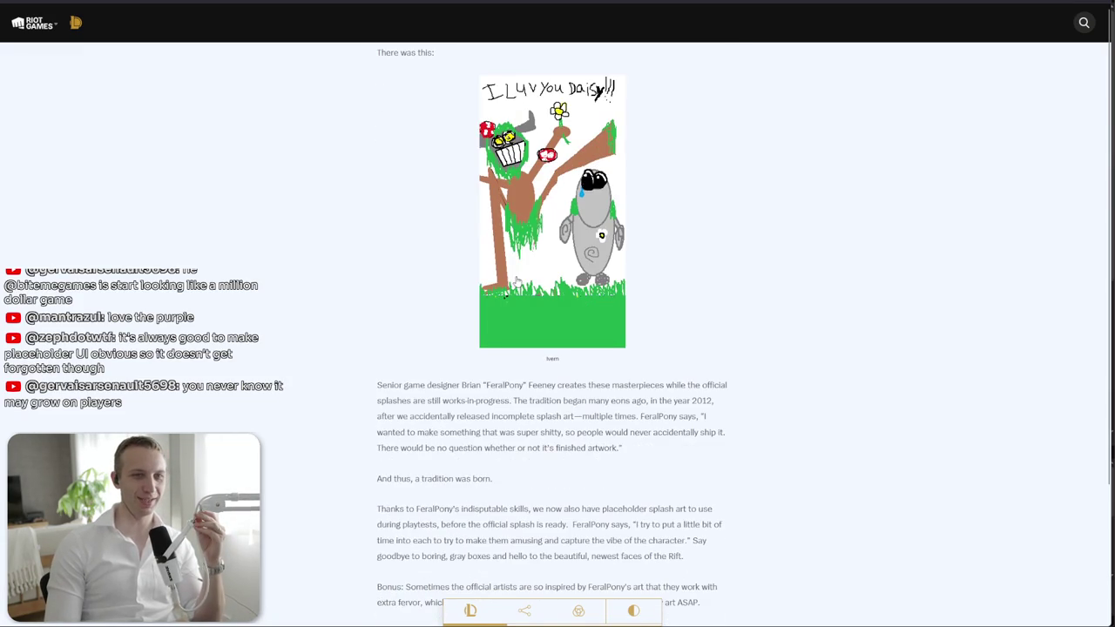
pyautogui.scroll(-5, 523, 291)
pyautogui.scroll(-3, 571, 354)
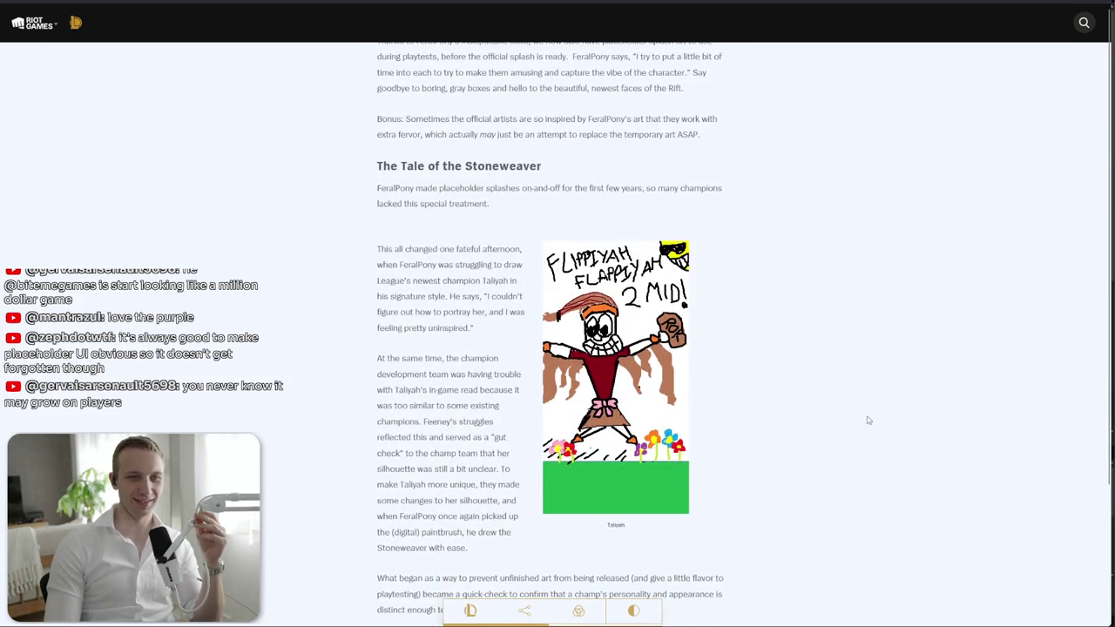
pyautogui.scroll(-1, 725, 444)
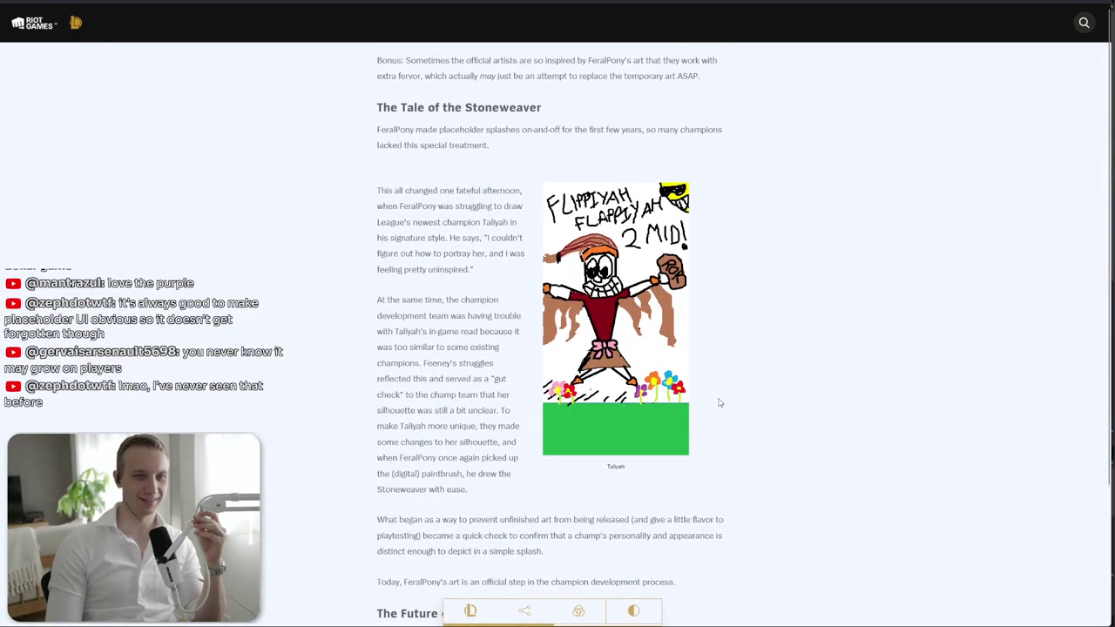
pyautogui.scroll(-6, 719, 402)
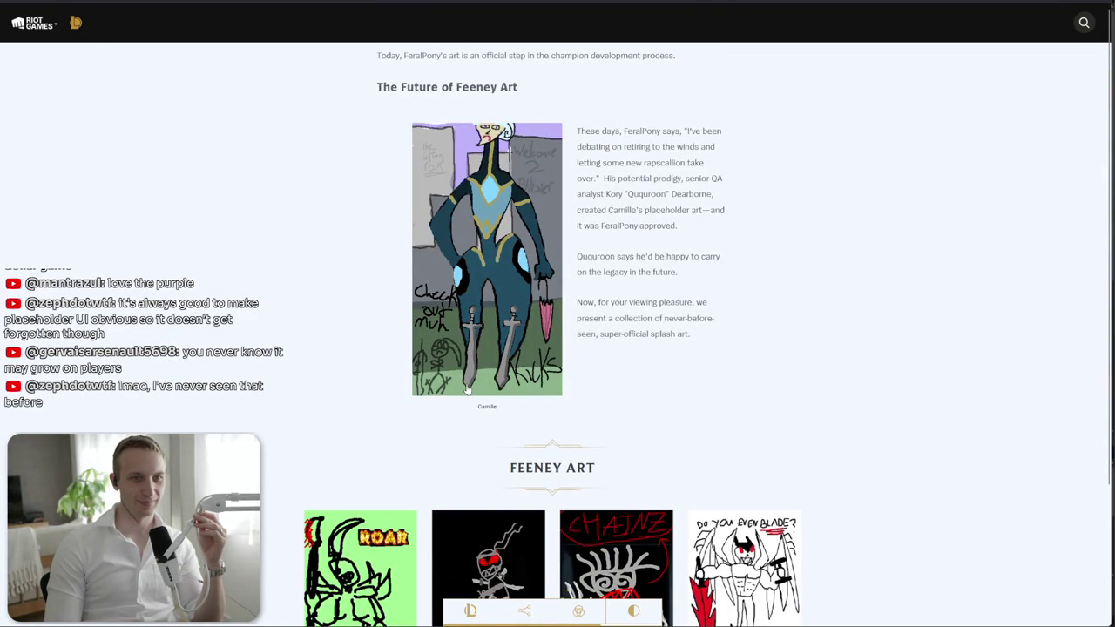
# - Enlarge the Sona/Zilean/Veigar/Tahm Kench and Illaoi/Jhin/Aurelion Sol/Kled drawing rows
pyautogui.scroll(-5, 538, 420)
pyautogui.scroll(-2, 830, 399)
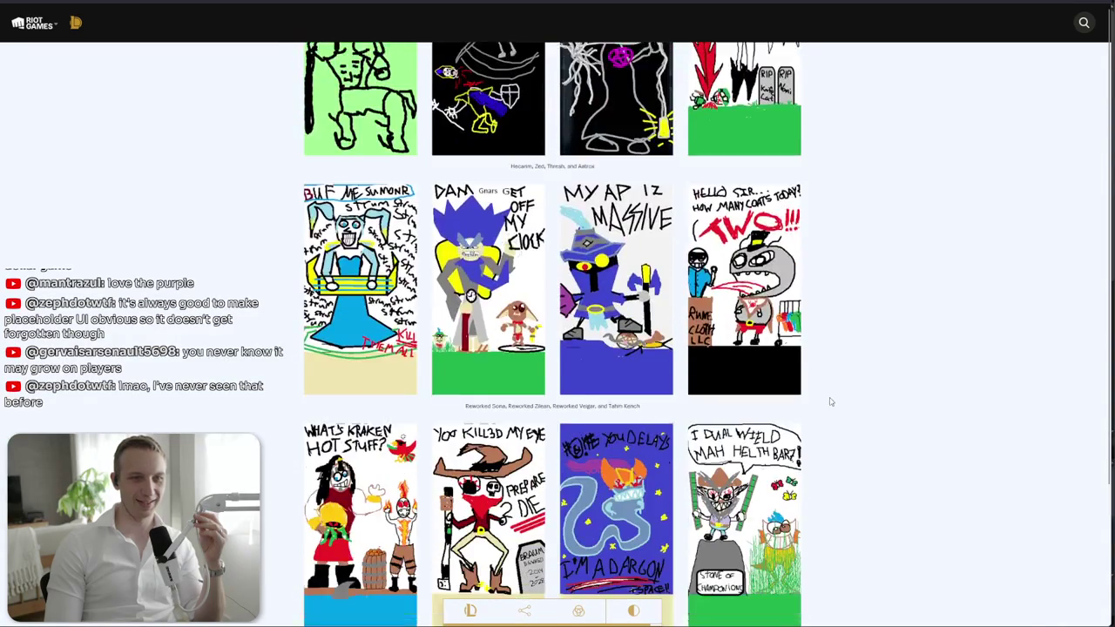
pyautogui.click(376, 303)
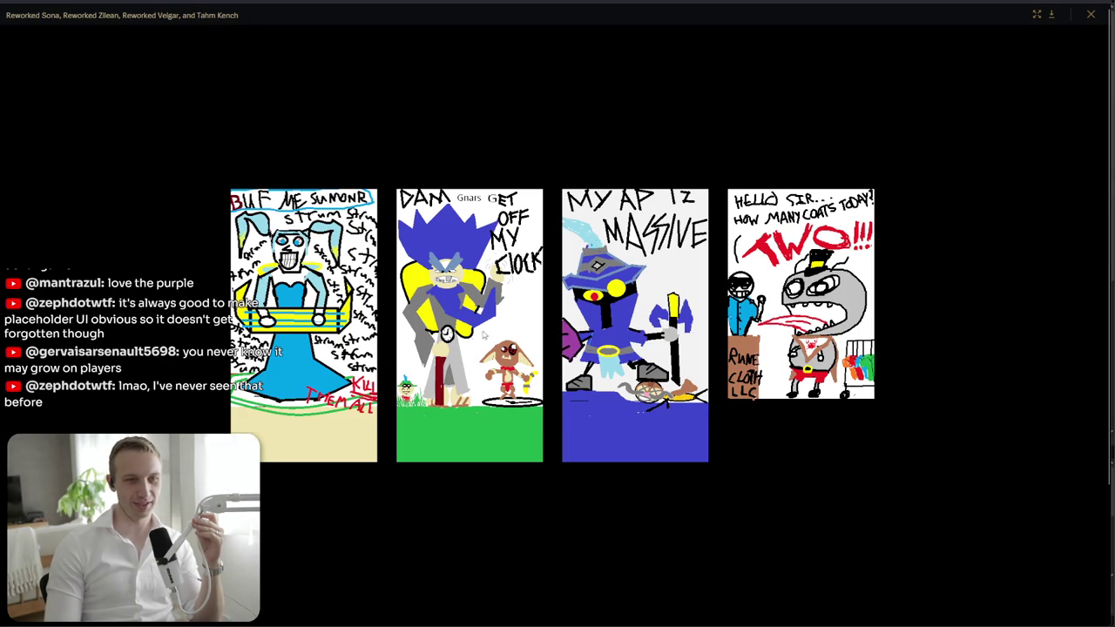
pyautogui.click(1009, 274)
pyautogui.scroll(-2, 1009, 273)
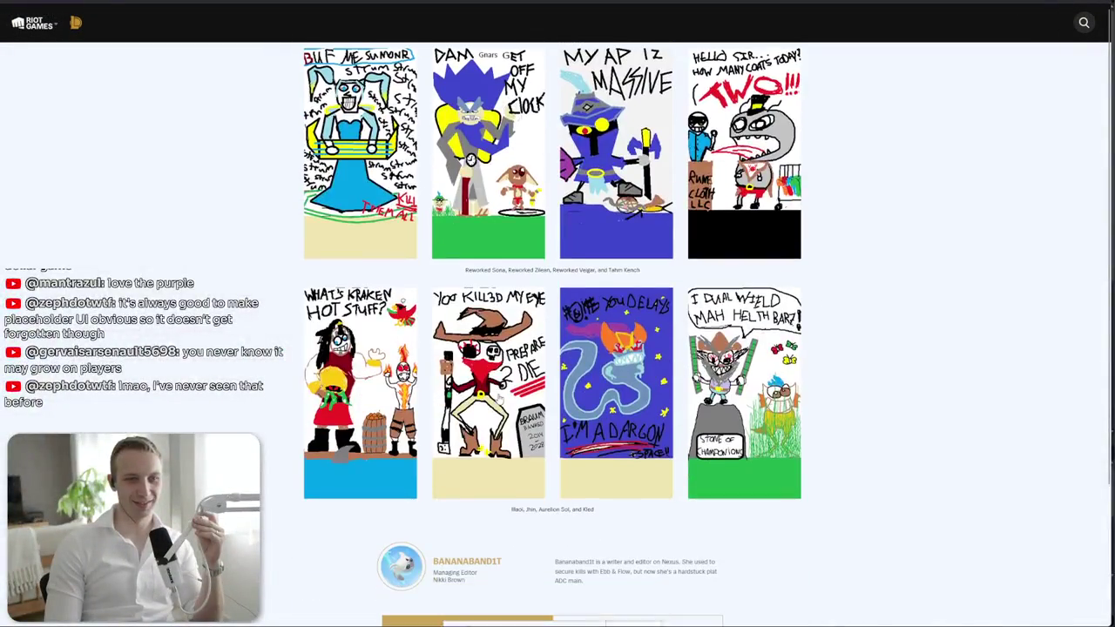
pyautogui.click(493, 421)
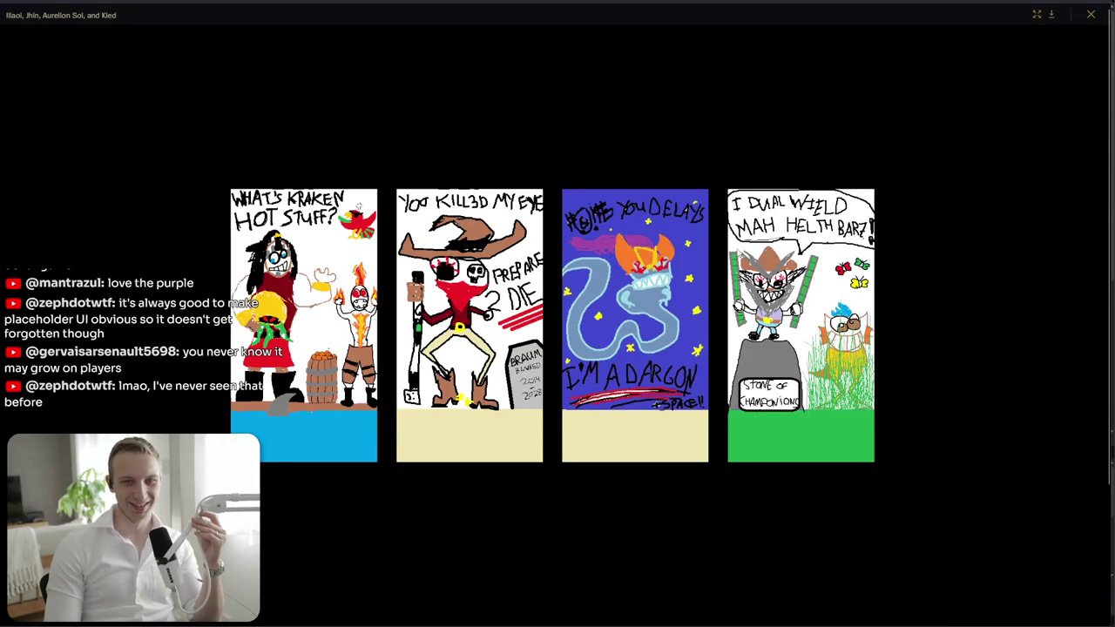
pyautogui.click(959, 246)
# - Scroll back through the article, then return to the Unity Editor
pyautogui.scroll(10, 432, 355)
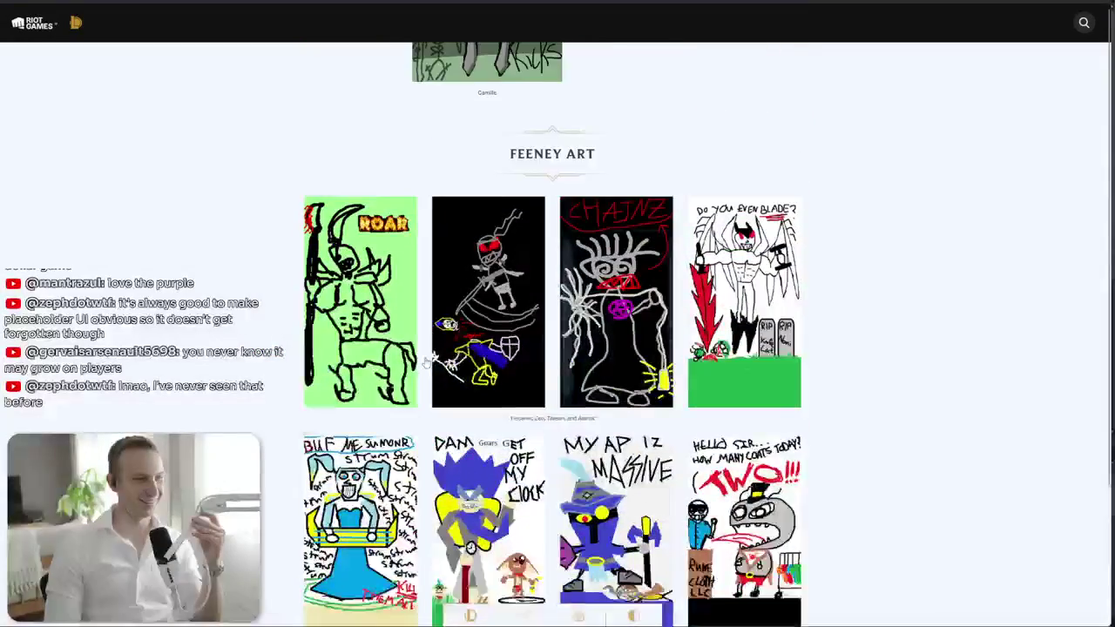
pyautogui.scroll(10, 431, 355)
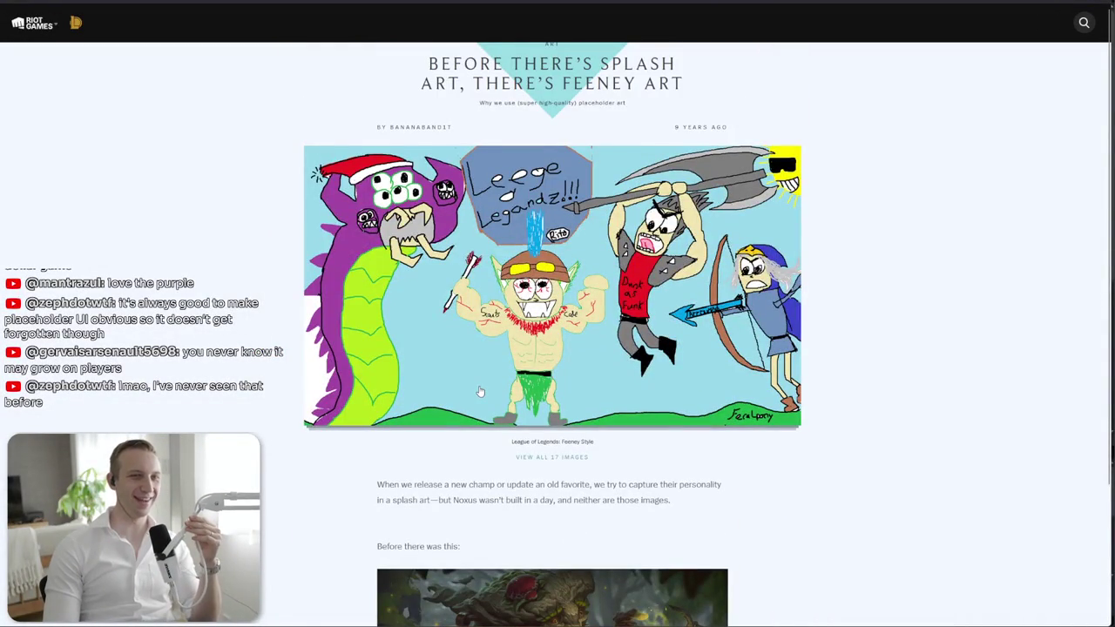
pyautogui.scroll(-20, 479, 392)
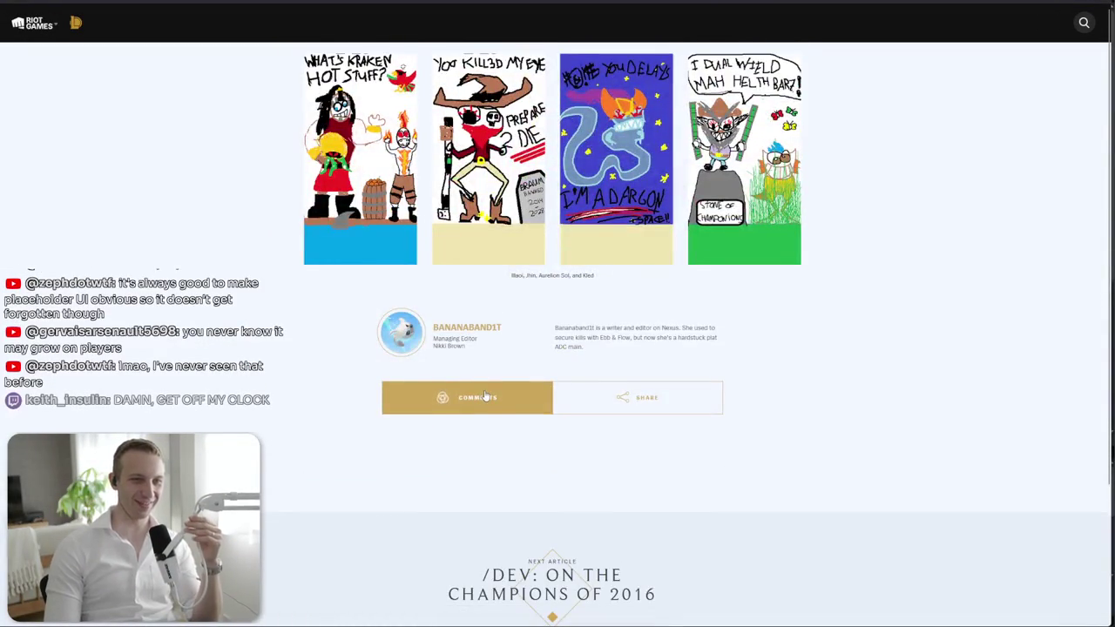
pyautogui.scroll(5, 486, 396)
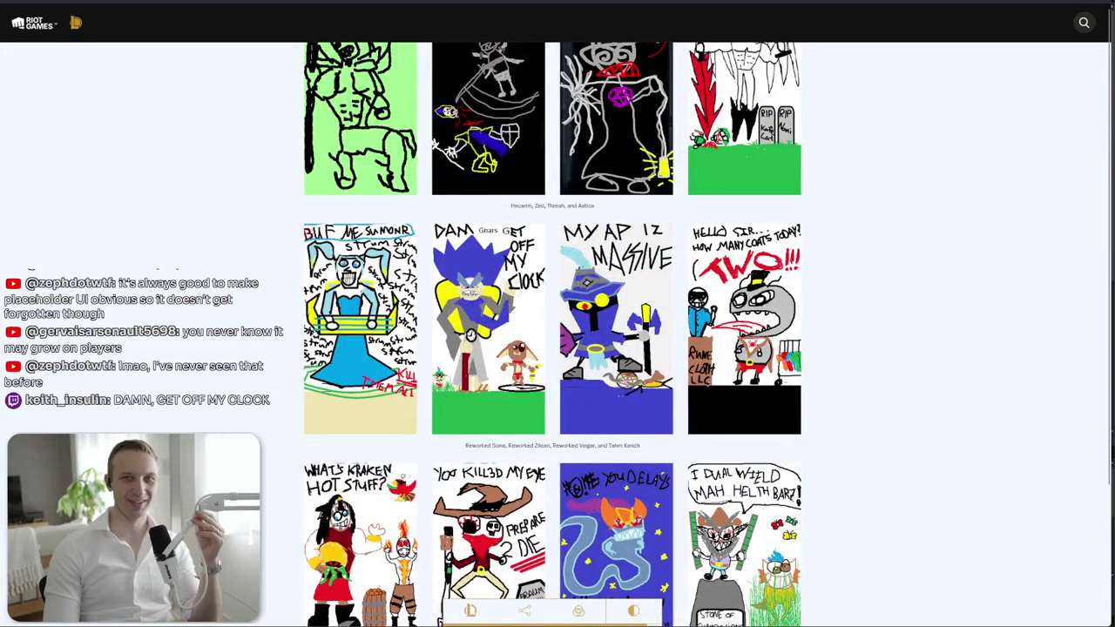
pyautogui.hotkey('alt', 'Tab')
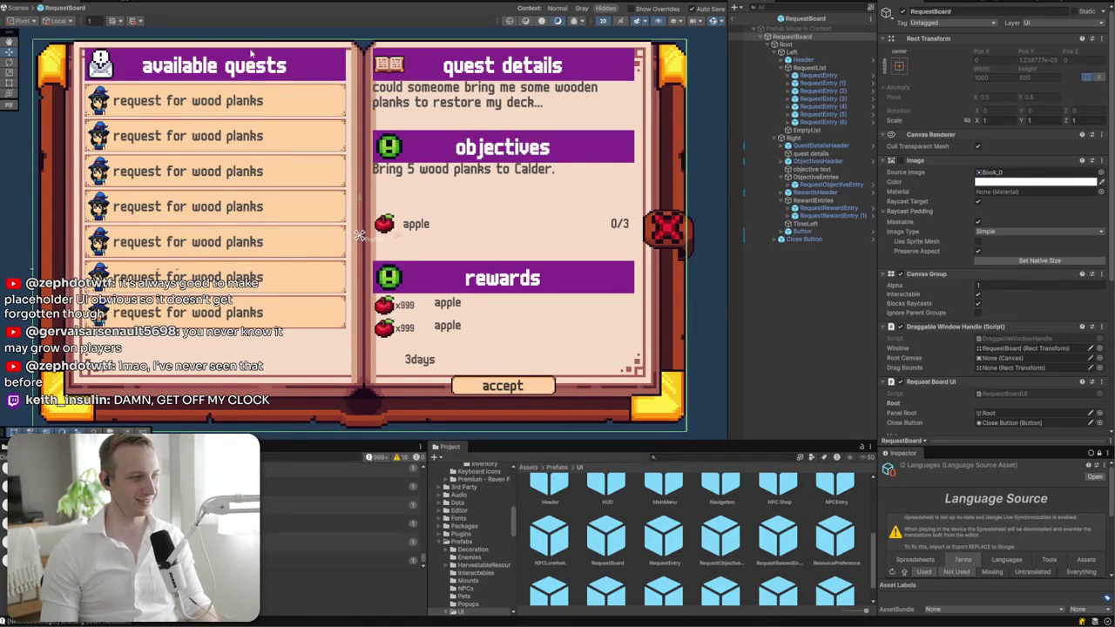
# - Remove the Horizontal Layout Group component from the Root object
pyautogui.moveTo(453, 205); pyautogui.dragTo(504, 211)
pyautogui.click(790, 52)
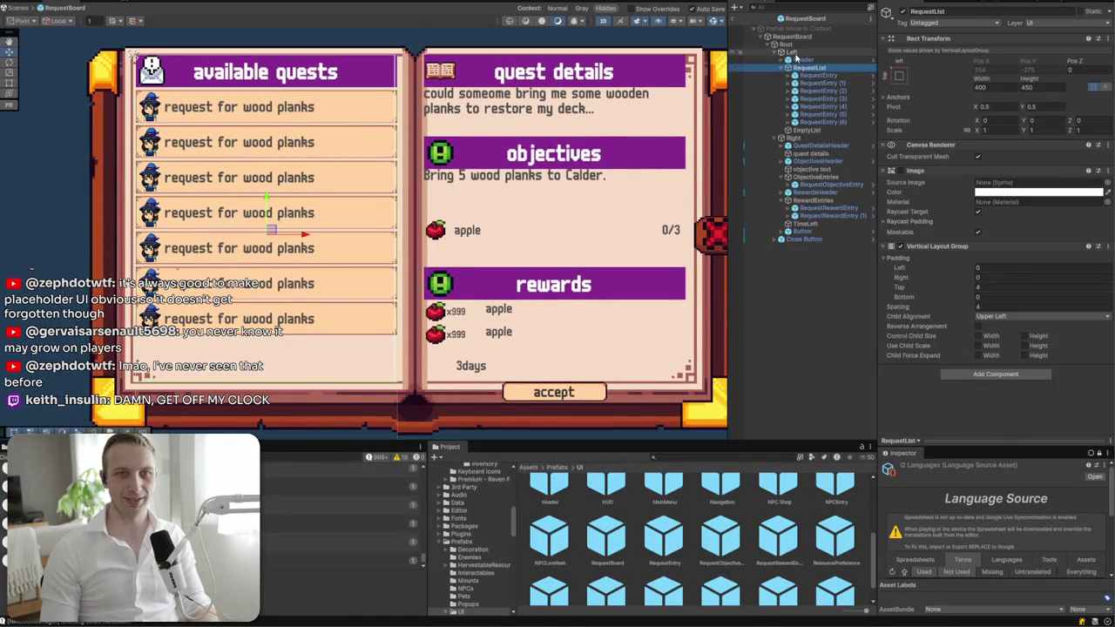
pyautogui.doubleClick(821, 42)
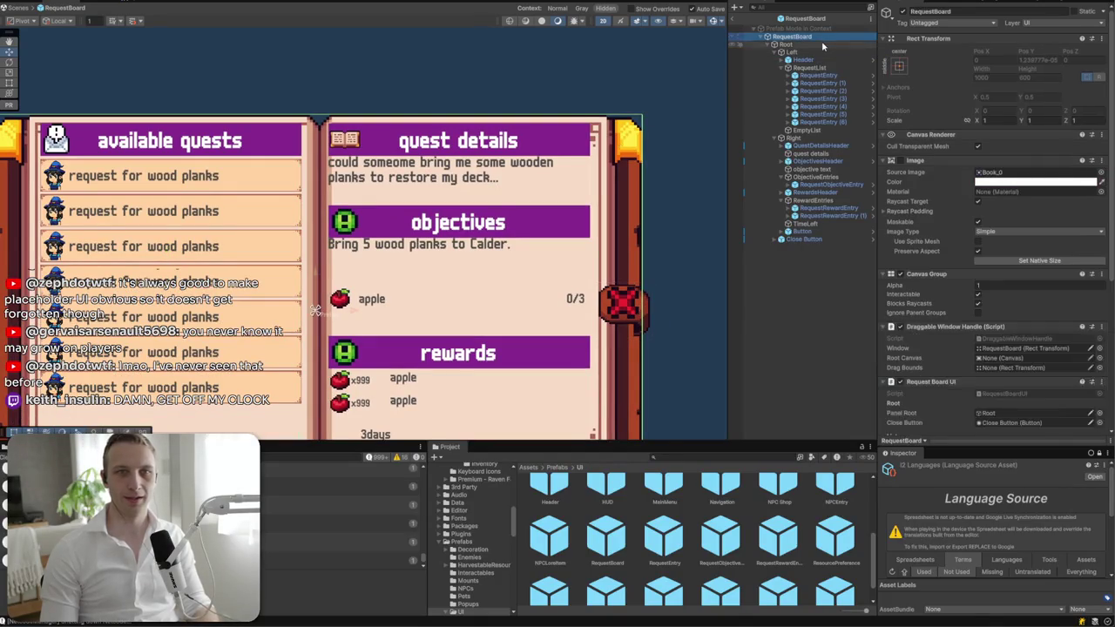
pyautogui.click(1101, 273)
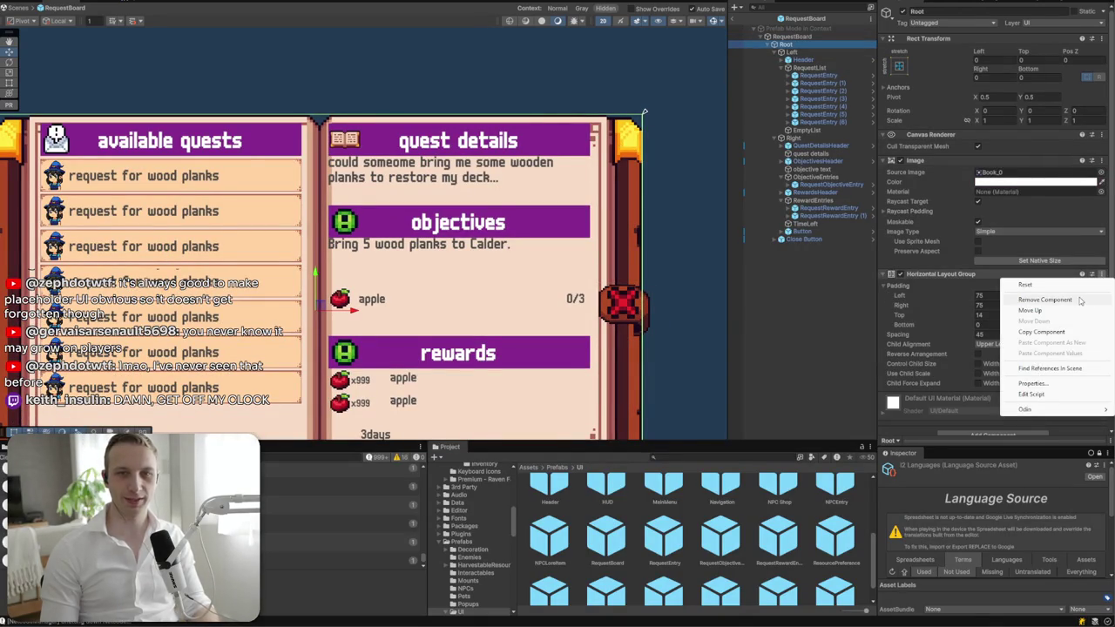
pyautogui.click(1078, 299)
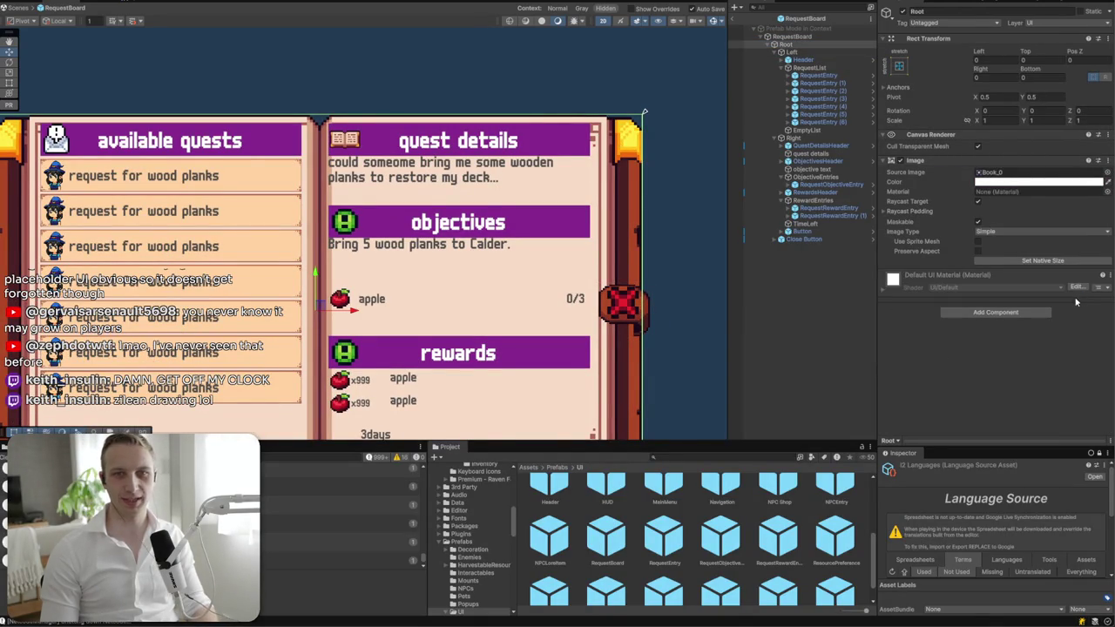
# - Anchor the Left page with the left-stretch preset and drag-resize it onto the book's left page
pyautogui.click(831, 53)
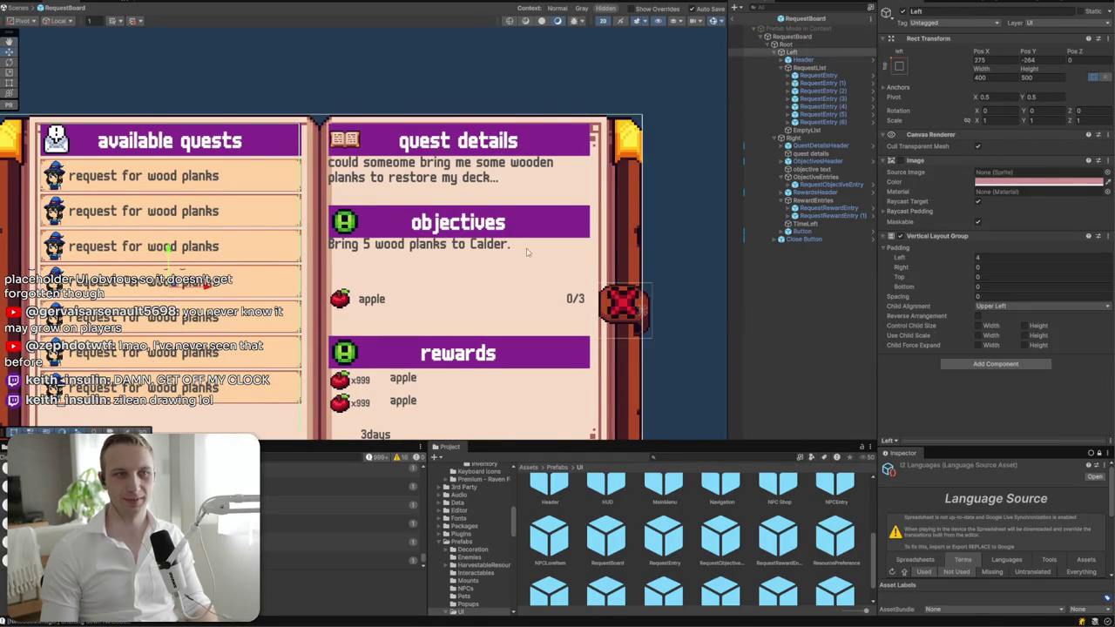
pyautogui.press('f')
pyautogui.click(900, 66)
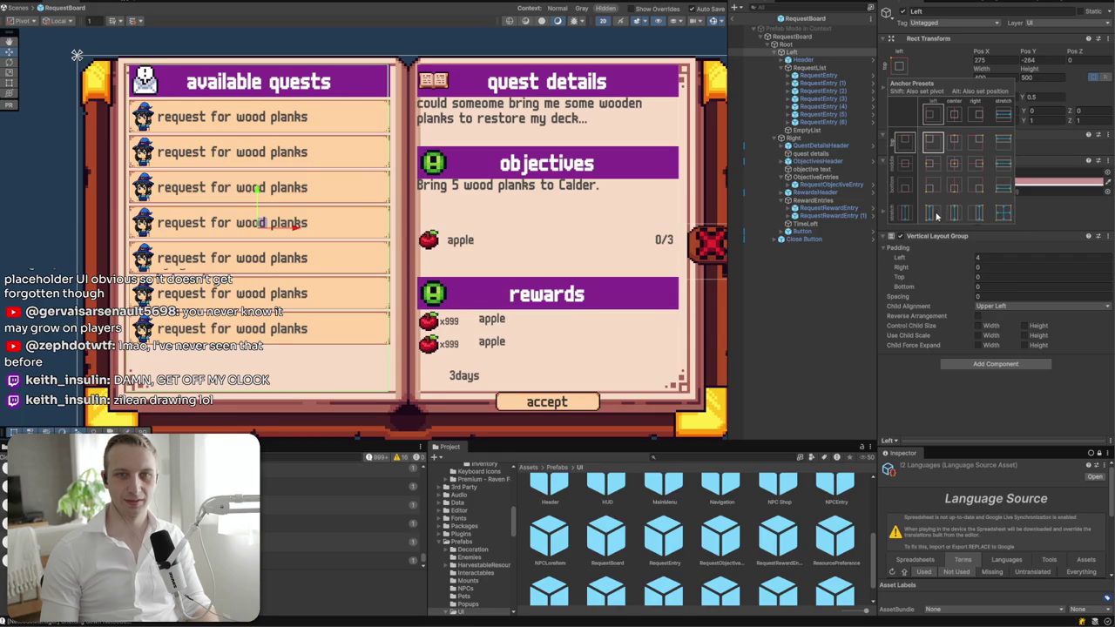
pyautogui.keyDown('alt'); pyautogui.click(934, 214); pyautogui.keyUp('alt')
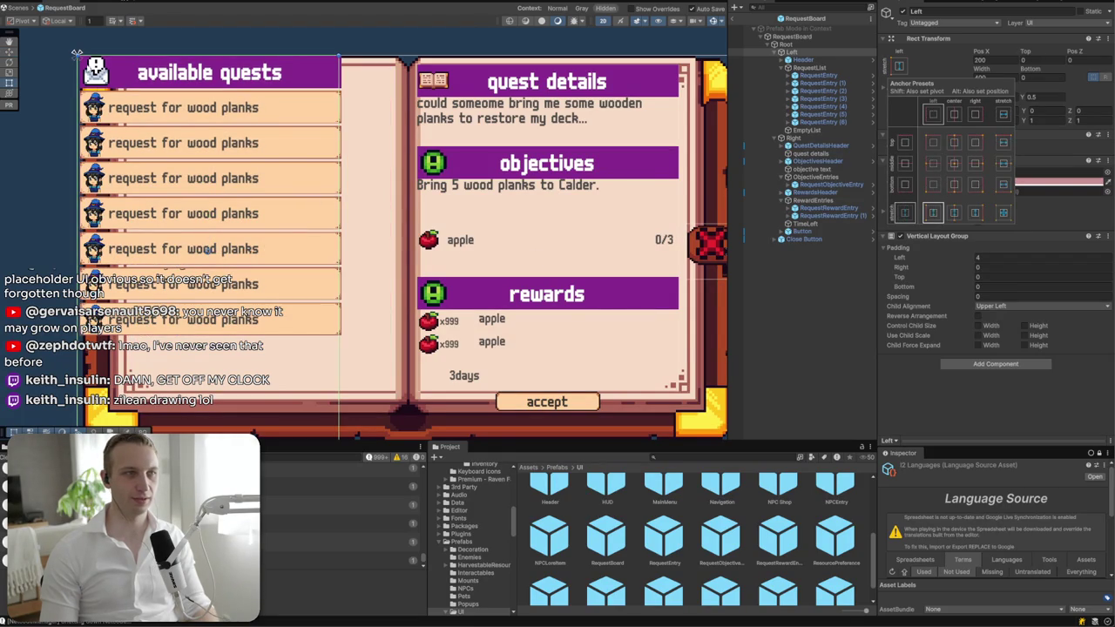
pyautogui.moveTo(207, 250)
pyautogui.mouseDown()
pyautogui.moveTo(302, 309)
pyautogui.moveTo(231, 257)
pyautogui.mouseUp()
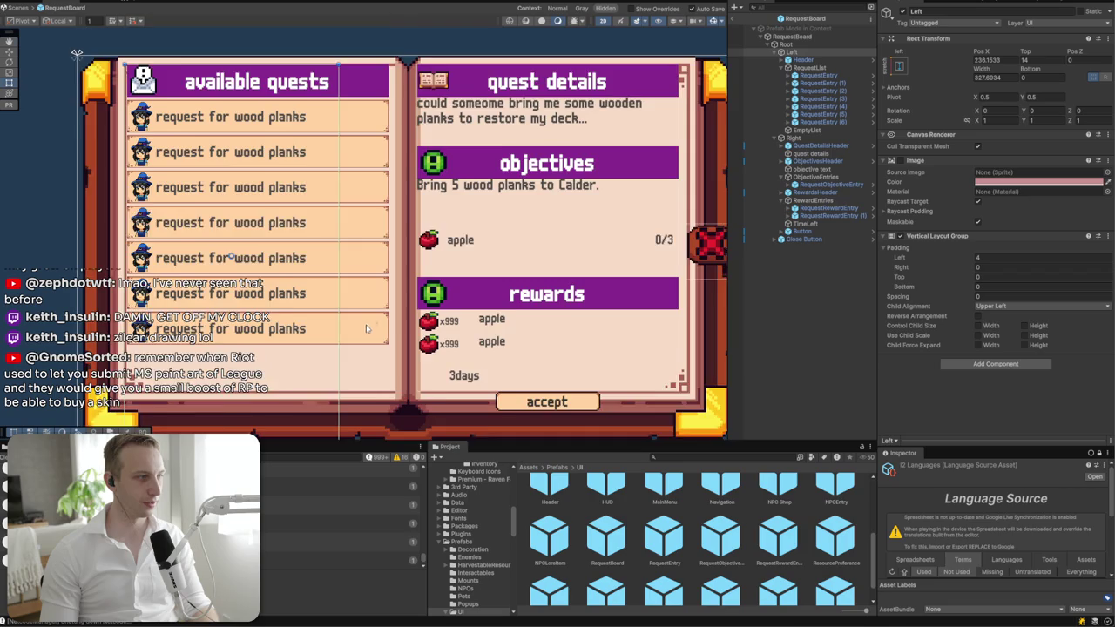
pyautogui.scroll(-3, 366, 329)
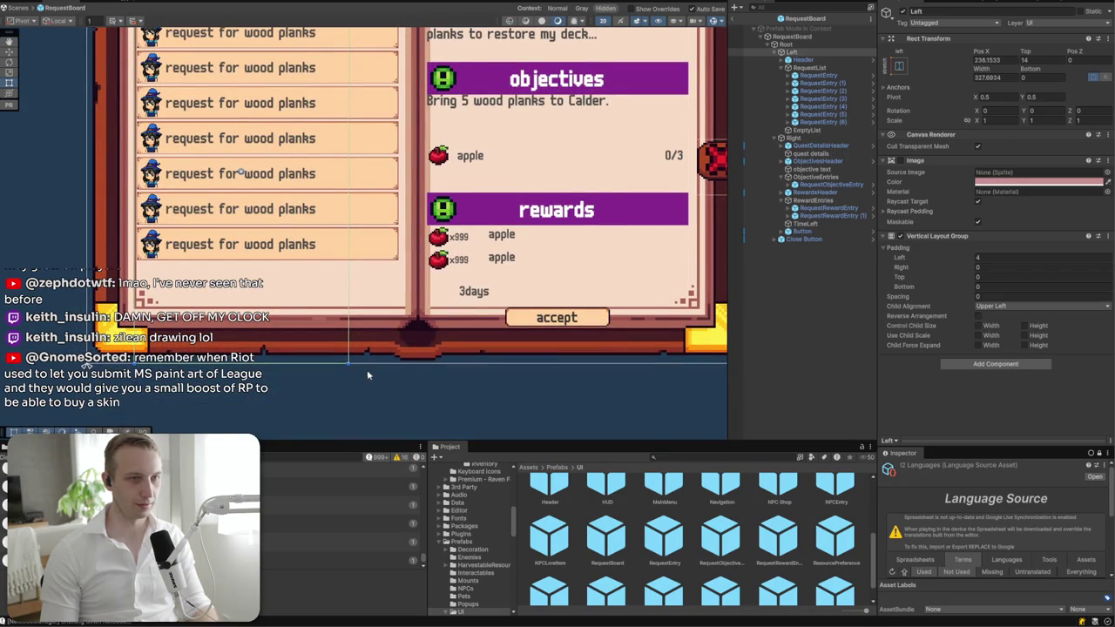
pyautogui.moveTo(349, 364)
pyautogui.mouseDown()
pyautogui.moveTo(259, 348)
pyautogui.moveTo(266, 335)
pyautogui.mouseUp()
pyautogui.click(1043, 60)
# - Set the Left page's Top to 14 and reframe the scene view in 2D
pyautogui.write('14')
pyautogui.press('Return')
pyautogui.click(900, 87)
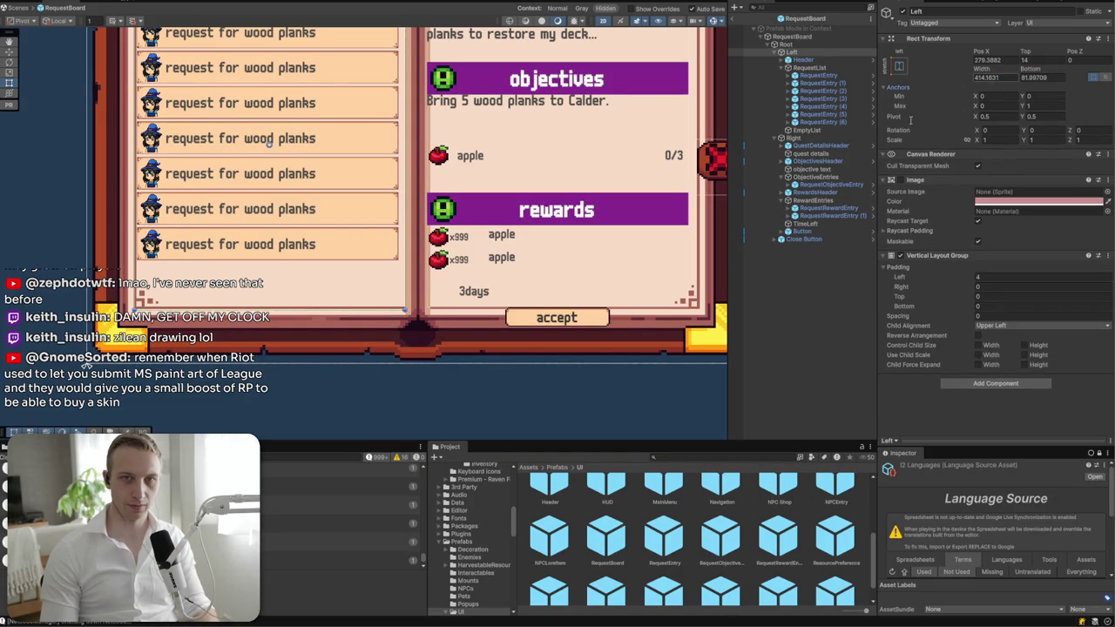
pyautogui.press('f')
pyautogui.press('2')
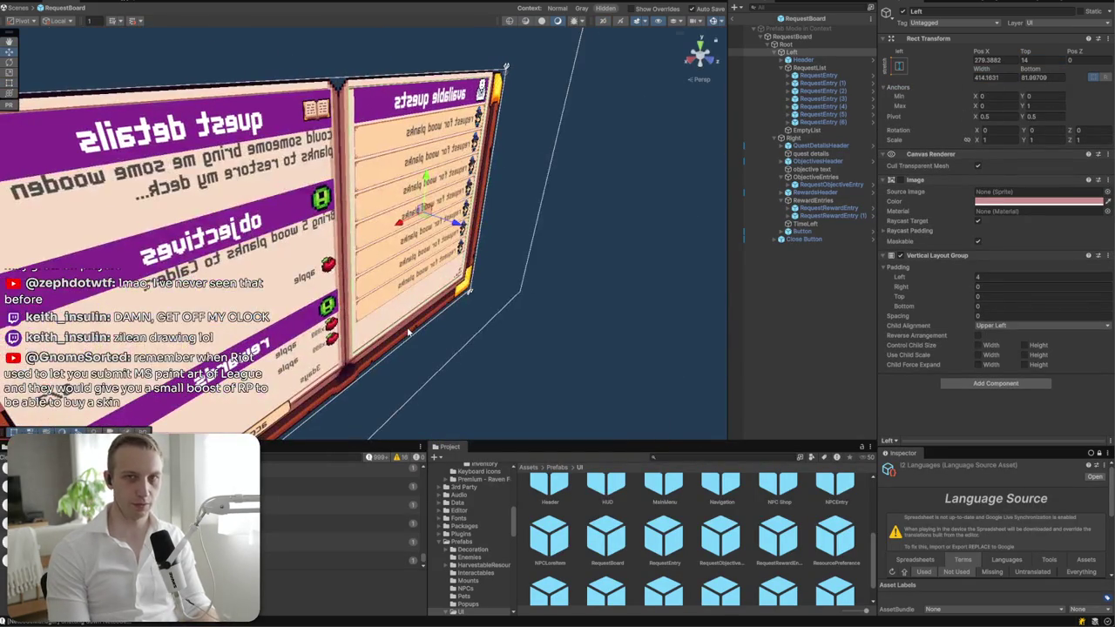
pyautogui.click(602, 21)
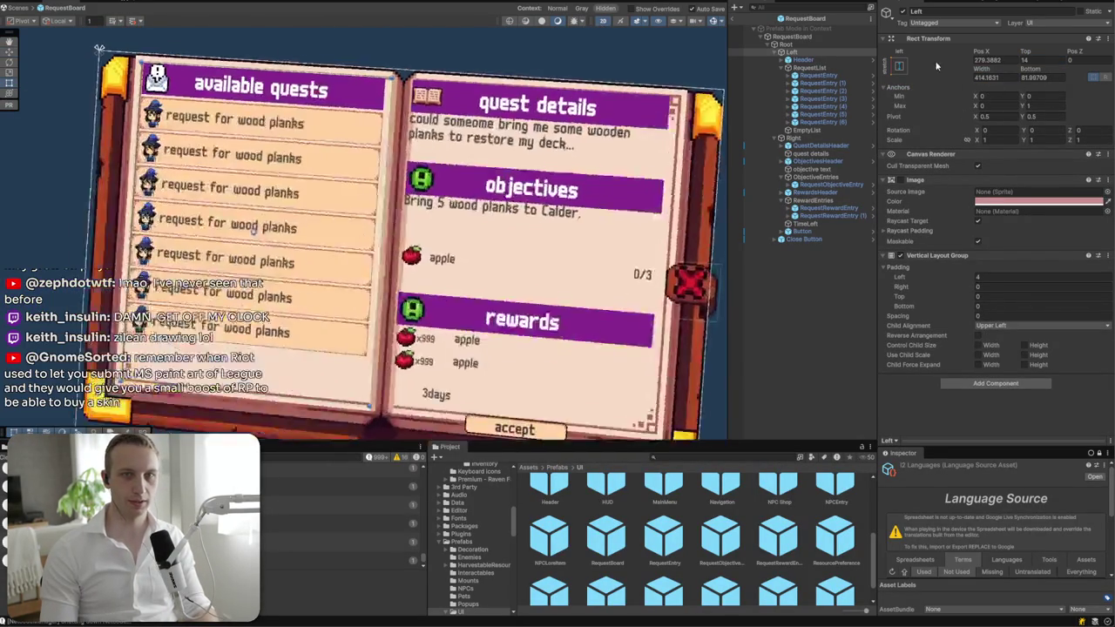
# - Give the Left page width 420, bottom 84 and Pos X 280
pyautogui.click(986, 77)
pyautogui.write('420')
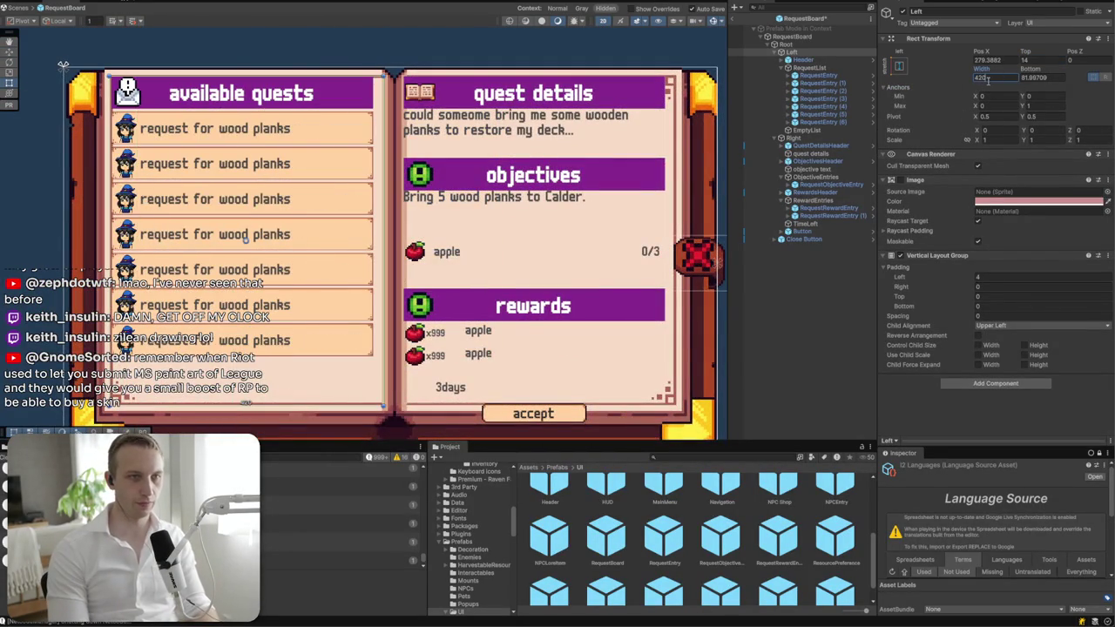
pyautogui.press('Tab')
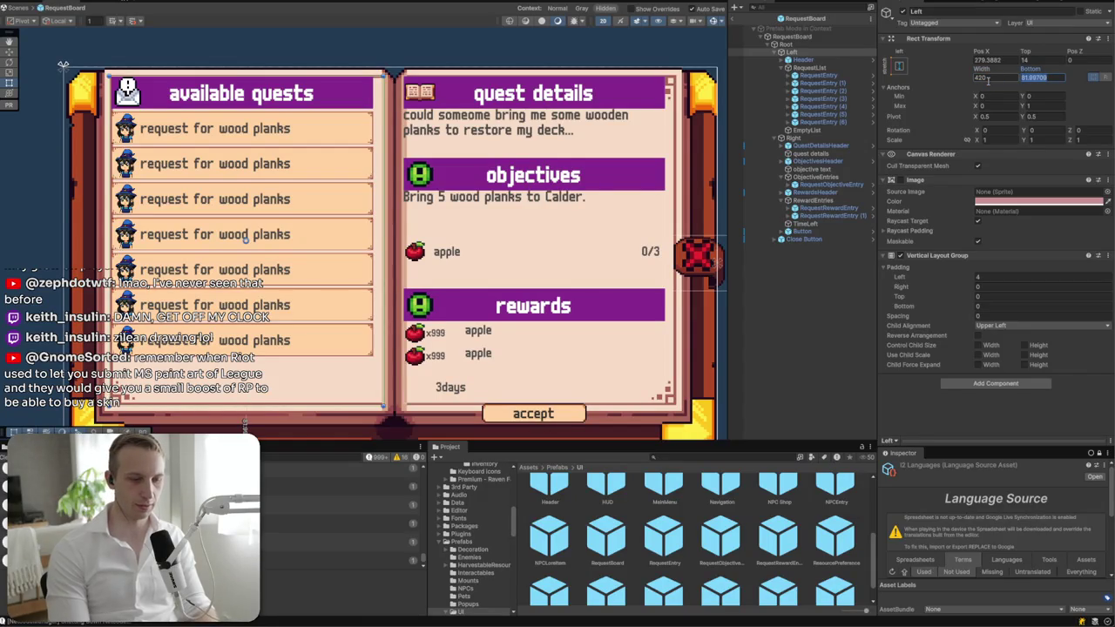
pyautogui.write('80')
pyautogui.press('BackSpace')
pyautogui.write('2')
pyautogui.press('BackSpace')
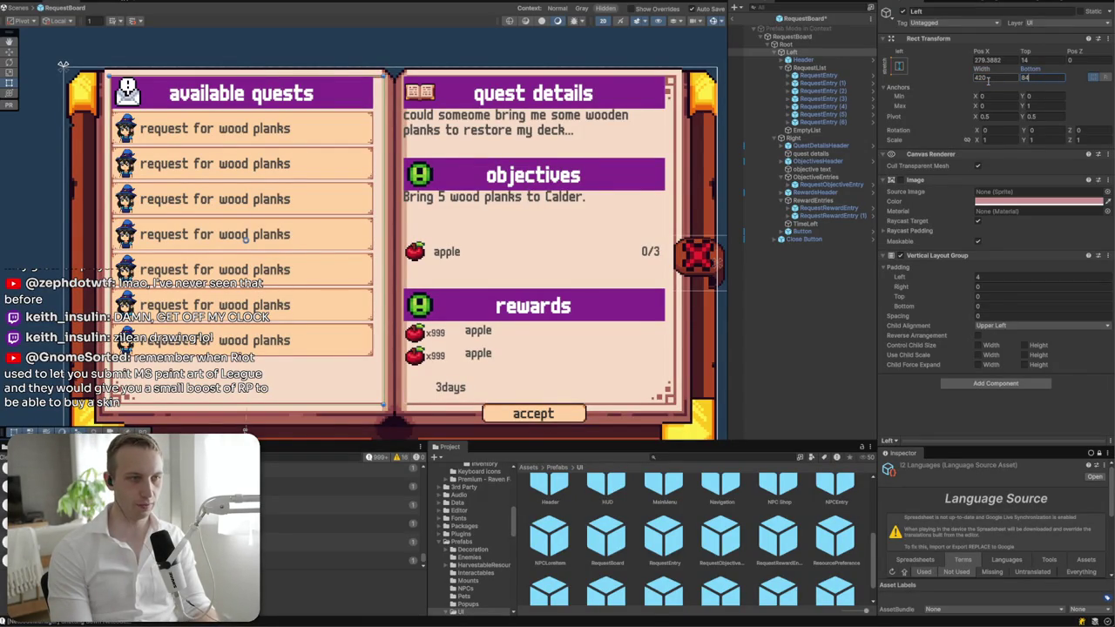
pyautogui.click(1001, 61)
pyautogui.write('280')
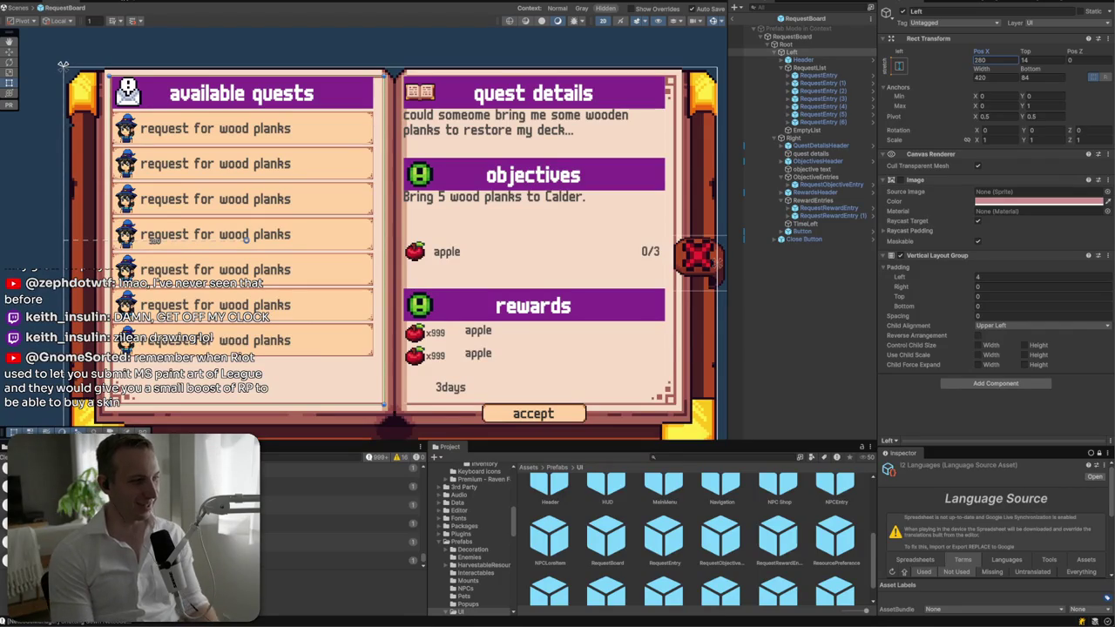
pyautogui.hotkey('alt', 'Tab')
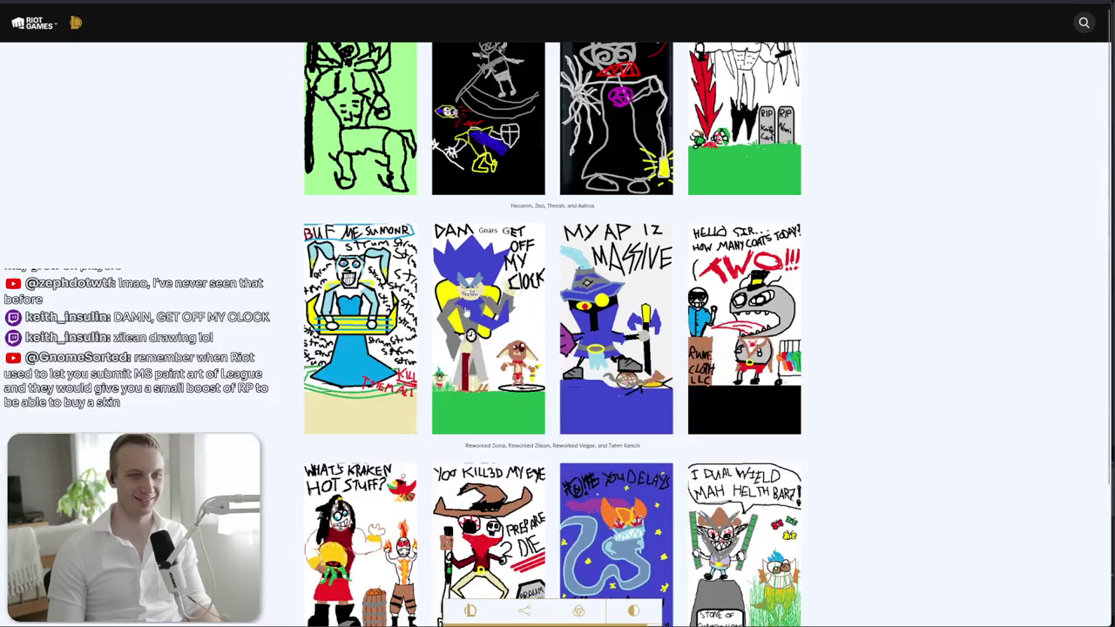
# - Enlarge one more row of Feeney drawings, close it, and return to Unity
pyautogui.click(484, 340)
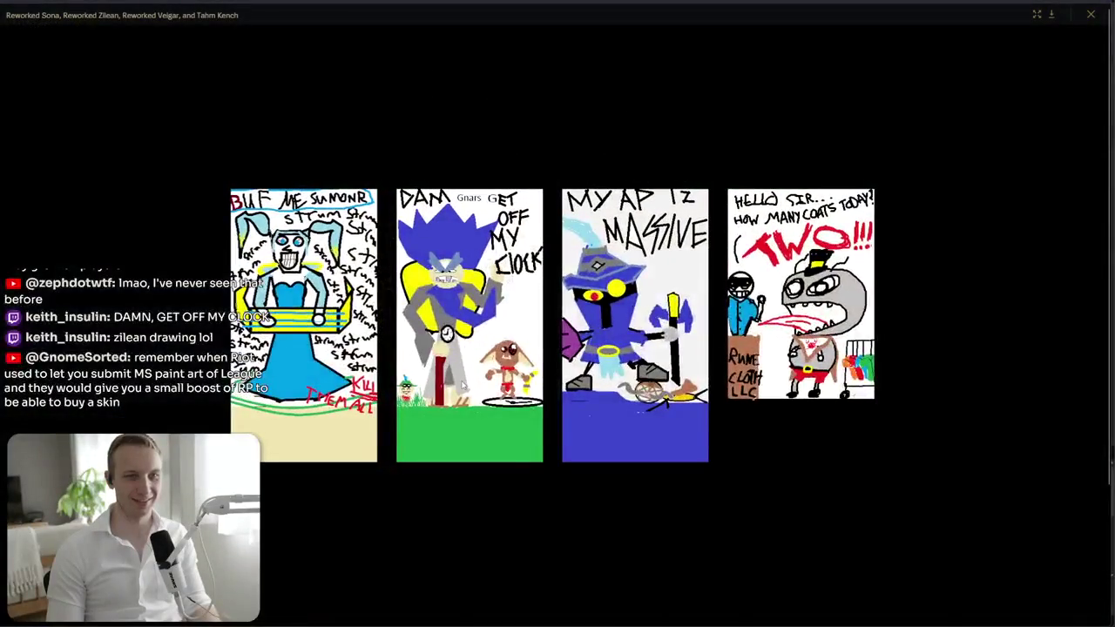
pyautogui.click(451, 481)
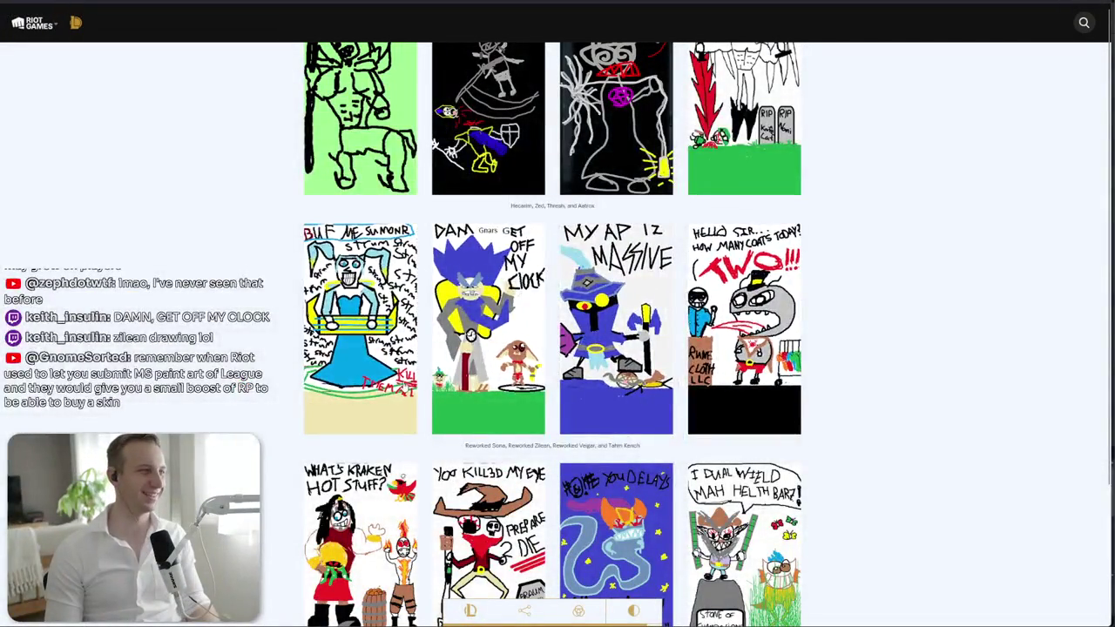
pyautogui.hotkey('alt', 'Tab')
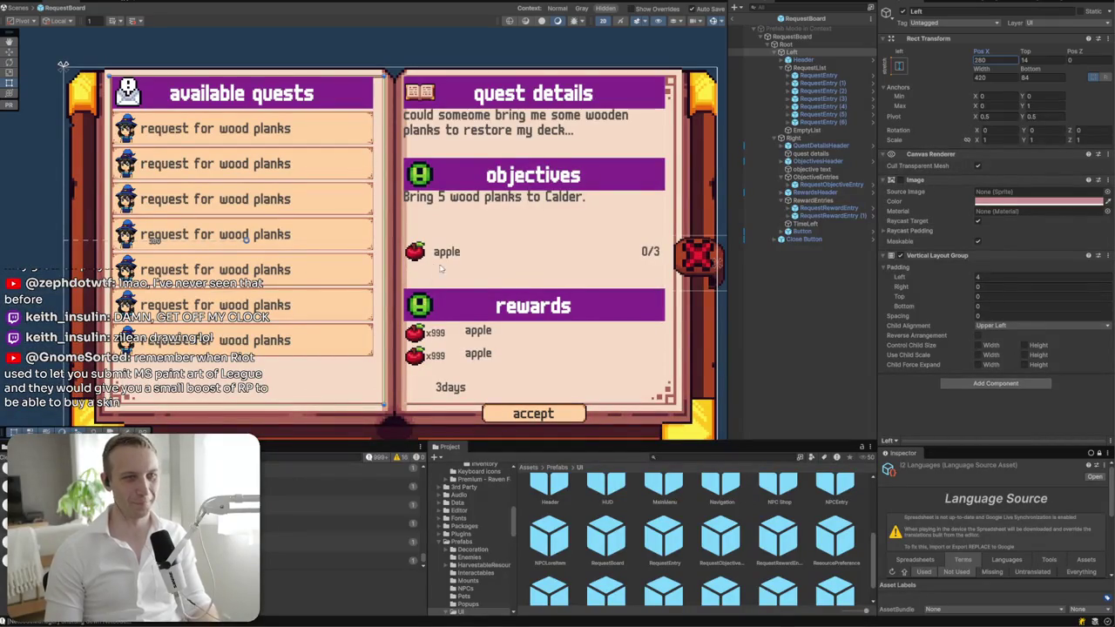
# - Apply the right-stretch anchor preset to the Right page
pyautogui.click(774, 54)
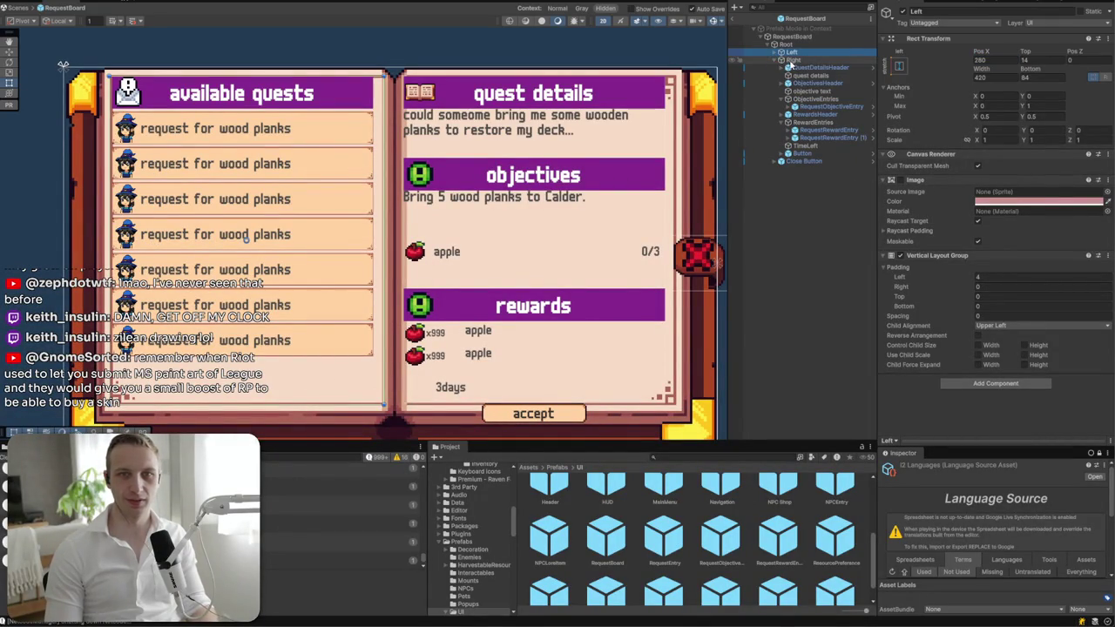
pyautogui.click(792, 60)
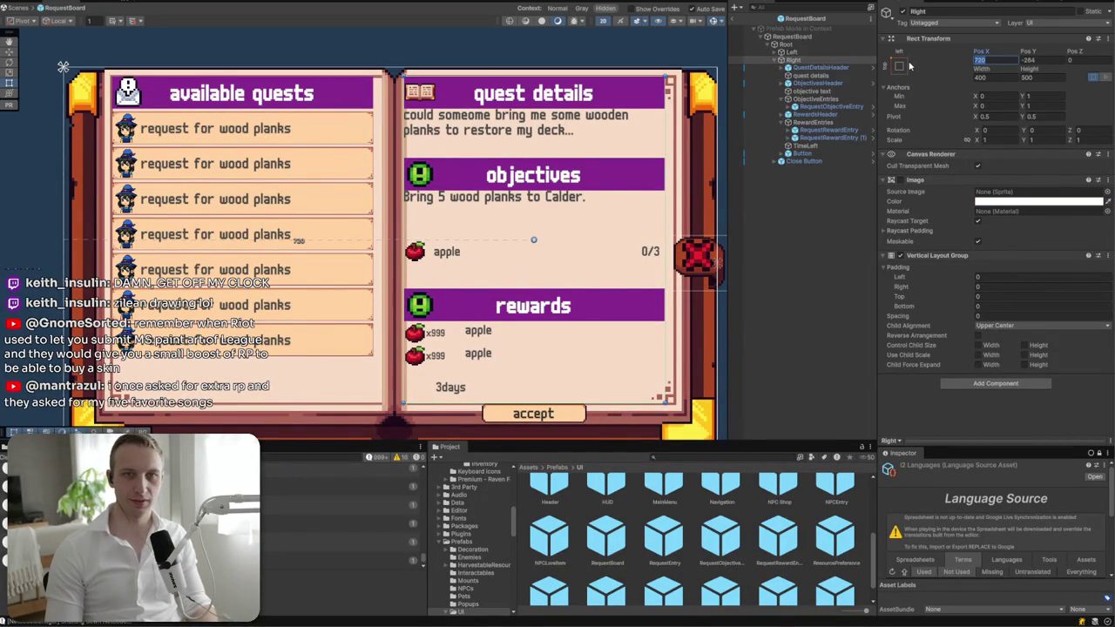
pyautogui.click(900, 65)
pyautogui.keyDown('alt'); pyautogui.click(979, 209); pyautogui.keyUp('alt')
pyautogui.click(982, 59)
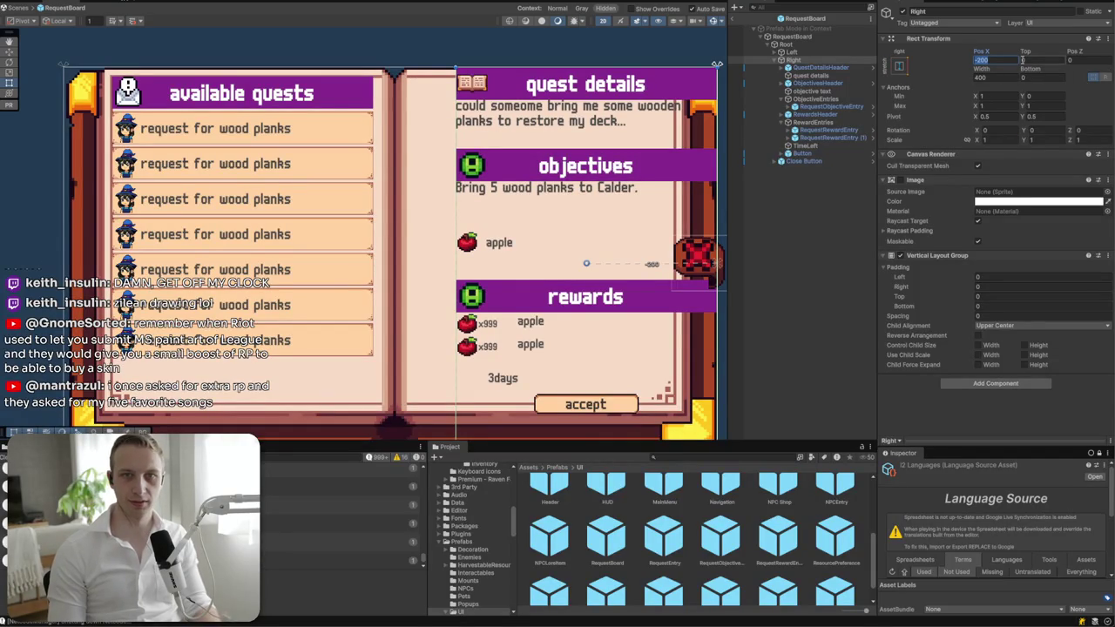
pyautogui.click(803, 60)
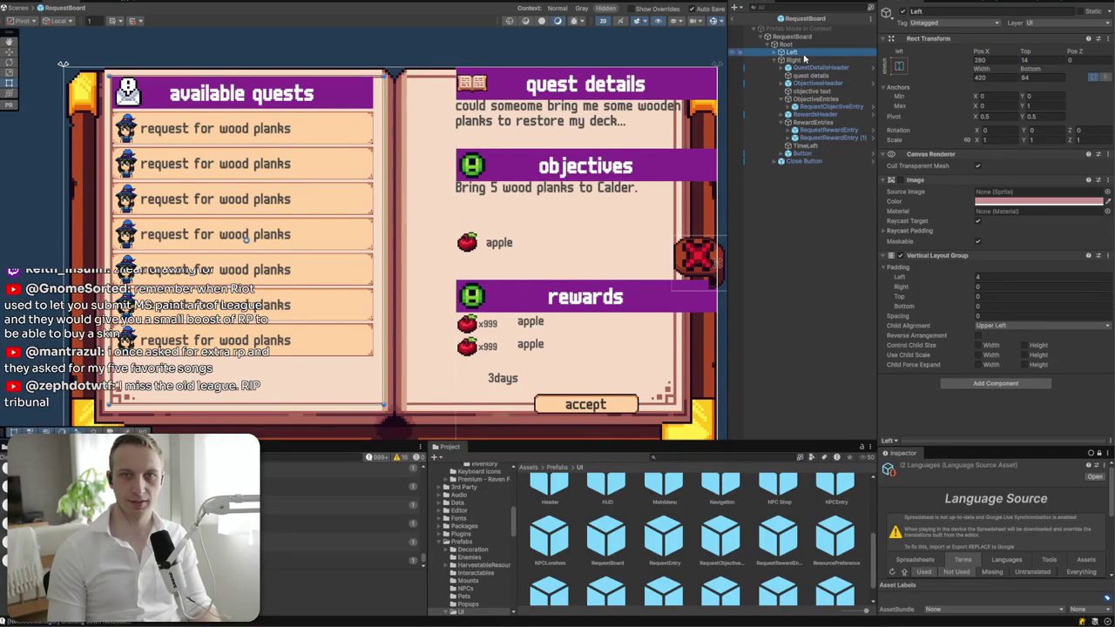
# - Set the Right page's Pos X to -264 after trying -280, -290, -270 and -265
pyautogui.click(982, 60)
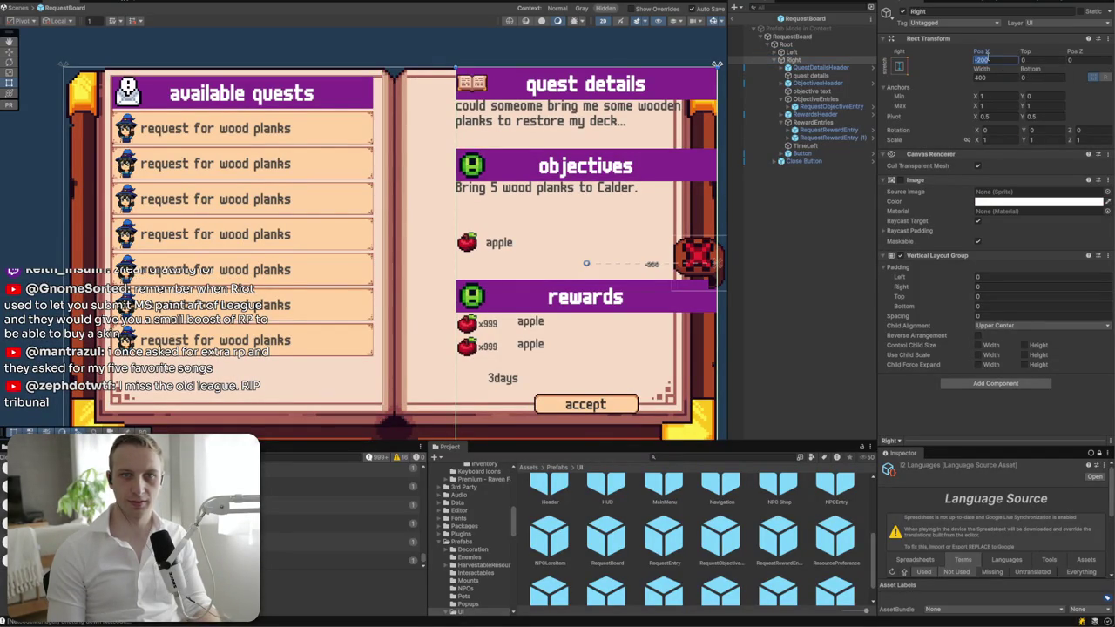
pyautogui.write('-280')
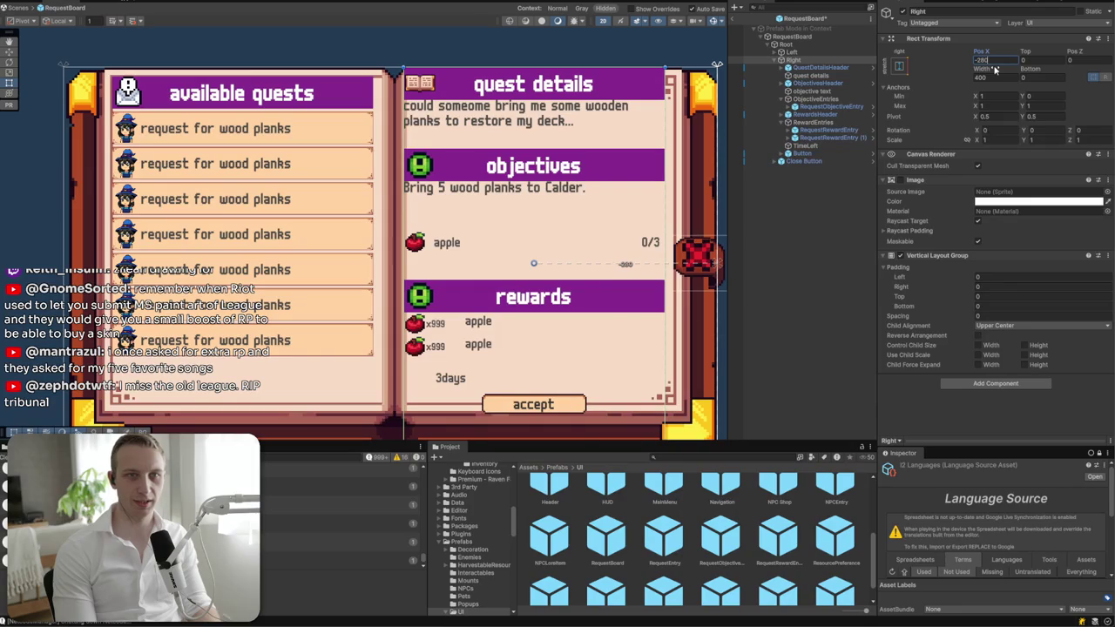
pyautogui.press('BackSpace')
pyautogui.press('BackSpace')
pyautogui.write('90')
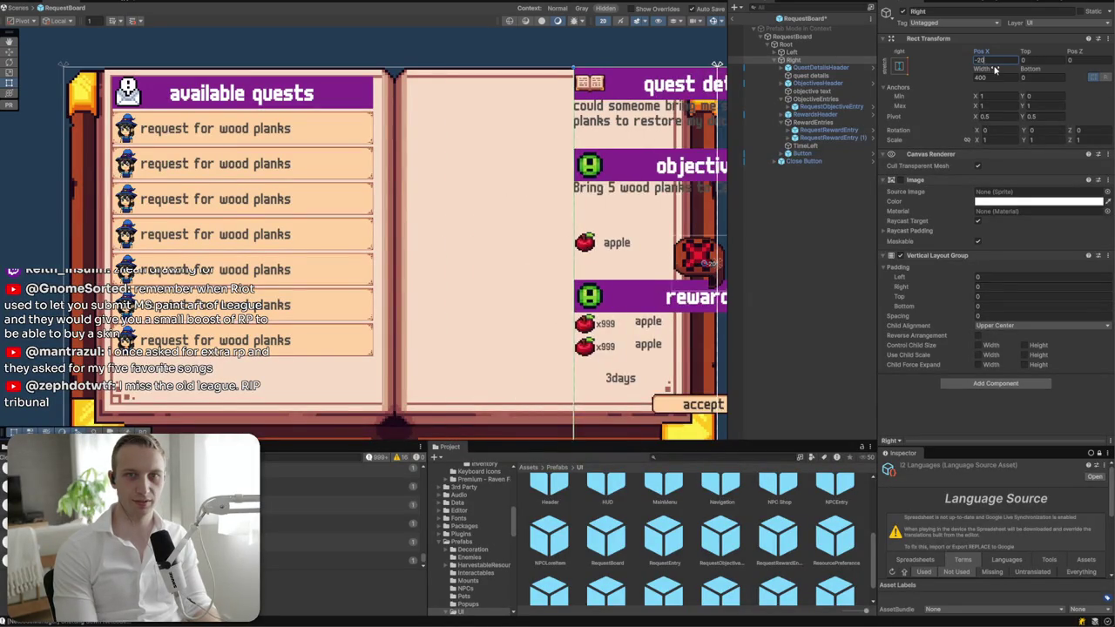
pyautogui.press('BackSpace')
pyautogui.press('BackSpace')
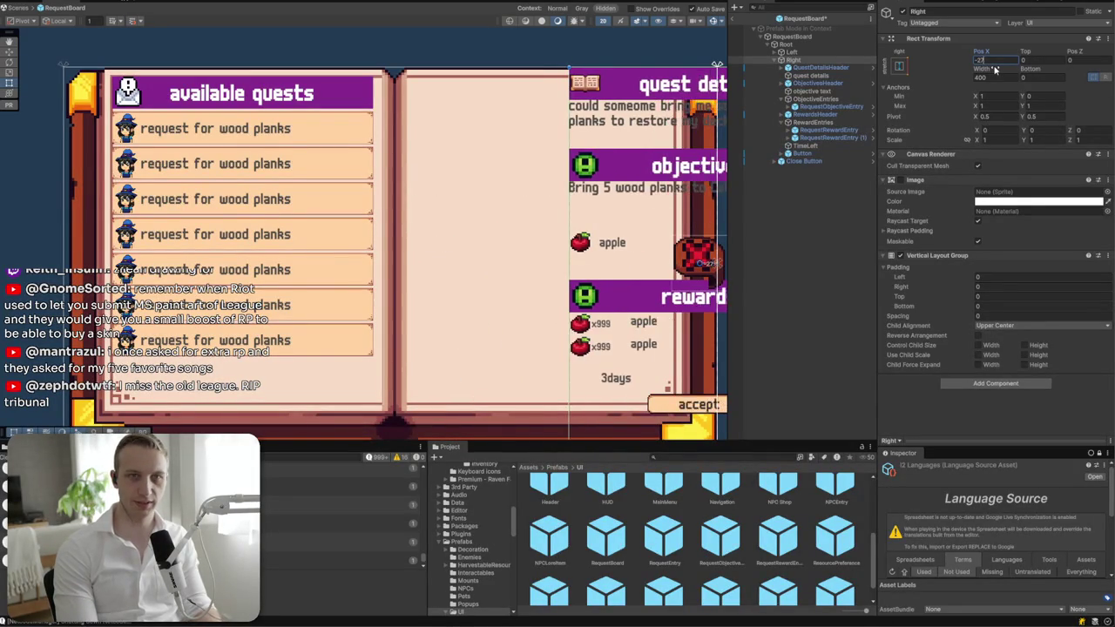
pyautogui.write('70')
pyautogui.press('BackSpace')
pyautogui.press('BackSpace')
pyautogui.write('65')
pyautogui.press('BackSpace')
pyautogui.write('4')
# - Set the Right page's Top to 14 and Bottom to 84
pyautogui.click(1032, 58)
pyautogui.write('14')
pyautogui.click(1048, 78)
pyautogui.write('84')
pyautogui.press('Return')
pyautogui.click(797, 59)
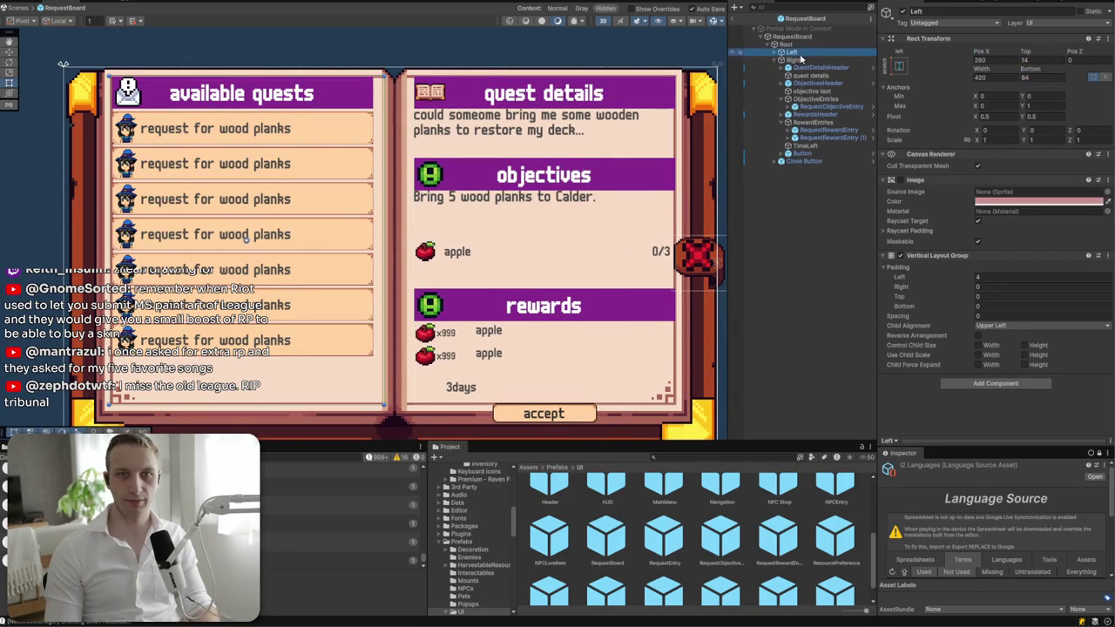
# - Try width 420 on the Right page with Pos X around -274
pyautogui.click(998, 78)
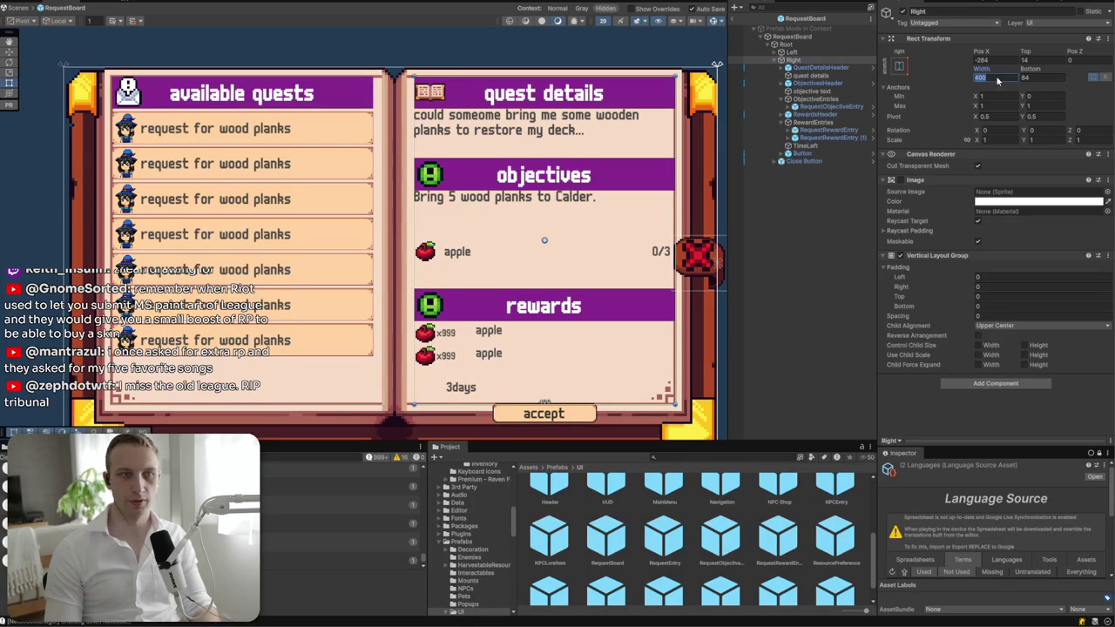
pyautogui.write('420')
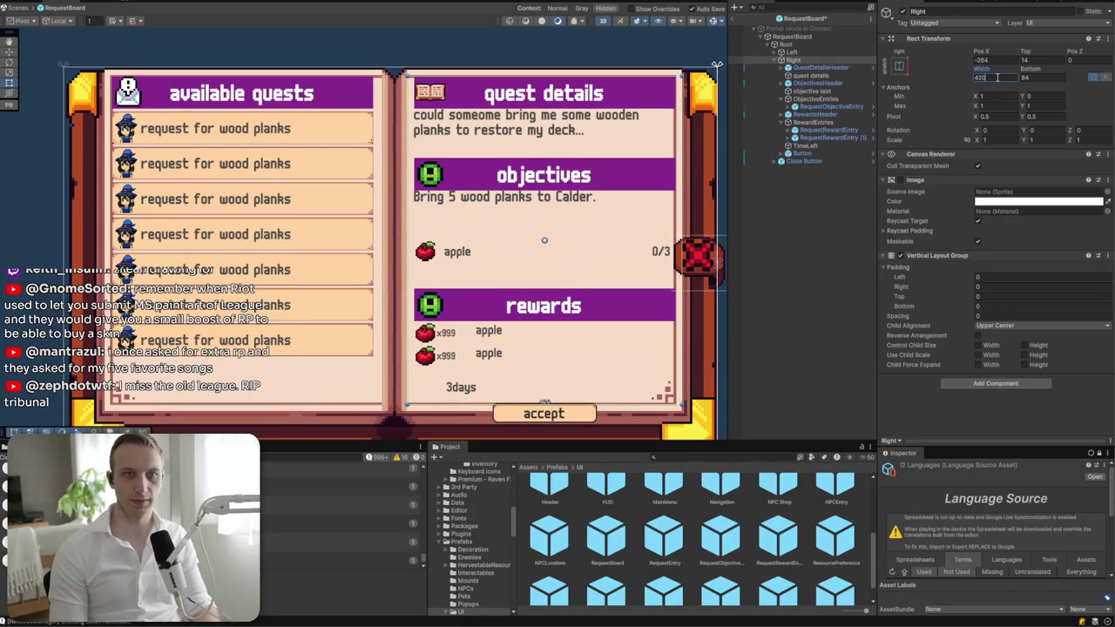
pyautogui.click(984, 59)
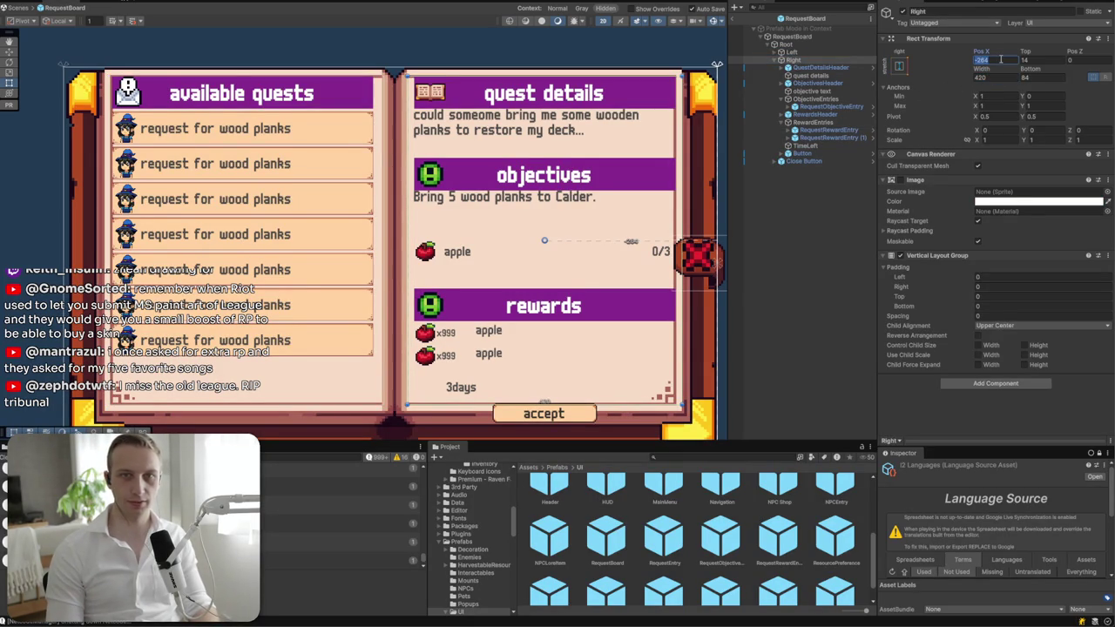
pyautogui.write('-280')
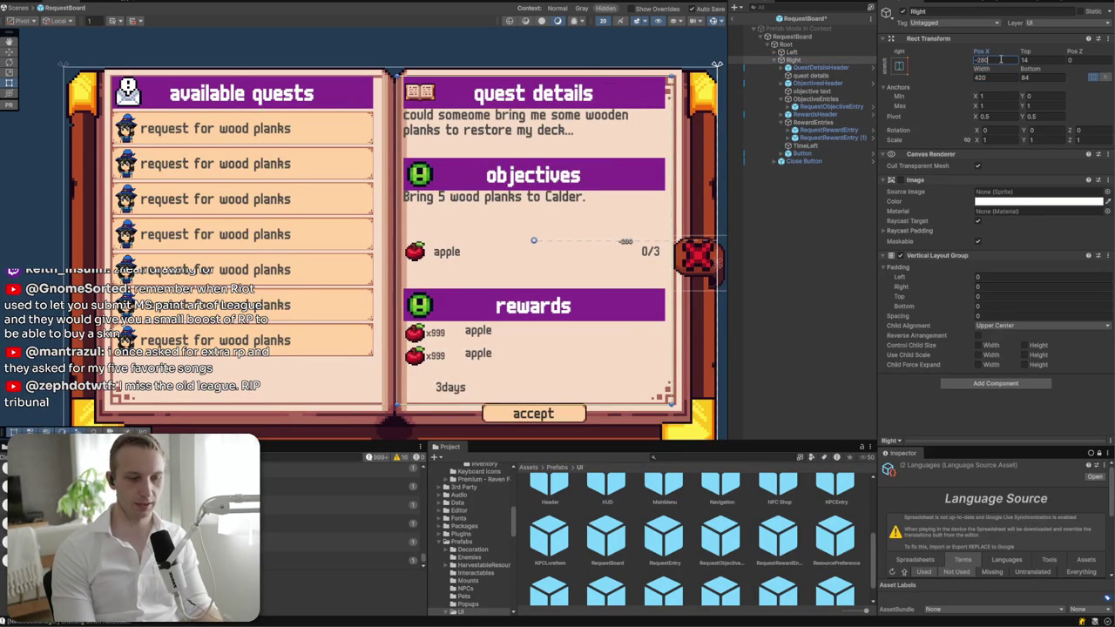
pyautogui.press('BackSpace')
pyautogui.write('75')
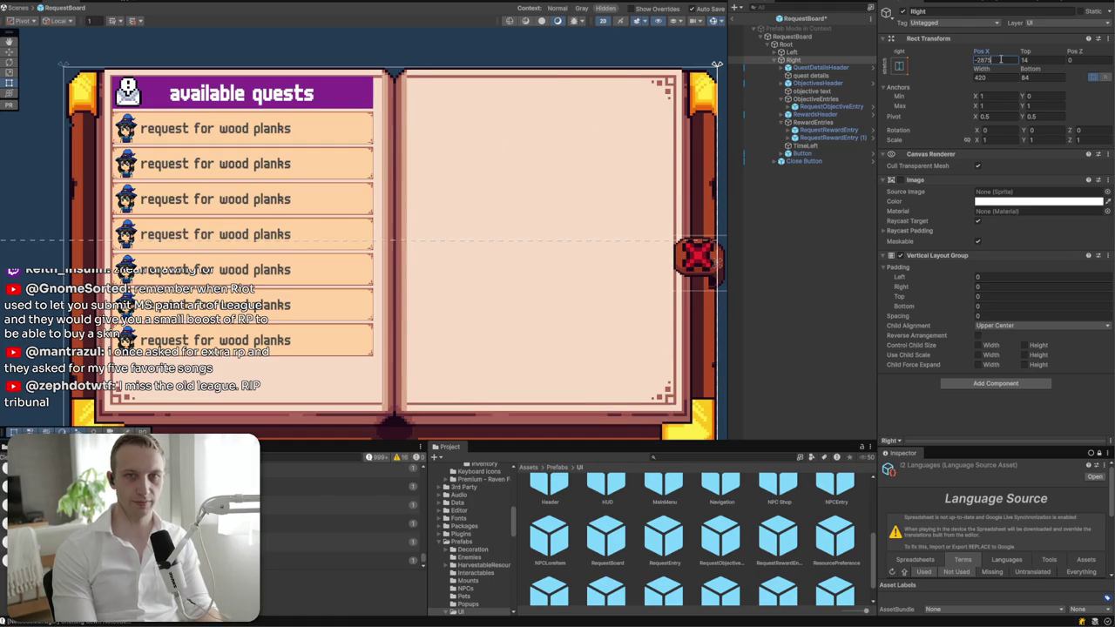
pyautogui.press('BackSpace')
pyautogui.press('BackSpace')
pyautogui.press('BackSpace')
pyautogui.write('74')
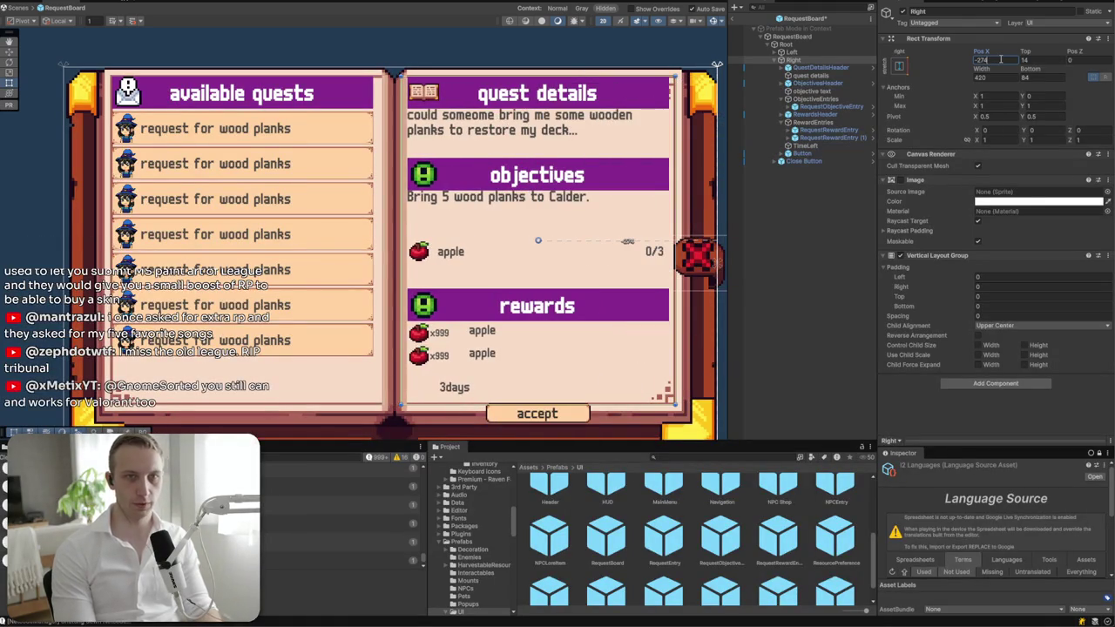
# - Settle the Right page at width 410 and Pos X -268, comparing against the Left page
pyautogui.click(981, 77)
pyautogui.write('410')
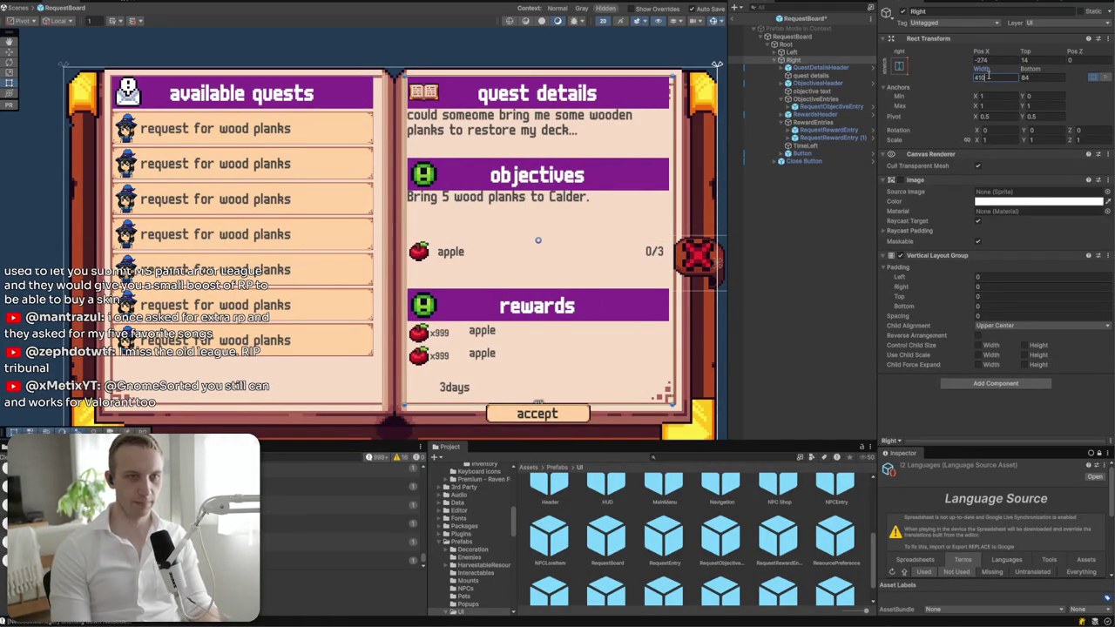
pyautogui.click(990, 61)
pyautogui.click(1032, 59)
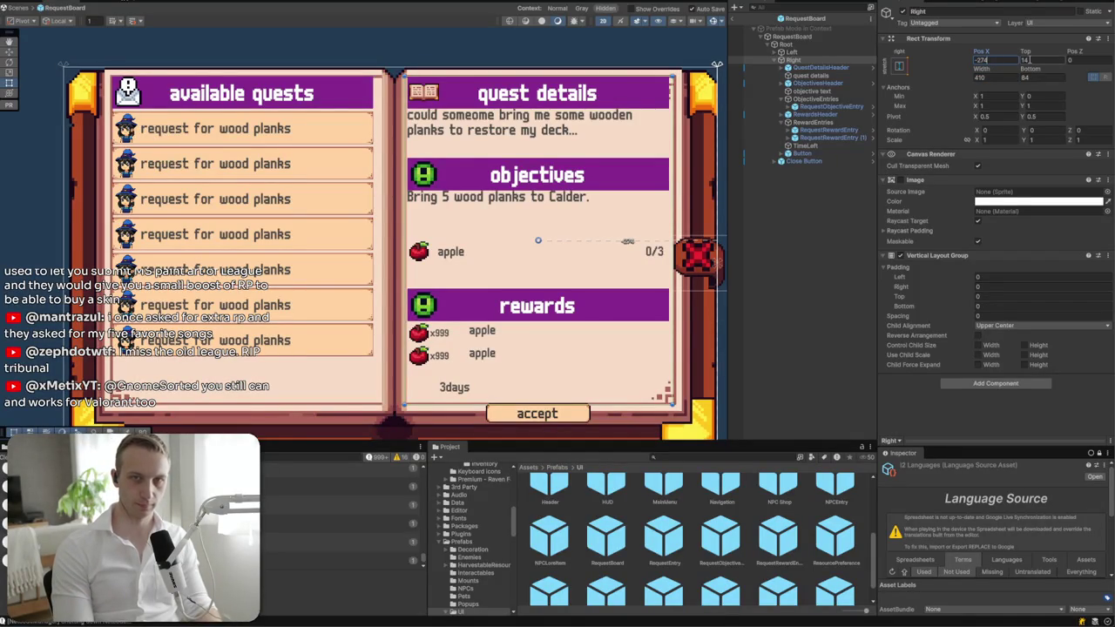
pyautogui.write('-2')
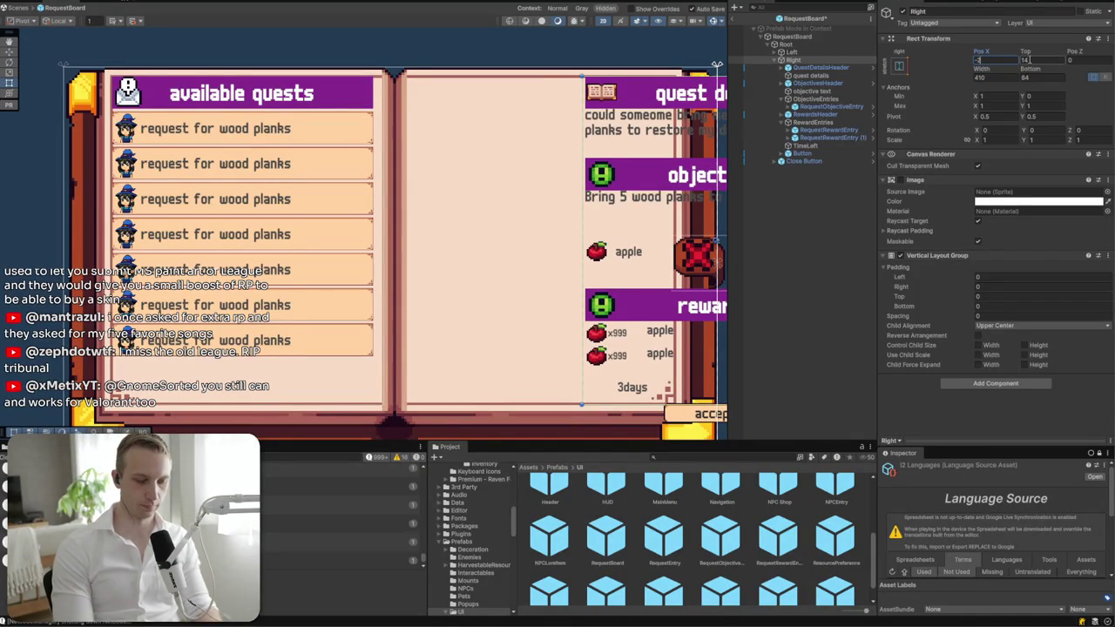
pyautogui.write('68')
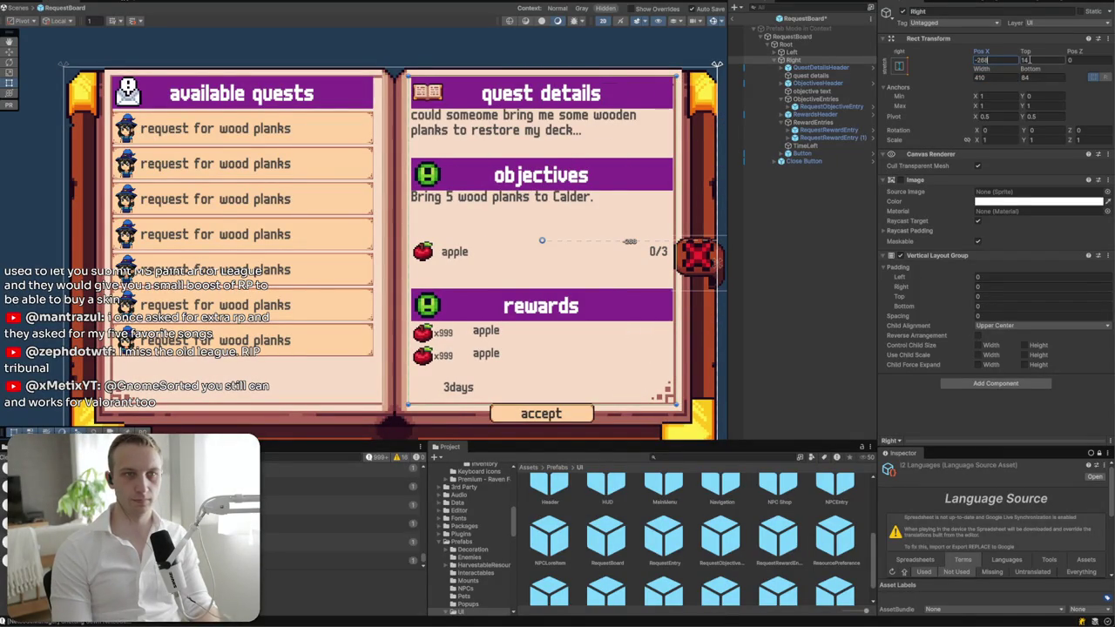
pyautogui.click(799, 53)
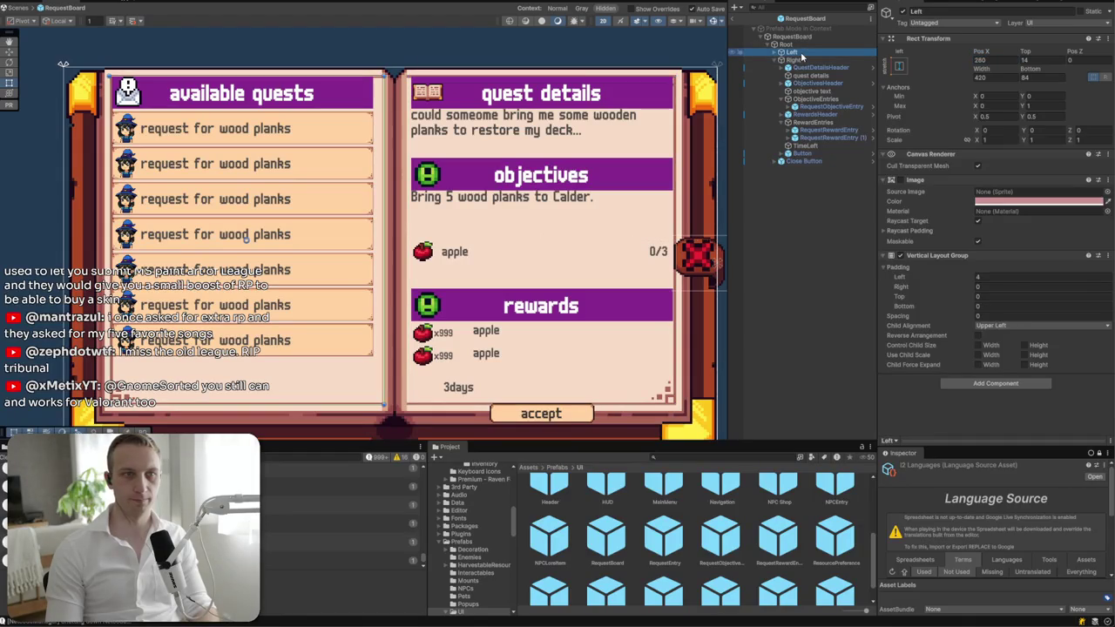
pyautogui.click(800, 60)
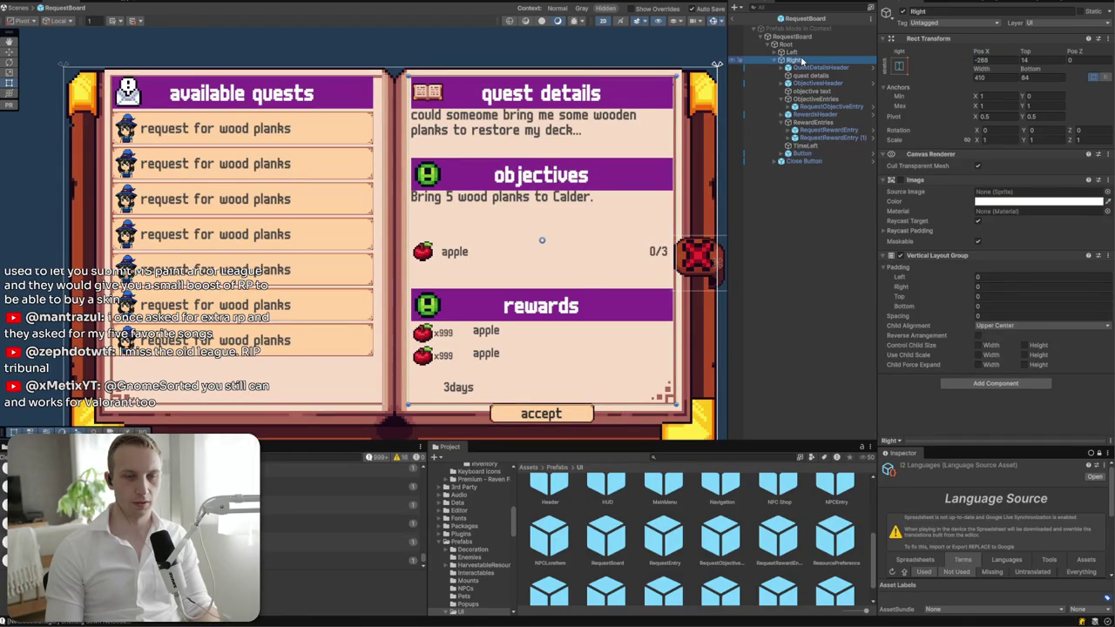
# - Collapse Right, expand Left, select its Header and zoom the scene toward the request entries
pyautogui.click(789, 53)
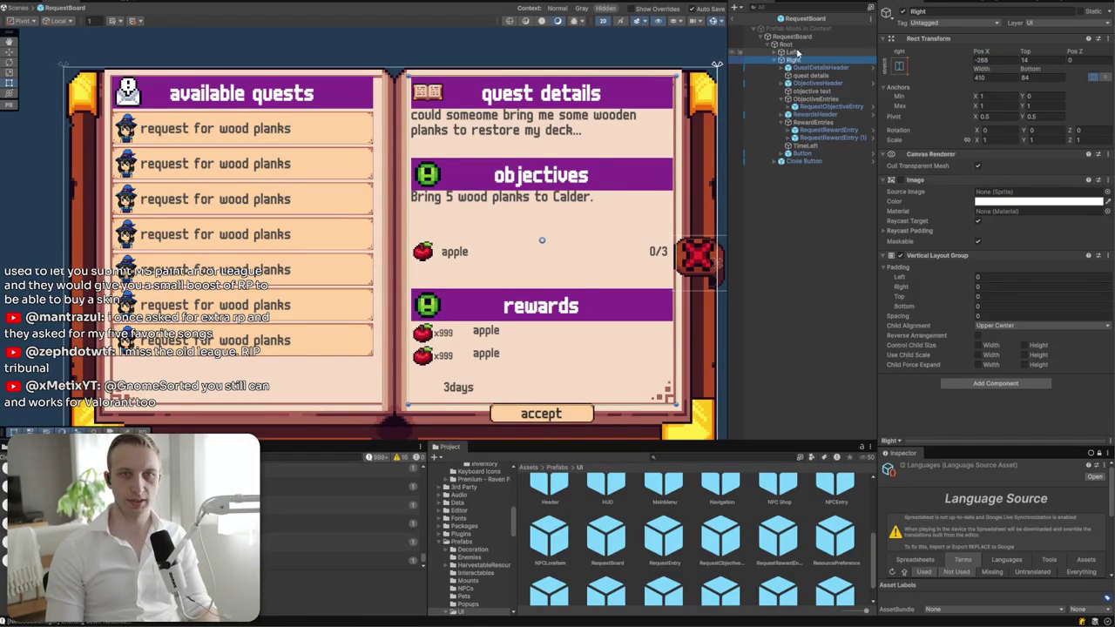
pyautogui.click(778, 60)
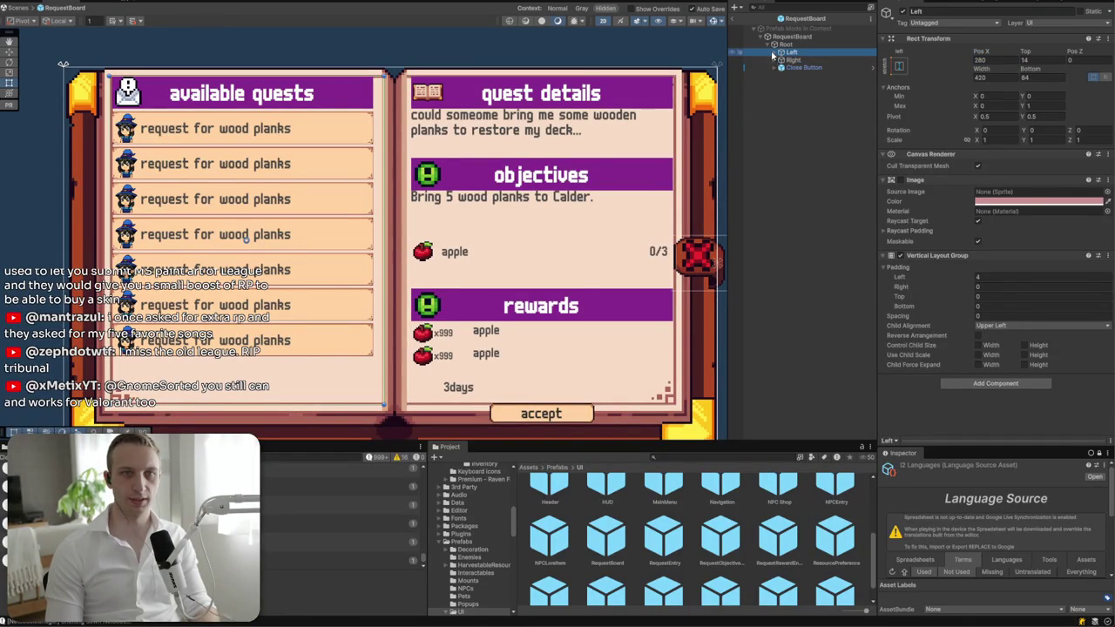
pyautogui.click(773, 54)
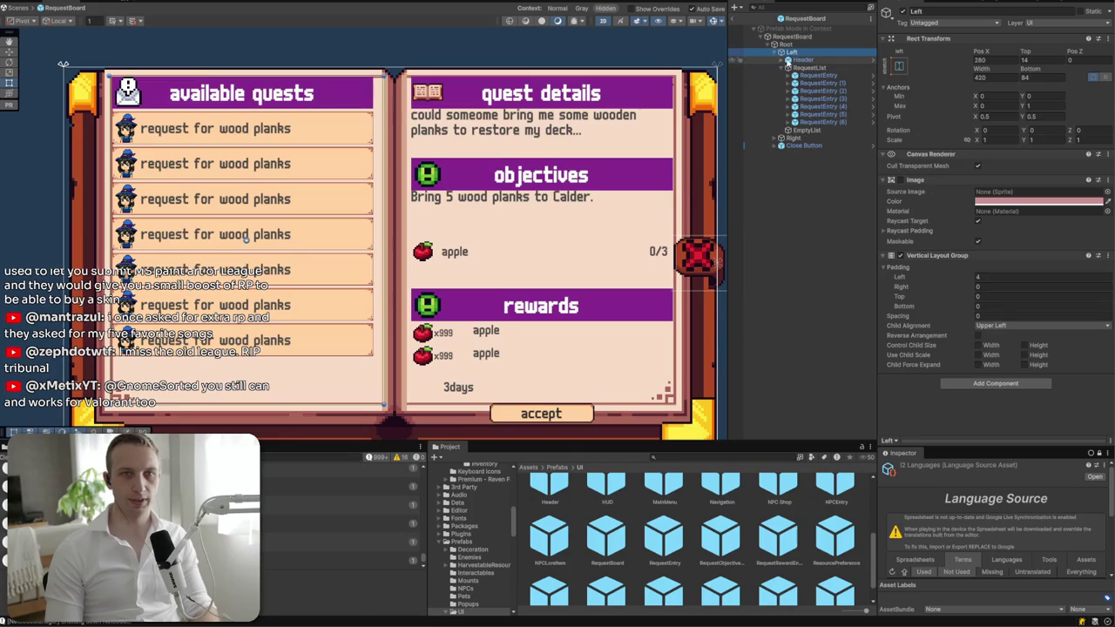
pyautogui.click(802, 59)
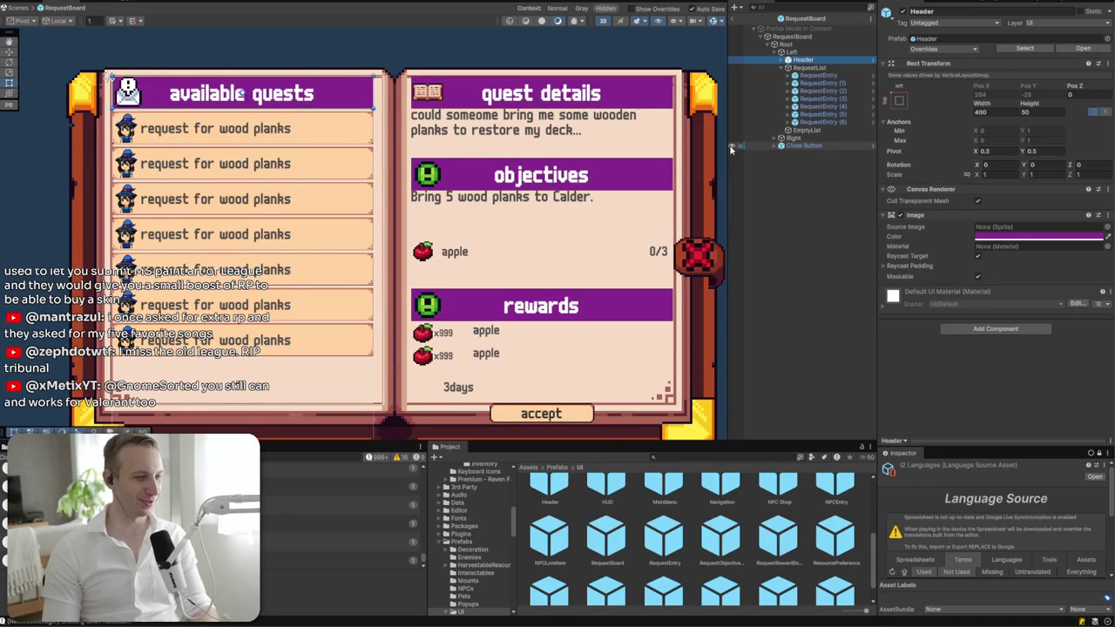
pyautogui.scroll(2, 377, 141)
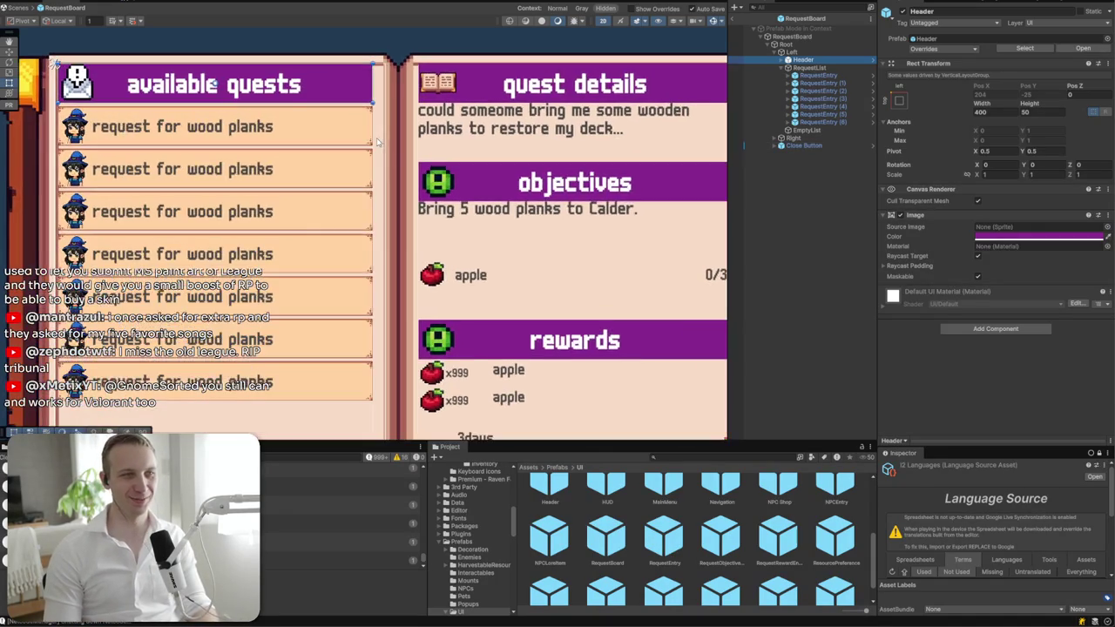
pyautogui.moveTo(377, 141); pyautogui.dragTo(443, 114)
# - Set the first RequestEntry's border value to 0.5 and its background sprite to inventory_5
pyautogui.click(819, 75)
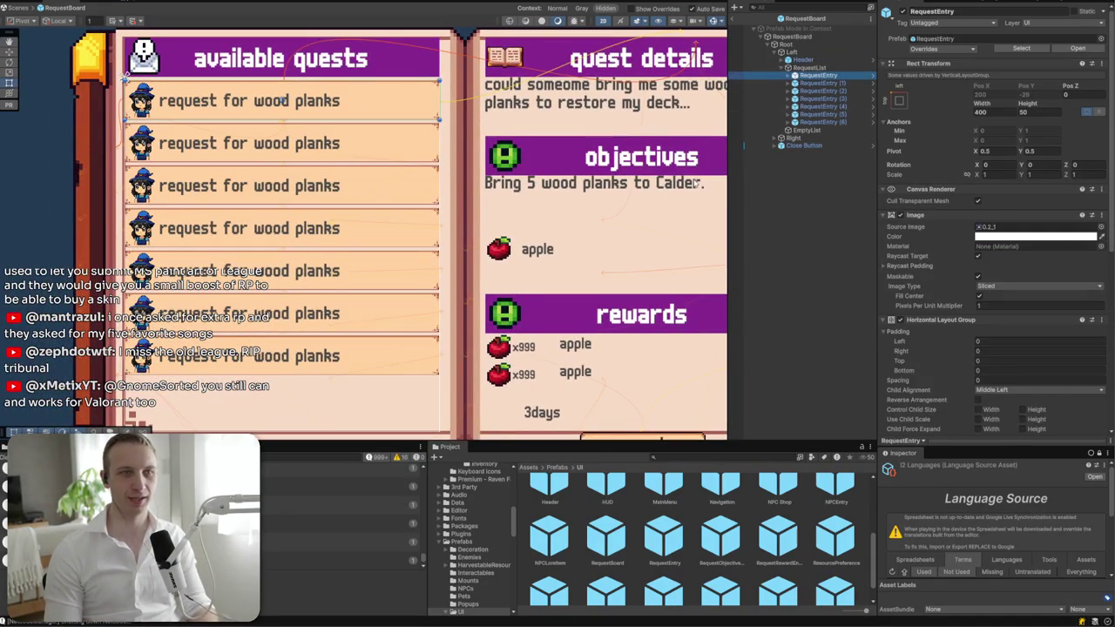
pyautogui.click(1035, 305)
pyautogui.write('0.5')
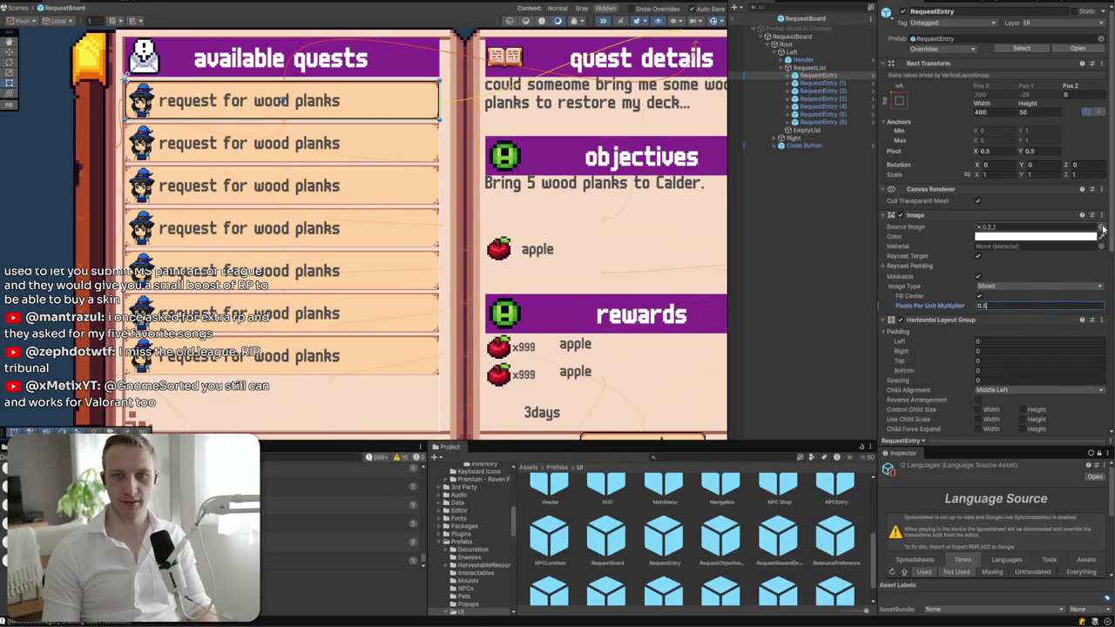
pyautogui.click(1102, 227)
pyautogui.write('inventory')
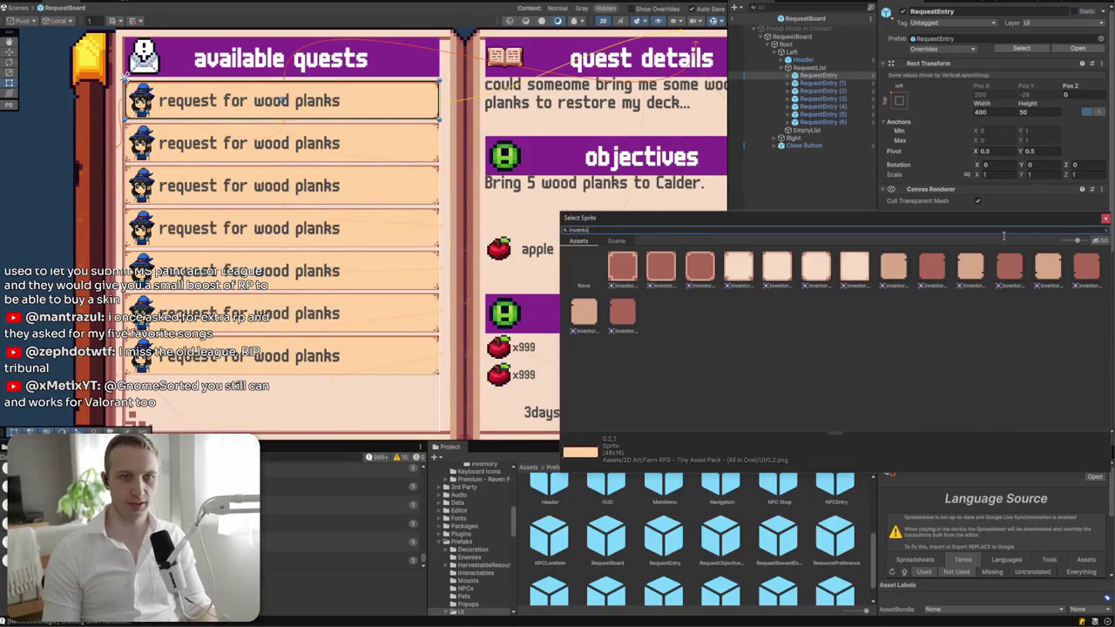
pyautogui.click(816, 270)
pyautogui.click(707, 270)
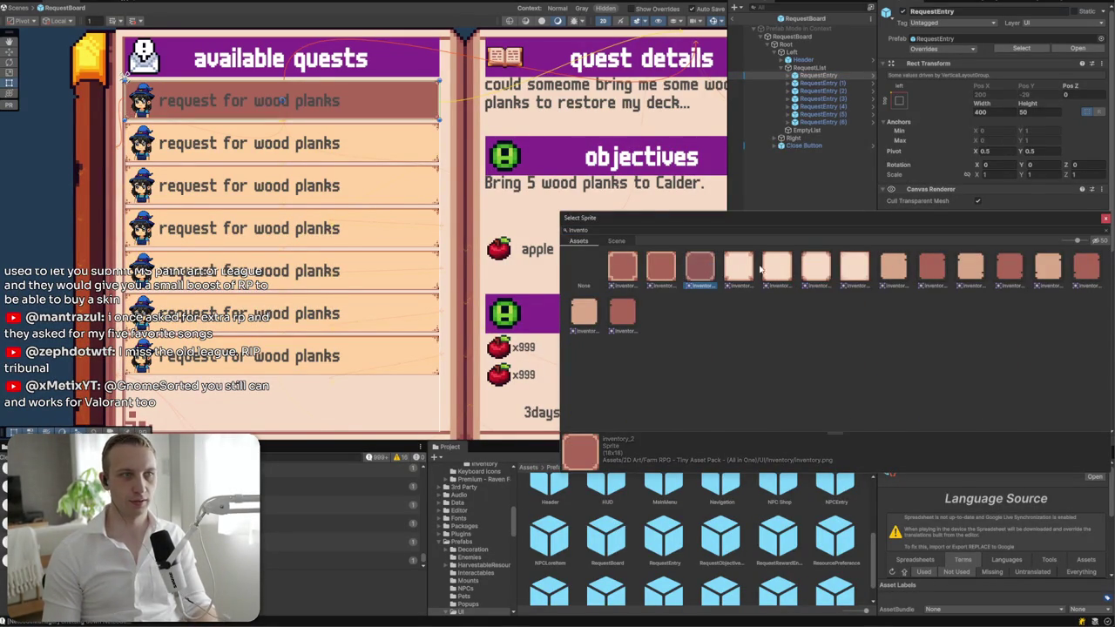
pyautogui.click(790, 268)
pyautogui.click(824, 277)
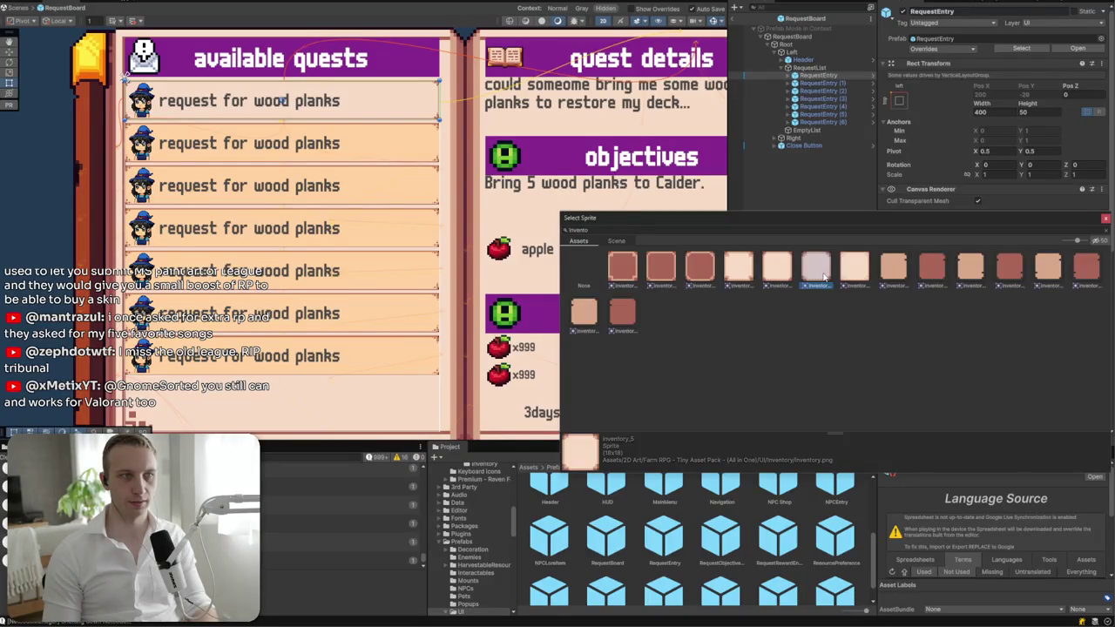
pyautogui.doubleClick(824, 277)
# - Expand the entry and assign the 'frame' sprite to its SelectedBorder's Source Image
pyautogui.scroll(3, 555, 210)
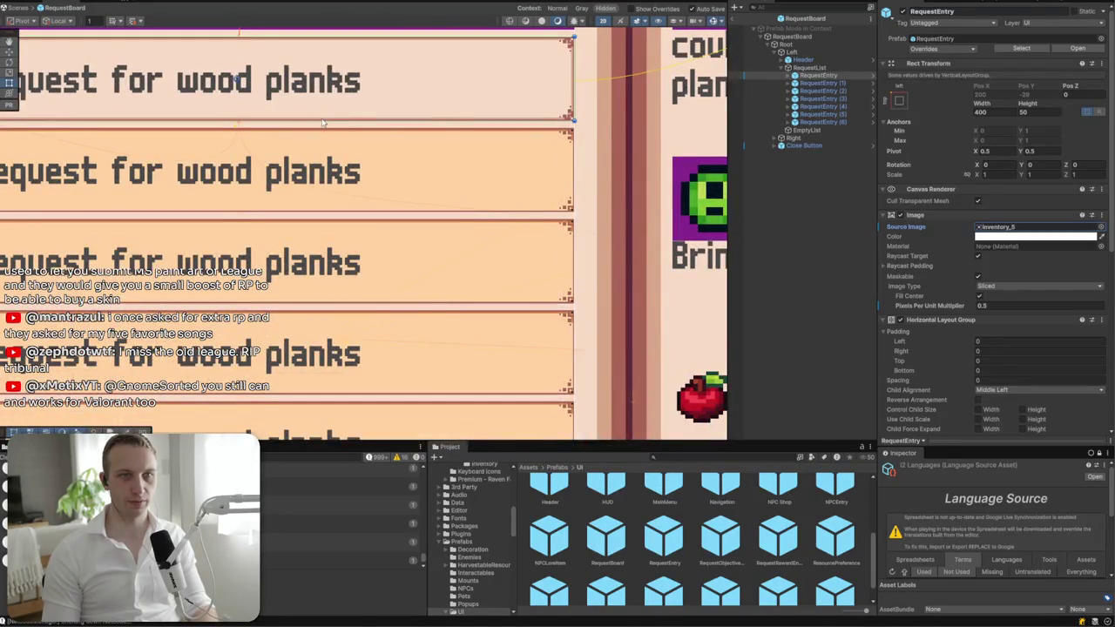
pyautogui.click(789, 76)
pyautogui.click(816, 83)
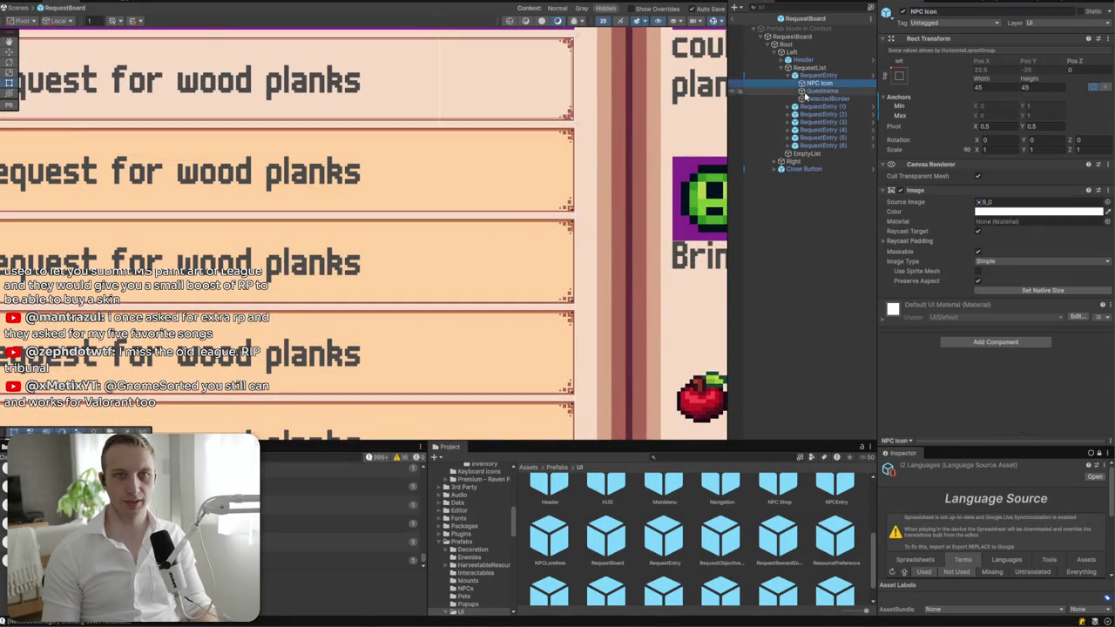
pyautogui.click(819, 90)
pyautogui.click(826, 98)
pyautogui.click(1059, 192)
pyautogui.click(1011, 271)
pyautogui.click(1107, 191)
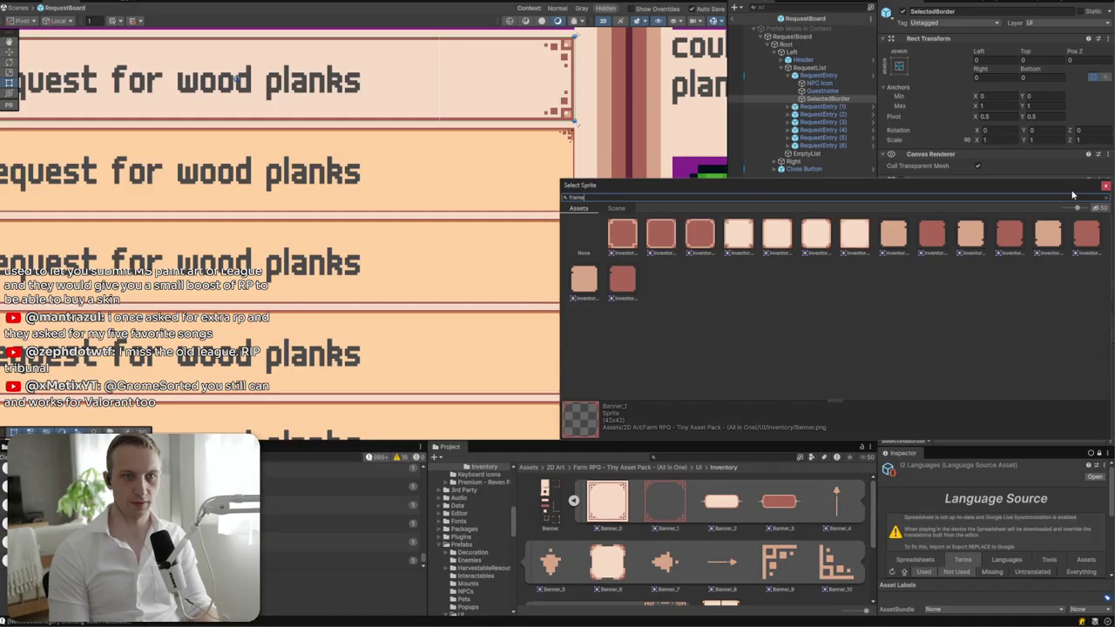
pyautogui.write('frame')
pyautogui.click(780, 234)
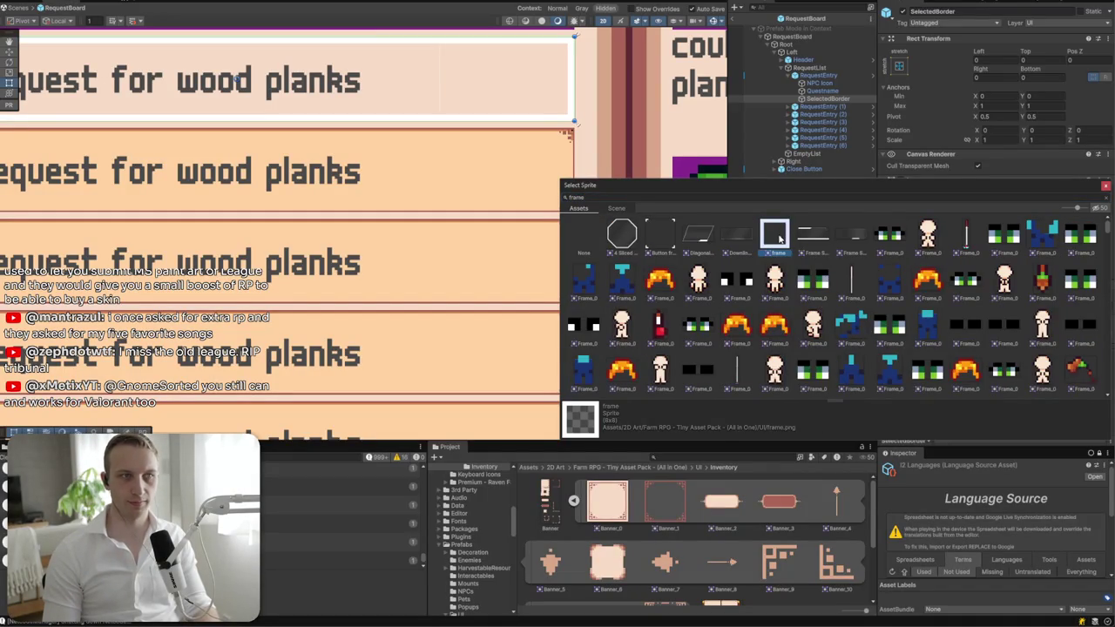
pyautogui.doubleClick(780, 233)
# - Set SelectedBorder's Pixels Per Unit Multiplier to 1 and darken its tint colour
pyautogui.click(985, 202)
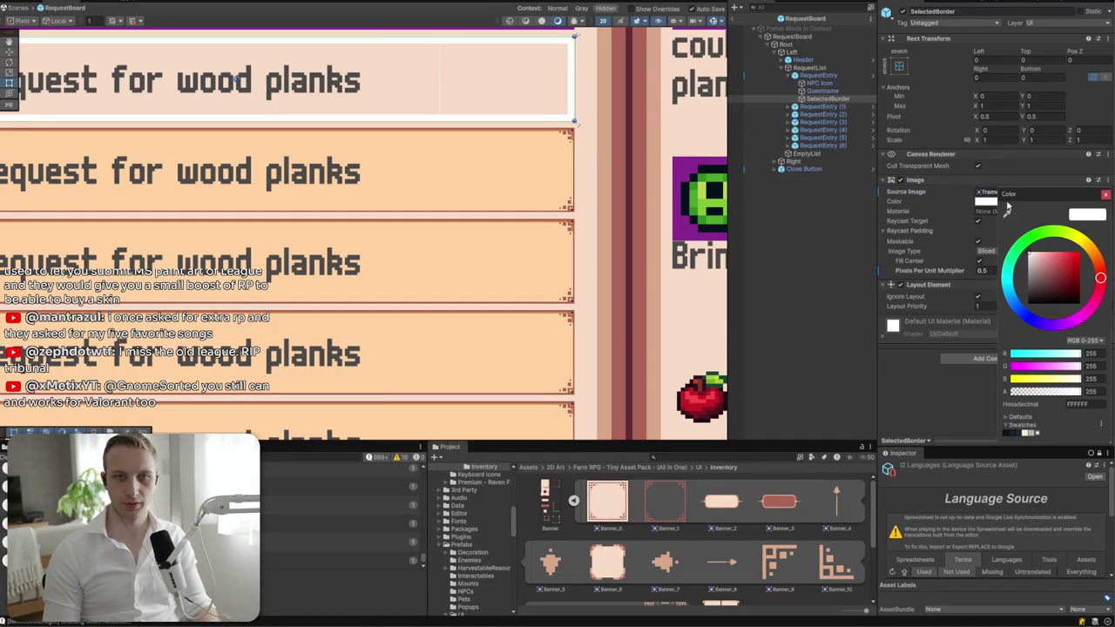
pyautogui.click(1104, 193)
pyautogui.click(994, 271)
pyautogui.write('1')
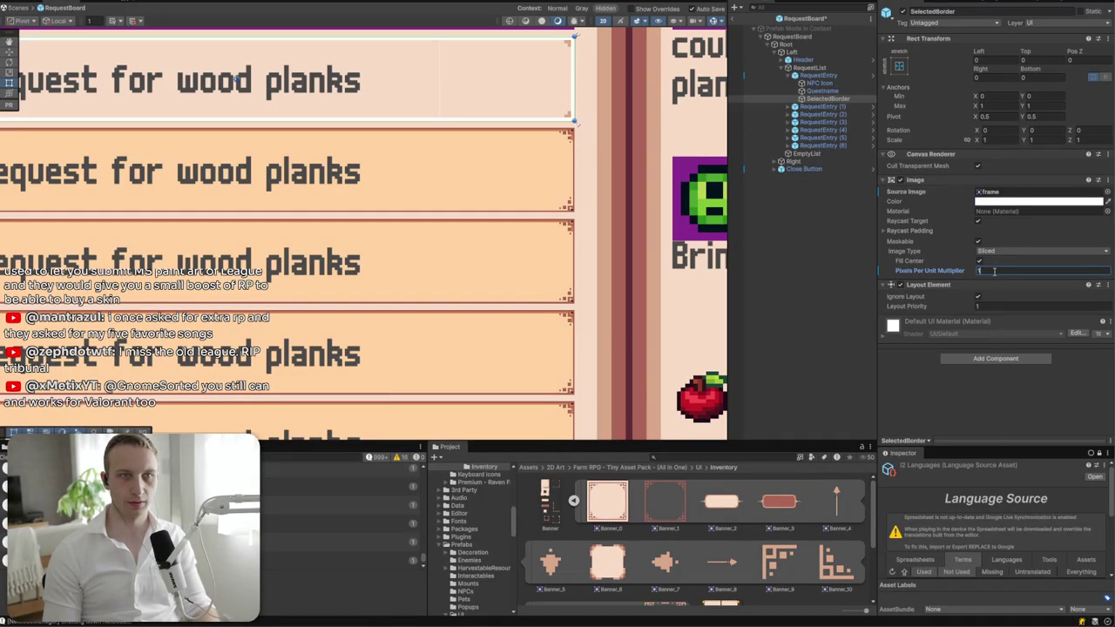
pyautogui.click(997, 202)
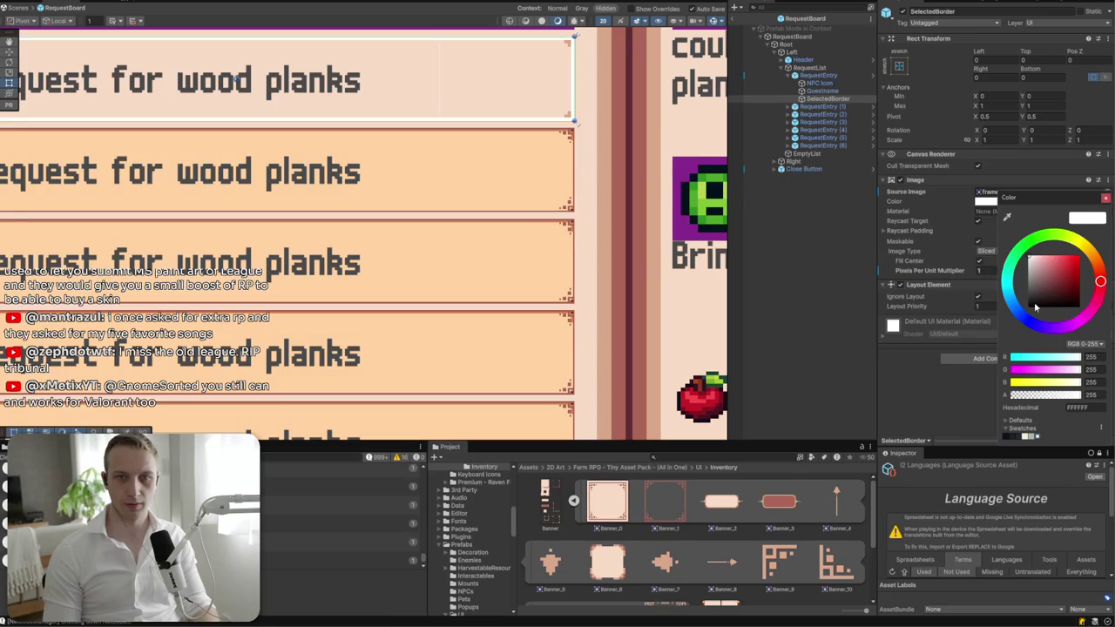
pyautogui.moveTo(456, 191); pyautogui.dragTo(386, 266)
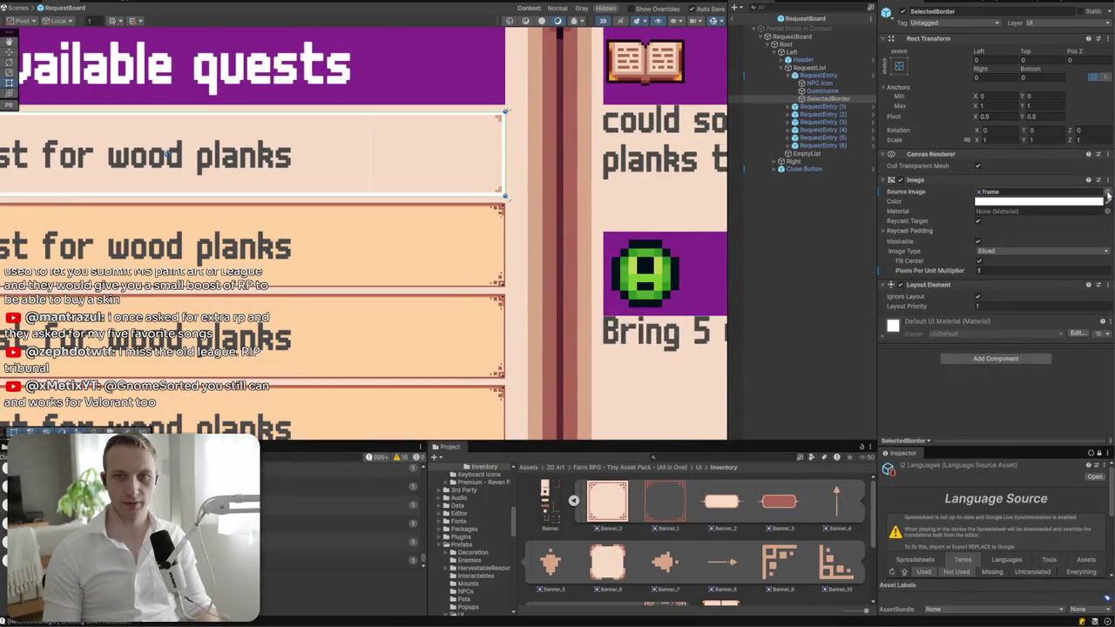
pyautogui.click(1101, 192)
pyautogui.click(1104, 185)
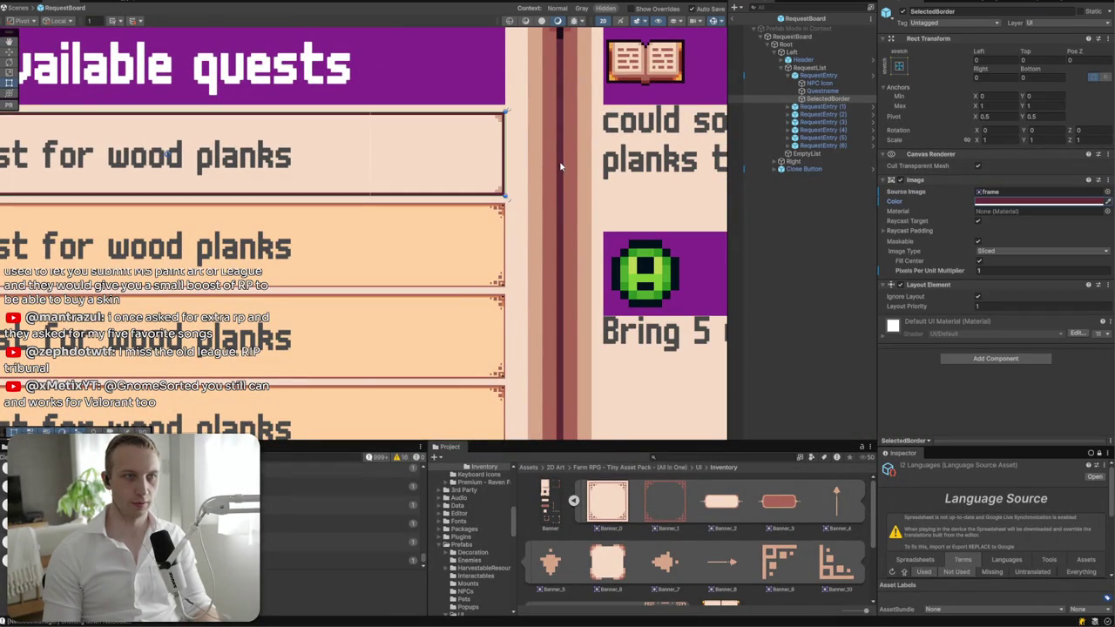
pyautogui.scroll(-5, 541, 186)
pyautogui.scroll(8, 273, 234)
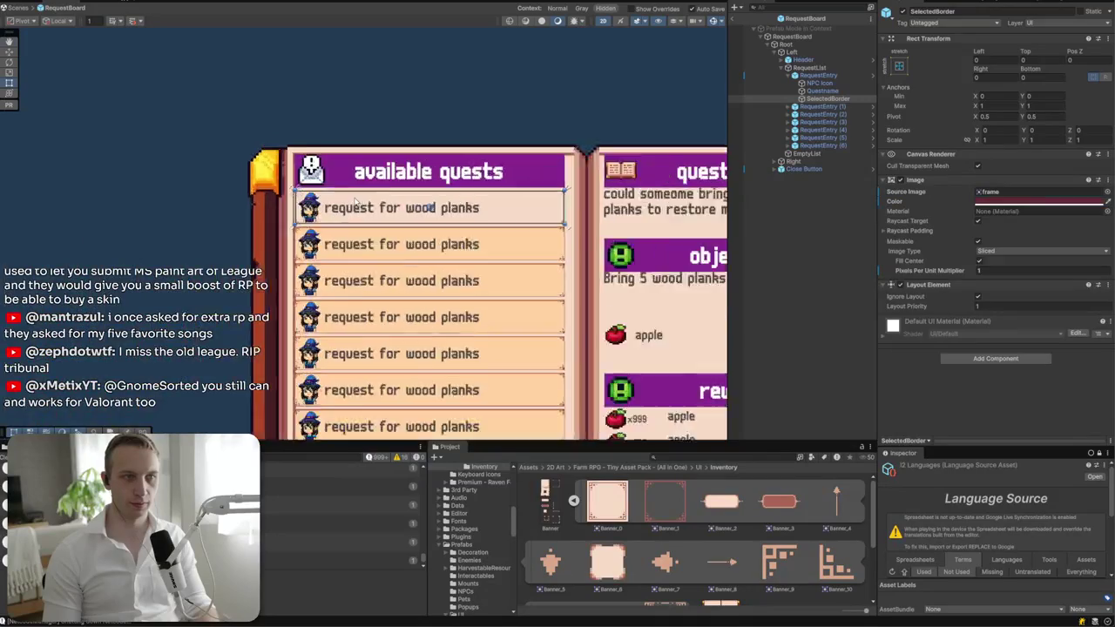
# - Set RequestEntry's Horizontal Layout Group padding to 4 on left, right, top and bottom
pyautogui.click(818, 84)
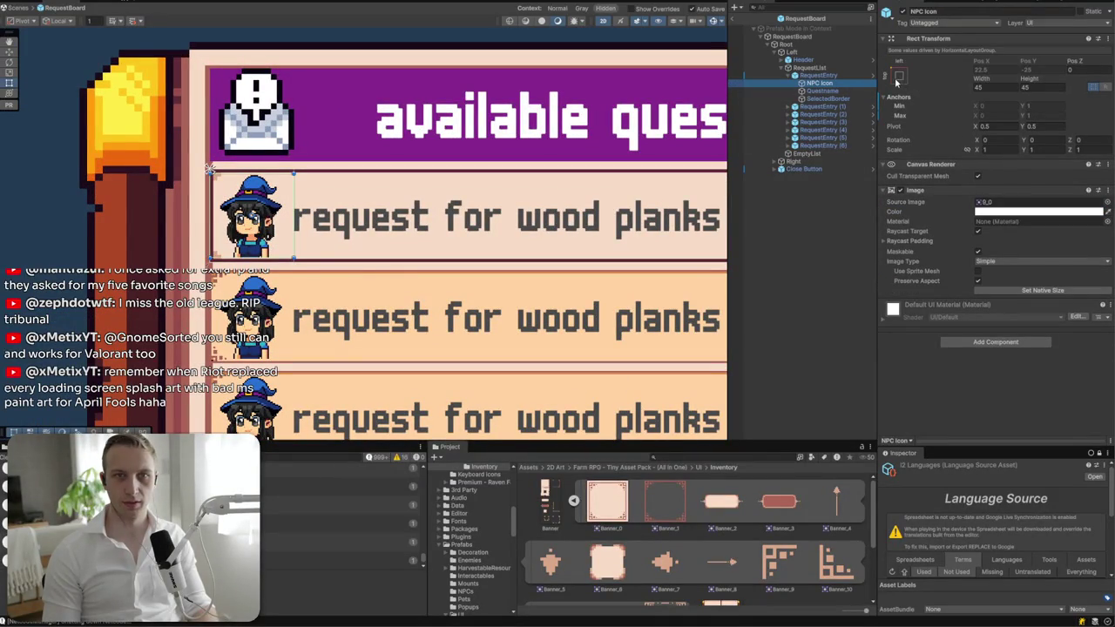
pyautogui.click(818, 75)
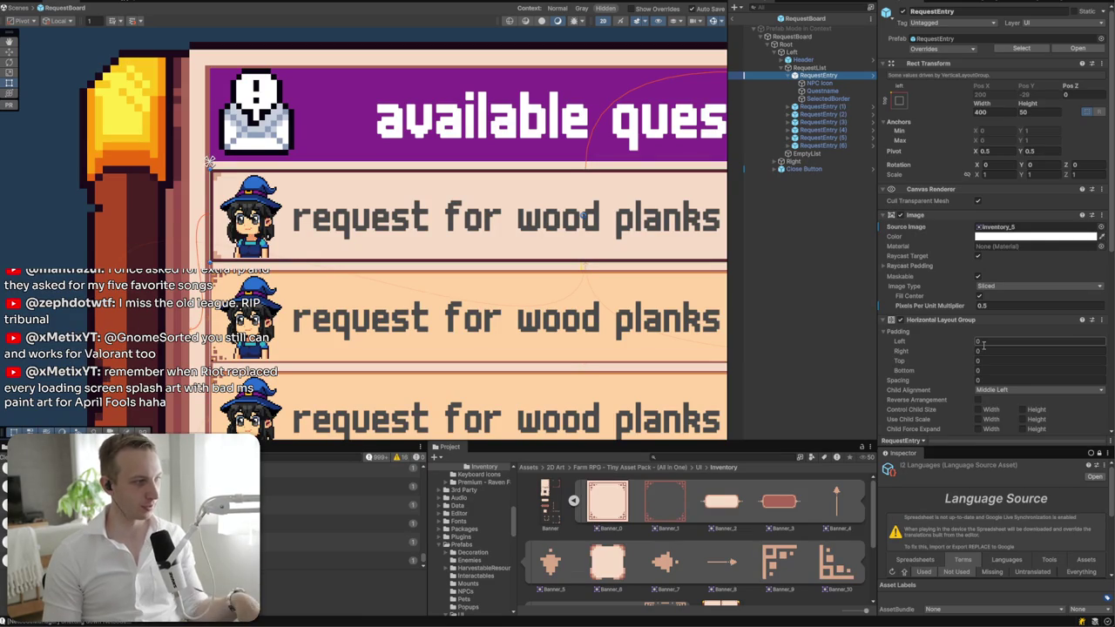
pyautogui.click(982, 345)
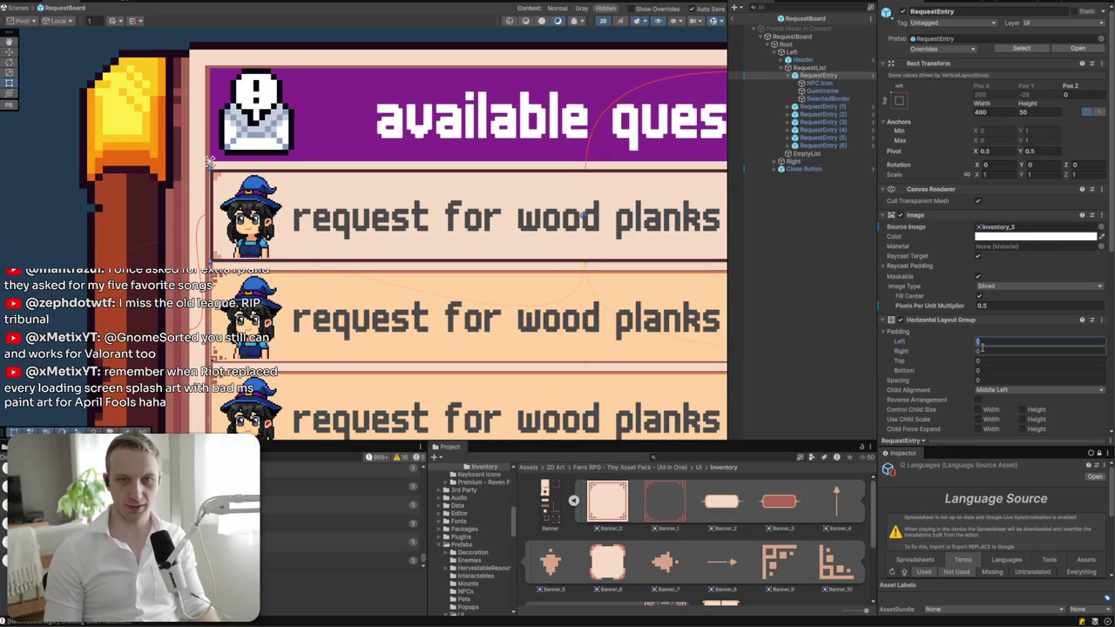
pyautogui.write('4')
pyautogui.click(984, 351)
pyautogui.write('4')
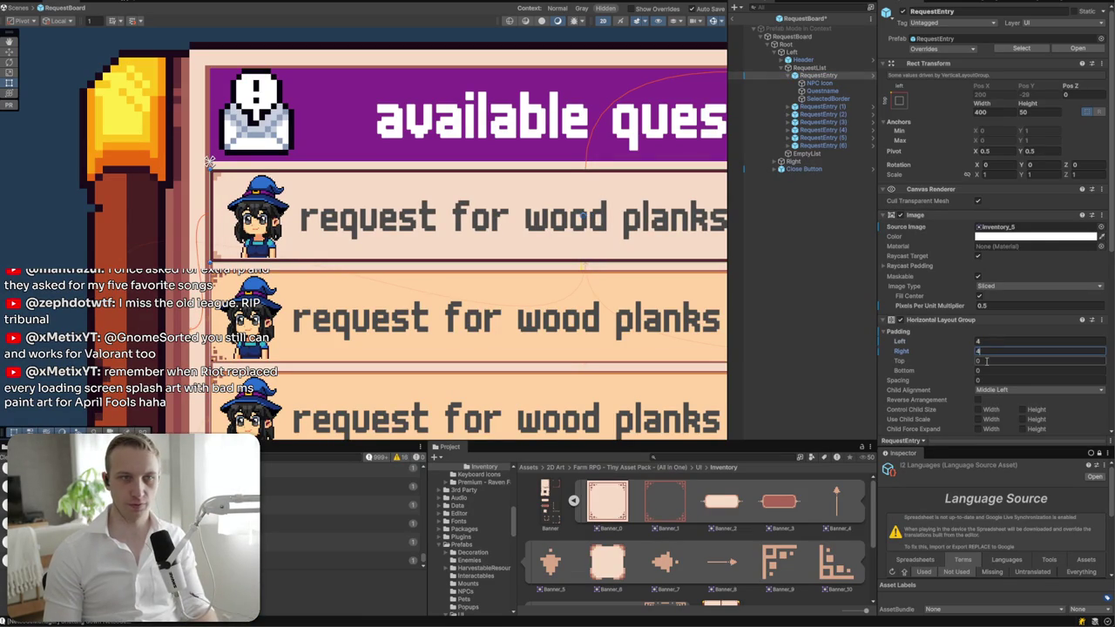
pyautogui.click(986, 360)
pyautogui.write('2')
pyautogui.click(988, 371)
pyautogui.write('2')
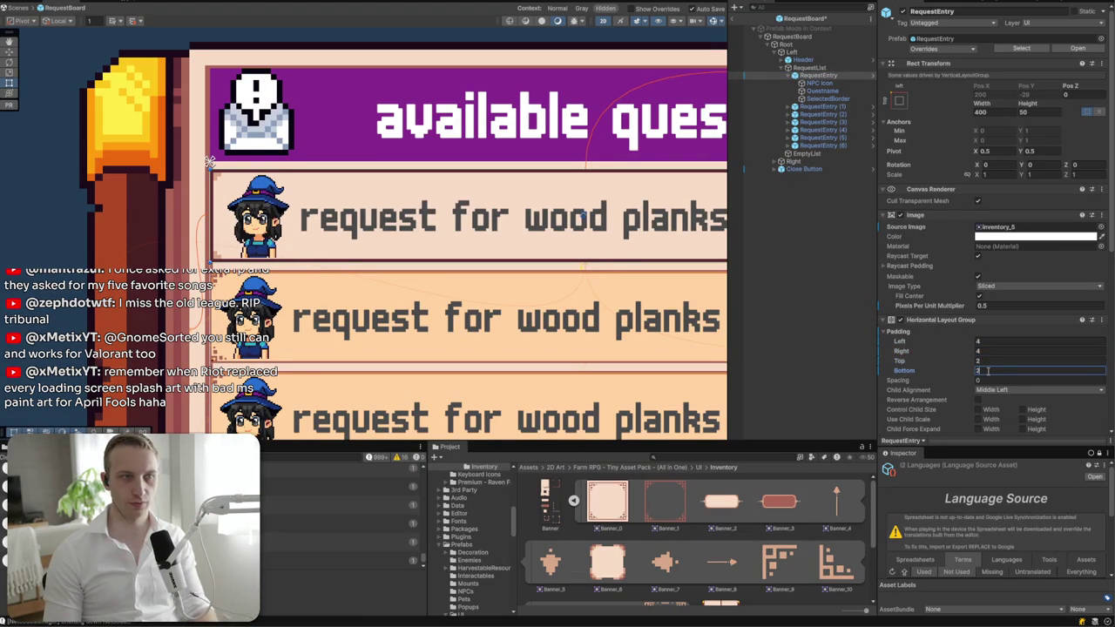
pyautogui.write('4')
pyautogui.click(989, 363)
pyautogui.write('4')
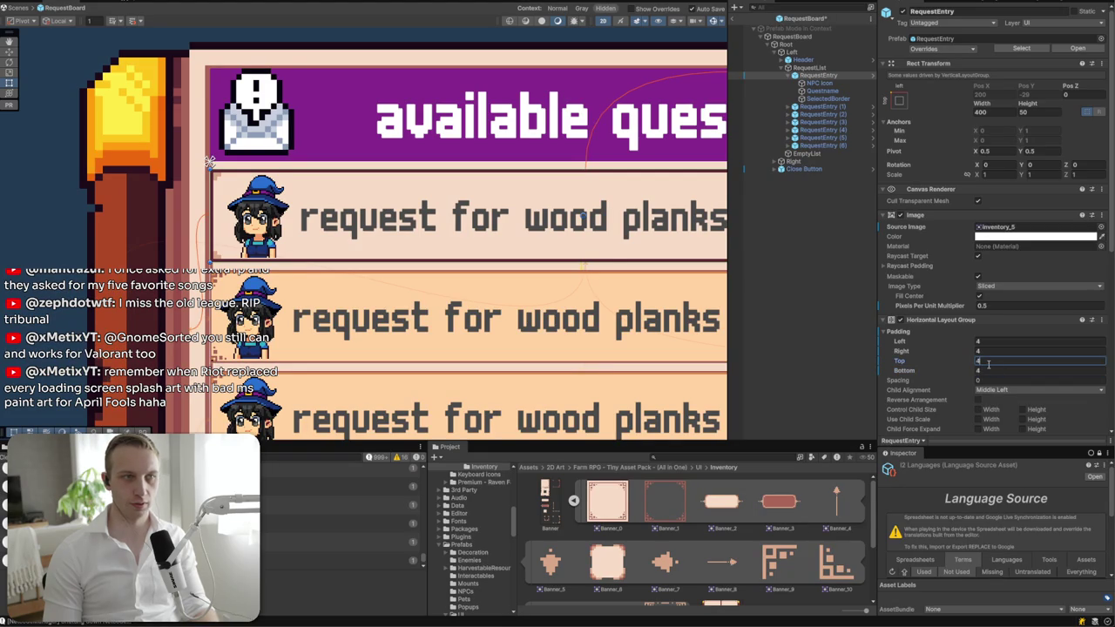
# - Tick Control Child Size Height on the RequestEntry's Horizontal Layout Group
pyautogui.click(818, 90)
pyautogui.click(817, 83)
pyautogui.click(818, 76)
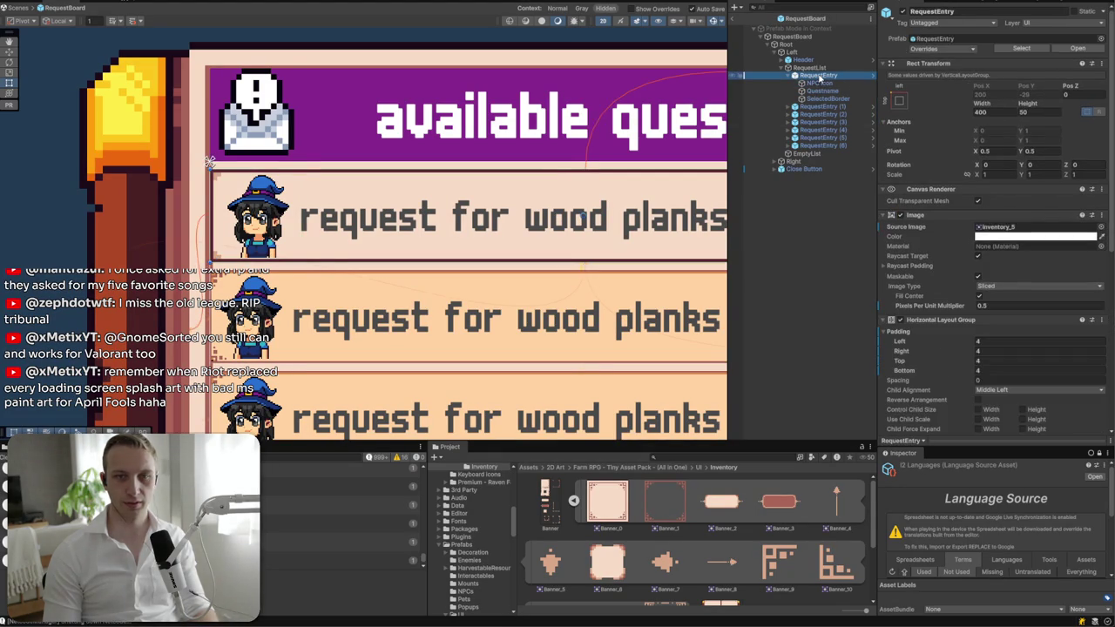
pyautogui.press('f')
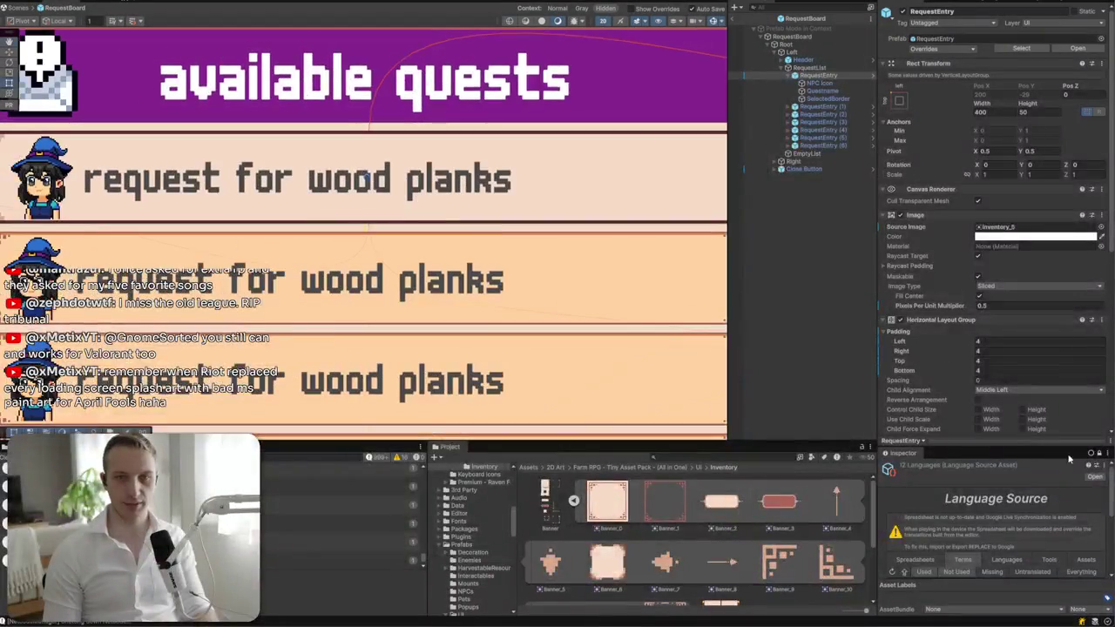
pyautogui.click(1024, 410)
# - Stretch the Questname text box wider and set its Width to exactly 340
pyautogui.click(817, 82)
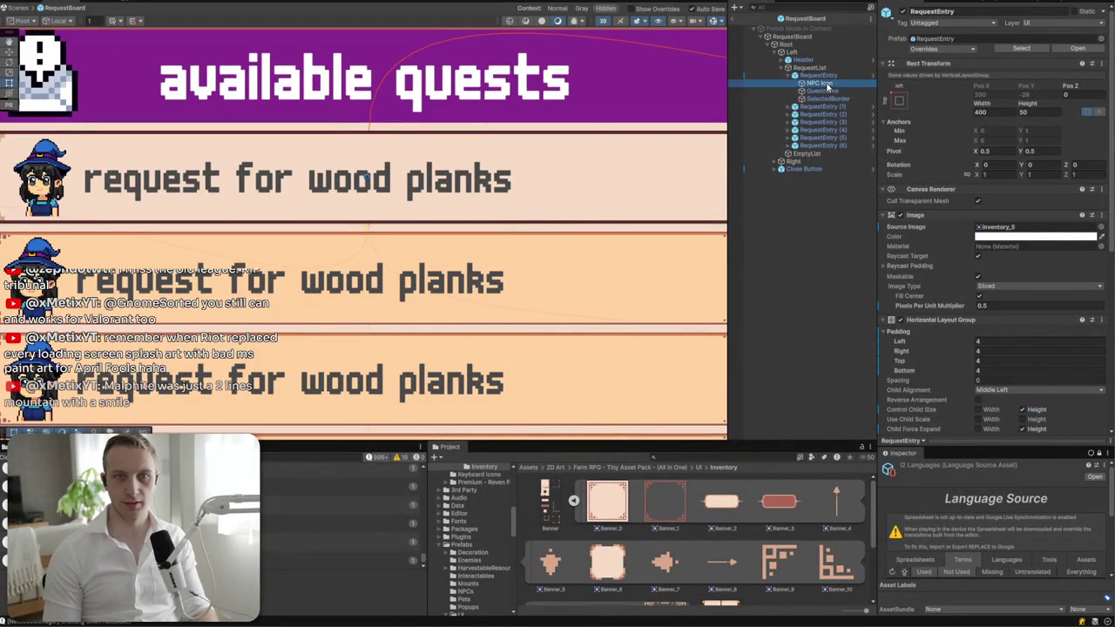
pyautogui.click(822, 91)
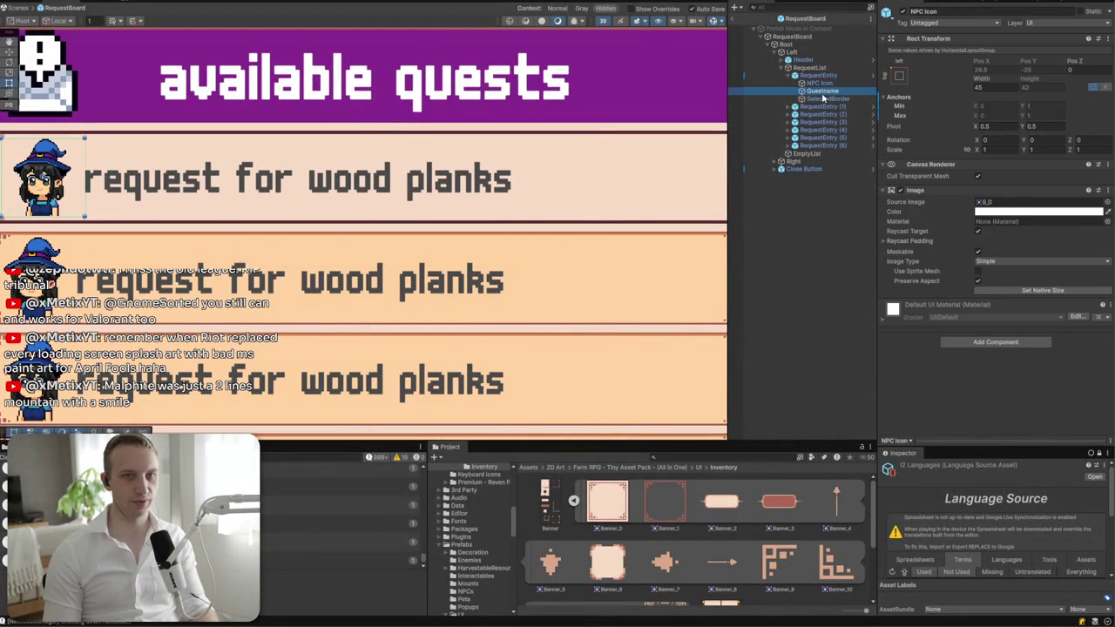
pyautogui.doubleClick(822, 91)
pyautogui.click(829, 98)
pyautogui.click(827, 91)
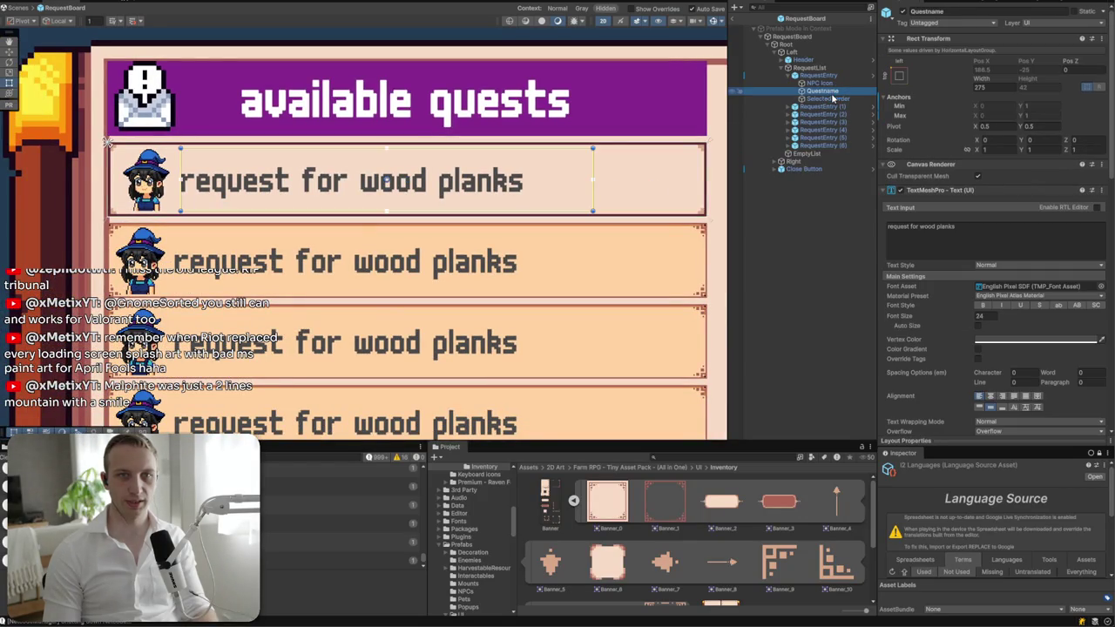
pyautogui.click(599, 201)
pyautogui.click(591, 196)
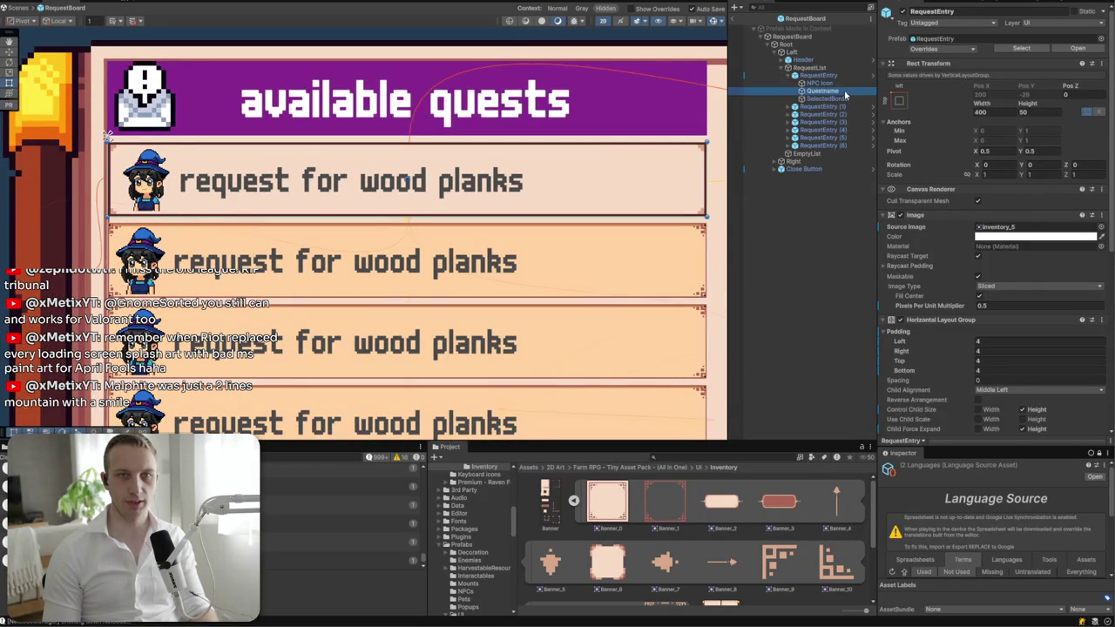
pyautogui.moveTo(593, 191); pyautogui.dragTo(700, 190)
pyautogui.doubleClick(984, 86)
pyautogui.write('340')
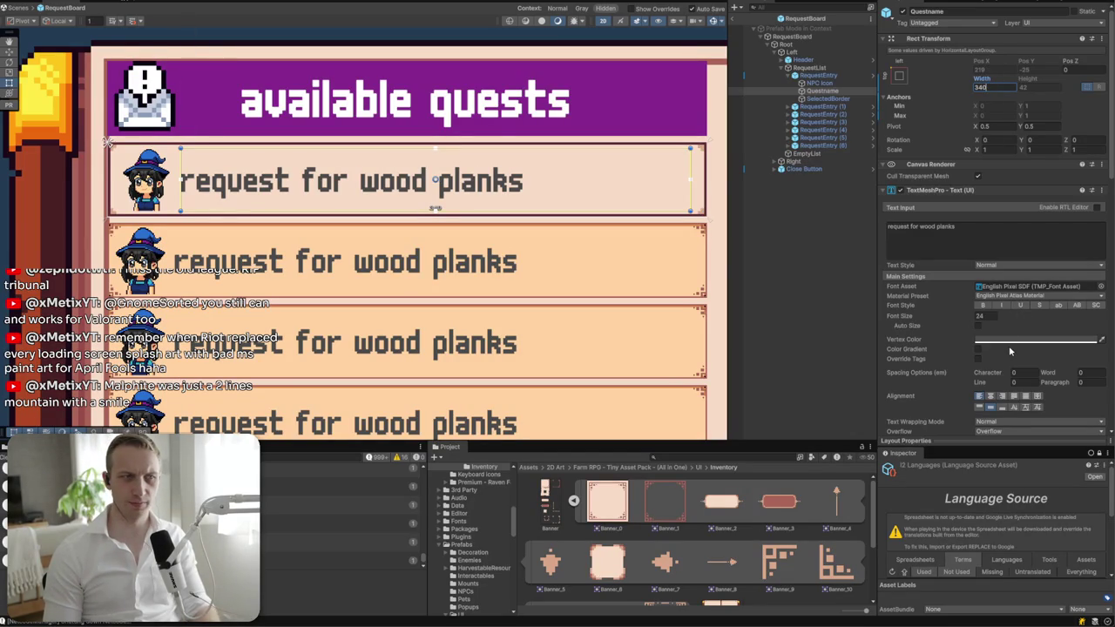
pyautogui.click(831, 76)
# - Set the RequestEntry's Rect Transform Height to 40
pyautogui.doubleClick(1028, 111)
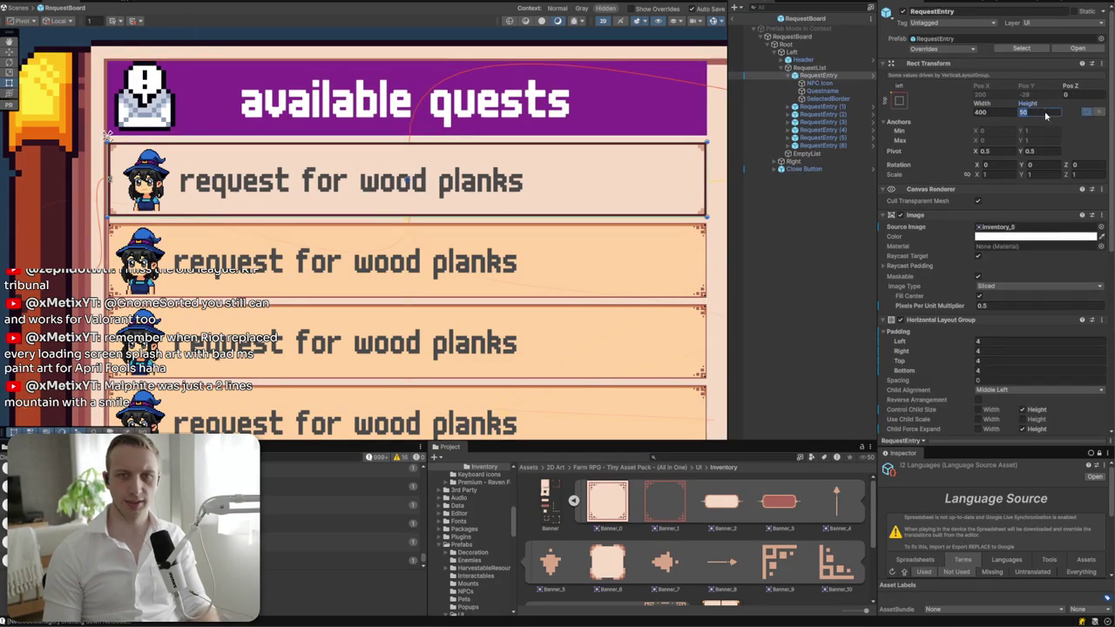
pyautogui.write('40')
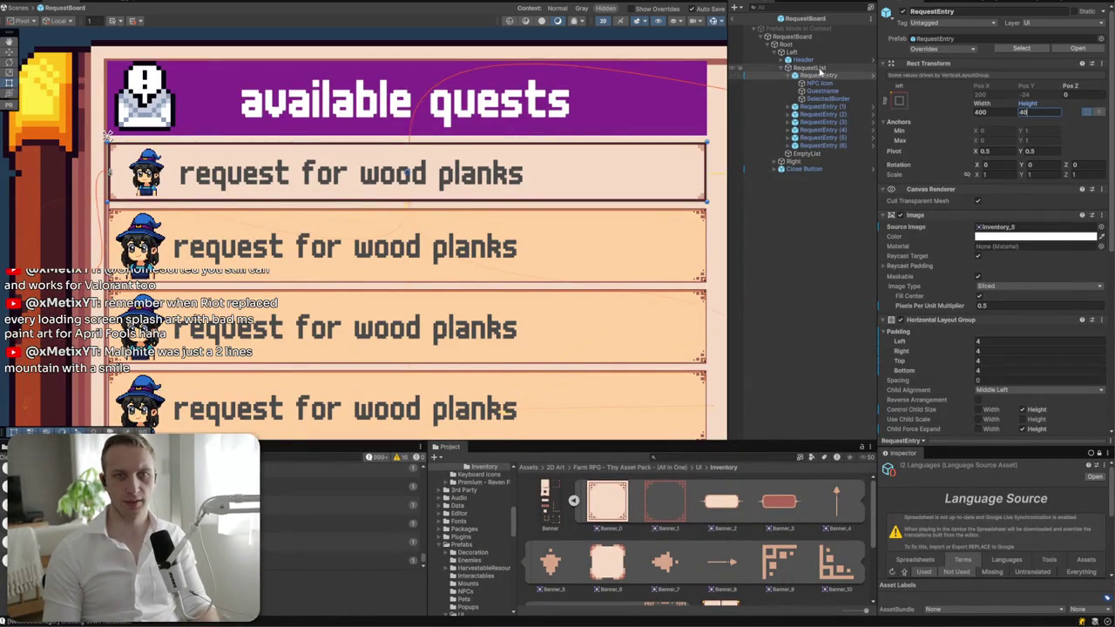
pyautogui.click(107, 135)
pyautogui.click(818, 76)
# - Set the RequestEntry's Horizontal Layout Group Top and Bottom padding to 3
pyautogui.doubleClick(998, 361)
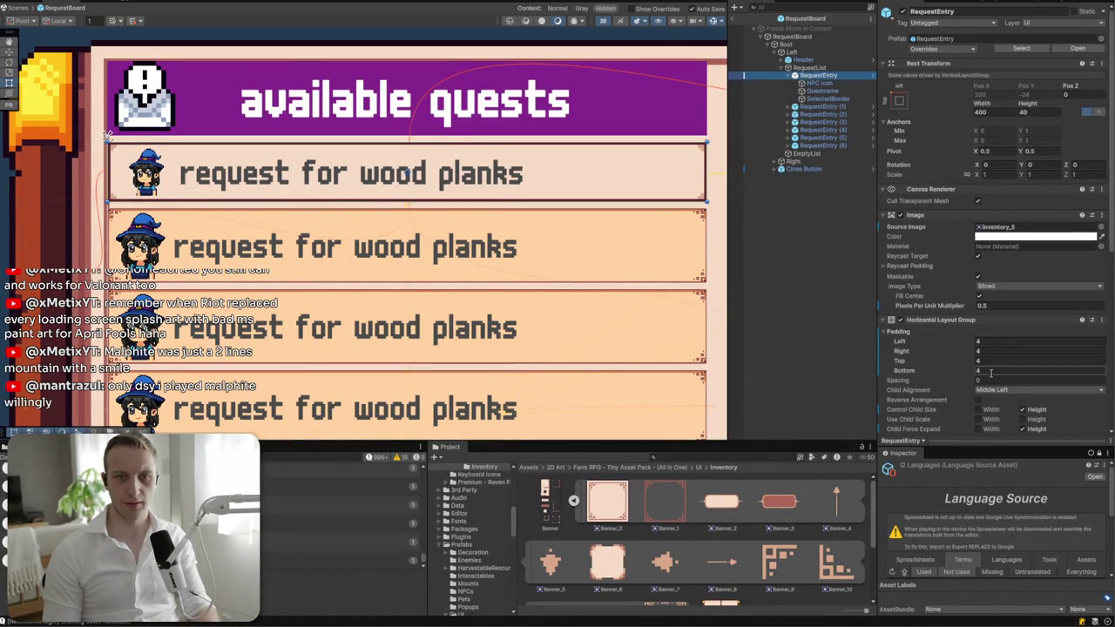
pyautogui.write('423')
pyautogui.click(992, 371)
pyautogui.write('3')
pyautogui.doubleClick(993, 361)
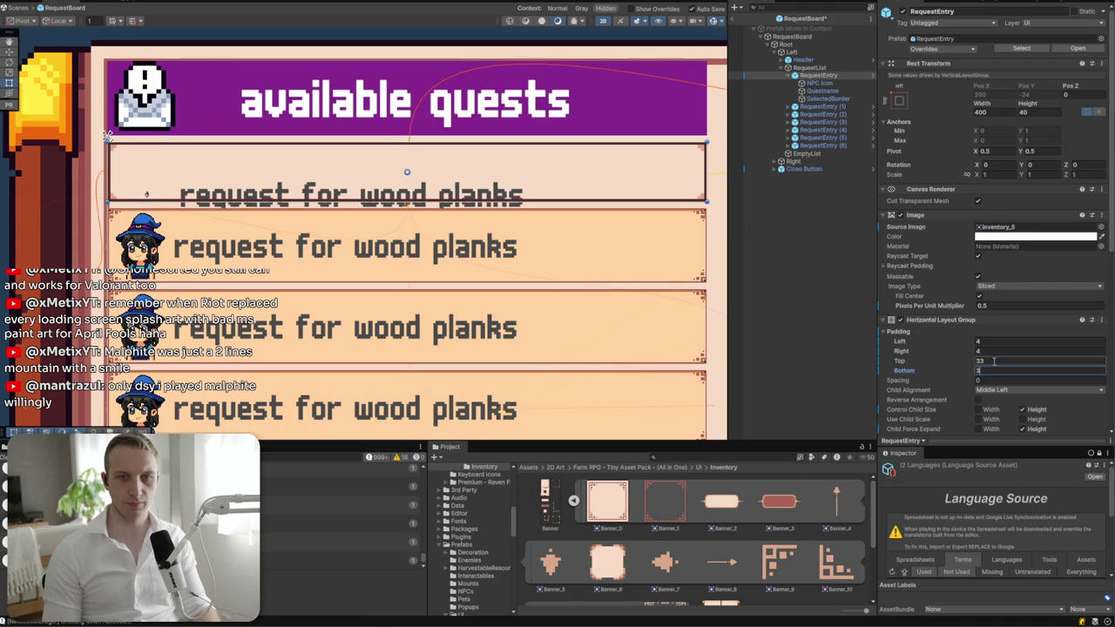
pyautogui.write('3')
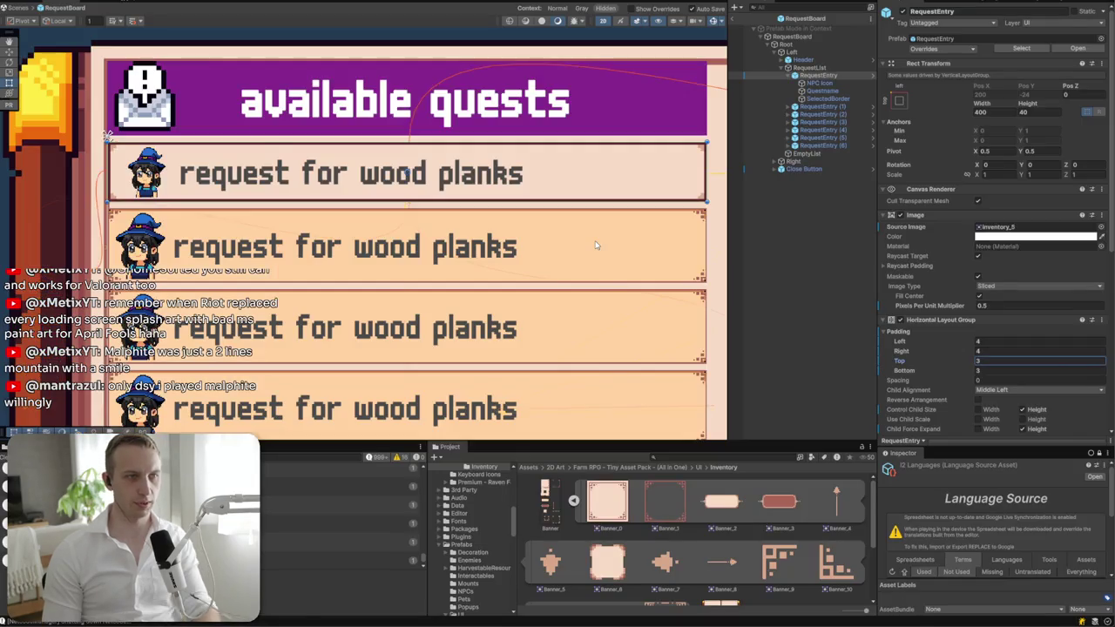
pyautogui.scroll(-3, 596, 244)
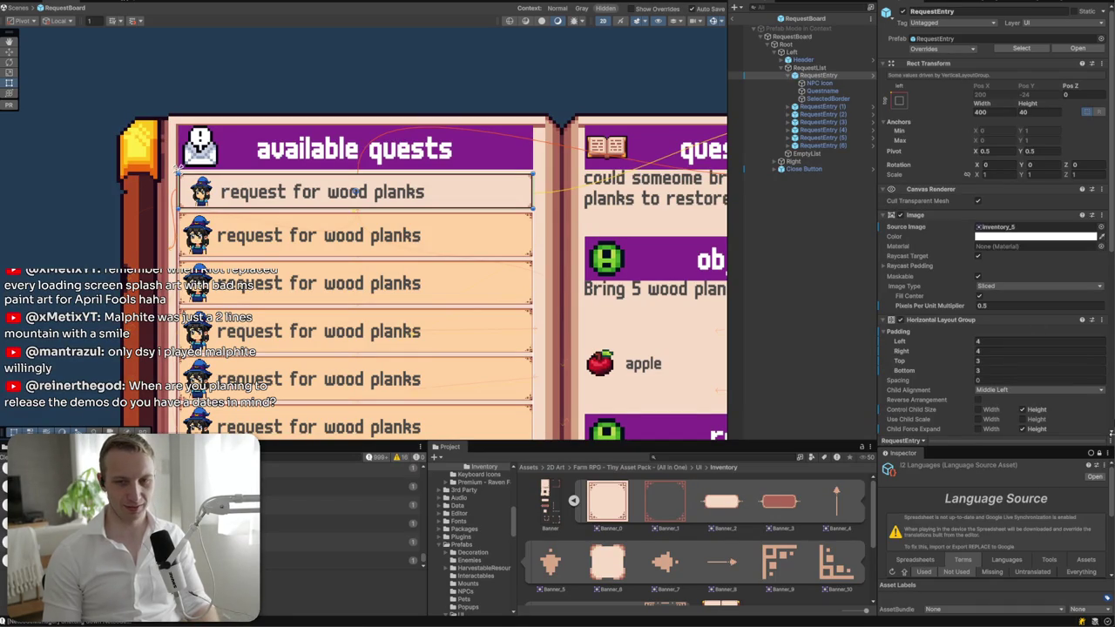
pyautogui.click(1031, 621)
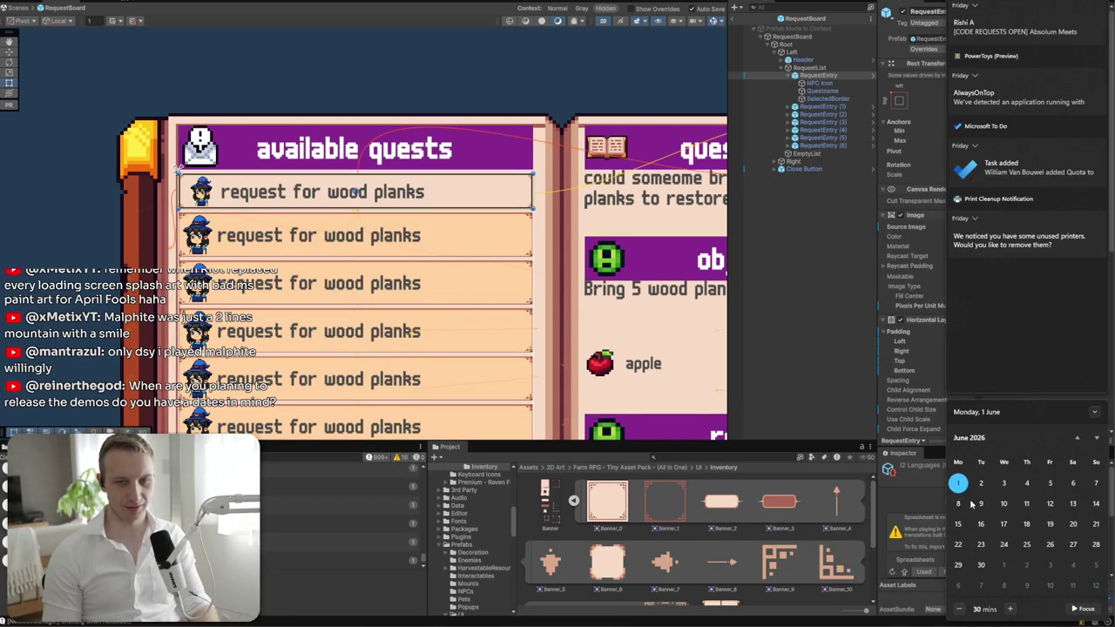
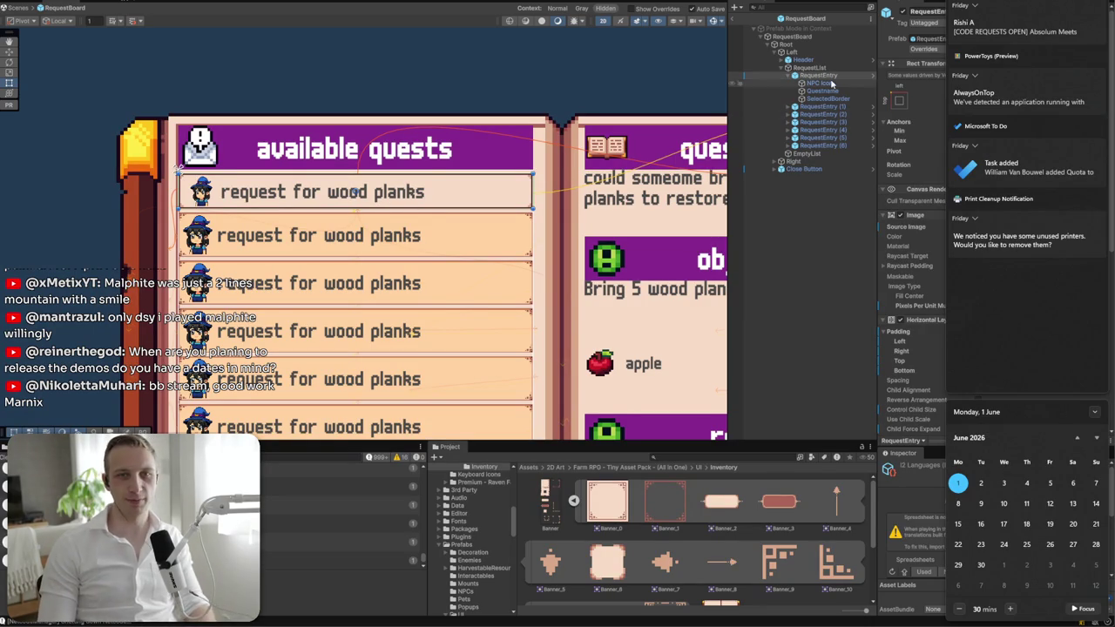
# - Apply the first RequestEntry's overrides to the RequestEntry prefab
pyautogui.click(956, 51)
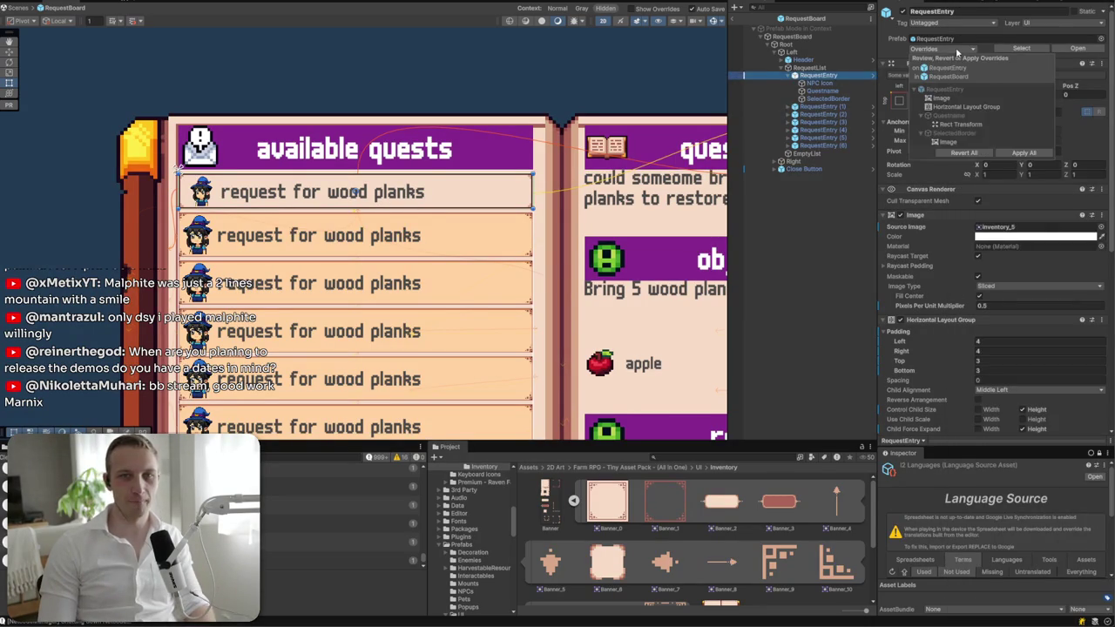
pyautogui.click(1023, 152)
pyautogui.scroll(-5, 505, 242)
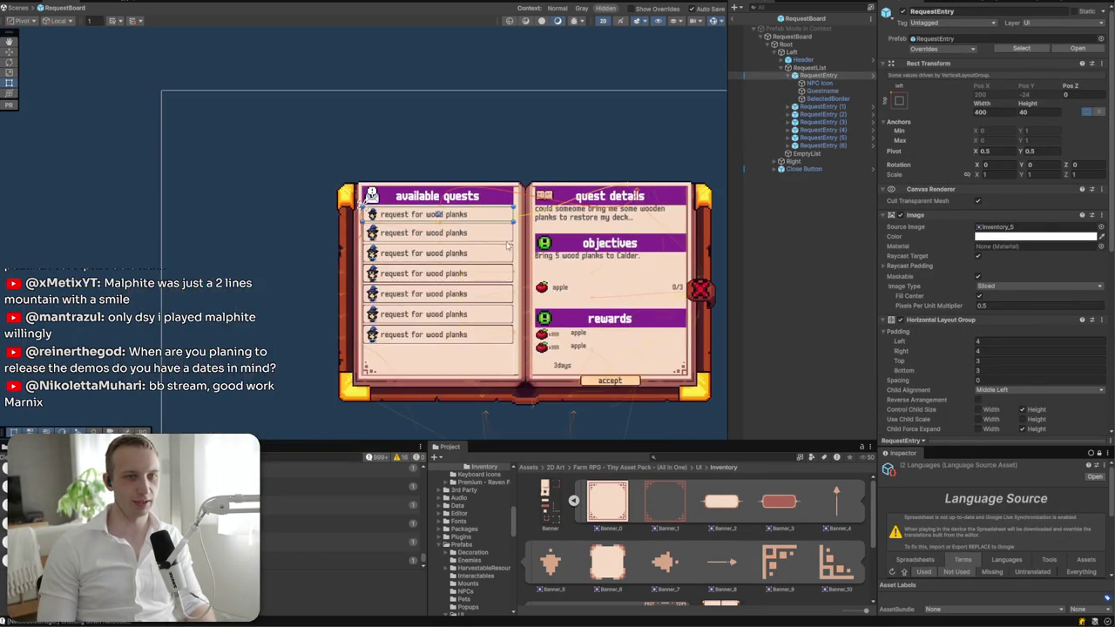
pyautogui.scroll(5, 522, 225)
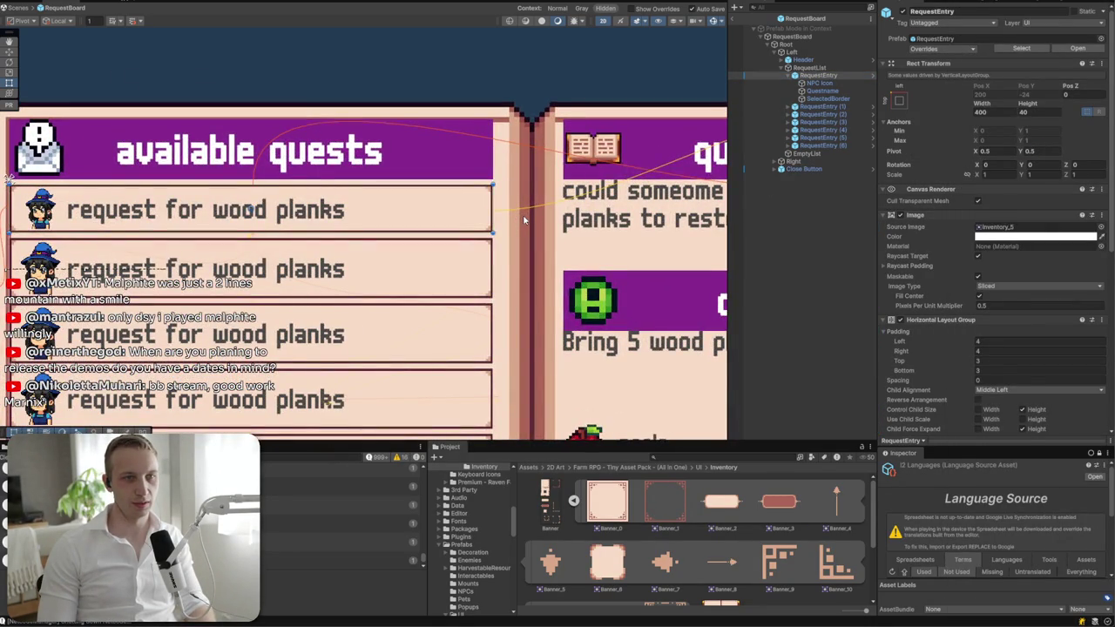
# - Delete the duplicate entries RequestEntry (1) through (6)
pyautogui.click(819, 106)
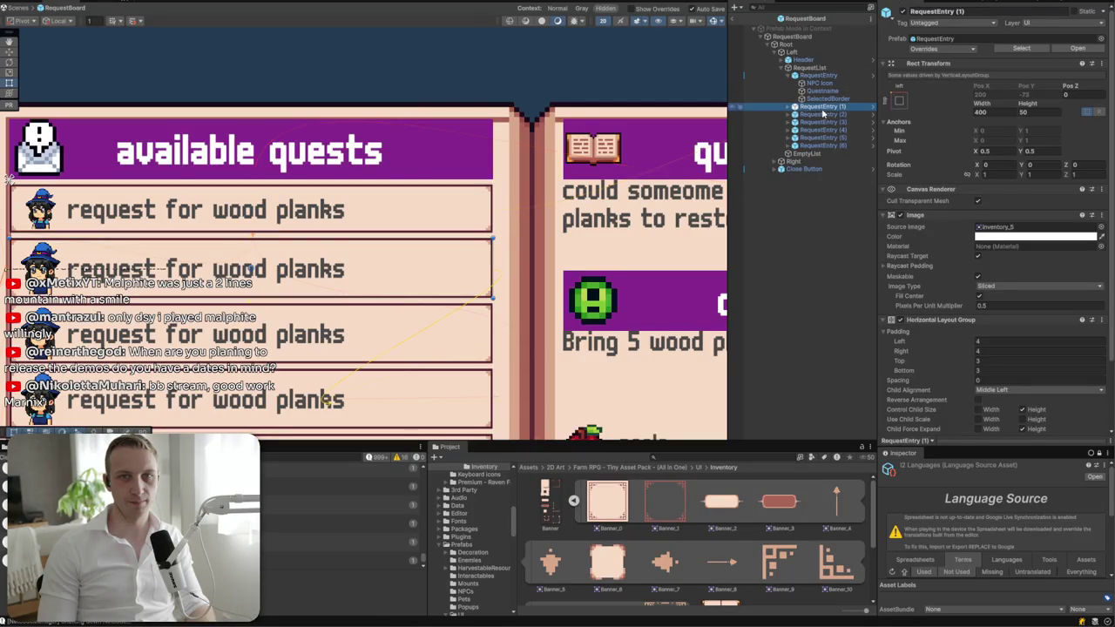
pyautogui.keyDown('shift'); pyautogui.click(823, 144); pyautogui.keyUp('shift')
pyautogui.press('Delete')
# - Duplicate RequestEntry with Ctrl+D to rebuild six identical 'request for wood planks' rows
pyautogui.click(814, 76)
pyautogui.hotkey('ctrl', 'd')
pyautogui.hotkey('ctrl', 'd')
pyautogui.hotkey('ctrl', 'd')
pyautogui.hotkey('ctrl', 'd')
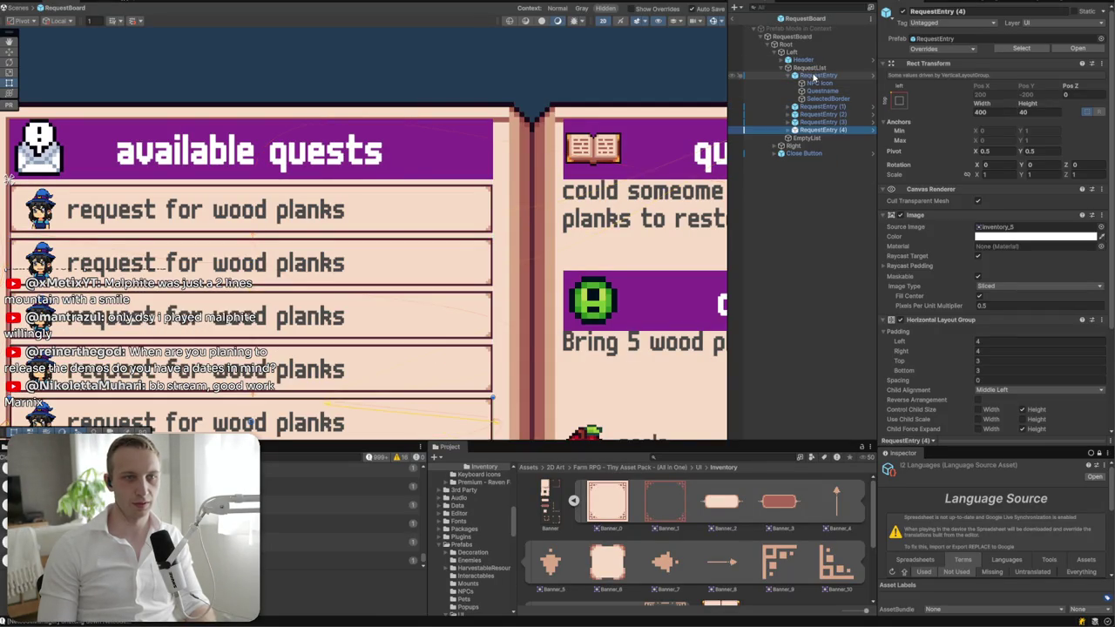
pyautogui.moveTo(224, 335); pyautogui.dragTo(329, 233)
pyautogui.hotkey('ctrl', 'd')
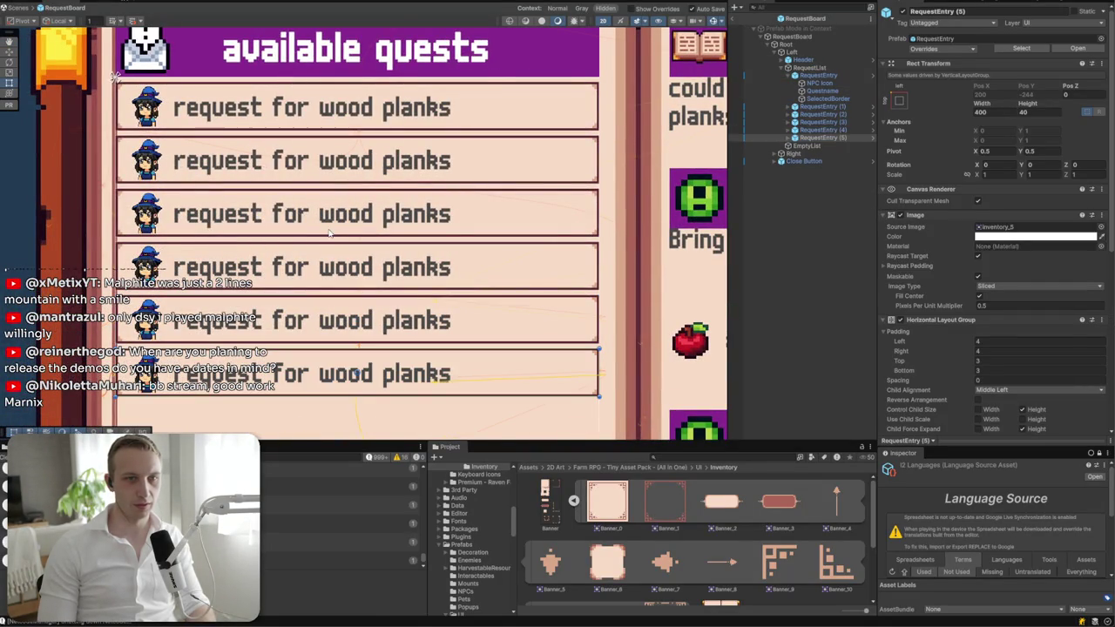
# - Set the RequestList Vertical Layout Group padding to left 4 and right 0
pyautogui.click(808, 68)
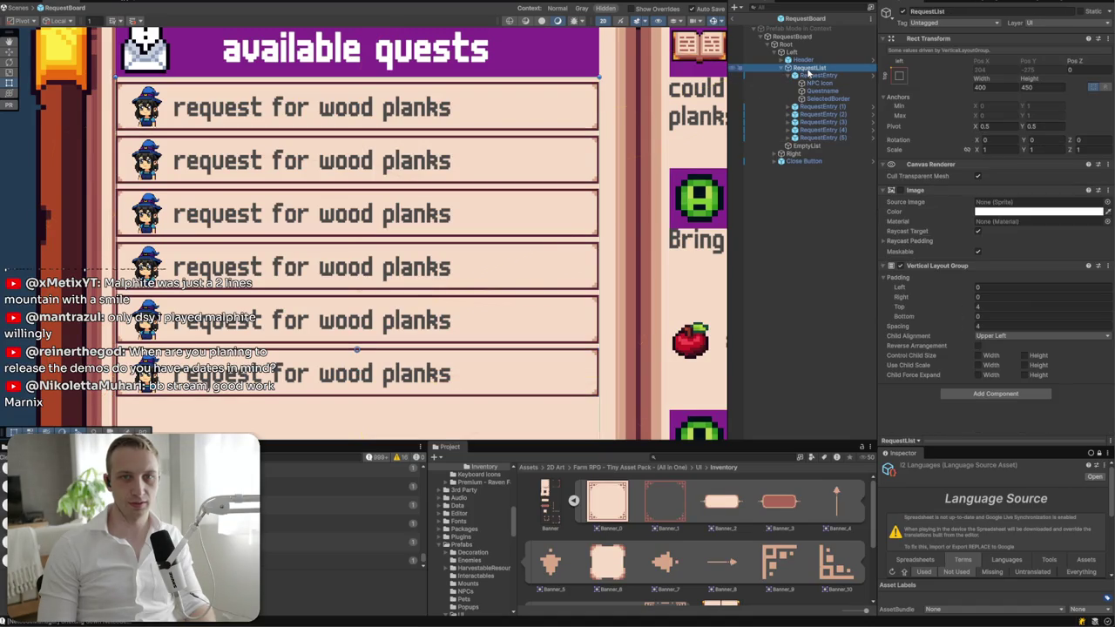
pyautogui.write('4')
pyautogui.click(993, 286)
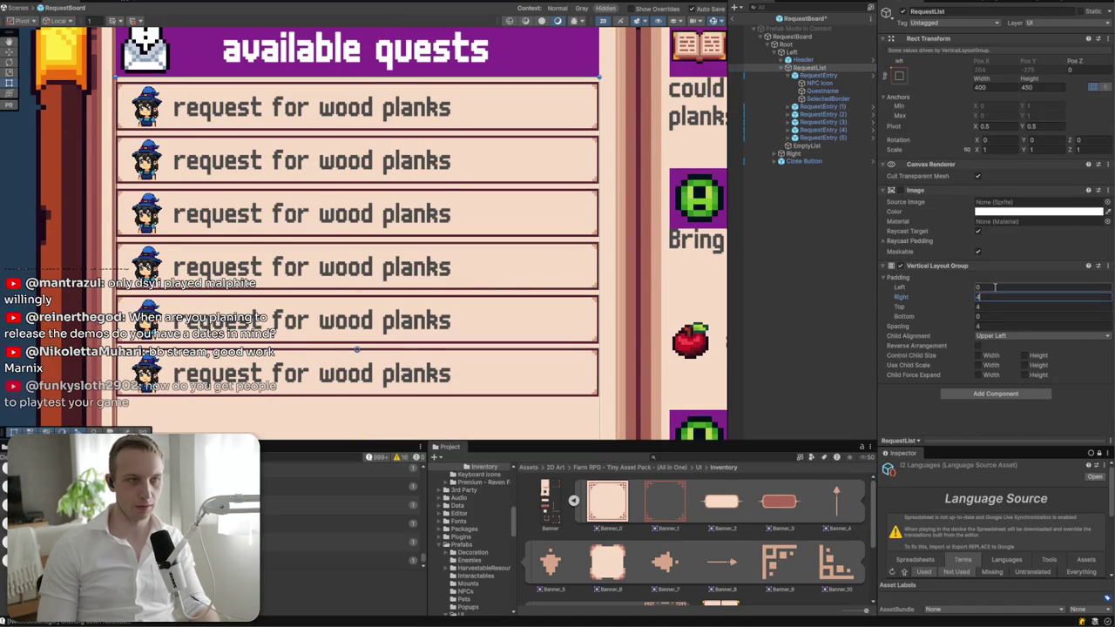
pyautogui.write('4')
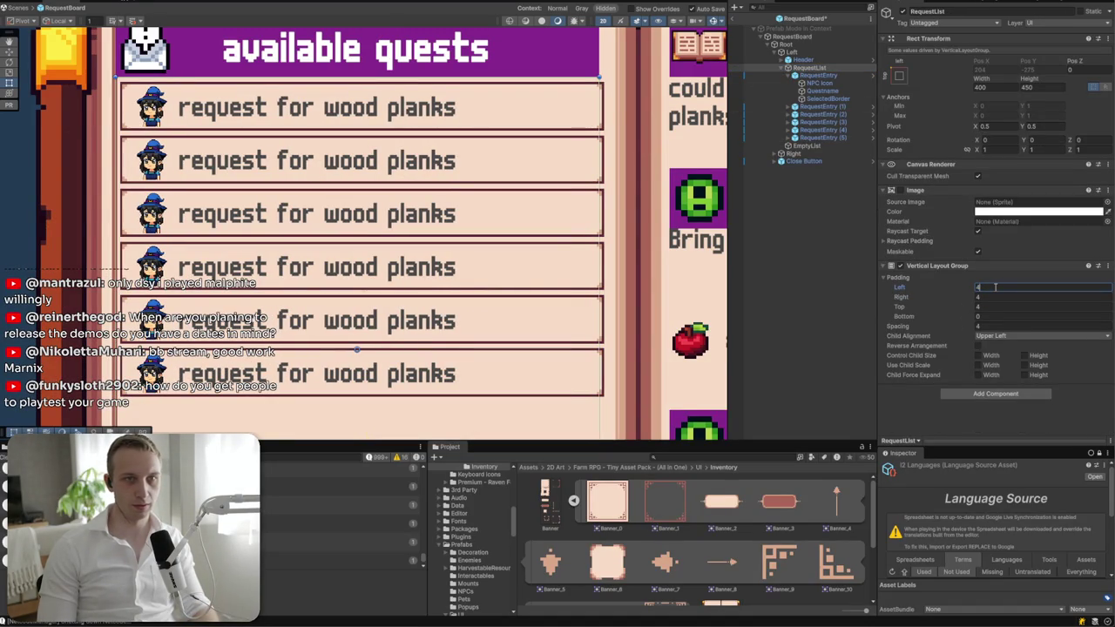
pyautogui.click(997, 299)
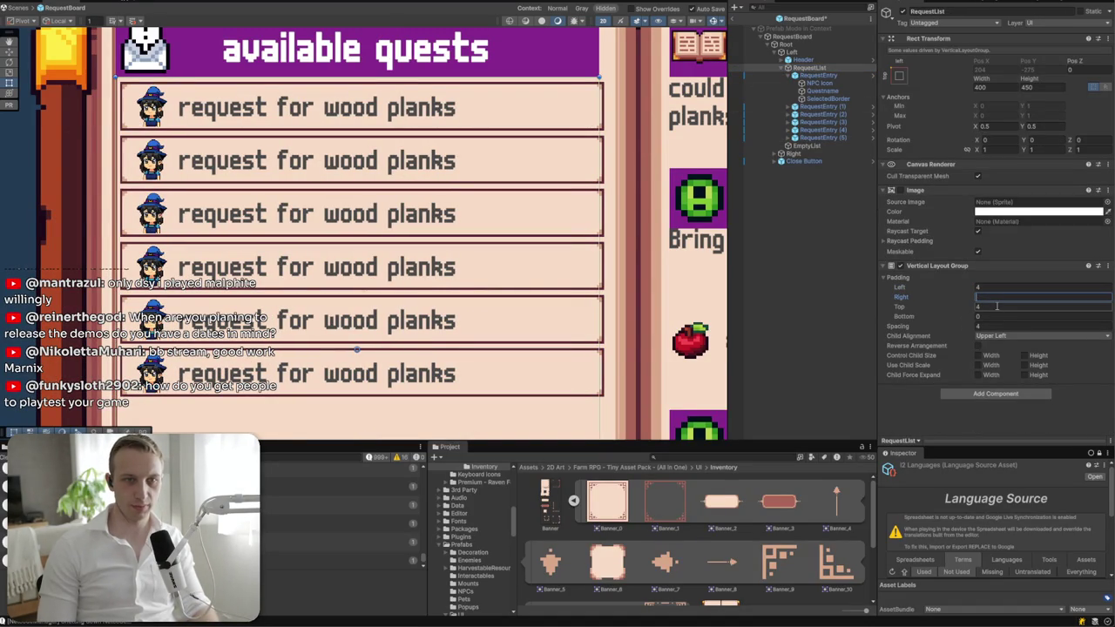
pyautogui.write('0')
pyautogui.press('Return')
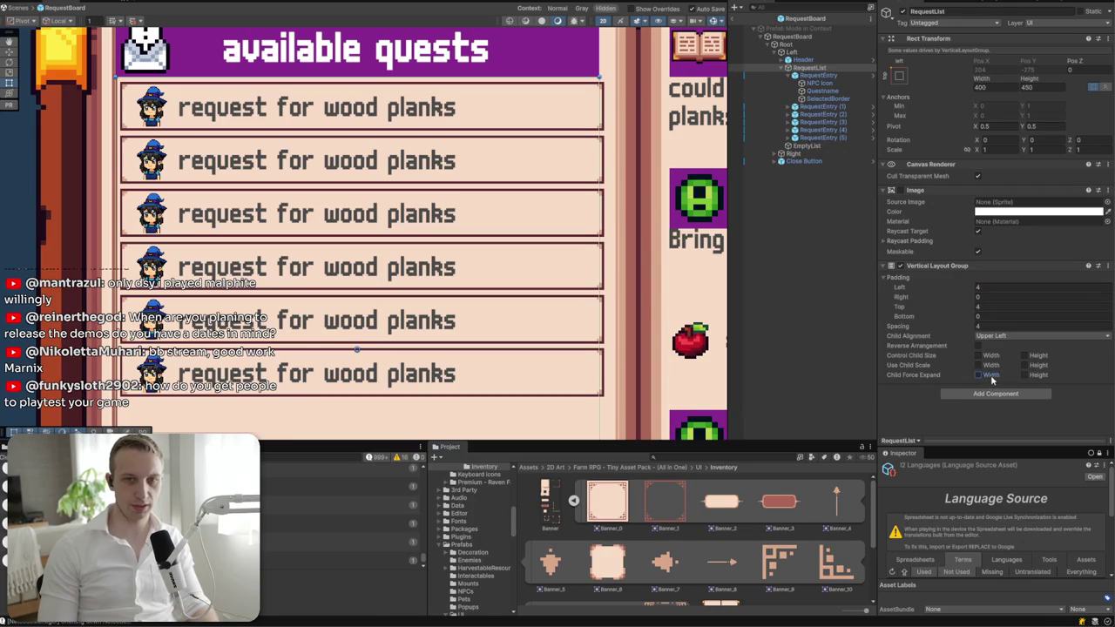
# - Make RequestList control and force-expand its entries' width, keeping right padding at 0
pyautogui.click(978, 357)
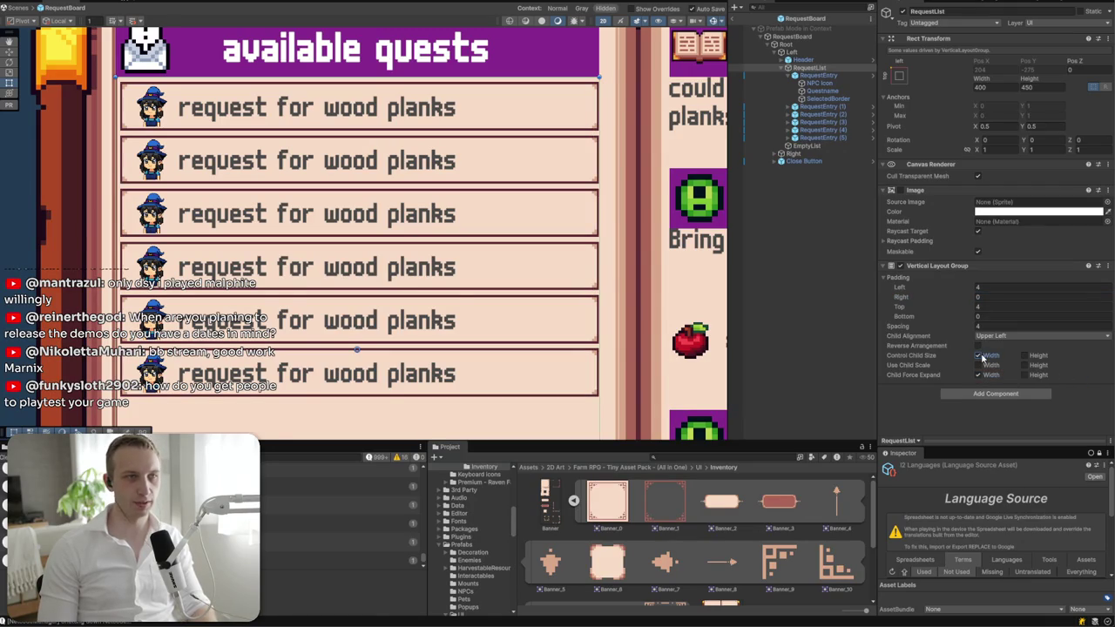
pyautogui.click(990, 299)
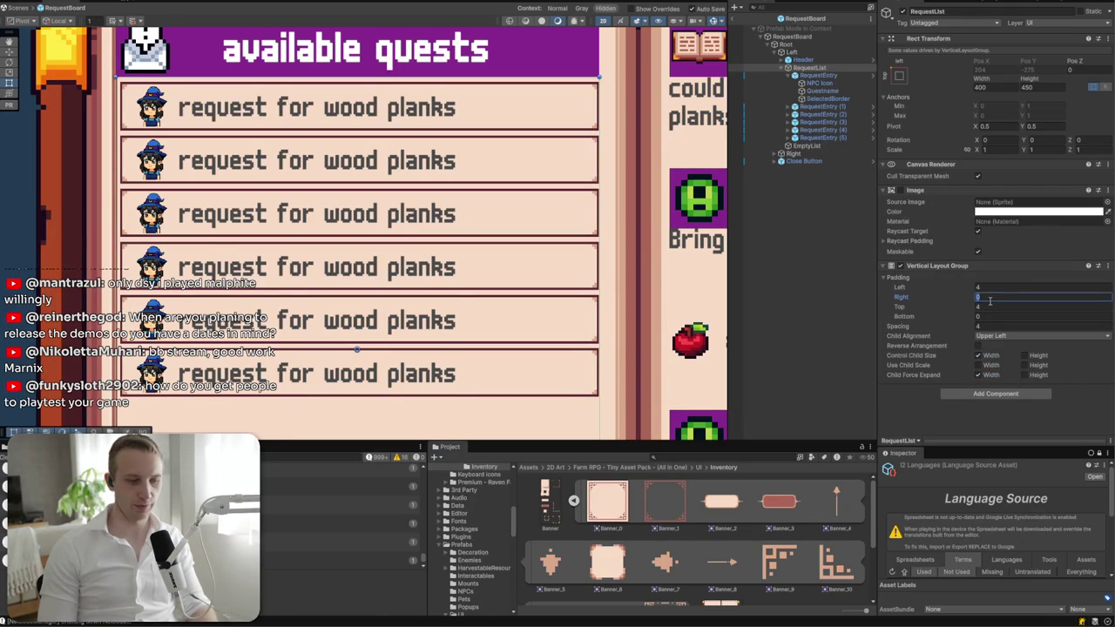
pyautogui.write('4')
pyautogui.press('Escape')
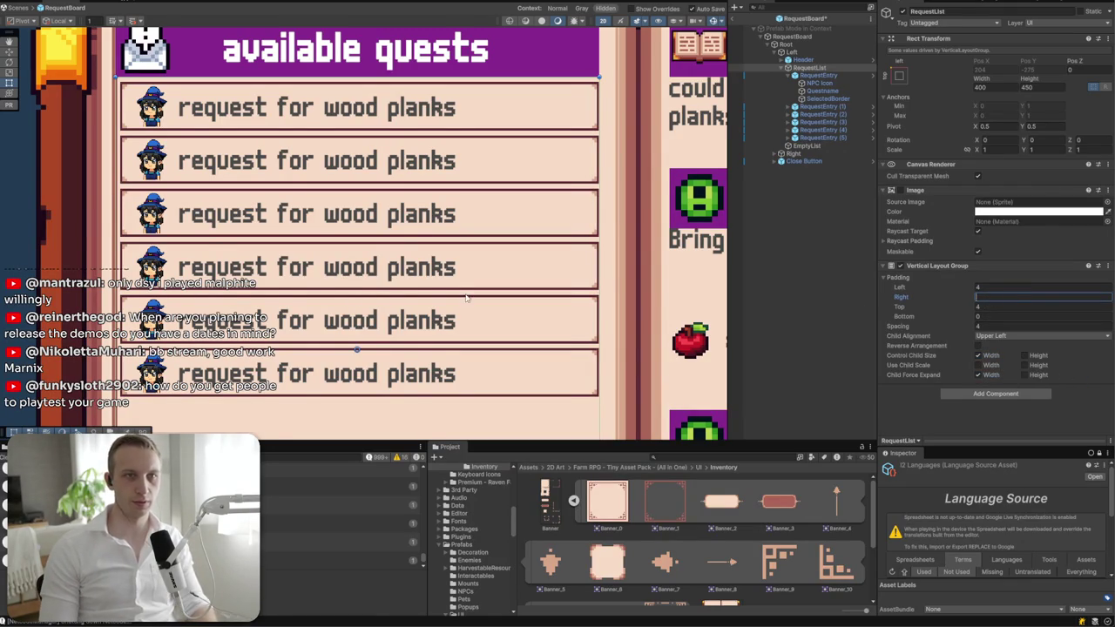
pyautogui.moveTo(657, 205); pyautogui.dragTo(603, 282)
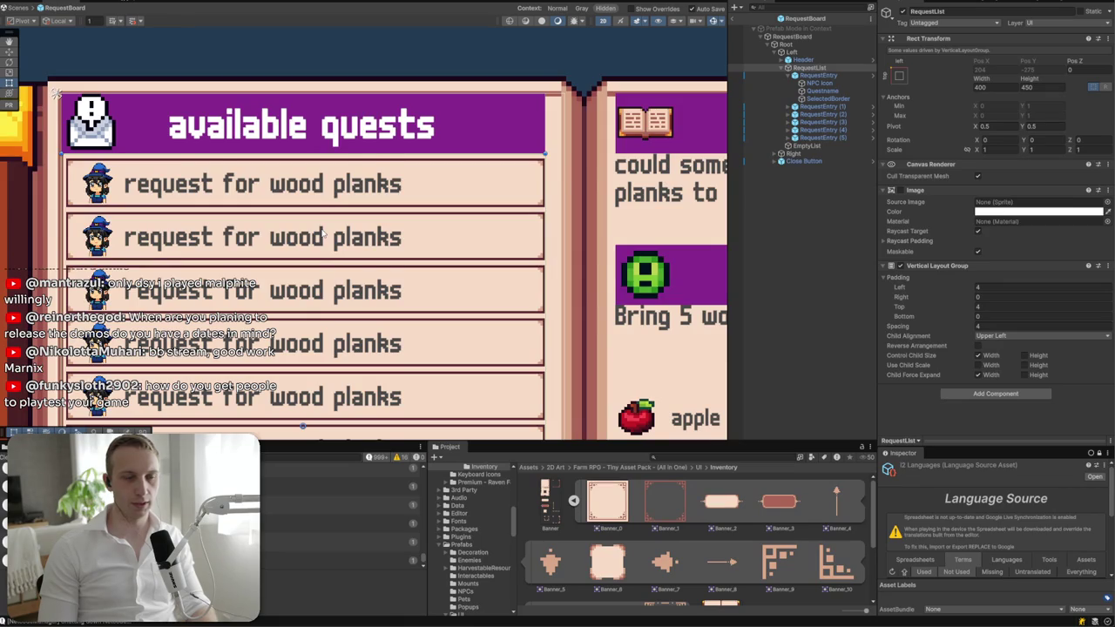
pyautogui.scroll(-3, 324, 234)
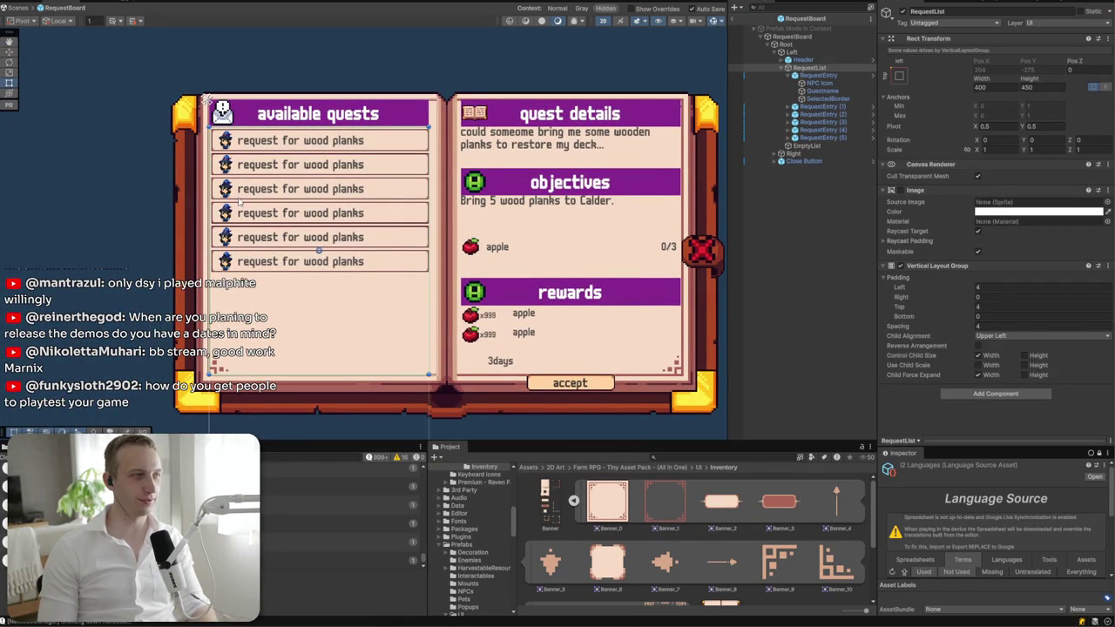
# - Select and expand the available-quests Header in the Hierarchy, then bring up its context menu
pyautogui.scroll(3, 289, 98)
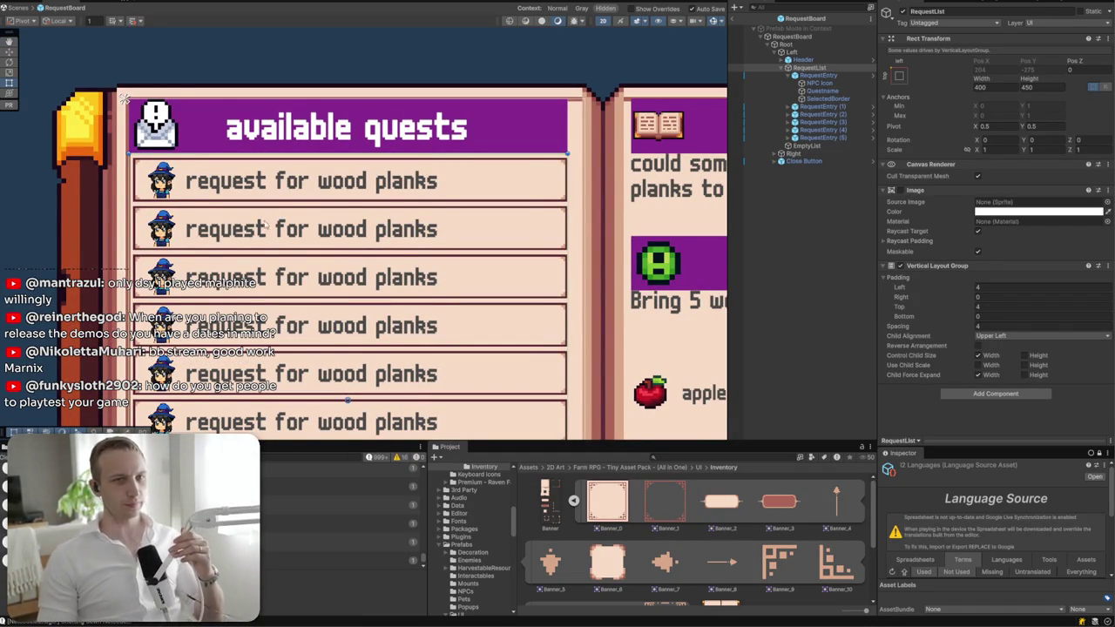
pyautogui.click(799, 59)
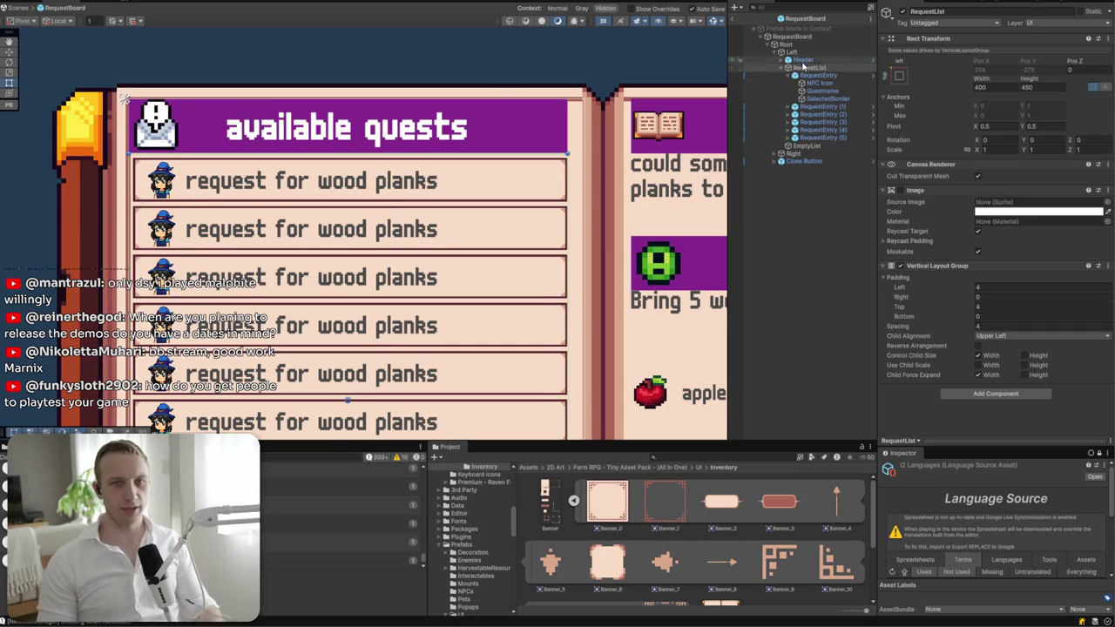
pyautogui.click(783, 67)
pyautogui.click(782, 60)
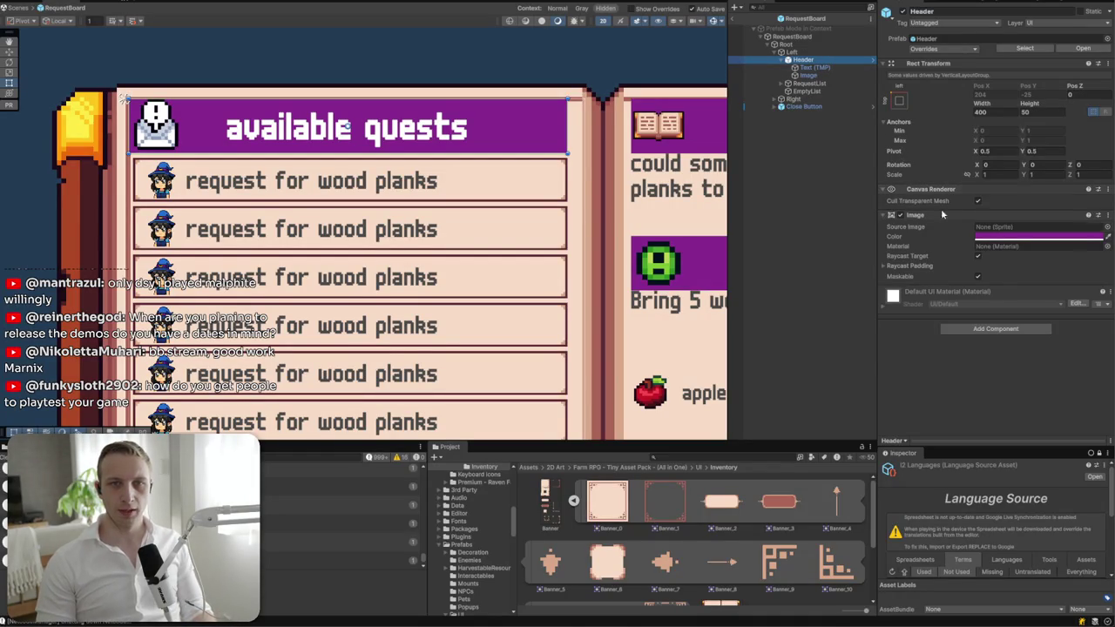
pyautogui.rightClick(830, 62)
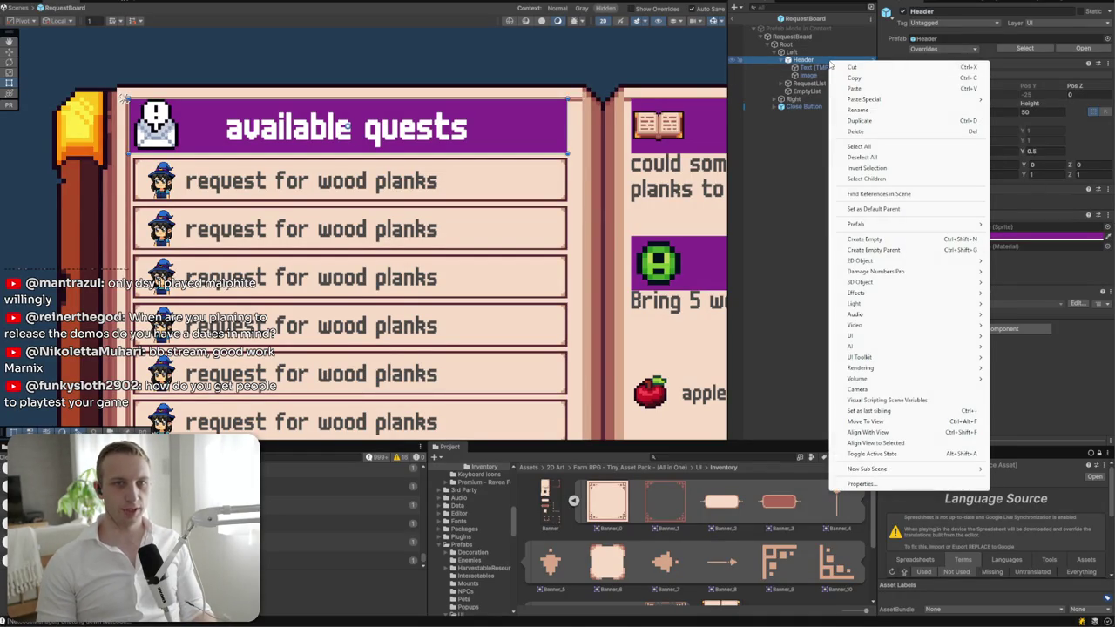
# - Add a UI Image under Header named BannerLeft and assign it the Banner_7 sprite
pyautogui.click(797, 61)
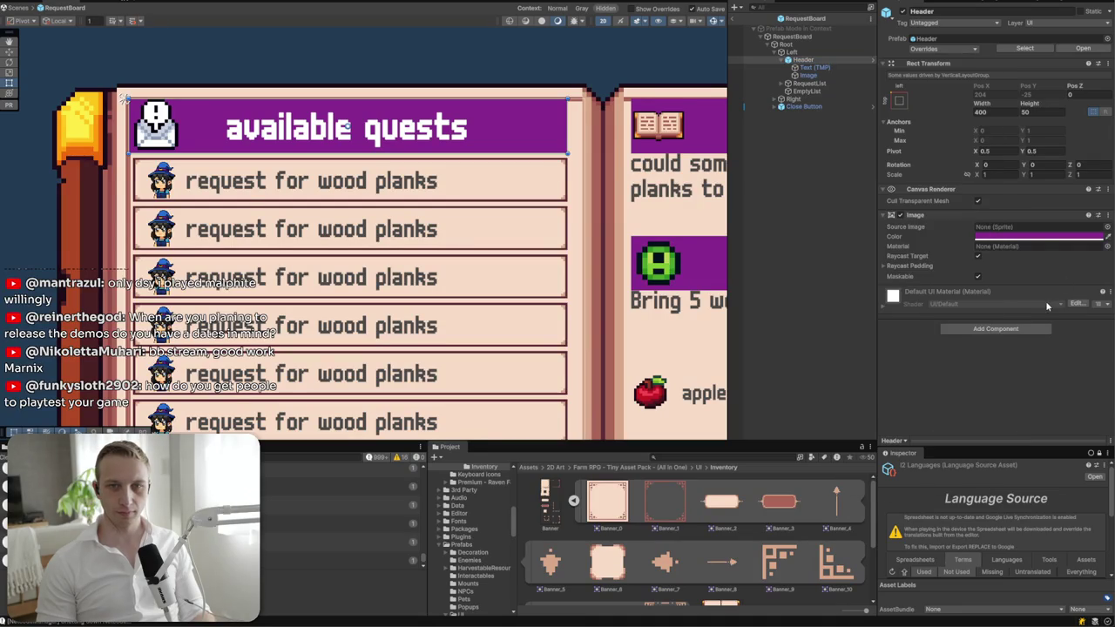
pyautogui.rightClick(796, 61)
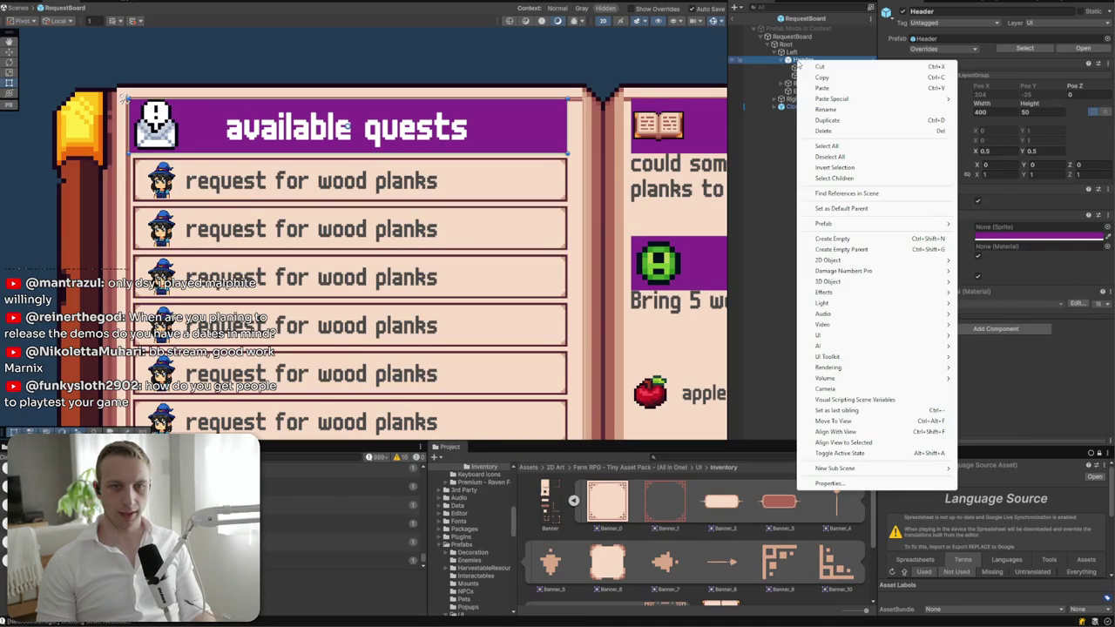
pyautogui.moveTo(857, 334)
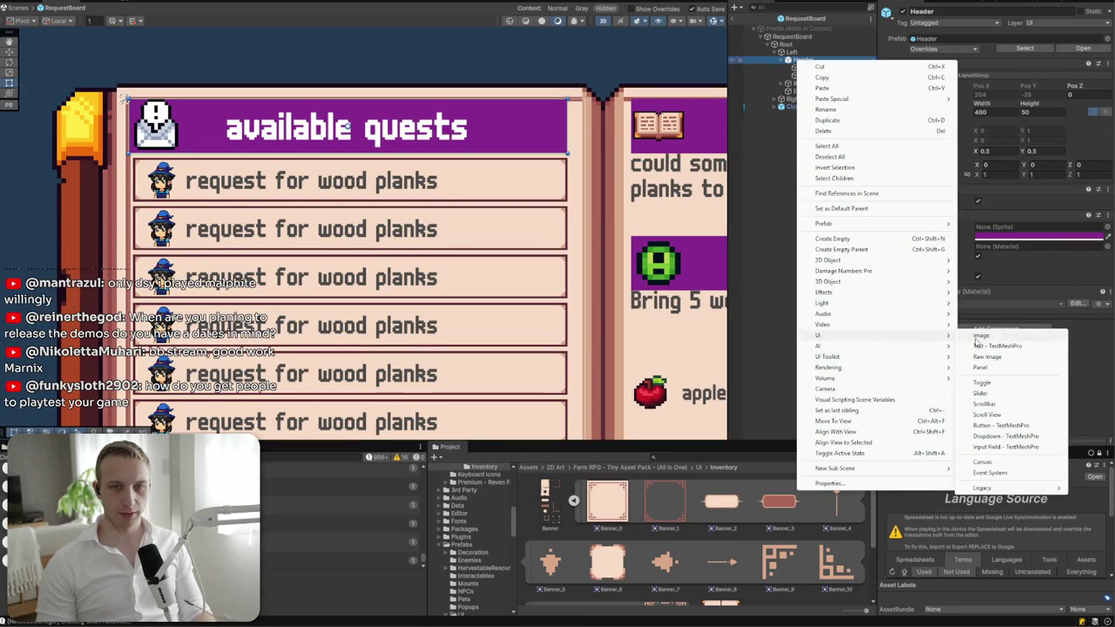
pyautogui.click(979, 336)
pyautogui.write('I')
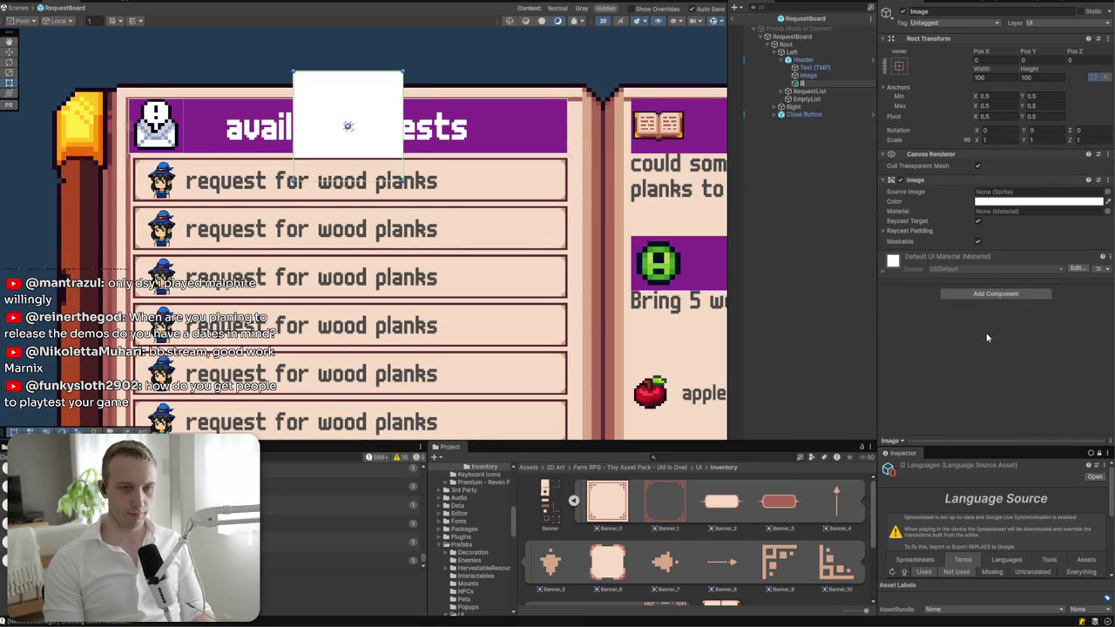
pyautogui.write('t')
pyautogui.press('Return')
pyautogui.moveTo(679, 565)
pyautogui.mouseDown()
pyautogui.moveTo(1045, 155)
pyautogui.moveTo(1010, 192)
pyautogui.mouseUp()
# - Size BannerLeft to 40×40 and set its Y rotation to 180
pyautogui.doubleClick(1002, 77)
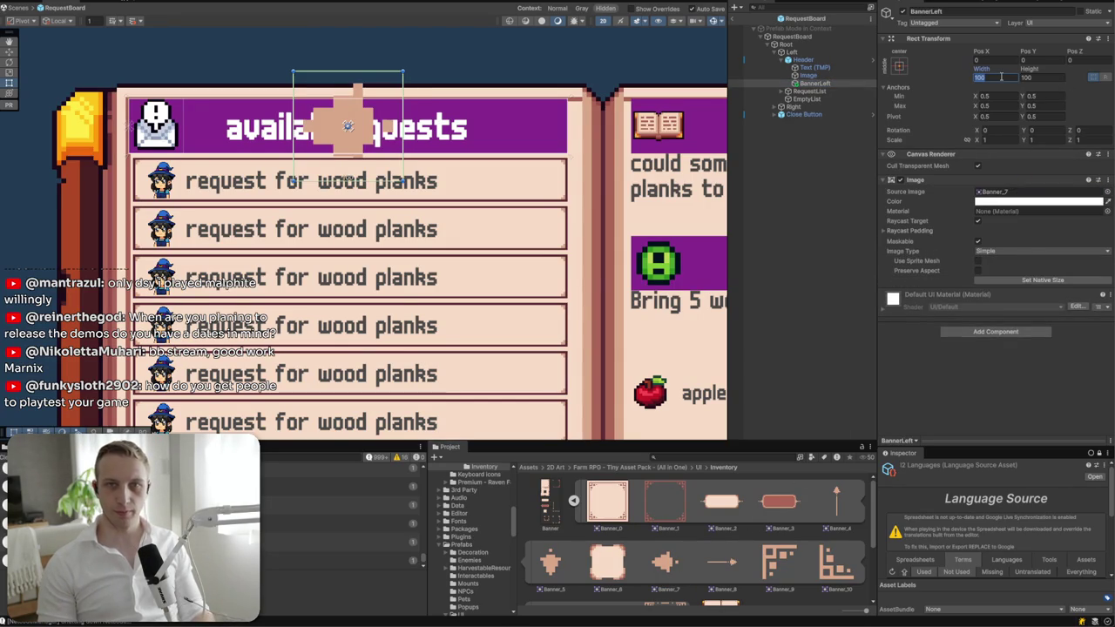
pyautogui.write('40')
pyautogui.press('Tab')
pyautogui.write('40')
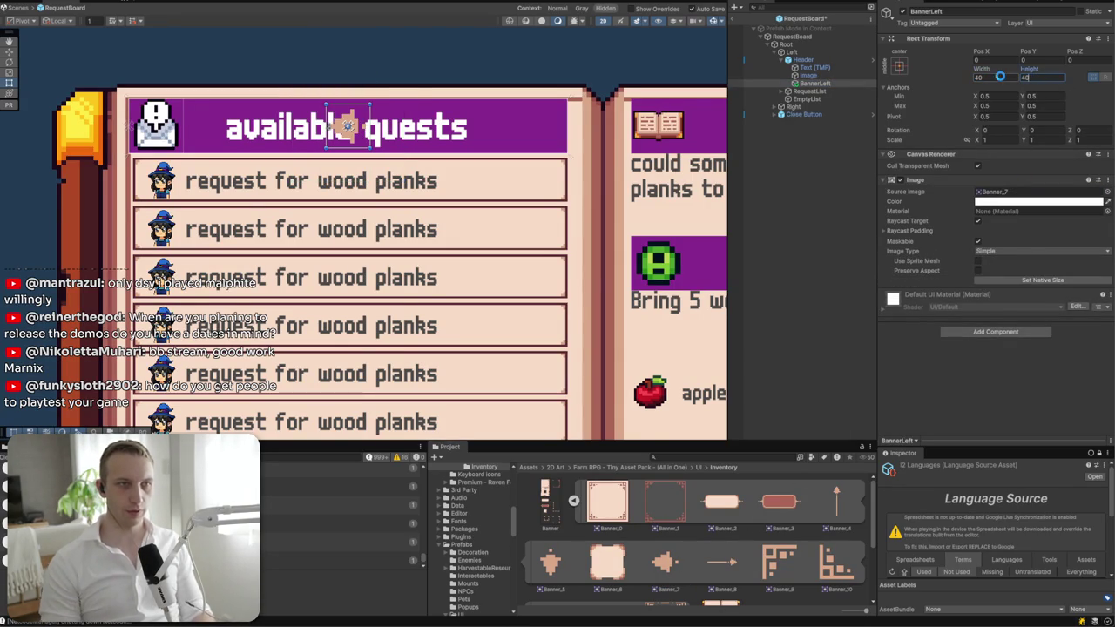
pyautogui.doubleClick(1049, 130)
pyautogui.write('180')
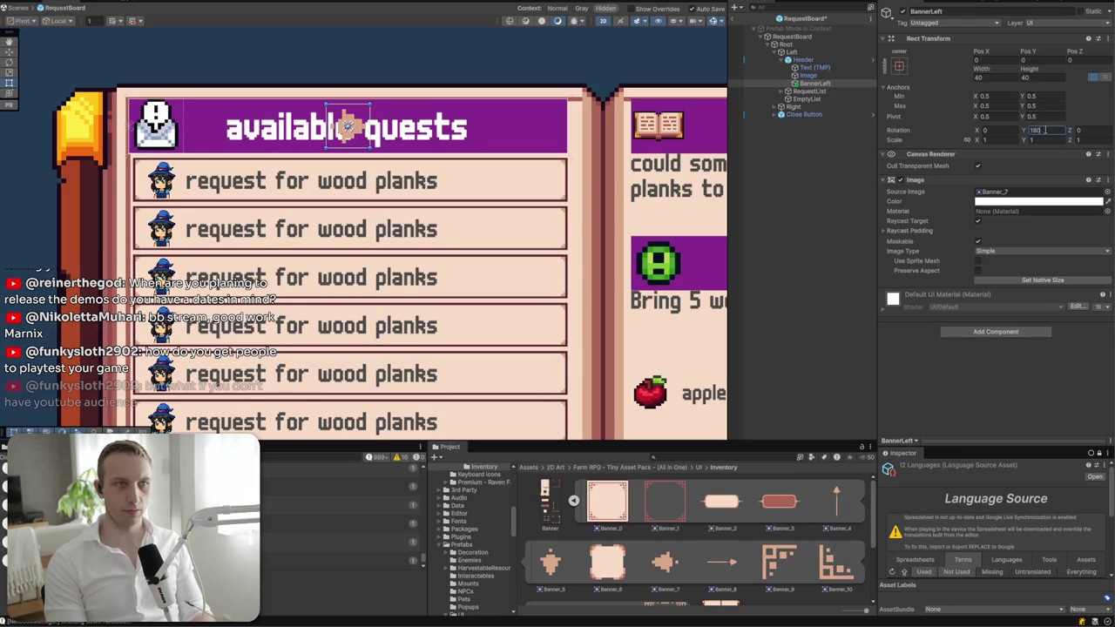
# - Move BannerLeft to be Header's first child and delete the old envelope Image
pyautogui.click(817, 83)
pyautogui.moveTo(817, 84); pyautogui.dragTo(812, 65)
pyautogui.click(814, 83)
pyautogui.press('Delete')
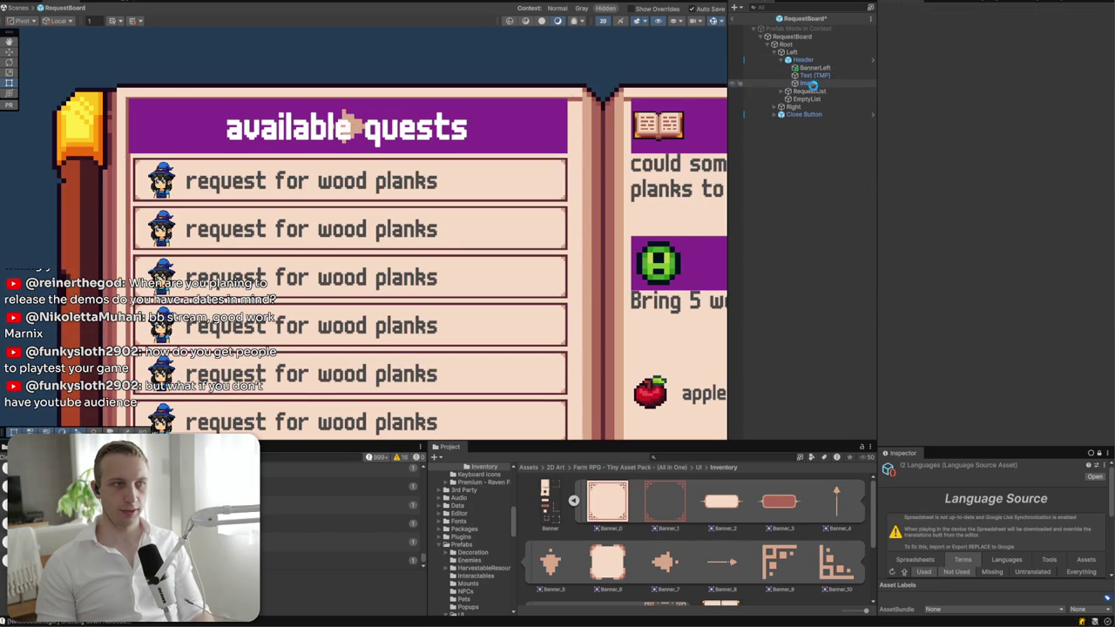
pyautogui.click(814, 67)
# - Disable the Header's Image component to remove its purple background fill
pyautogui.press('f')
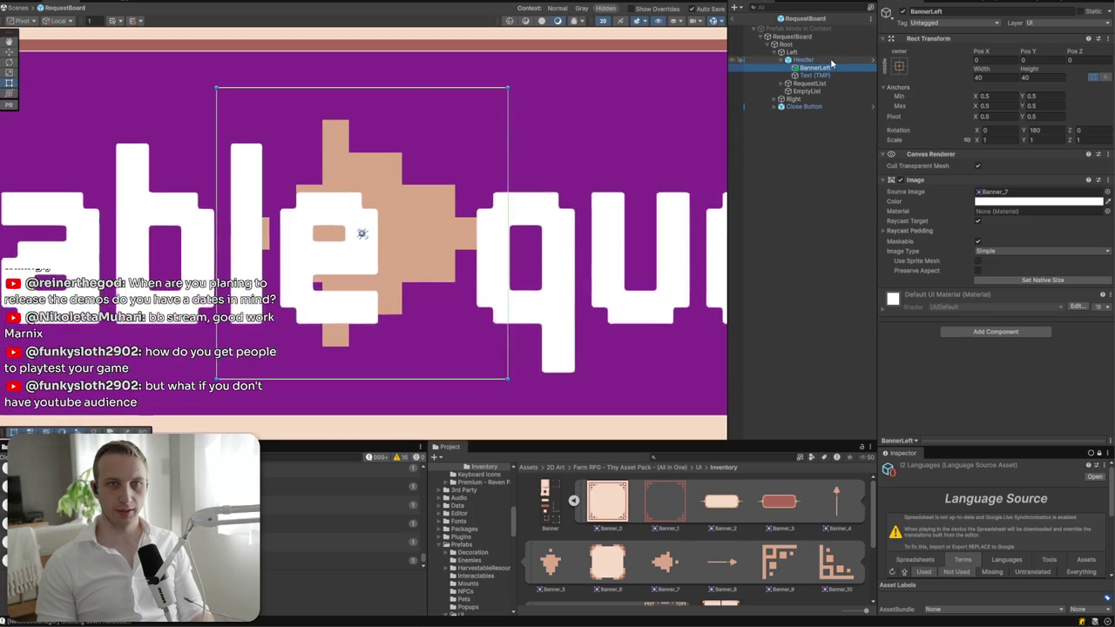
pyautogui.click(803, 59)
pyautogui.click(901, 215)
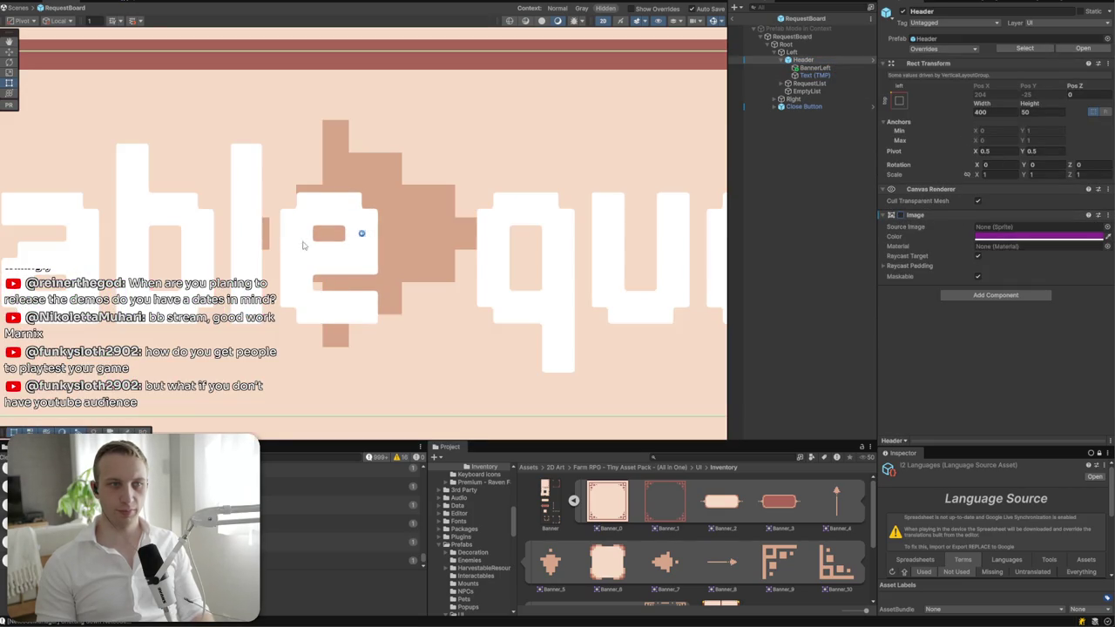
pyautogui.scroll(-5, 305, 244)
pyautogui.scroll(3, 297, 249)
# - Recolour the 'available quests' title and the first entry's Questname text to dark grey 323232
pyautogui.click(815, 75)
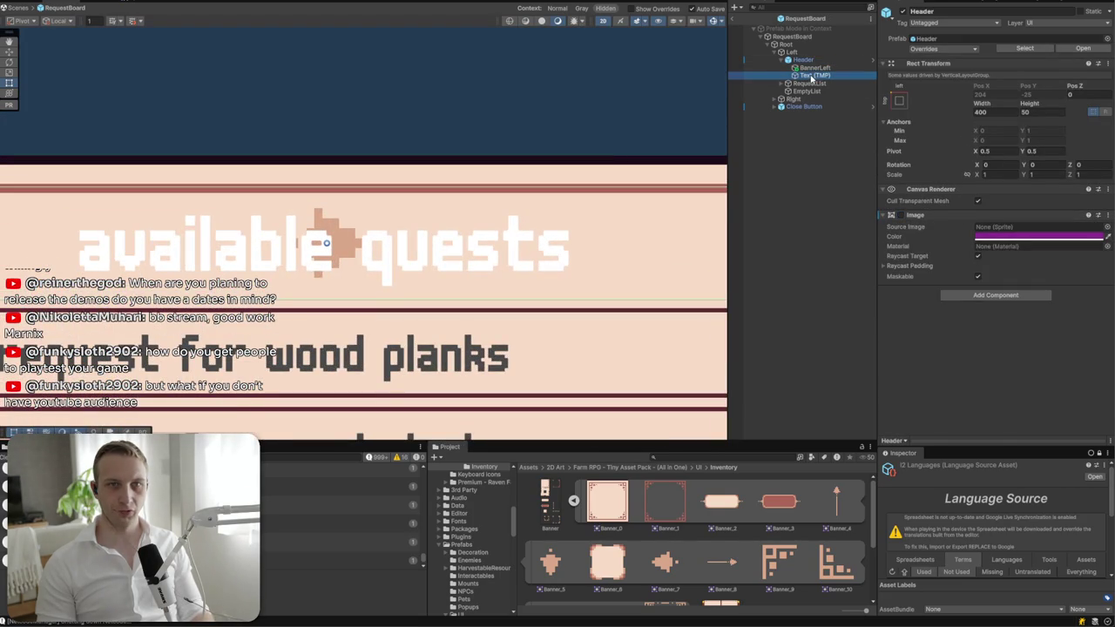
pyautogui.click(1002, 329)
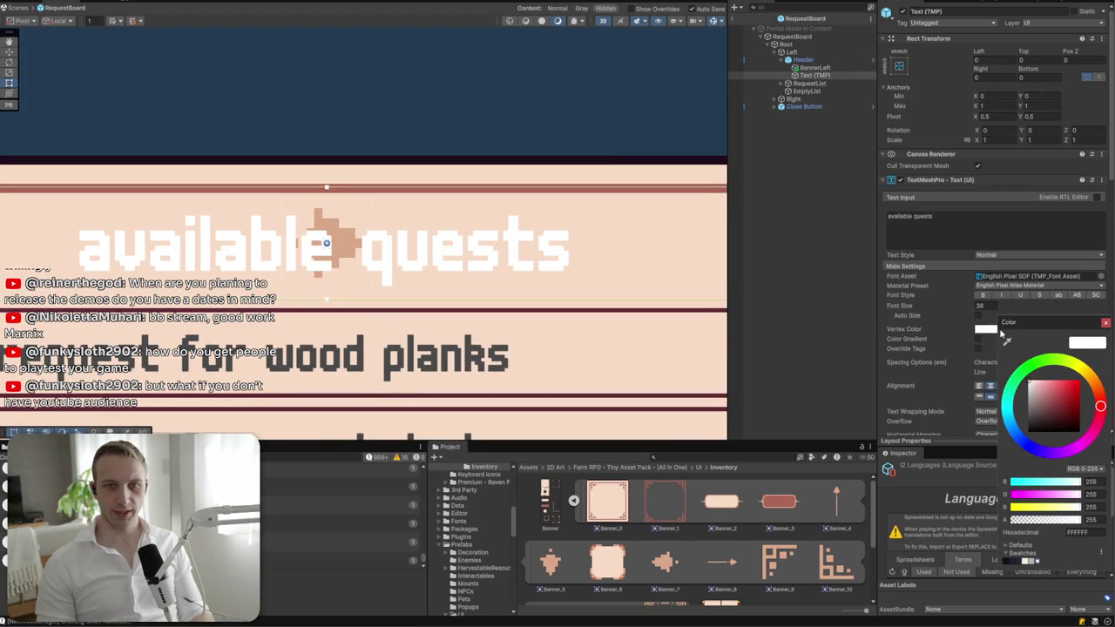
pyautogui.write('323232')
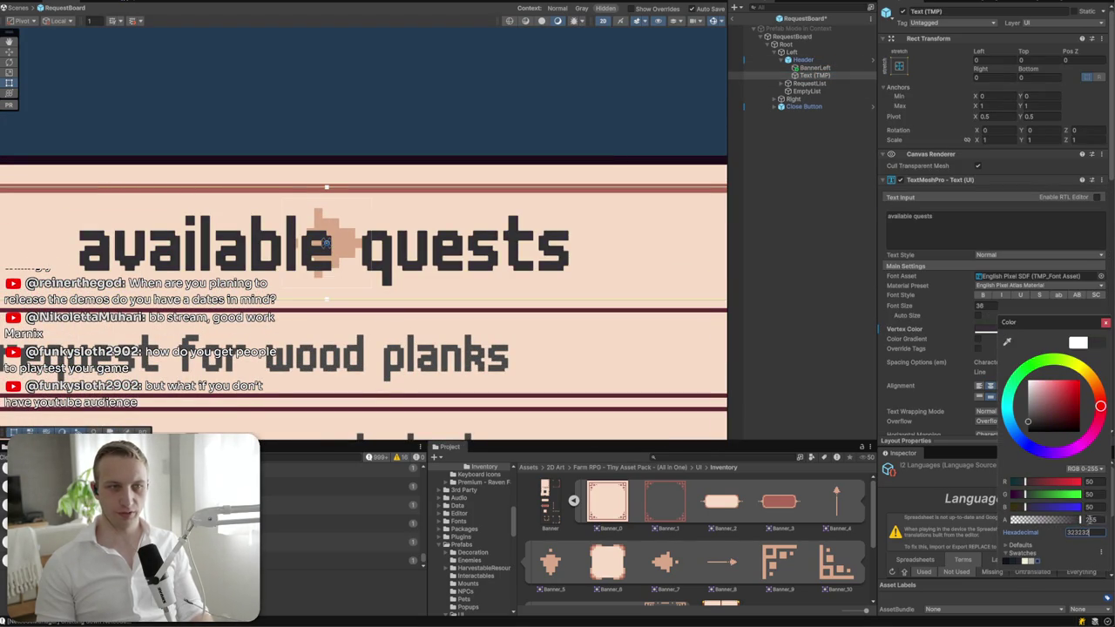
pyautogui.click(1105, 323)
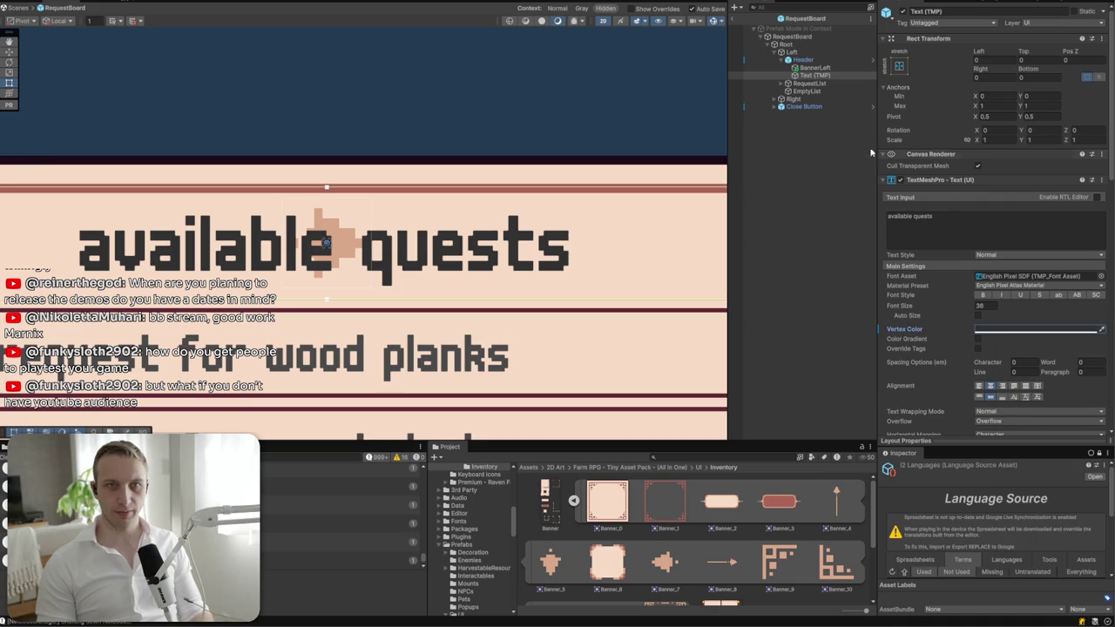
pyautogui.click(787, 82)
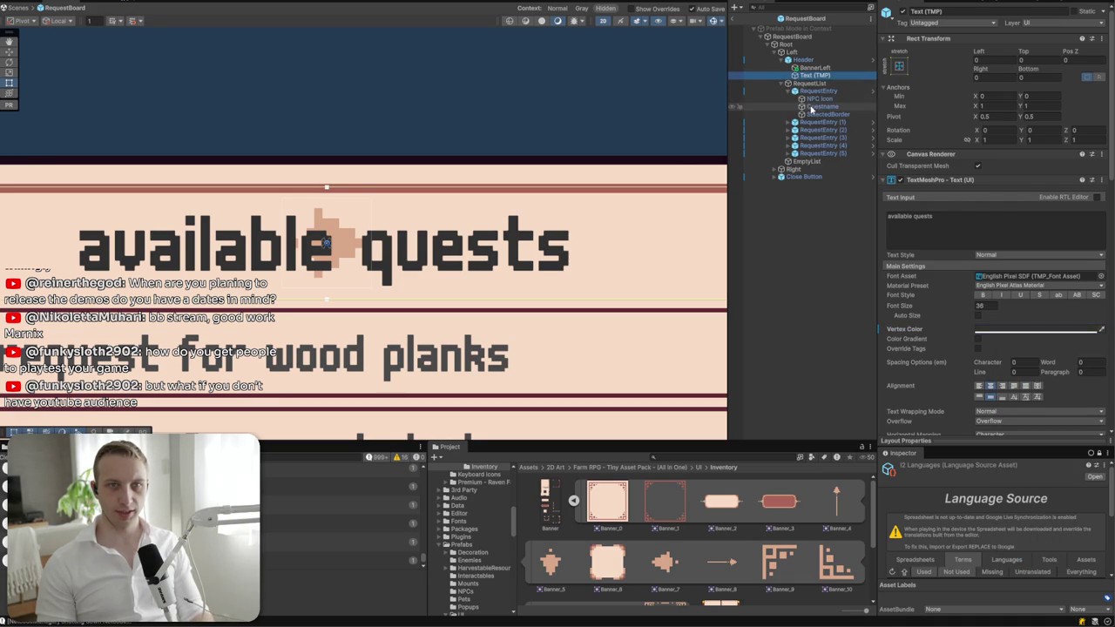
pyautogui.click(819, 106)
pyautogui.click(1058, 340)
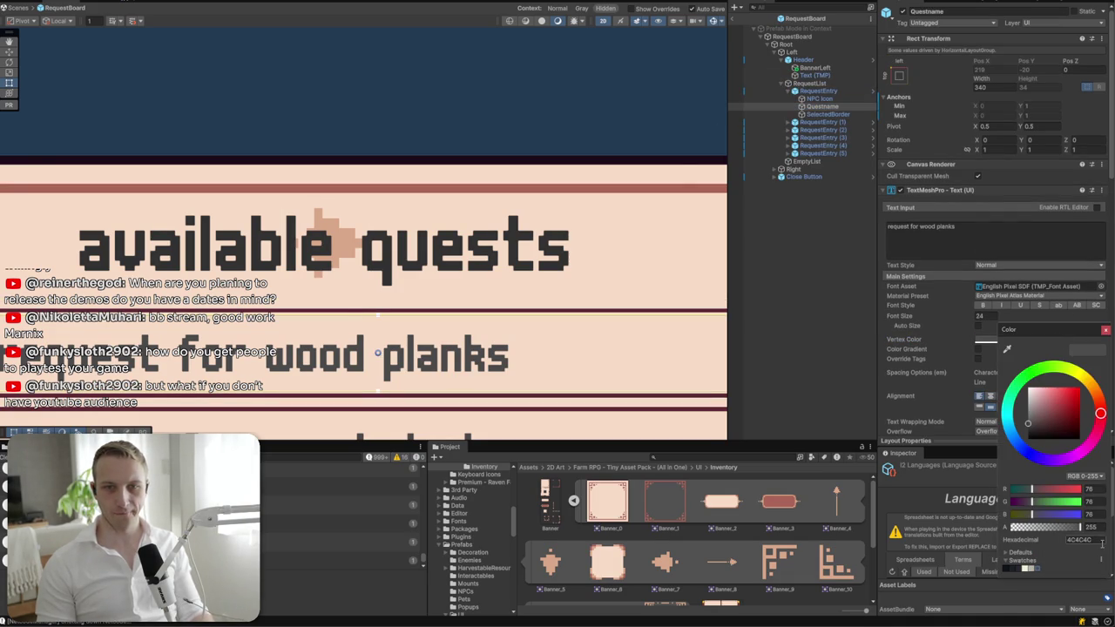
pyautogui.write('23232')
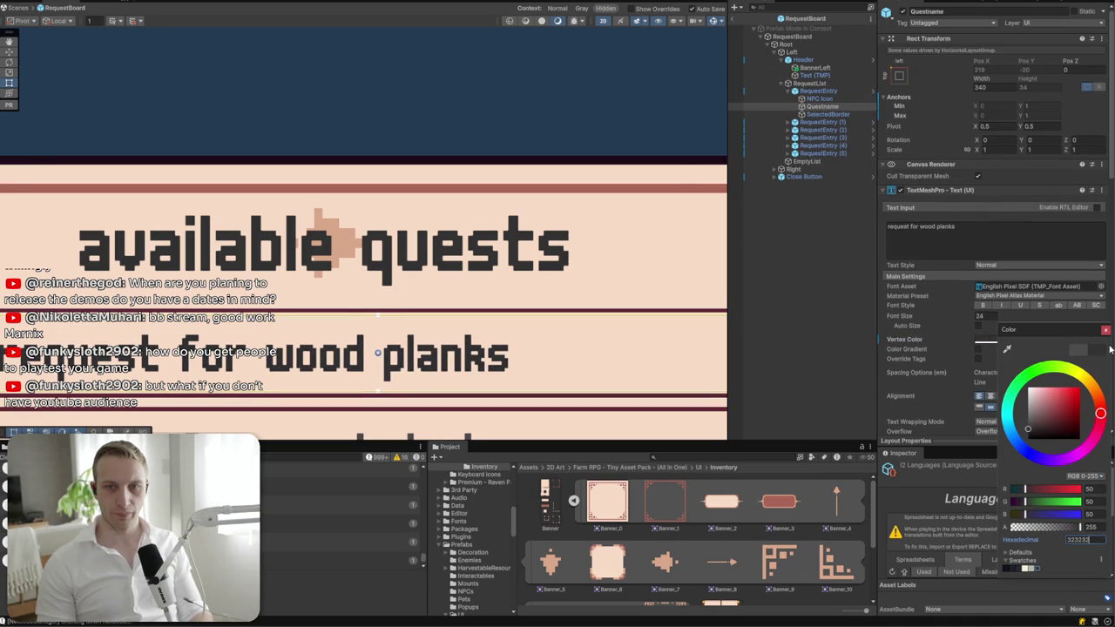
pyautogui.click(1105, 329)
pyautogui.click(819, 90)
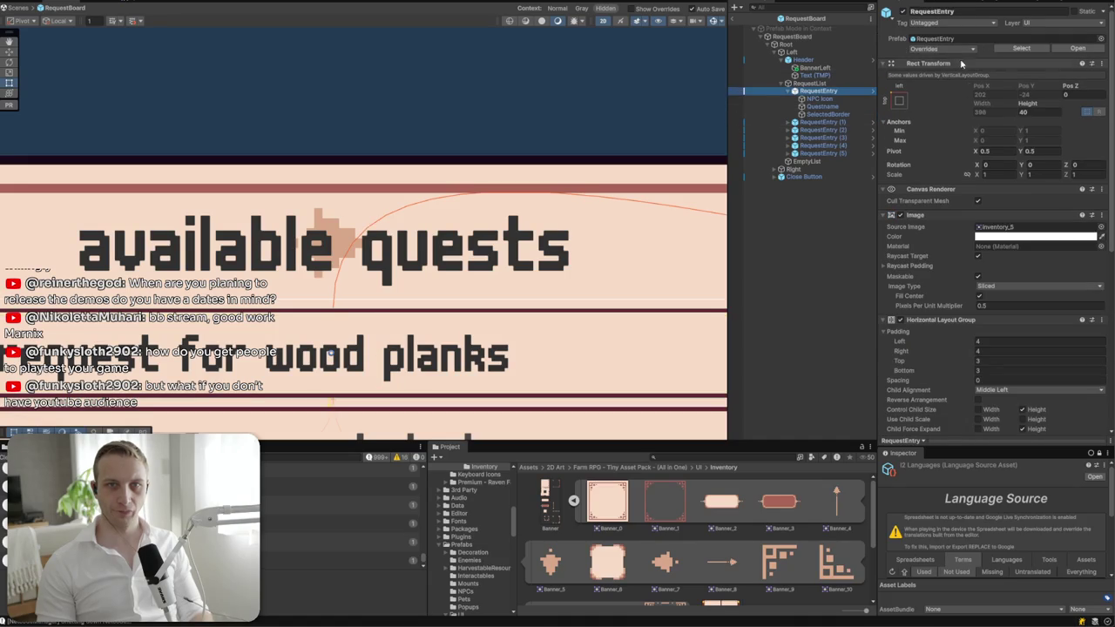
# - Duplicate BannerLeft after the title, rename it BannerRight, and flip its Y rotation
pyautogui.click(961, 64)
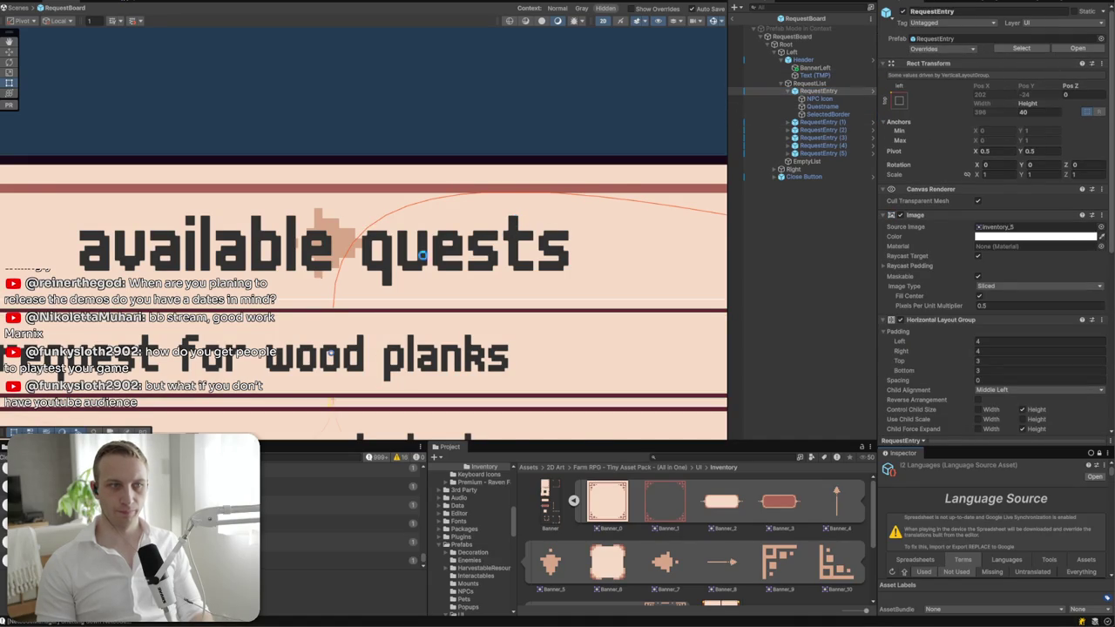
pyautogui.hscroll(-3, 422, 254)
pyautogui.click(812, 68)
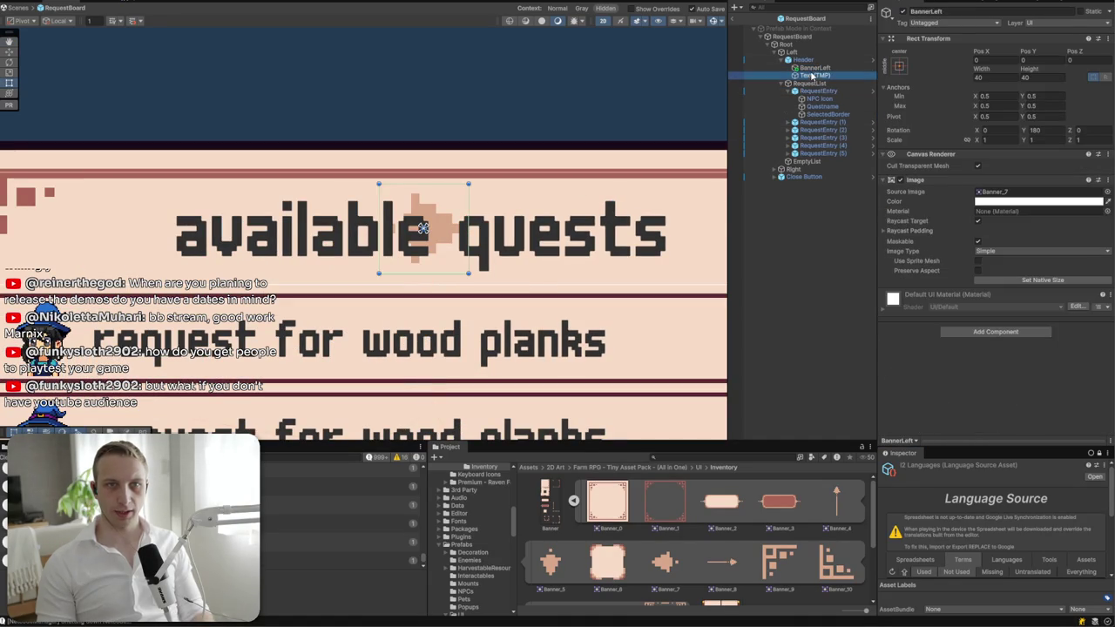
pyautogui.hotkey('ctrl', 'd')
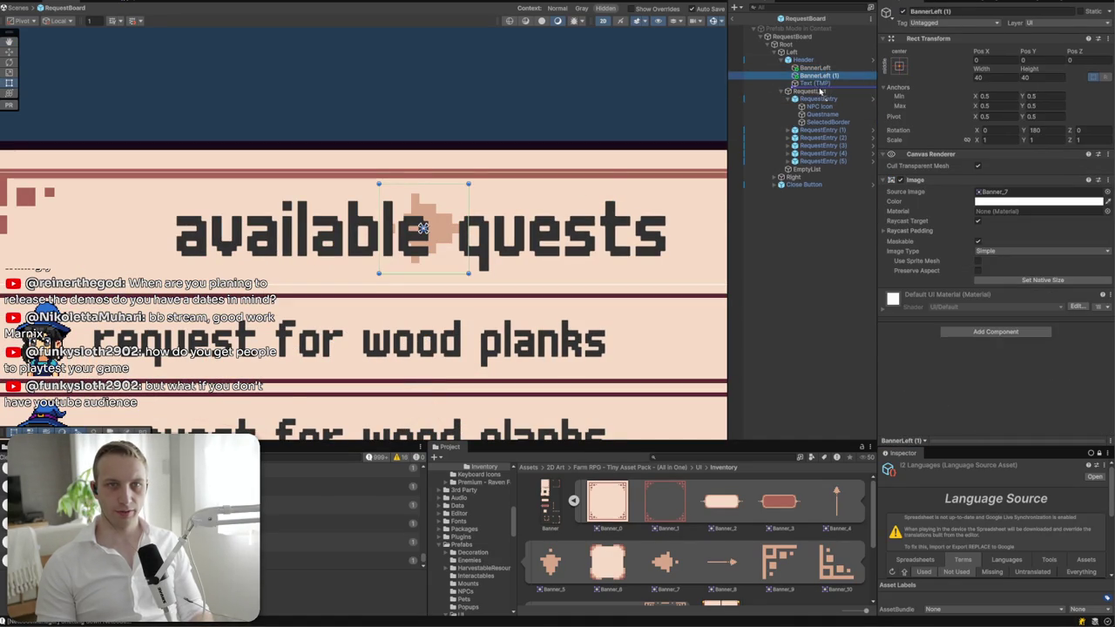
pyautogui.moveTo(820, 90); pyautogui.dragTo(819, 87)
pyautogui.click(996, 10)
pyautogui.write('Banne')
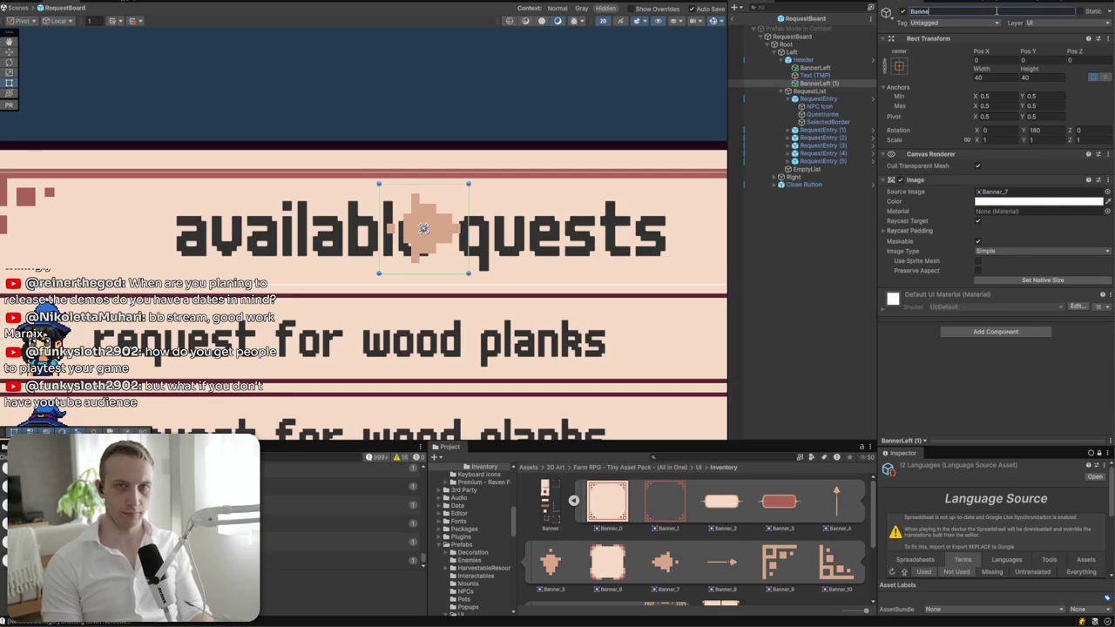
pyautogui.write('rRight')
pyautogui.press('Return')
pyautogui.click(1038, 131)
# - Add a Horizontal Layout Group to Header with Middle Center alignment and no width expansion
pyautogui.click(803, 59)
pyautogui.click(993, 295)
pyautogui.write('mesh rizontal')
pyautogui.press('Return')
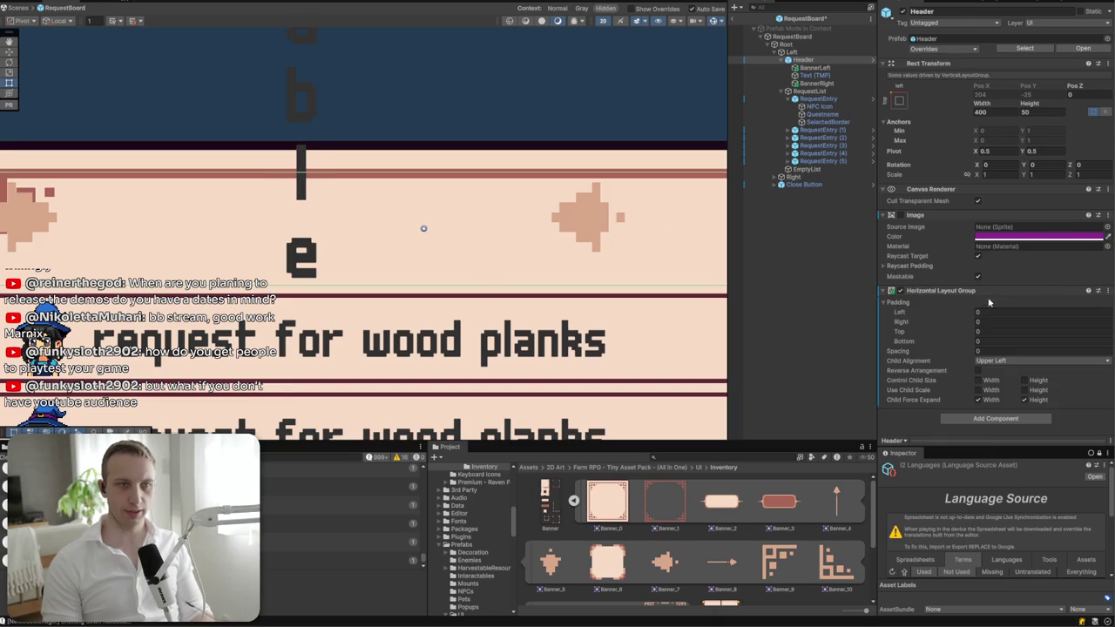
pyautogui.click(978, 400)
pyautogui.click(1002, 361)
pyautogui.click(1019, 406)
# - Set the title text box width to 280
pyautogui.click(815, 75)
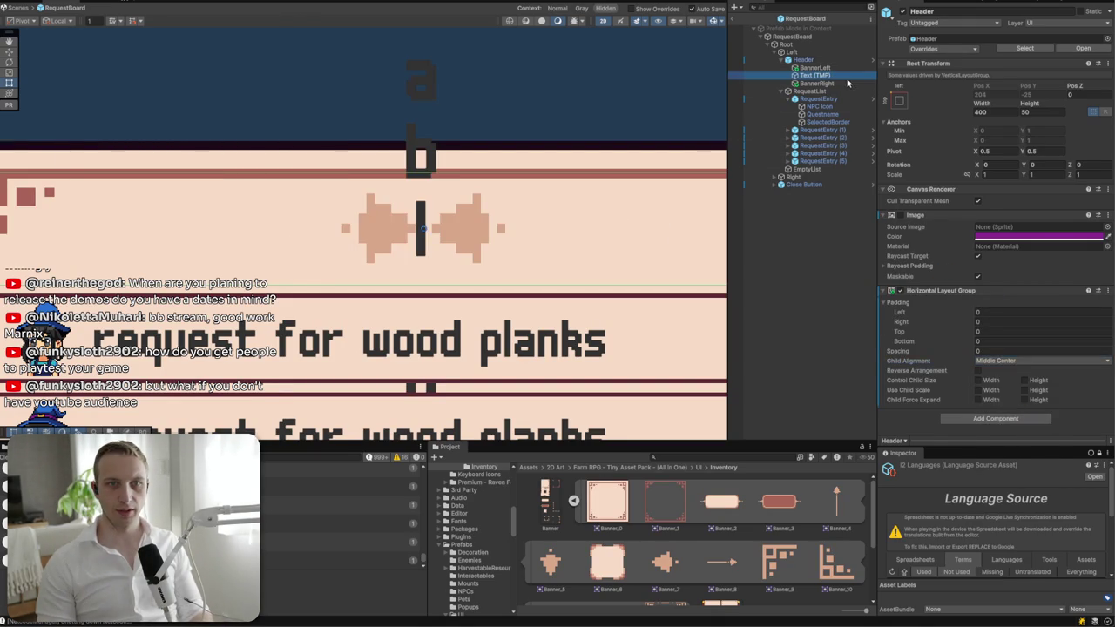
pyautogui.click(991, 87)
pyautogui.write('200')
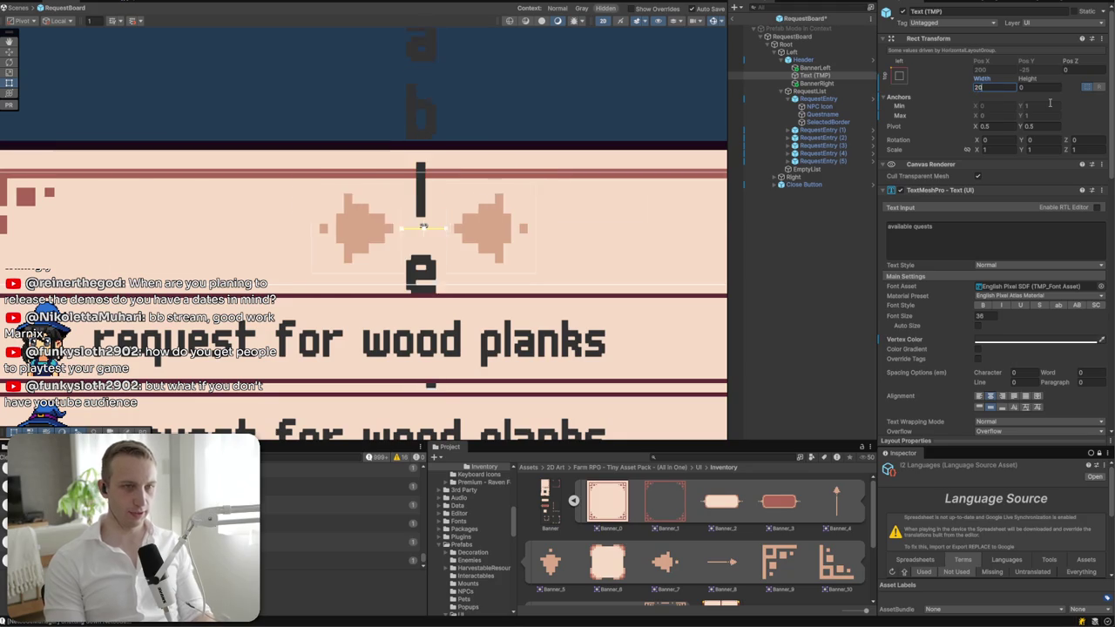
pyautogui.press('BackSpace')
pyautogui.press('BackSpace')
pyautogui.write('80')
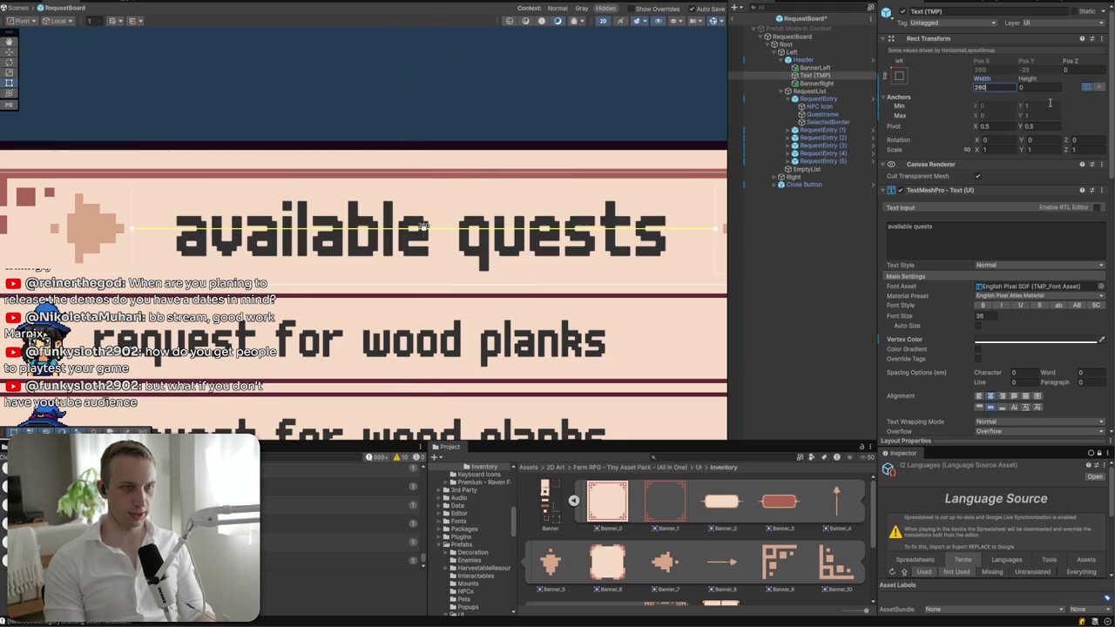
pyautogui.press('Tab')
# - Give the title text box height 40 and font size 28
pyautogui.write('40')
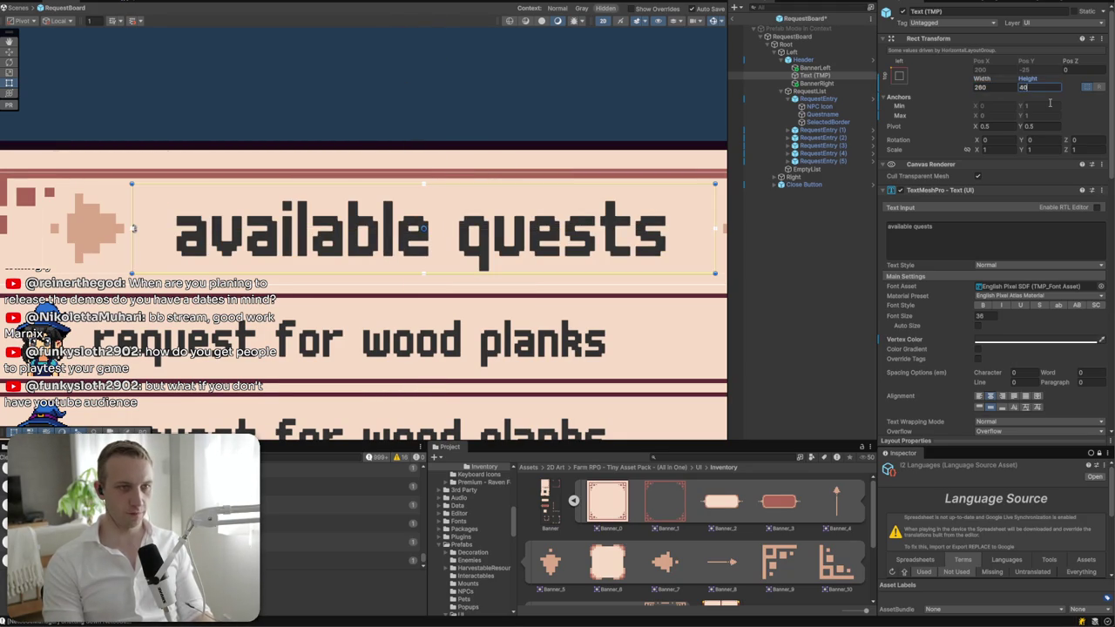
pyautogui.scroll(-4, 455, 223)
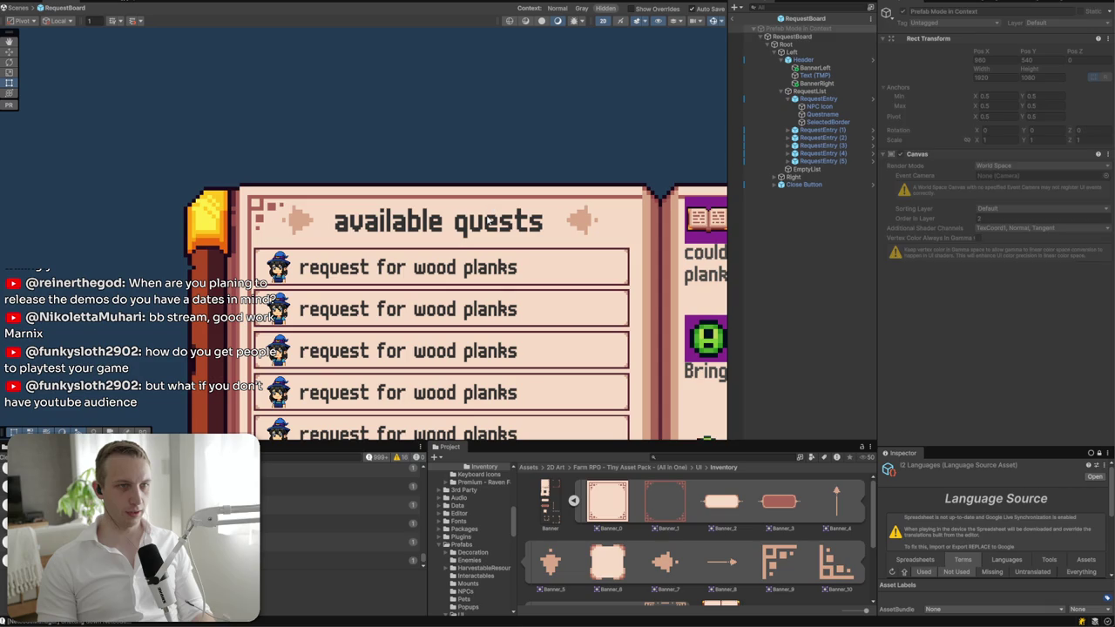
pyautogui.click(490, 220)
pyautogui.click(490, 223)
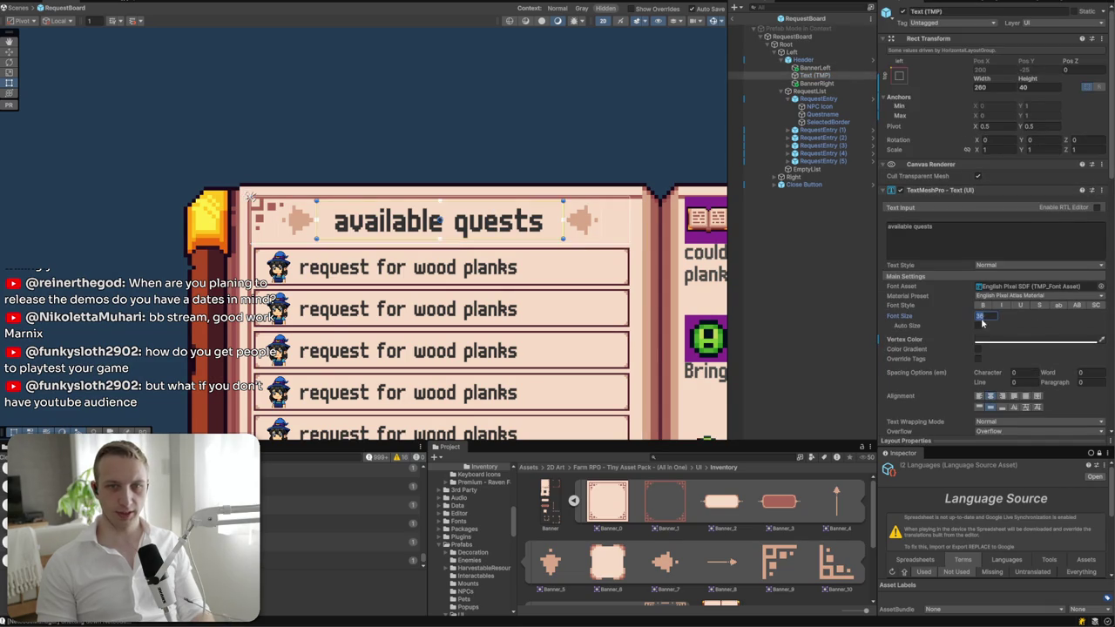
pyautogui.write('24')
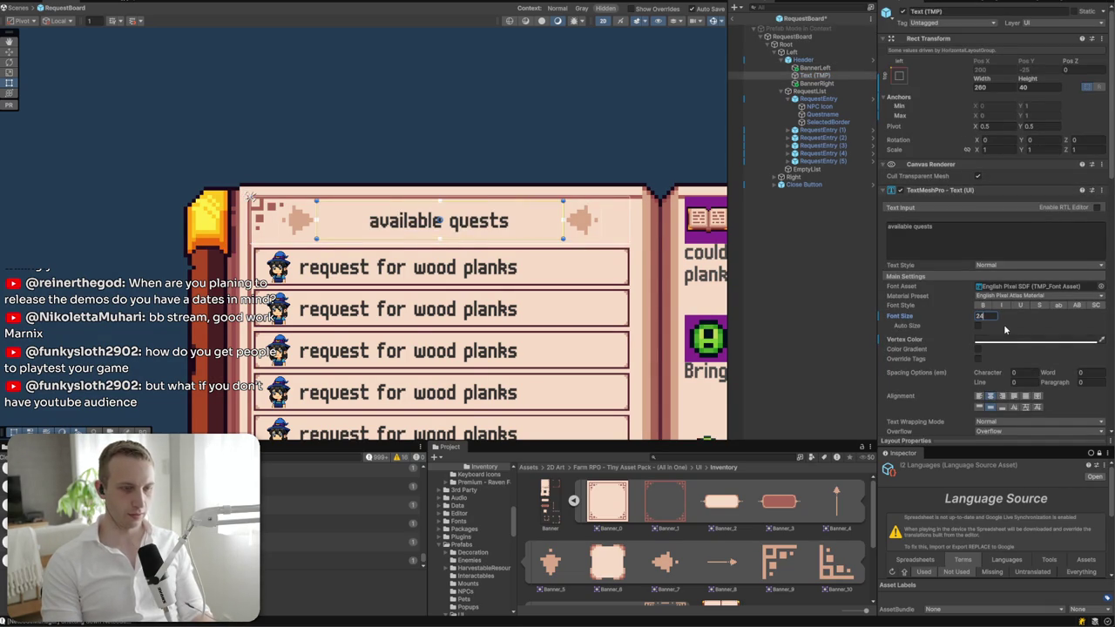
pyautogui.press('BackSpace')
pyautogui.write('8')
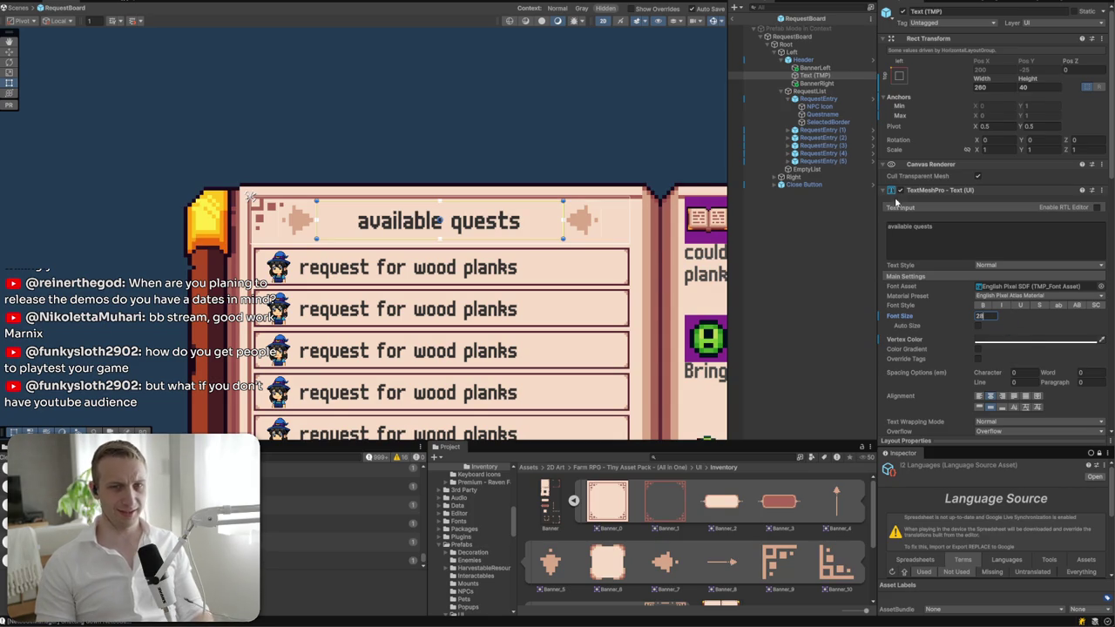
# - Add a Content Size Fitter to the title with Horizontal Fit set to Preferred Size
pyautogui.click(815, 67)
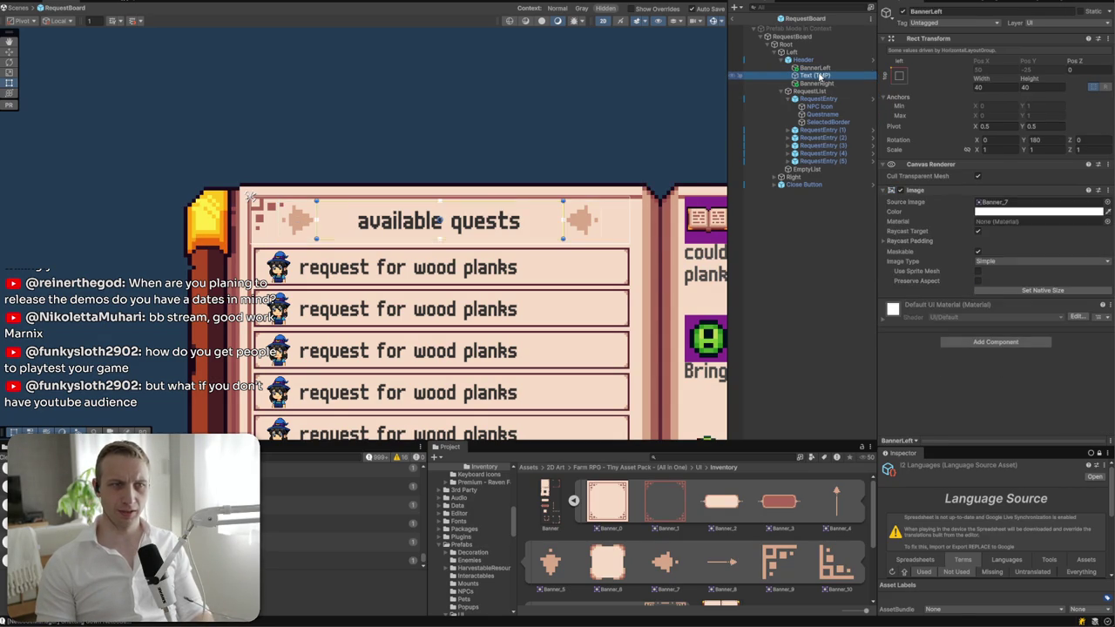
pyautogui.scroll(-10, 942, 323)
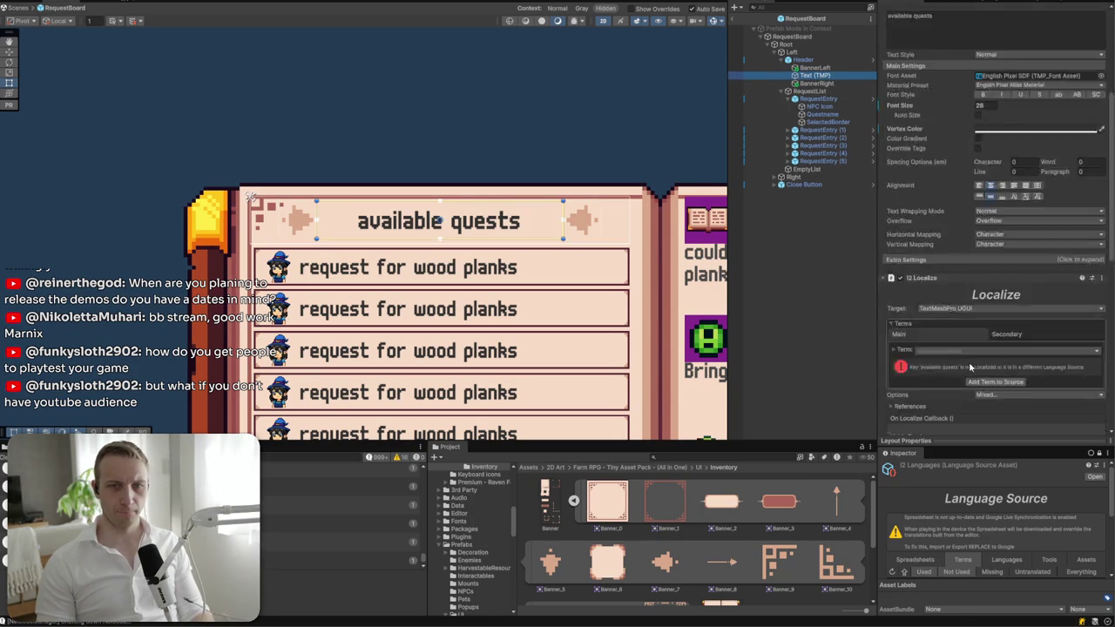
pyautogui.click(997, 424)
pyautogui.write('content size')
pyautogui.press('Return')
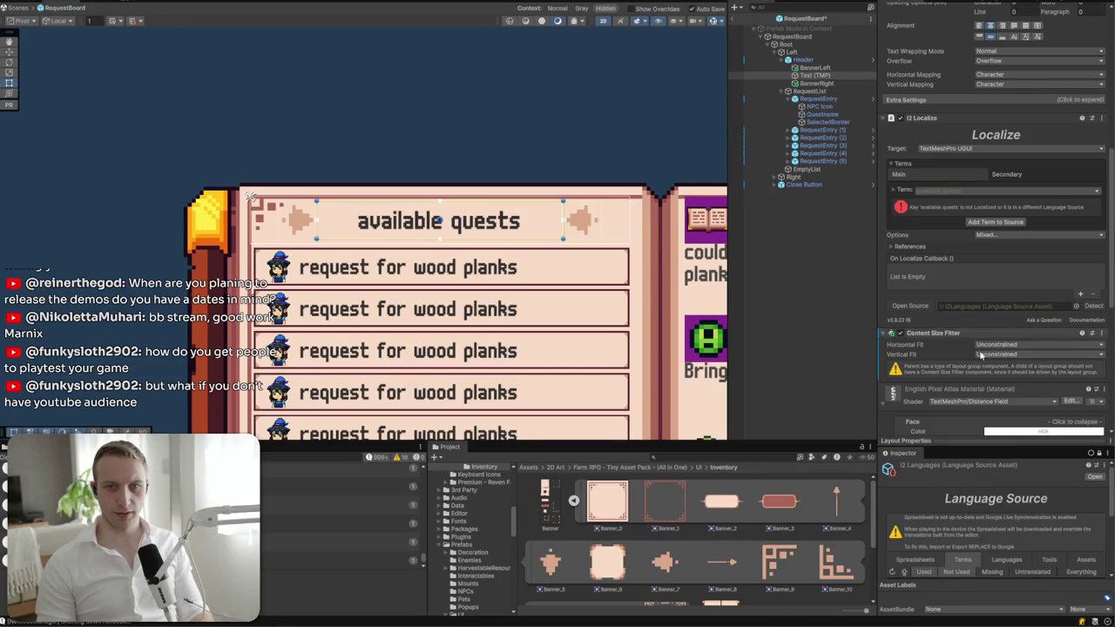
pyautogui.click(991, 345)
pyautogui.click(1005, 376)
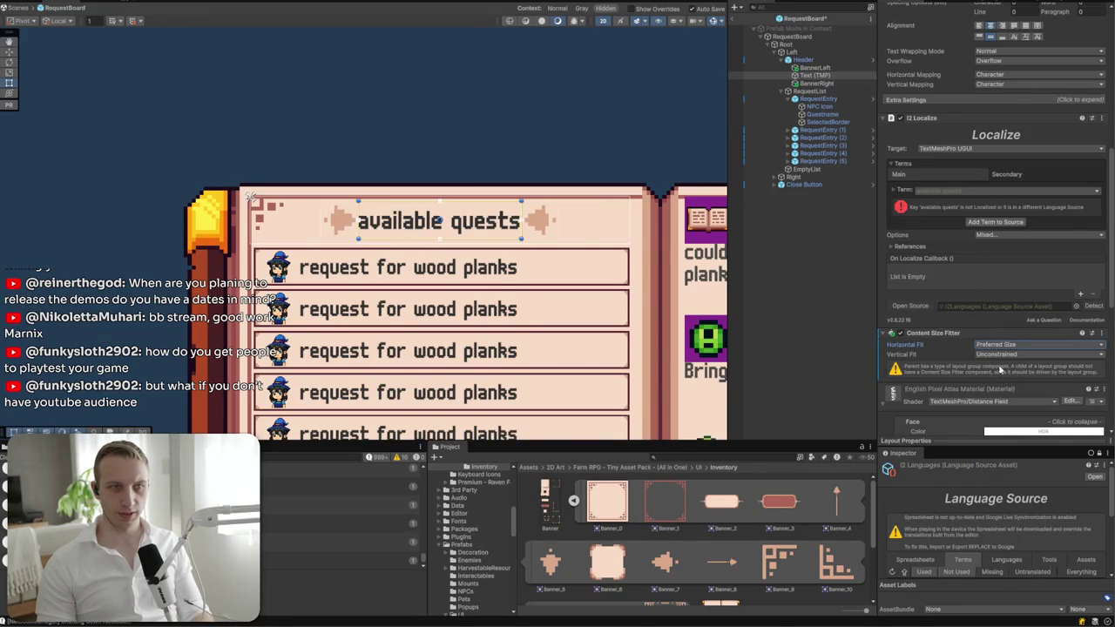
pyautogui.click(825, 61)
pyautogui.click(1001, 351)
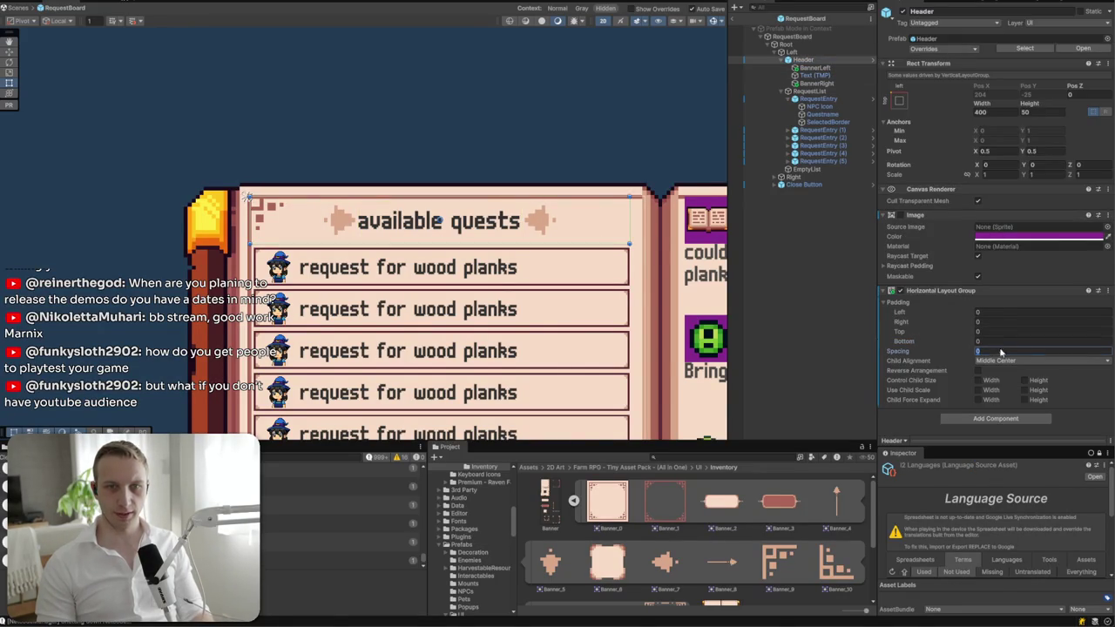
# - Set the Header's item spacing to 12 and adjust the title's vertical alignment
pyautogui.write('5')
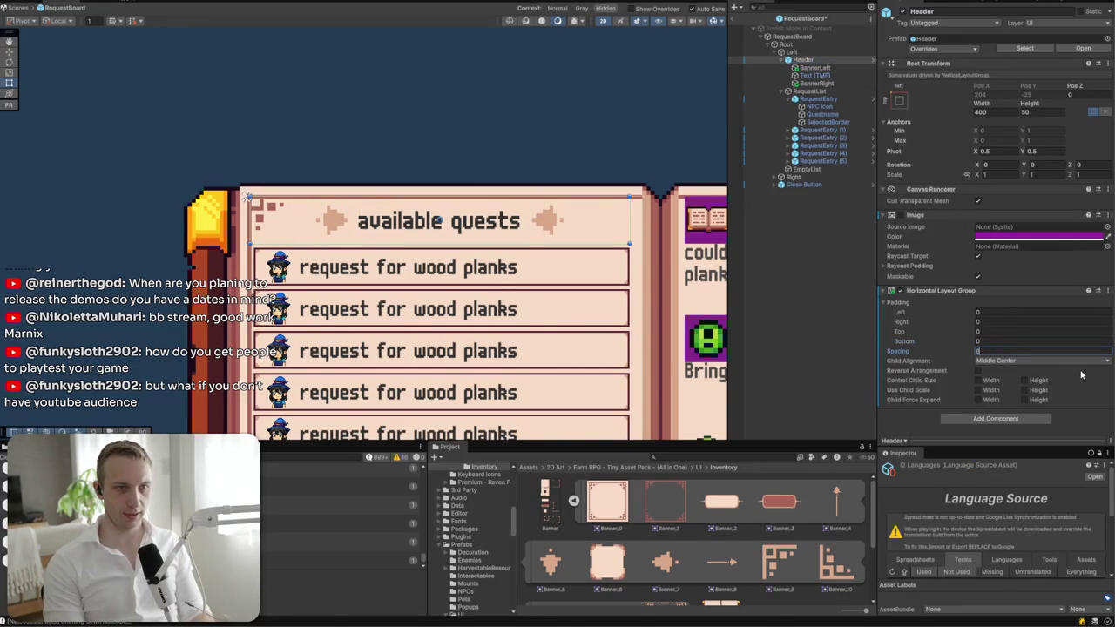
pyautogui.write('10')
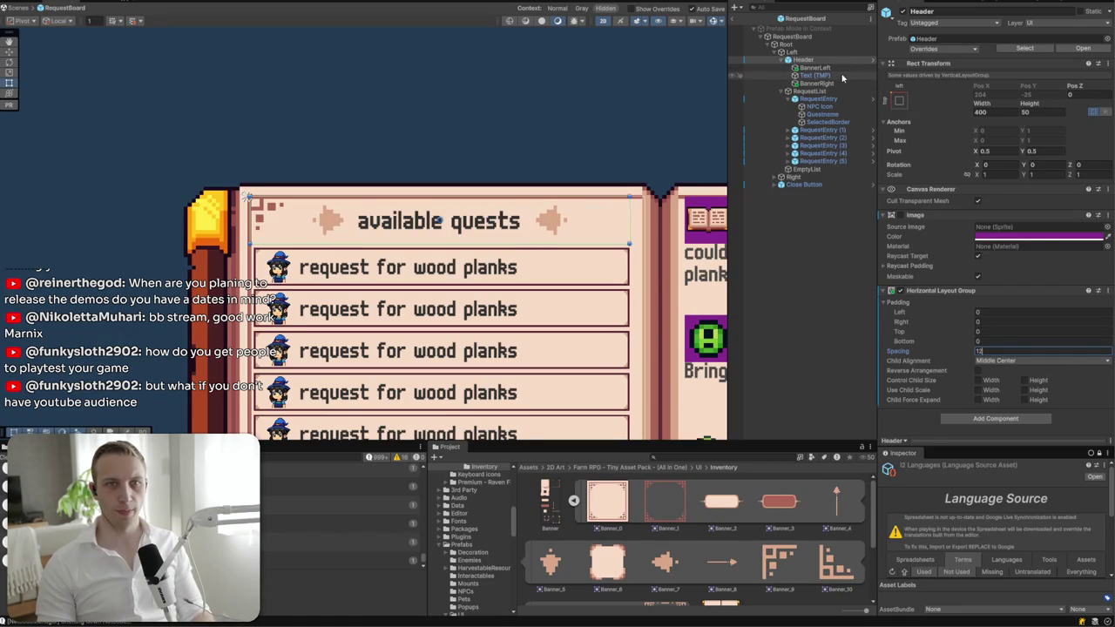
pyautogui.click(811, 75)
pyautogui.click(979, 408)
pyautogui.click(993, 408)
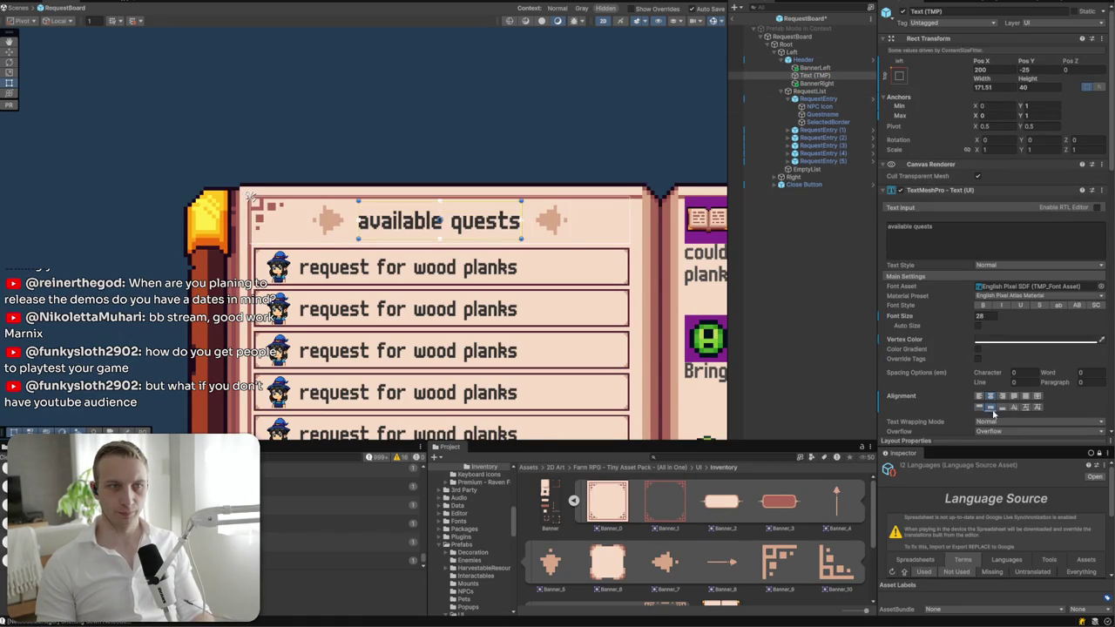
# - Make Header control child height and tick Preserve Aspect on BannerLeft and BannerRight
pyautogui.click(802, 59)
pyautogui.click(1025, 380)
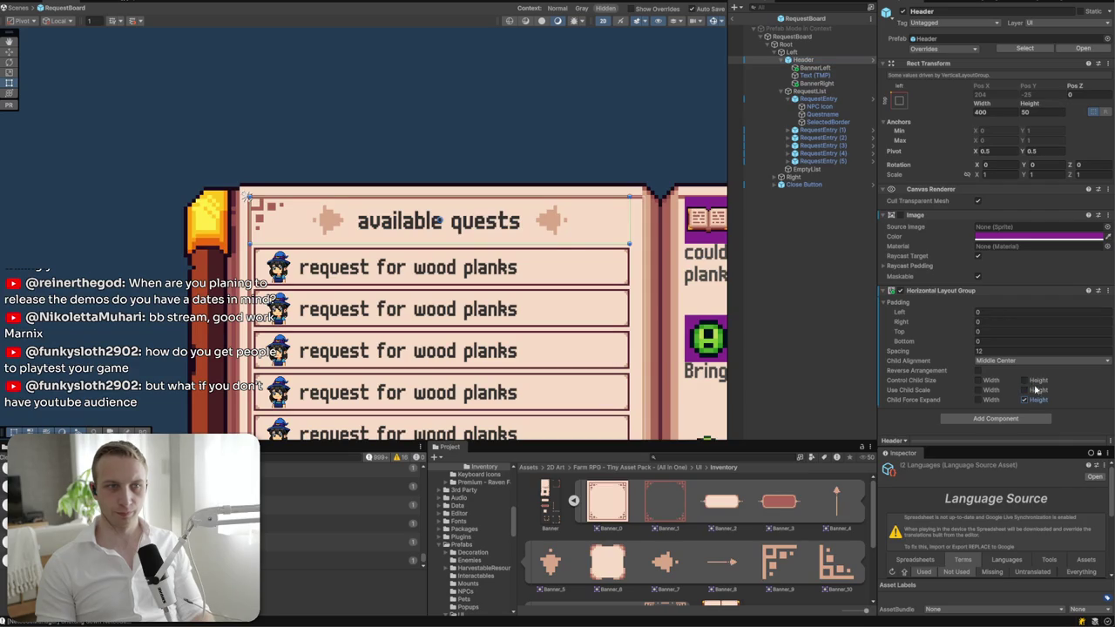
pyautogui.click(815, 67)
pyautogui.keyDown('ctrl'); pyautogui.click(833, 83); pyautogui.keyUp('ctrl')
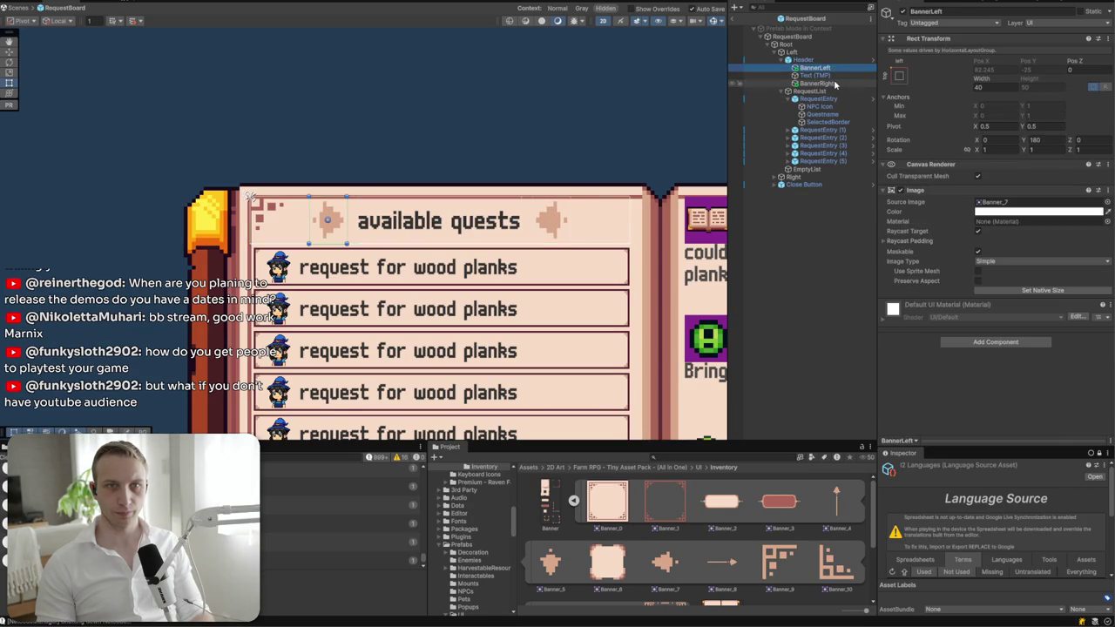
pyautogui.click(977, 281)
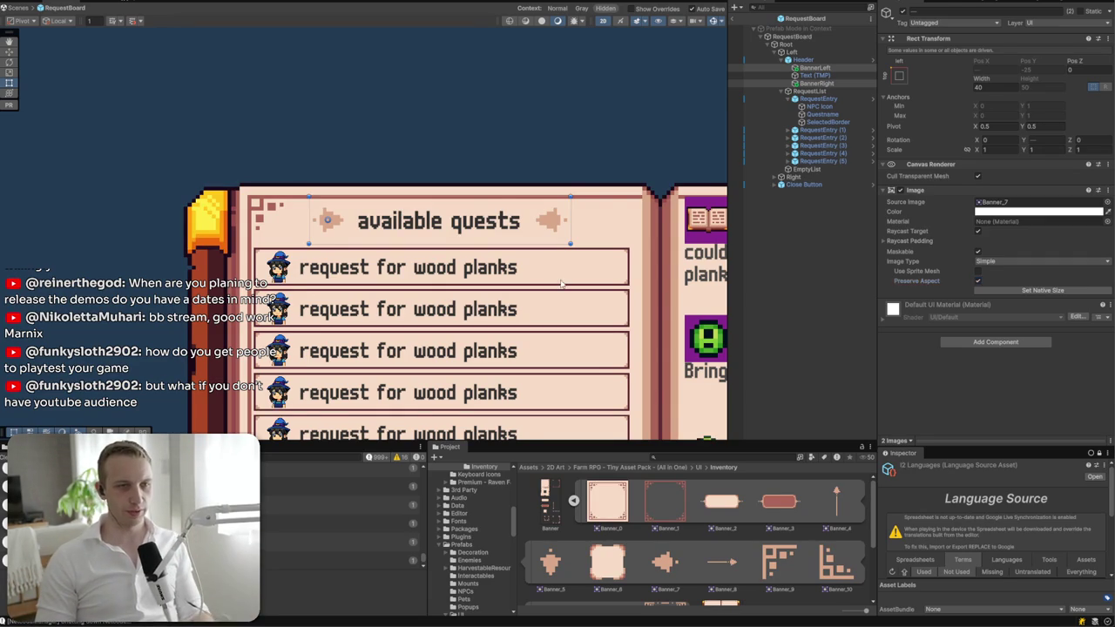
pyautogui.click(481, 179)
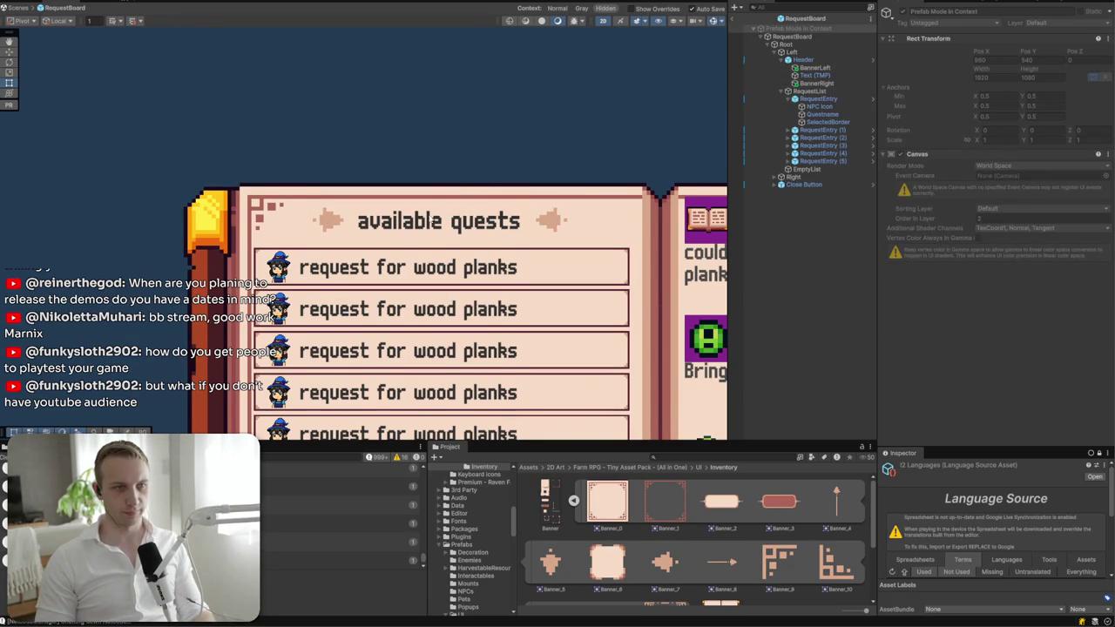
pyautogui.scroll(-1, 429, 225)
pyautogui.click(539, 223)
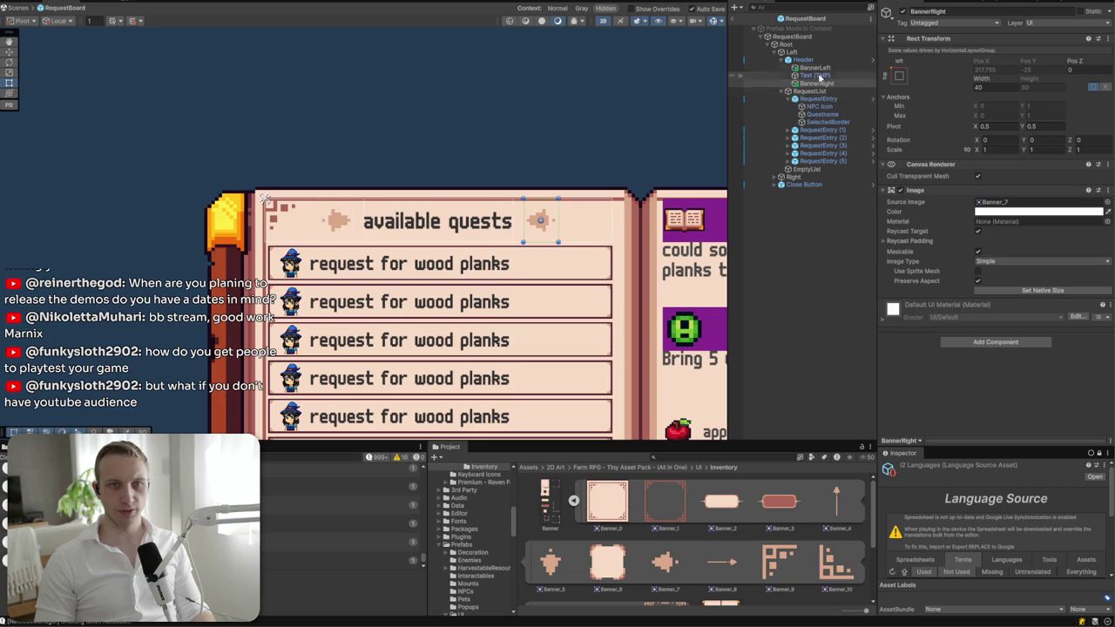
# - Set the Header's height to 34 and select the Left page
pyautogui.click(802, 59)
pyautogui.click(1037, 111)
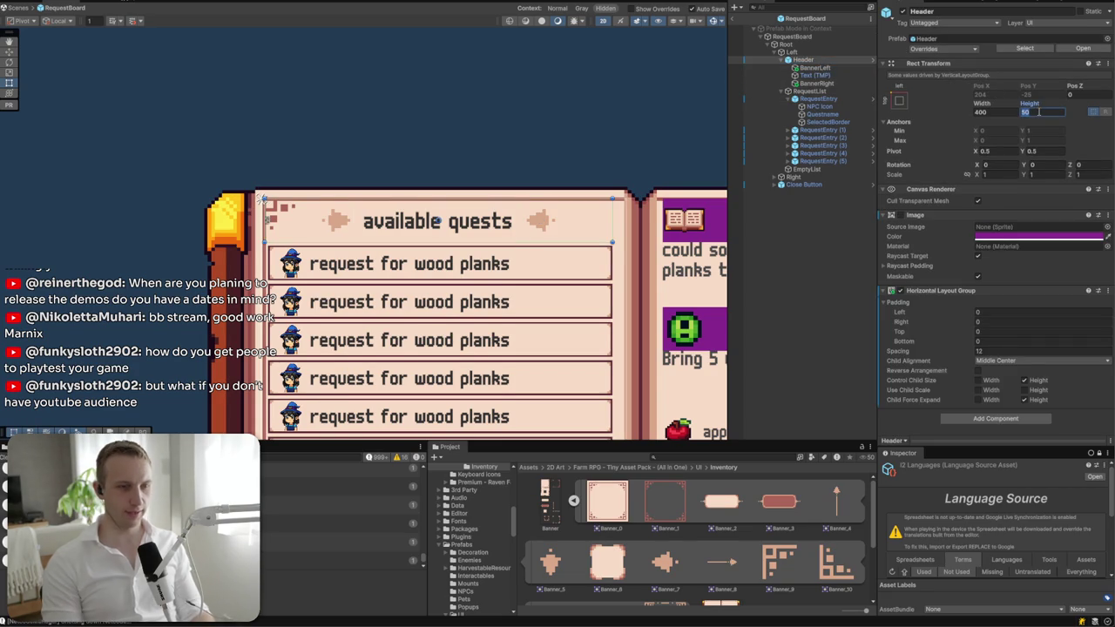
pyautogui.write('30')
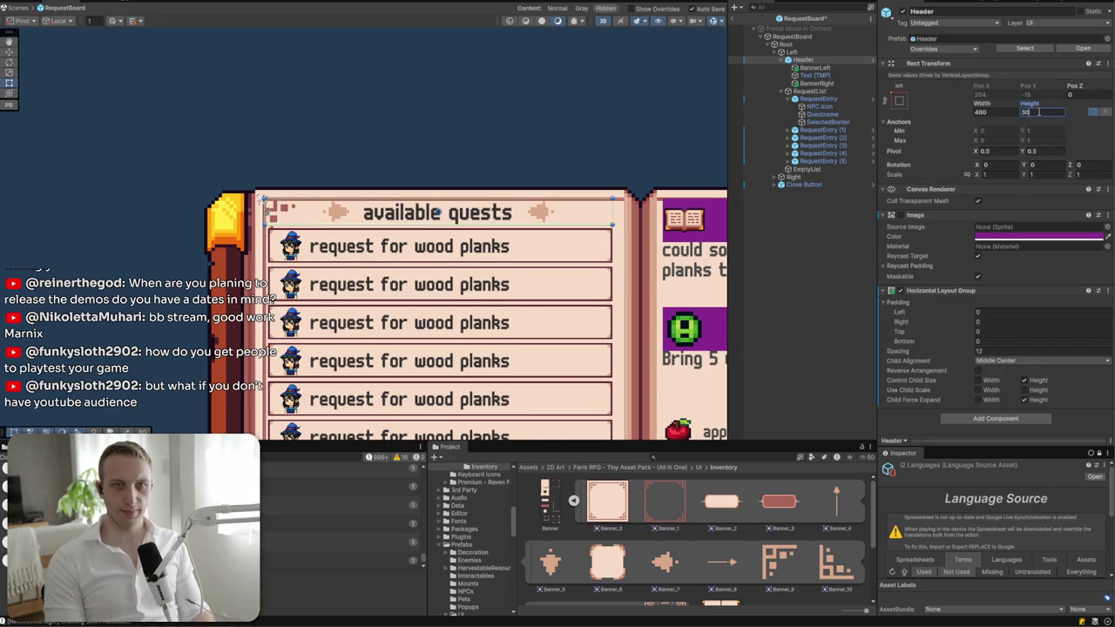
pyautogui.press('BackSpace')
pyautogui.write('4')
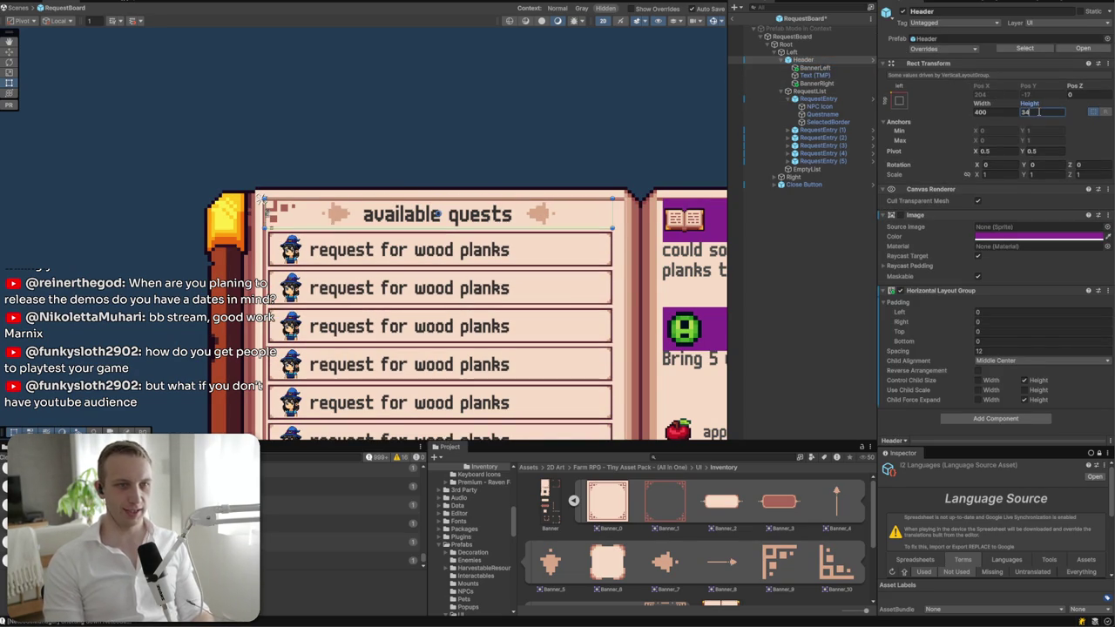
pyautogui.click(819, 59)
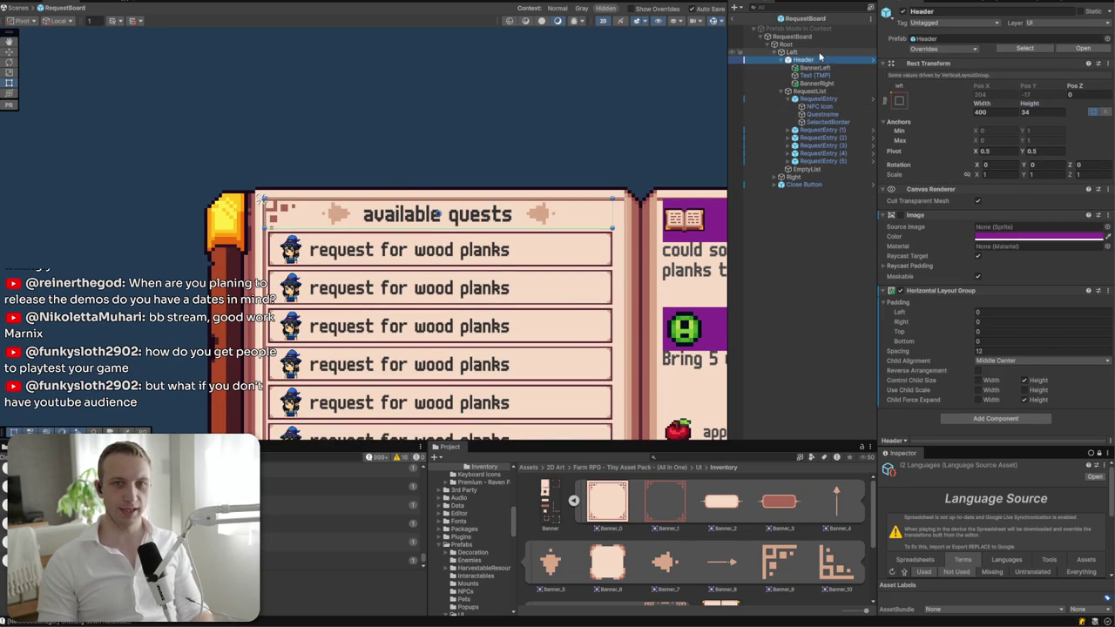
pyautogui.click(791, 53)
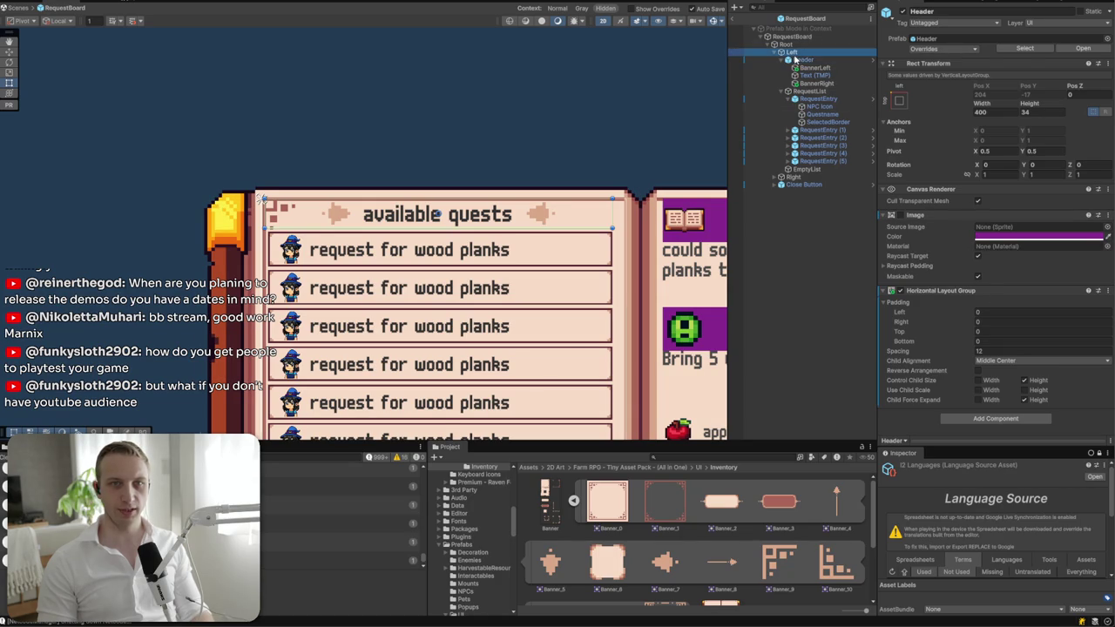
pyautogui.click(994, 297)
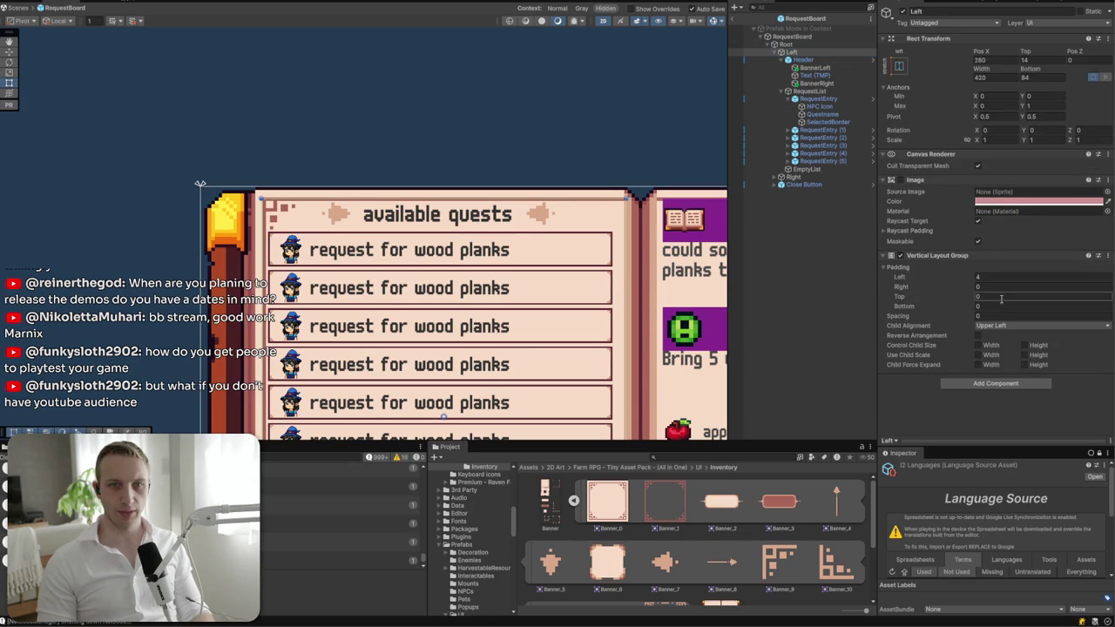
# - Give the Left page's Vertical Layout Group top padding 8, spacing 4, and child width control
pyautogui.write('12')
pyautogui.press('BackSpace')
pyautogui.press('BackSpace')
pyautogui.write('8')
pyautogui.click(990, 314)
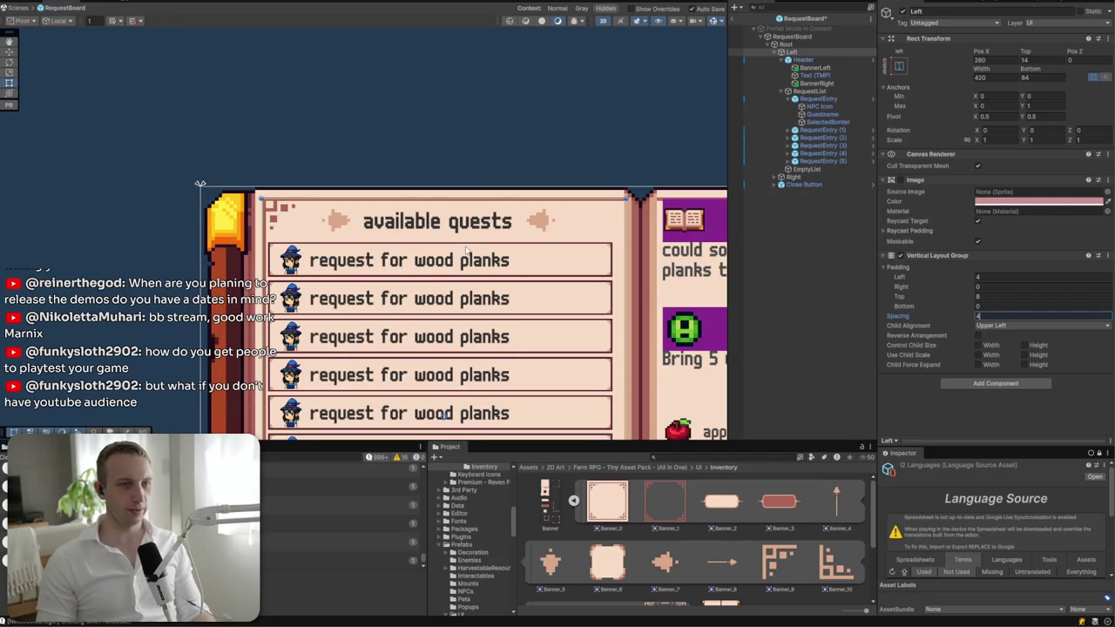
pyautogui.click(1006, 367)
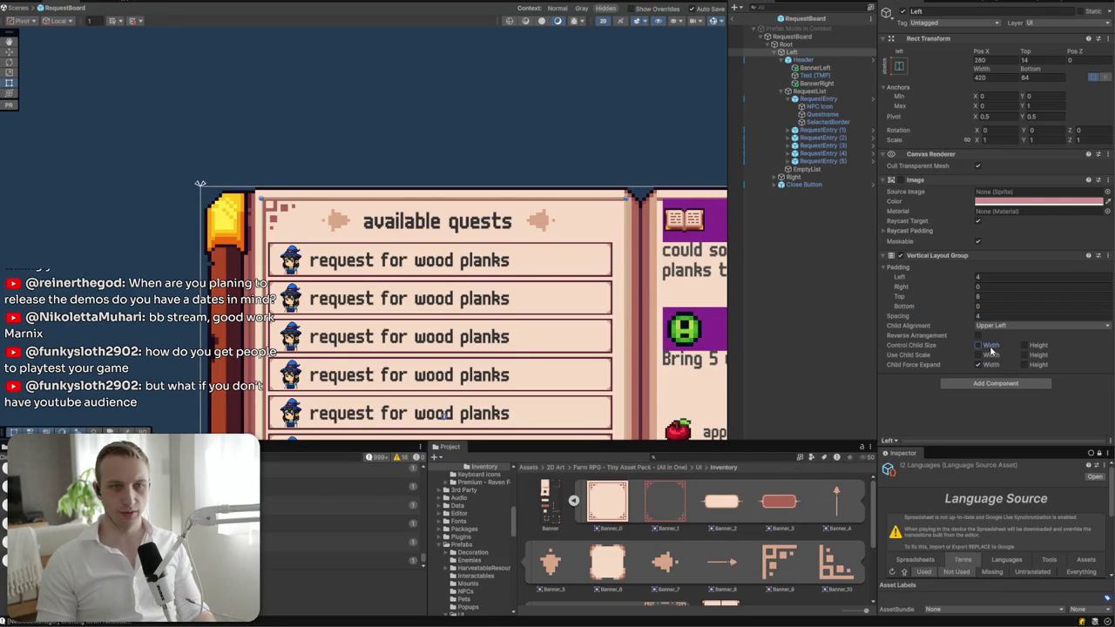
pyautogui.click(990, 348)
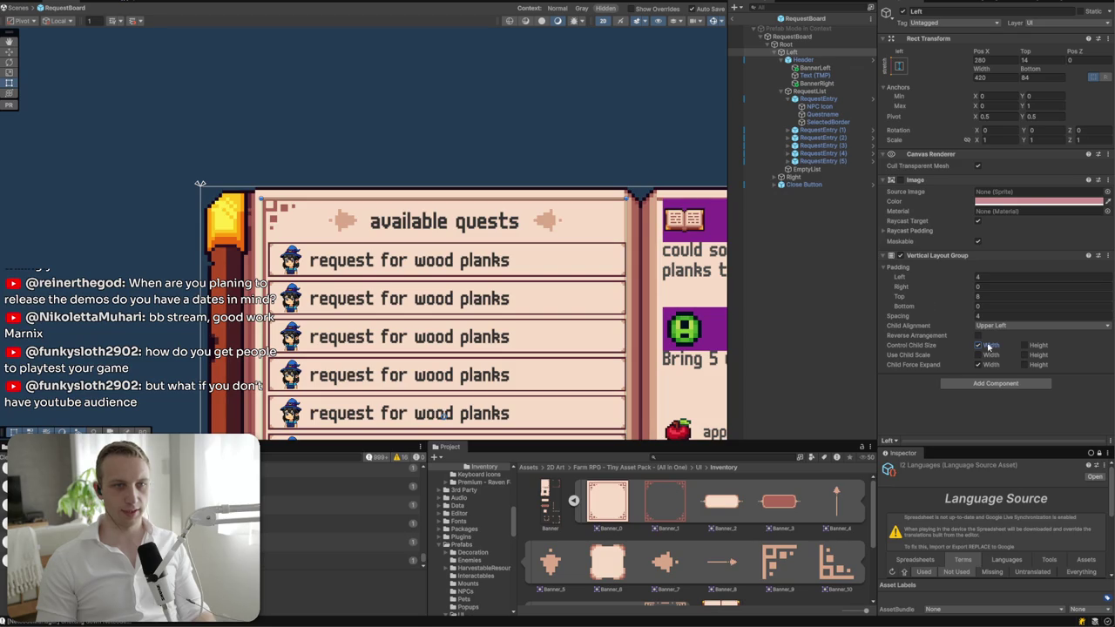
# - Check that the Header now stretches to 416 wide, then select RequestList
pyautogui.click(803, 59)
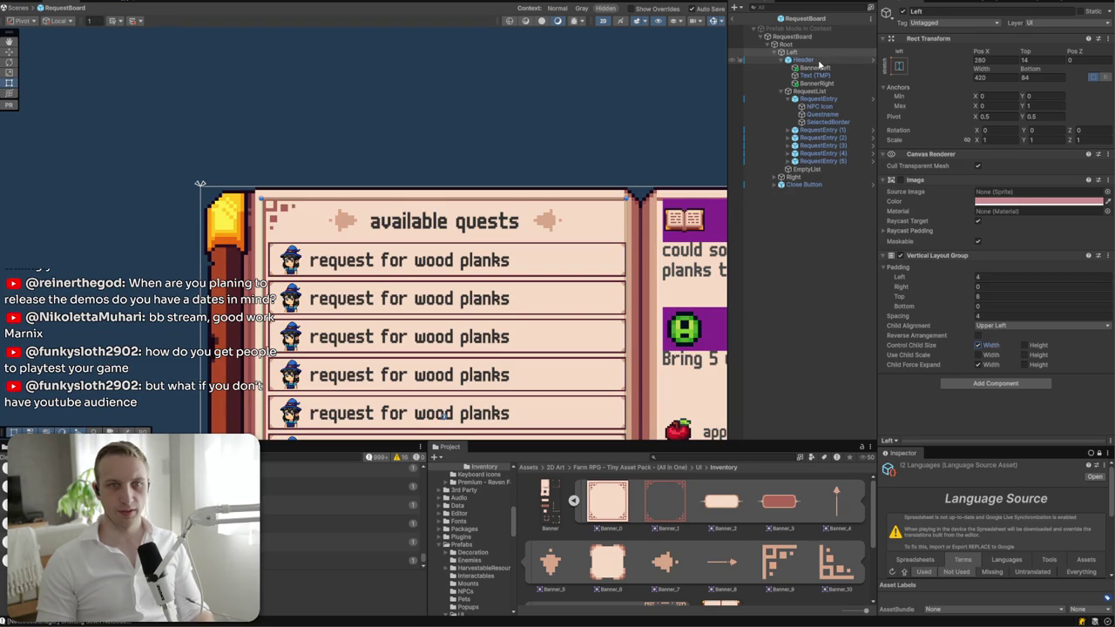
pyautogui.click(817, 91)
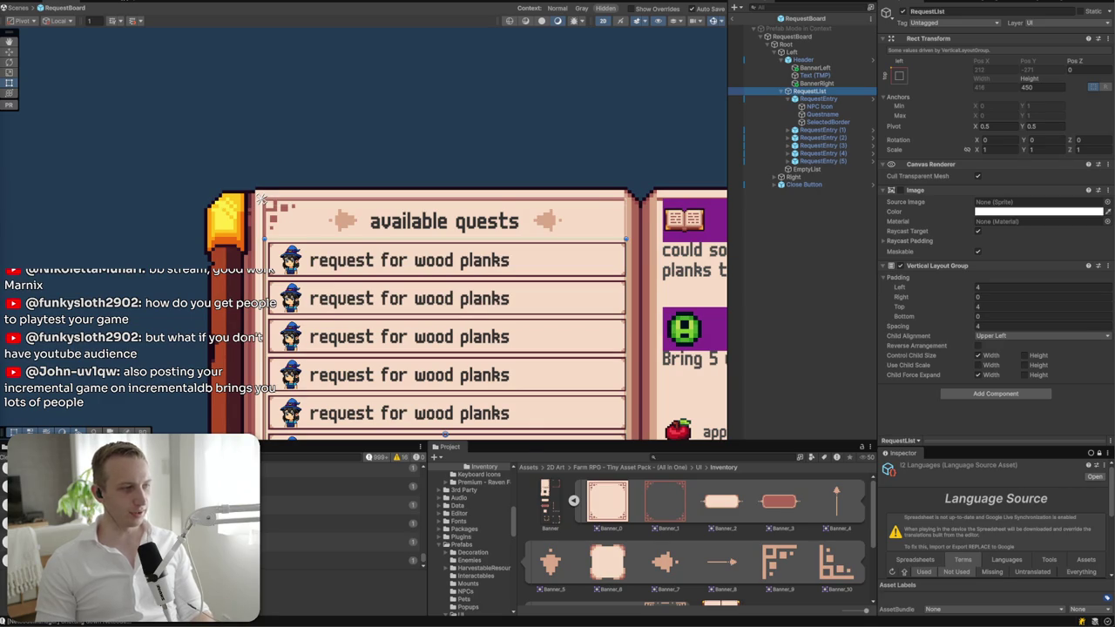
pyautogui.hotkey('alt', 'Tab')
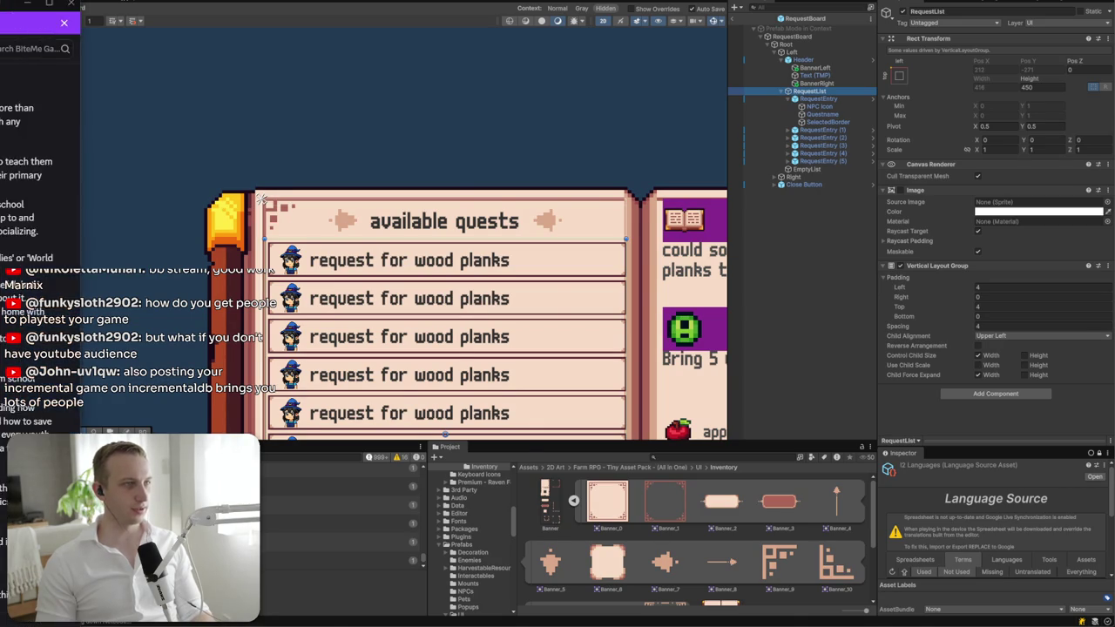
pyautogui.scroll(10, 678, 331)
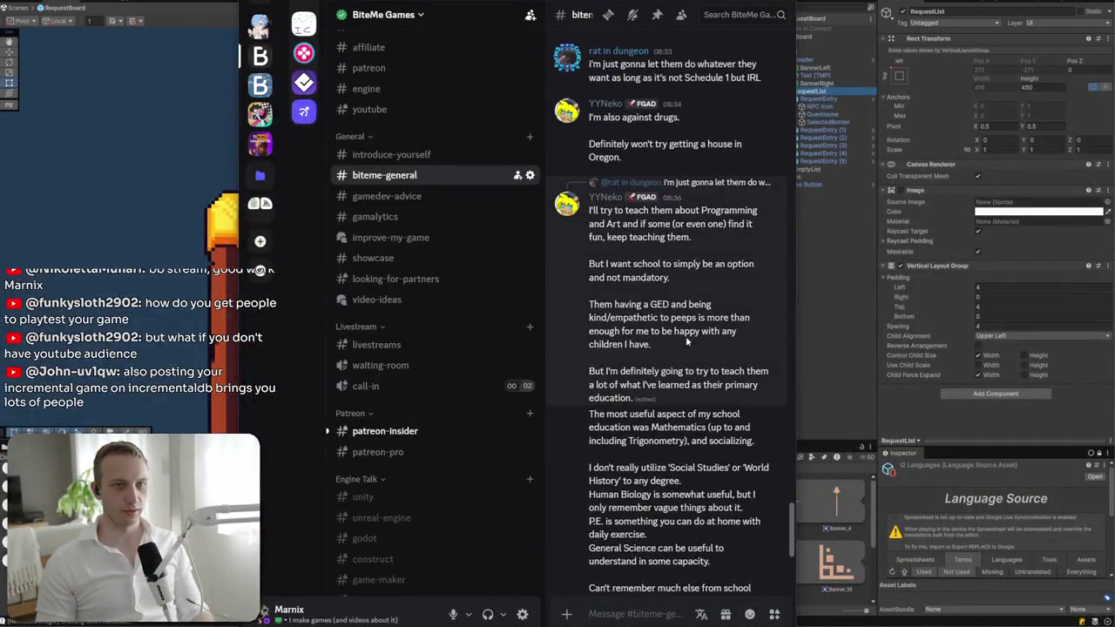
pyautogui.click(413, 239)
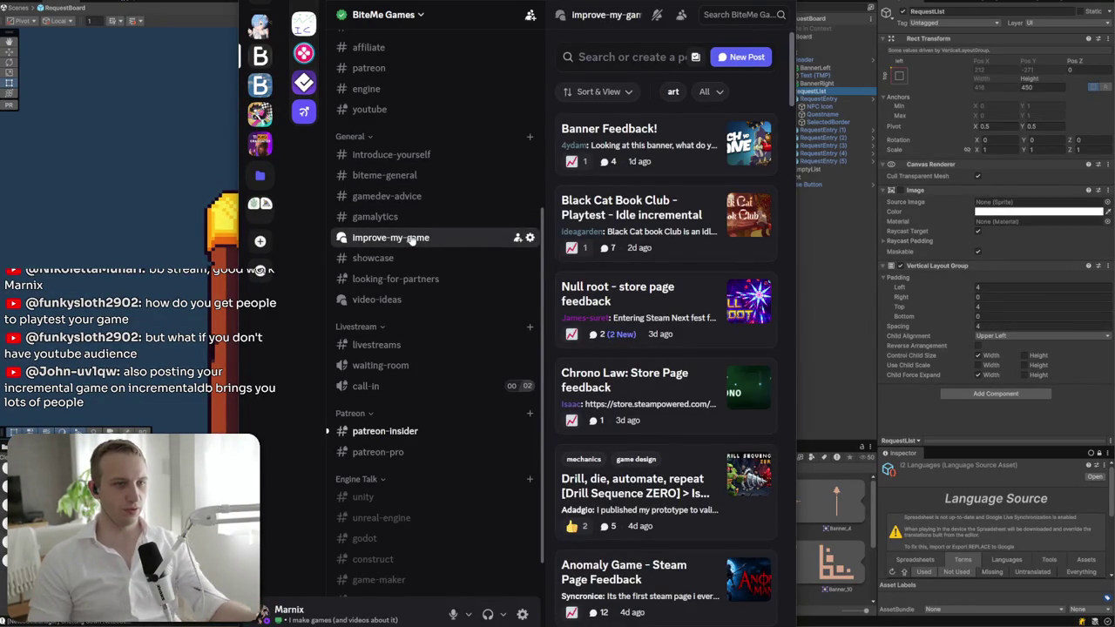
pyautogui.hotkey('alt', 'Tab')
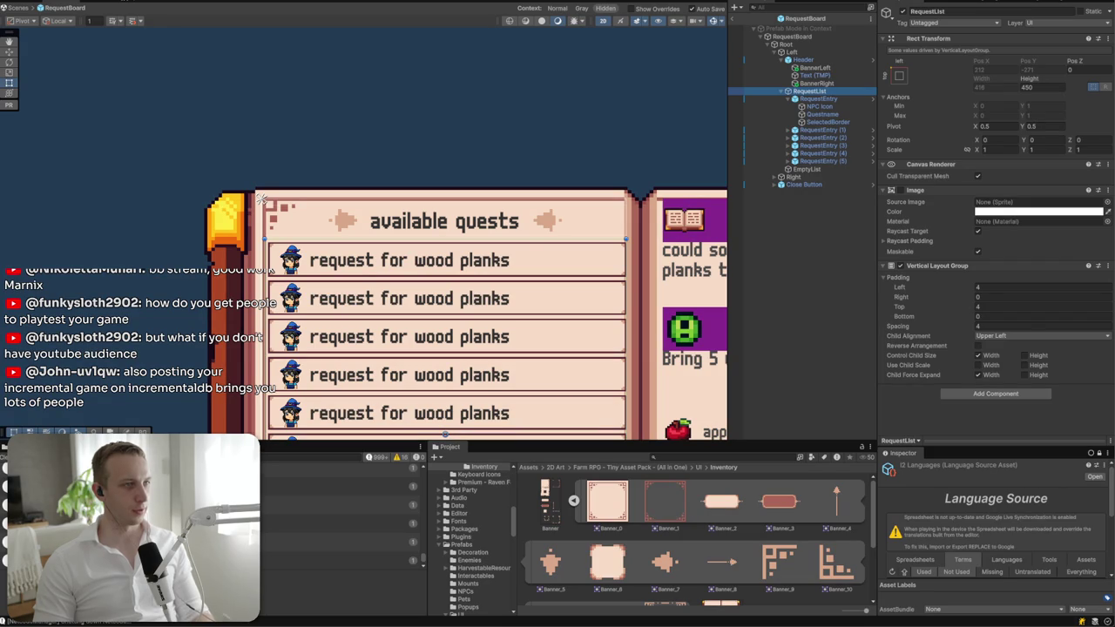
# - Set the RequestList Vertical Layout Group's right padding to 6
pyautogui.moveTo(656, 270); pyautogui.dragTo(575, 137)
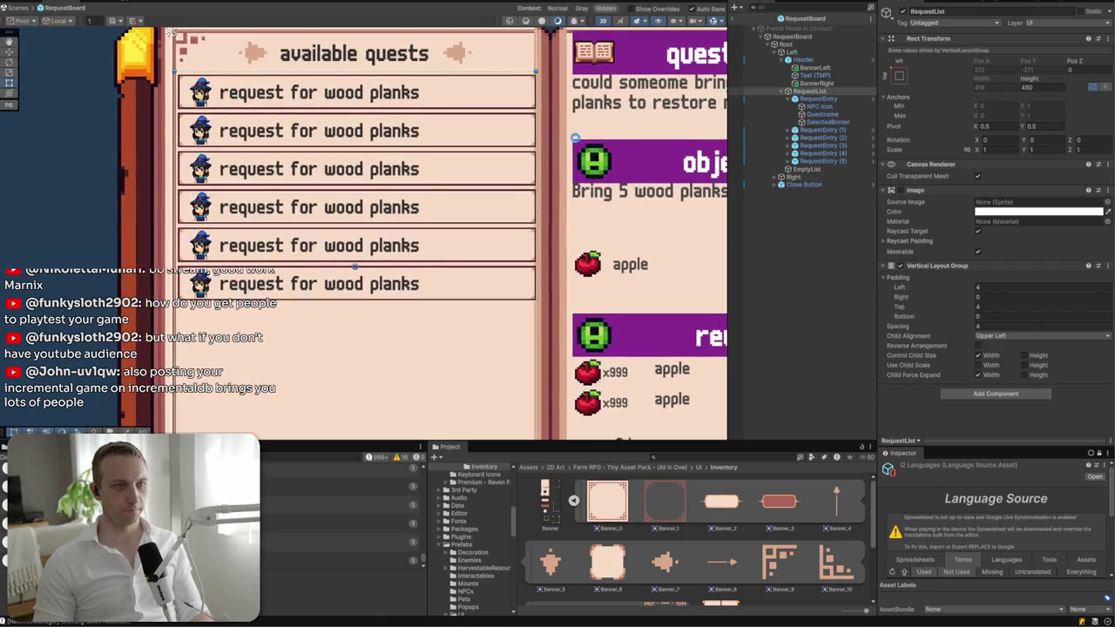
pyautogui.scroll(1, 445, 67)
pyautogui.click(823, 99)
pyautogui.click(810, 91)
pyautogui.click(992, 298)
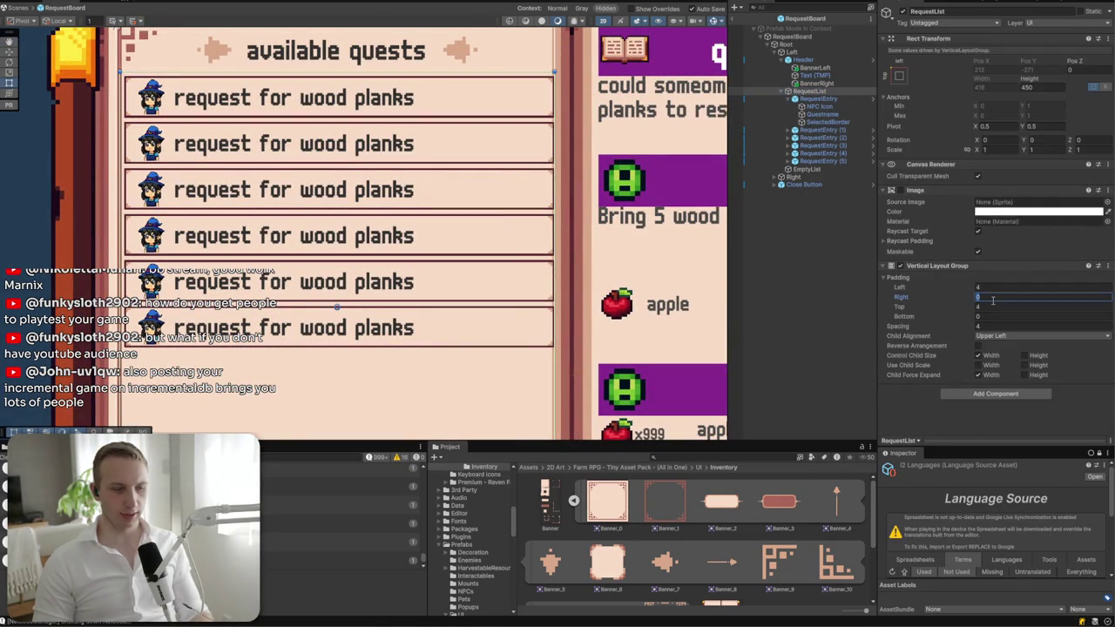
pyautogui.write('8')
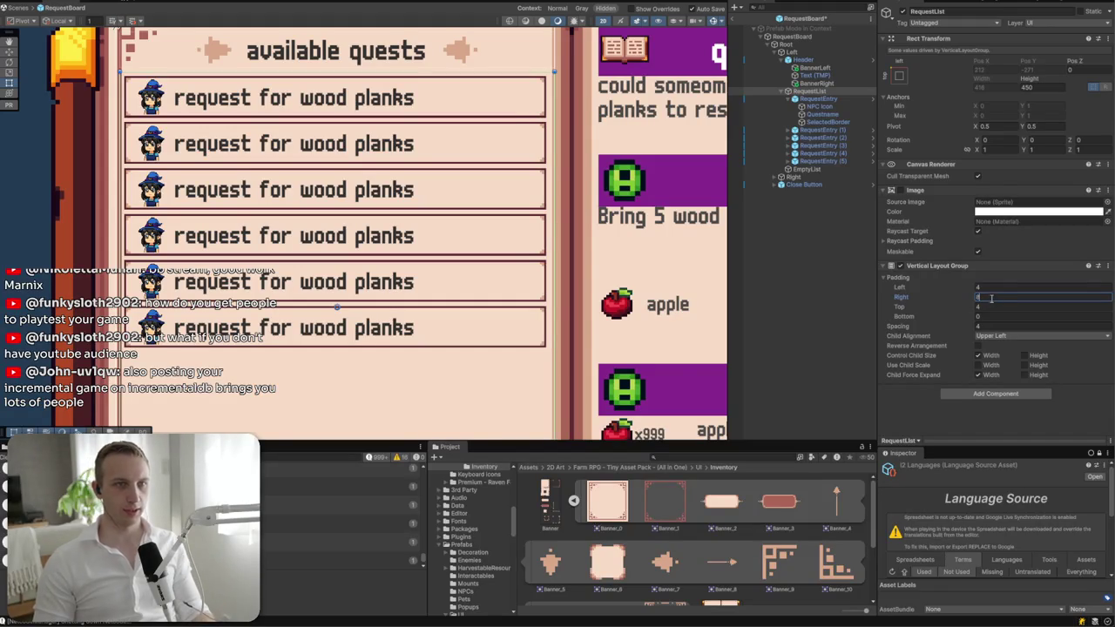
pyautogui.press('BackSpace')
pyautogui.write('4')
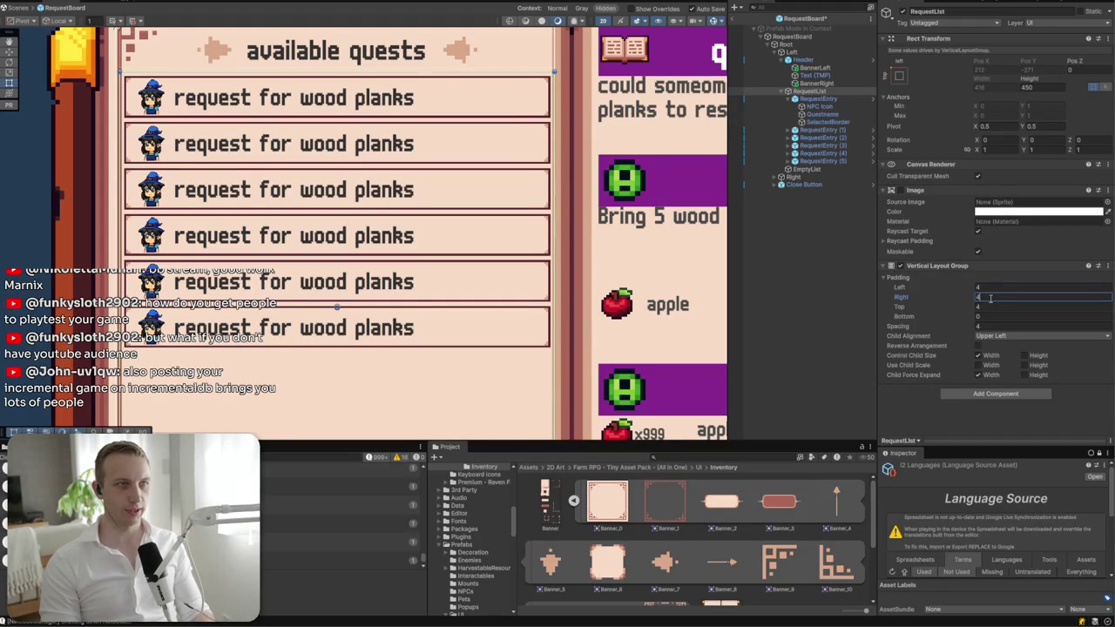
pyautogui.press('BackSpace')
pyautogui.write('6')
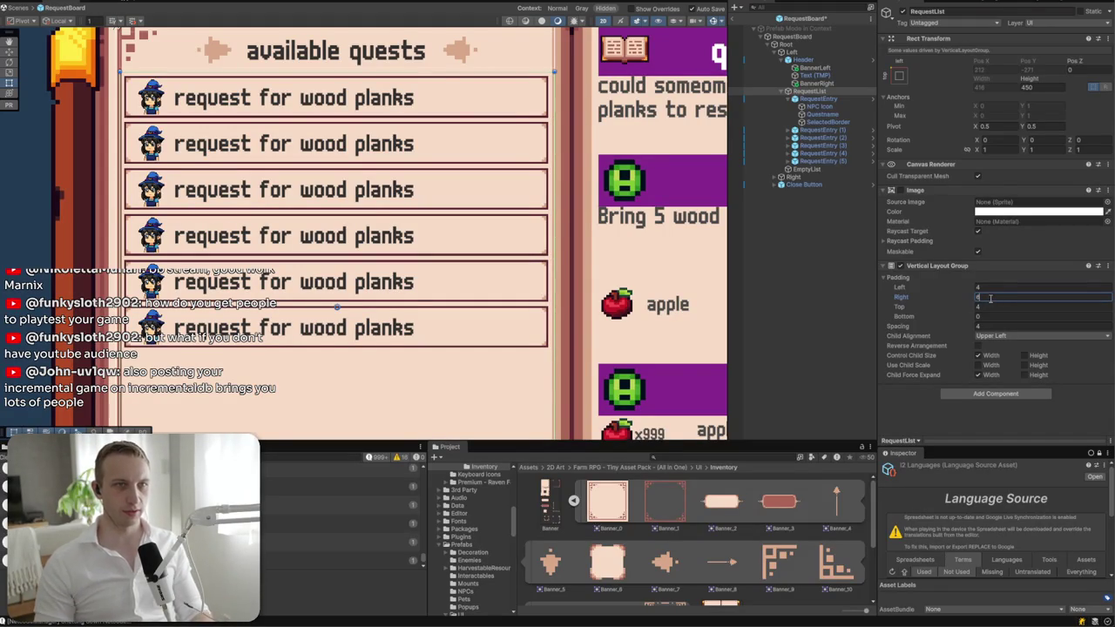
# - Deselect, reposition the quest book in view, and collapse the Left page in the Hierarchy
pyautogui.scroll(-5, 372, 180)
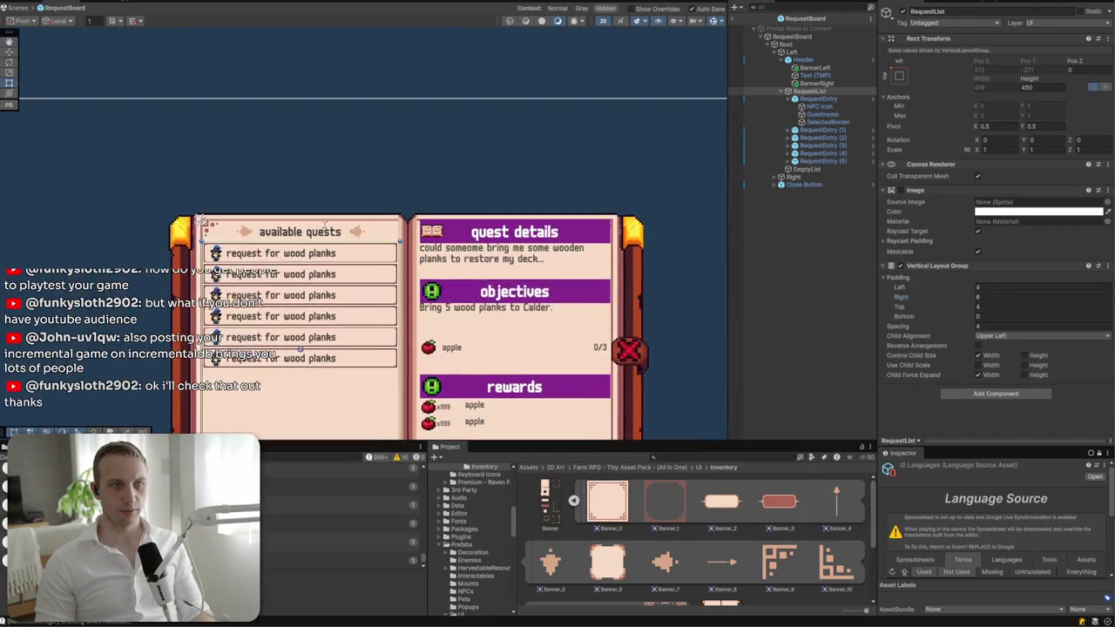
pyautogui.click(373, 179)
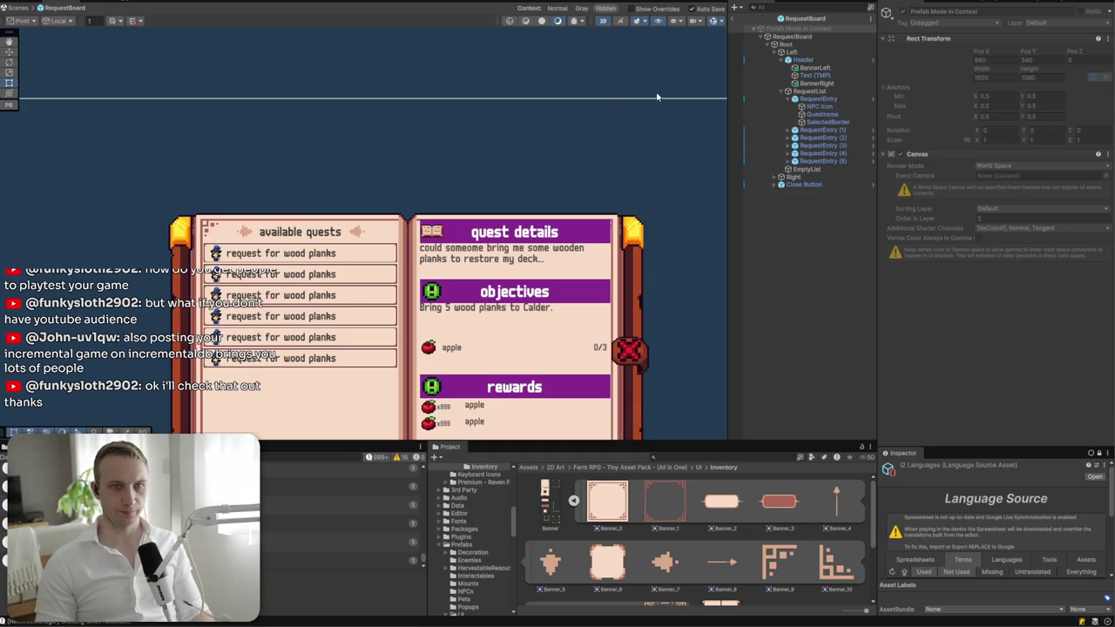
pyautogui.moveTo(433, 232); pyautogui.dragTo(424, 154)
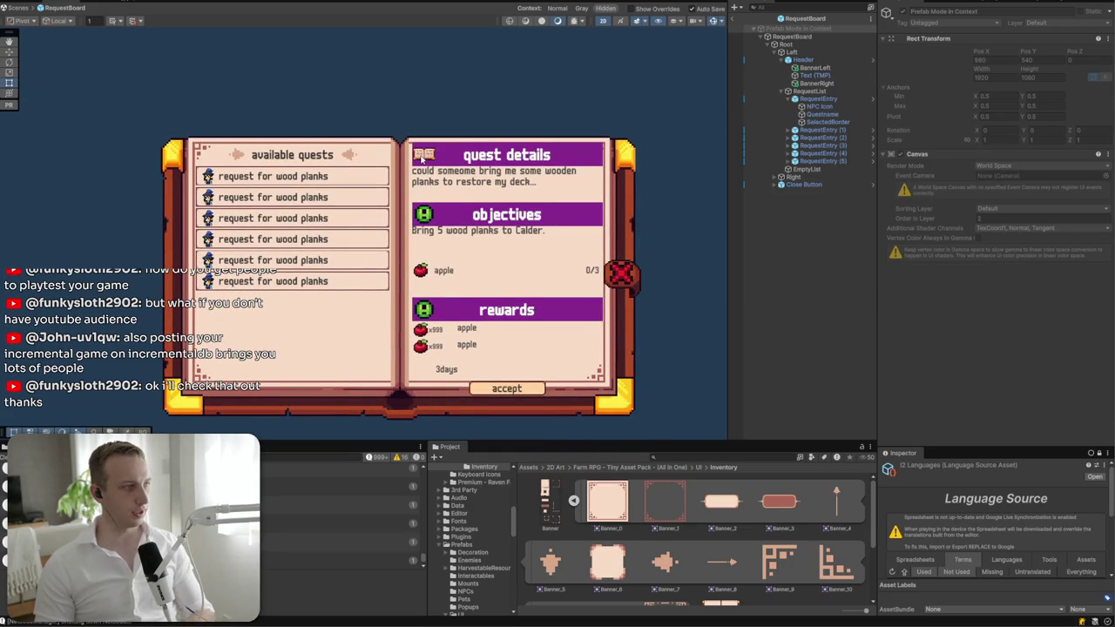
pyautogui.moveTo(421, 174); pyautogui.dragTo(300, 181)
pyautogui.click(778, 53)
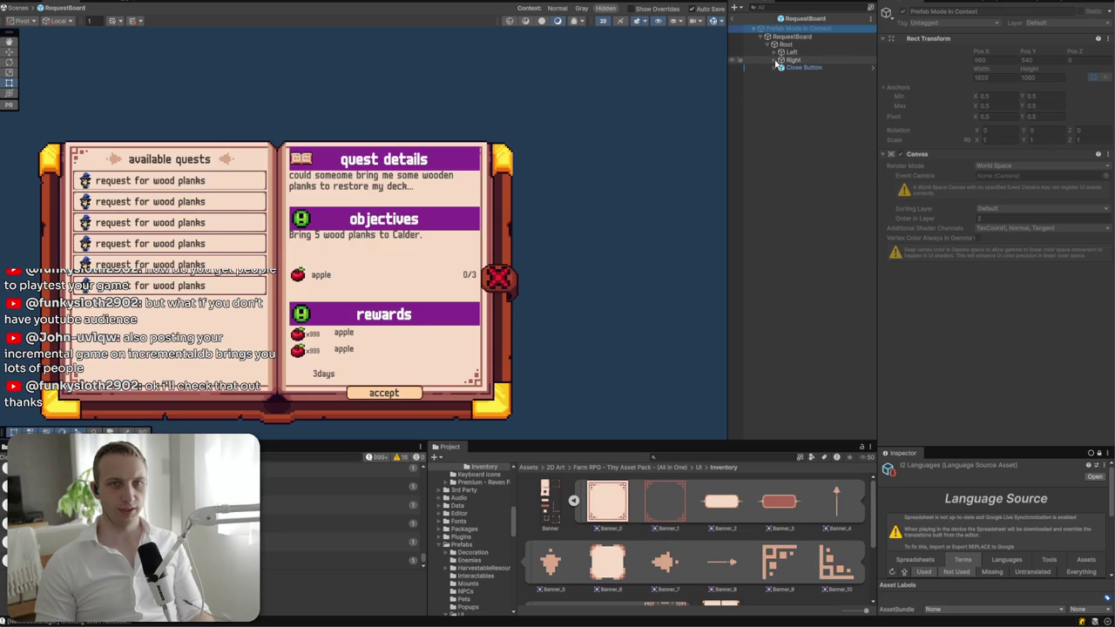
# - Frame the Close Button and shift it right so it hugs the page border
pyautogui.click(775, 59)
pyautogui.scroll(2, 318, 188)
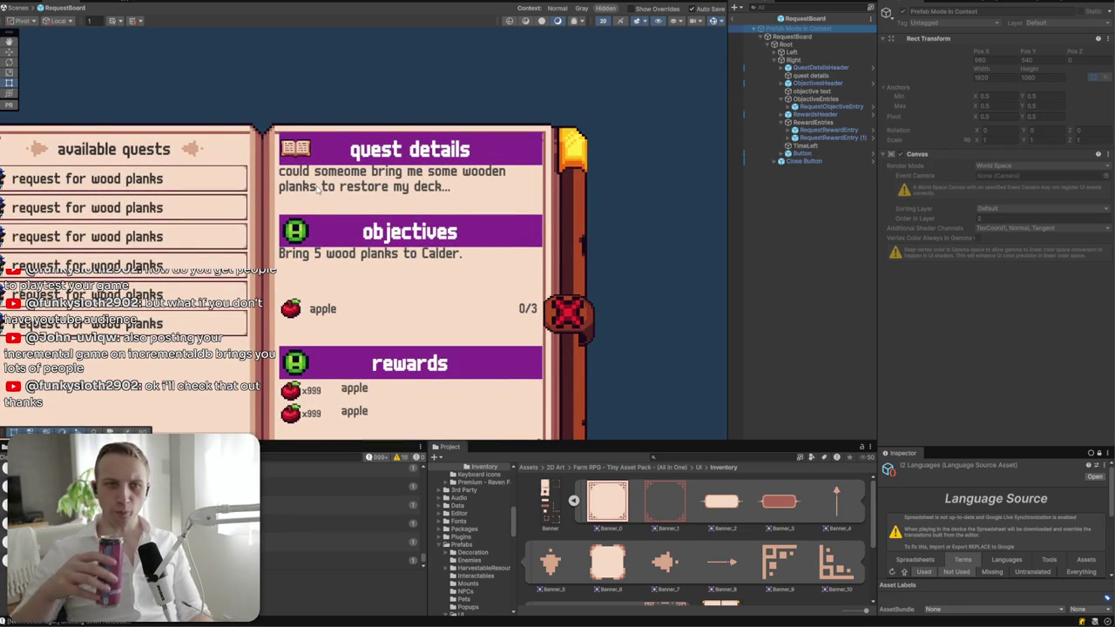
pyautogui.click(788, 163)
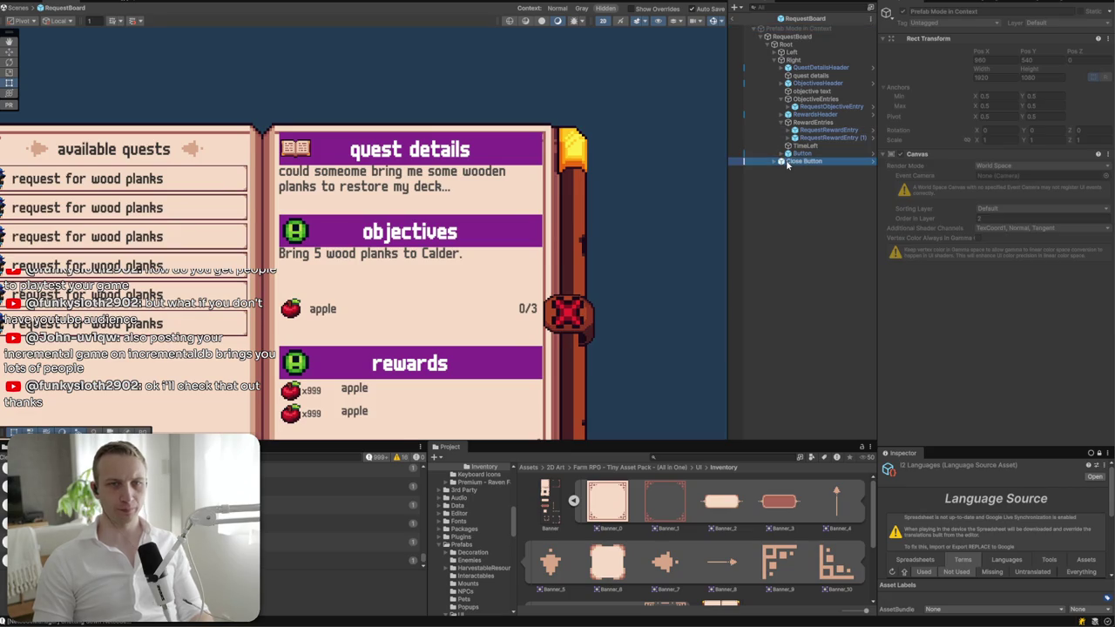
pyautogui.click(788, 163)
pyautogui.moveTo(399, 233)
pyautogui.mouseDown()
pyautogui.moveTo(455, 236)
pyautogui.moveTo(443, 235)
pyautogui.mouseUp()
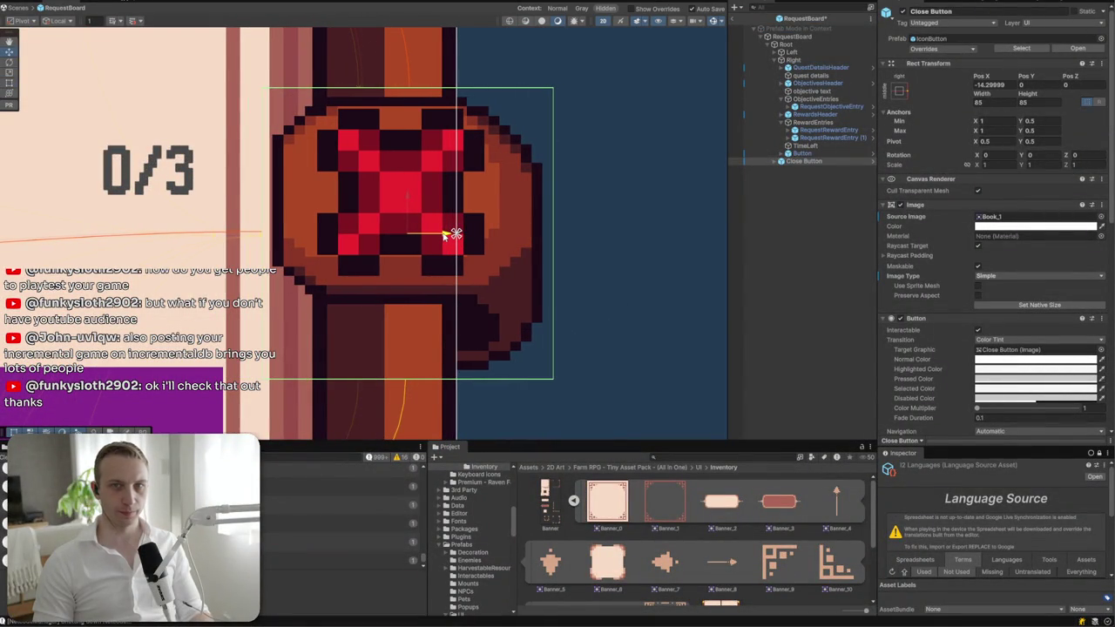
pyautogui.click(619, 273)
# - Select the available quests header on the left page
pyautogui.scroll(-6, 619, 273)
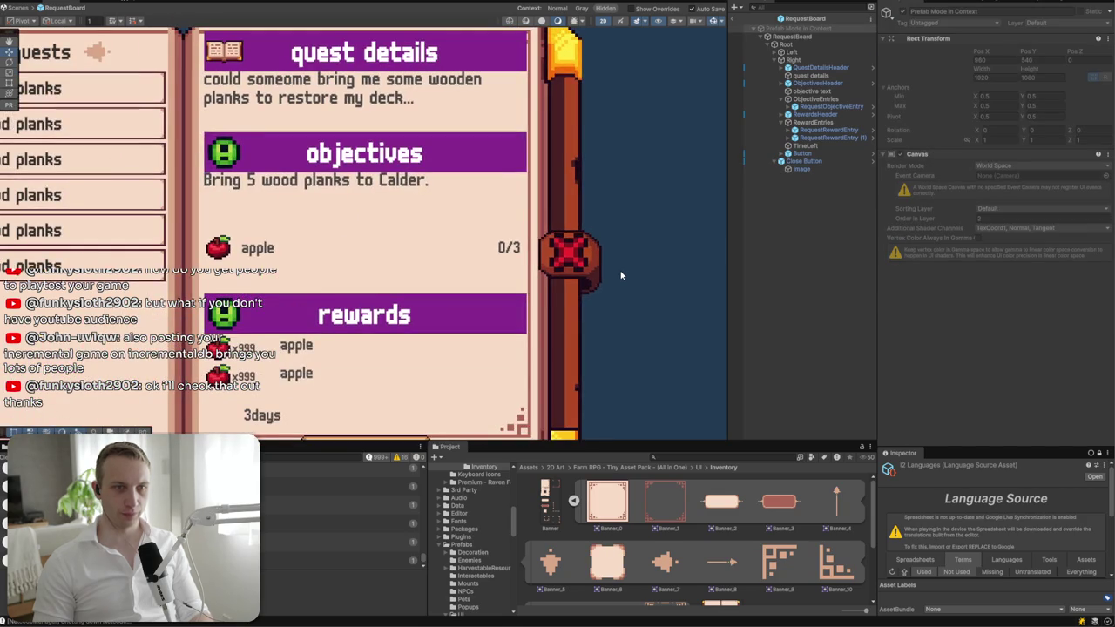
pyautogui.scroll(-3, 620, 275)
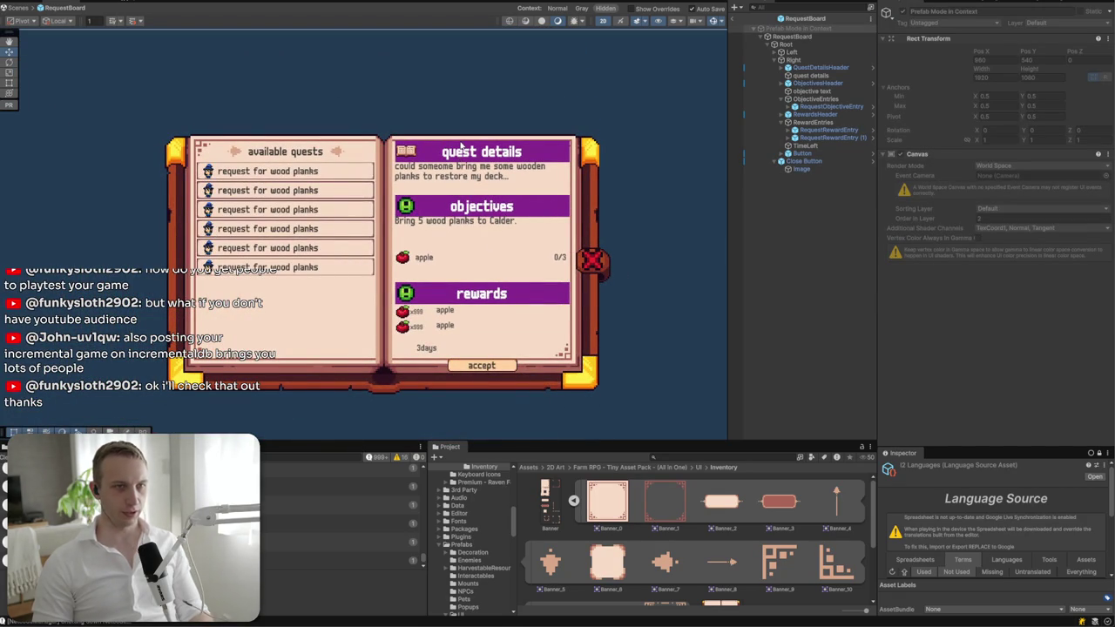
pyautogui.click(459, 153)
pyautogui.click(300, 154)
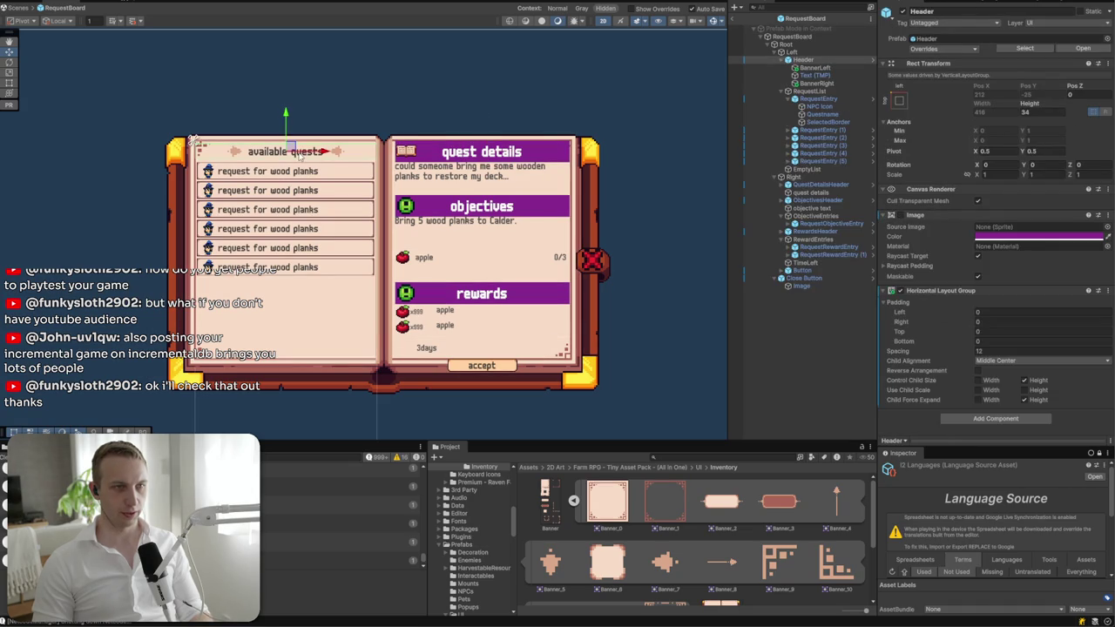
# - Change the left page header text to available_quests
pyautogui.click(265, 159)
pyautogui.click(967, 238)
pyautogui.press('BackSpace')
pyautogui.press('BackSpace')
pyautogui.press('BackSpace')
pyautogui.hotkey('ctrl', 'a')
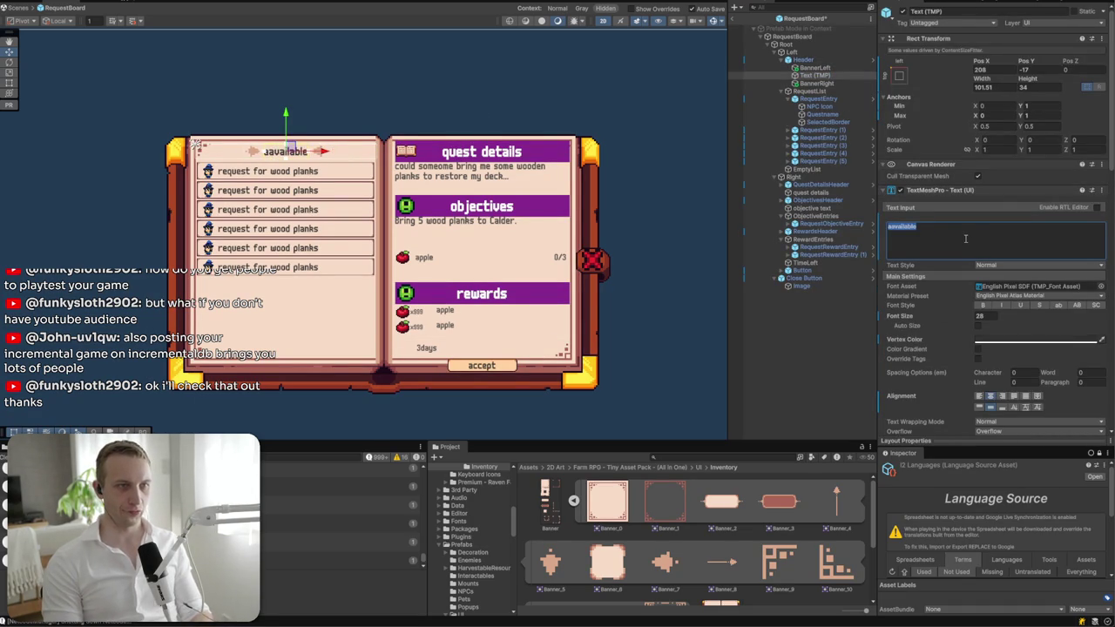
pyautogui.write('available_quests')
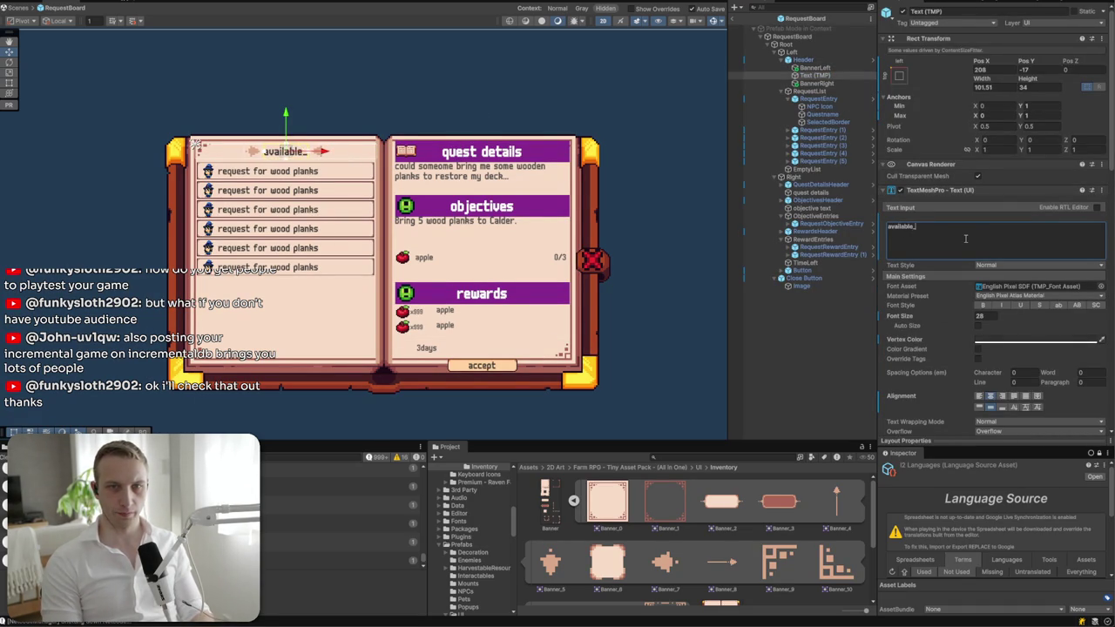
pyautogui.press('BackSpace')
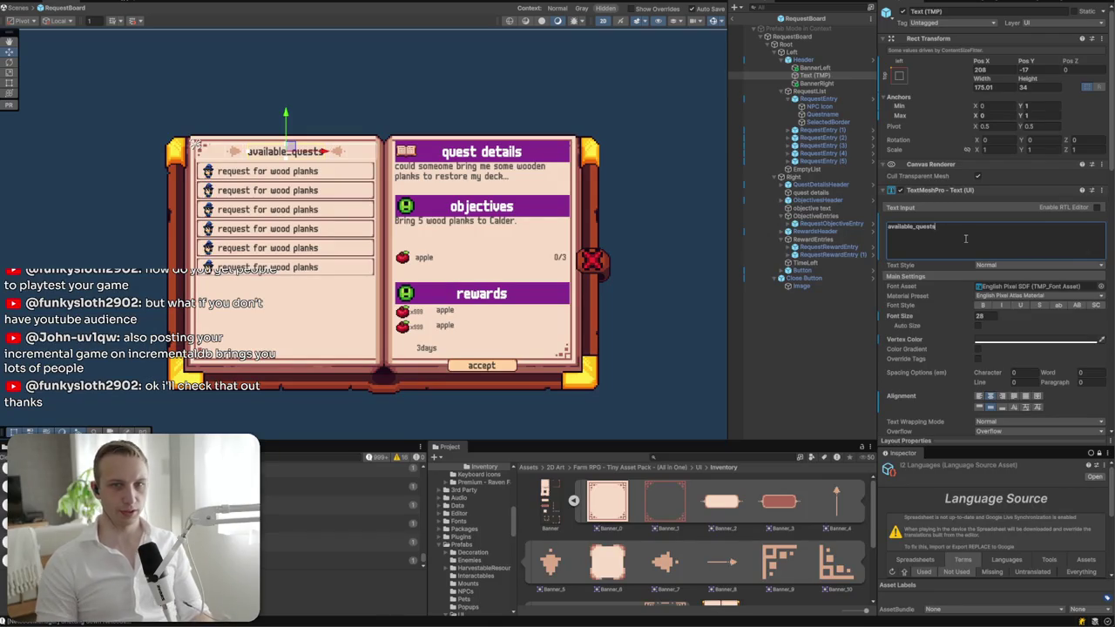
pyautogui.click(674, 203)
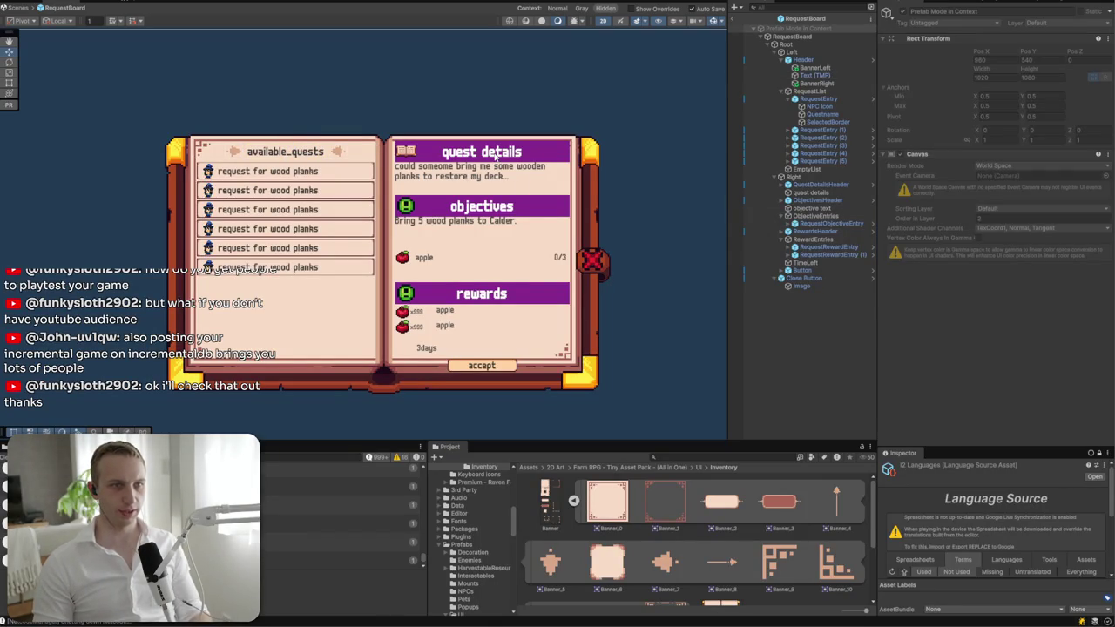
# - Paste a copy of the header into the Right page as QuestDetailsHeader and delete the old header
pyautogui.scroll(5, 497, 152)
pyautogui.click(276, 169)
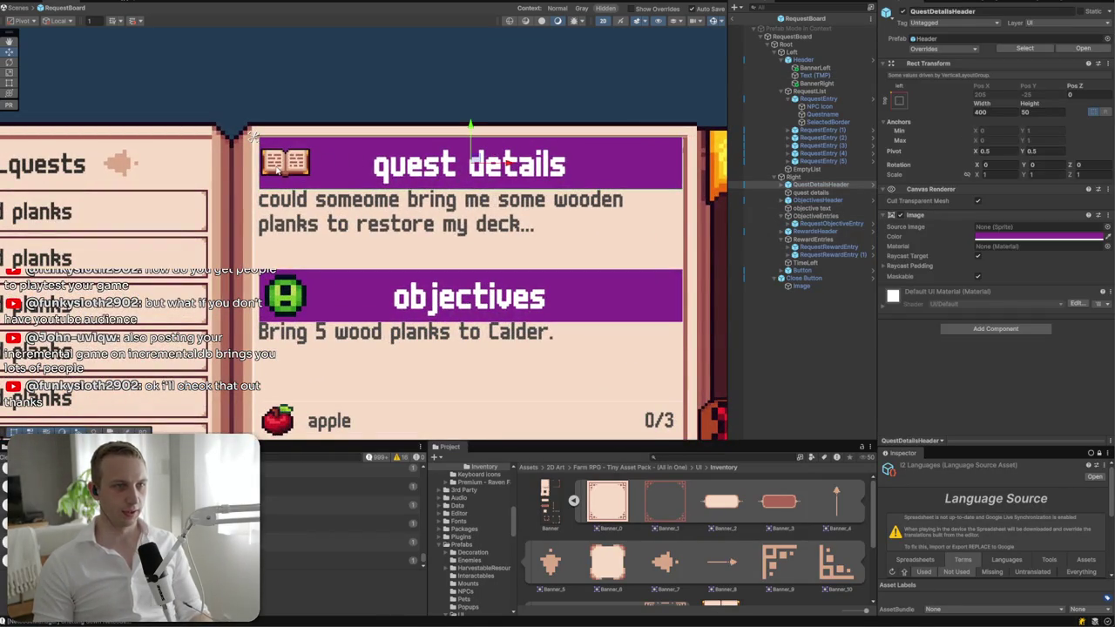
pyautogui.click(835, 60)
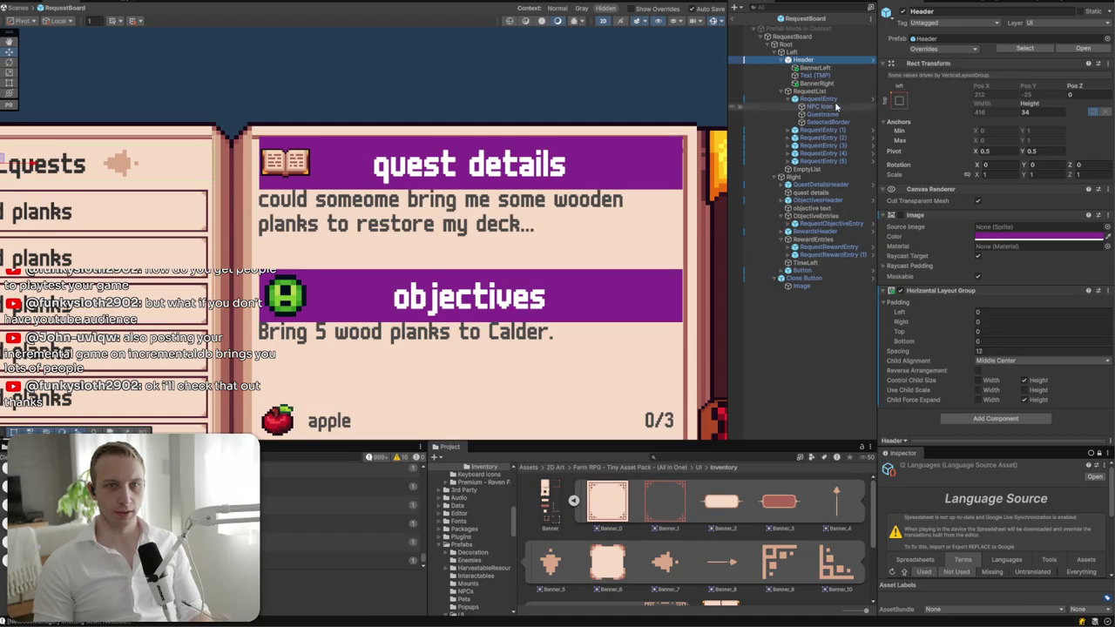
pyautogui.click(820, 186)
pyautogui.hotkey('ctrl', 'v')
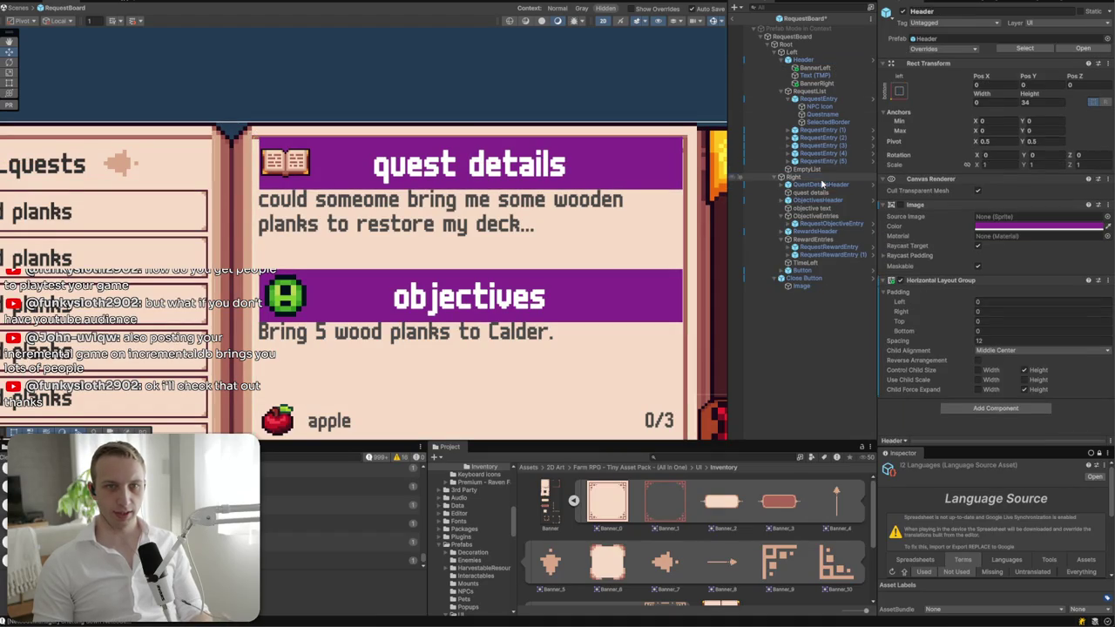
pyautogui.moveTo(814, 185); pyautogui.dragTo(814, 182)
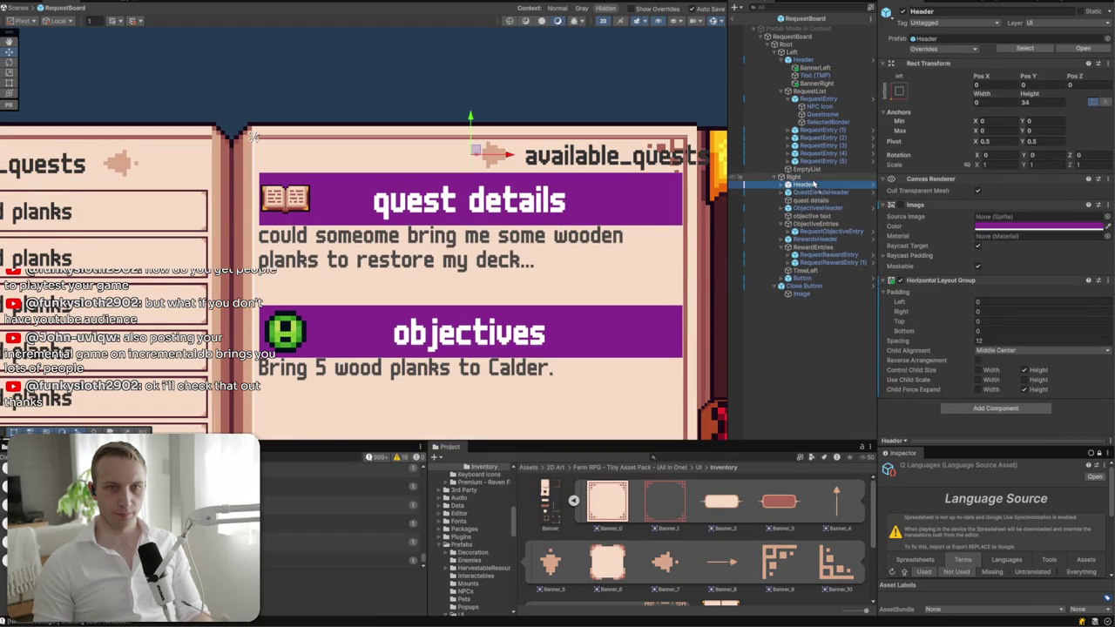
pyautogui.click(956, 11)
pyautogui.write('QuestD')
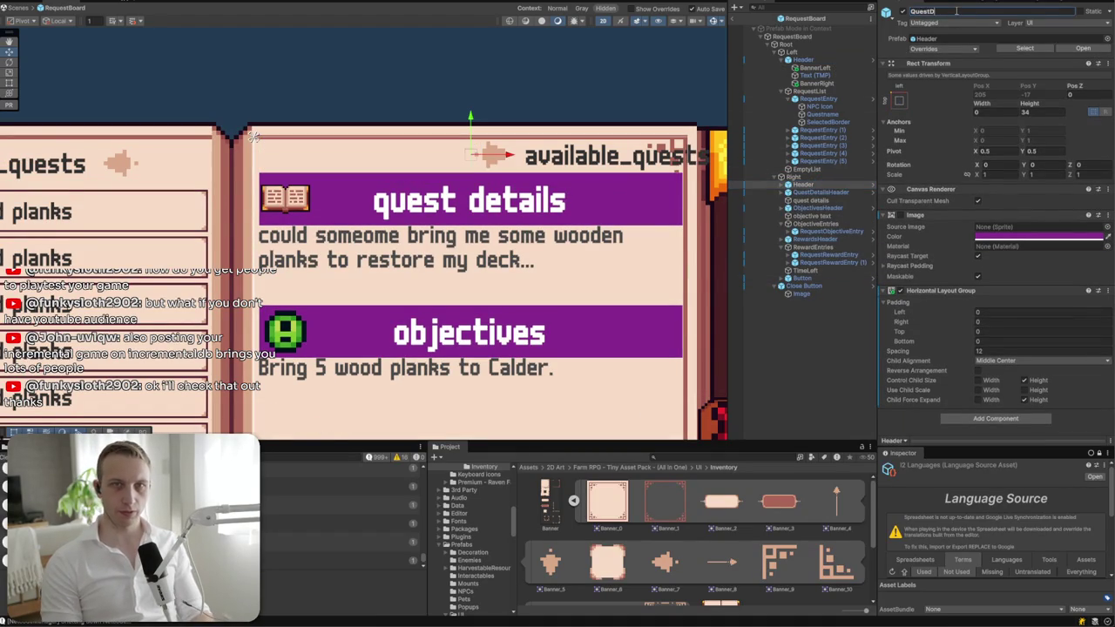
pyautogui.write('r')
pyautogui.press('Return')
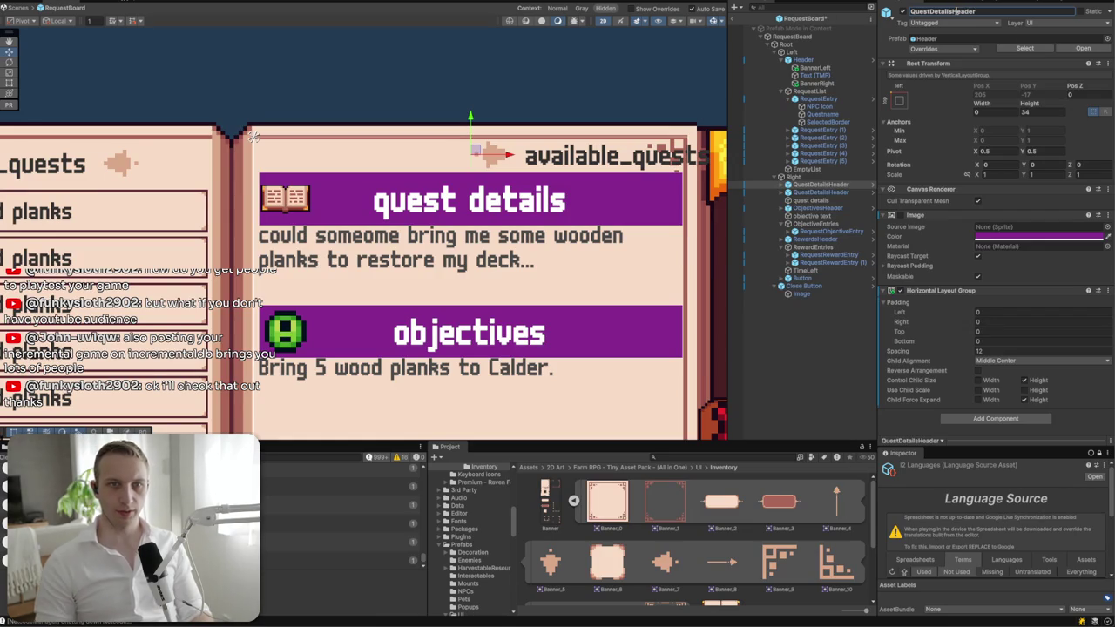
pyautogui.moveTo(805, 200); pyautogui.dragTo(782, 198)
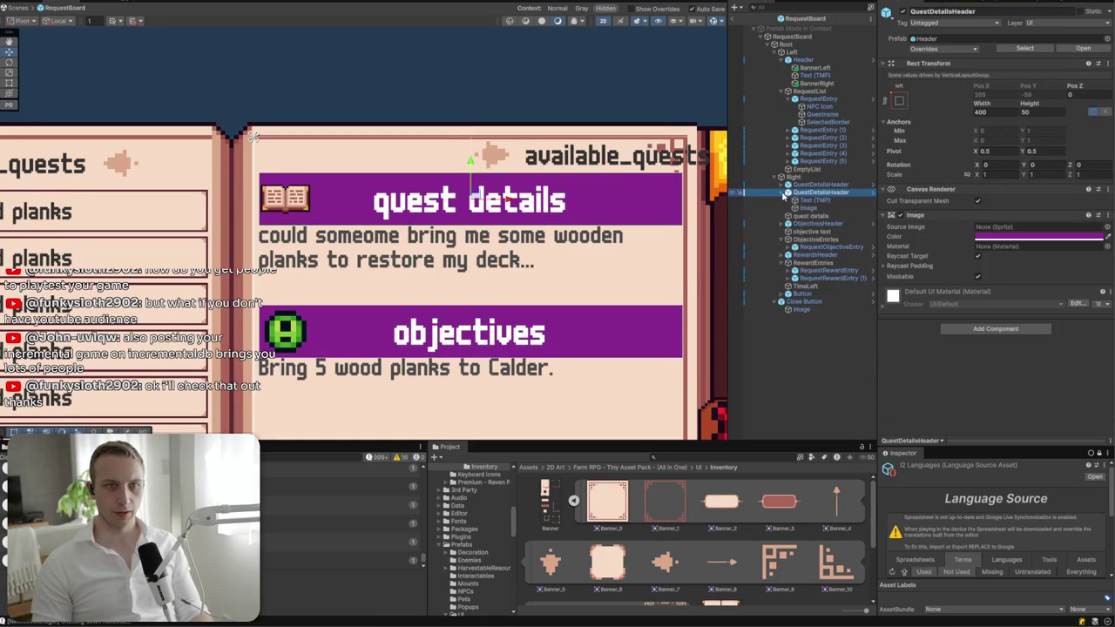
pyautogui.press('Delete')
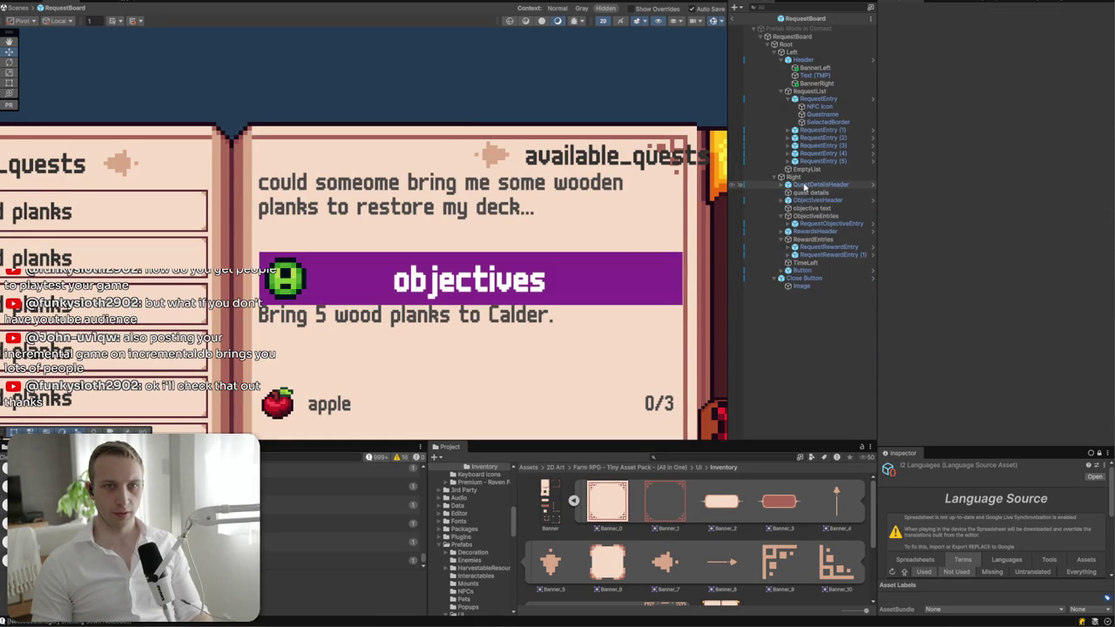
# - Set the new header's text to quest_details
pyautogui.click(786, 179)
pyautogui.click(787, 184)
pyautogui.click(815, 200)
pyautogui.click(973, 231)
pyautogui.hotkey('ctrl', 'a')
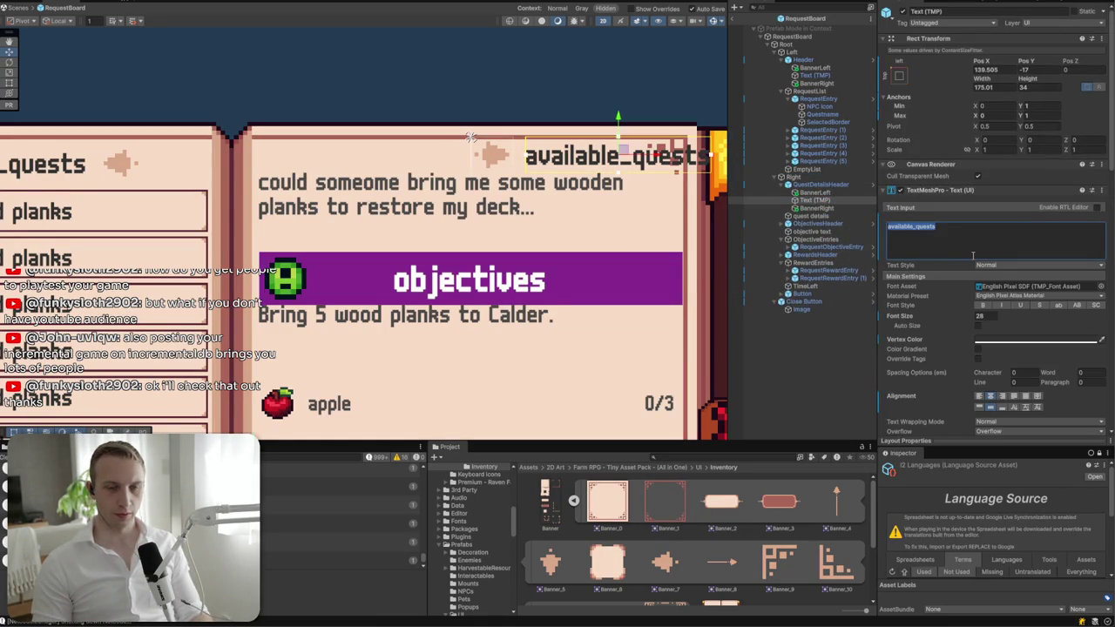
pyautogui.write('quest_details')
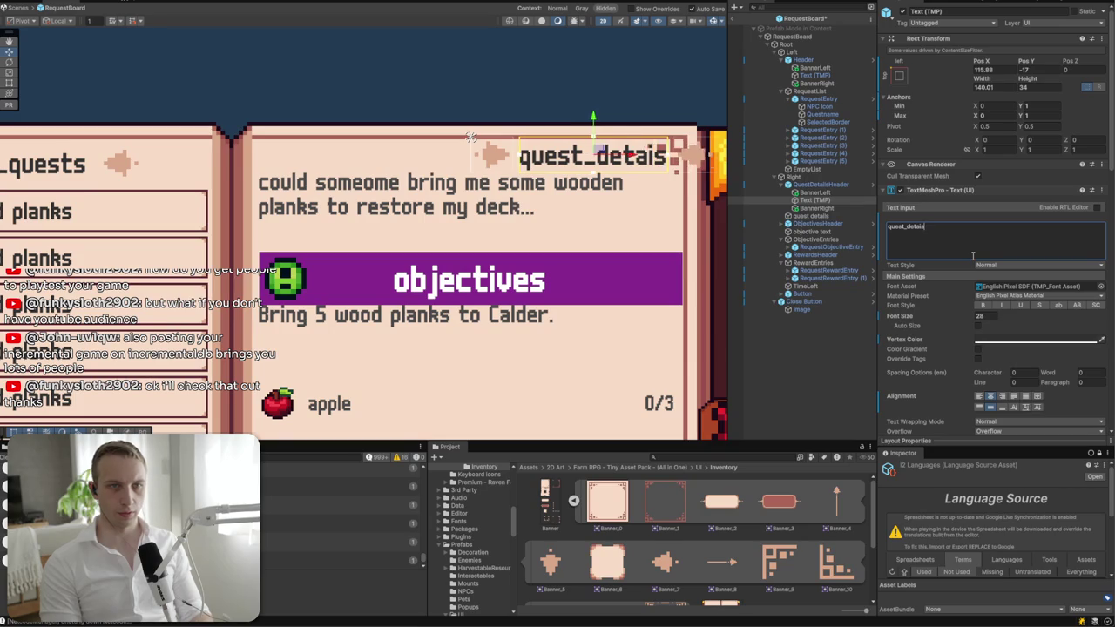
pyautogui.click(793, 177)
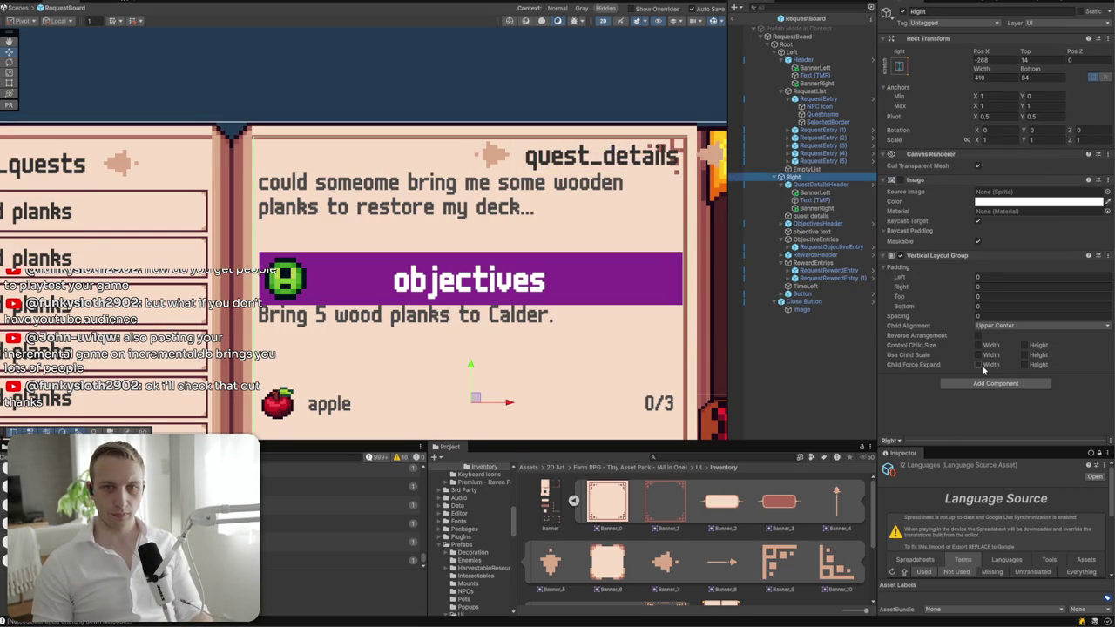
# - Tick Control Child Size Width on the Right page's layout, keeping Upper Center alignment
pyautogui.click(977, 345)
pyautogui.click(1001, 326)
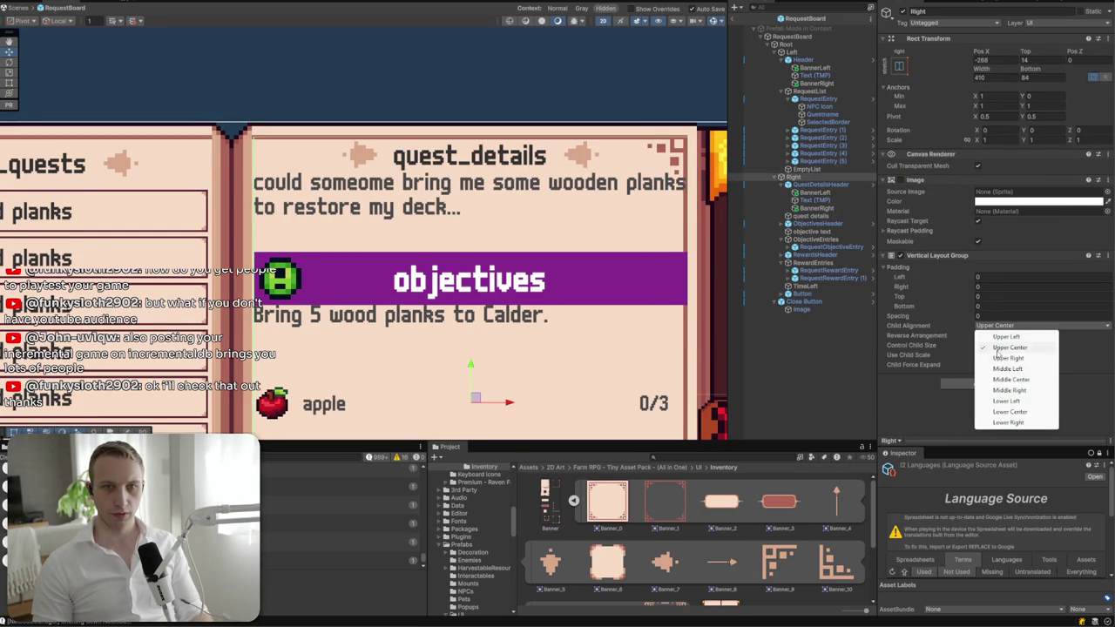
pyautogui.click(1008, 347)
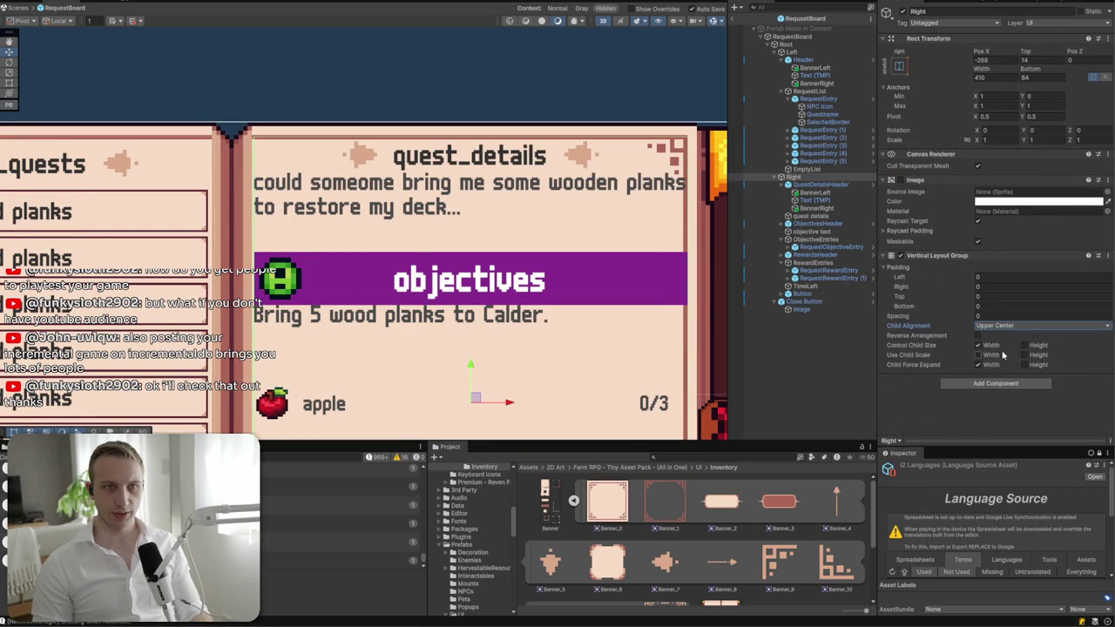
pyautogui.moveTo(378, 195); pyautogui.dragTo(440, 190)
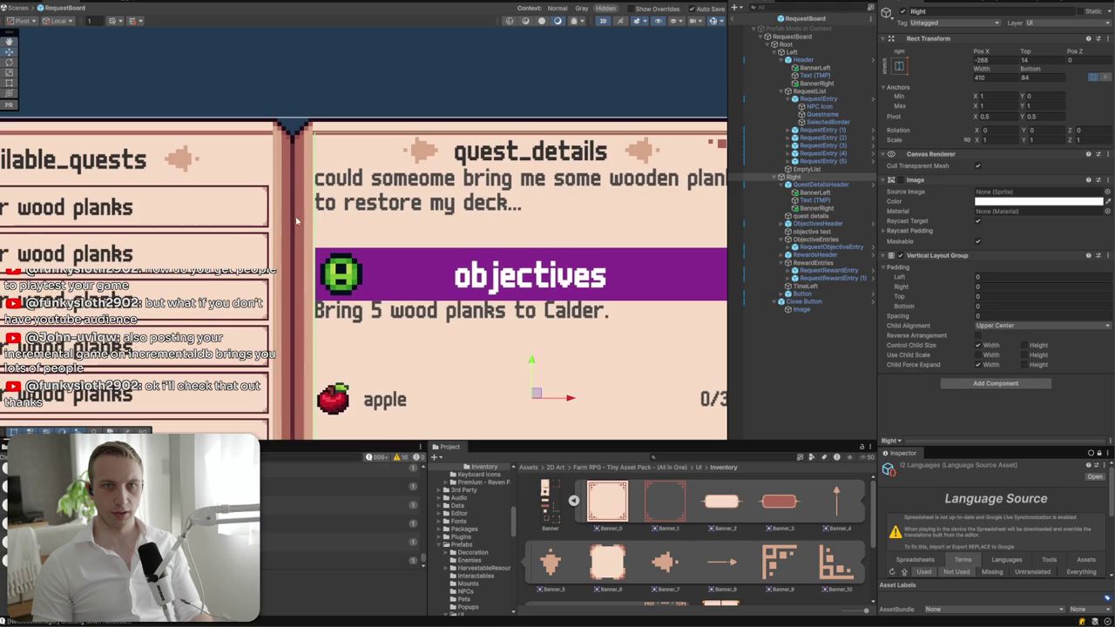
# - Set the Right page's padding to left 4 and top 8, matching the Left page
pyautogui.click(800, 53)
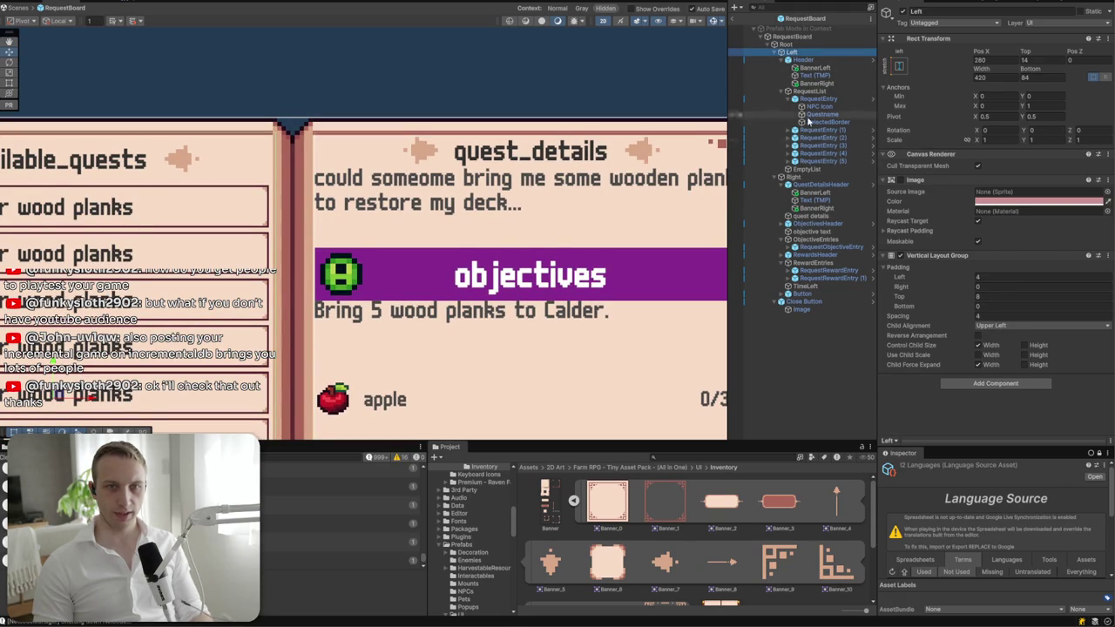
pyautogui.click(811, 178)
pyautogui.click(1027, 278)
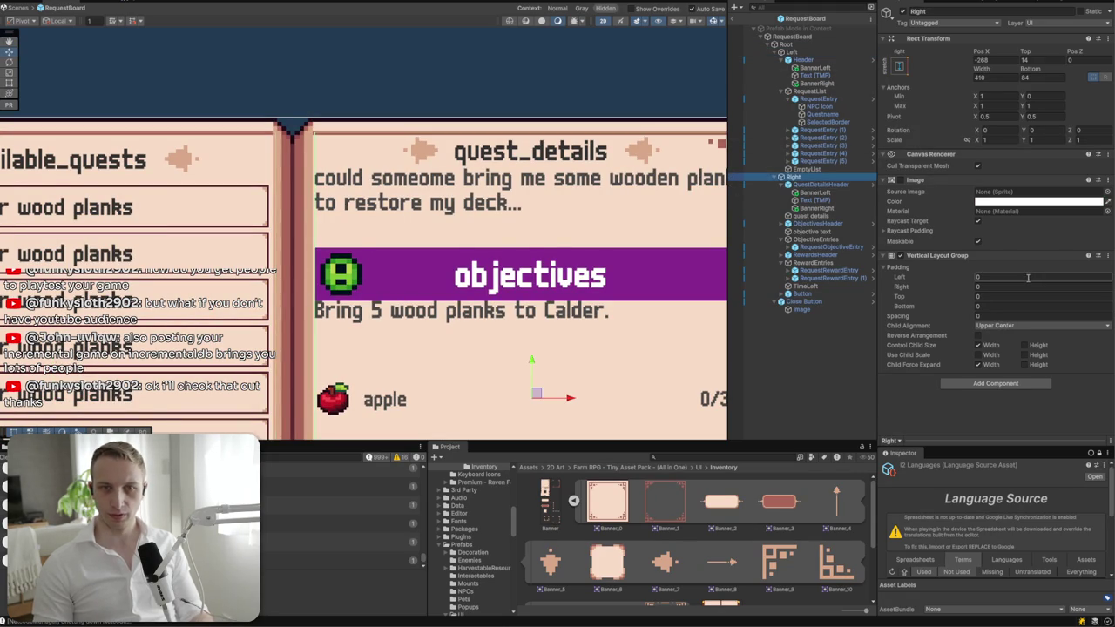
pyautogui.write('4')
pyautogui.press('Tab')
pyautogui.press('Tab')
pyautogui.write('8')
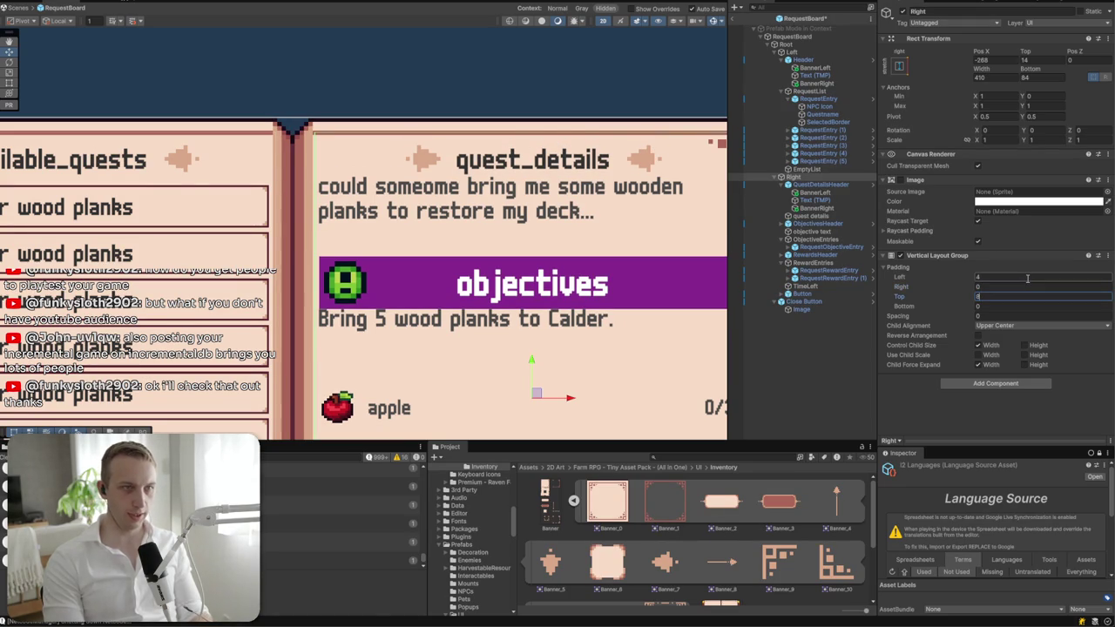
pyautogui.press('Tab')
pyautogui.press('Tab')
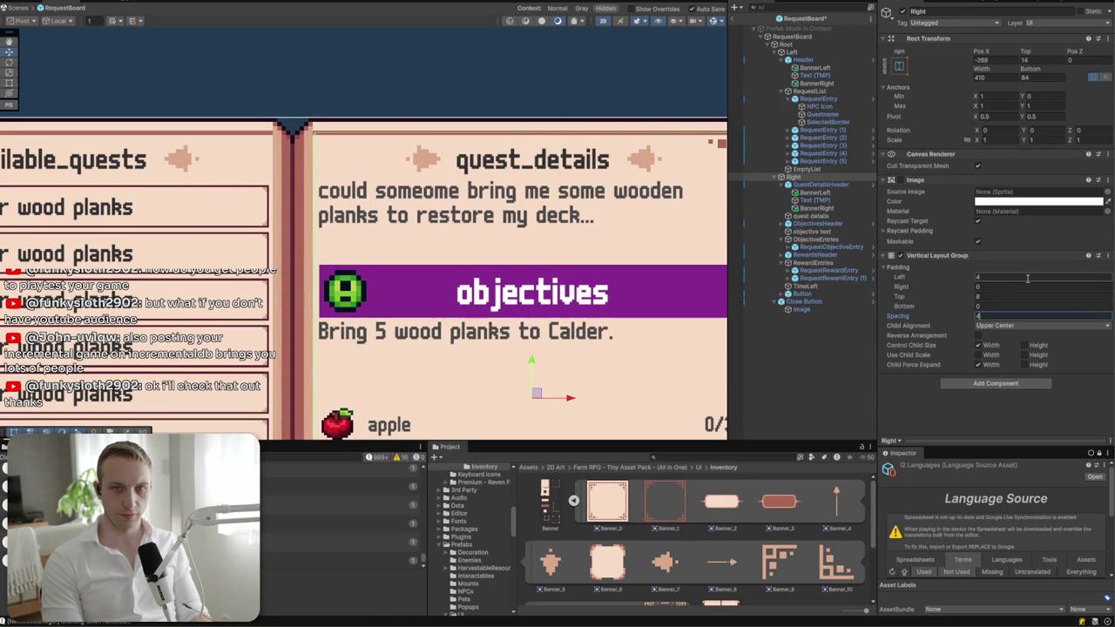
pyautogui.scroll(-5, 492, 261)
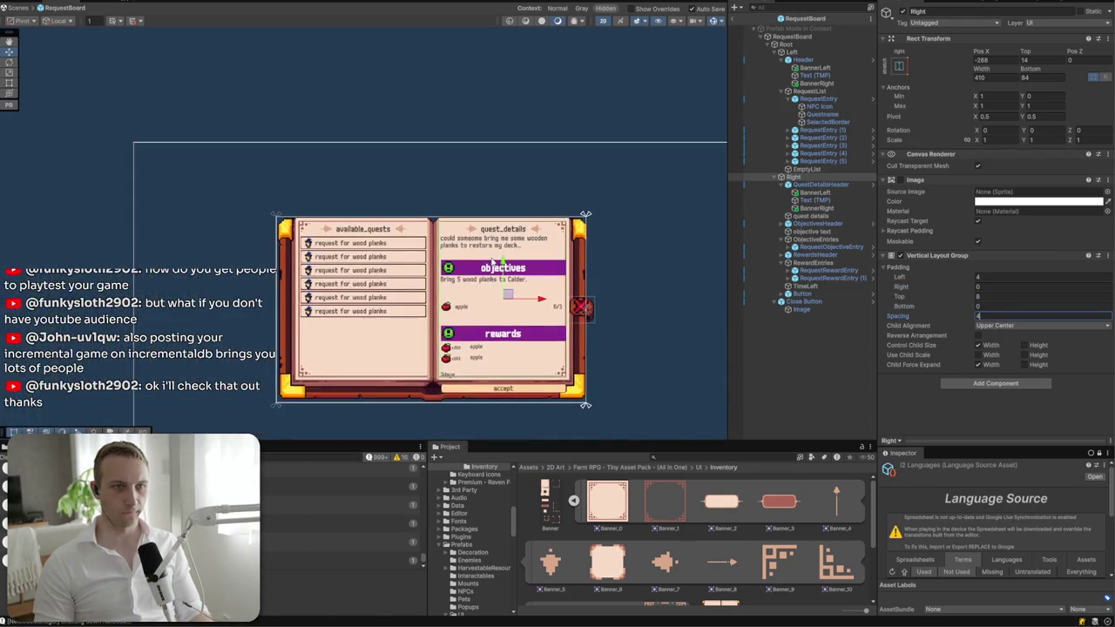
pyautogui.scroll(5, 427, 245)
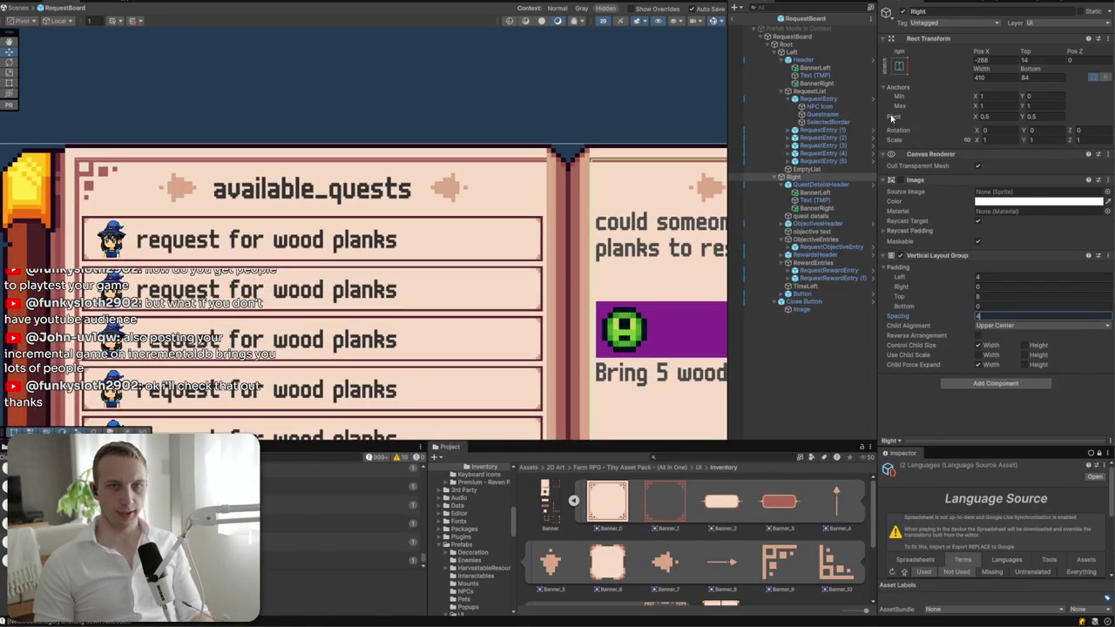
# - Add an Image under the left header with a Layout Element set to Ignore Layout
pyautogui.rightClick(816, 61)
pyautogui.moveTo(862, 335)
pyautogui.click(999, 335)
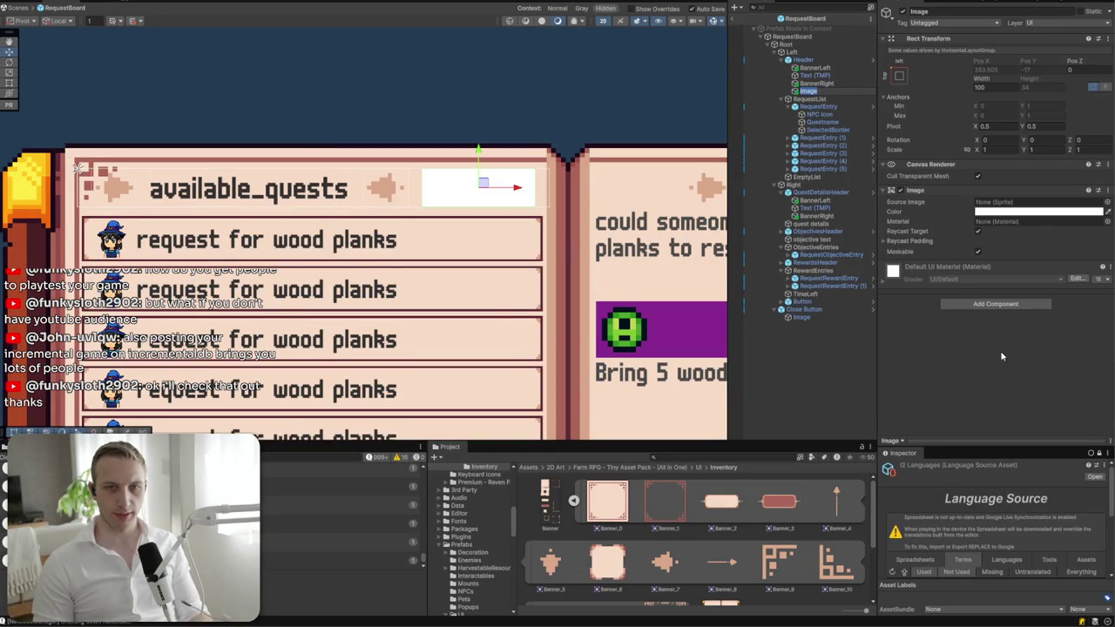
pyautogui.click(989, 305)
pyautogui.write('igno')
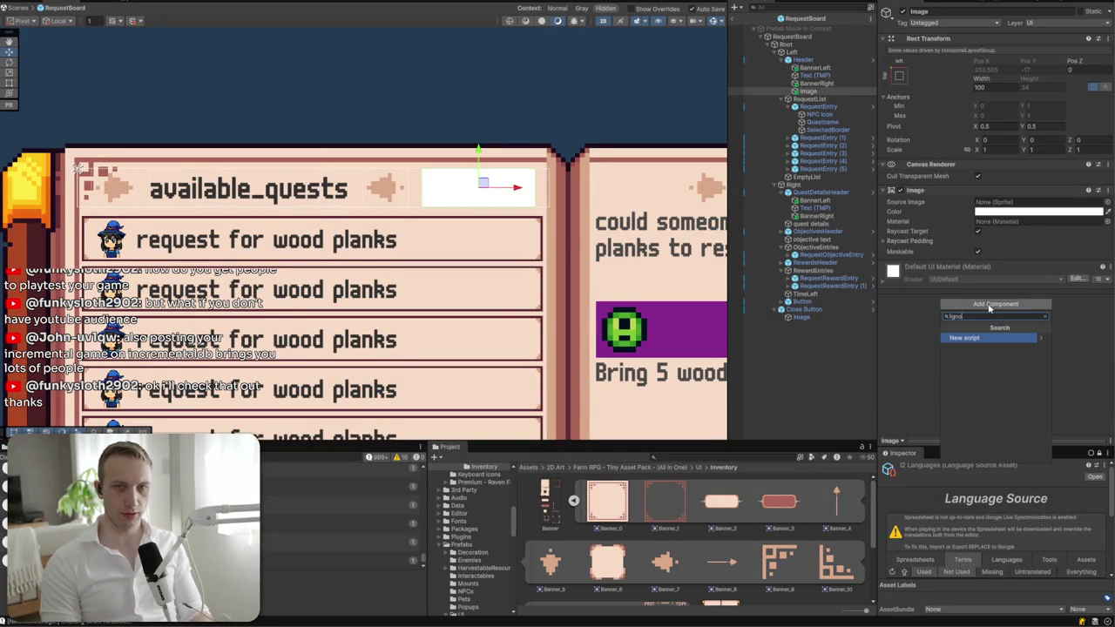
pyautogui.press('BackSpace')
pyautogui.press('BackSpace')
pyautogui.press('BackSpace')
pyautogui.write('layout ele')
pyautogui.press('Return')
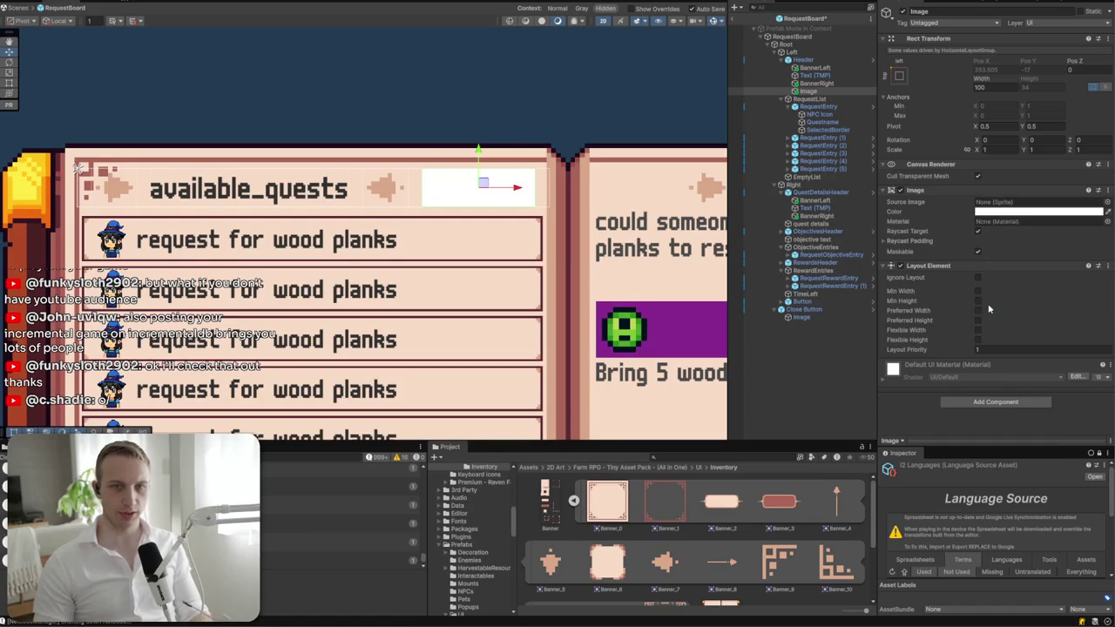
pyautogui.click(977, 277)
# - Stretch the image along the header's bottom with height 1 and Pos Y 0
pyautogui.click(903, 70)
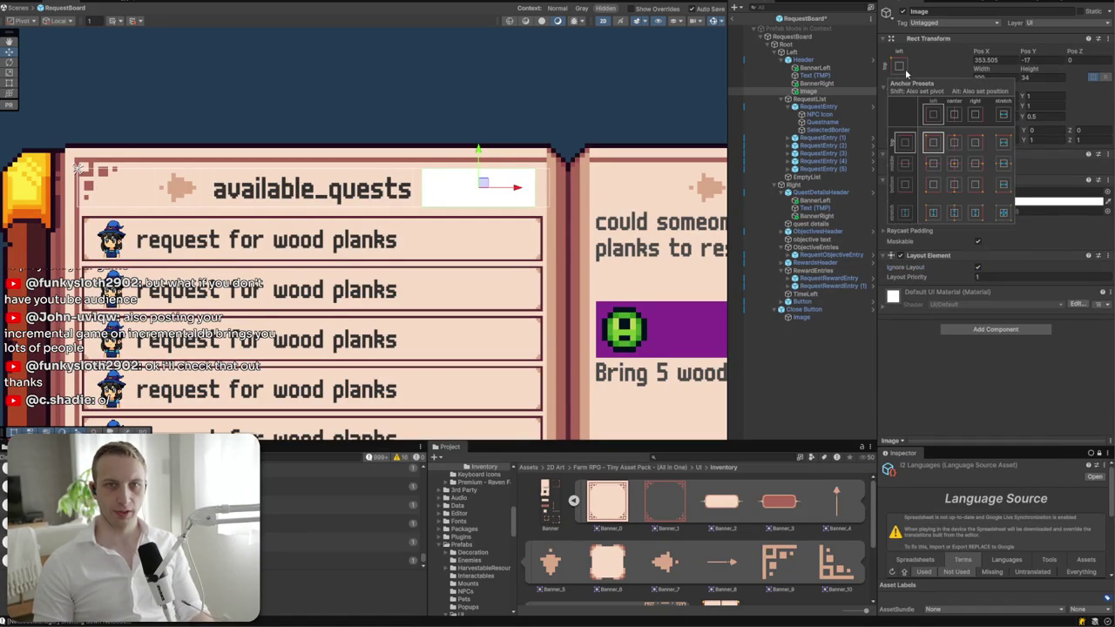
pyautogui.click(1002, 190)
pyautogui.click(1046, 77)
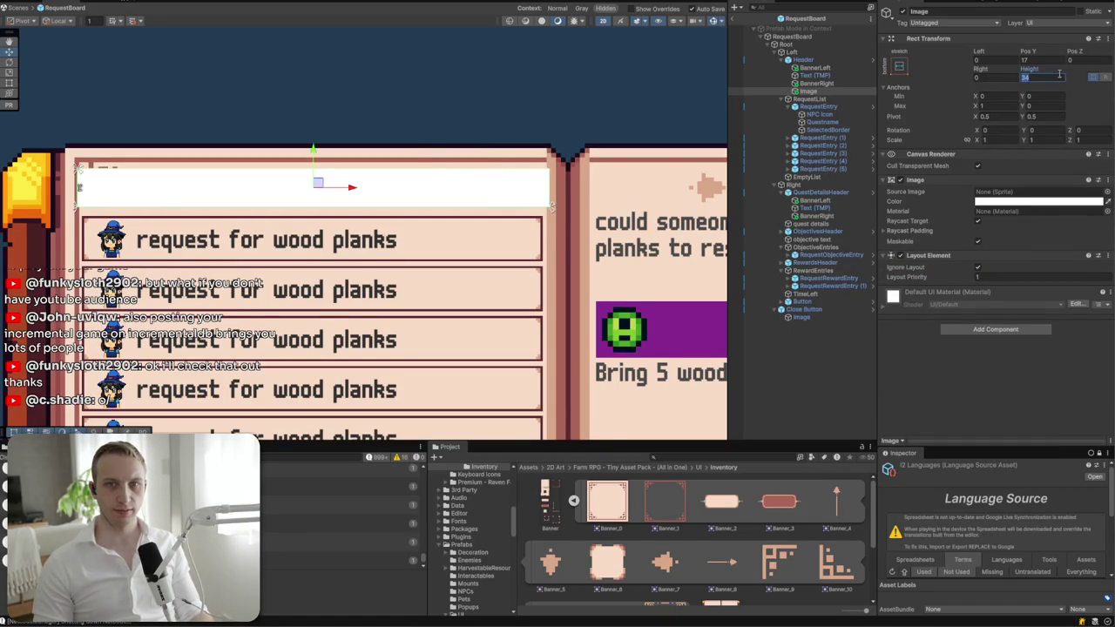
pyautogui.write('1')
pyautogui.click(835, 92)
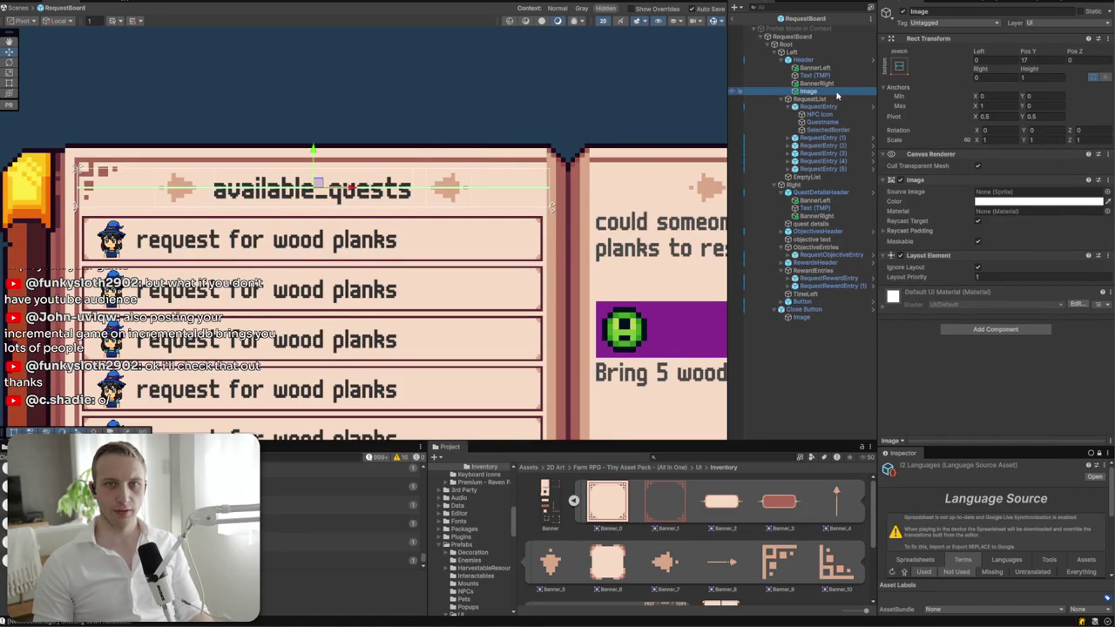
pyautogui.click(902, 66)
pyautogui.hotkey('shift', 'alt')
pyautogui.click(1041, 59)
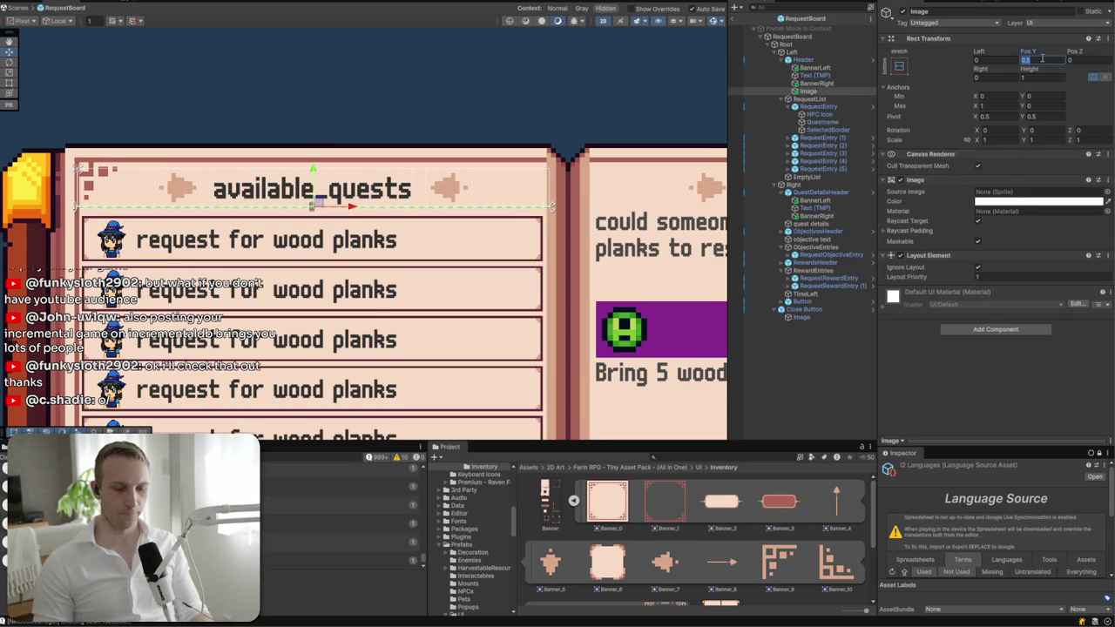
pyautogui.write('0')
pyautogui.press('Return')
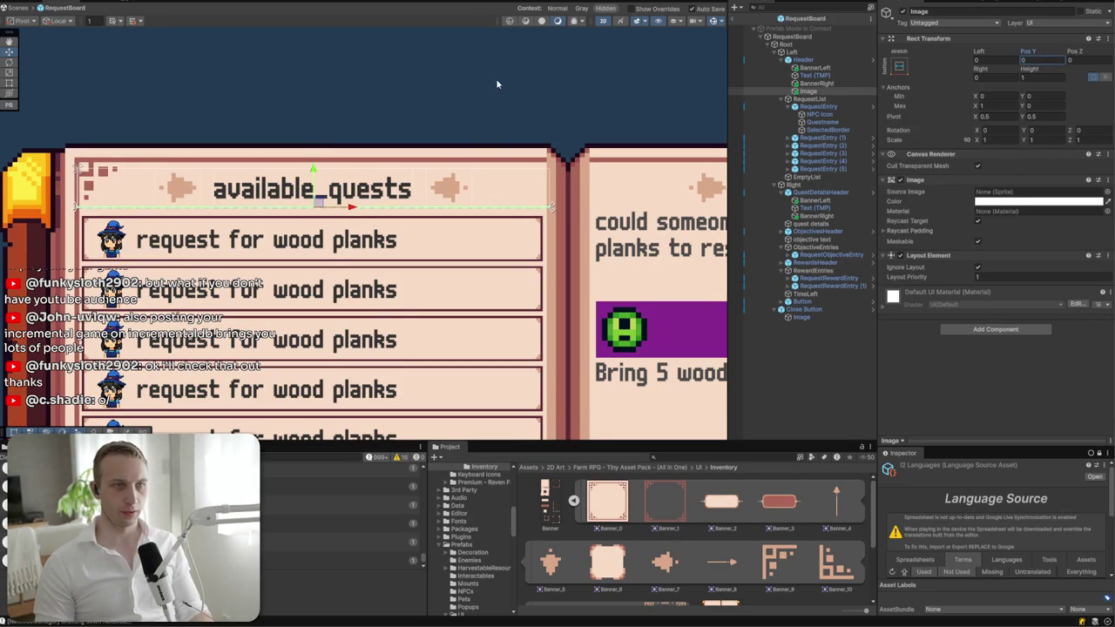
# - Eyedrop the dark red stripe colour for the line and inset its ends from the page sides
pyautogui.scroll(5, 418, 139)
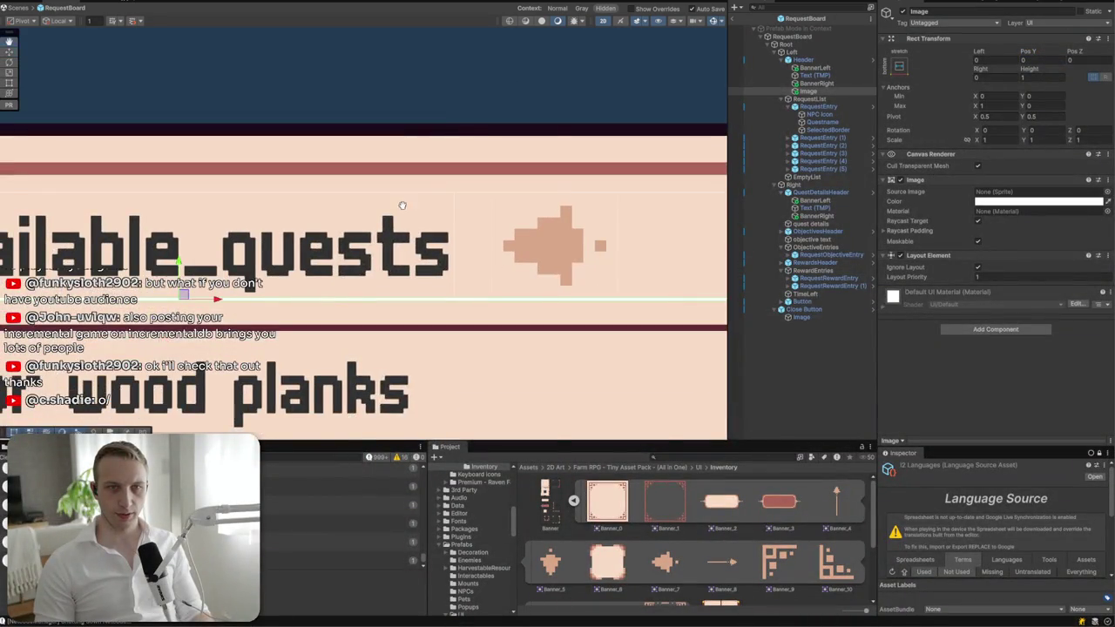
pyautogui.moveTo(398, 204); pyautogui.dragTo(82, 66)
pyautogui.click(1106, 201)
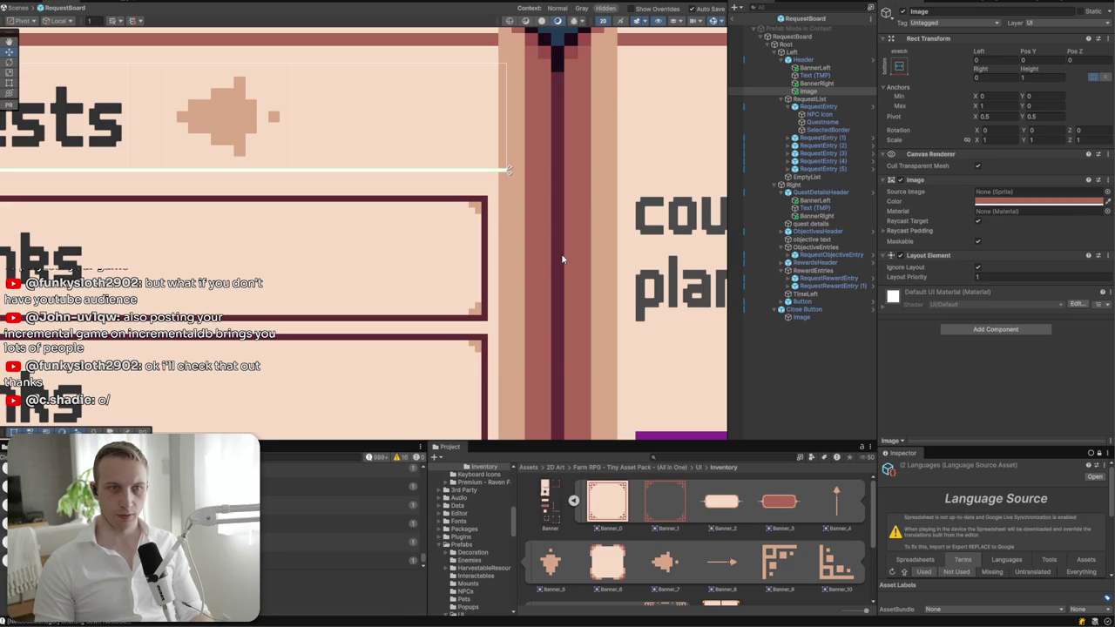
pyautogui.click(535, 236)
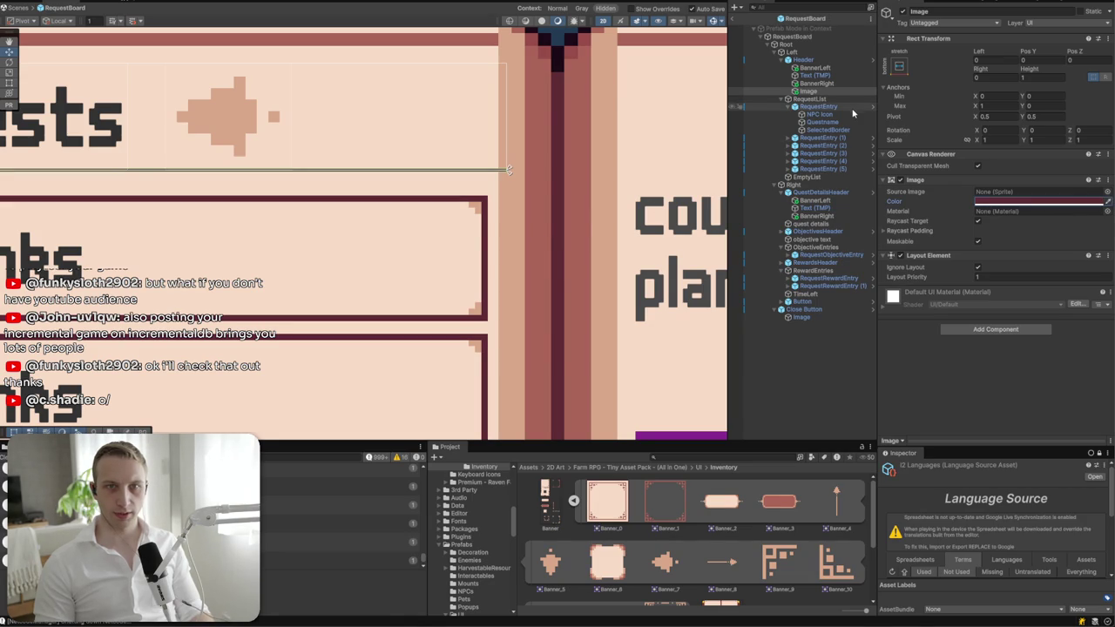
pyautogui.click(994, 77)
pyautogui.write('10')
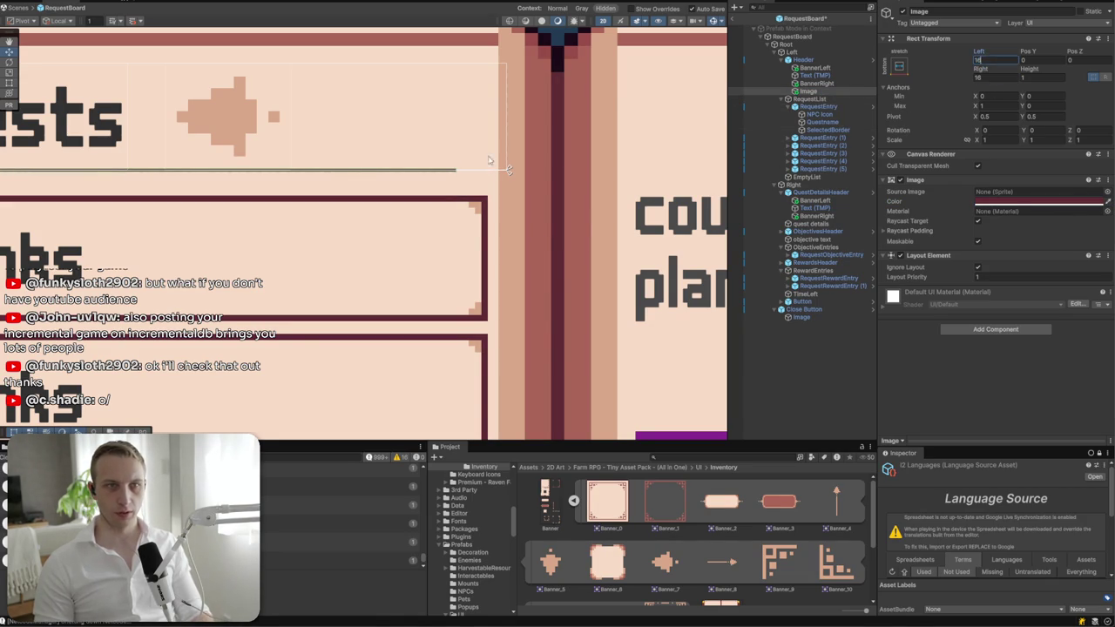
pyautogui.scroll(-5, 488, 161)
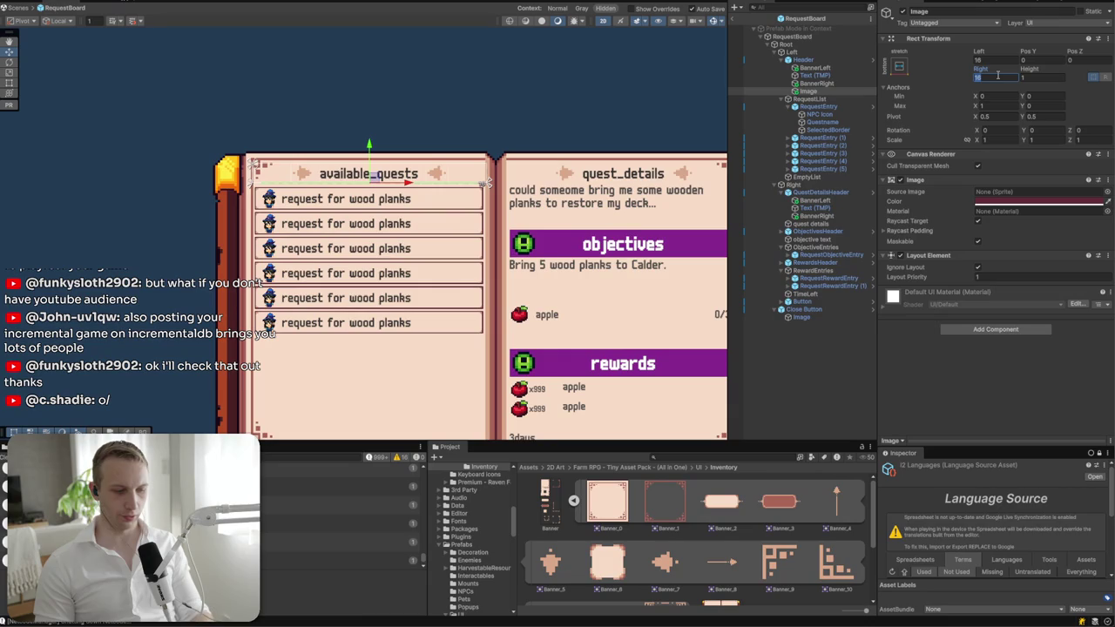
pyautogui.write('8')
pyautogui.click(1003, 61)
pyautogui.click(462, 81)
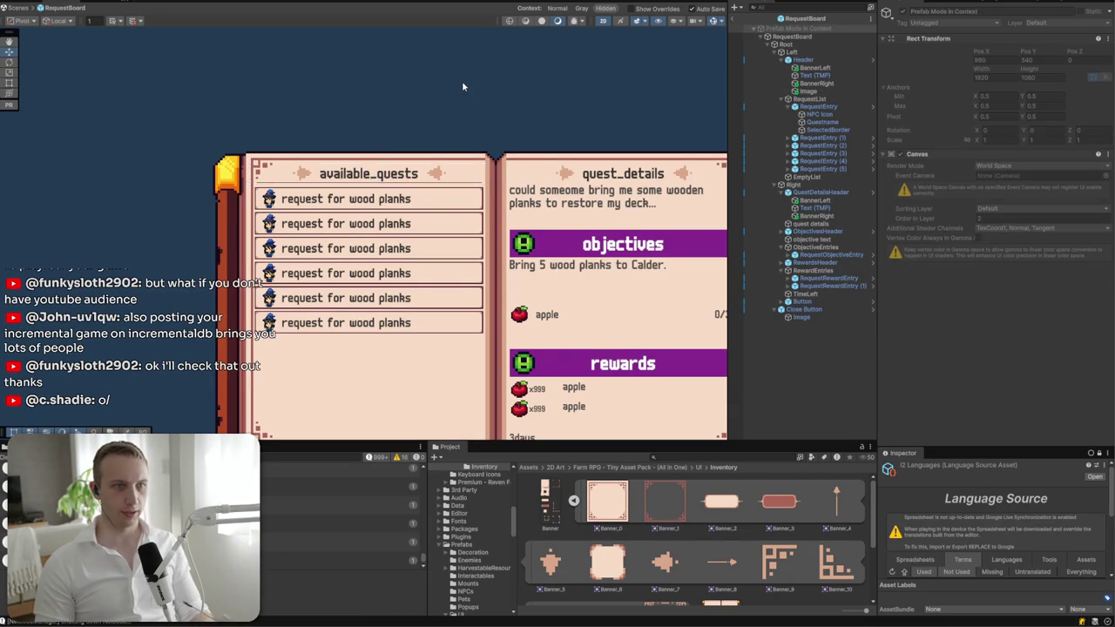
# - Rename the line to Divider and set its Pos Y to -2
pyautogui.scroll(5, 457, 94)
pyautogui.scroll(2, 301, 241)
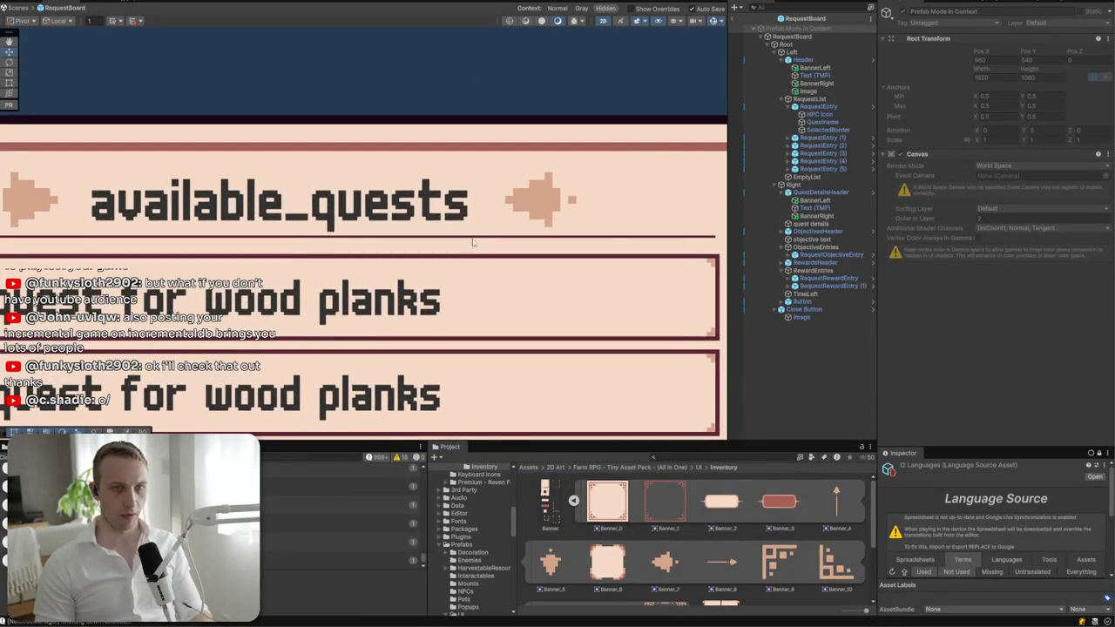
pyautogui.click(806, 90)
pyautogui.click(946, 12)
pyautogui.write('Divider')
pyautogui.press('Return')
pyautogui.moveTo(282, 199); pyautogui.dragTo(281, 204)
pyautogui.write('-2')
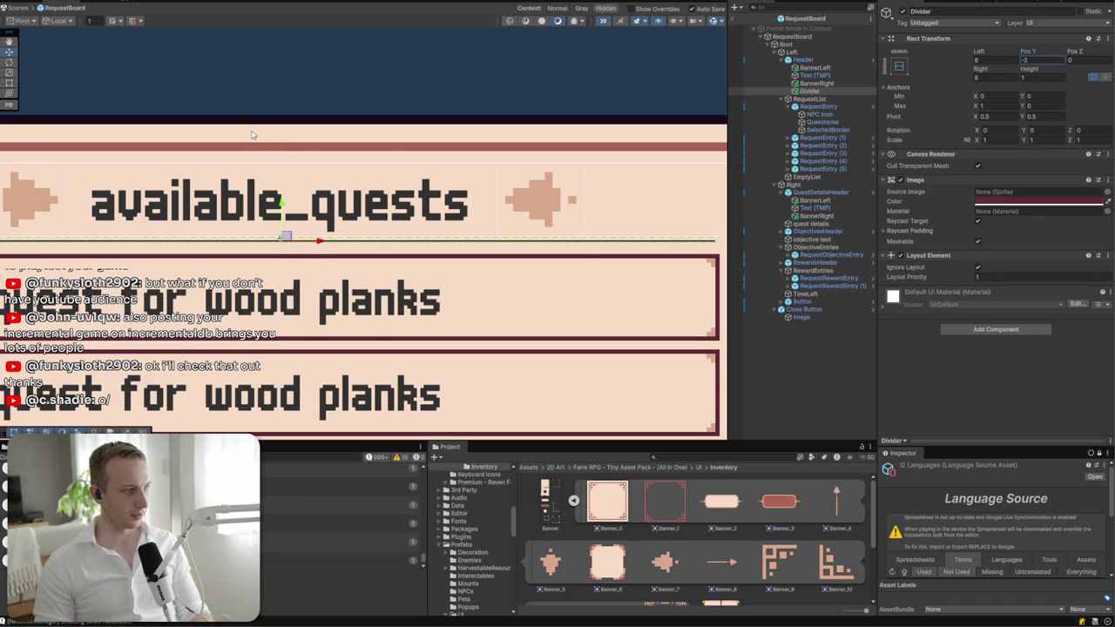
# - Set the Divider's right inset to 4
pyautogui.click(368, 92)
pyautogui.scroll(-3, 368, 91)
pyautogui.scroll(-2, 368, 92)
pyautogui.scroll(2, 368, 91)
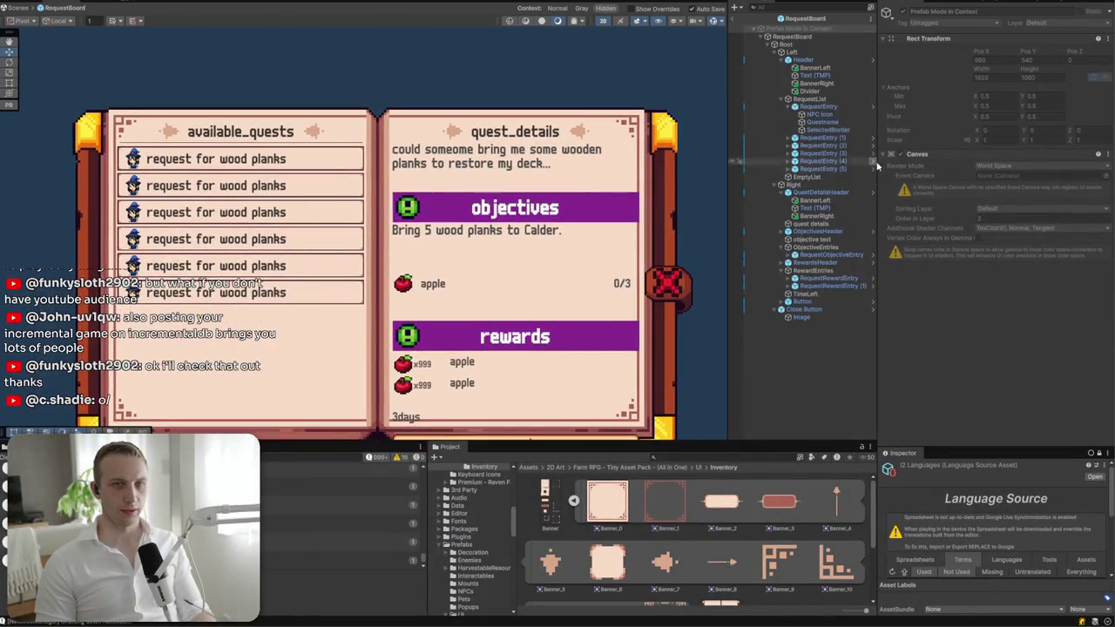
pyautogui.doubleClick(827, 106)
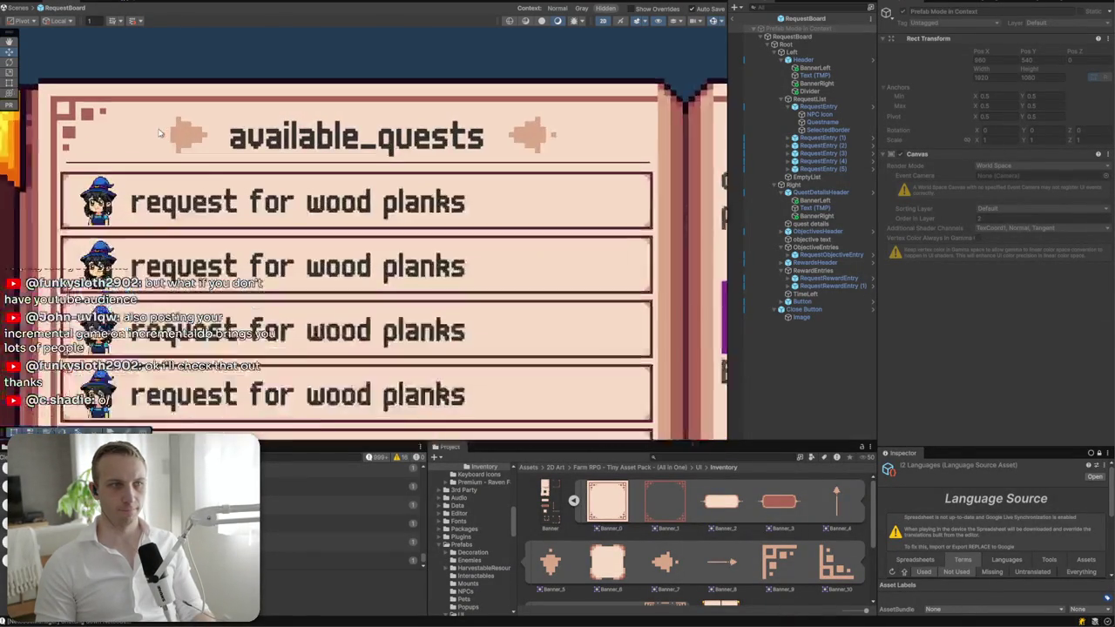
pyautogui.scroll(2, 89, 184)
pyautogui.click(85, 161)
pyautogui.click(1002, 80)
pyautogui.write('4')
pyautogui.press('Return')
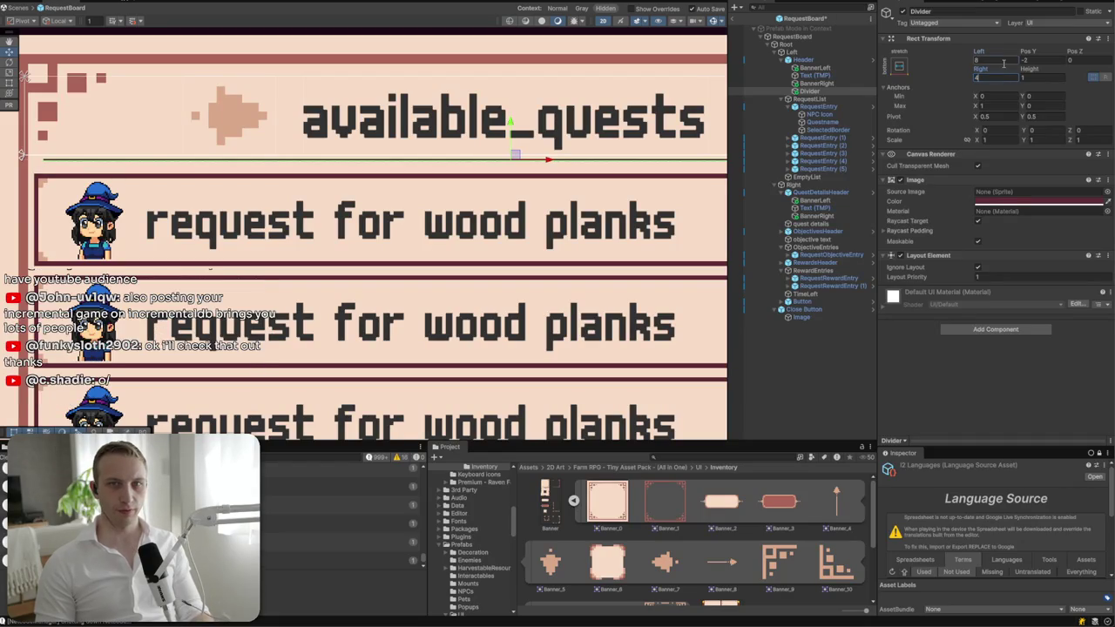
# - Look over the result and select the RequestBoard object
pyautogui.hscroll(10, 213, 227)
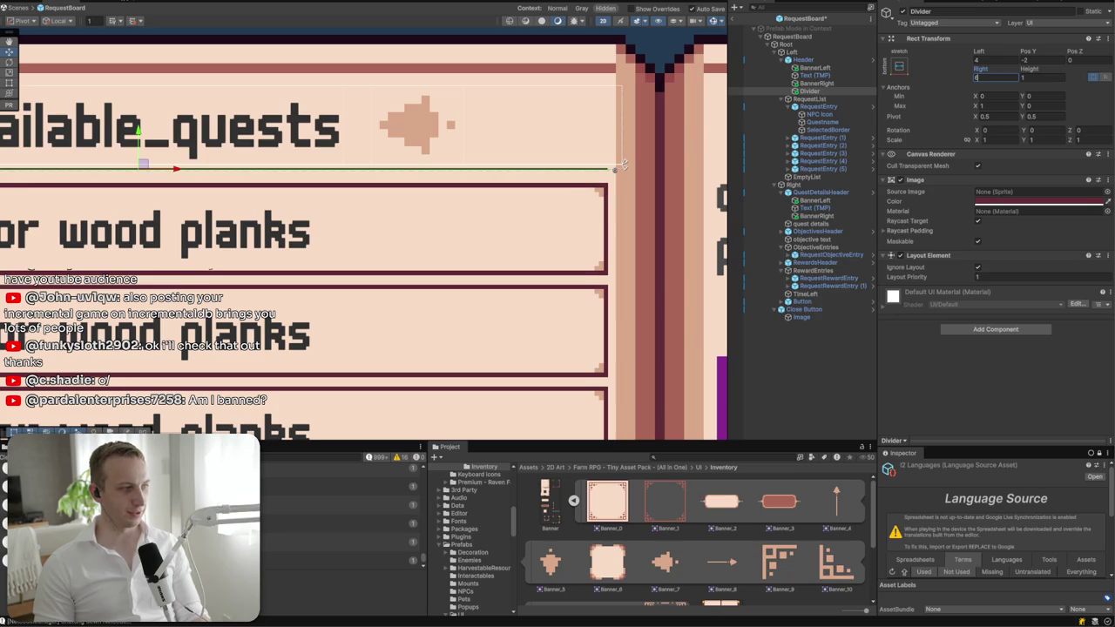
pyautogui.scroll(-5, 622, 164)
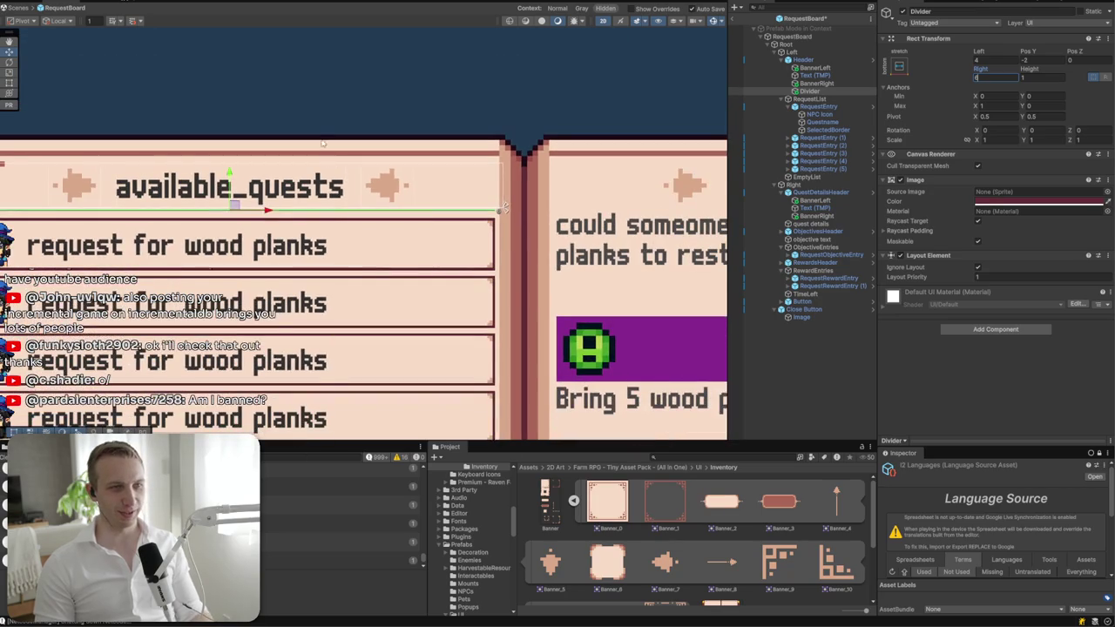
pyautogui.click(311, 95)
pyautogui.hscroll(-2, 505, 226)
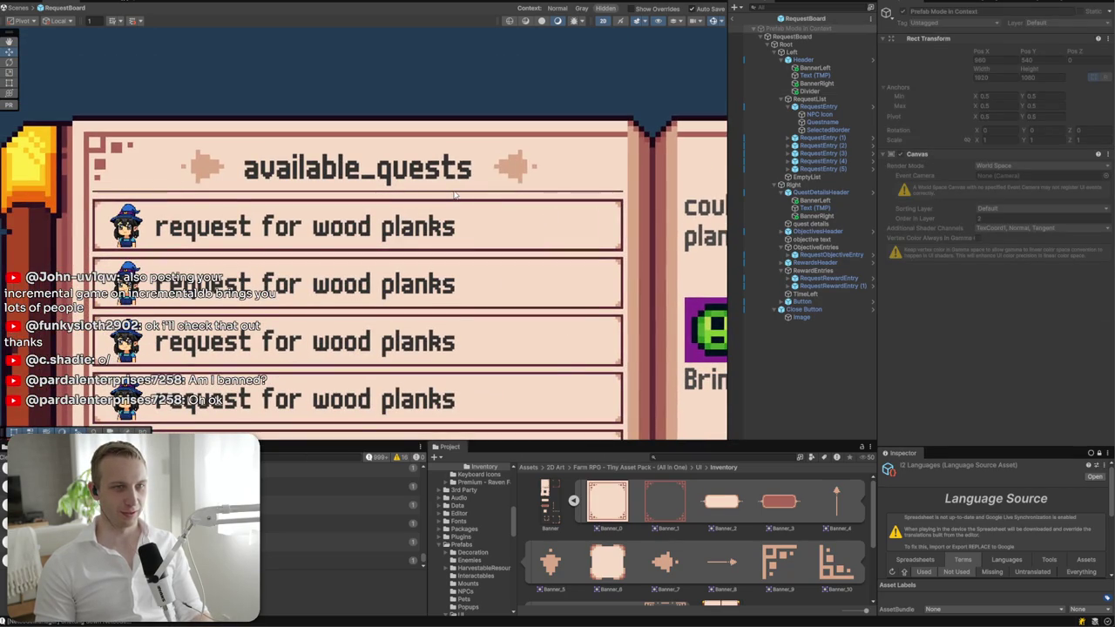
pyautogui.click(454, 197)
pyautogui.click(443, 197)
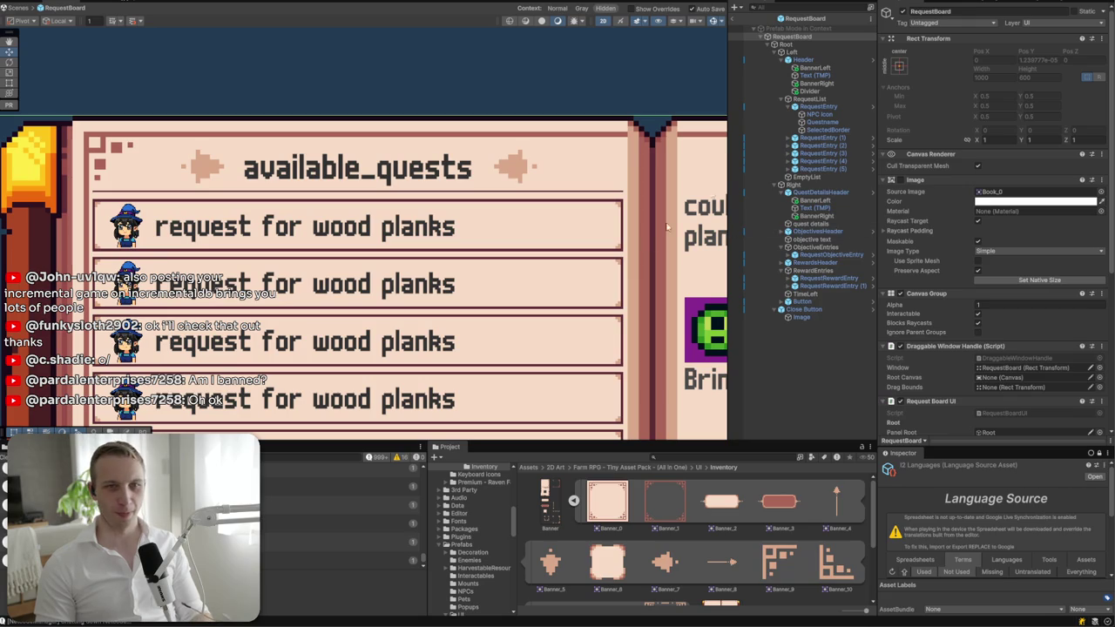
# - Paste a Divider copy under QuestDetailsHeader, stretched across the page at Pos Y -2
pyautogui.click(809, 91)
pyautogui.press('f')
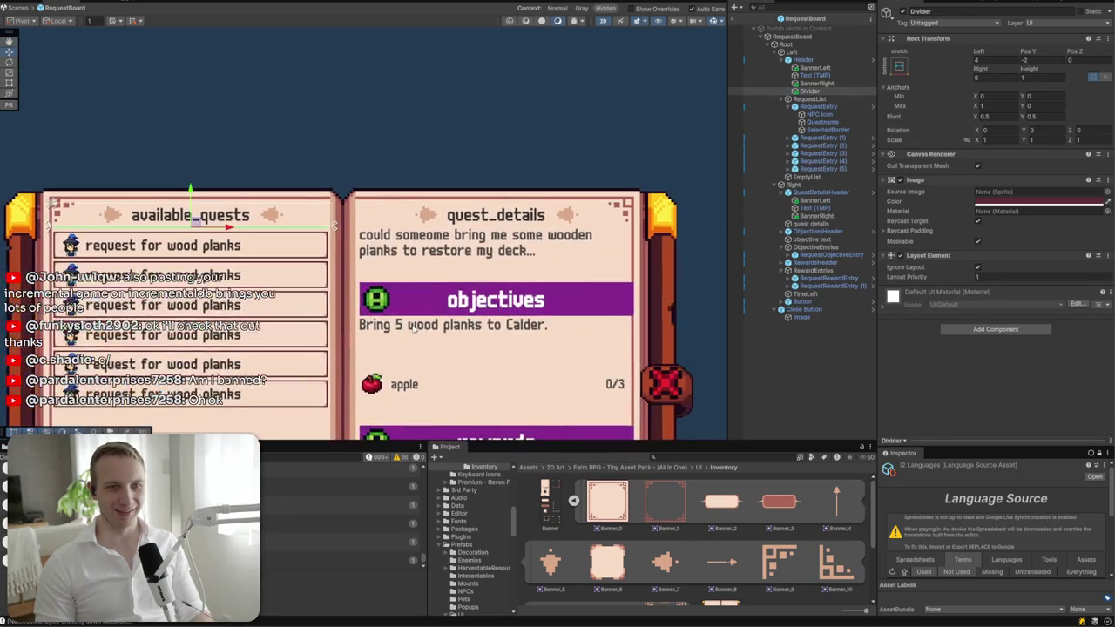
pyautogui.hotkey('ctrl', 'v')
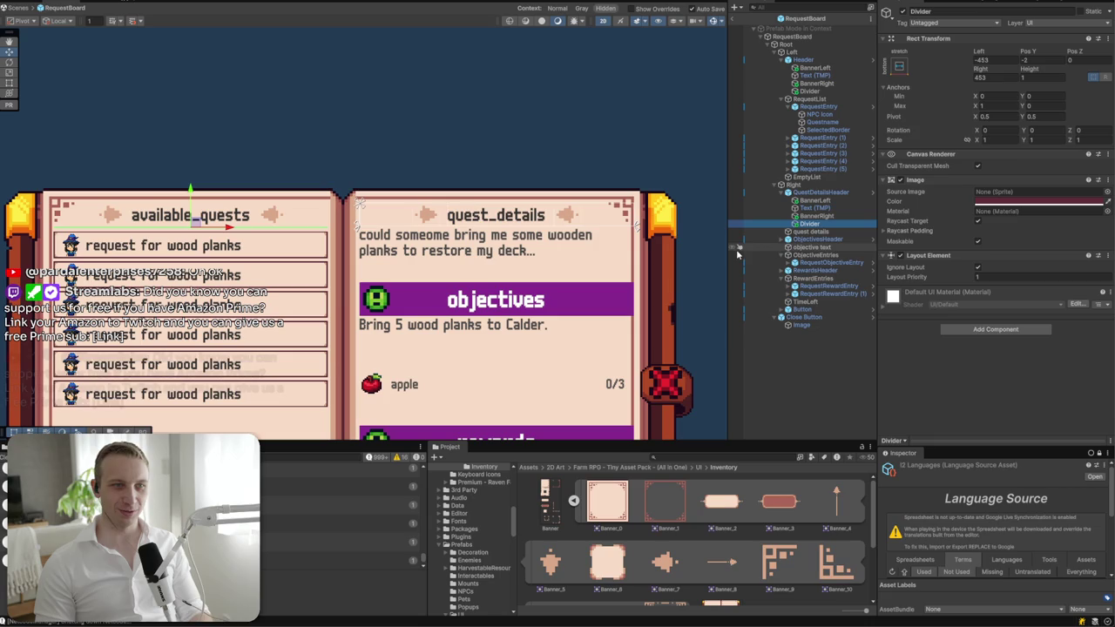
pyautogui.click(899, 65)
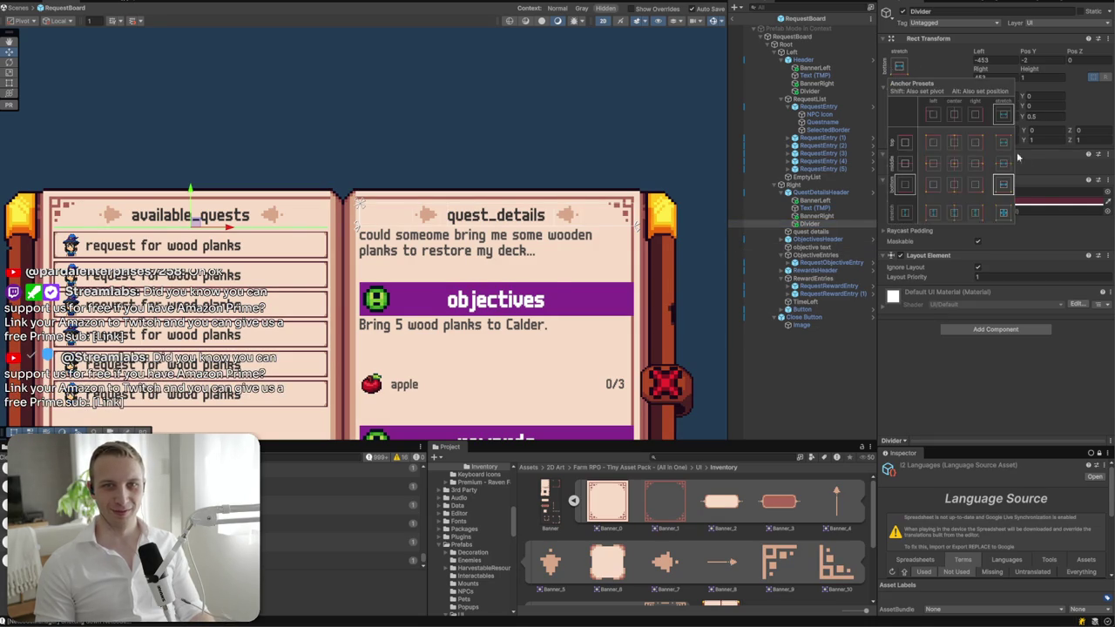
pyautogui.keyDown('alt'); pyautogui.click(1003, 192); pyautogui.keyUp('alt')
pyautogui.click(1049, 61)
pyautogui.write('-2')
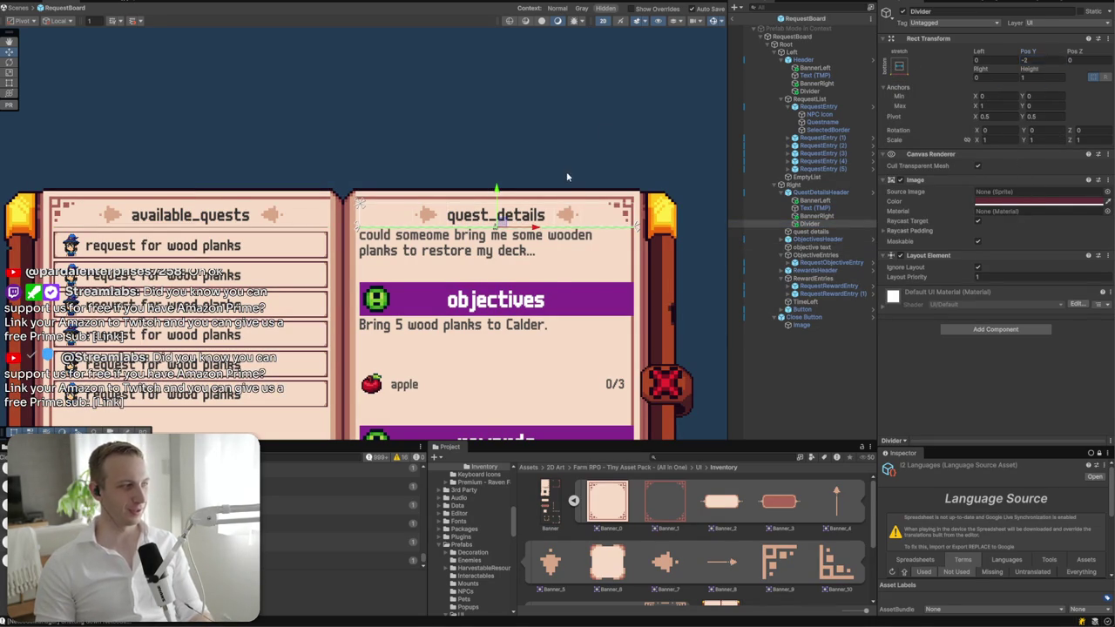
pyautogui.click(570, 177)
pyautogui.scroll(2, 569, 177)
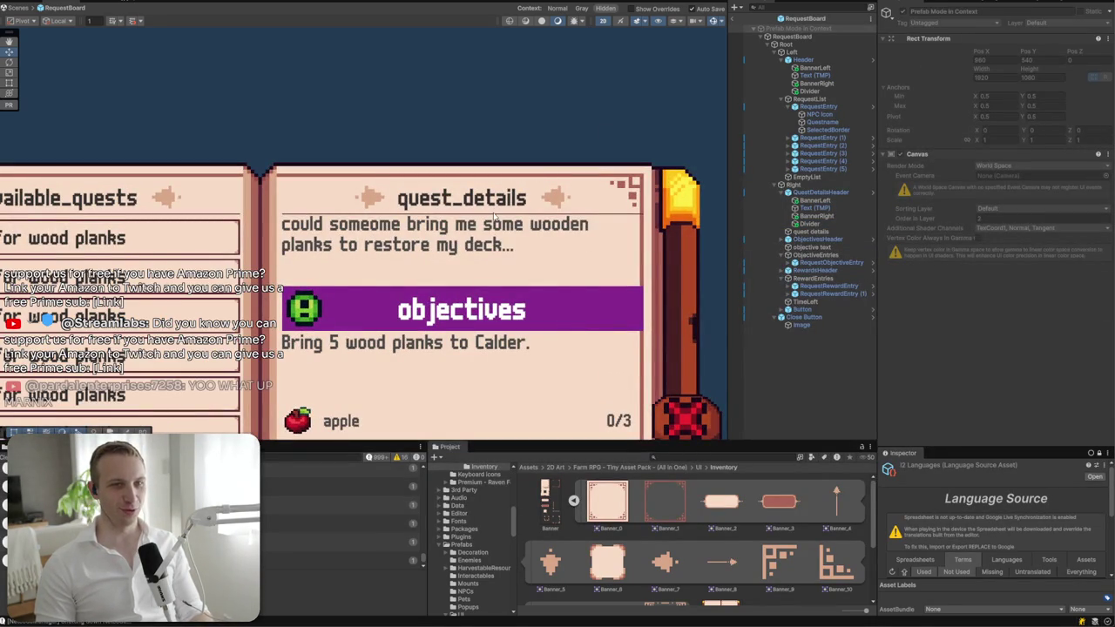
# - Set the quest_details divider's height to 2
pyautogui.scroll(2, 466, 218)
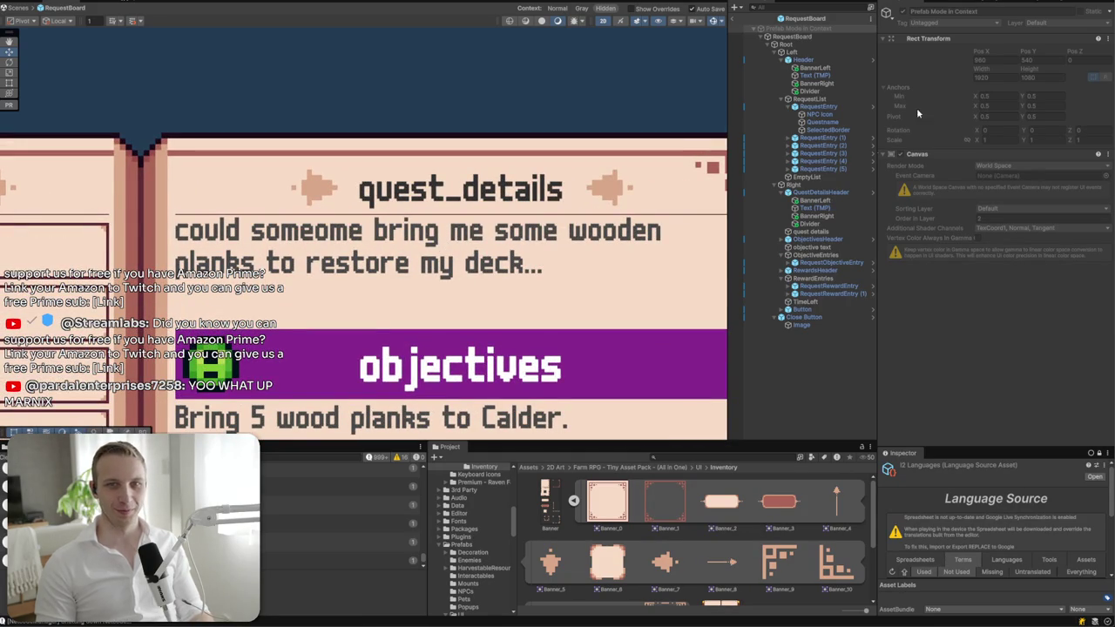
pyautogui.click(810, 231)
pyautogui.click(843, 225)
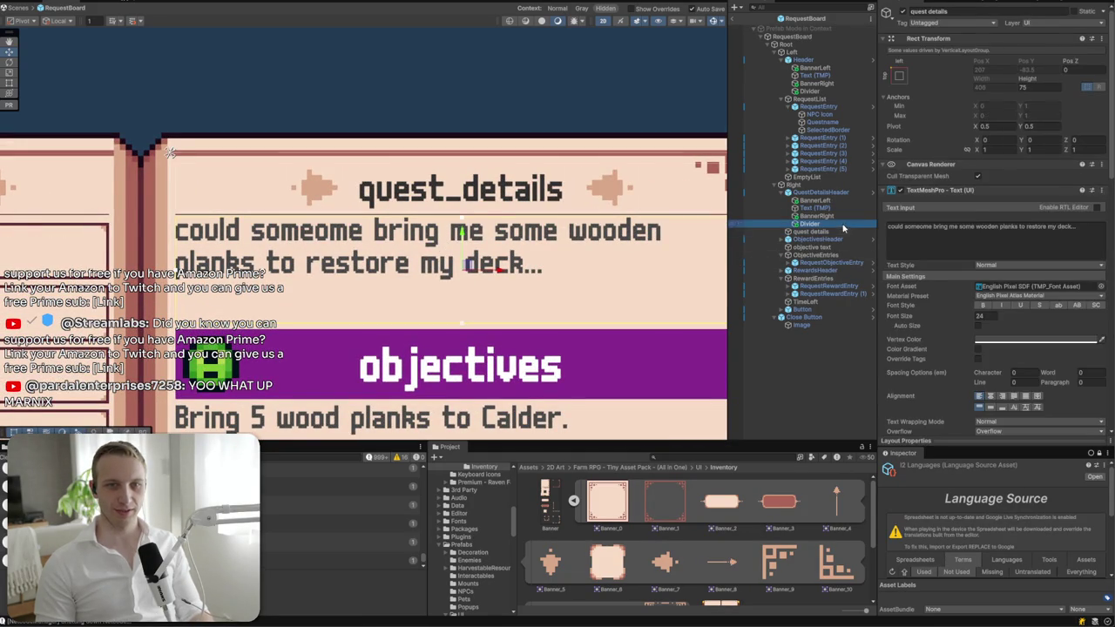
pyautogui.click(1050, 77)
pyautogui.write('2')
pyautogui.scroll(-5, 536, 104)
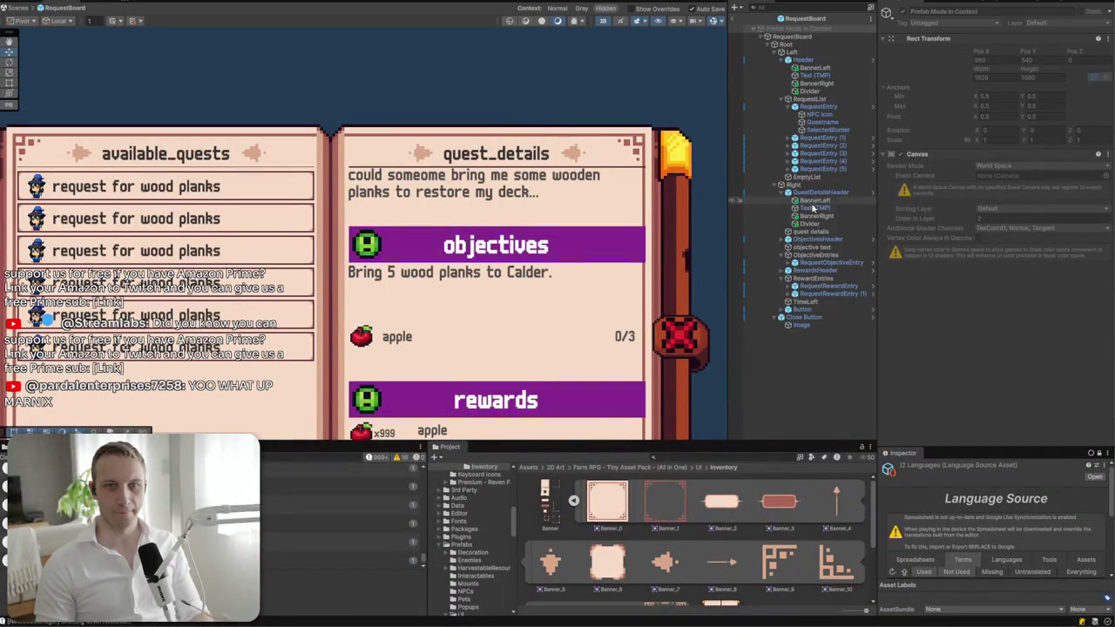
# - Inset the quest_details divider by 5 on both left and right
pyautogui.click(809, 224)
pyautogui.click(988, 60)
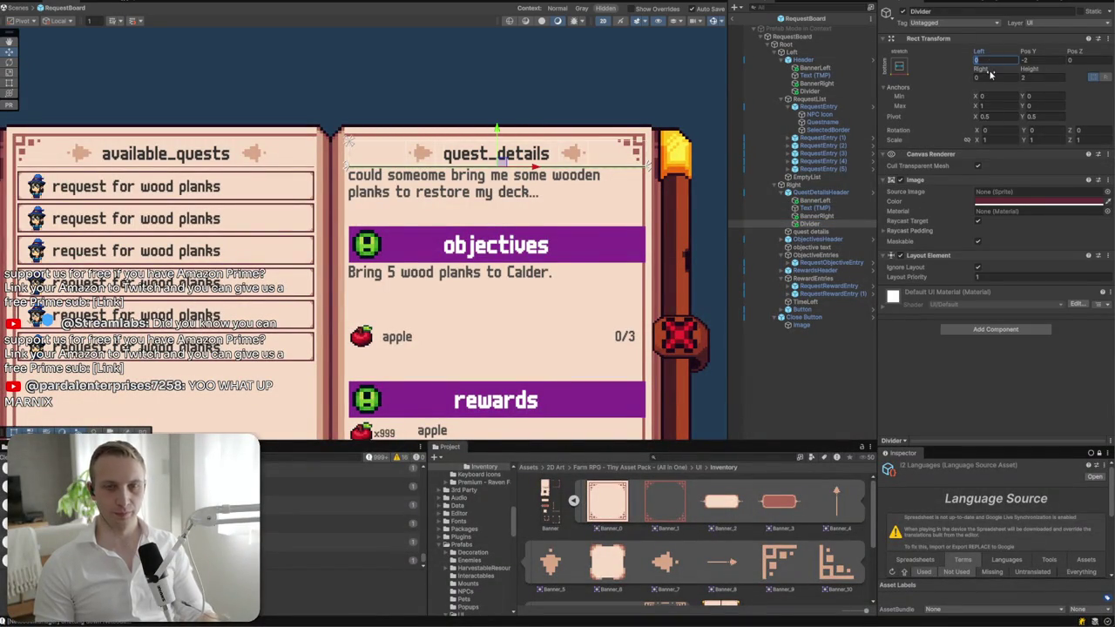
pyautogui.write('5')
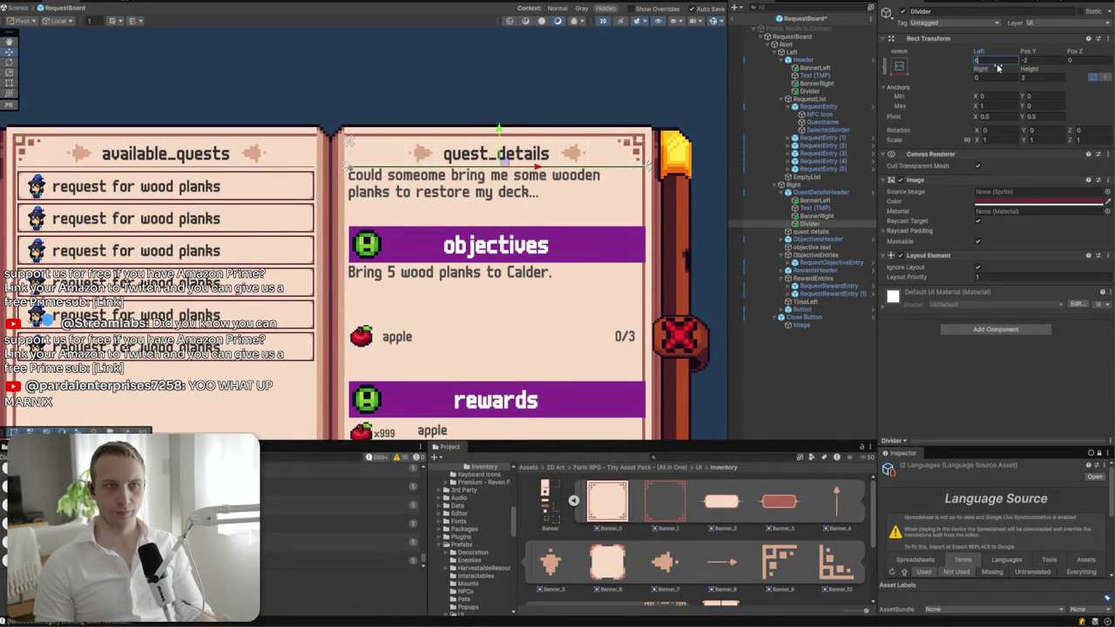
pyautogui.click(992, 78)
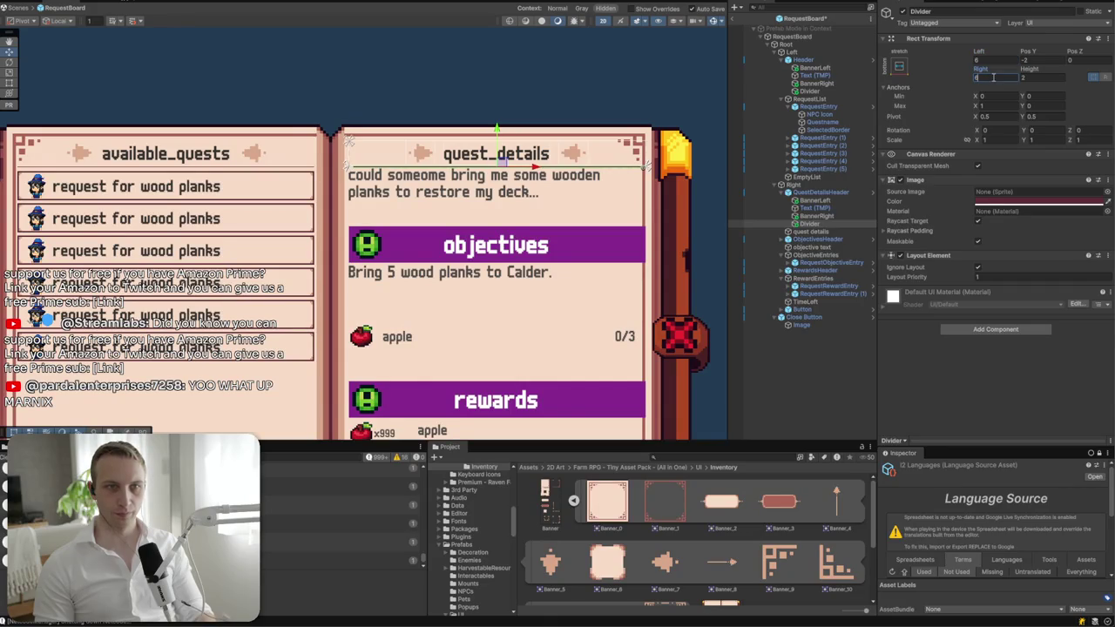
pyautogui.write('5')
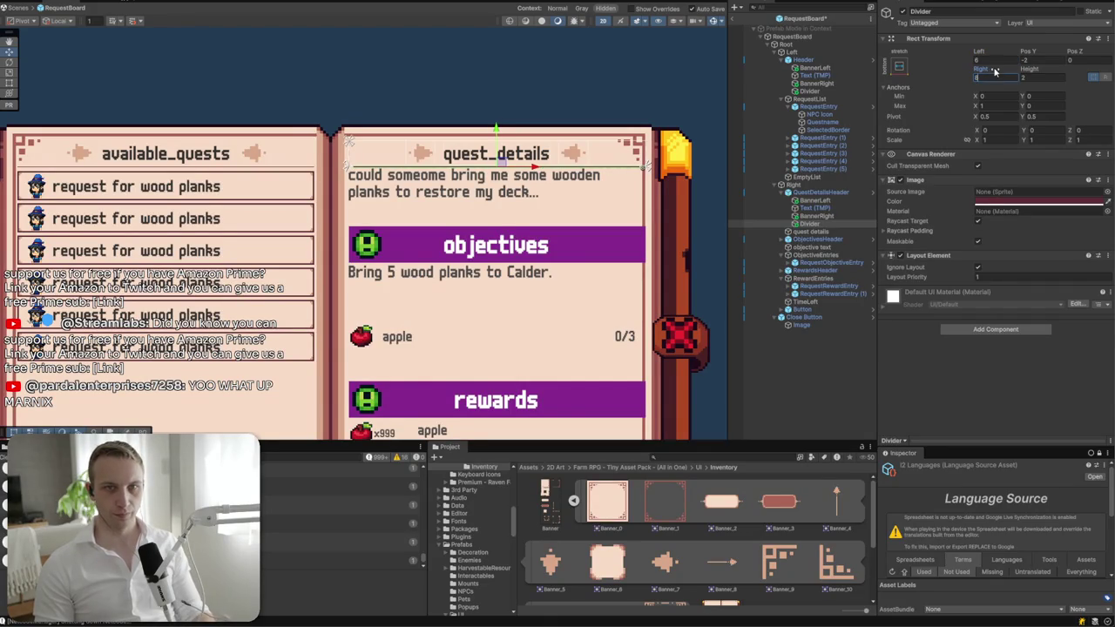
pyautogui.click(992, 58)
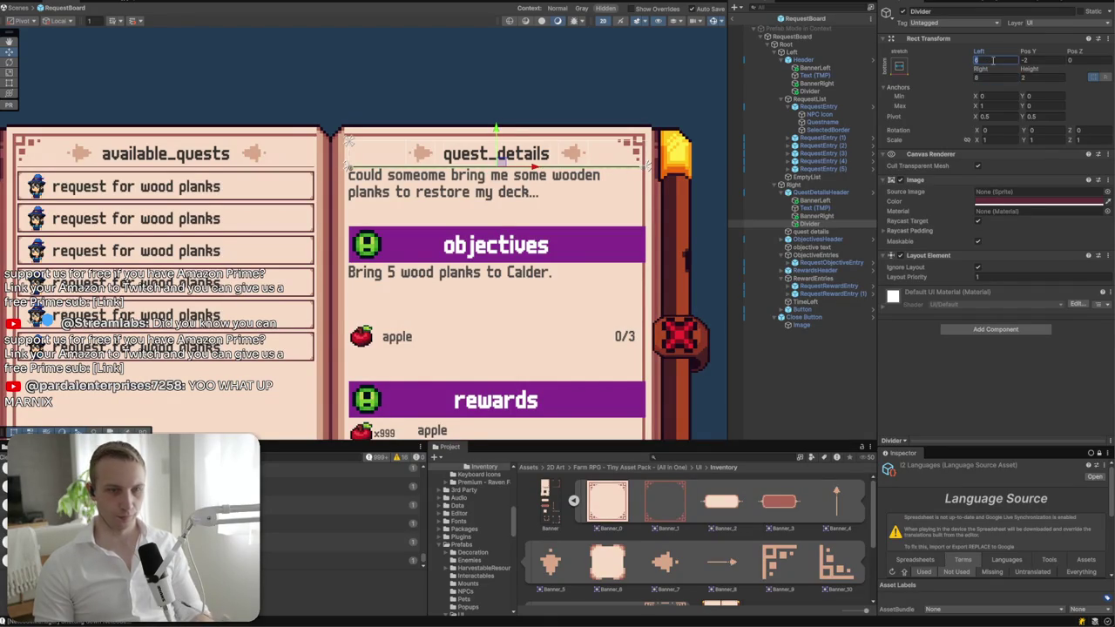
pyautogui.click(659, 62)
pyautogui.scroll(5, 610, 122)
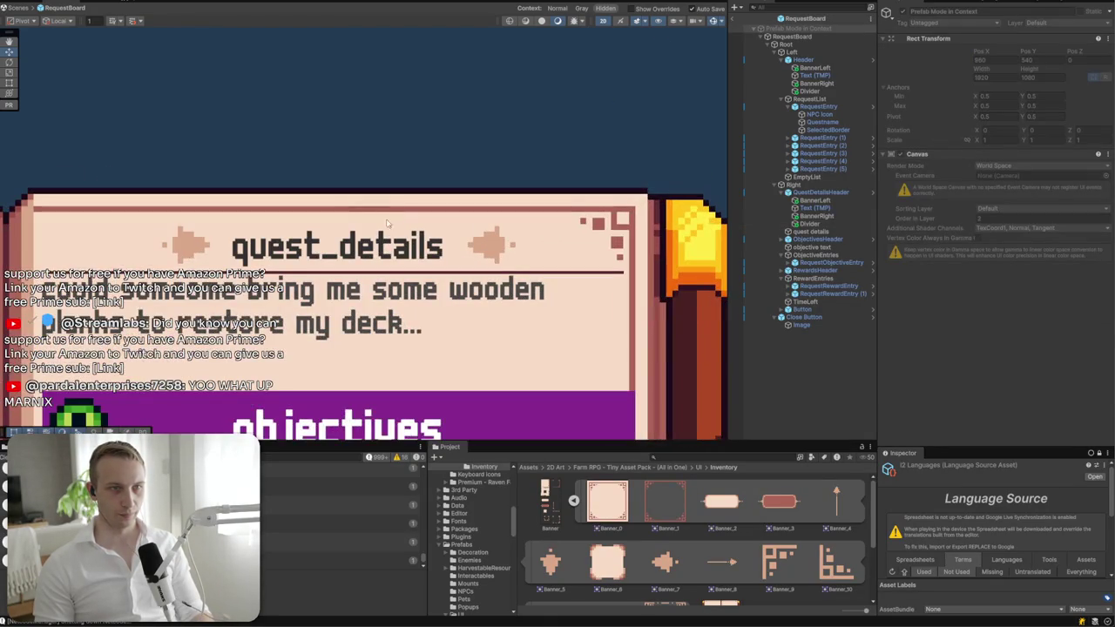
# - Set the quest_details body text's TextMeshPro font size to 18
pyautogui.scroll(1, 445, 197)
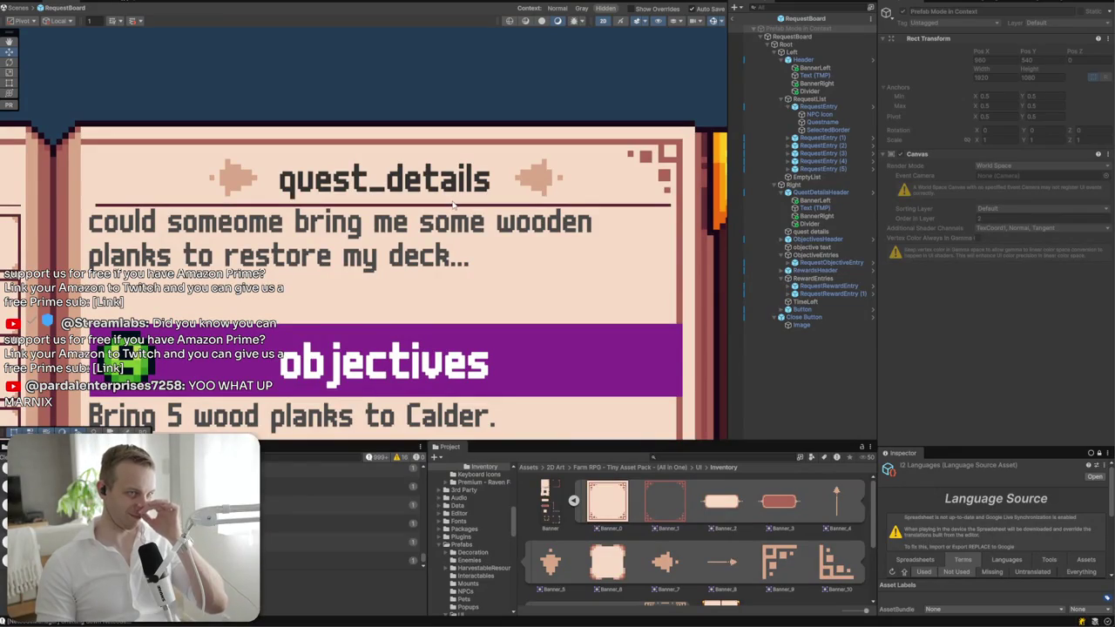
pyautogui.click(621, 211)
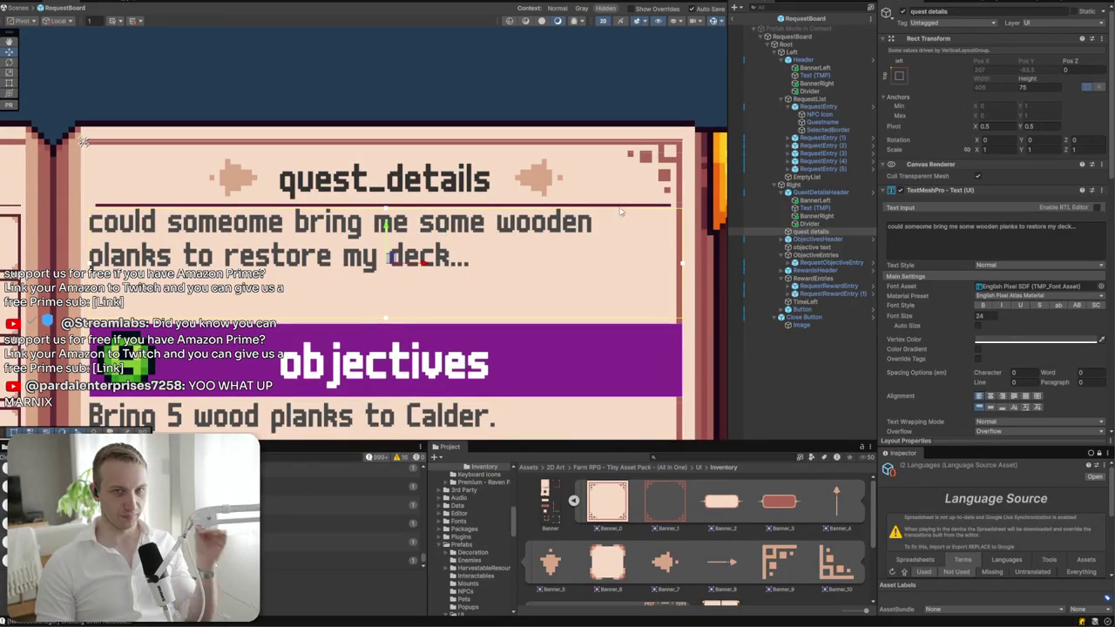
pyautogui.click(764, 192)
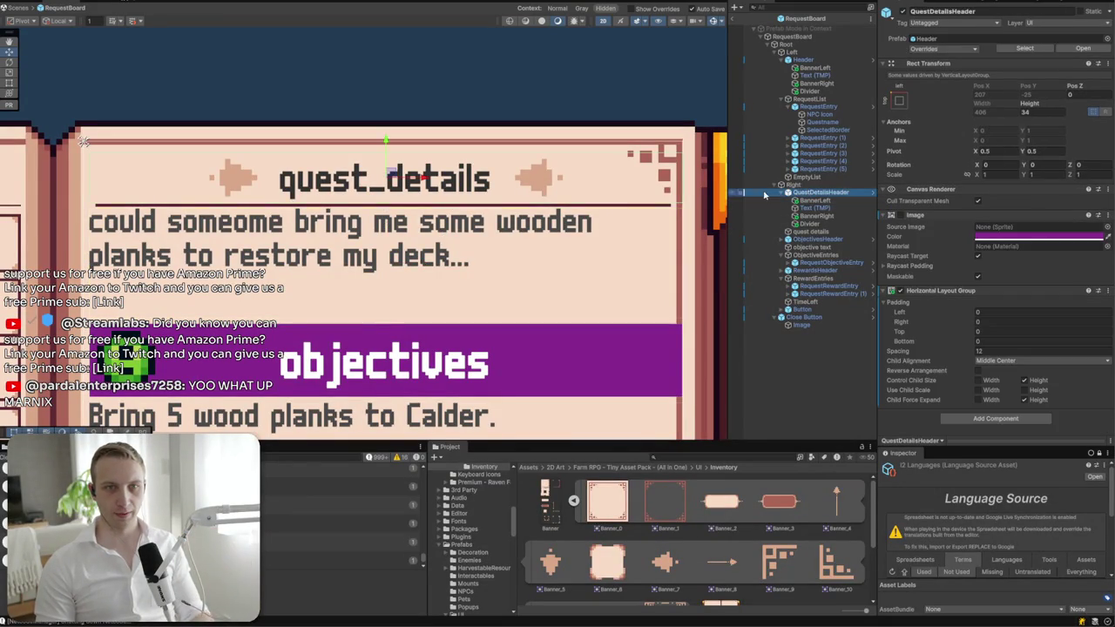
pyautogui.click(781, 193)
pyautogui.click(805, 201)
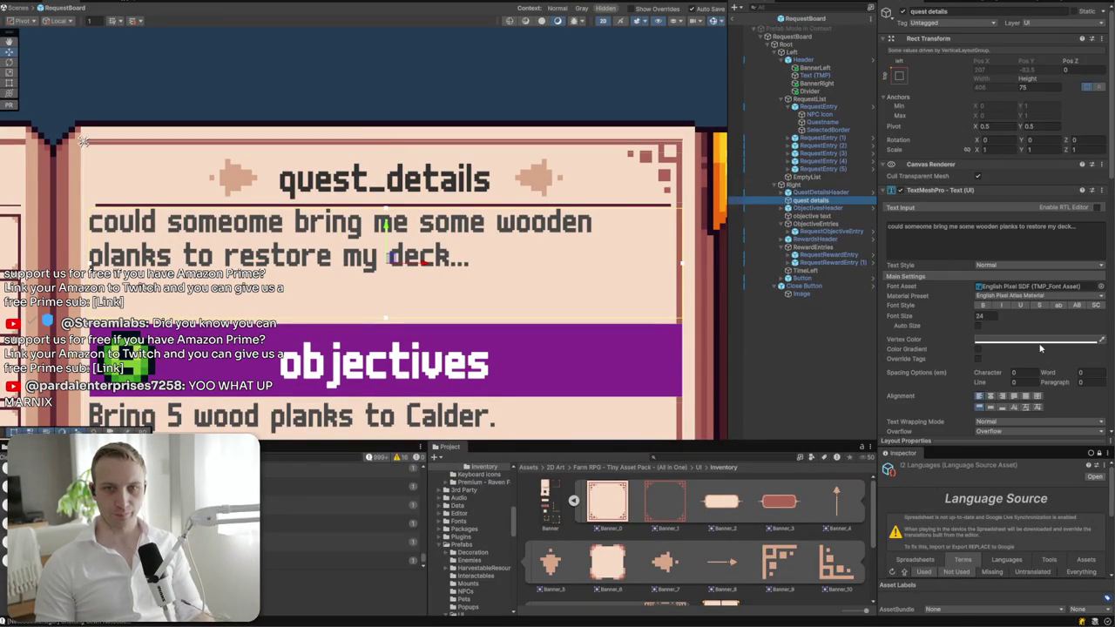
pyautogui.click(983, 317)
pyautogui.write('18')
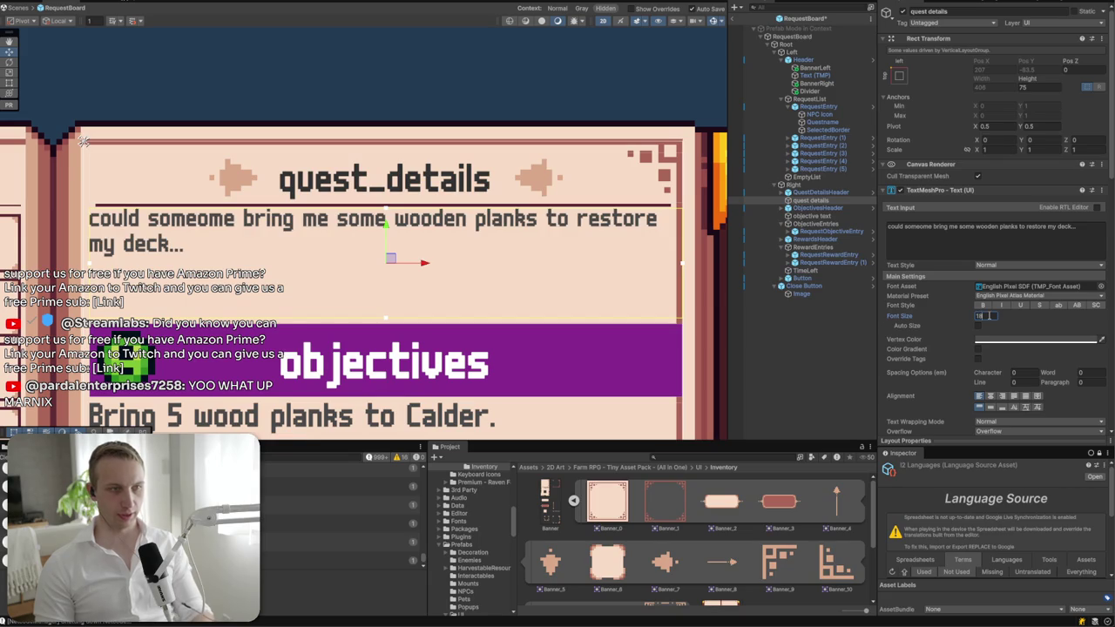
pyautogui.click(831, 185)
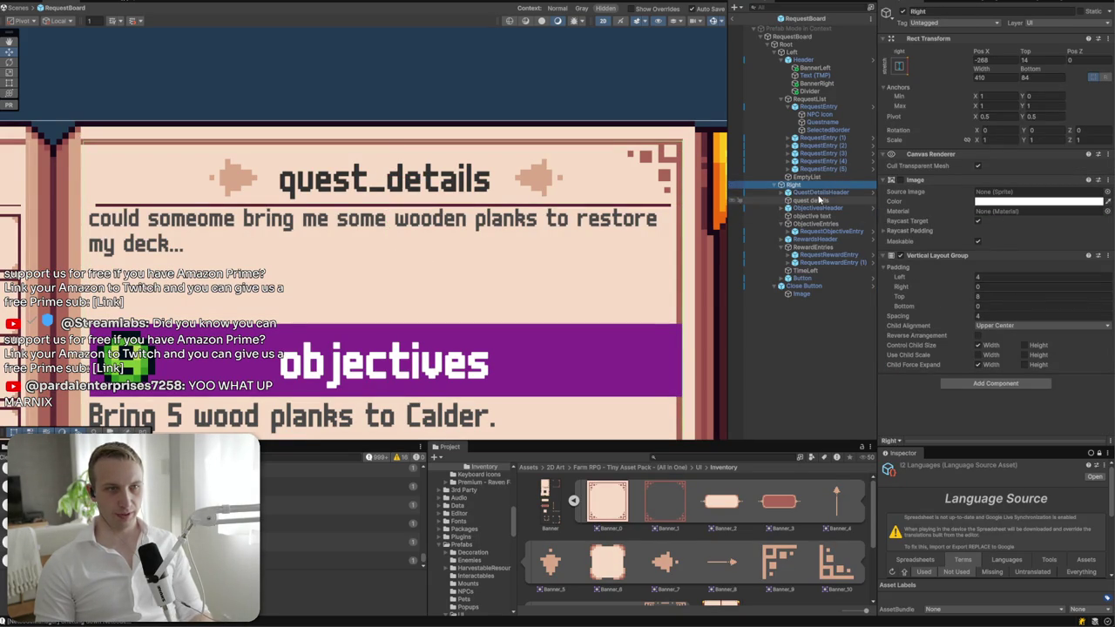
# - Remove the Layout Element component from the QuestDetailsHeader Divider so it joins the layout
pyautogui.click(819, 195)
pyautogui.click(782, 192)
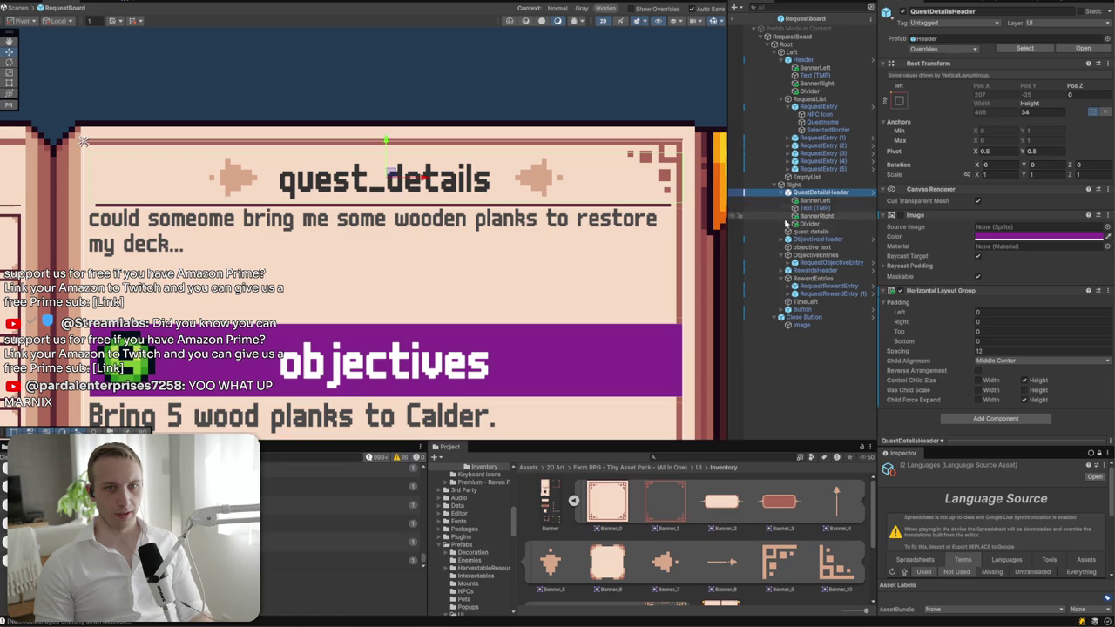
pyautogui.click(789, 223)
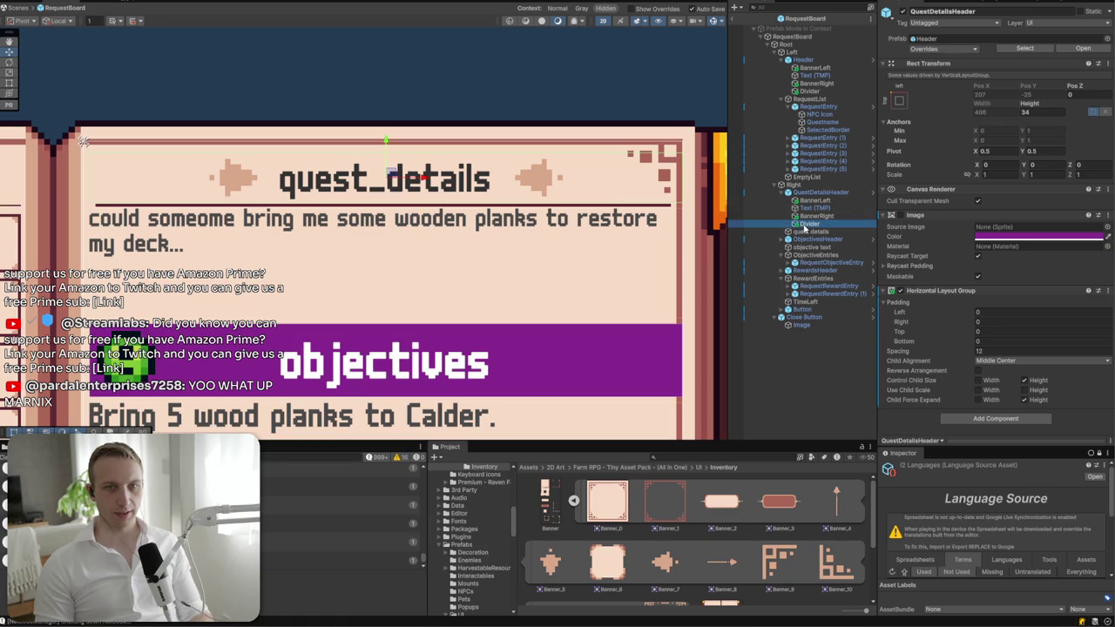
pyautogui.click(789, 194)
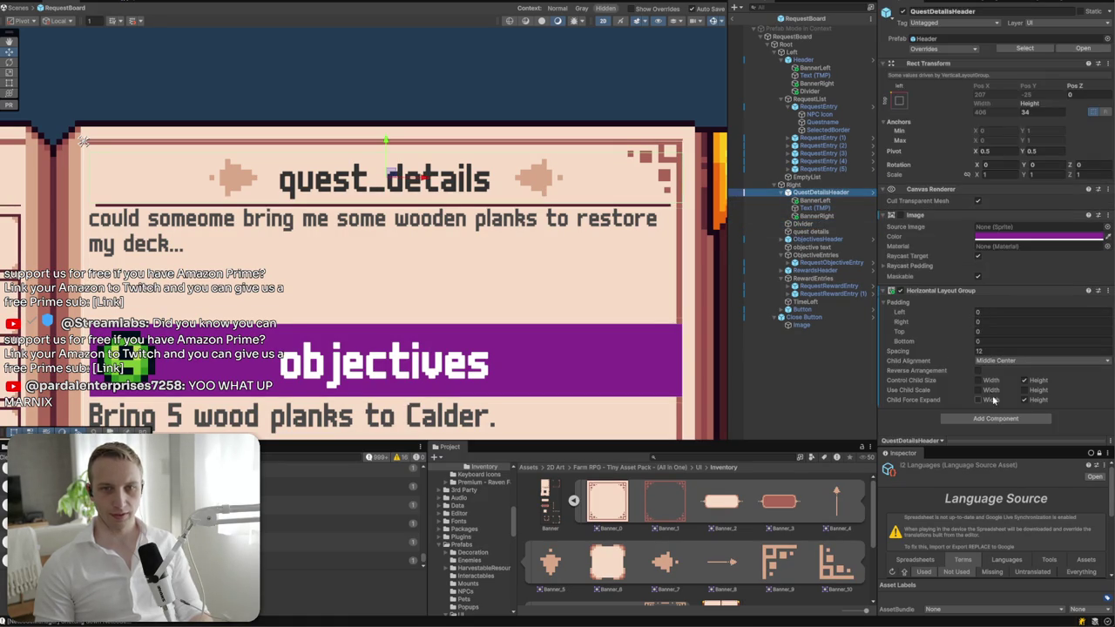
pyautogui.click(824, 185)
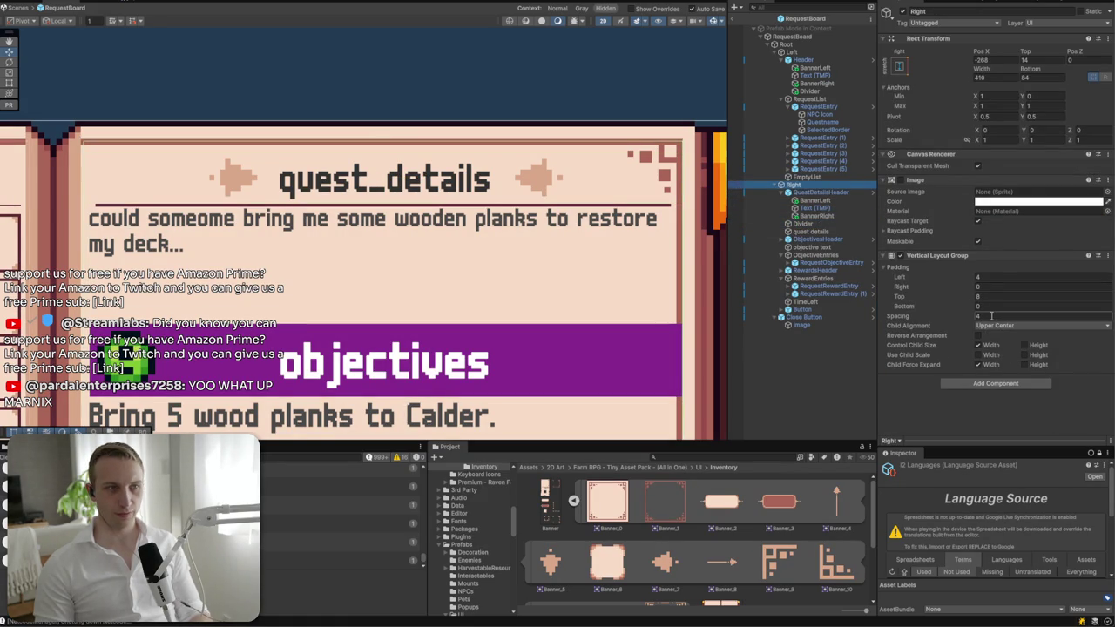
pyautogui.click(802, 224)
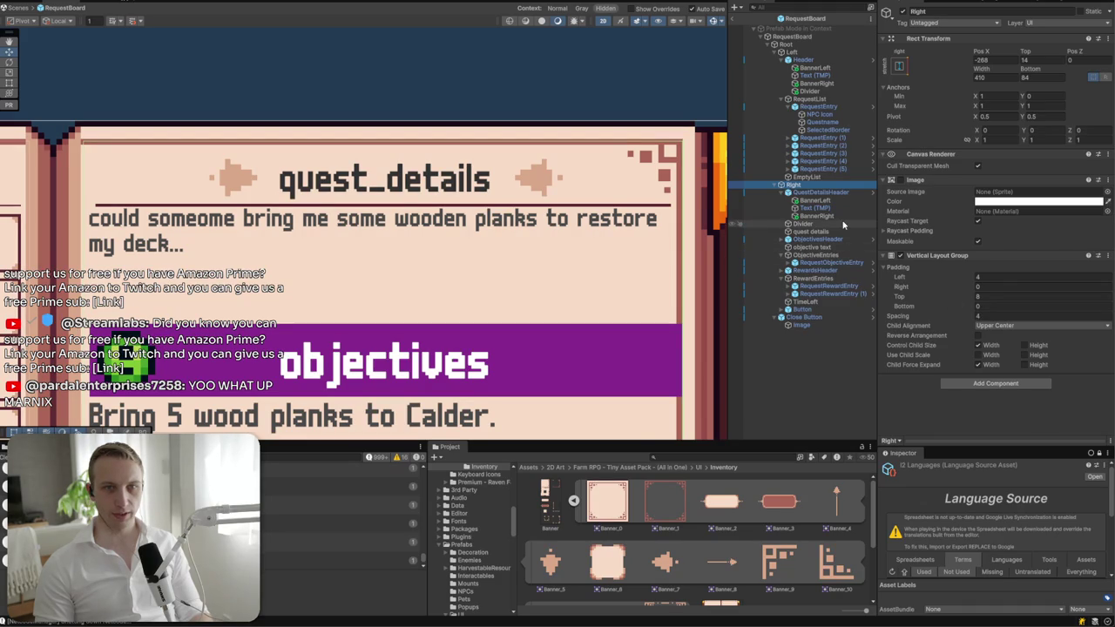
pyautogui.click(1106, 255)
pyautogui.click(1063, 282)
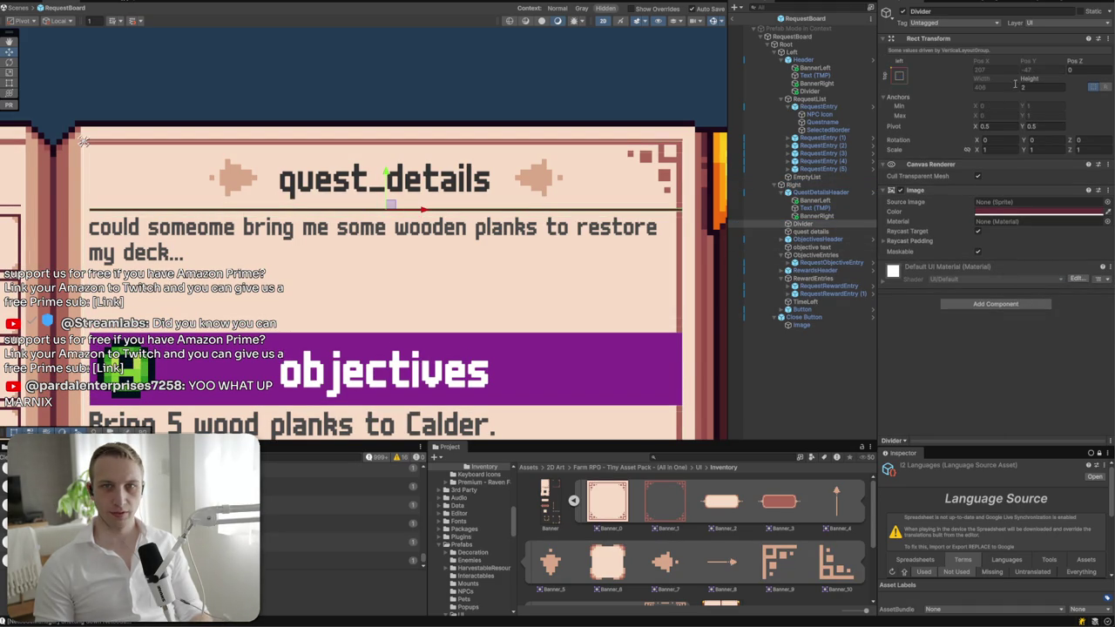
pyautogui.click(836, 216)
pyautogui.click(850, 225)
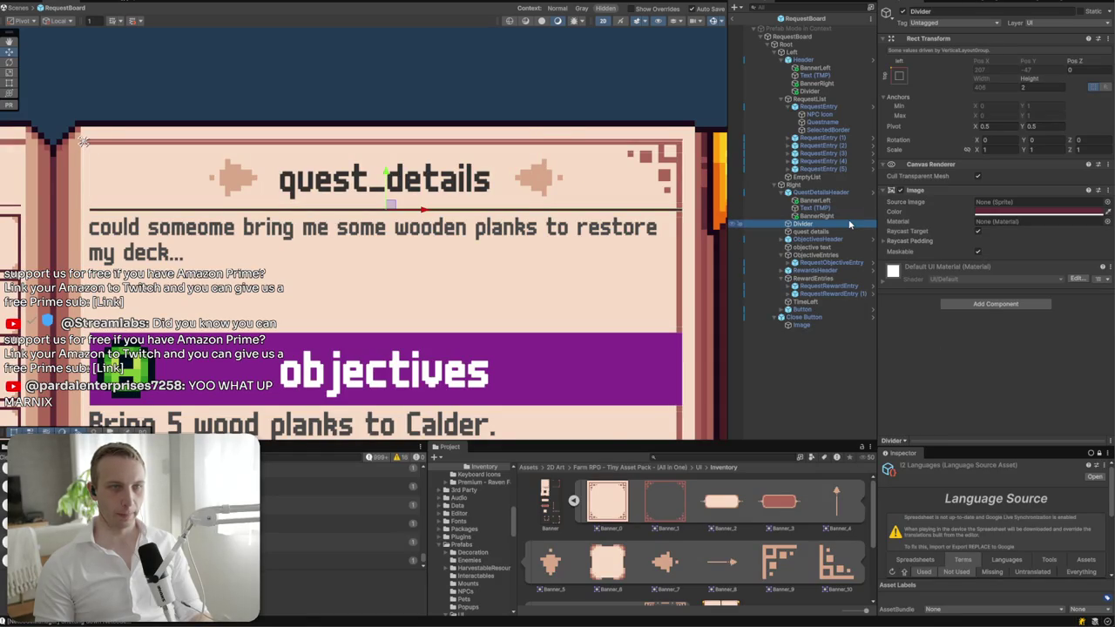
pyautogui.click(848, 231)
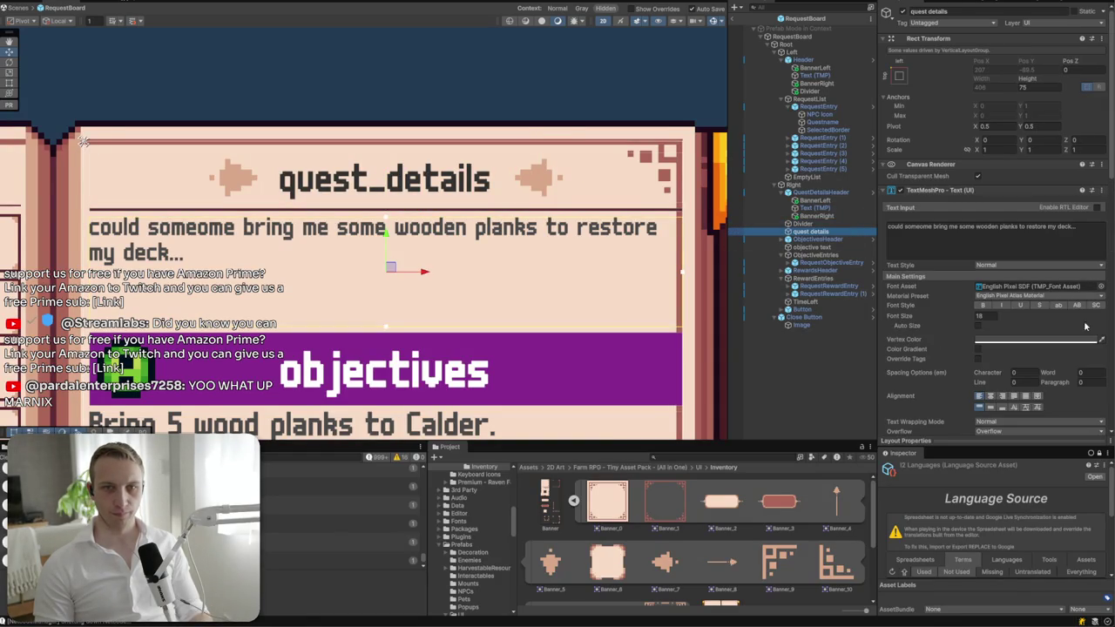
# - Set the quest details body text's vertex colour to hex 332323
pyautogui.click(1062, 339)
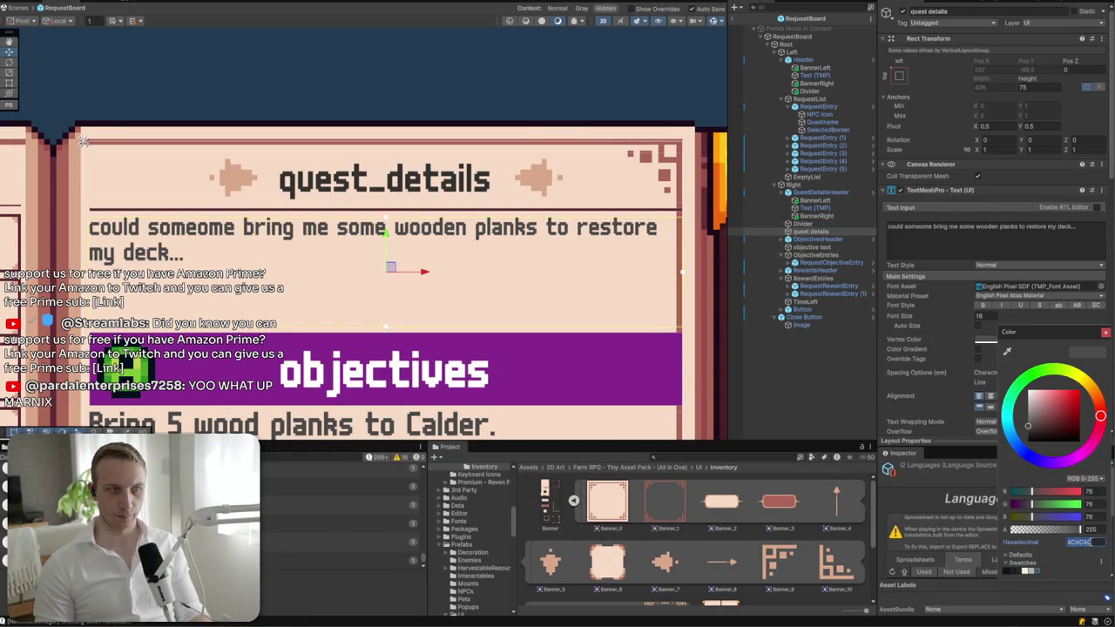
pyautogui.write('332323')
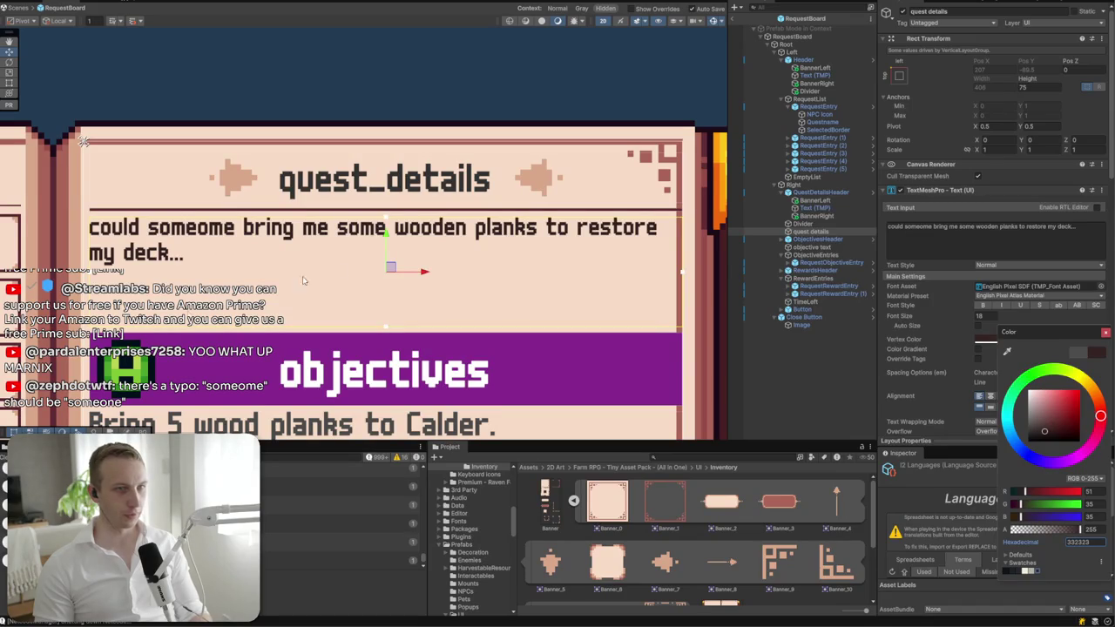
pyautogui.click(230, 246)
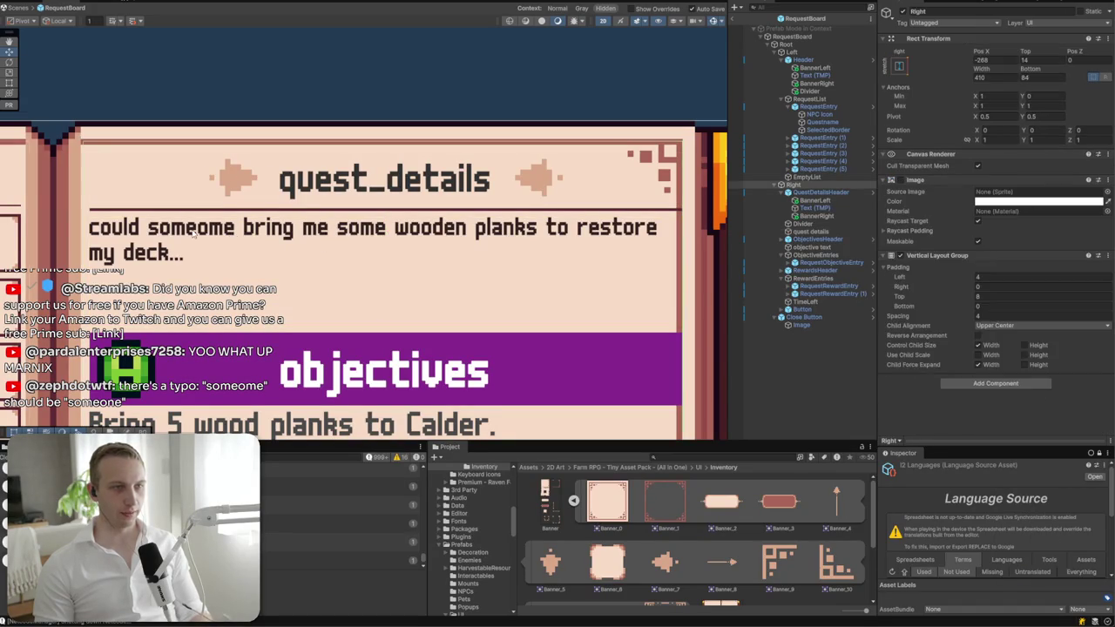
pyautogui.click(194, 234)
pyautogui.click(150, 264)
# - Enter temporary placeholder details text in the quest details body
pyautogui.click(967, 228)
pyautogui.write('placeholder_')
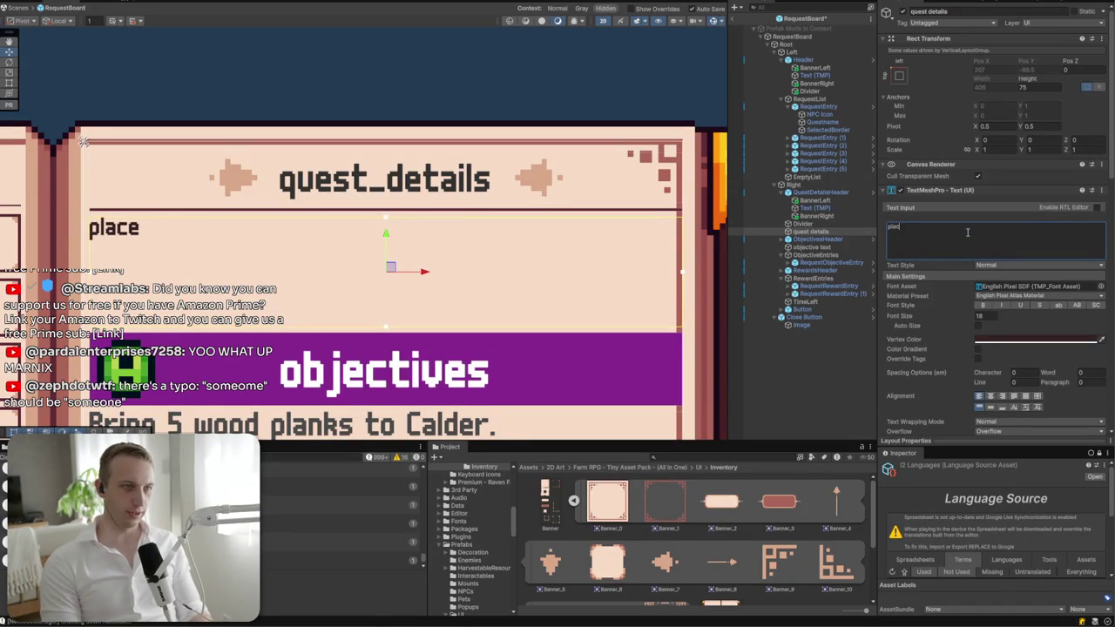
pyautogui.press('BackSpace')
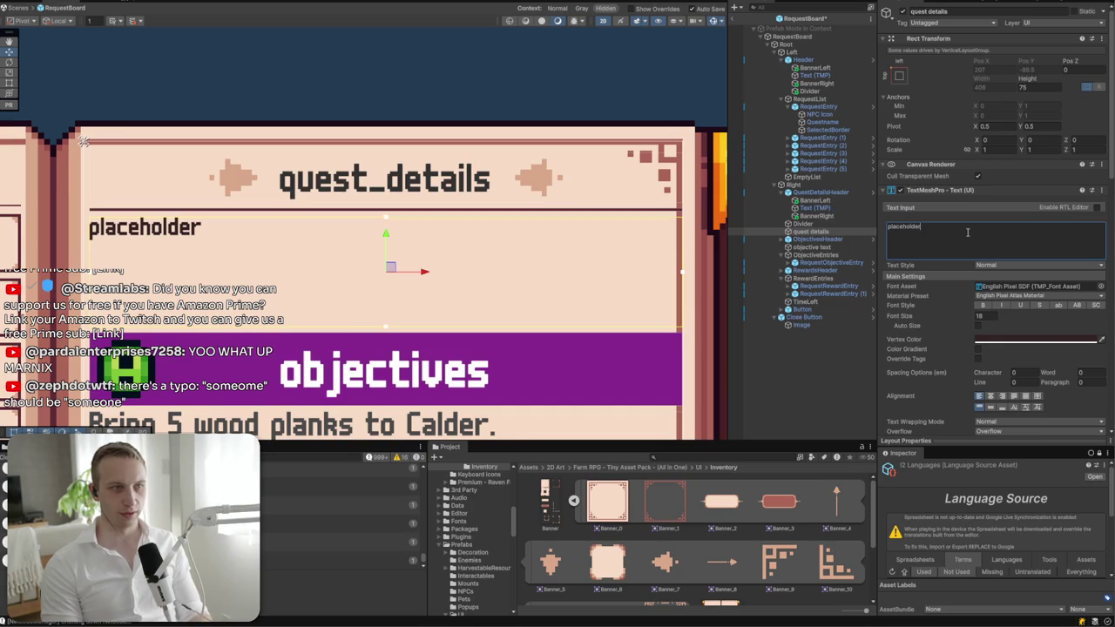
pyautogui.write('_details')
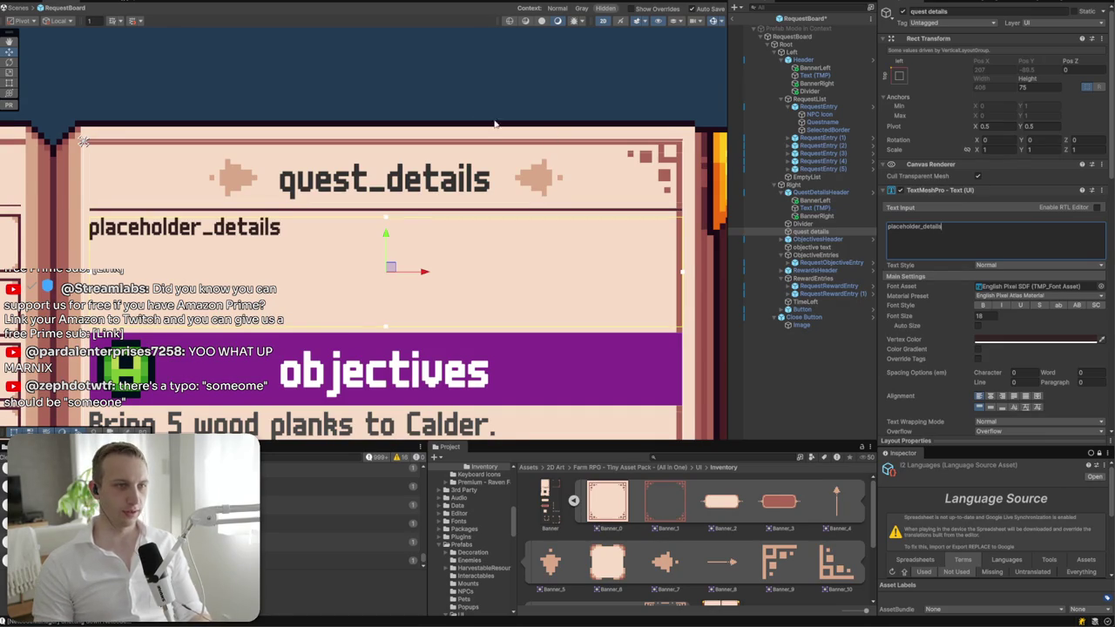
pyautogui.click(172, 241)
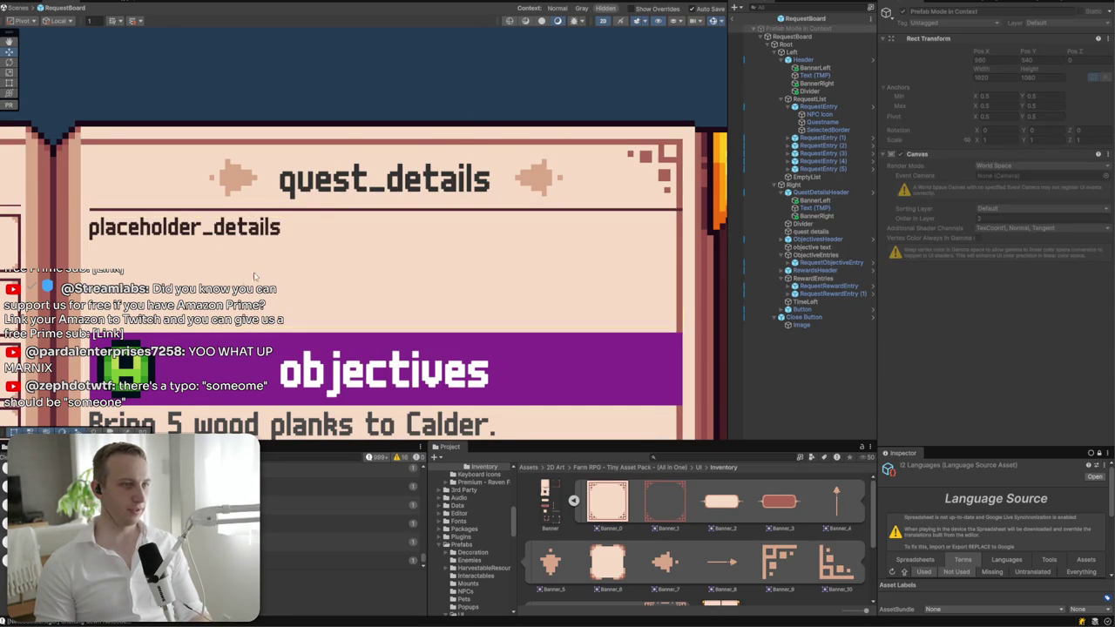
pyautogui.click(645, 266)
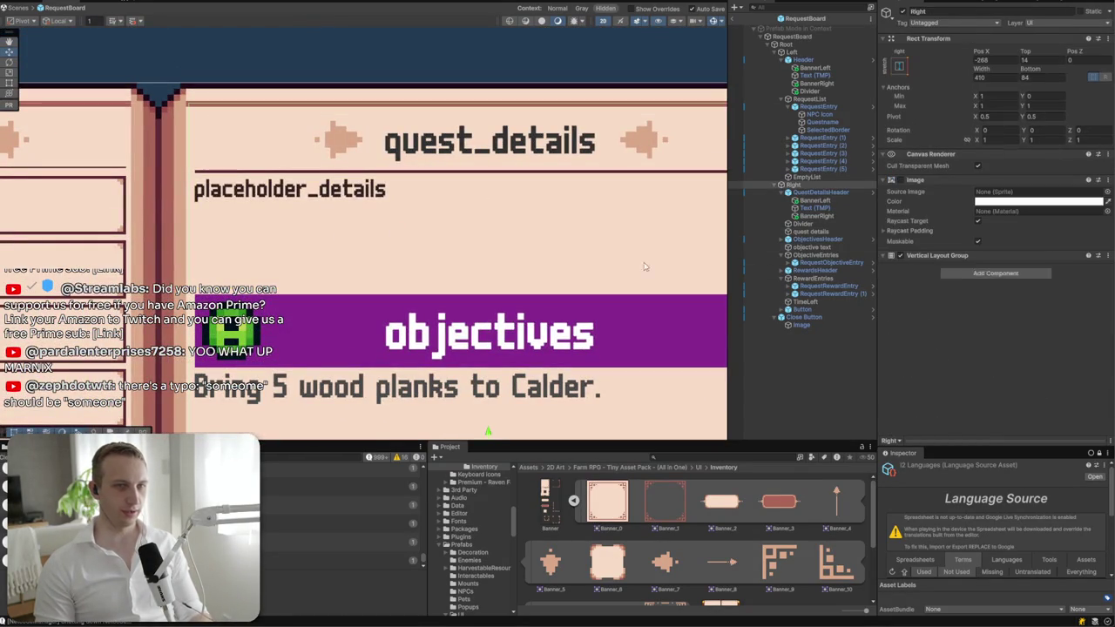
pyautogui.click(401, 209)
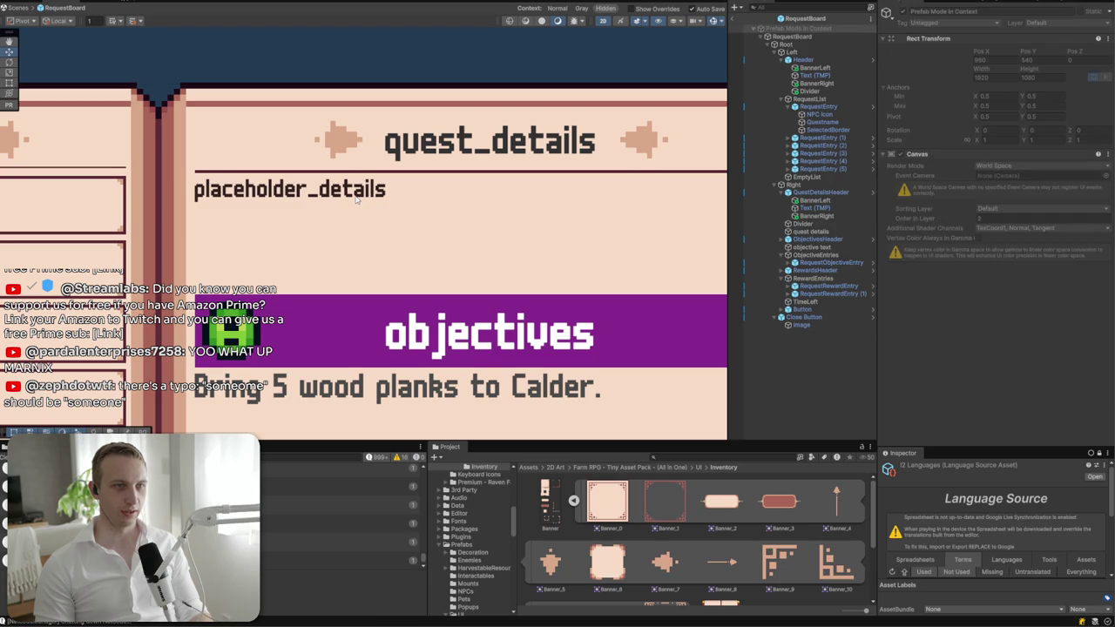
# - Write 'So here's the story all about how my life got turned upside down' as the body text
pyautogui.click(355, 199)
pyautogui.write('5')
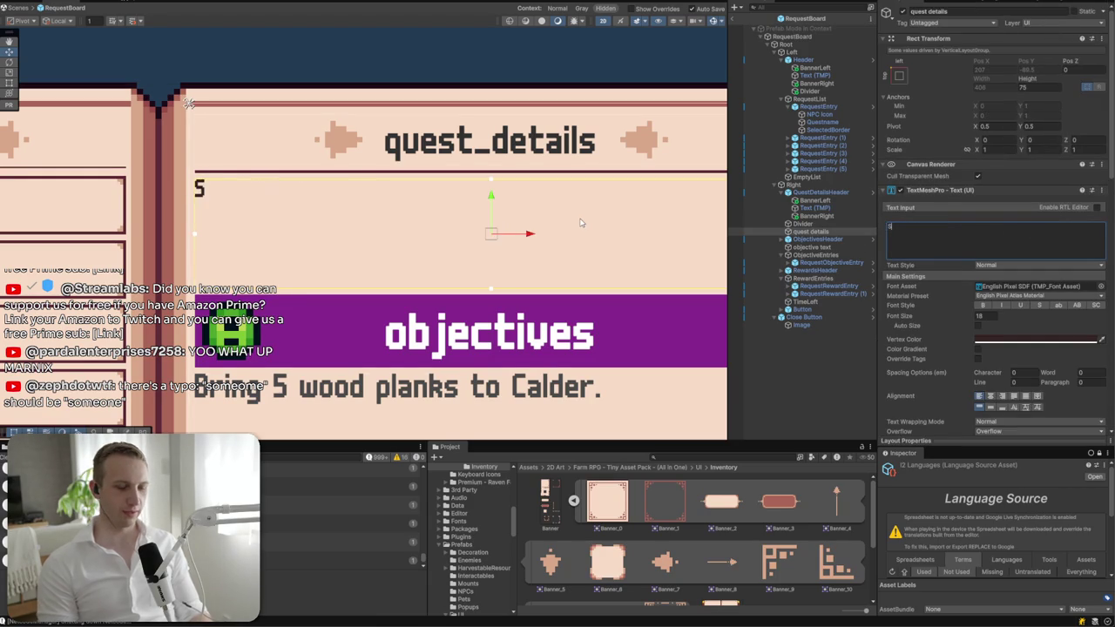
pyautogui.write("o here's the s")
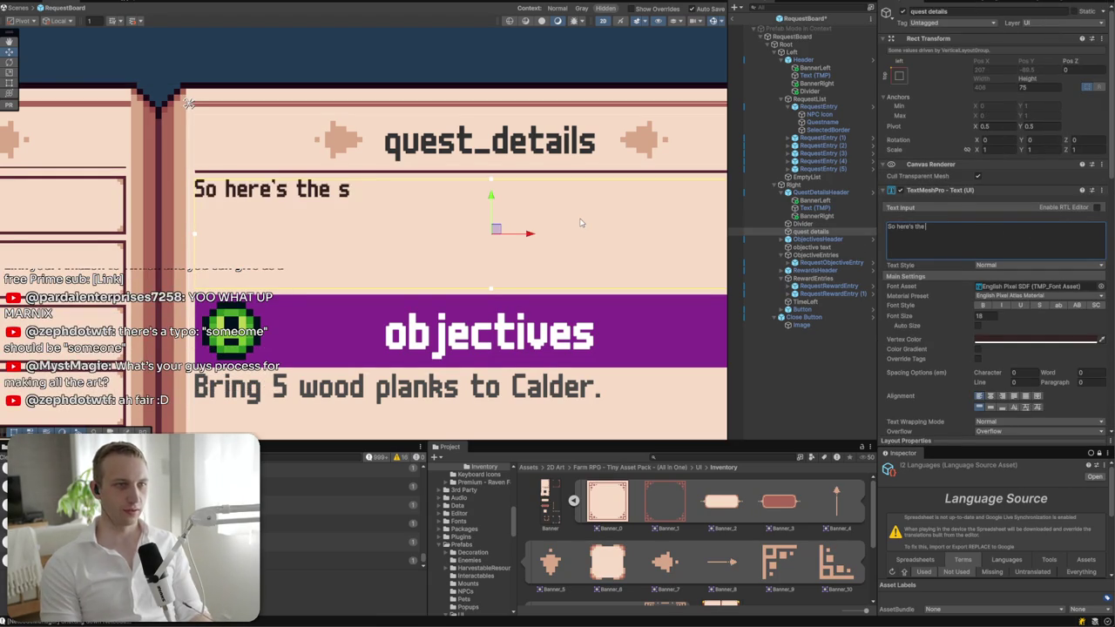
pyautogui.write('tory all abouty')
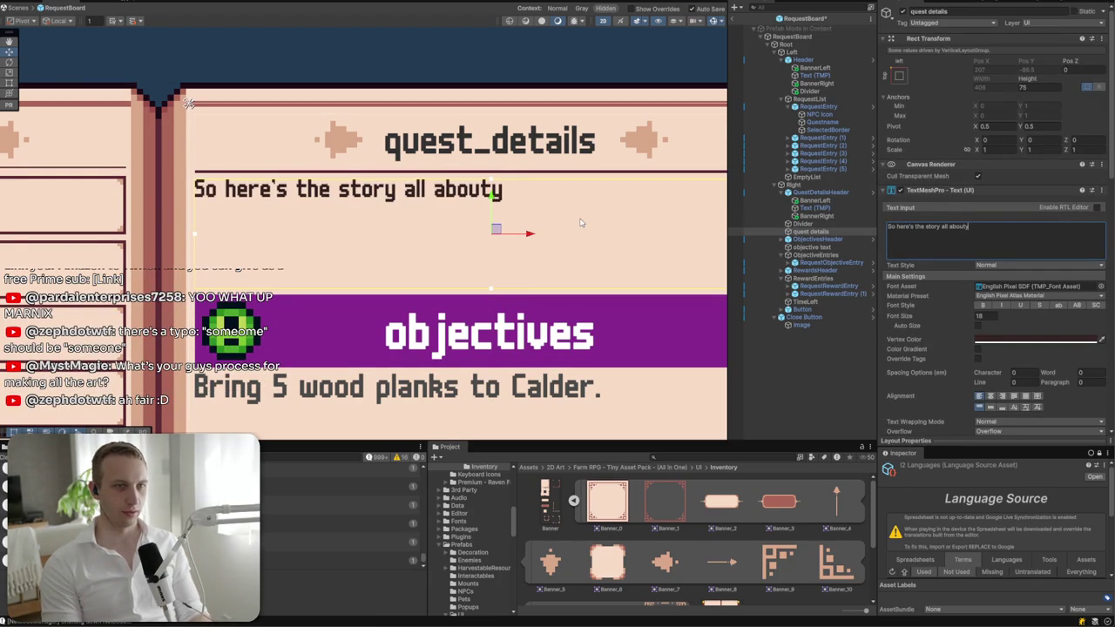
pyautogui.press('BackSpace')
pyautogui.write('how my life got')
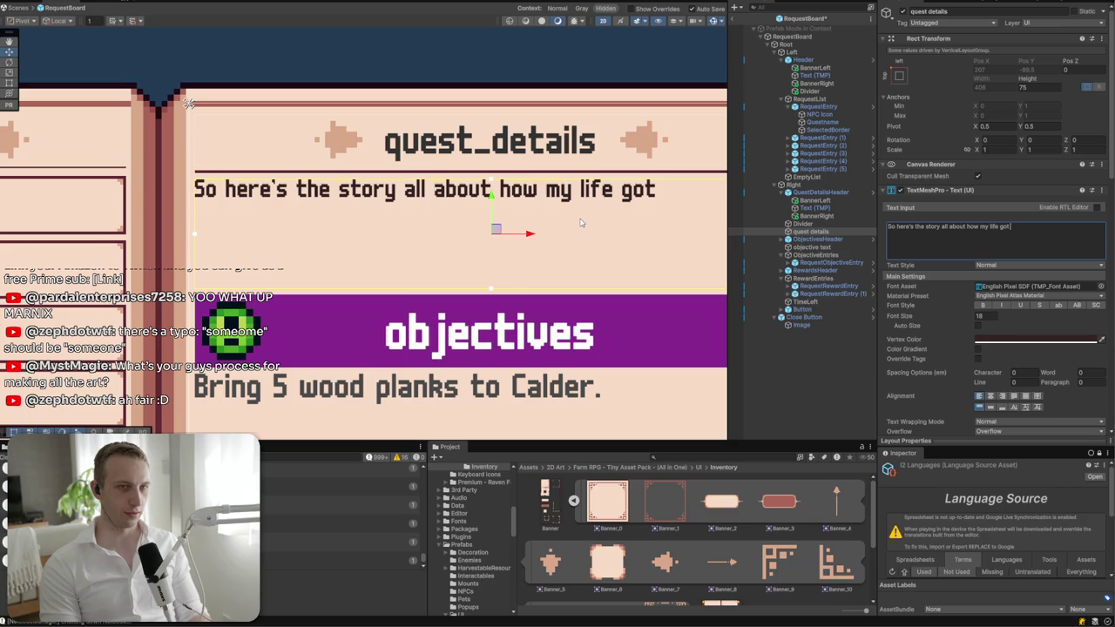
pyautogui.write(' turned upside down.')
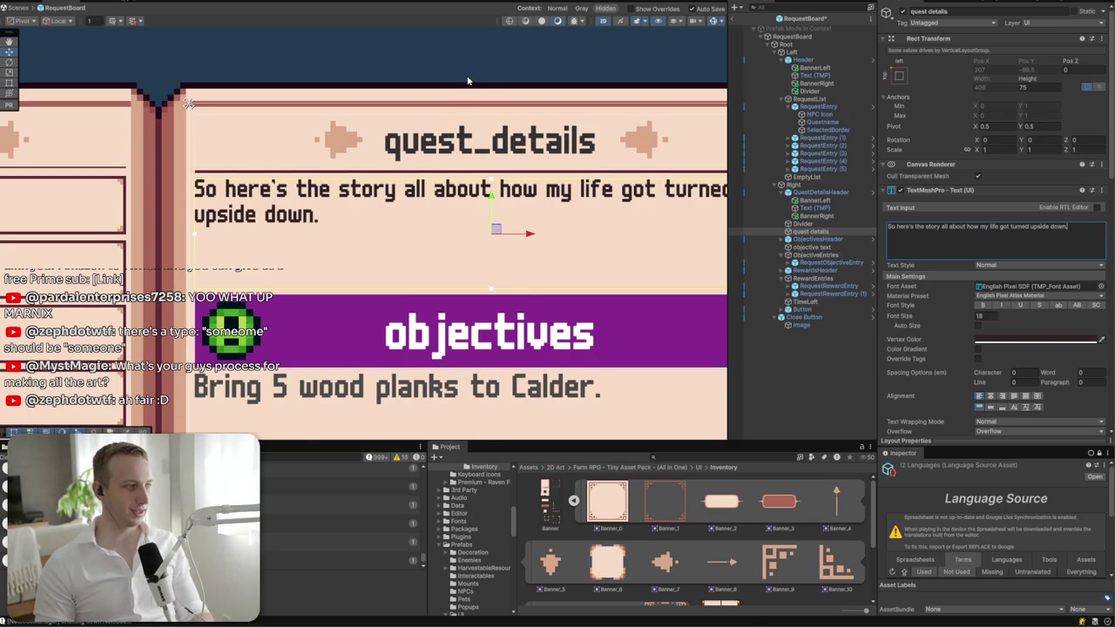
pyautogui.moveTo(549, 216); pyautogui.dragTo(446, 260)
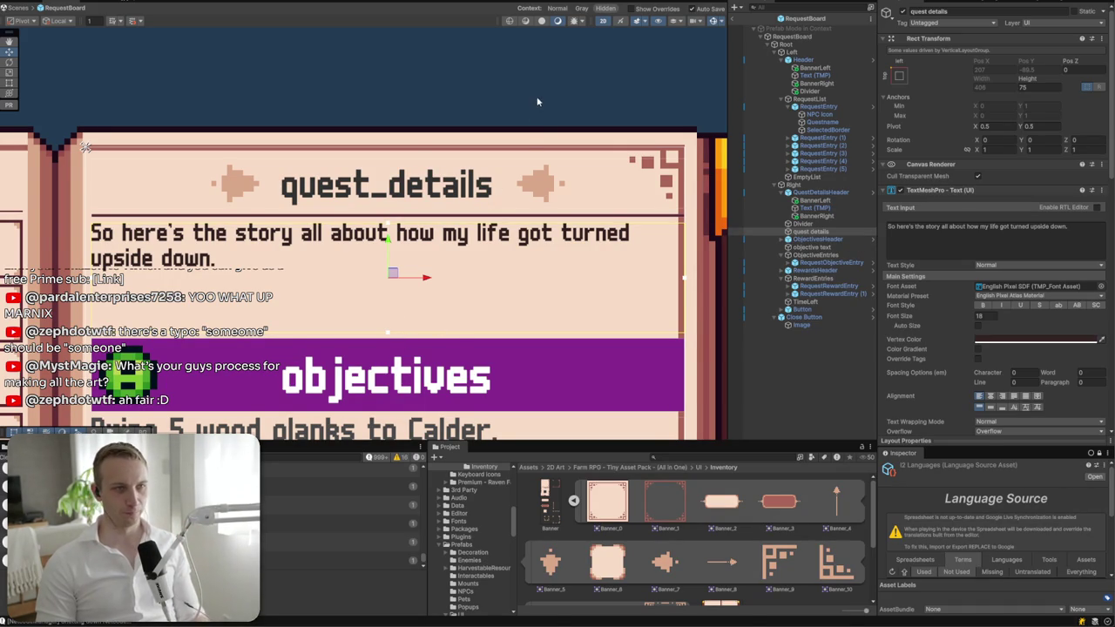
pyautogui.click(221, 113)
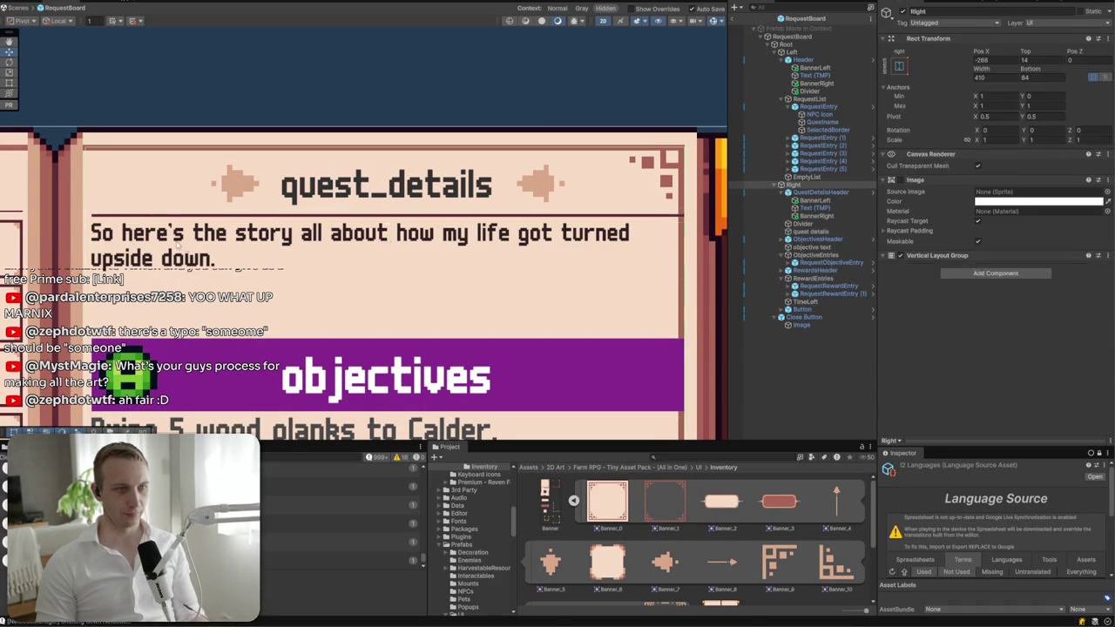
# - Replace the word "here's" with "this is" in the description
pyautogui.click(163, 241)
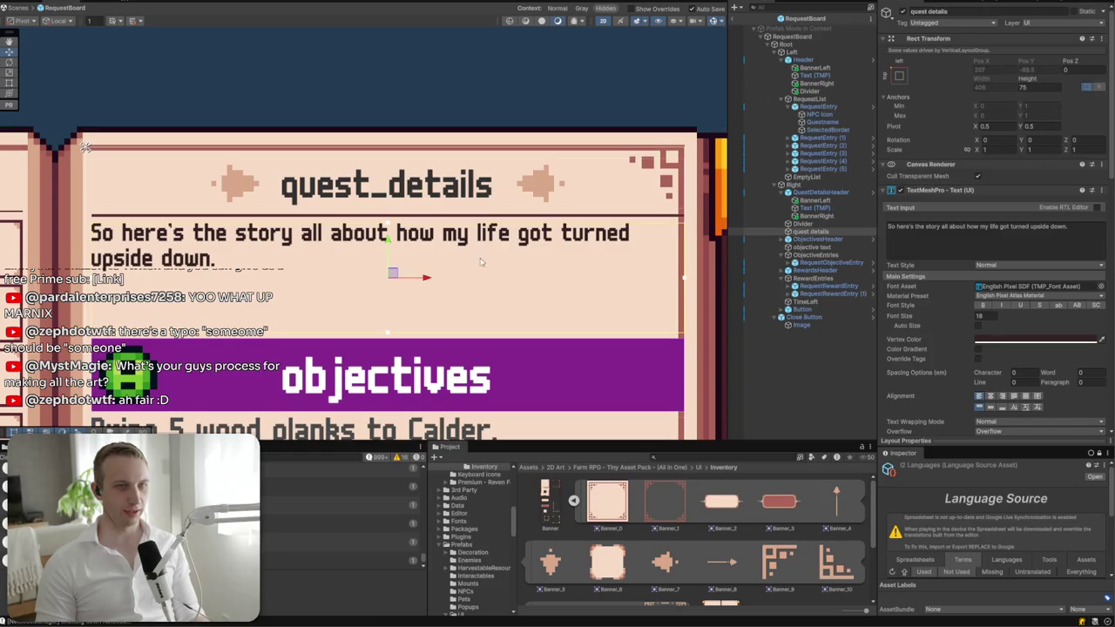
pyautogui.doubleClick(905, 228)
pyautogui.write('this is')
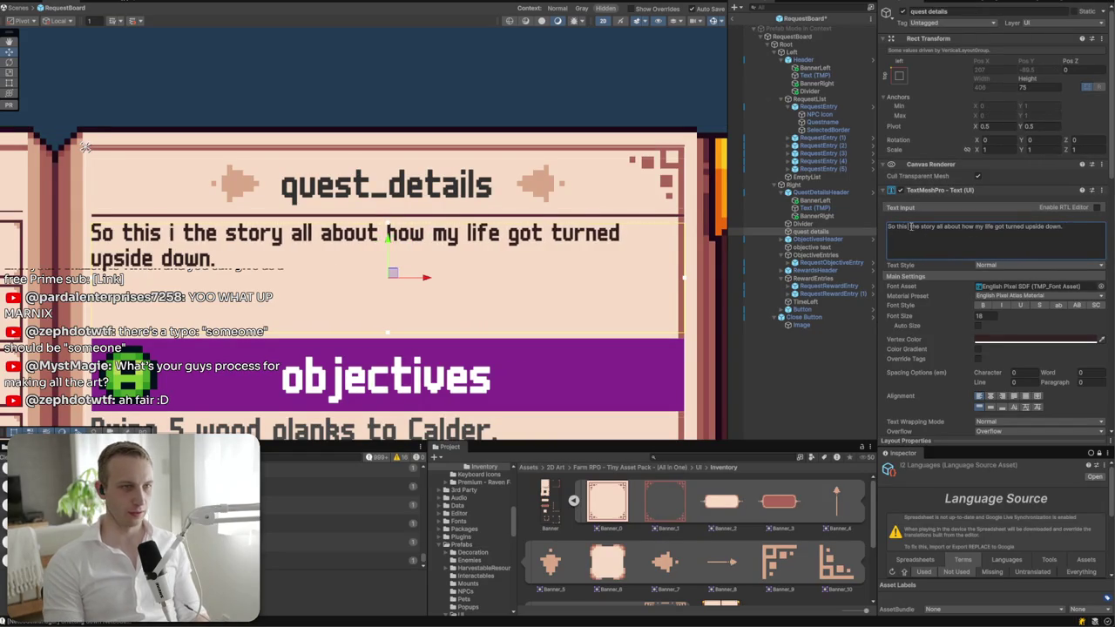
pyautogui.click(601, 97)
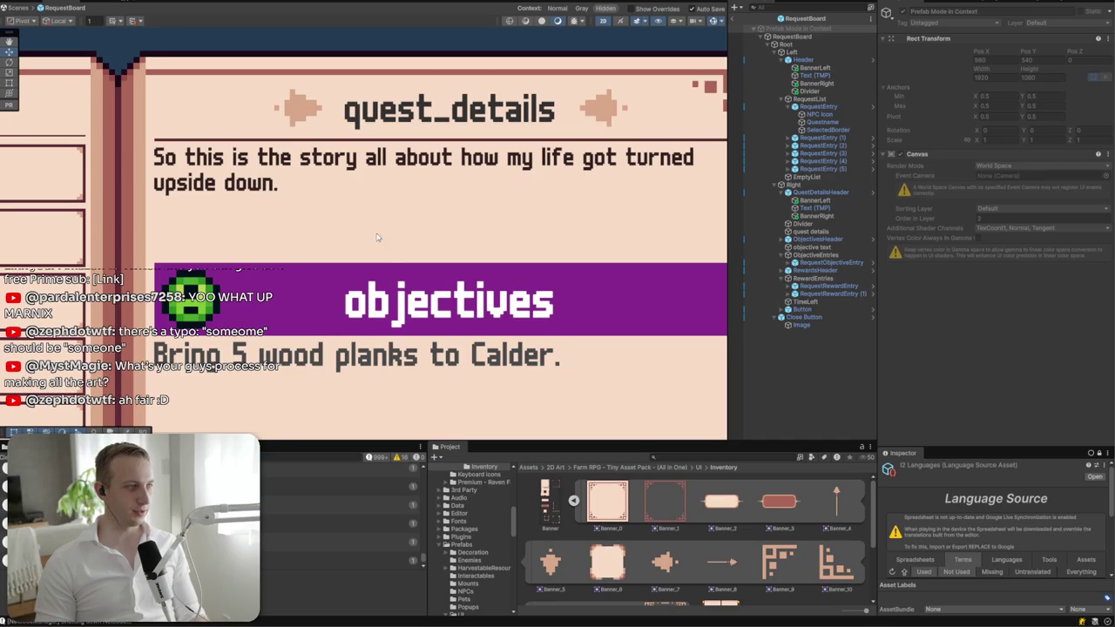
pyautogui.moveTo(459, 301); pyautogui.dragTo(465, 268)
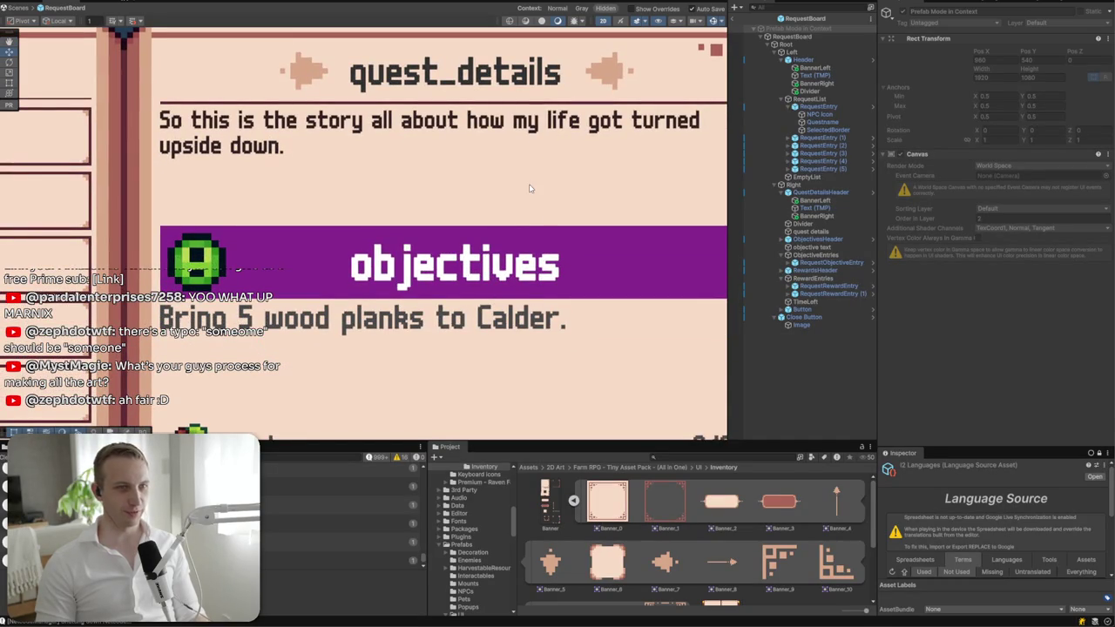
pyautogui.click(845, 256)
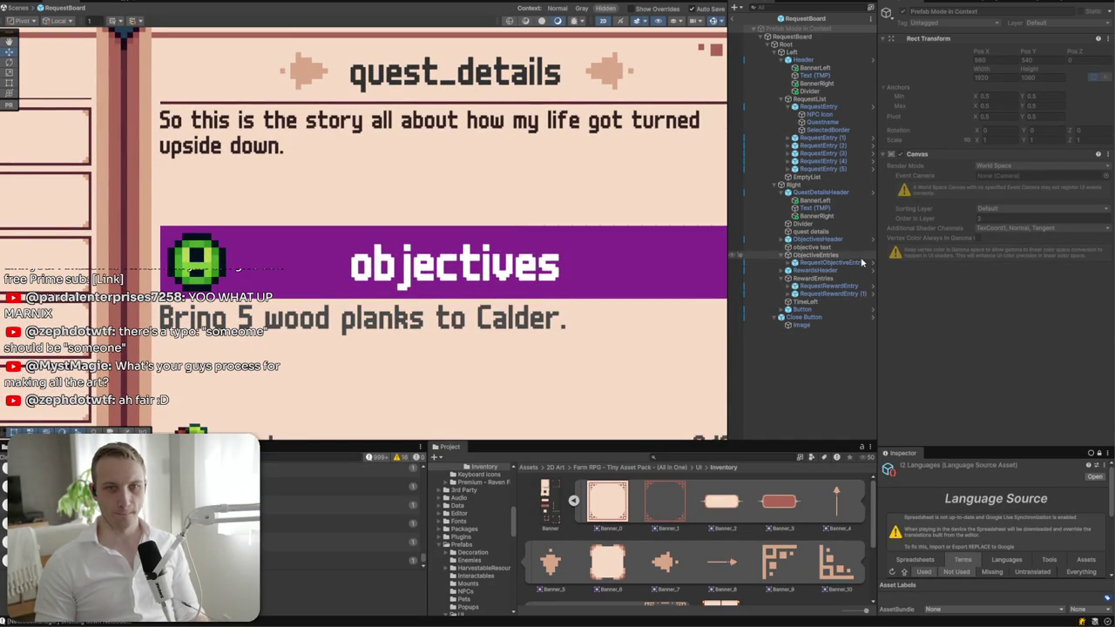
pyautogui.click(857, 263)
pyautogui.scroll(-5, 559, 223)
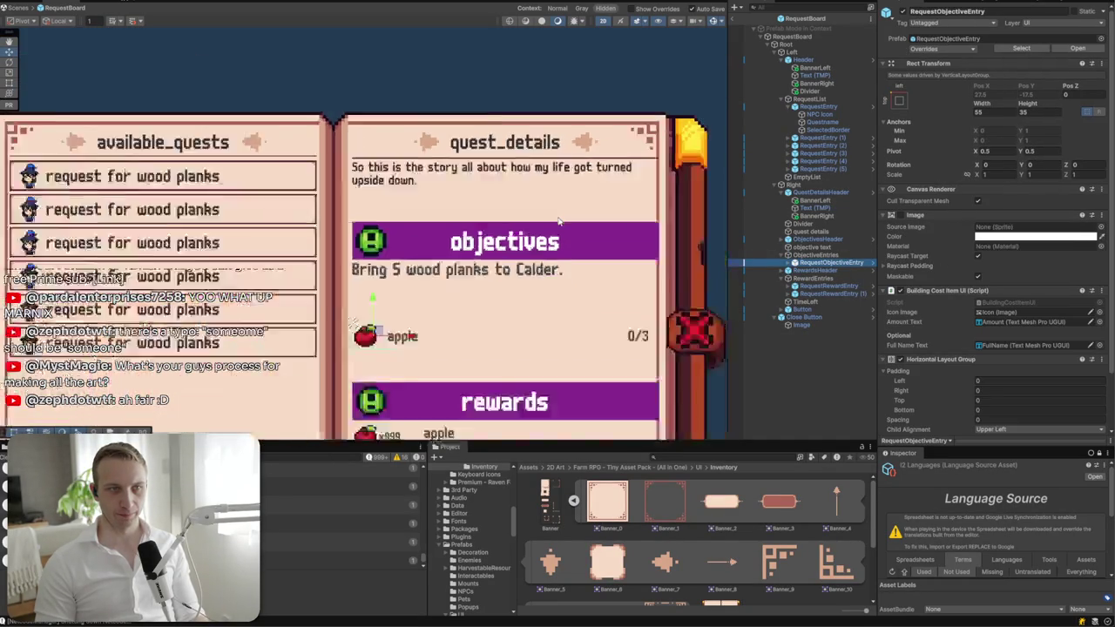
pyautogui.scroll(4, 559, 223)
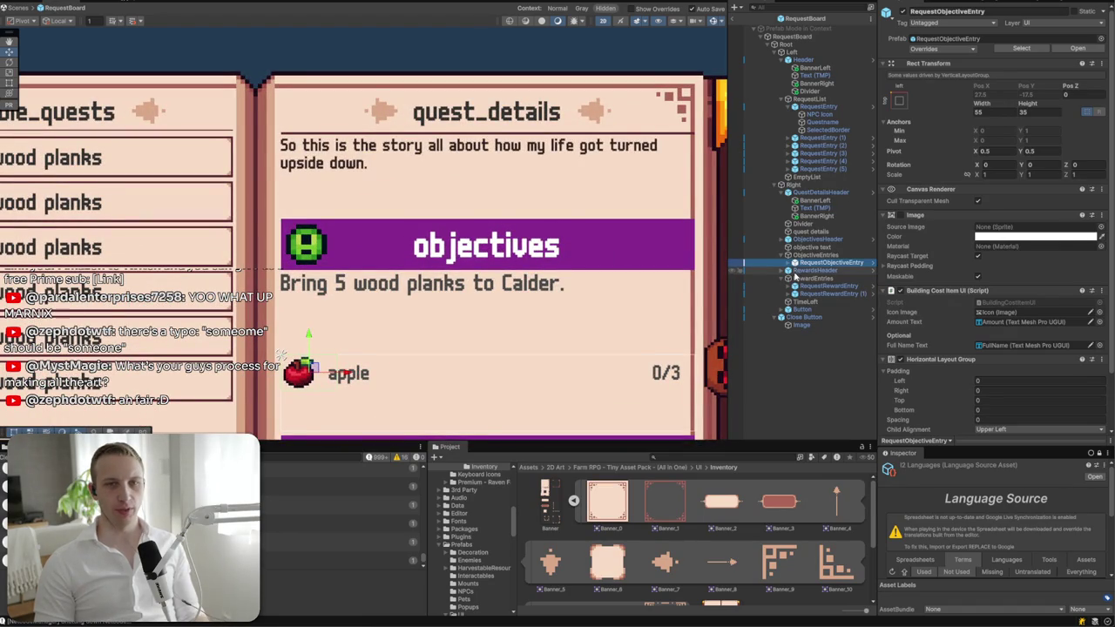
pyautogui.click(809, 248)
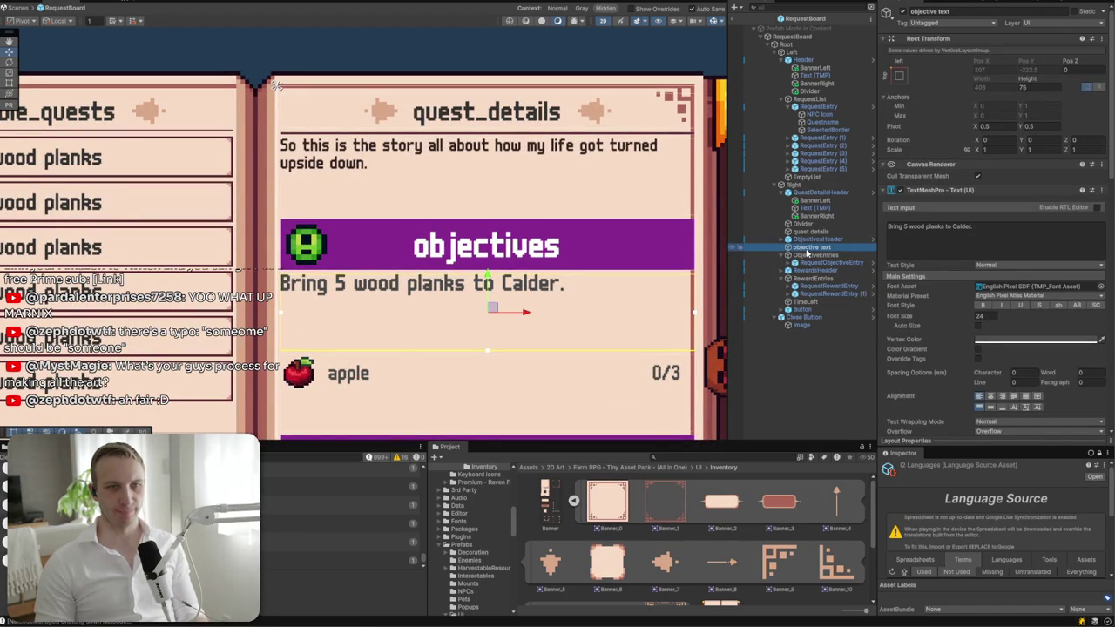
pyautogui.click(808, 240)
pyautogui.press('Right')
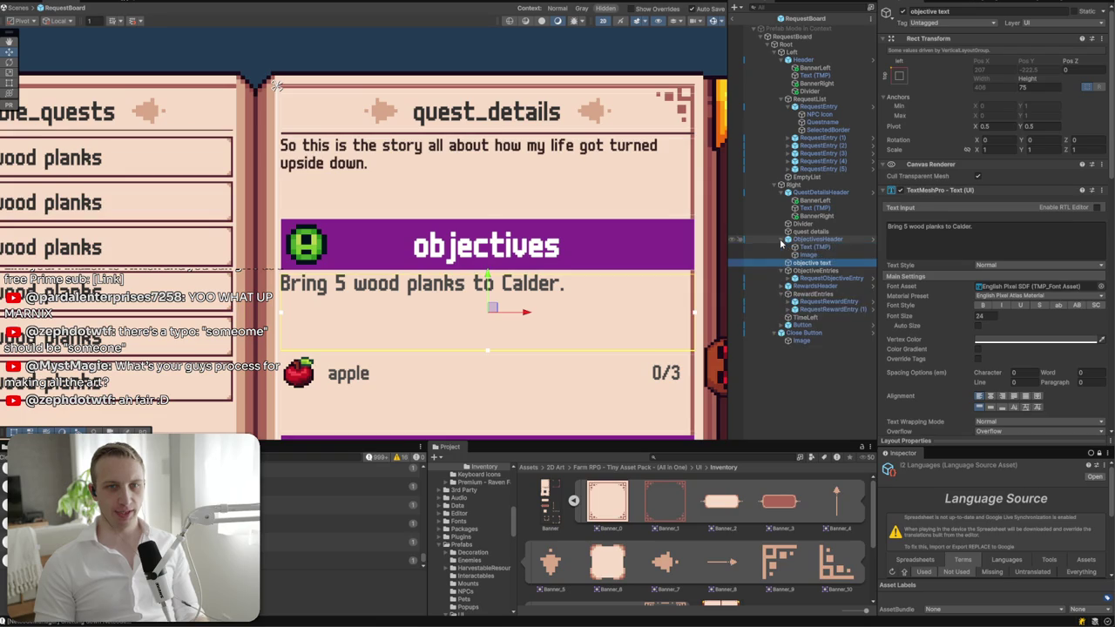
pyautogui.click(809, 246)
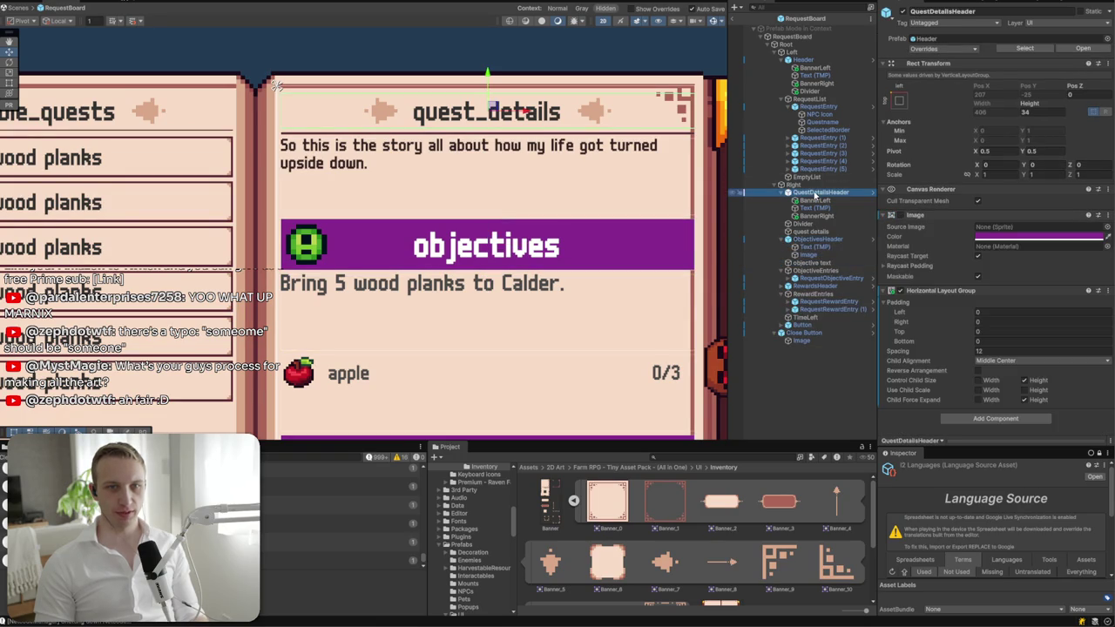
# - Duplicate the quest_details header as ObjectivesHeader and delete the old purple objectives bar
pyautogui.click(811, 238)
pyautogui.hotkey('ctrl', 'v')
pyautogui.moveTo(810, 262); pyautogui.dragTo(801, 239)
pyautogui.click(969, 10)
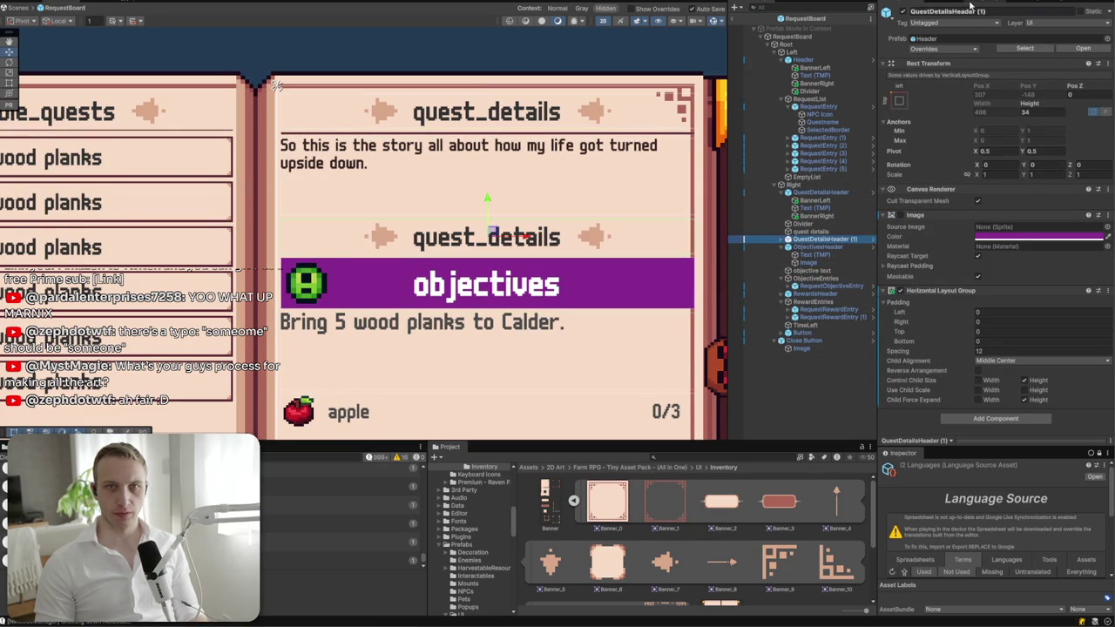
pyautogui.write('Ob')
pyautogui.write('Object')
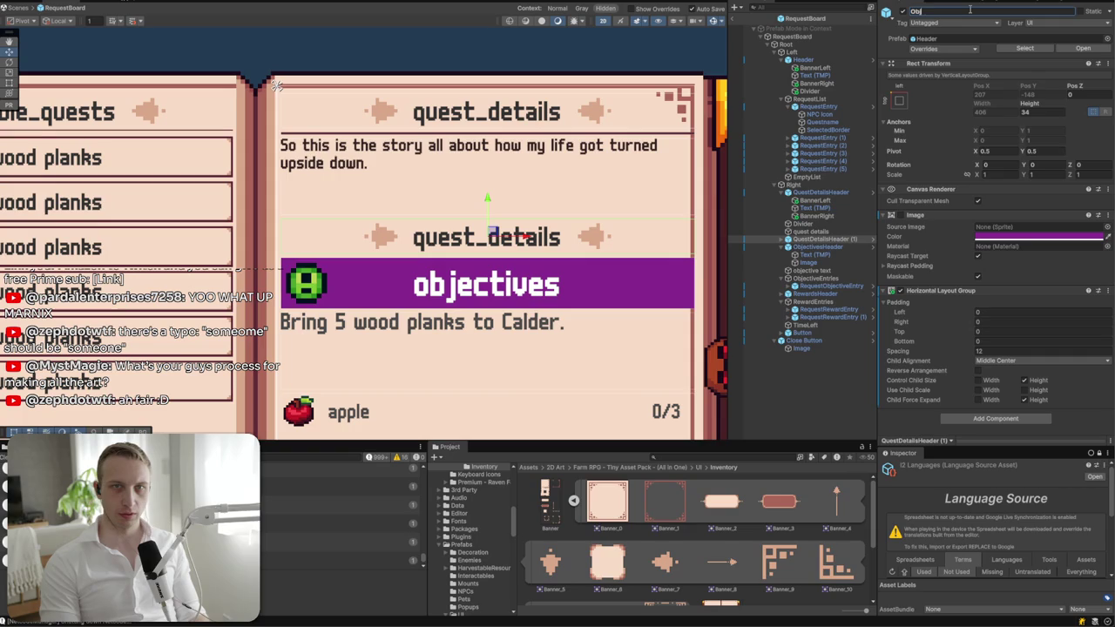
pyautogui.press('Return')
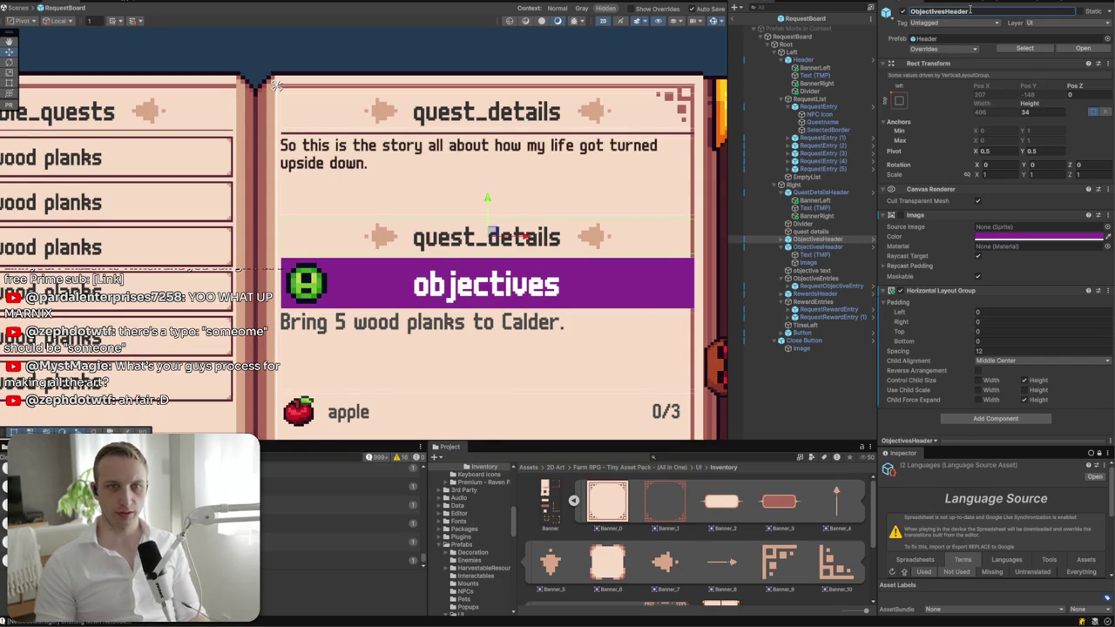
pyautogui.click(810, 248)
pyautogui.press('Delete')
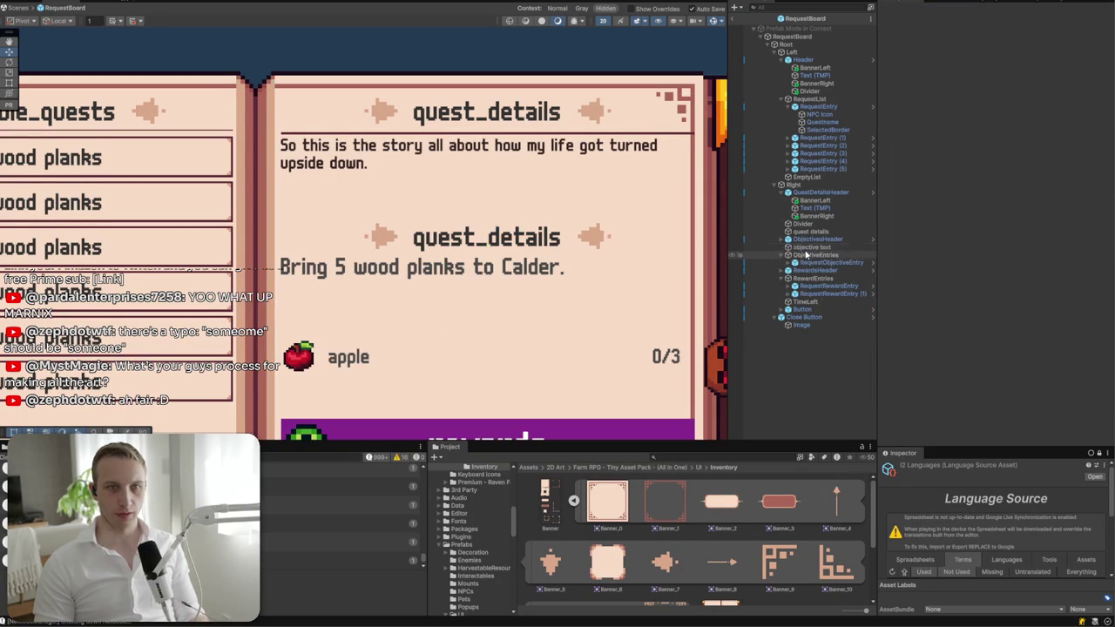
# - Change the new header's text to quest_objectives and place a duplicated divider beneath it
pyautogui.click(782, 239)
pyautogui.click(794, 254)
pyautogui.click(1004, 238)
pyautogui.press('BackSpace')
pyautogui.press('BackSpace')
pyautogui.press('BackSpace')
pyautogui.write('objectives')
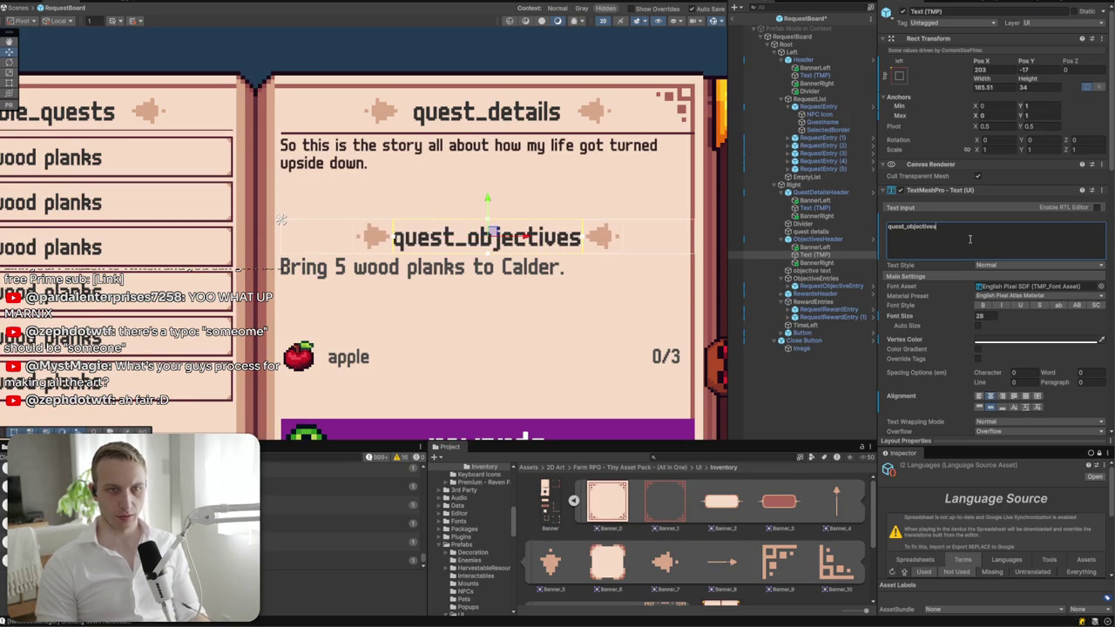
pyautogui.click(801, 224)
pyautogui.hotkey('ctrl', 'd')
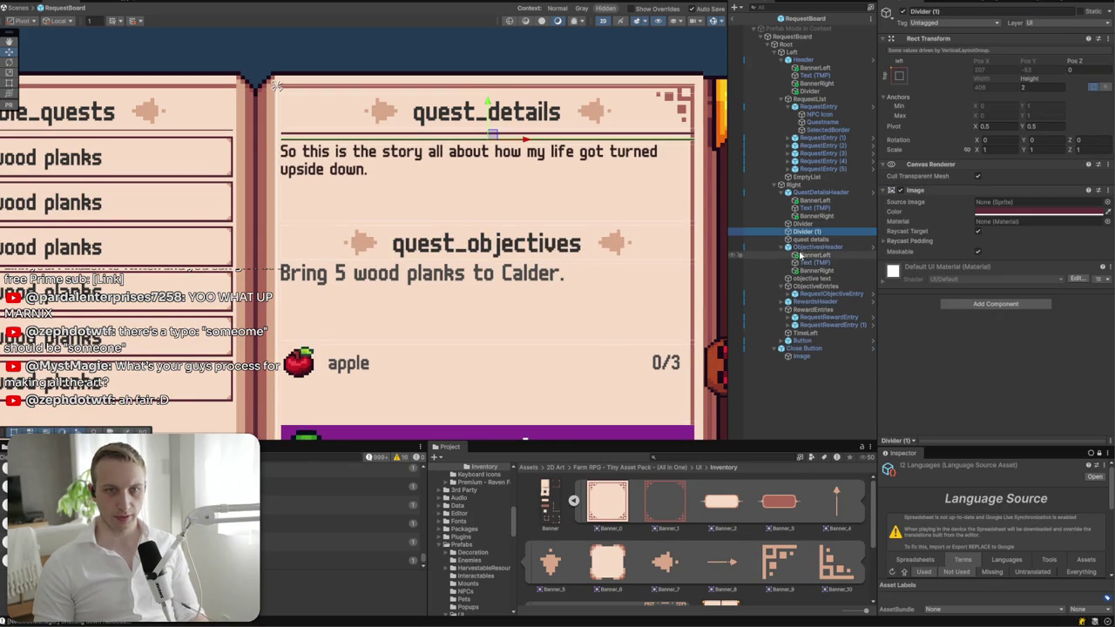
pyautogui.moveTo(788, 277); pyautogui.dragTo(788, 275)
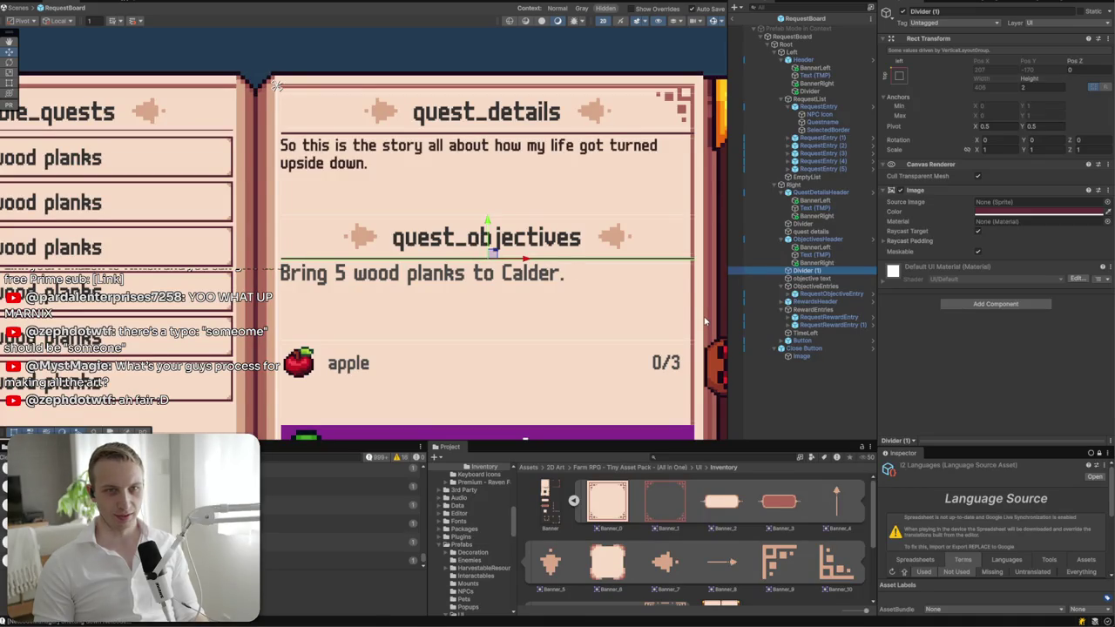
# - Set the Right page container's right padding to 8
pyautogui.click(792, 184)
pyautogui.click(986, 287)
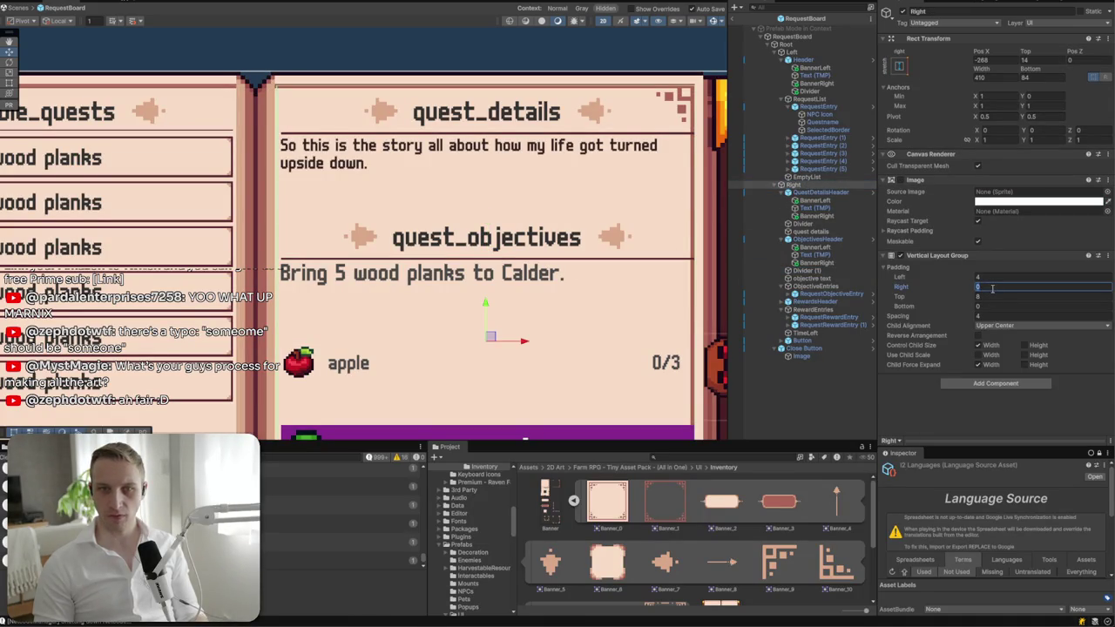
pyautogui.write('8')
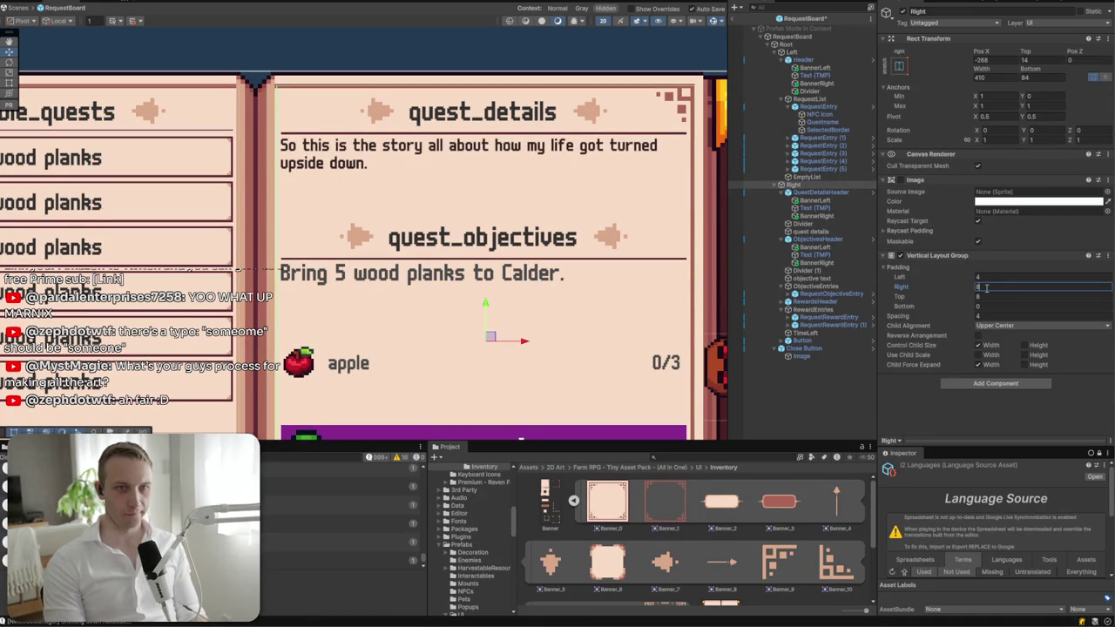
pyautogui.scroll(-5, 557, 221)
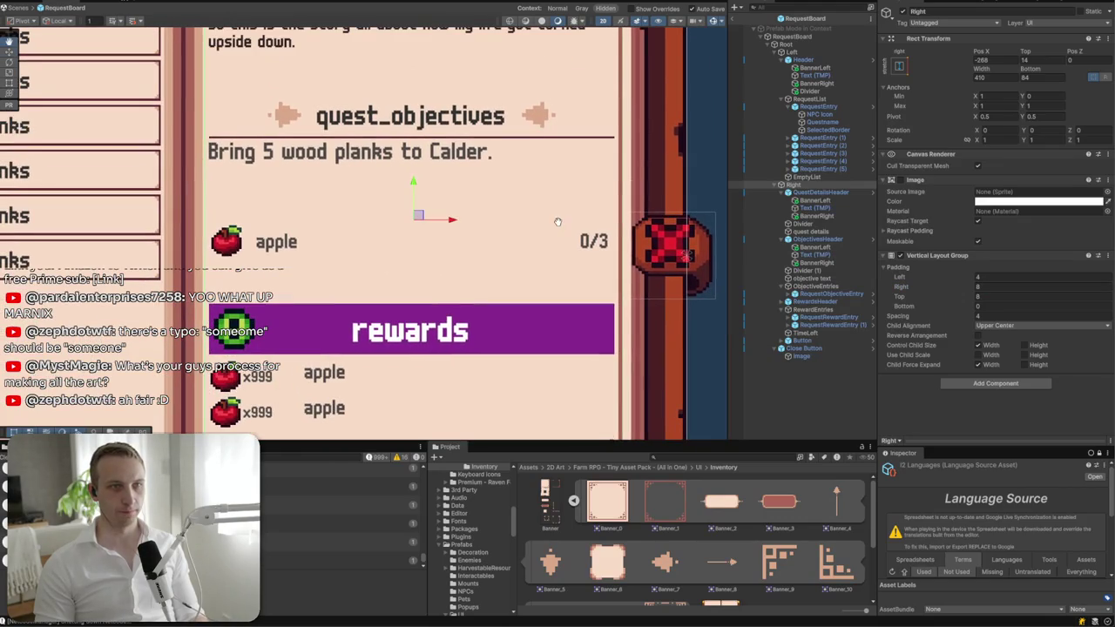
pyautogui.scroll(-3, 416, 193)
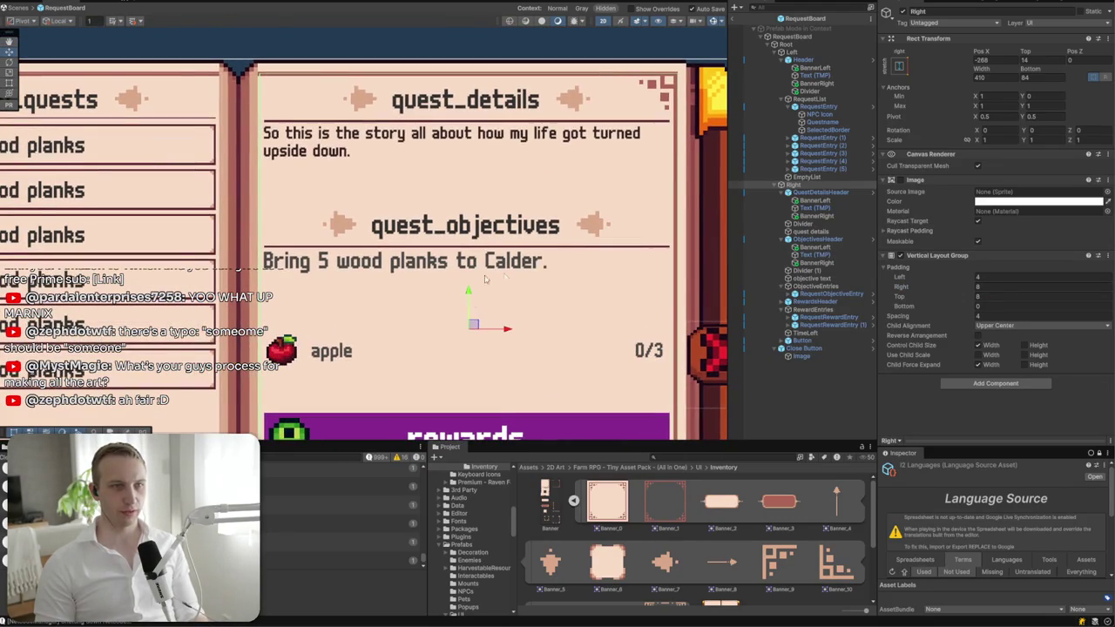
pyautogui.click(827, 233)
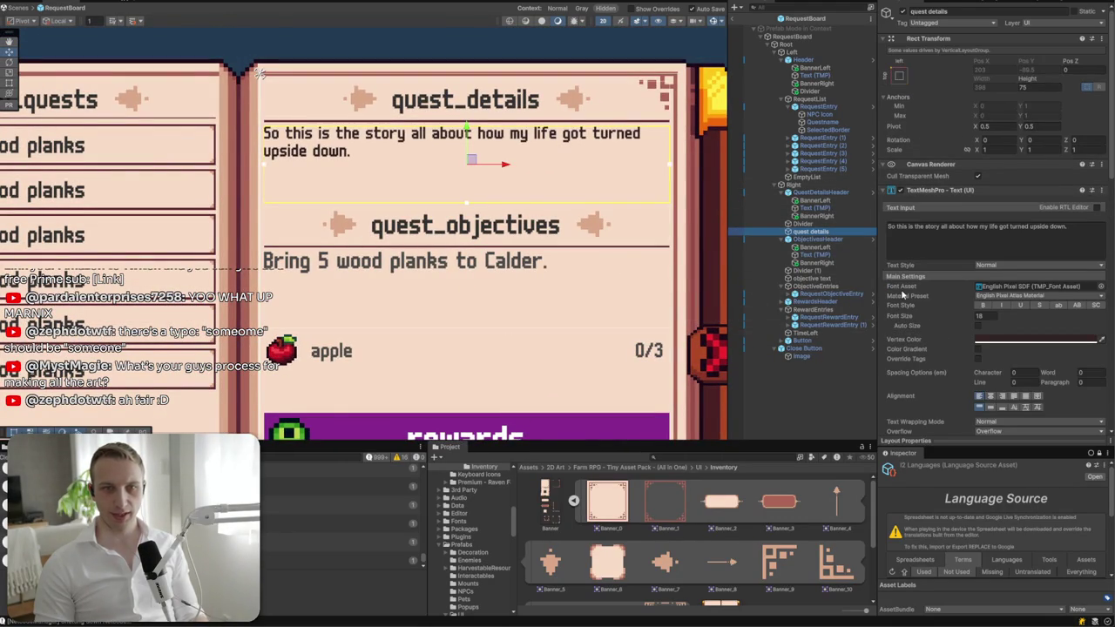
# - Set the objective sentence text's font size to 18
pyautogui.click(818, 278)
pyautogui.click(988, 318)
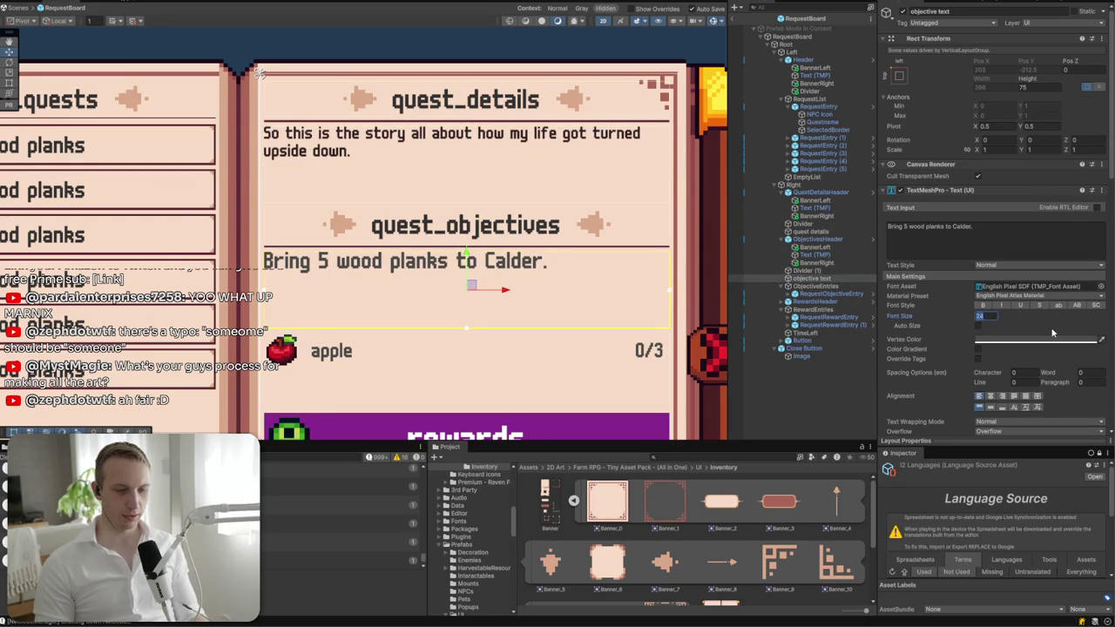
pyautogui.write('18')
pyautogui.scroll(-3, 499, 227)
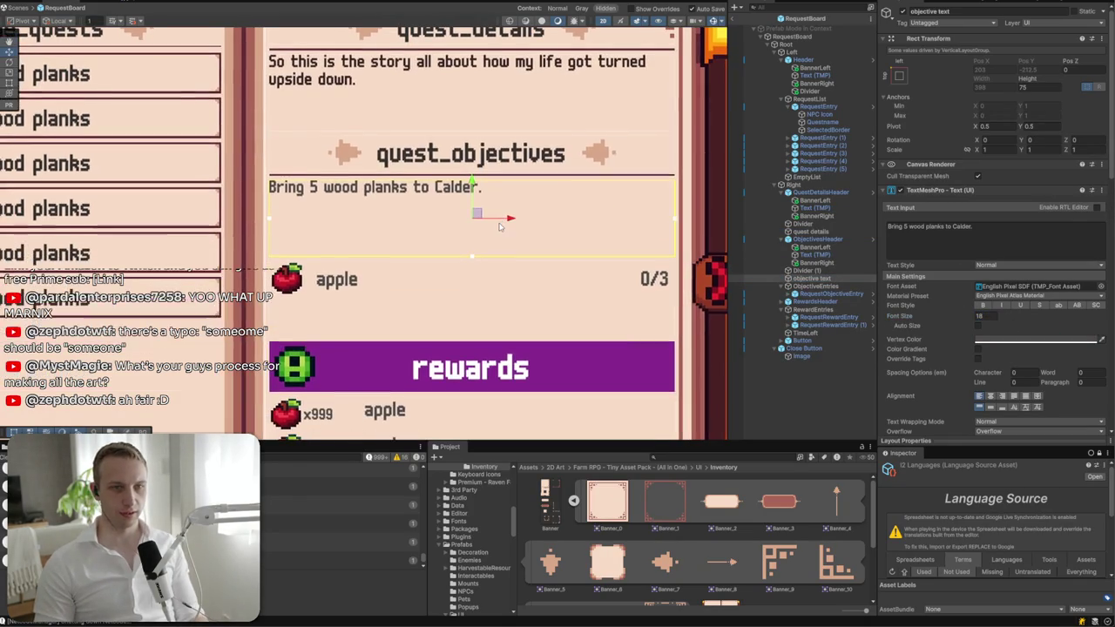
pyautogui.scroll(-3, 501, 225)
pyautogui.scroll(2, 483, 213)
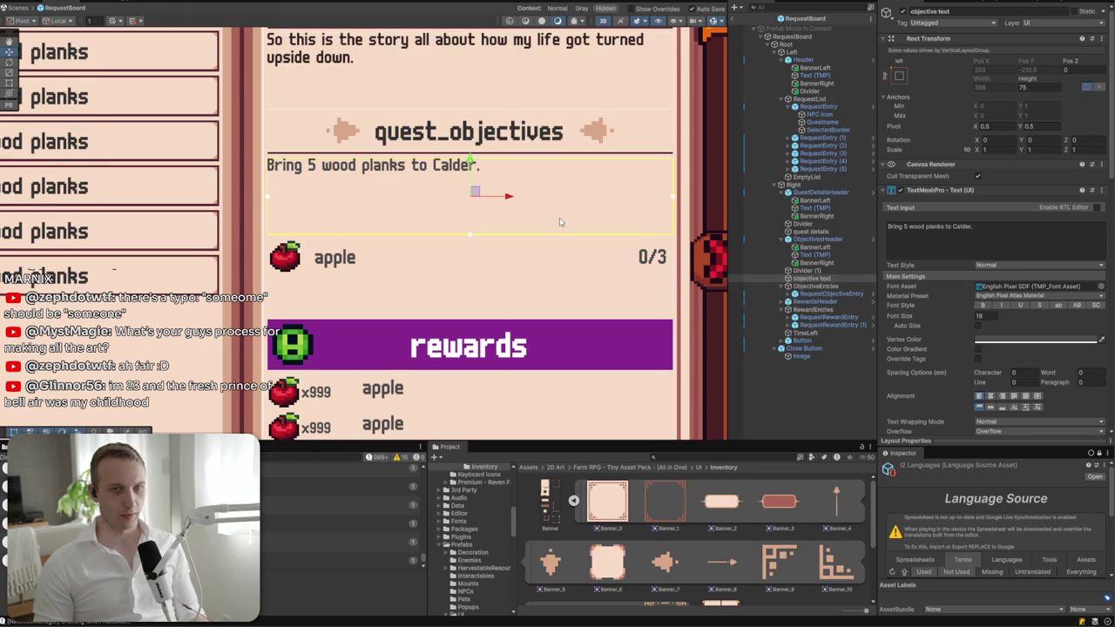
# - Set the objective text box height to 60
pyautogui.press('t')
pyautogui.moveTo(486, 234); pyautogui.dragTo(491, 218)
pyautogui.click(1056, 85)
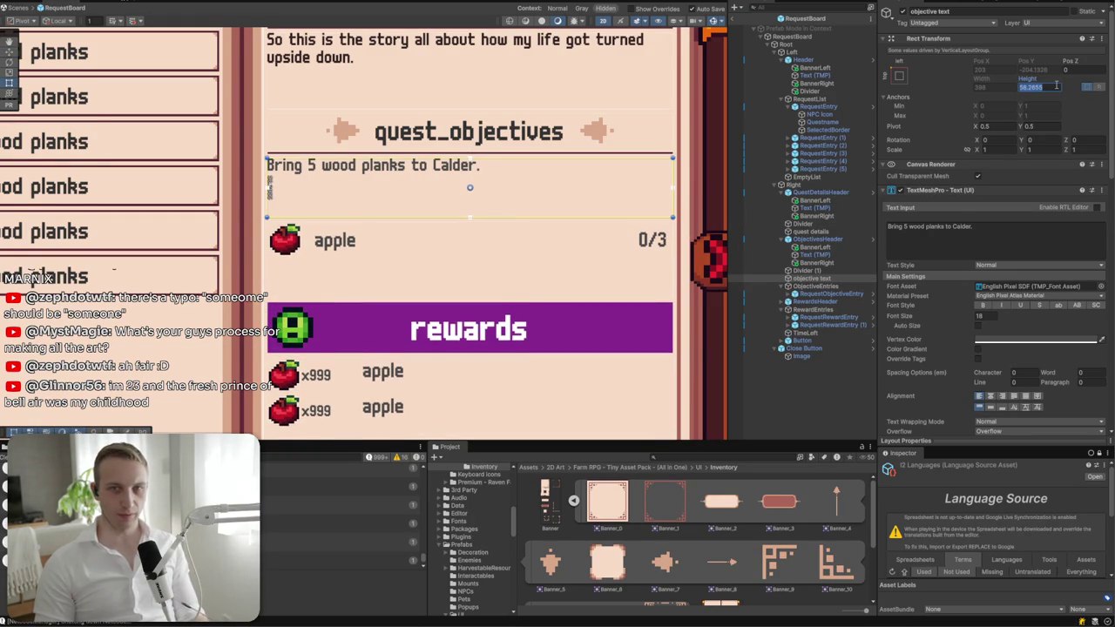
pyautogui.write('600')
pyautogui.press('BackSpace')
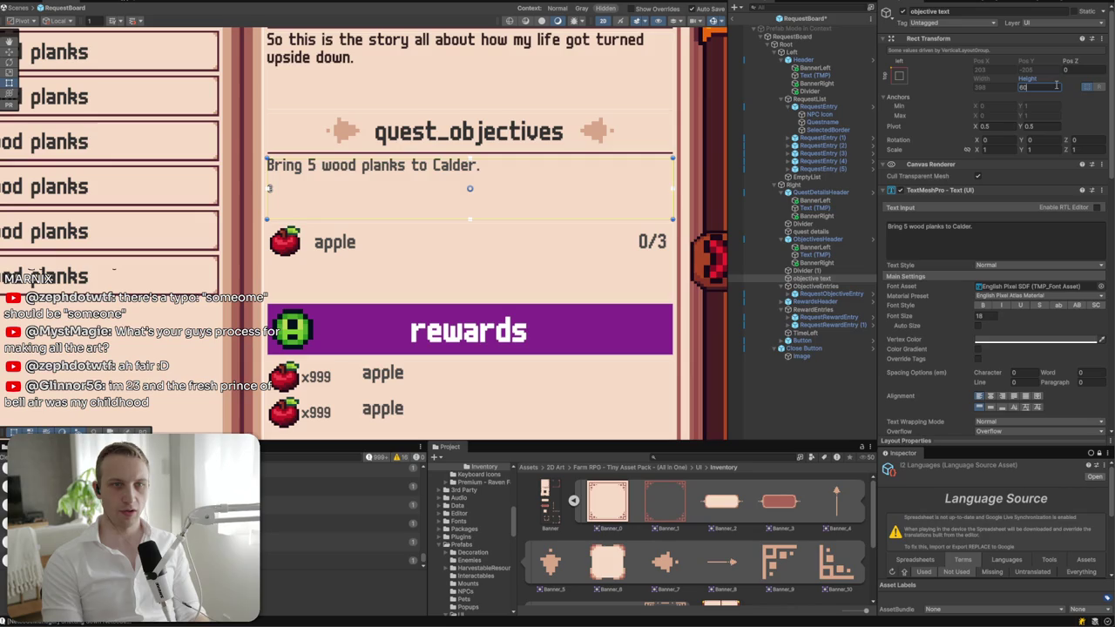
# - Enable Control Child Size Width on ObjectiveEntries so the apple entry spans the row
pyautogui.click(795, 290)
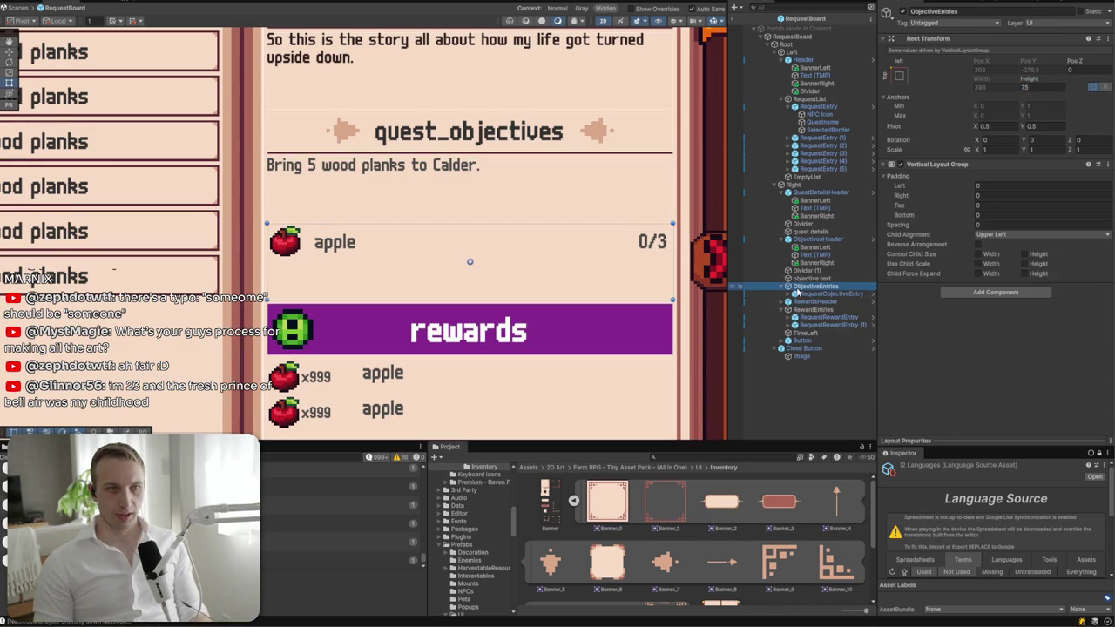
pyautogui.click(823, 296)
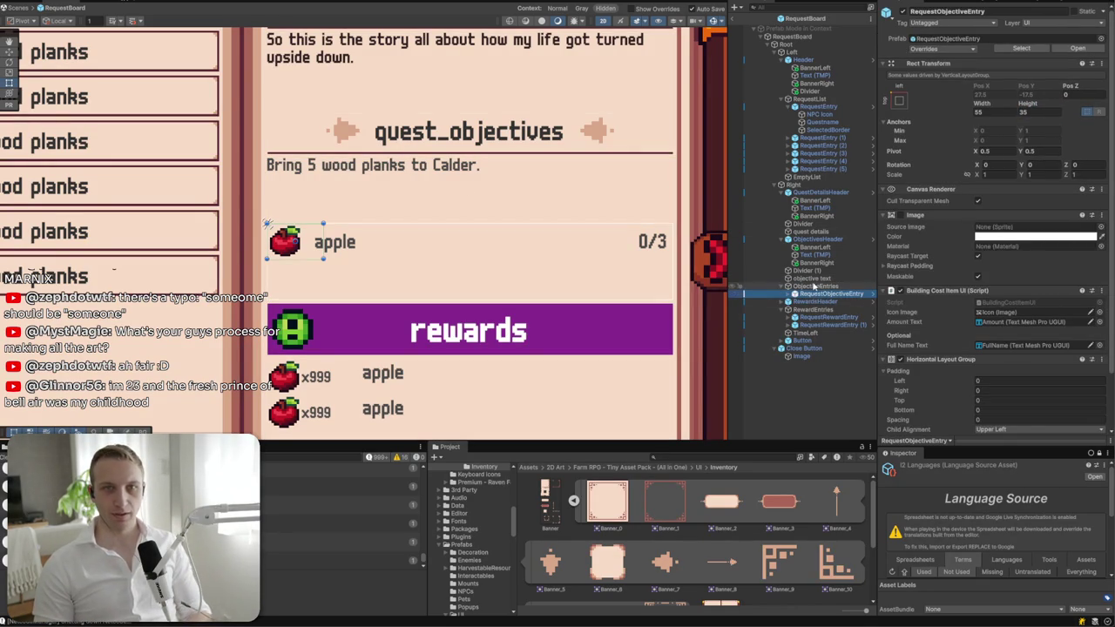
pyautogui.moveTo(323, 248); pyautogui.dragTo(672, 248)
pyautogui.click(819, 287)
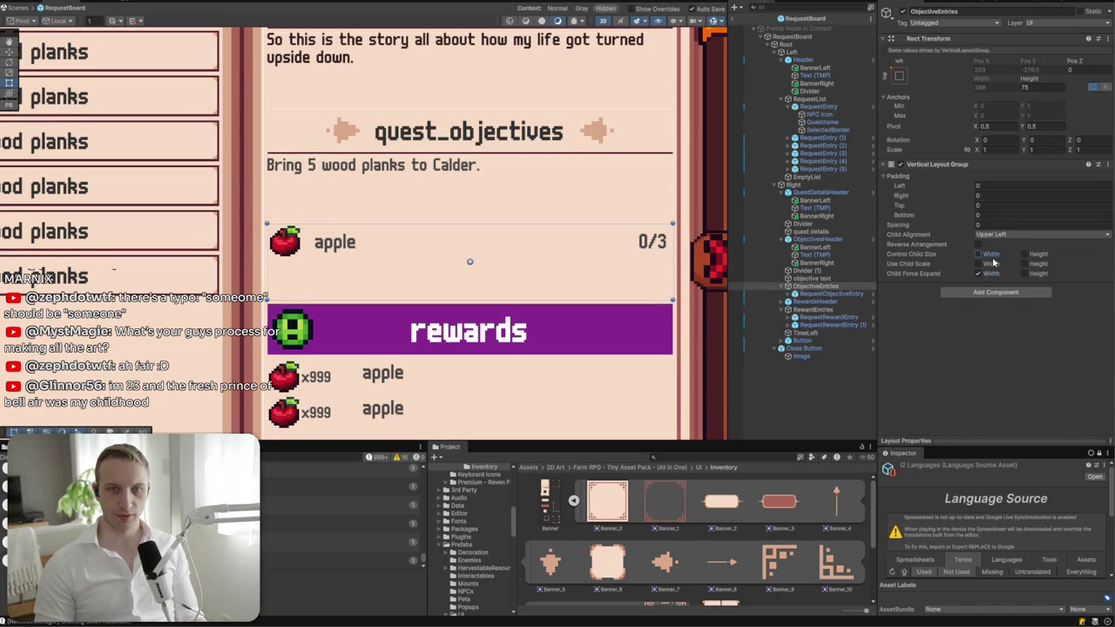
pyautogui.click(992, 257)
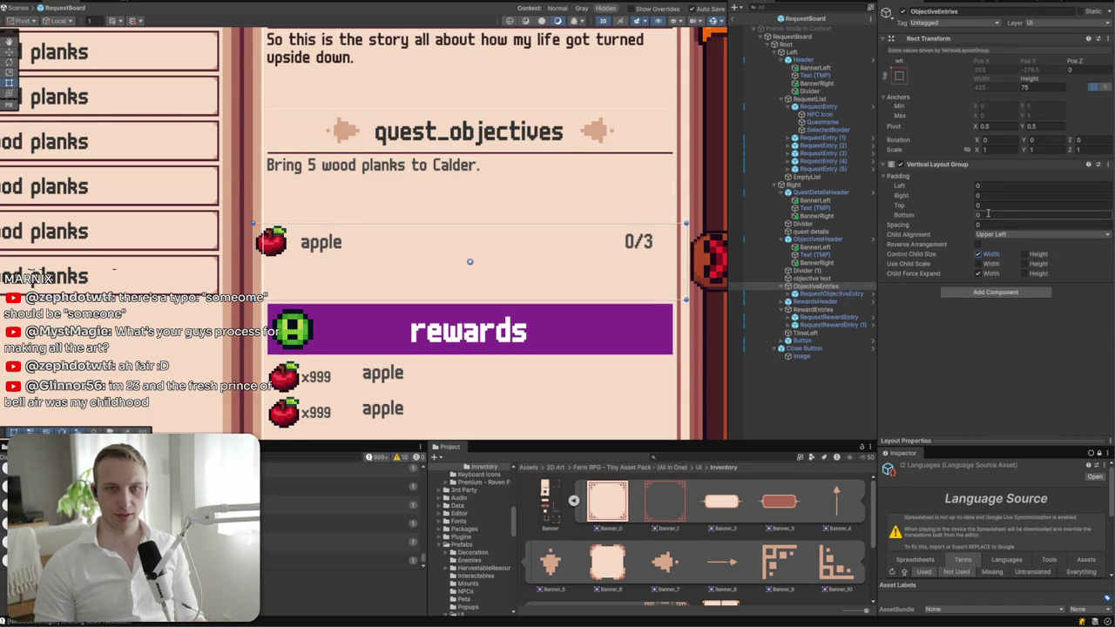
# - Give ObjectiveEntries spacing 5 and keep its left padding at 0
pyautogui.click(976, 223)
pyautogui.write('5')
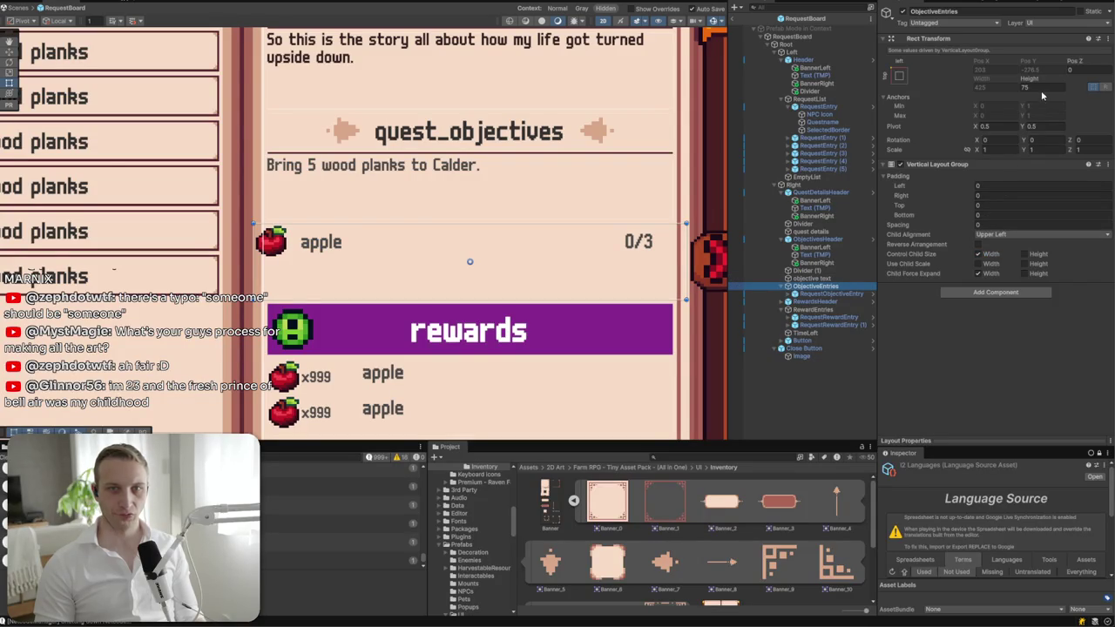
pyautogui.click(994, 185)
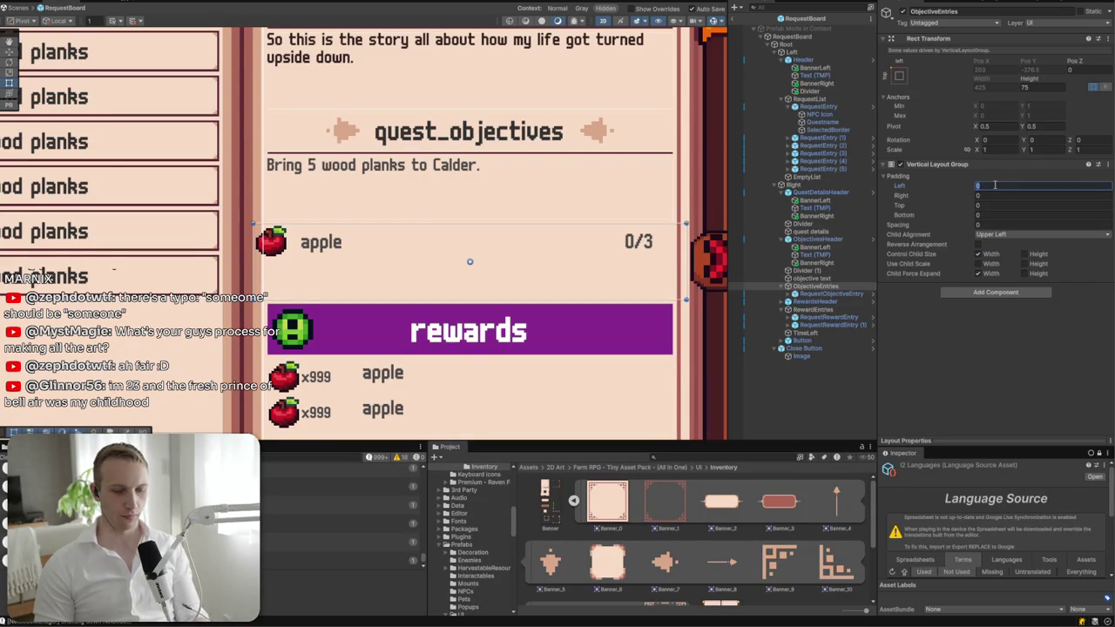
pyautogui.click(791, 185)
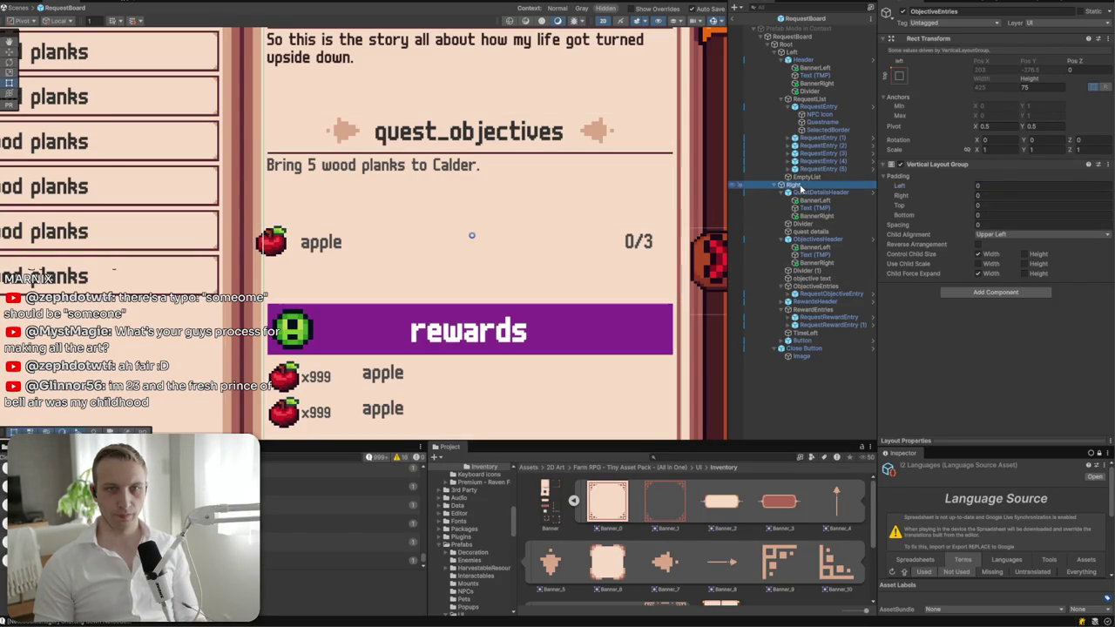
pyautogui.click(812, 286)
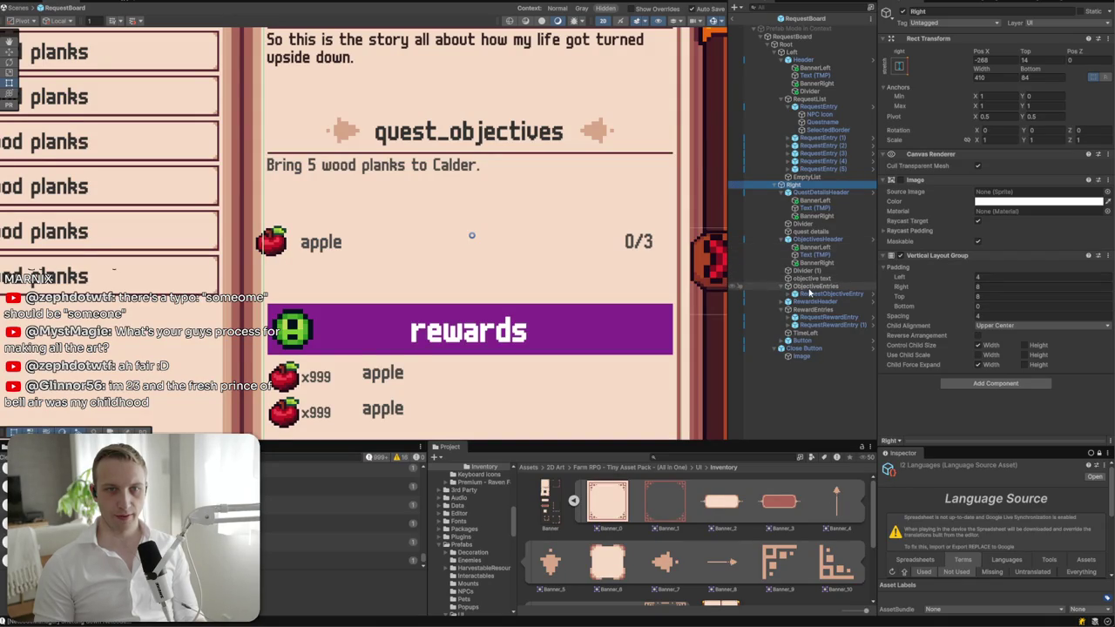
pyautogui.click(990, 187)
pyautogui.write('4')
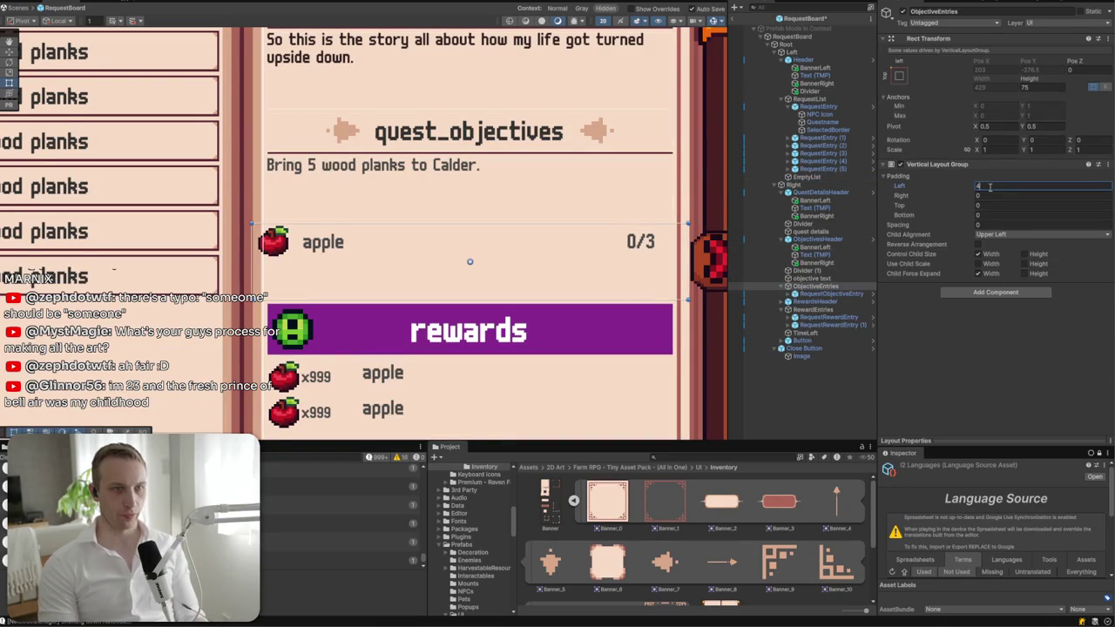
pyautogui.press('BackSpace')
pyautogui.write('0')
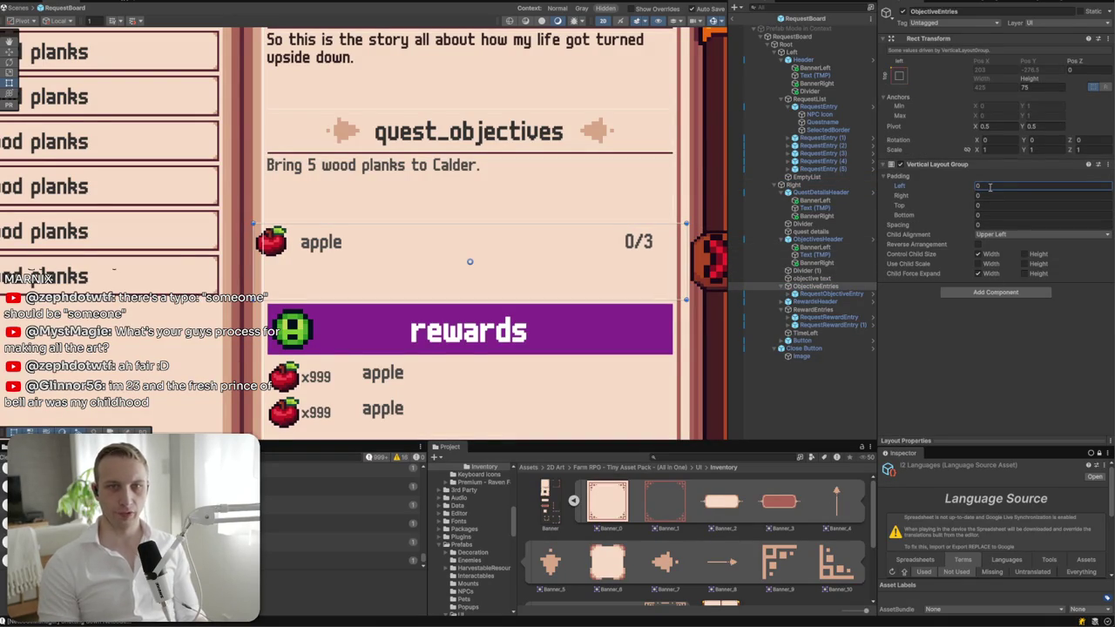
pyautogui.click(843, 287)
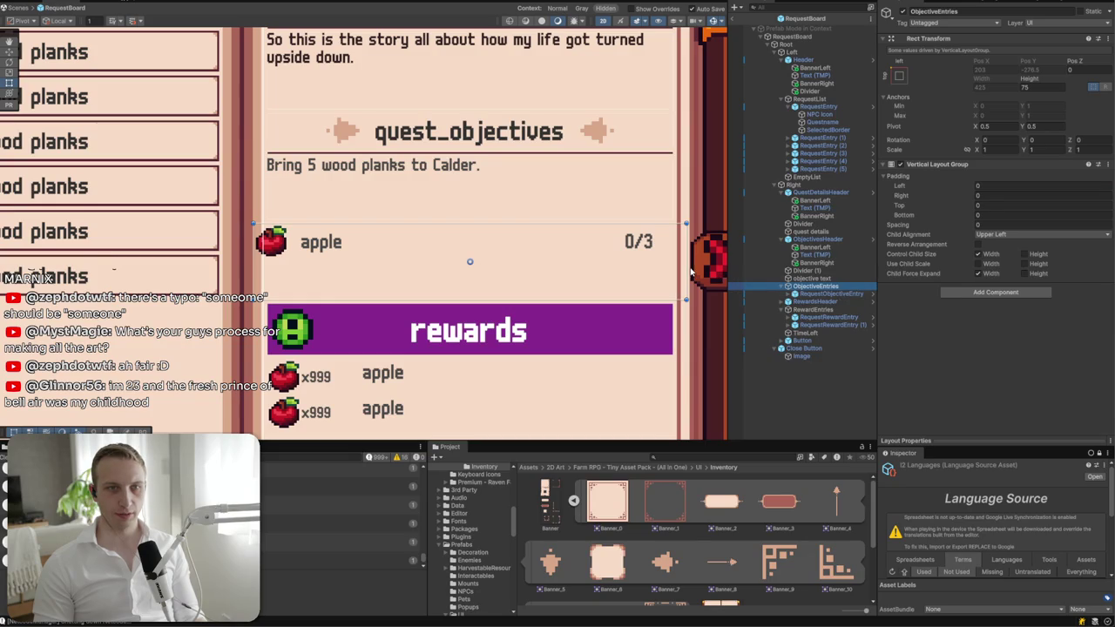
# - Enable the apple objective entry's Image component
pyautogui.click(810, 296)
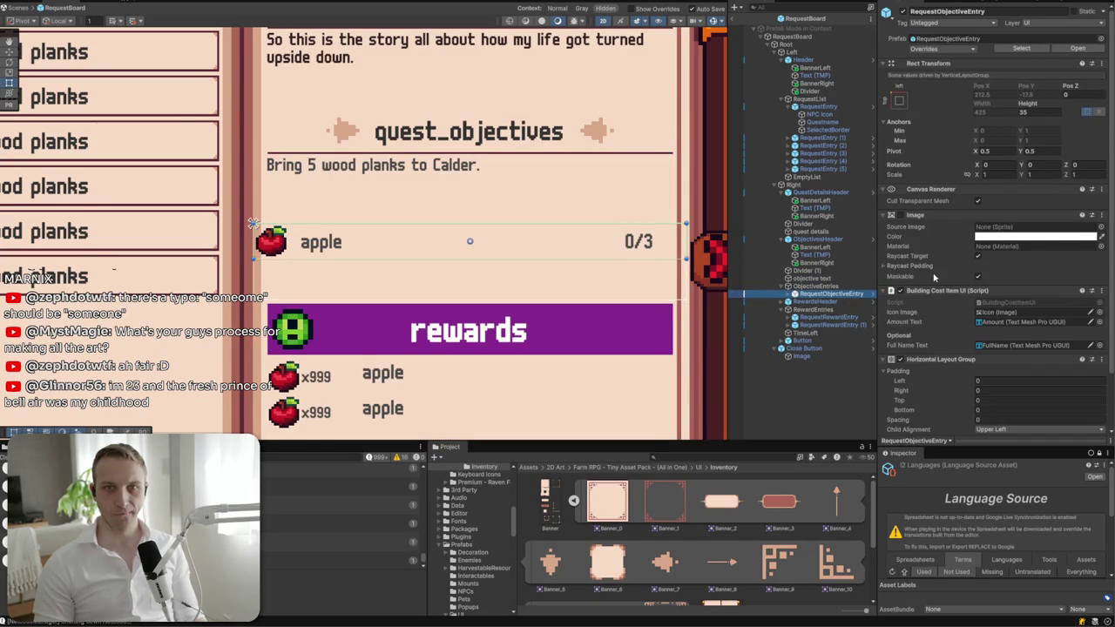
pyautogui.scroll(-2, 933, 277)
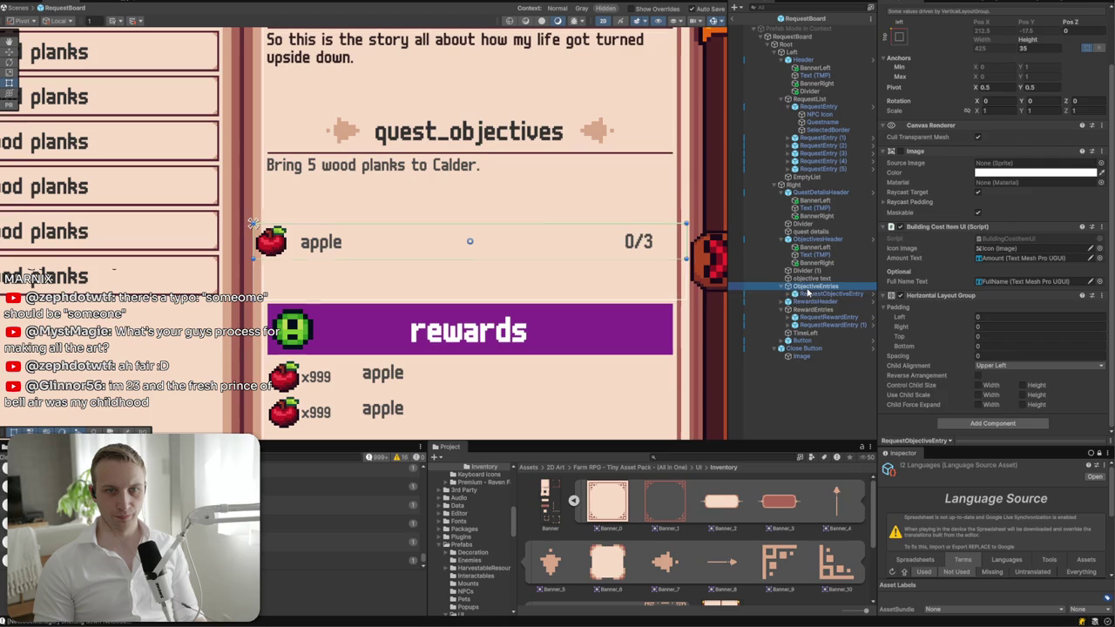
pyautogui.scroll(2, 984, 279)
pyautogui.click(891, 216)
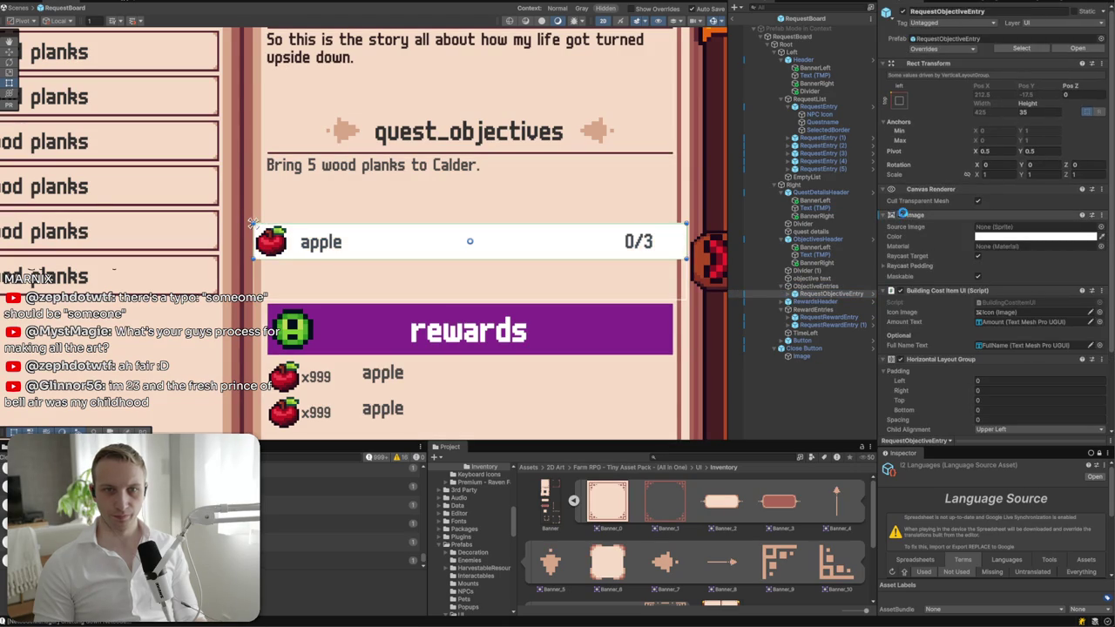
# - Give the apple entry a sliced inventory_5 background with Pixels Per Unit Multiplier 0.5
pyautogui.click(1101, 227)
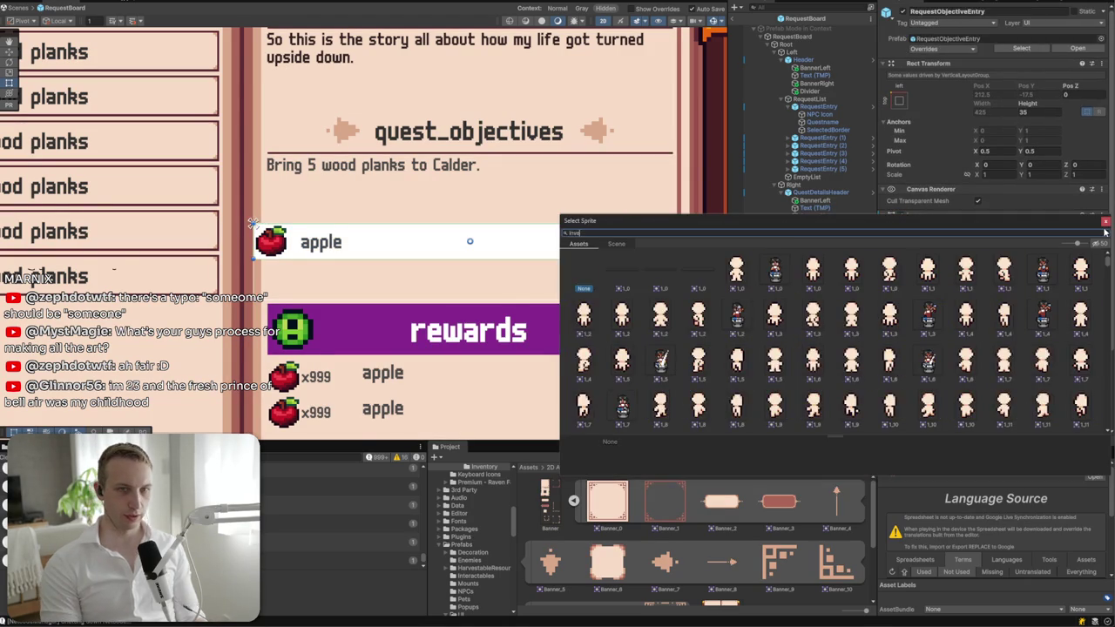
pyautogui.write('invent')
pyautogui.click(822, 276)
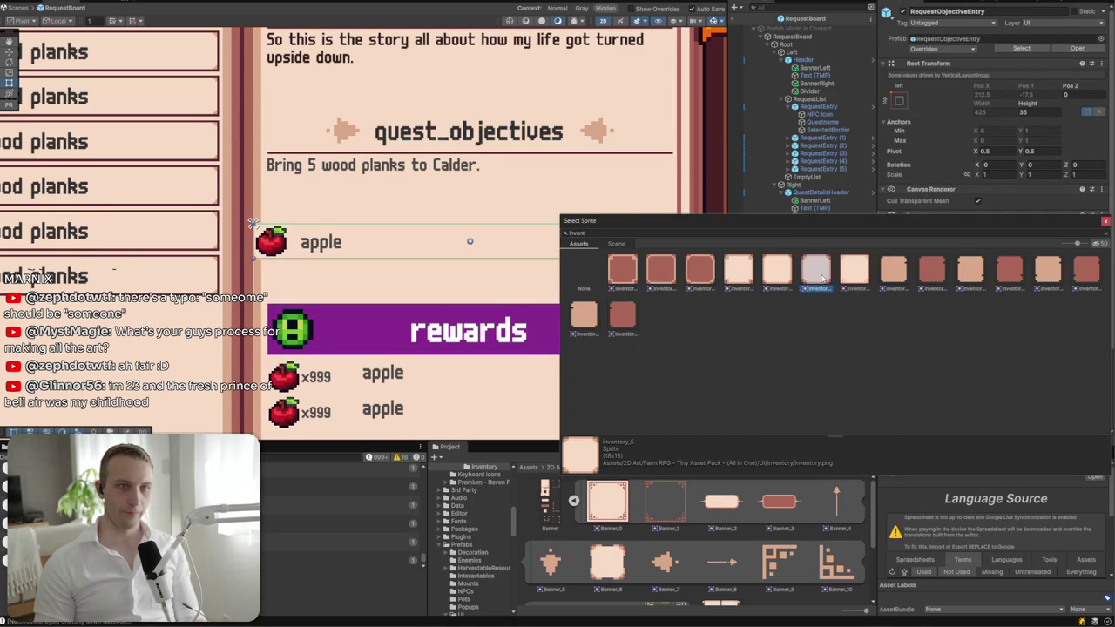
pyautogui.click(699, 273)
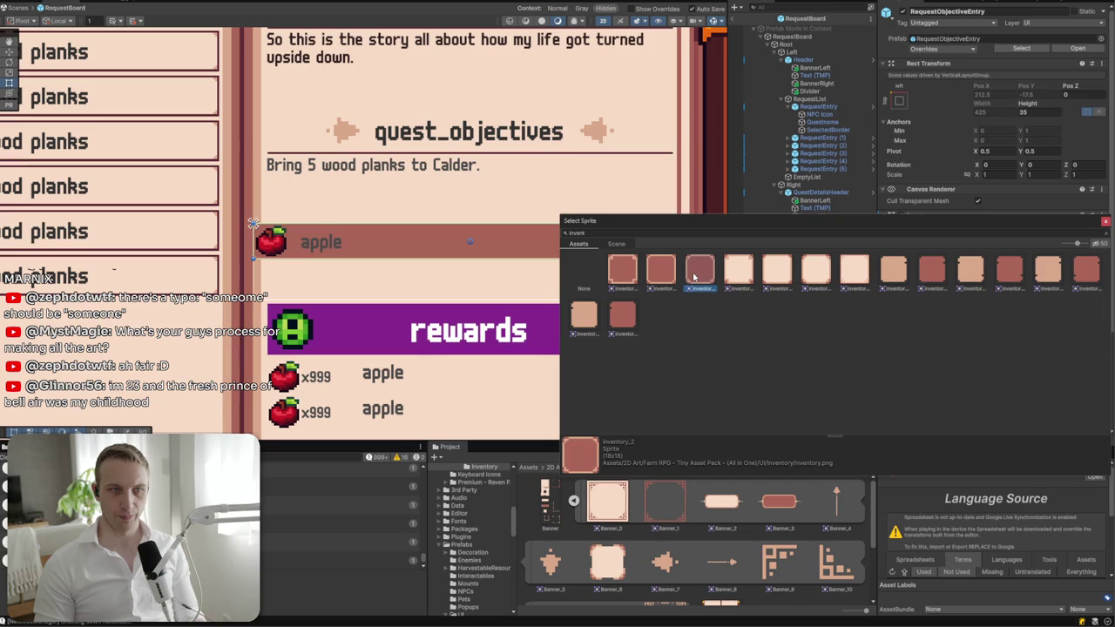
pyautogui.doubleClick(814, 276)
pyautogui.click(990, 305)
pyautogui.write('0.5')
pyautogui.press('Return')
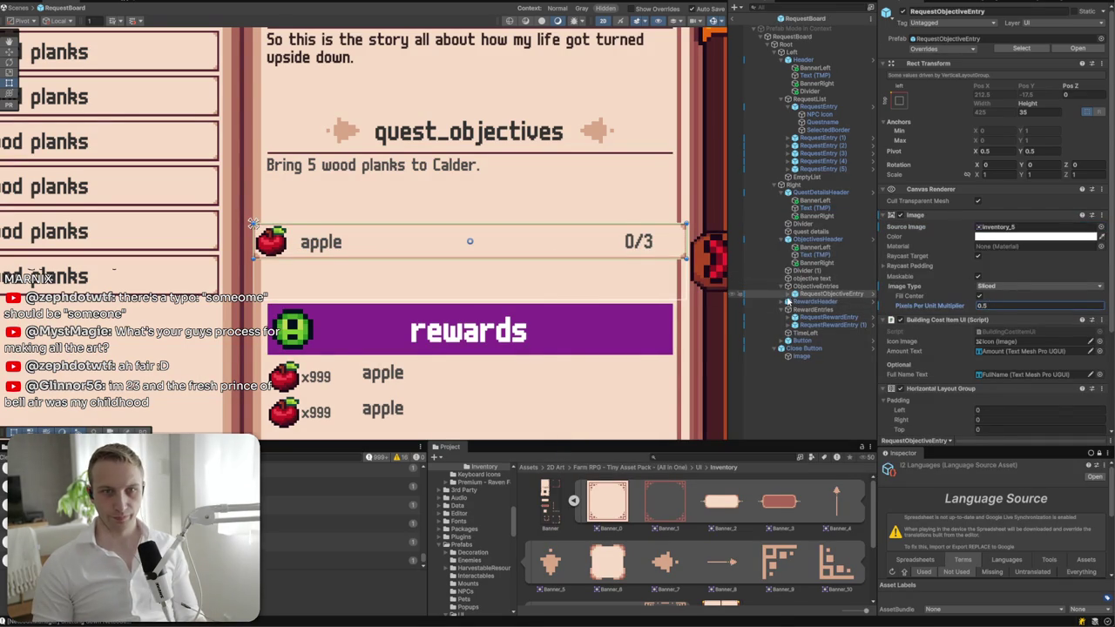
# - Resize the apple Icon to 30×30 and view its anchor presets
pyautogui.click(793, 294)
pyautogui.click(802, 302)
pyautogui.click(984, 87)
pyautogui.write('30')
pyautogui.press('Tab')
pyautogui.write('30')
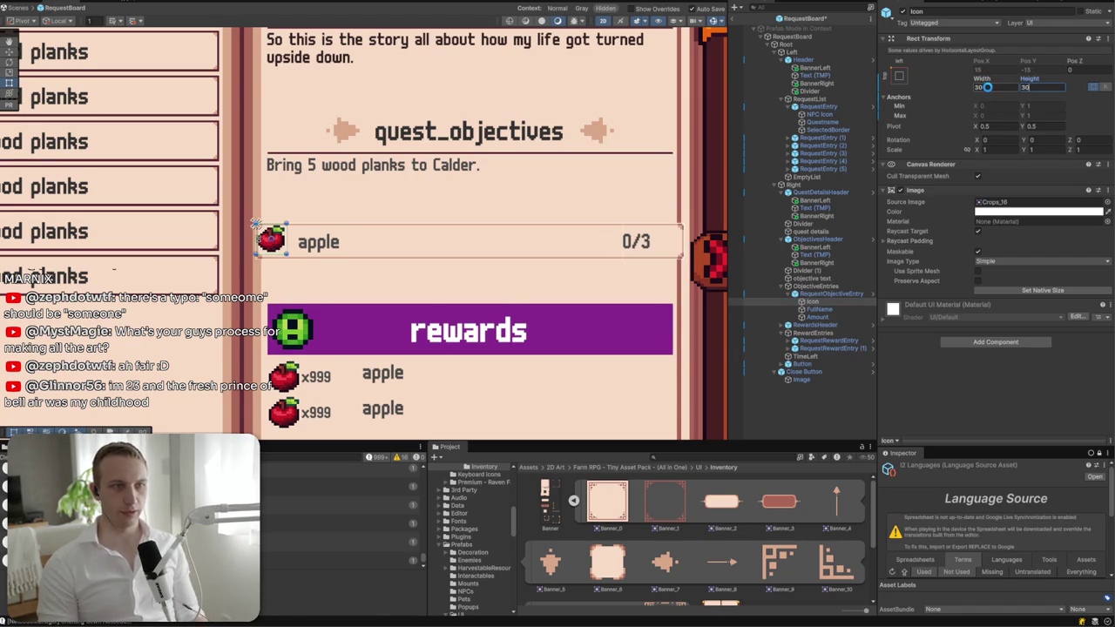
pyautogui.click(899, 75)
pyautogui.press('alt')
# - Bring up the apple entry's Child Alignment choices
pyautogui.click(832, 293)
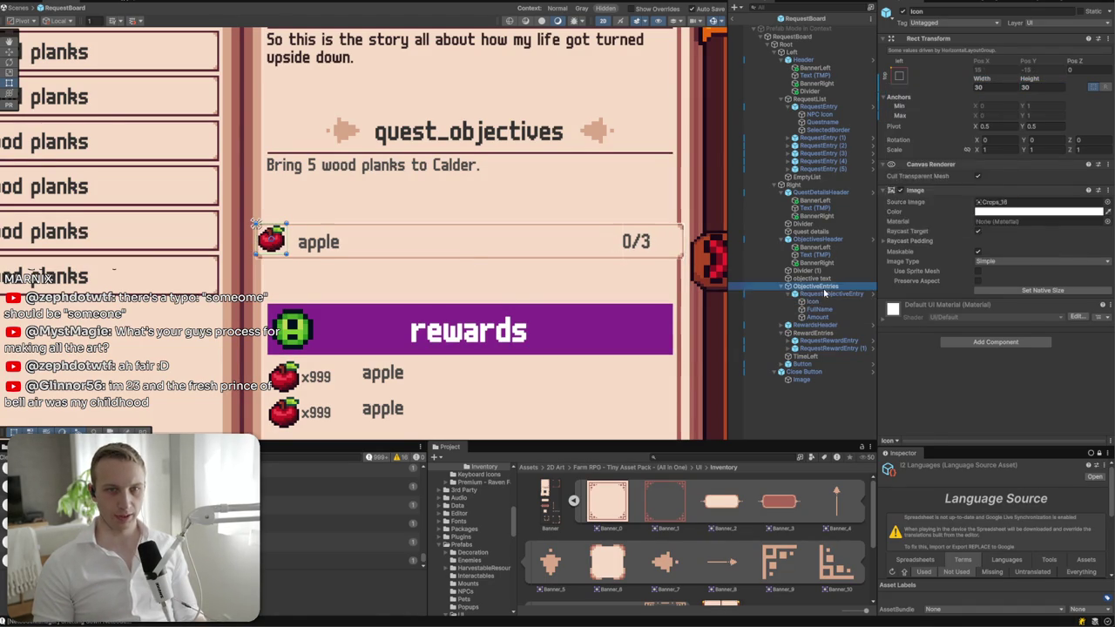
pyautogui.scroll(-4, 981, 348)
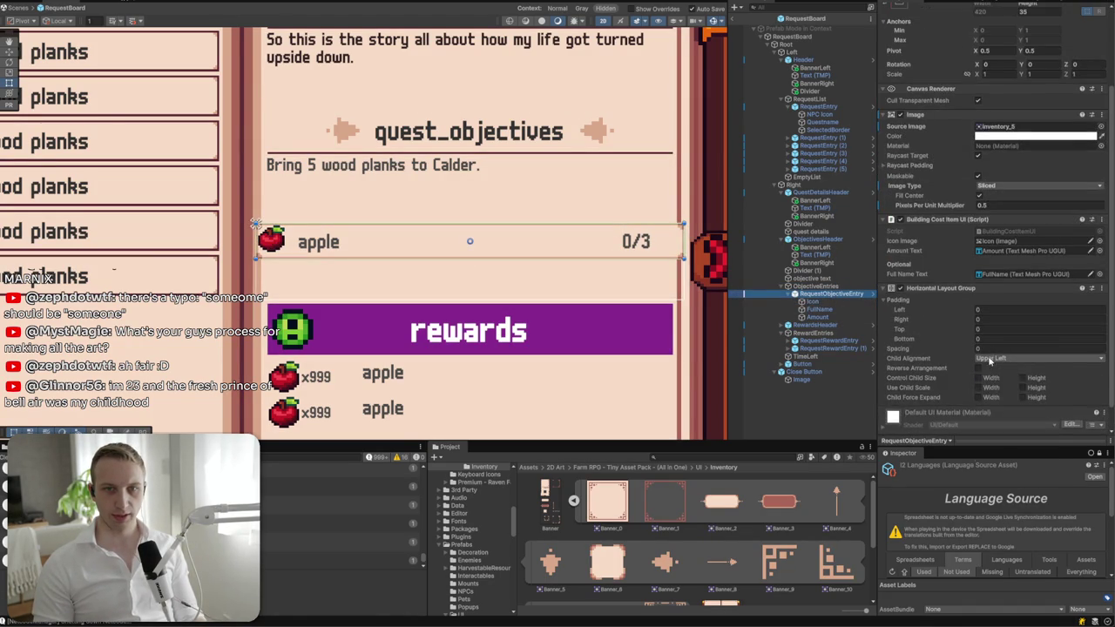
pyautogui.click(991, 359)
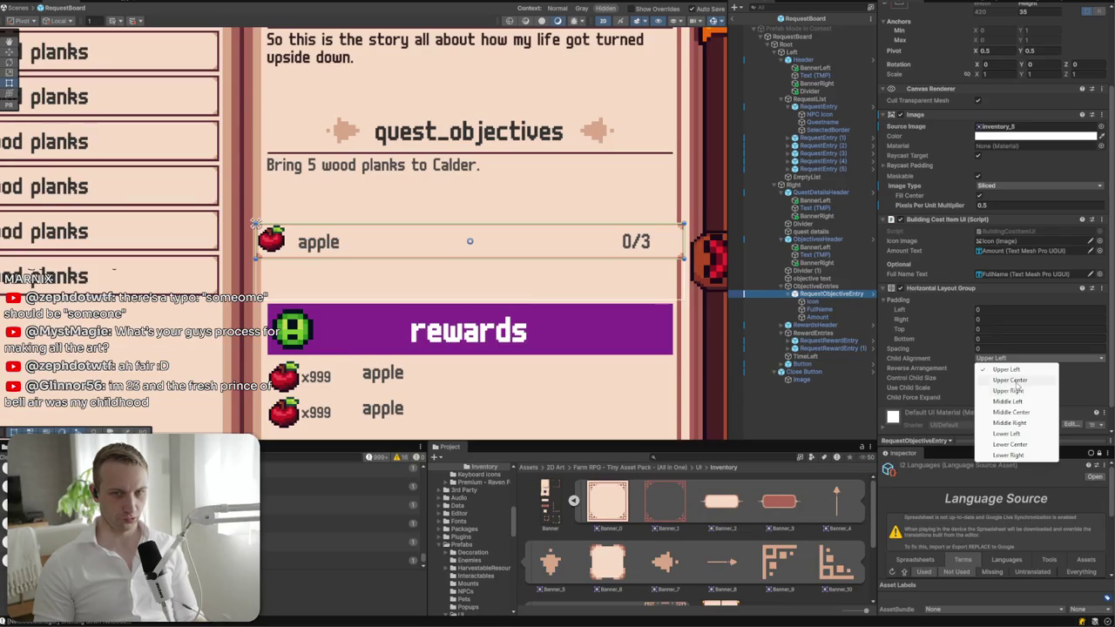